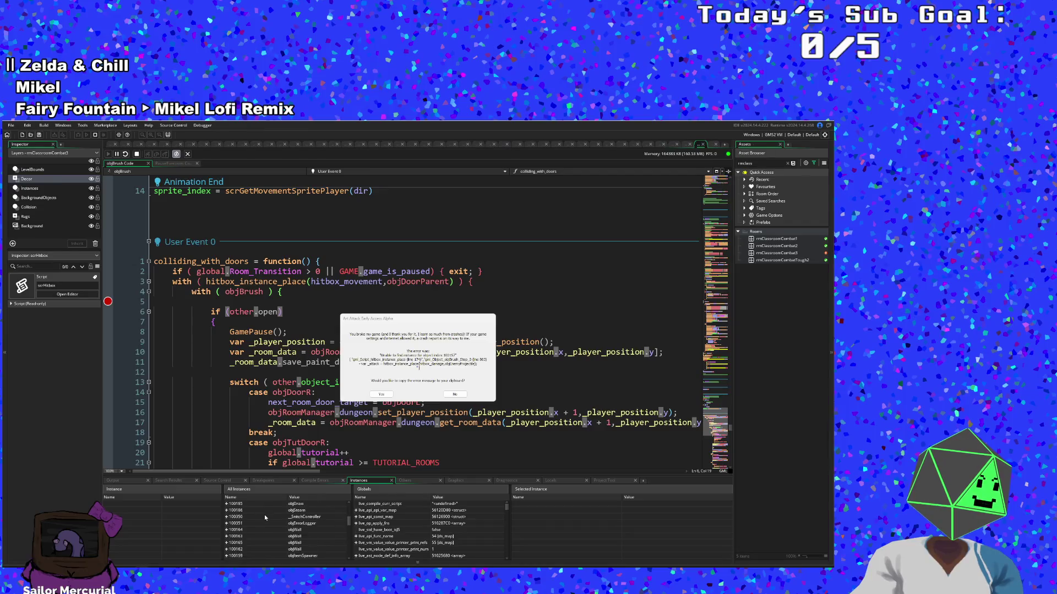
Step: Review the debugger's All Instances list, then dismiss the crash report without copying the error
scroll(266, 518, "down", 1)
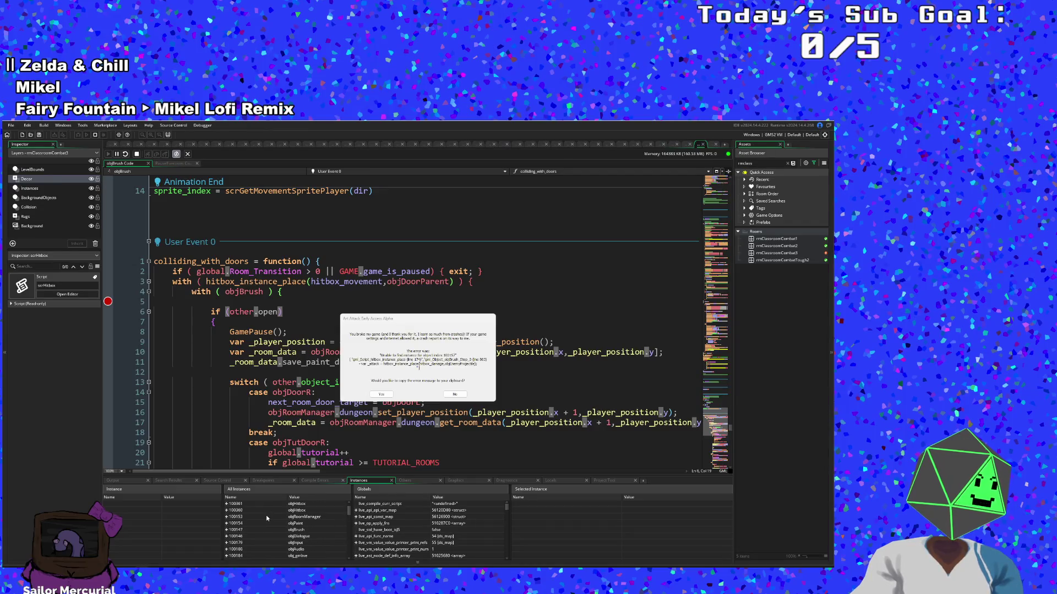
scroll(266, 515, "up", 1)
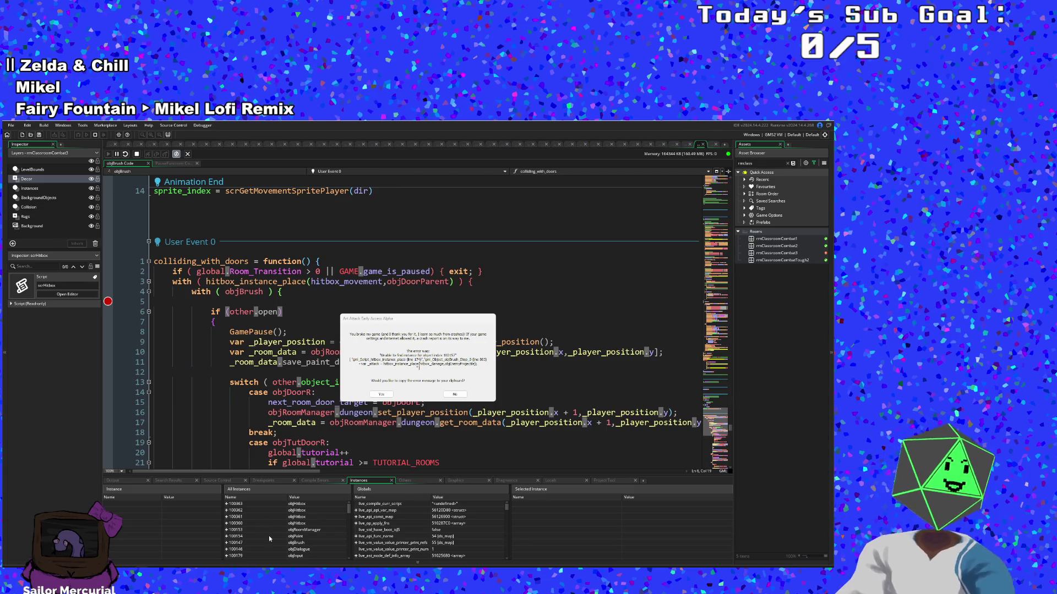
scroll(268, 536, "down", 10)
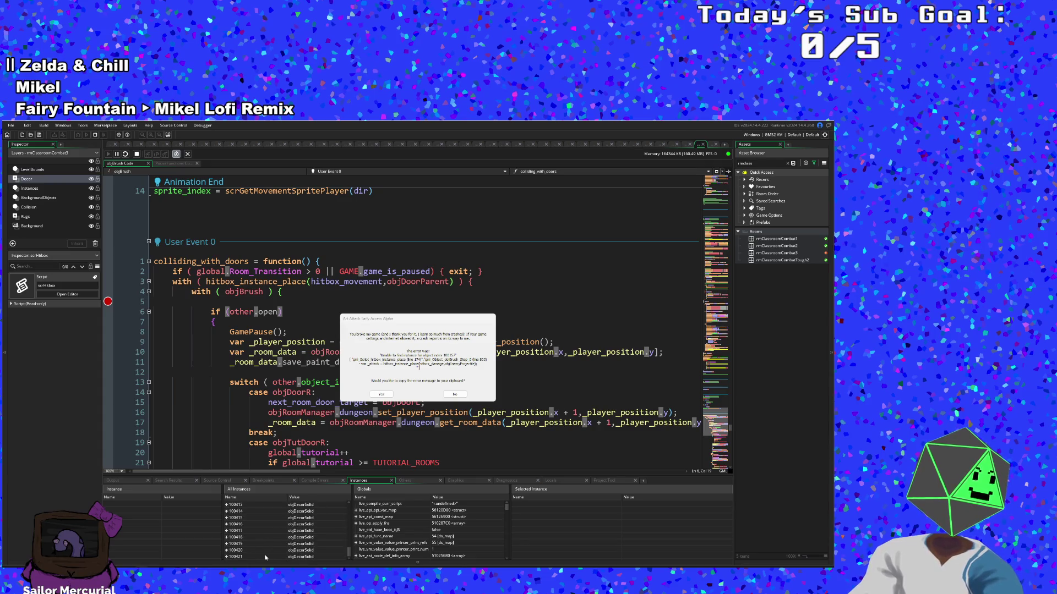
scroll(265, 557, "up", 5)
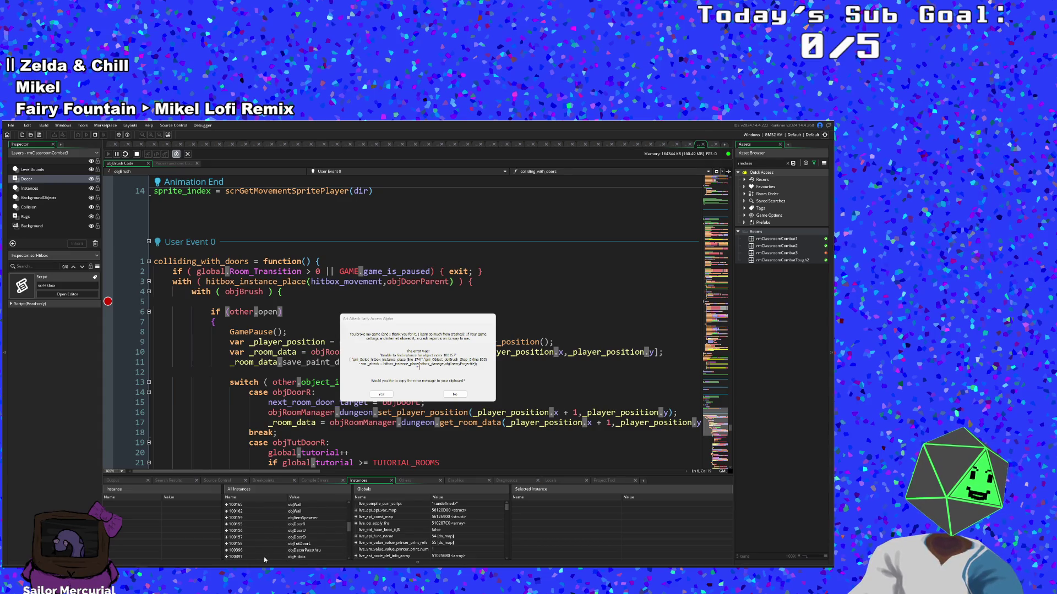
scroll(264, 557, "down", 1)
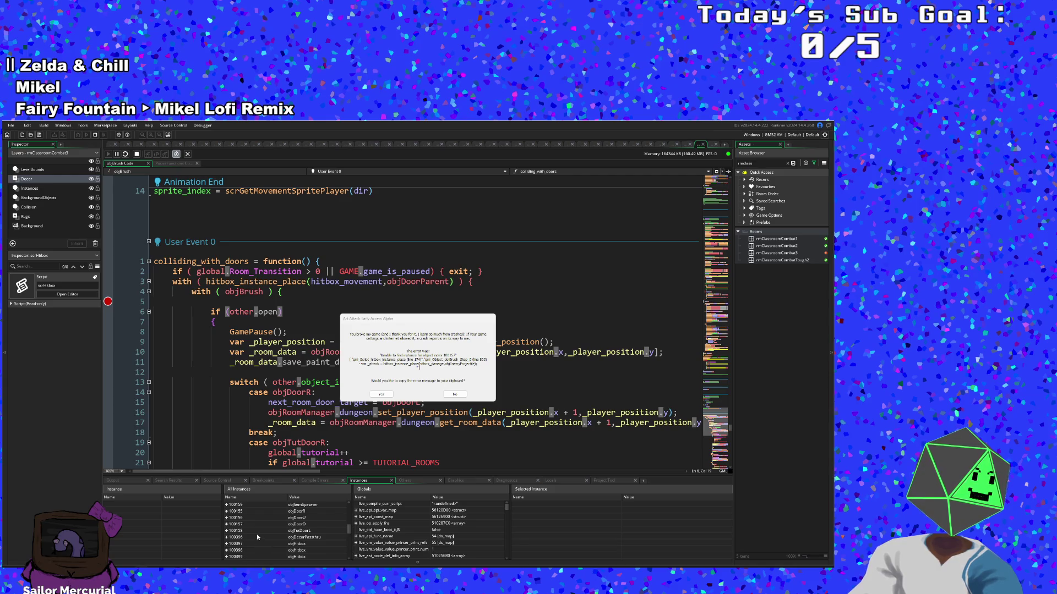
scroll(256, 534, "up", 4)
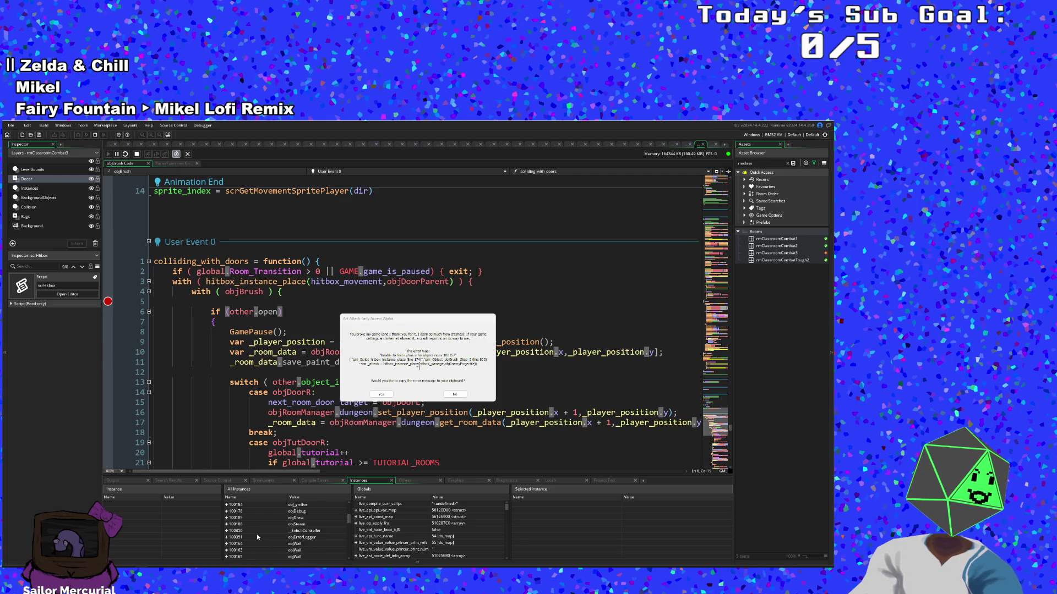
scroll(256, 534, "up", 3)
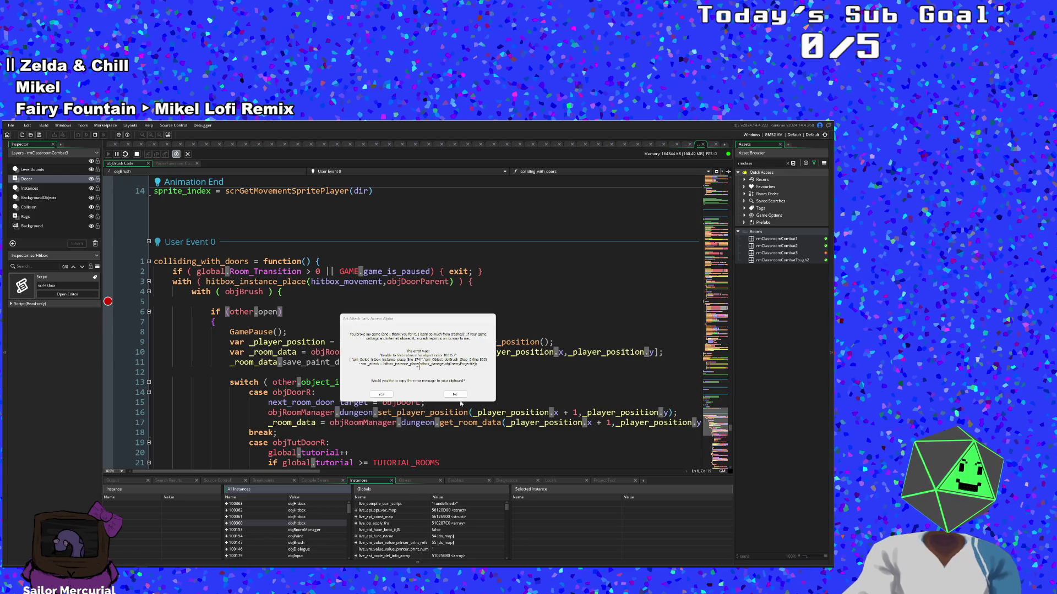
left_click(454, 394)
Step: Scroll up to the Step event's alarm[6] = room_speed assignment on line 911 and place the caret there
scroll(272, 333, "up", 15)
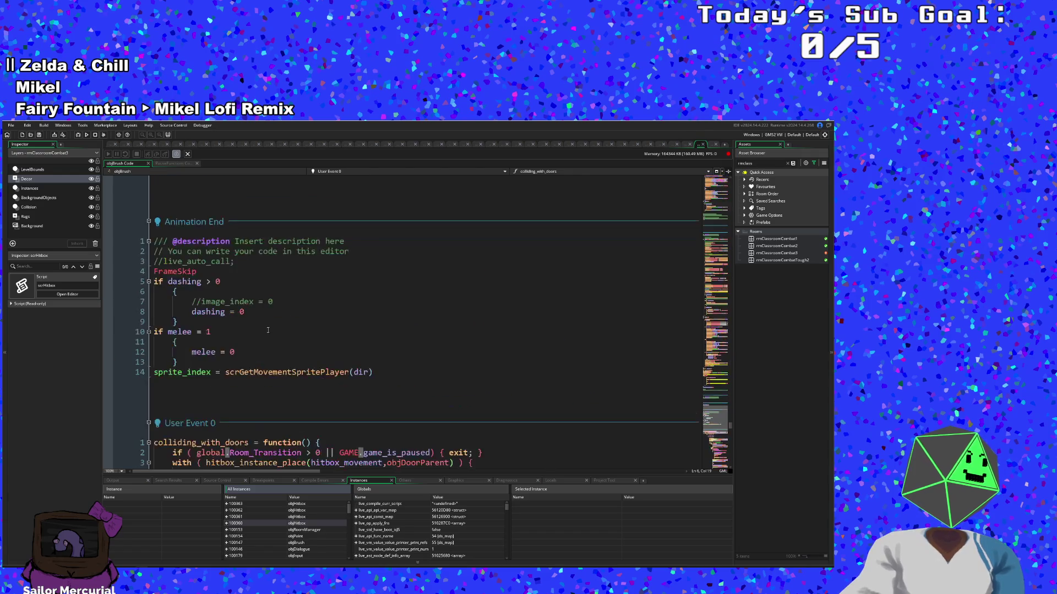
scroll(272, 333, "up", 14)
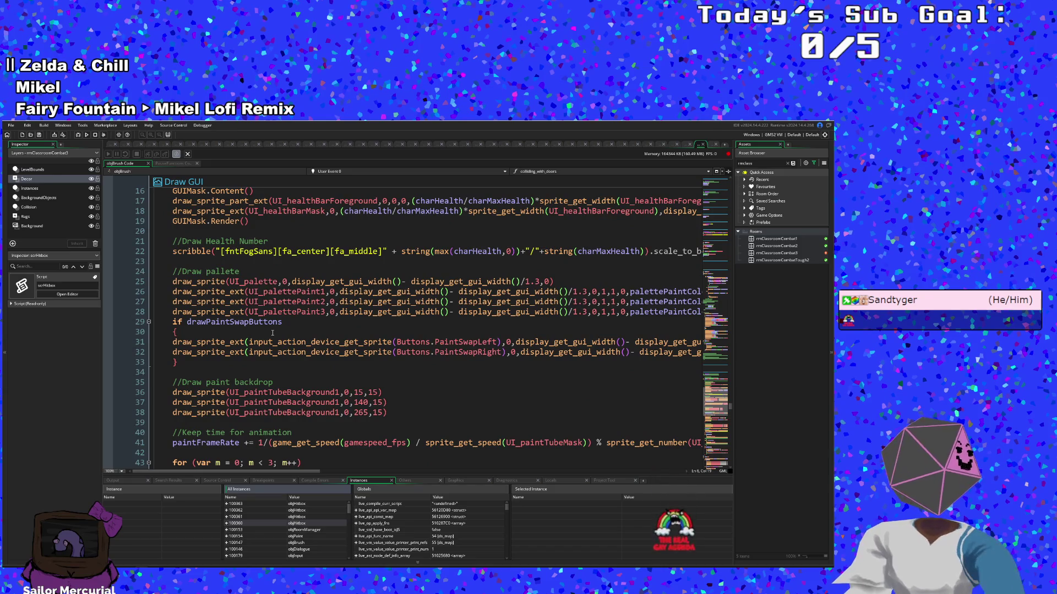
scroll(272, 333, "up", 10)
scroll(280, 335, "down", 8)
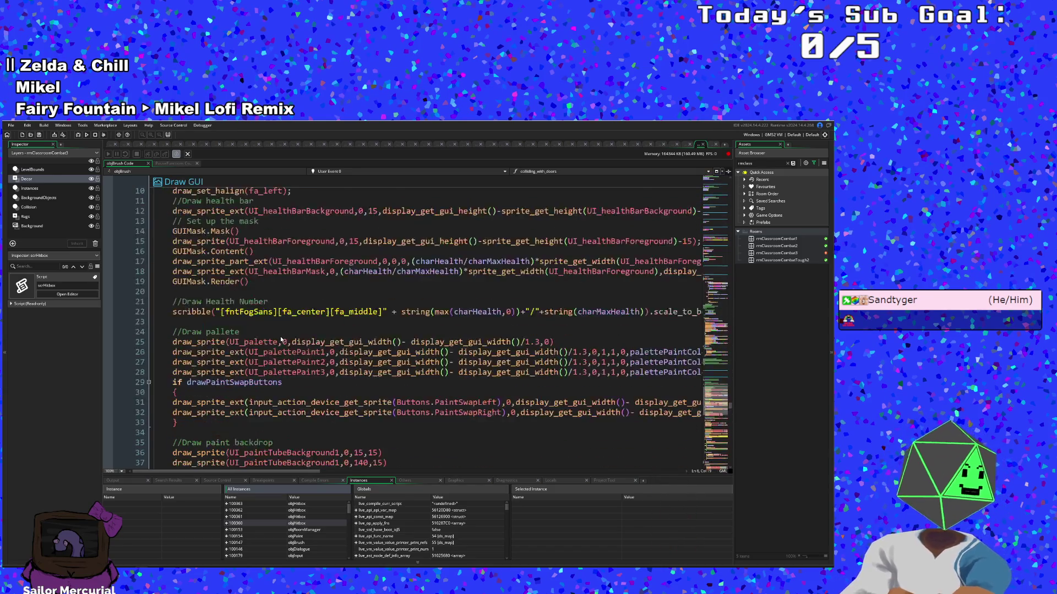
scroll(280, 341, "up", 20)
scroll(281, 346, "up", 20)
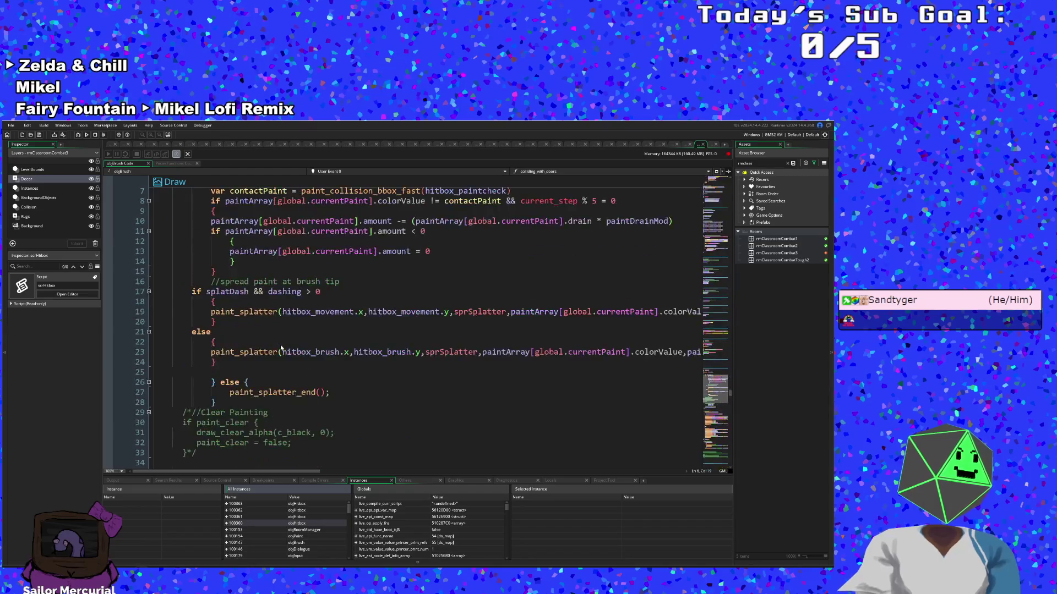
scroll(281, 345, "up", 15)
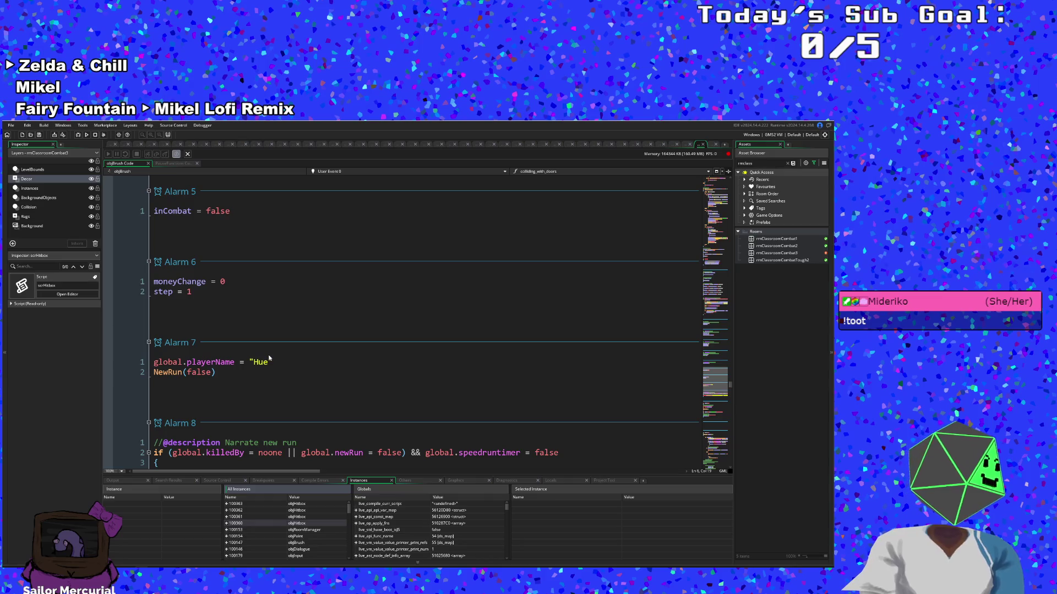
scroll(270, 357, "up", 20)
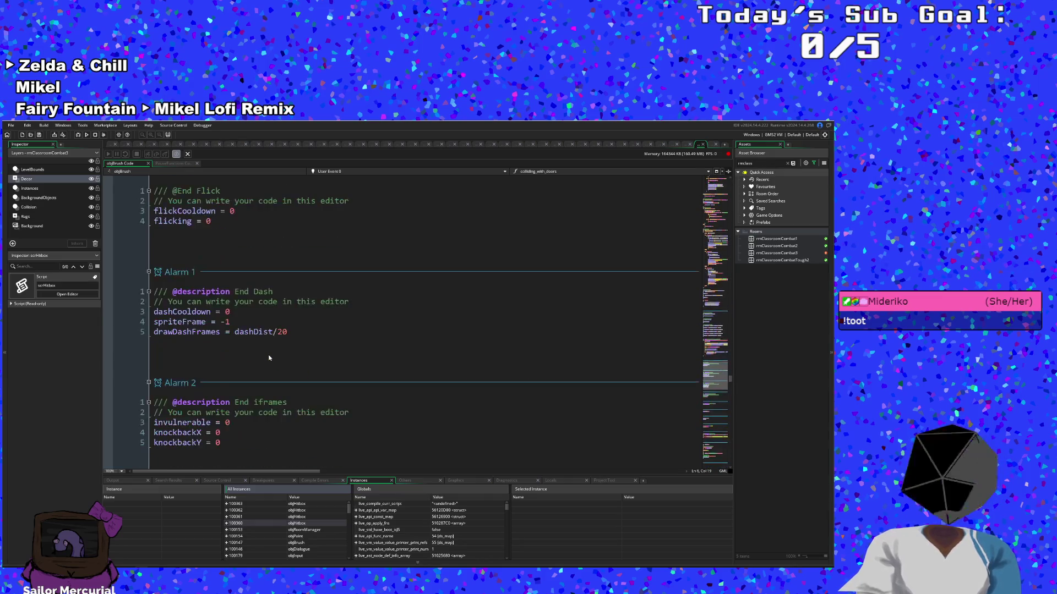
scroll(270, 358, "up", 20)
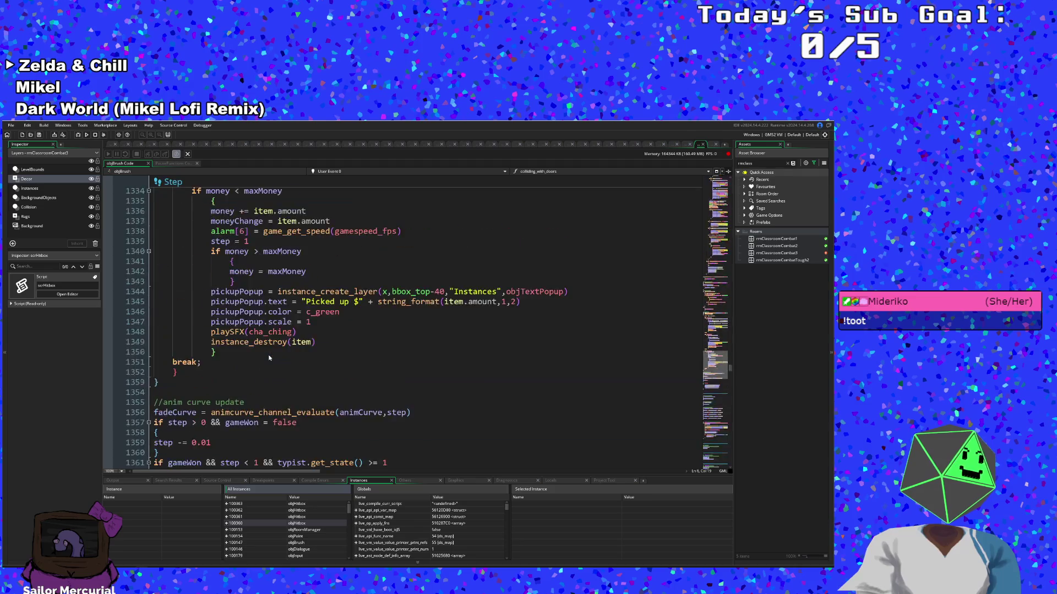
scroll(270, 358, "up", 20)
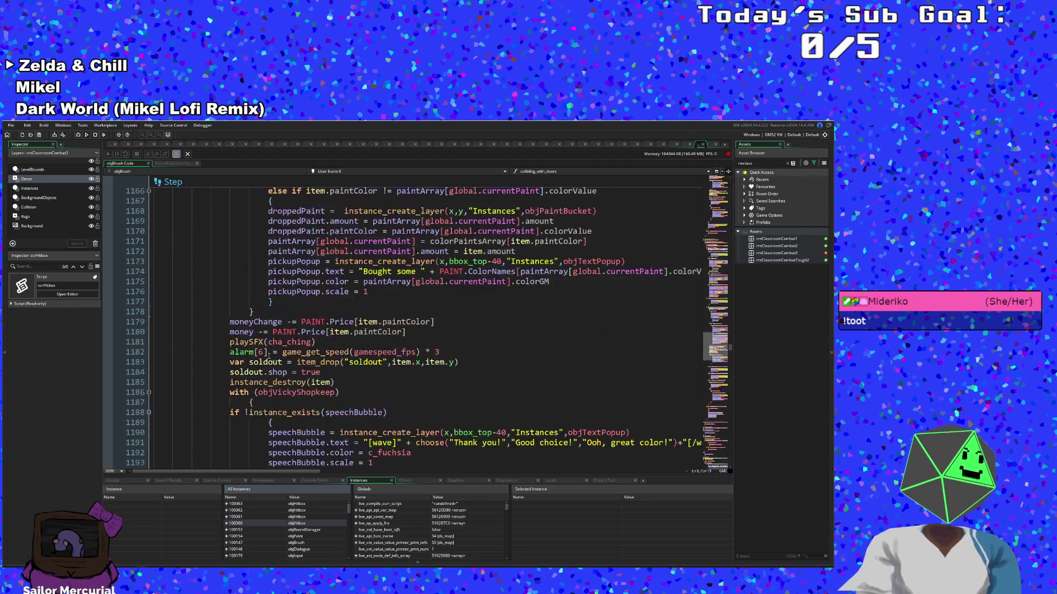
scroll(269, 356, "up", 20)
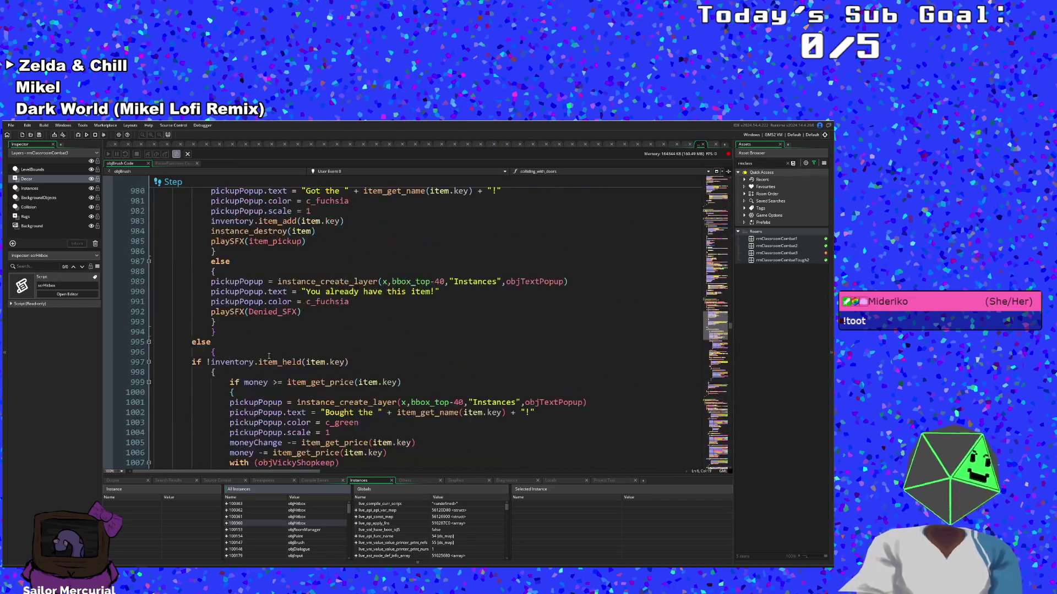
scroll(269, 356, "up", 12)
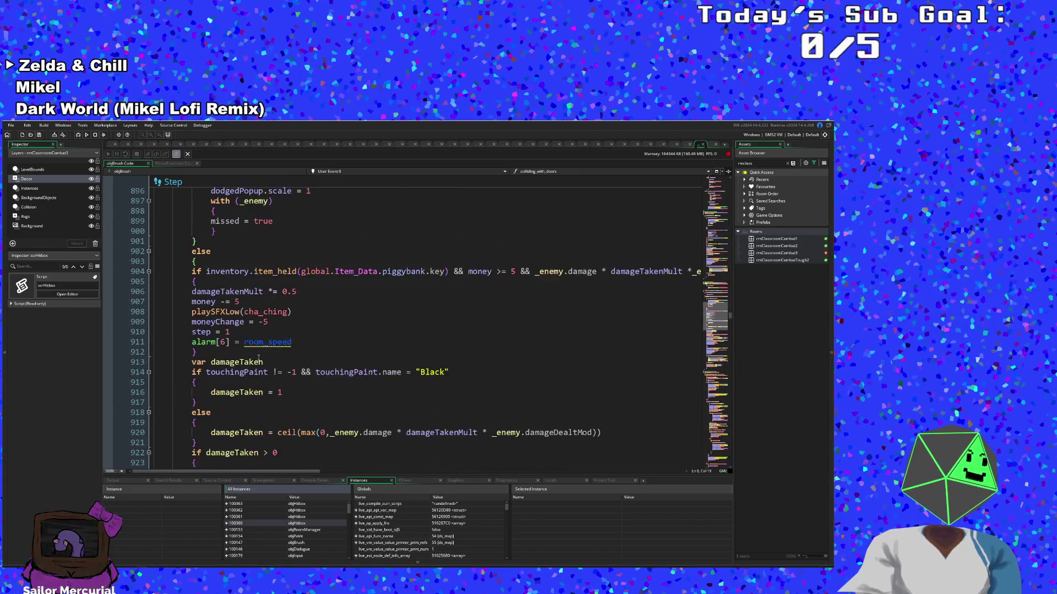
left_click(290, 350)
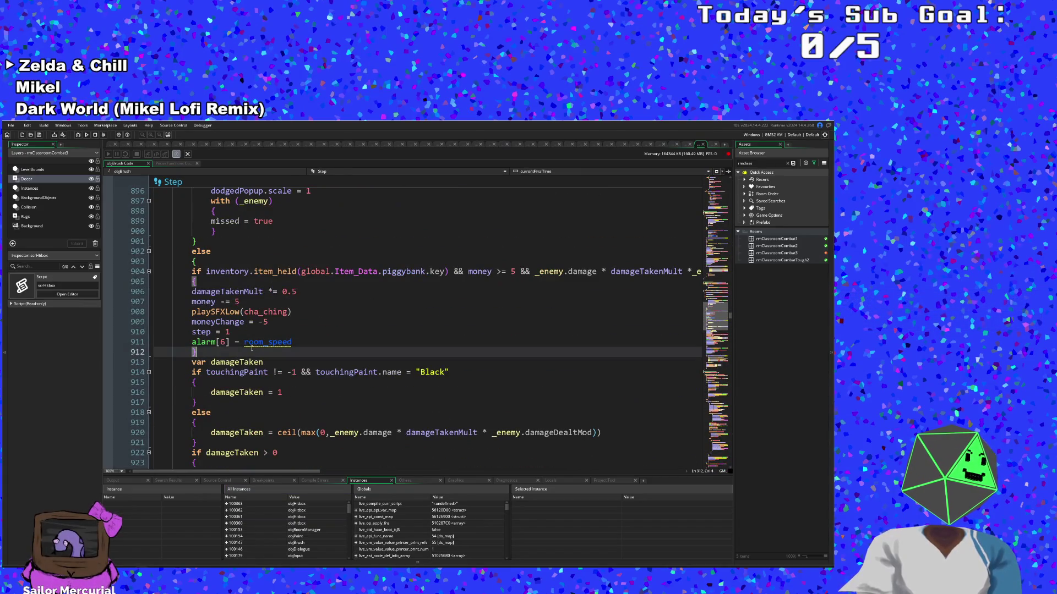
Step: Replace room_speed in line 911's alarm[6] assignment with game_get_speed(gamespeed_fps) via autocomplete
double_click(292, 345)
type("game")
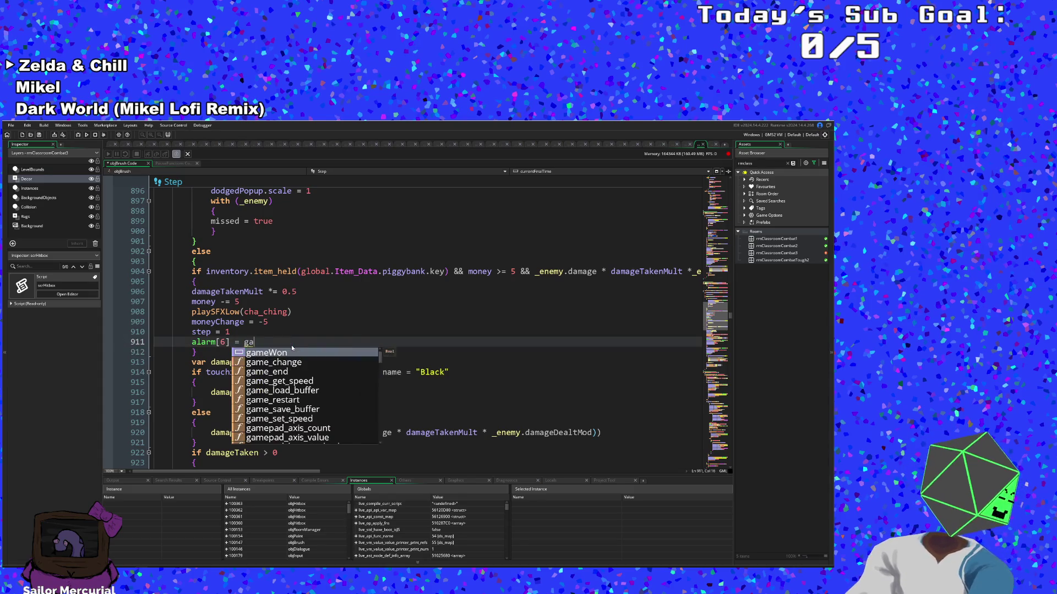
type("_G")
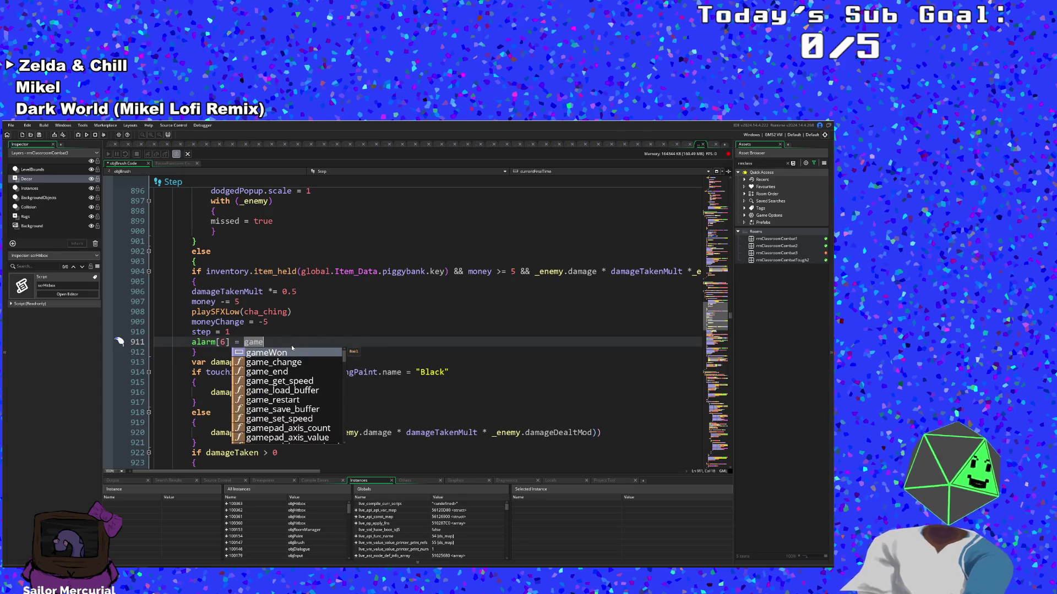
key("Return")
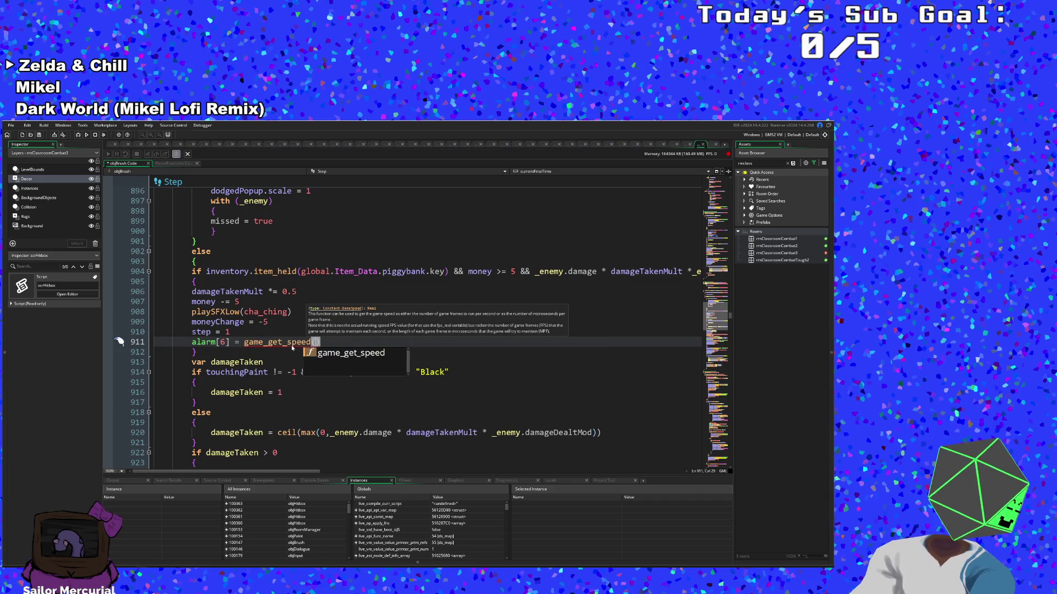
type("game")
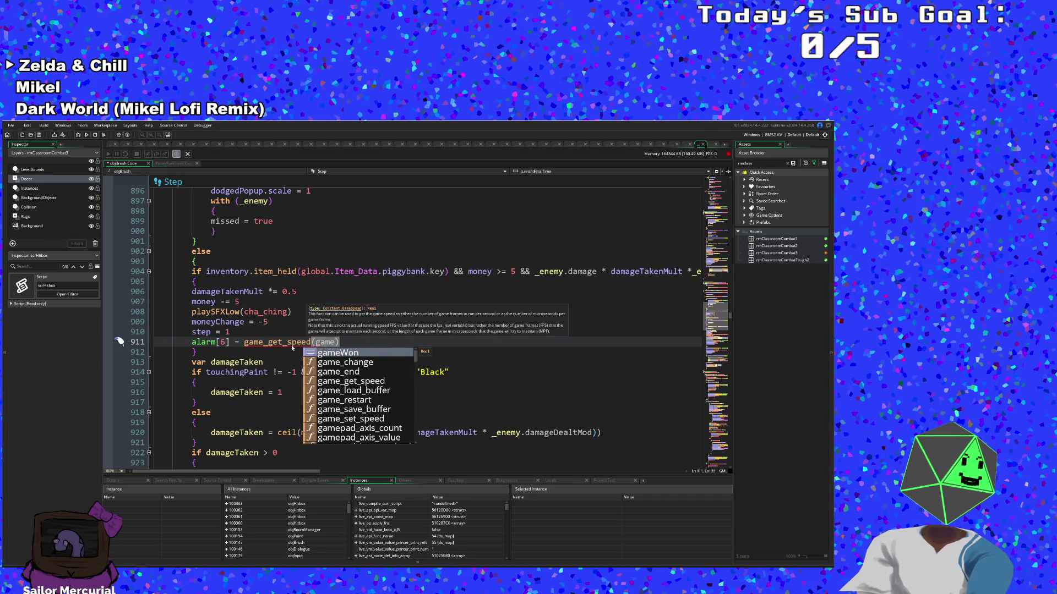
type("speed")
key("Return")
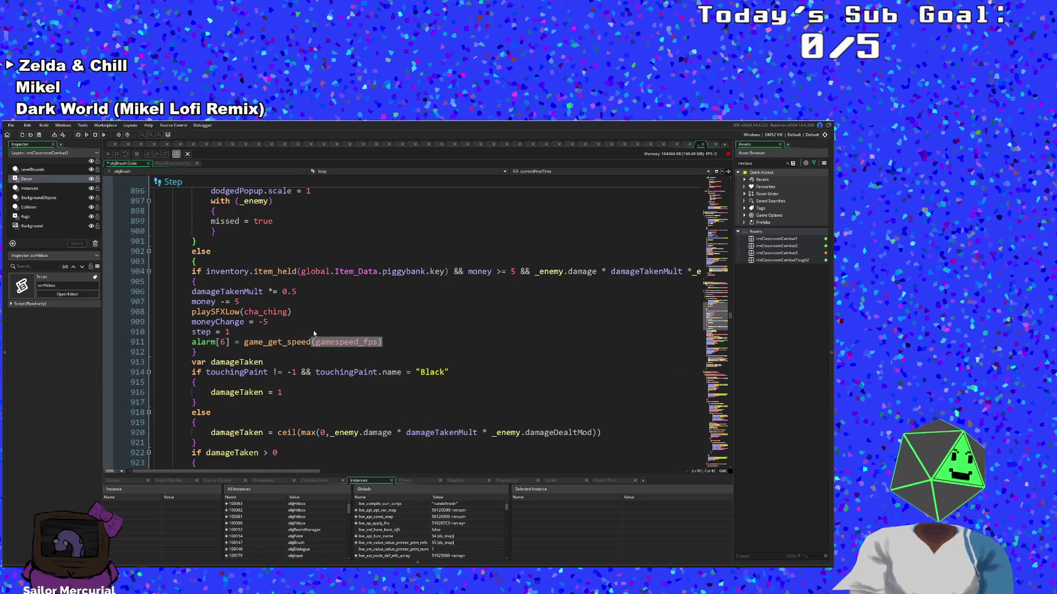
scroll(313, 330, "up", 4)
scroll(315, 334, "up", 4)
Step: Replace room_speed on line 827 with gamespeed_fps using autocomplete
scroll(318, 348, "down", 4)
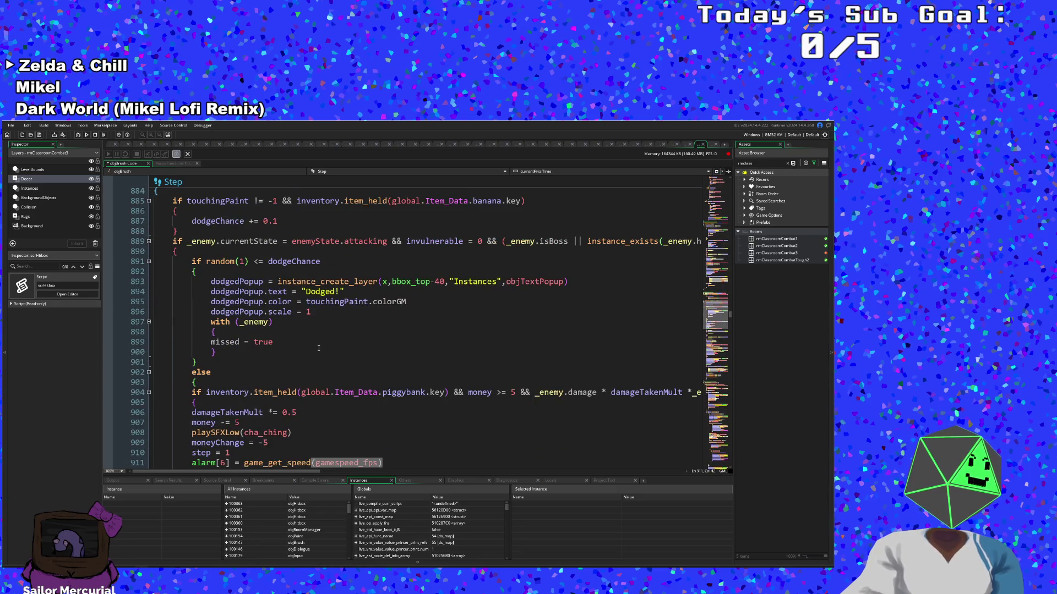
scroll(318, 348, "up", 6)
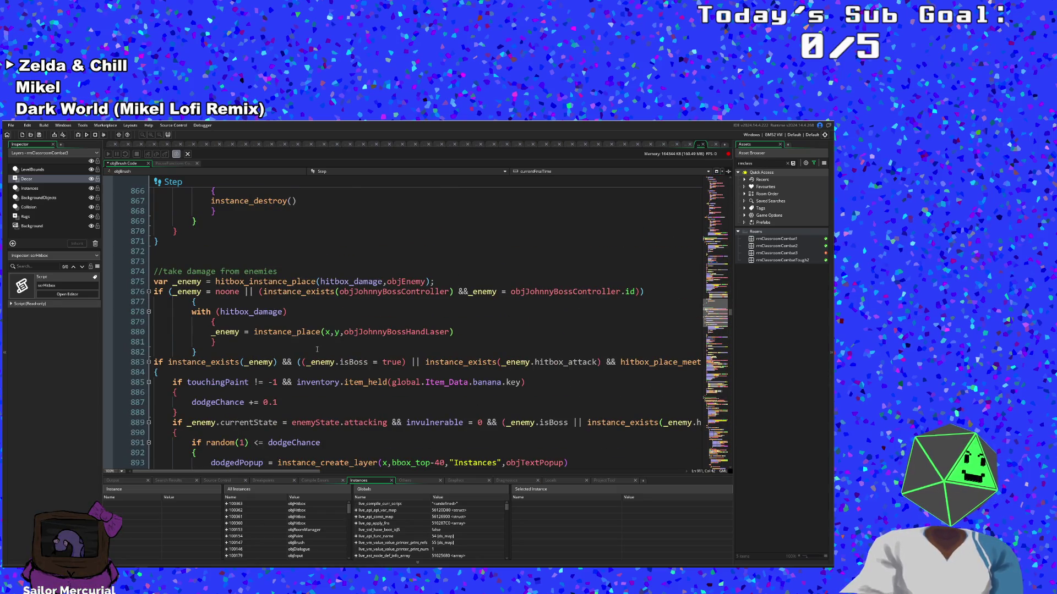
scroll(317, 349, "up", 20)
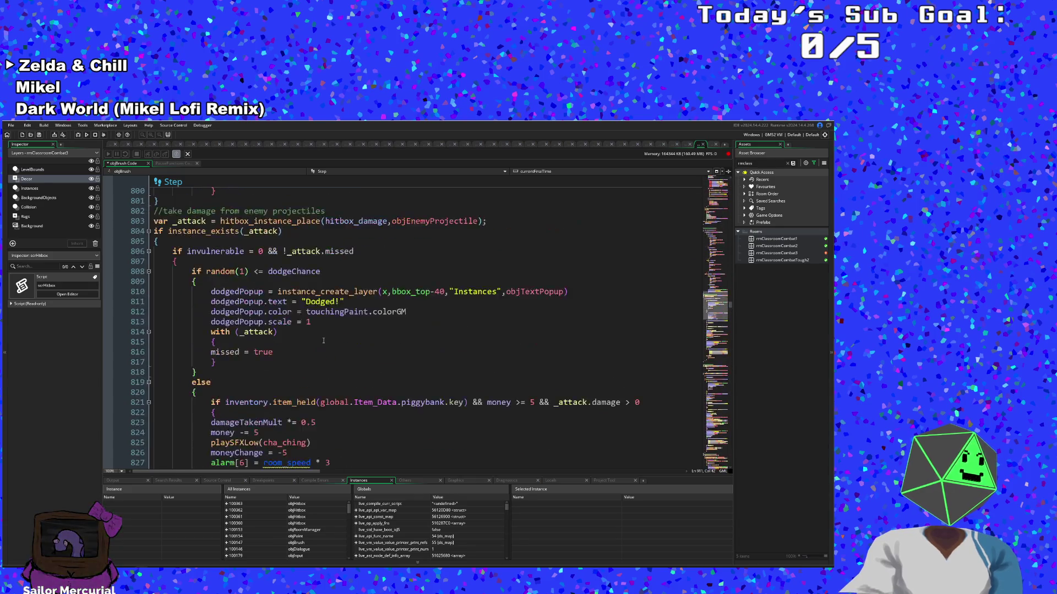
scroll(323, 341, "down", 4)
left_click(315, 346)
key("shift+Left")
key("shift+Left")
key("shift+Left")
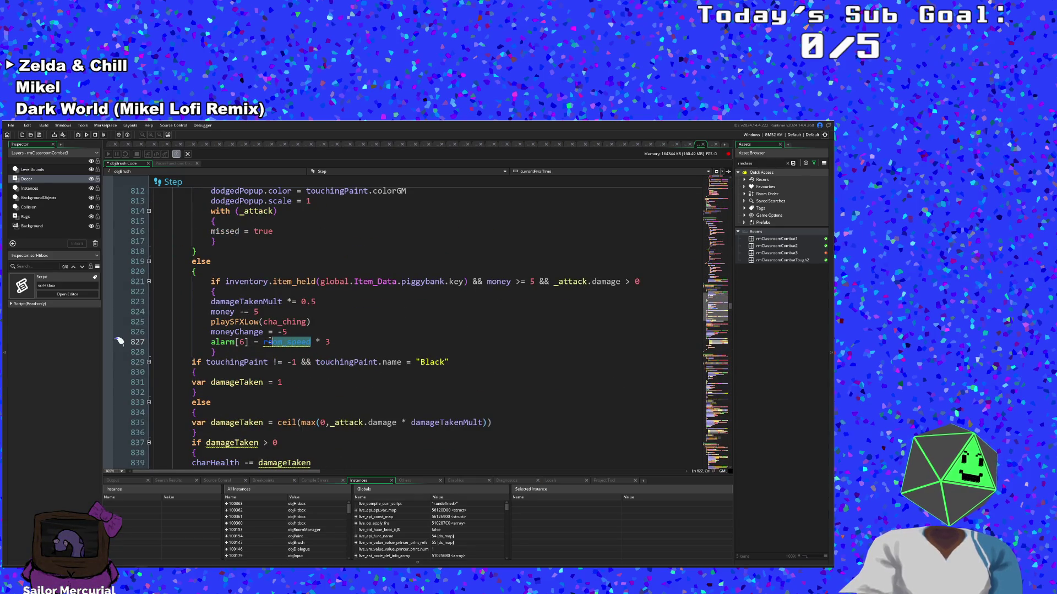
type("rgam")
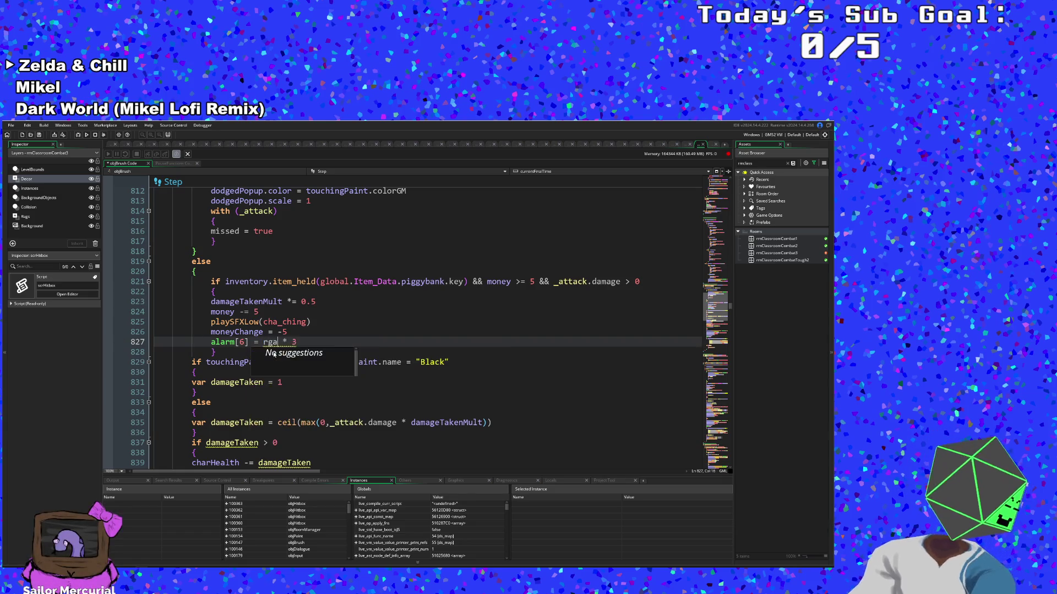
key("BackSpace")
key("BackSpace")
key("BackSpace")
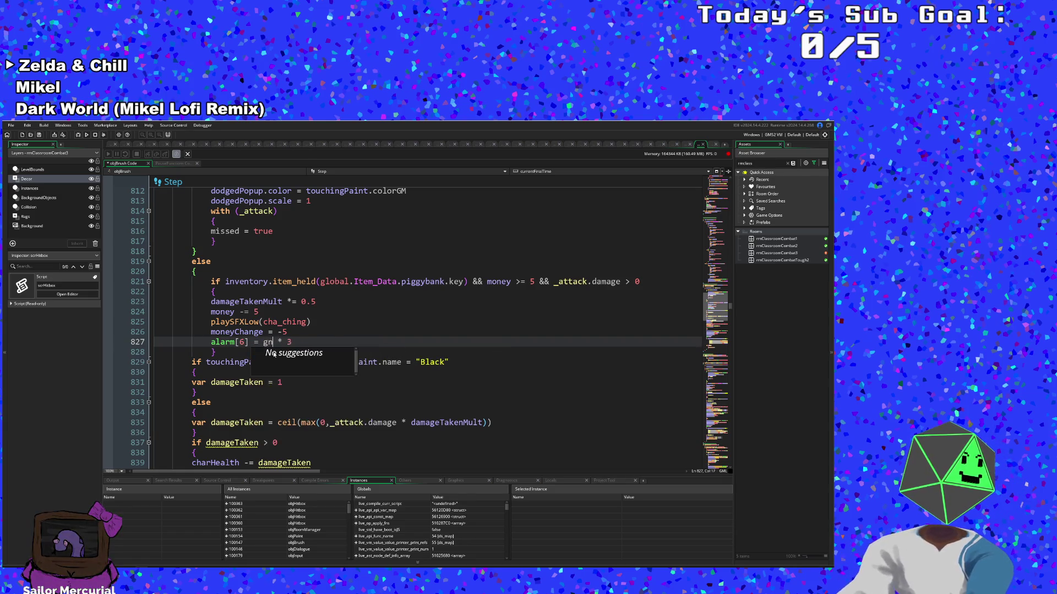
type("game")
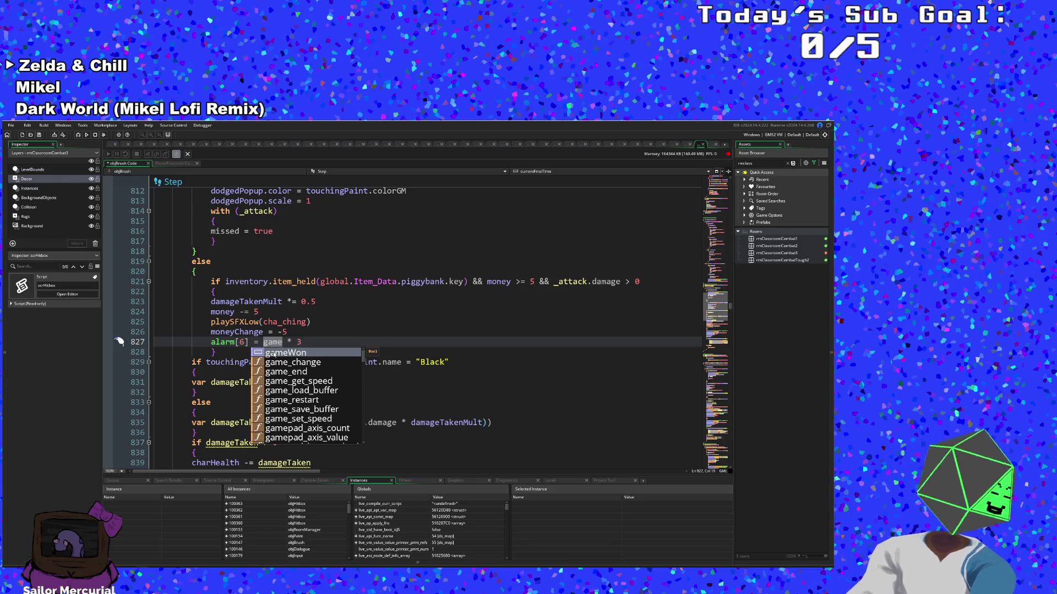
type("Over")
key("BackSpace")
key("BackSpace")
key("BackSpace")
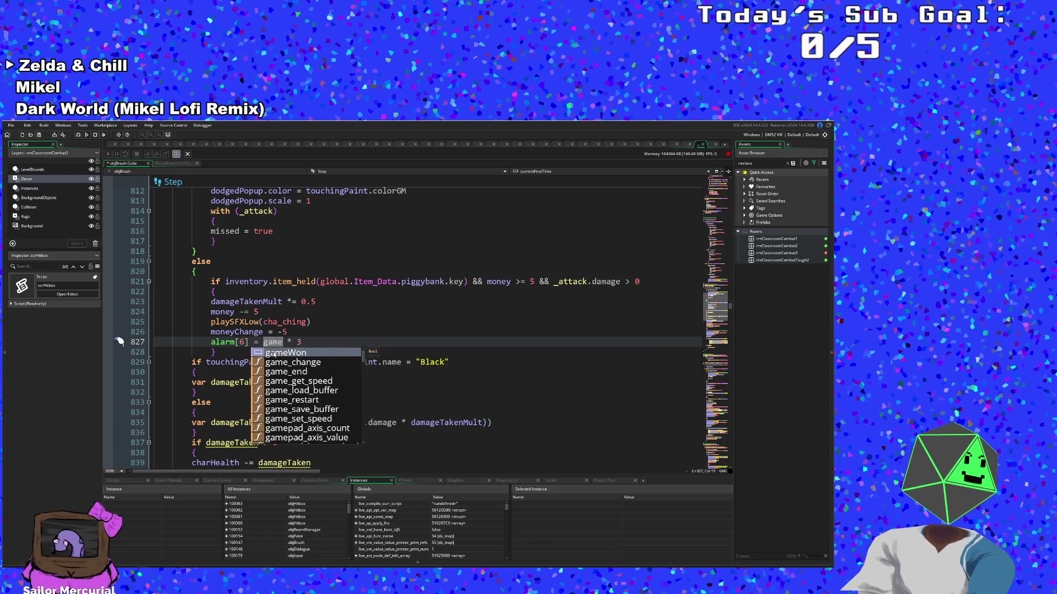
type("spee")
key("Return")
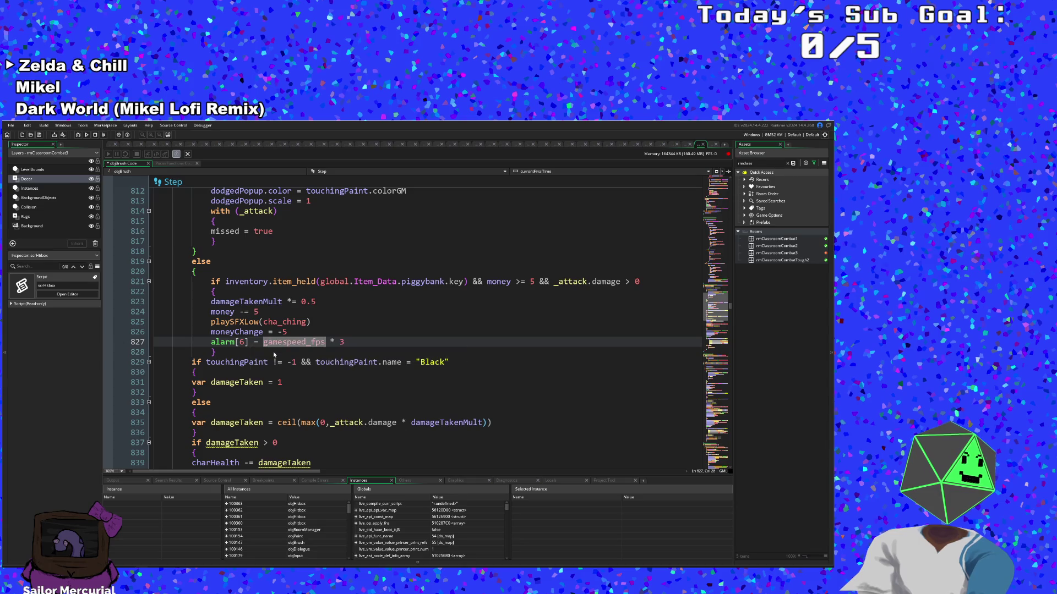
Step: Wrap gamespeed_fps in game_get_speed( ) so line 827 reads game_get_speed(gamespeed_fps) * 3
key("ctrl+Left")
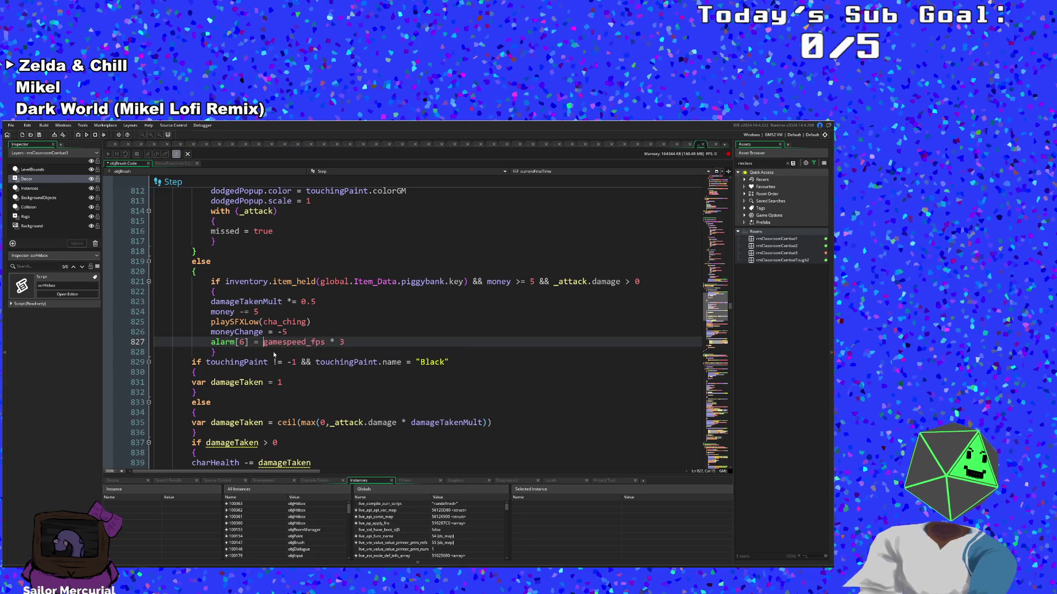
type("game_Ge")
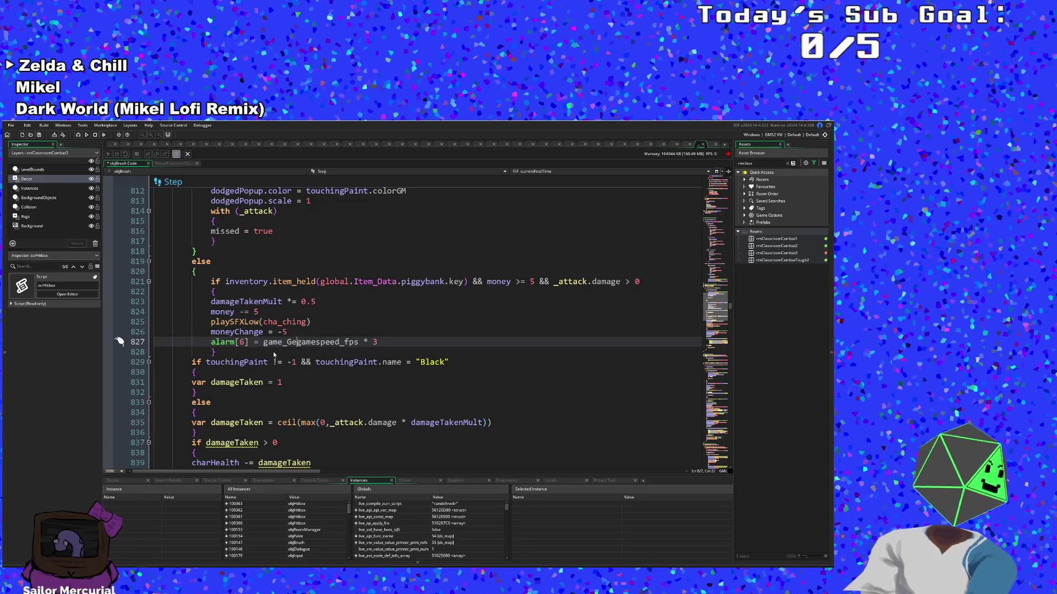
key("BackSpace")
key("BackSpace")
type("get")
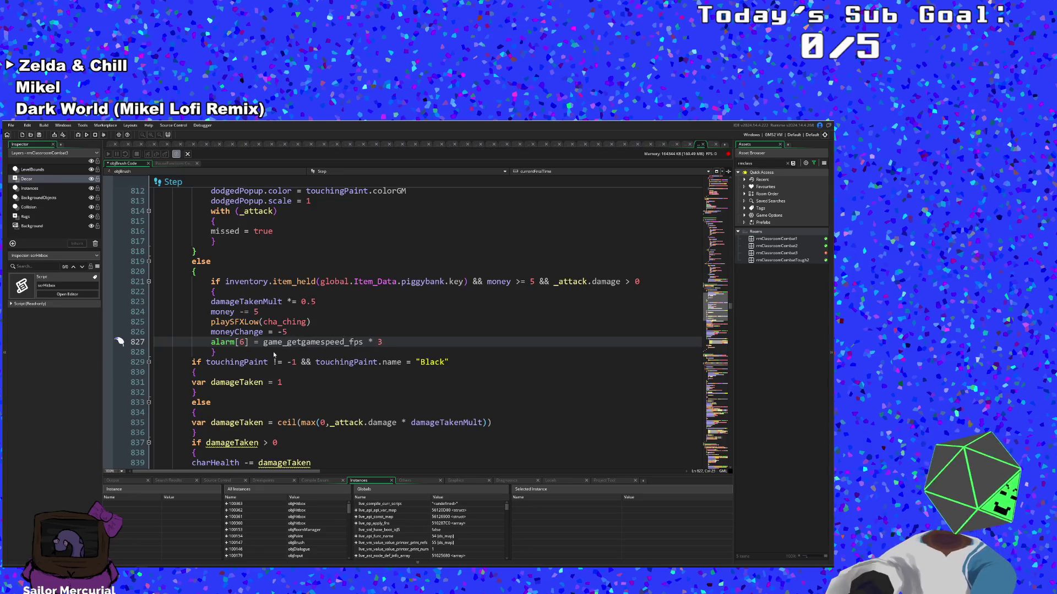
type("_spe")
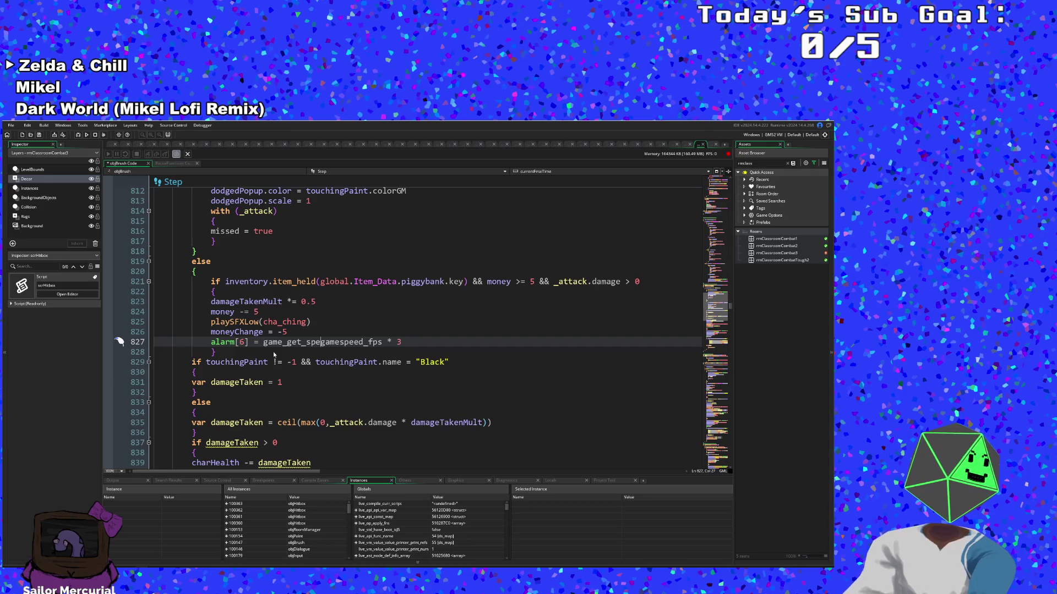
type("ed")
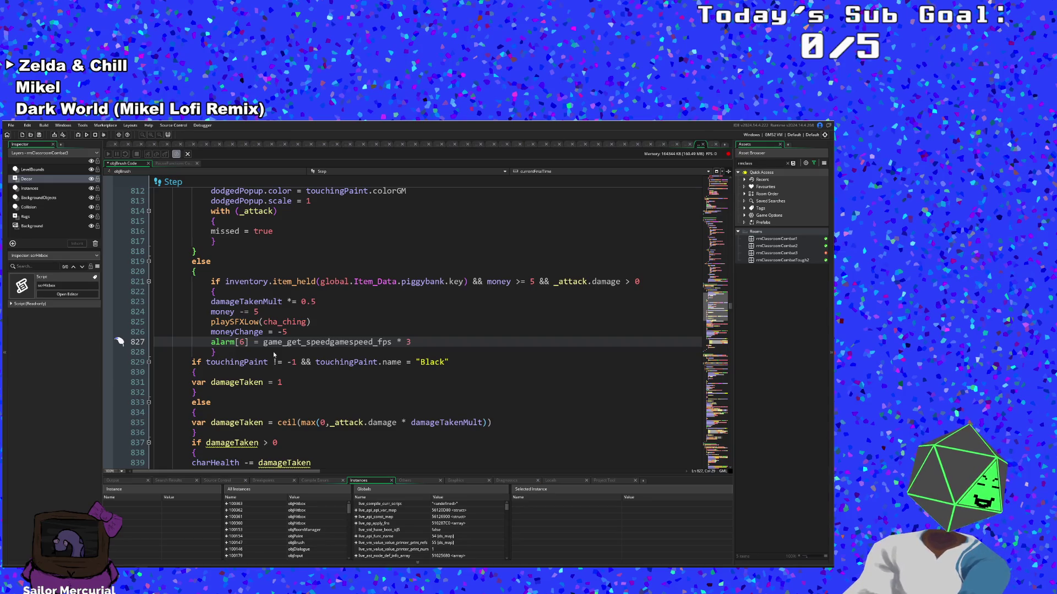
type("(")
key("Down")
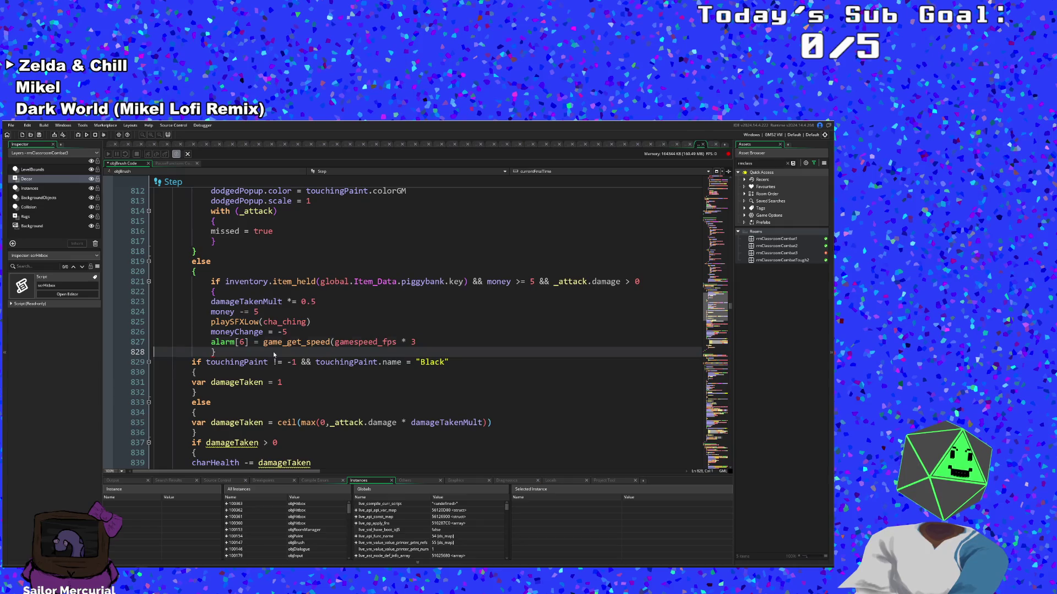
key("Up")
key("ctrl+shift+Right")
key("Right")
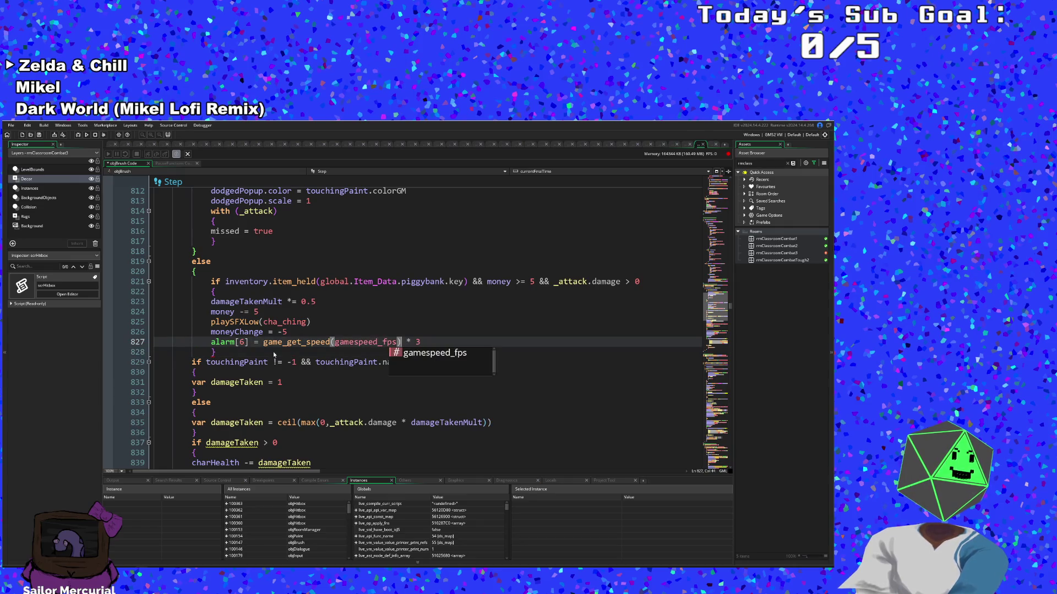
type(")")
key("Down")
scroll(273, 352, "up", 20)
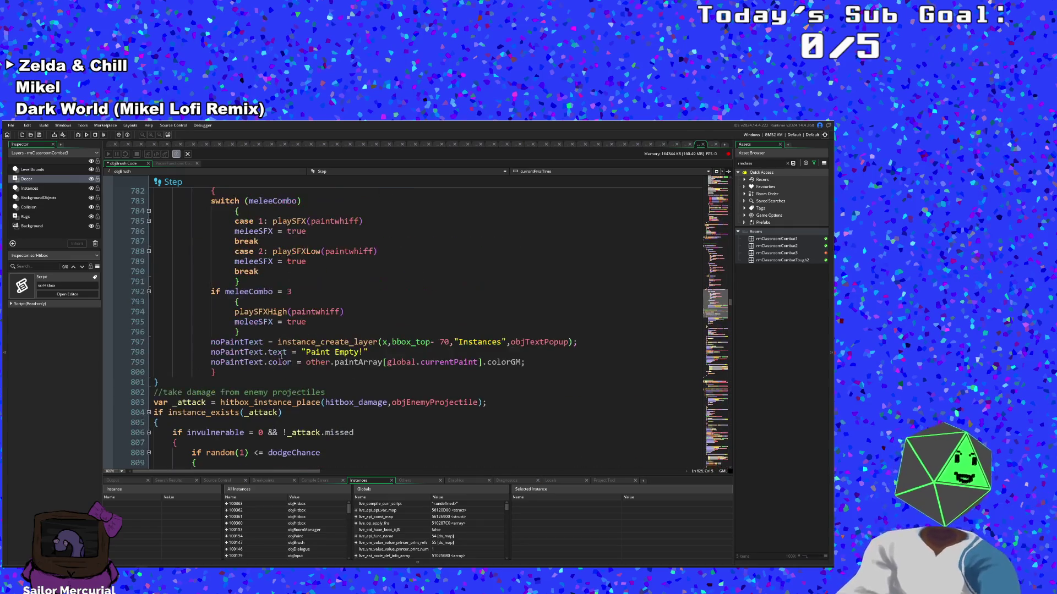
scroll(287, 372, "up", 15)
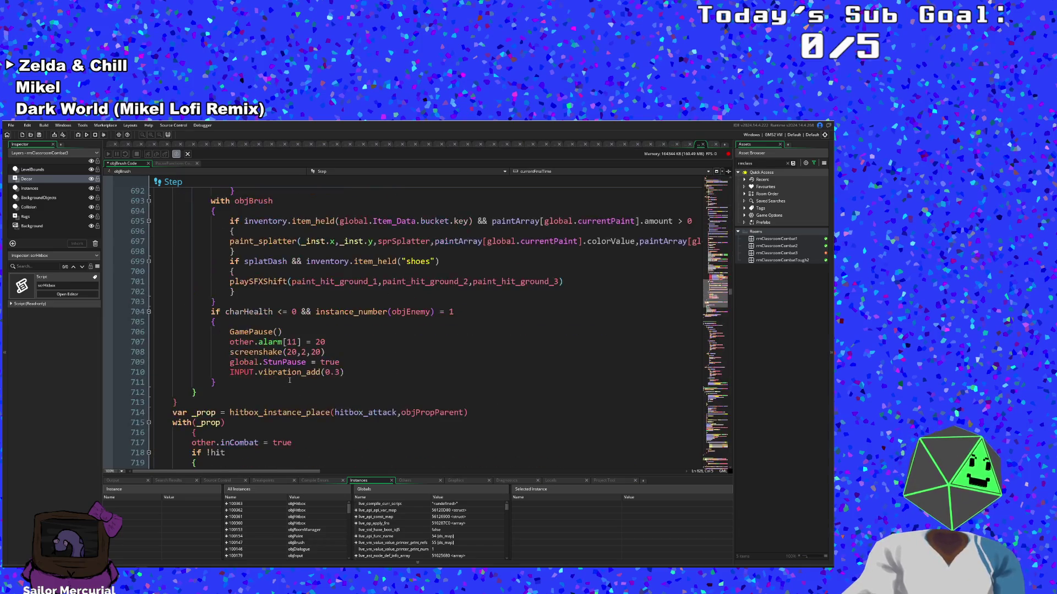
scroll(288, 380, "down", 20)
scroll(288, 385, "down", 4)
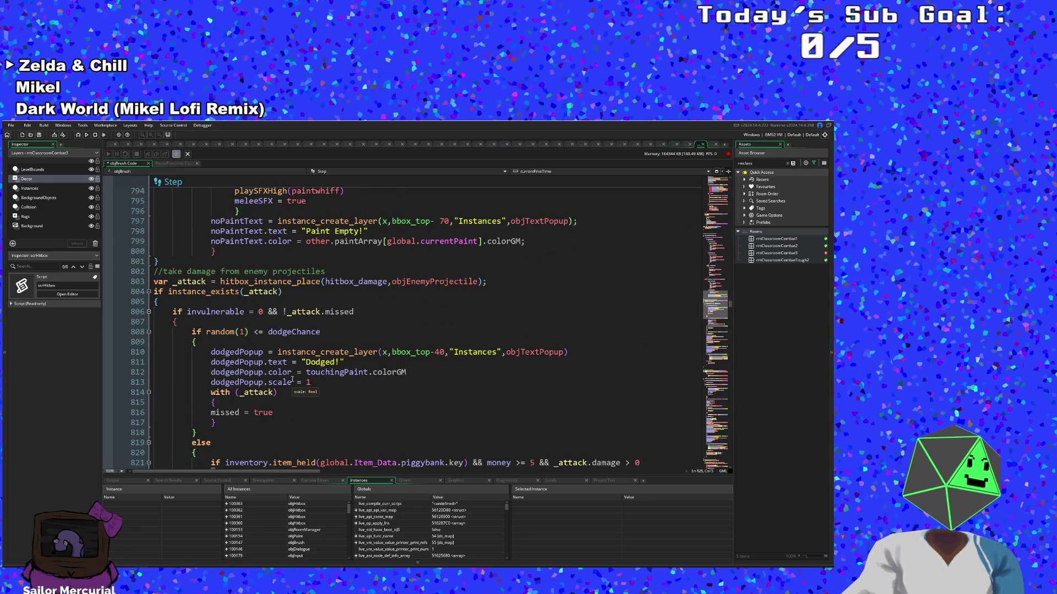
double_click(339, 311)
left_click(304, 293)
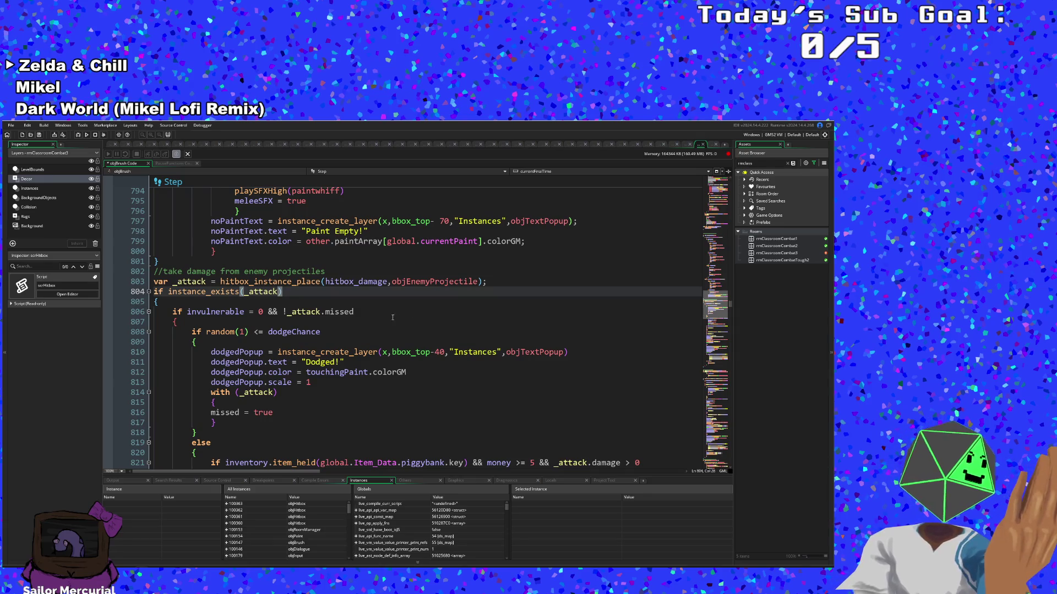
key("Down")
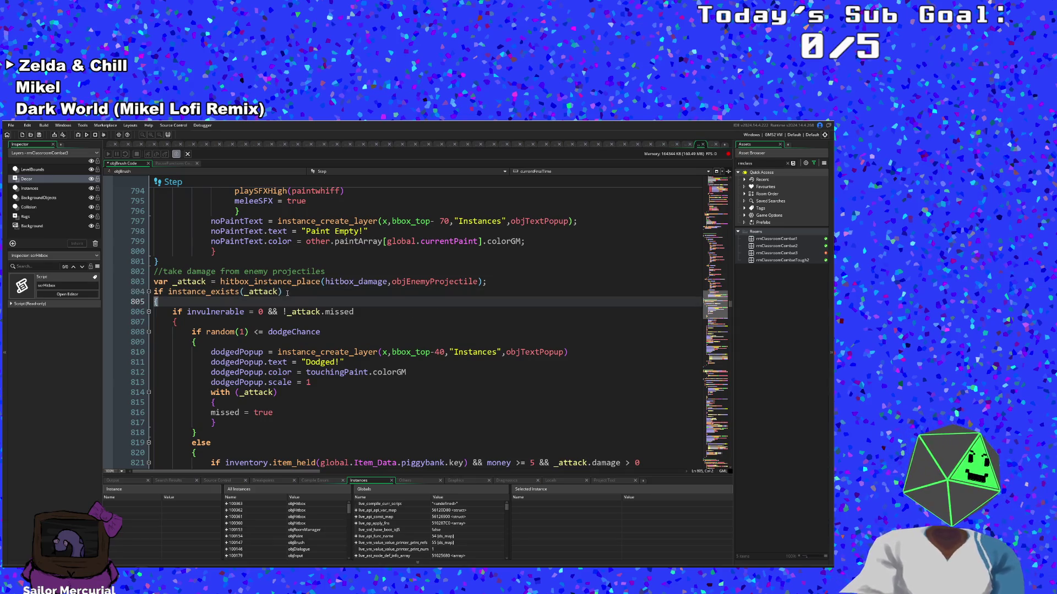
left_click(273, 282)
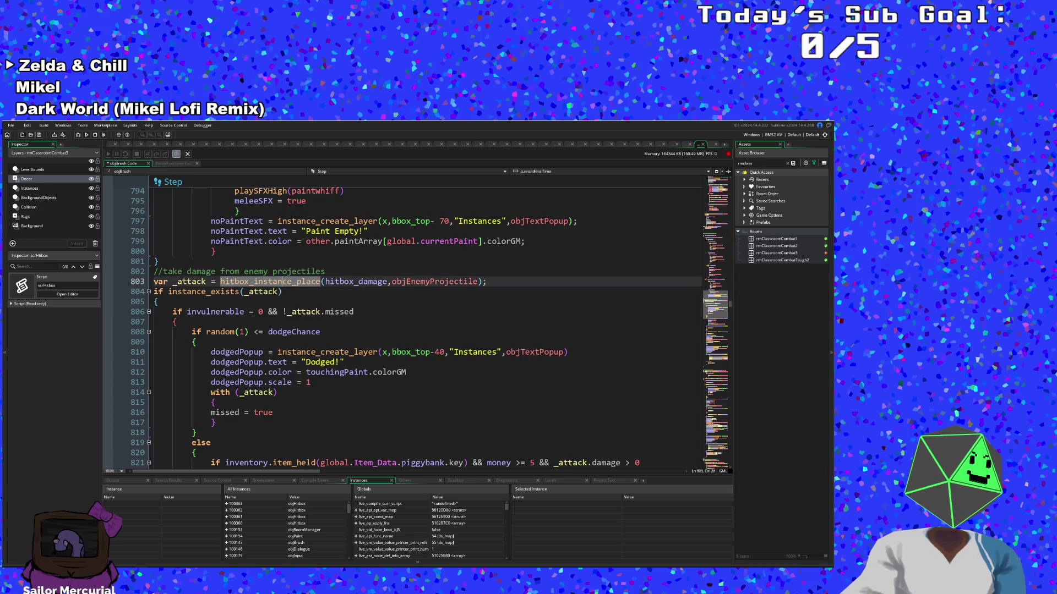
middle_click(272, 281)
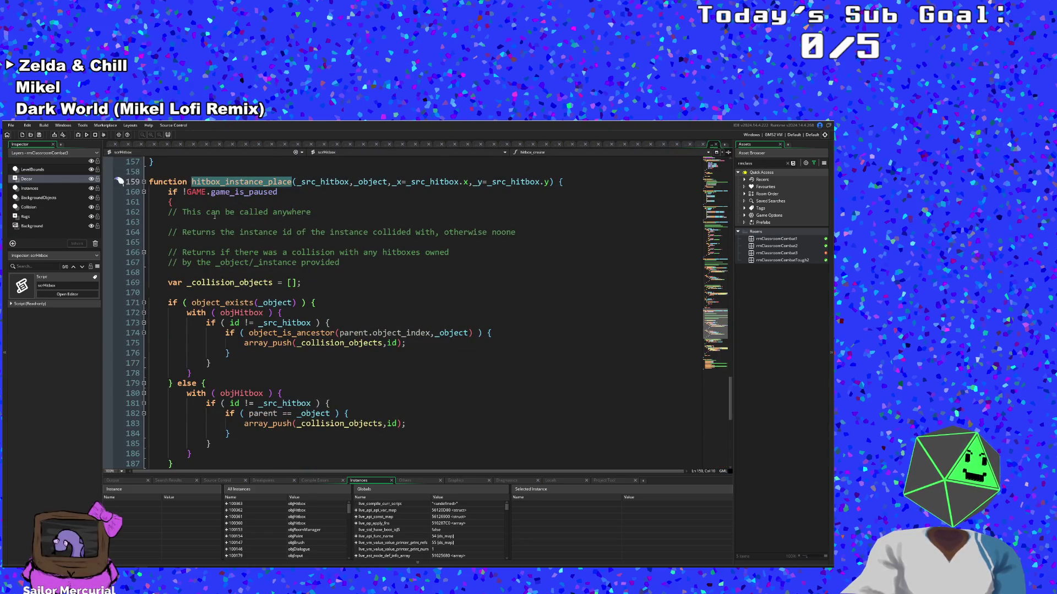
left_click(180, 201)
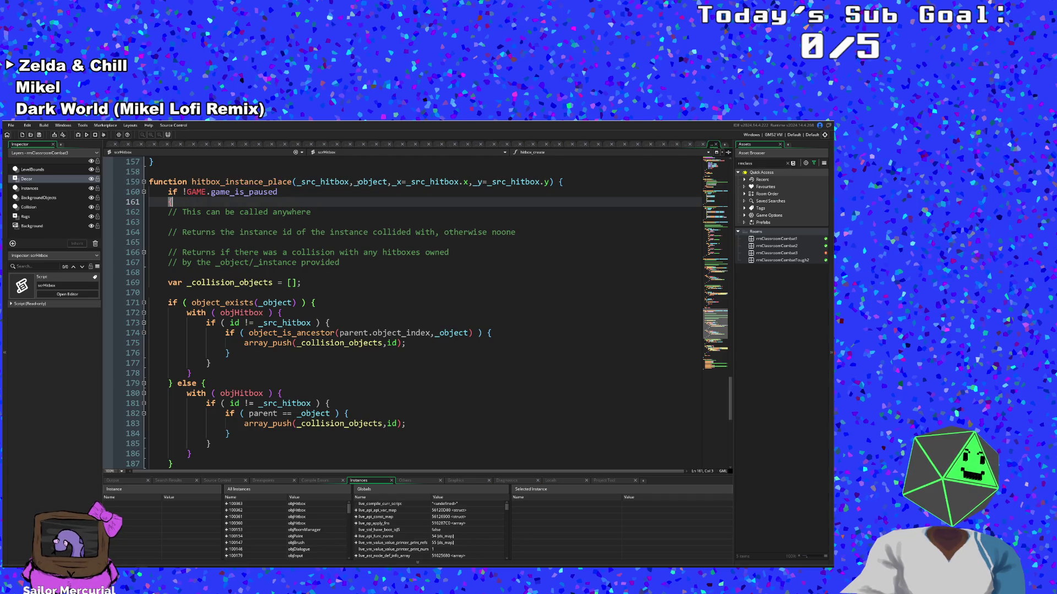
left_click(715, 145)
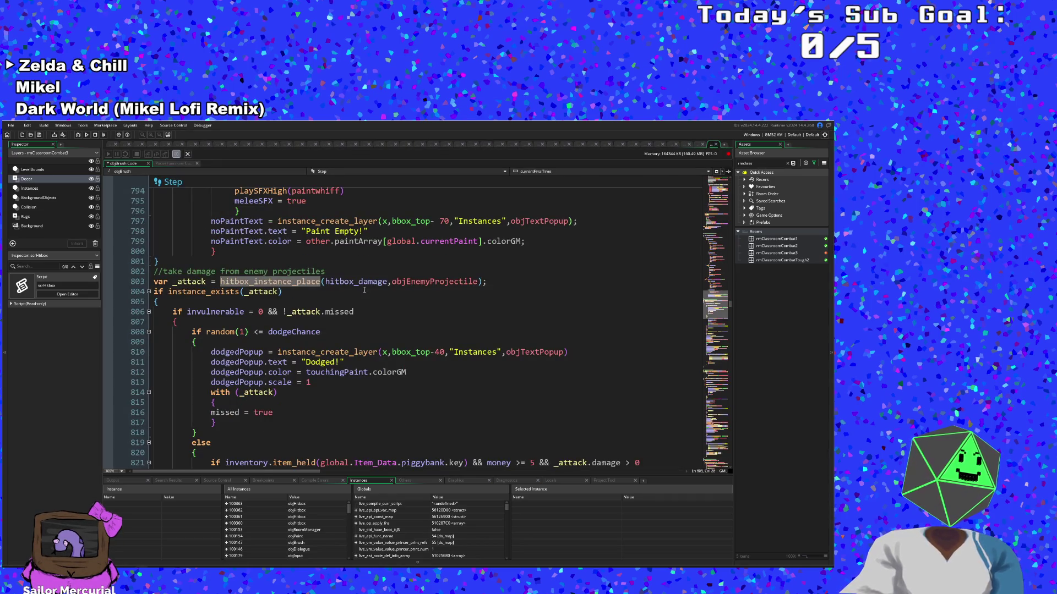
left_click(331, 300)
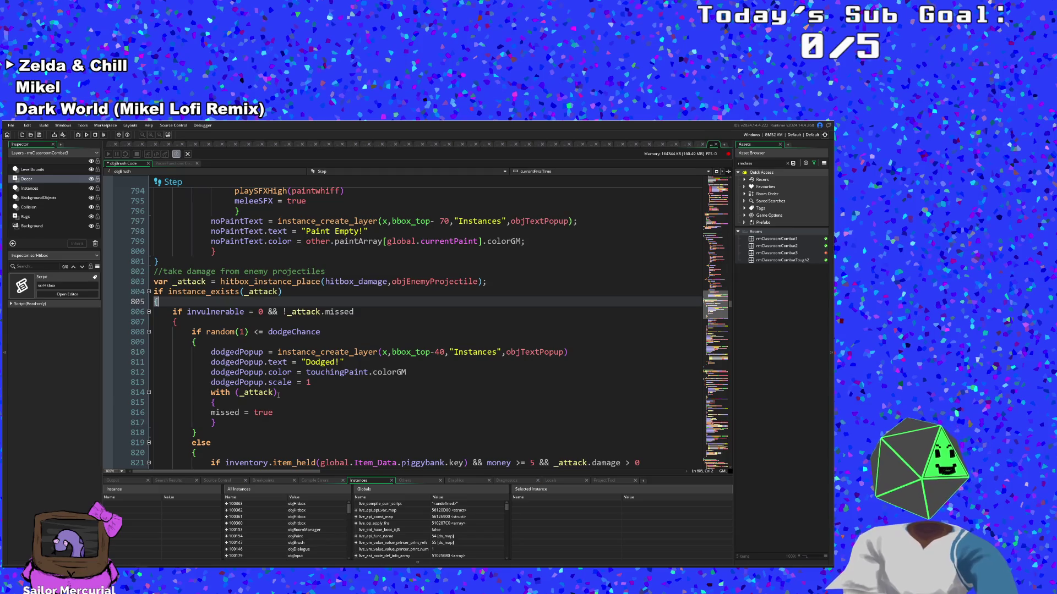
scroll(278, 394, "down", 3)
scroll(278, 394, "up", 3)
left_click(276, 393)
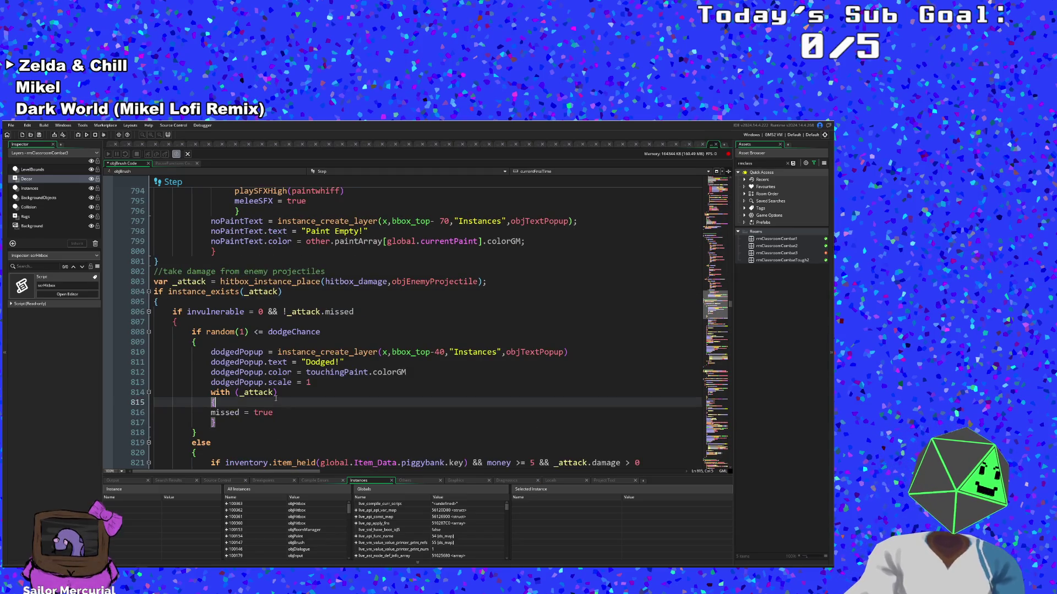
key("Up")
key("Up")
key("Up")
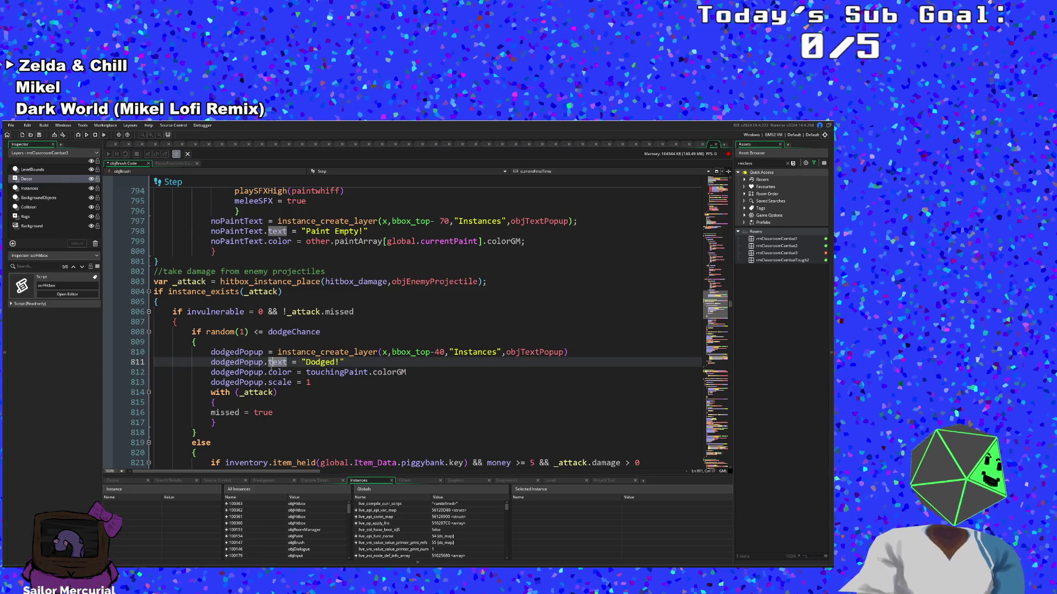
left_click(264, 312)
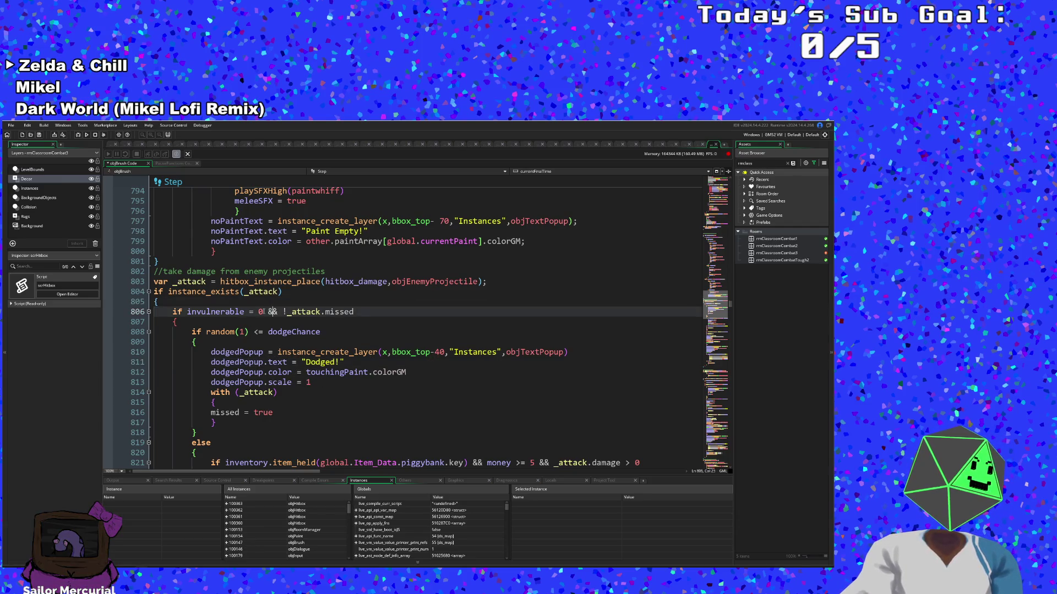
scroll(264, 312, "up", 2)
scroll(264, 311, "down", 2)
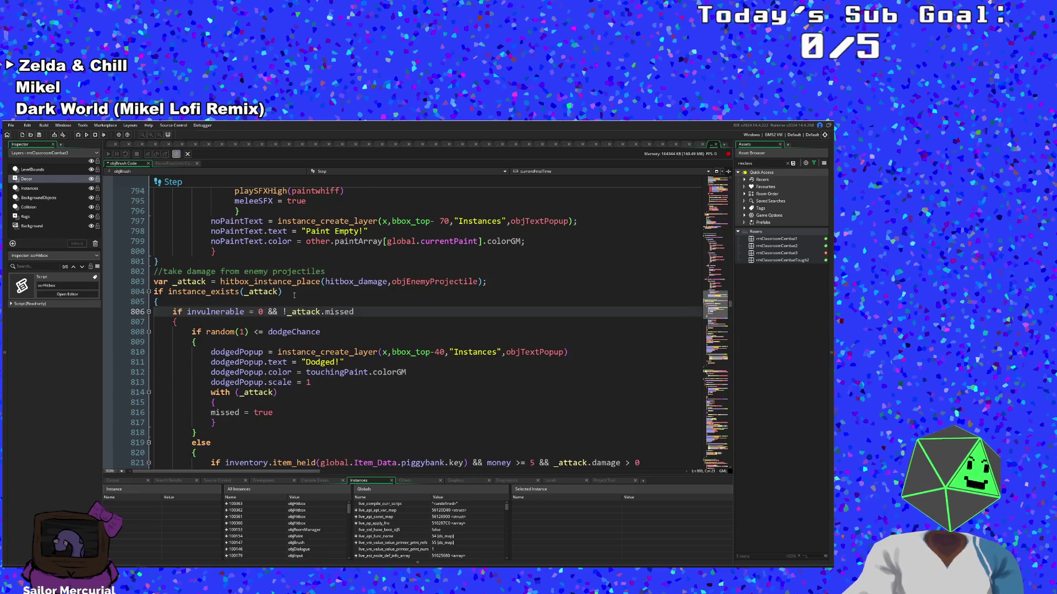
left_click(259, 292)
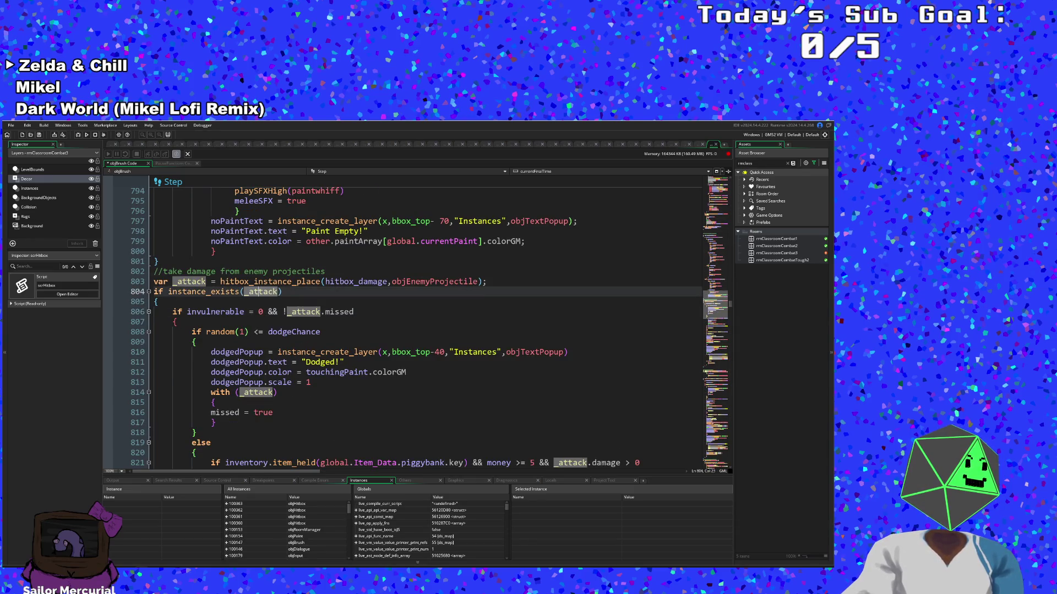
left_click(249, 281)
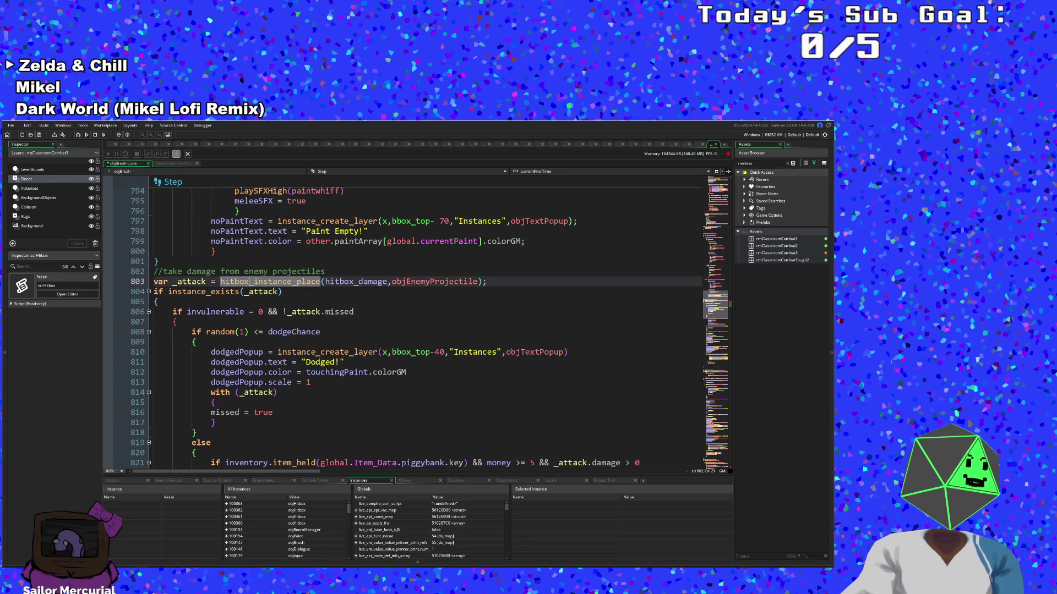
left_click(197, 282)
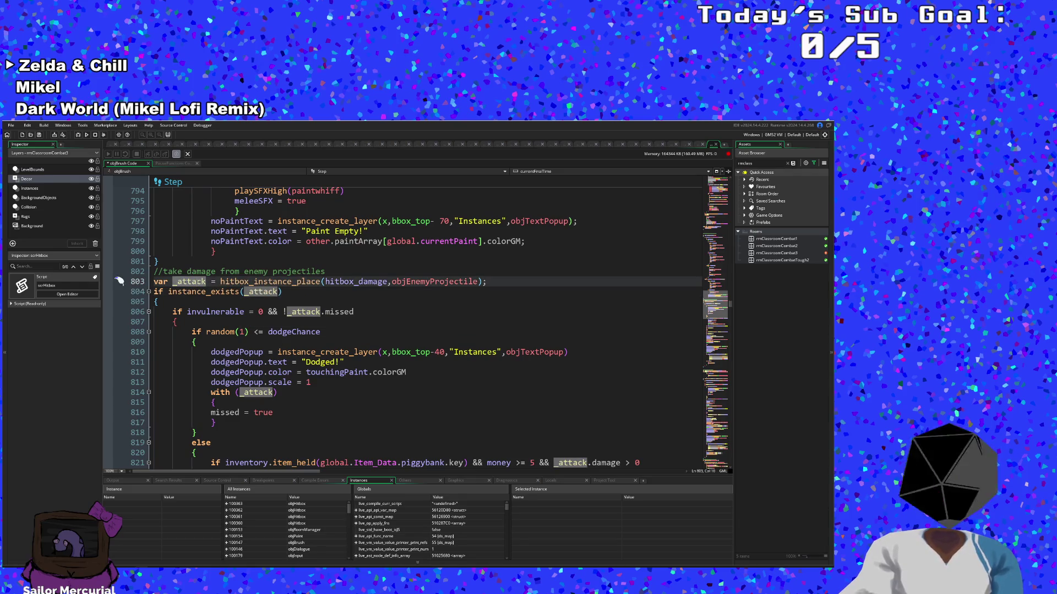
left_click(327, 272)
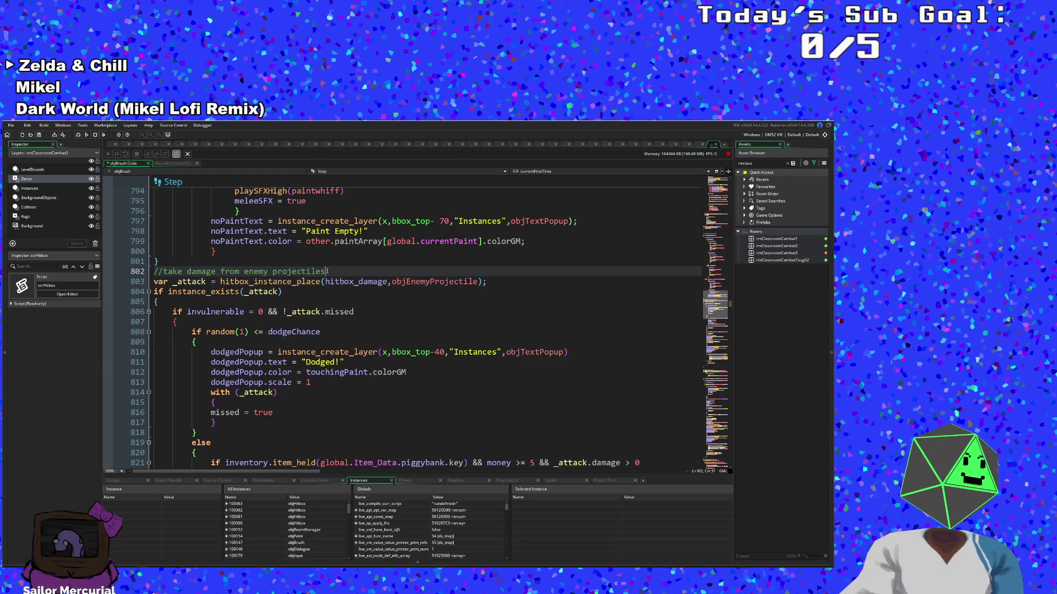
scroll(315, 332, "up", 6)
scroll(315, 332, "down", 10)
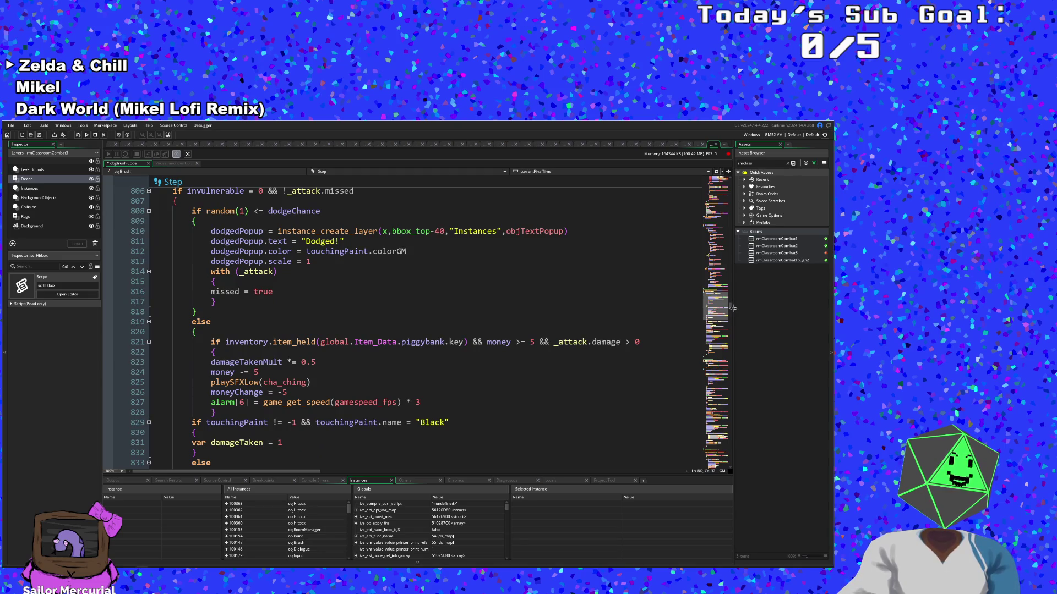
left_click_drag(733, 307, 733, 210)
Step: Insert a new first line reading FrameSkip above the gameWon check in the Step event
scroll(554, 390, "down", 4)
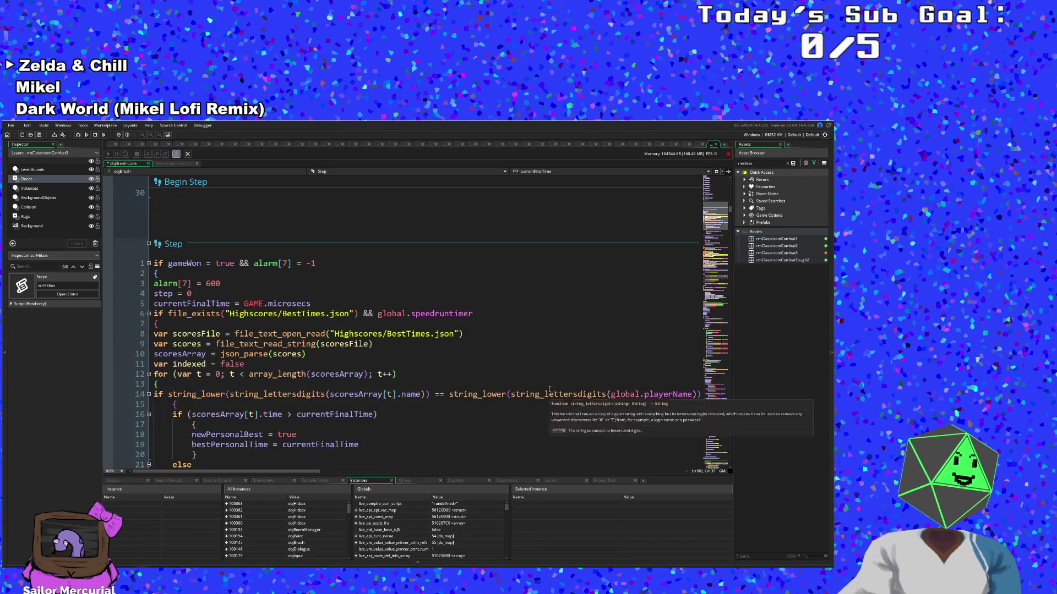
scroll(471, 392, "down", 6)
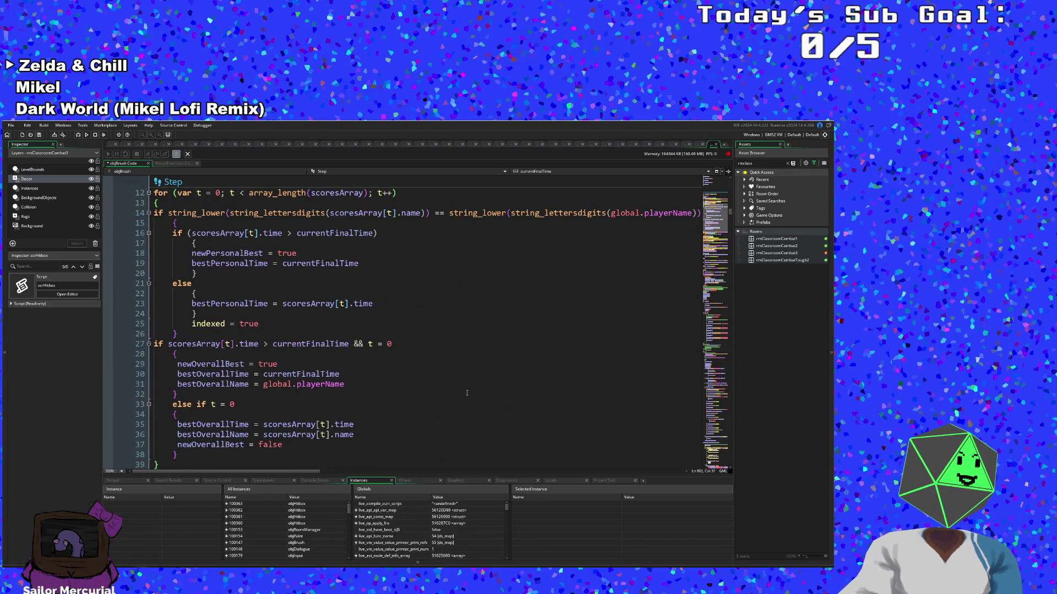
scroll(469, 391, "up", 5)
scroll(468, 390, "down", 5)
scroll(466, 387, "down", 10)
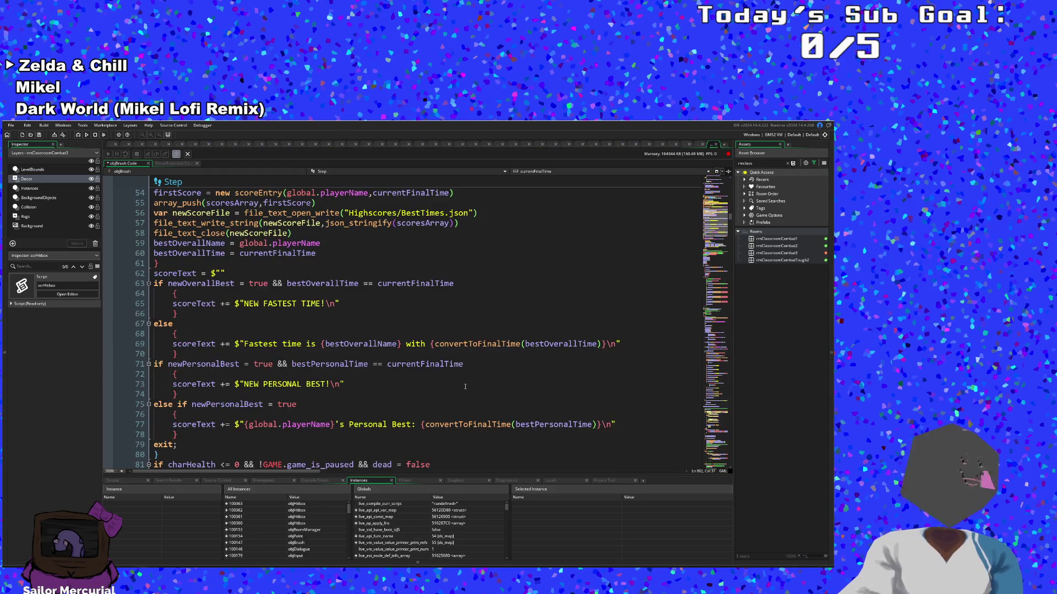
scroll(465, 387, "down", 8)
scroll(460, 382, "up", 15)
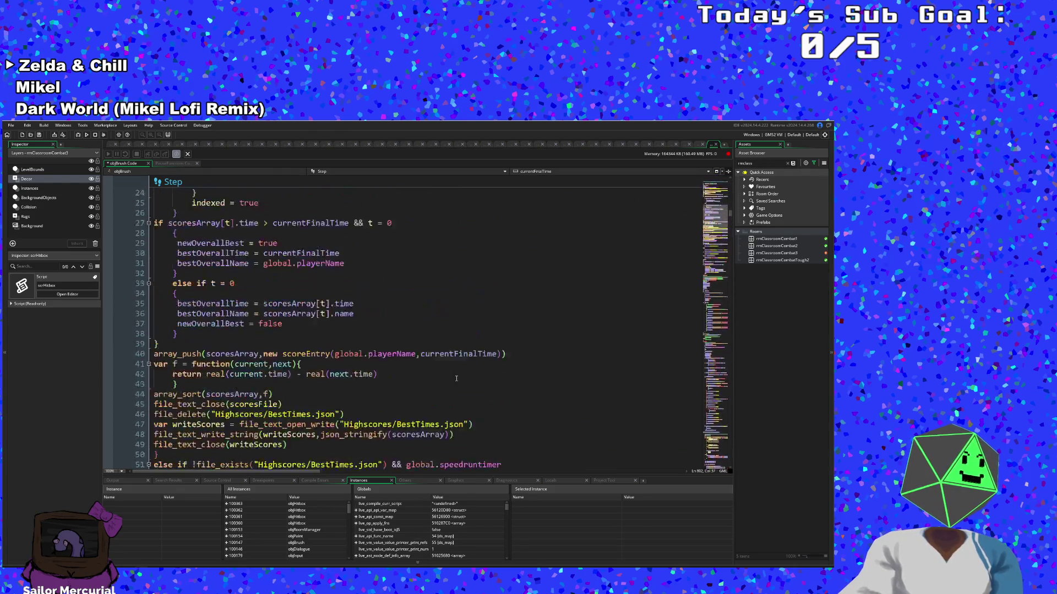
scroll(456, 378, "up", 10)
left_click(157, 323)
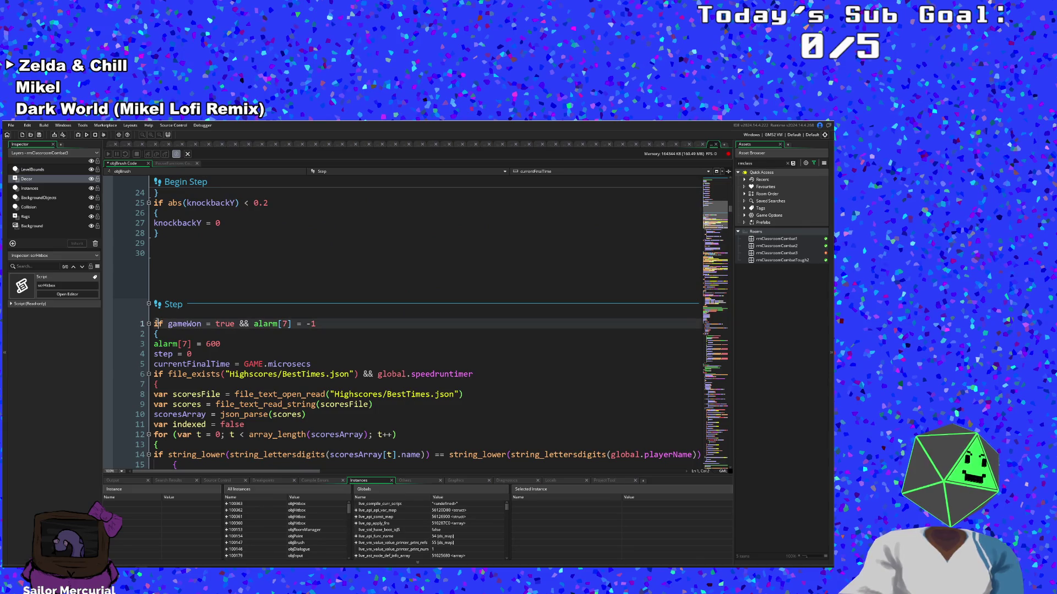
key("Home")
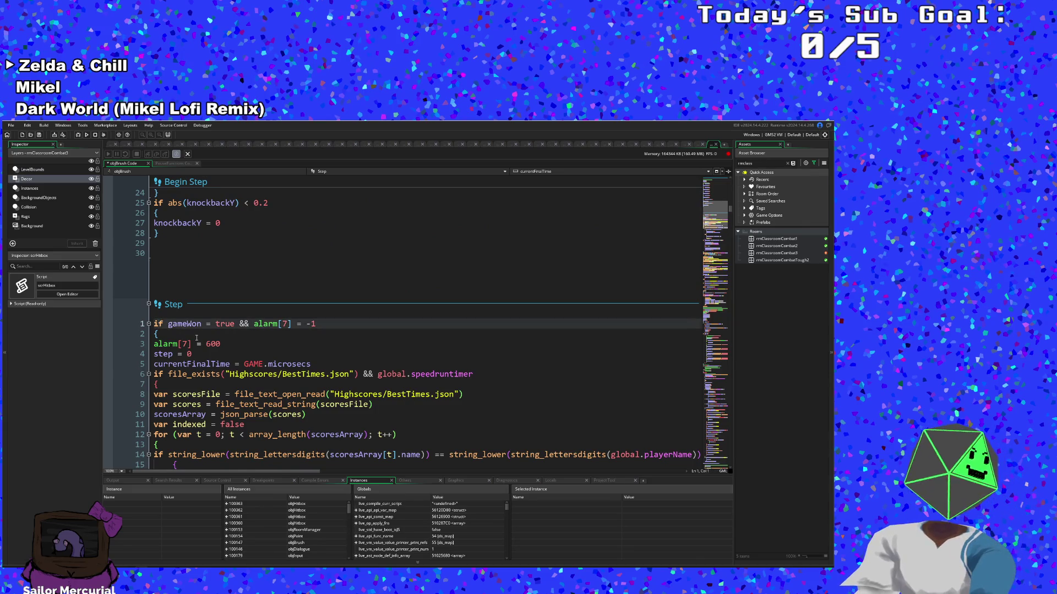
key("Return")
key("Up")
type("FrameSkip")
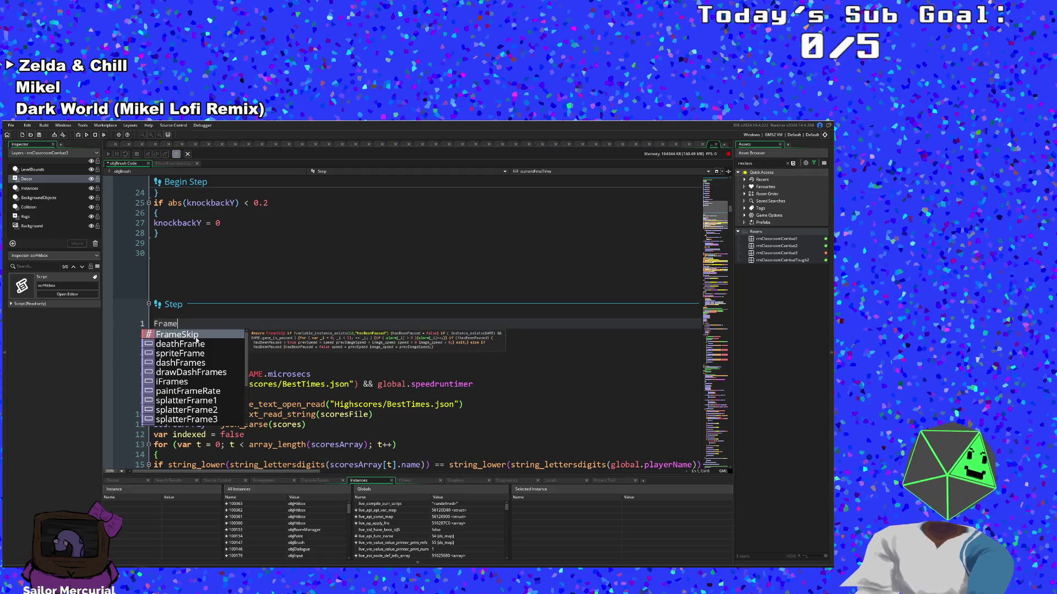
key("Down")
key("Down")
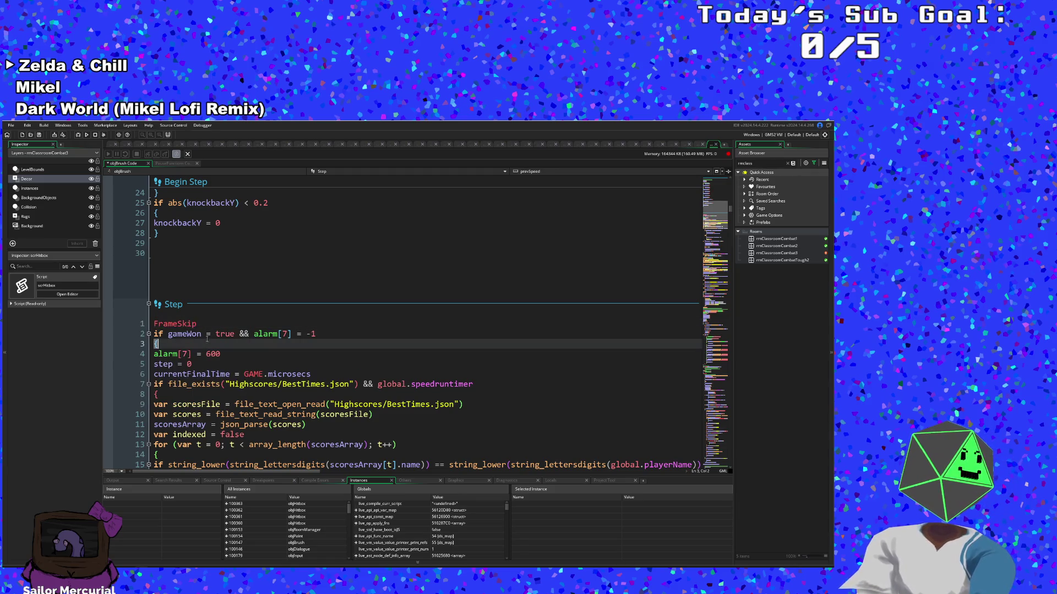
Step: Start a debug build of the game
left_click(12, 126)
left_click(23, 161)
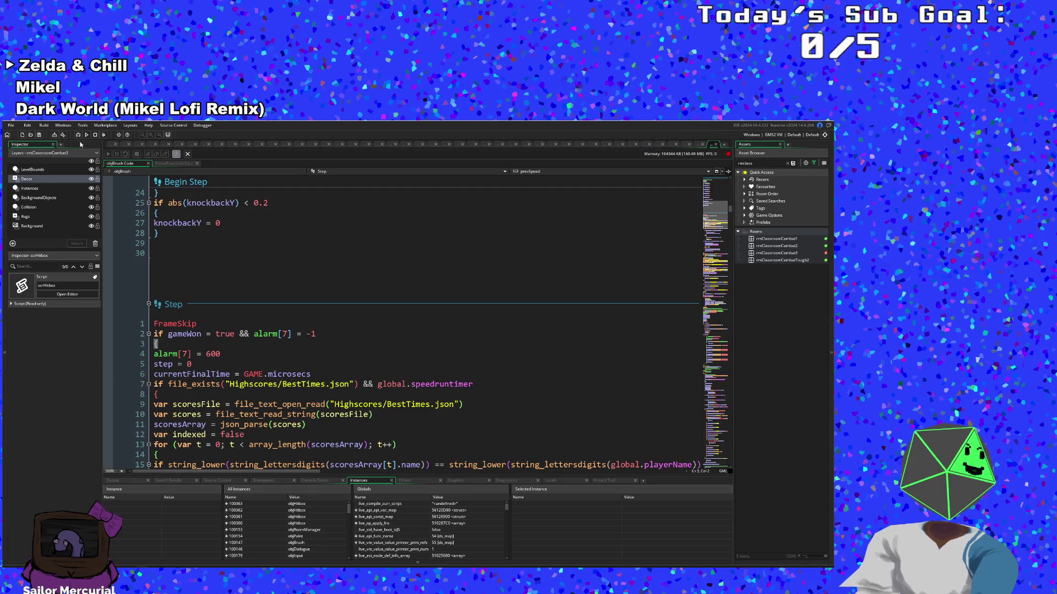
key("F5")
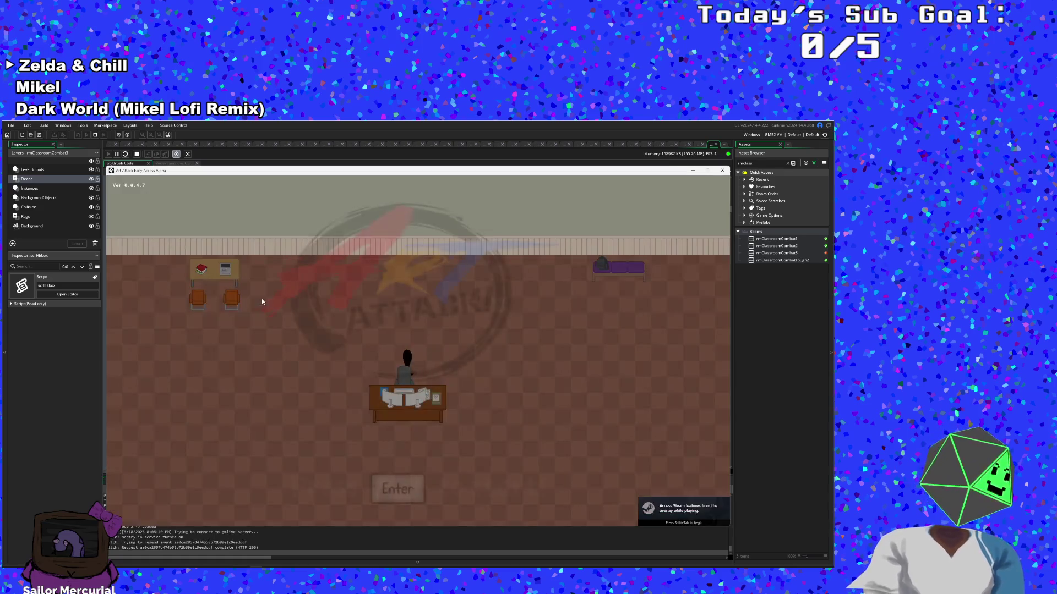
Step: Start a new day and walk the player across the classroom into the right exit door
key("Return")
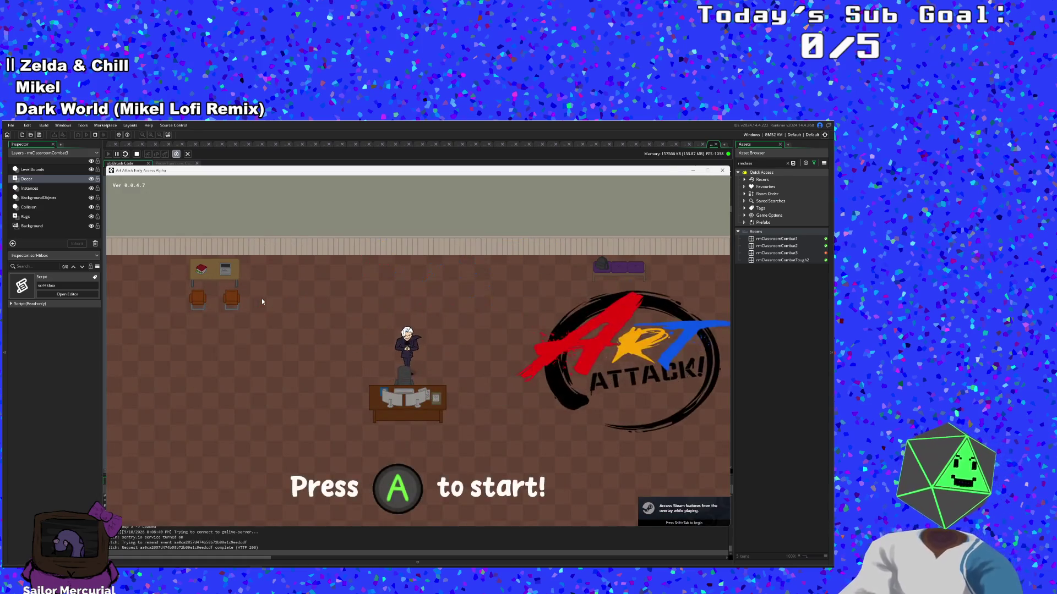
key("Return")
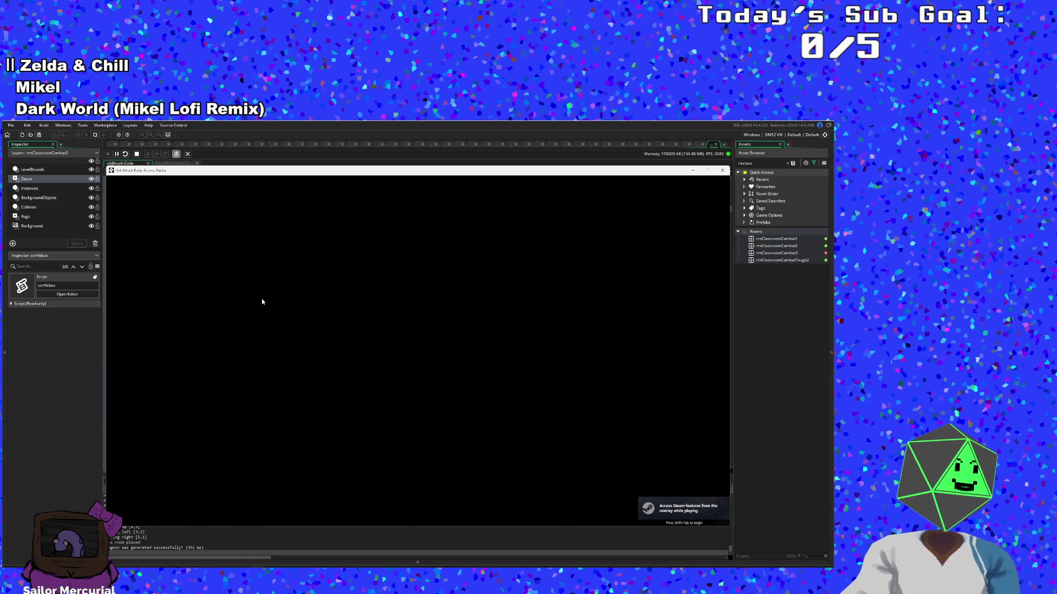
key("Return")
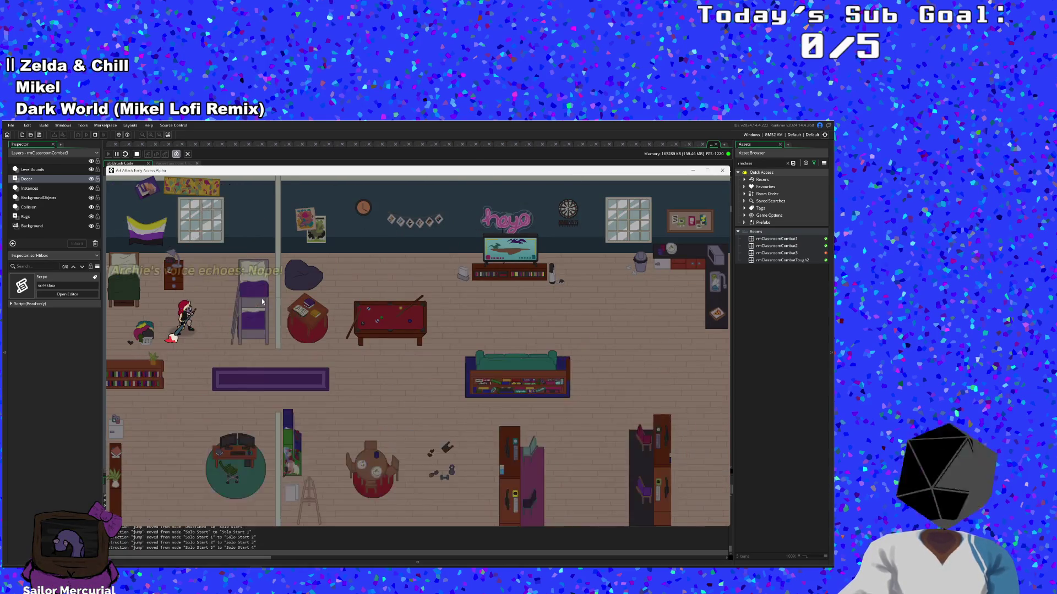
key("Right")
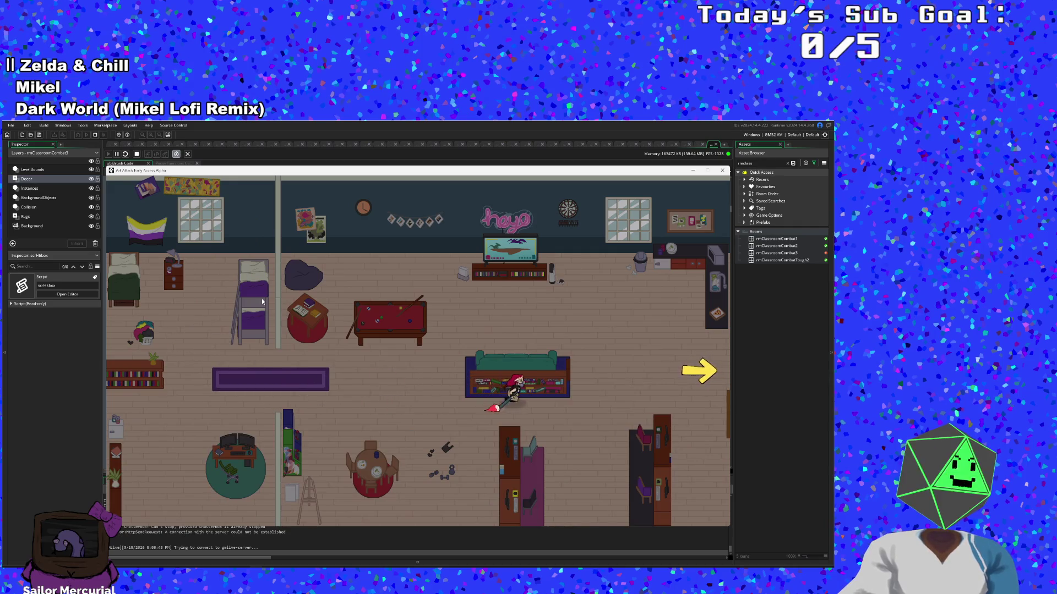
key("F1")
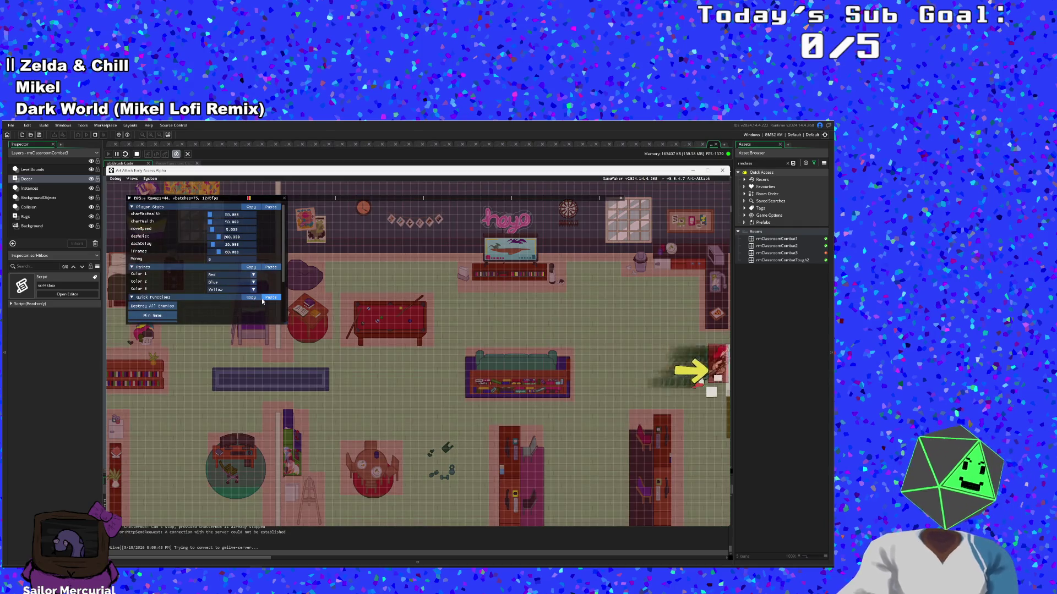
key("Right")
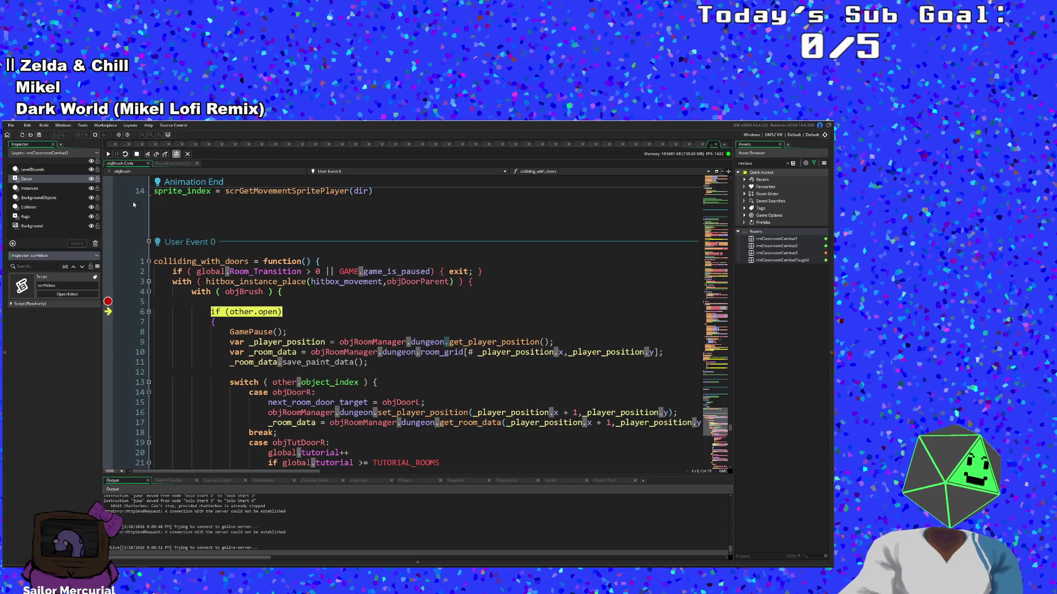
Step: Resume from the breakpoint and decline copying the crash message, closing the game
left_click(108, 154)
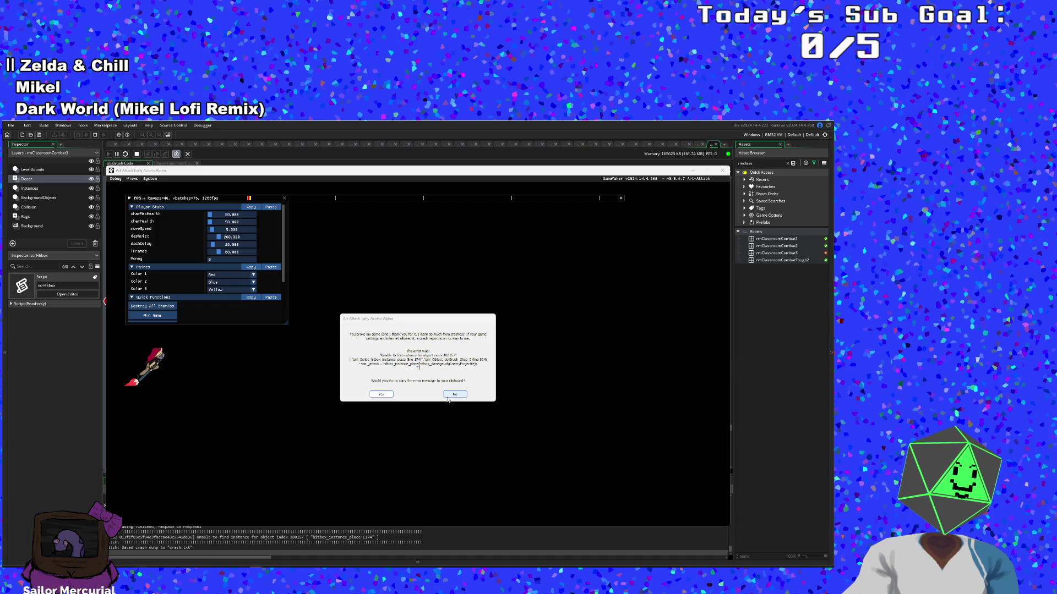
left_click(448, 396)
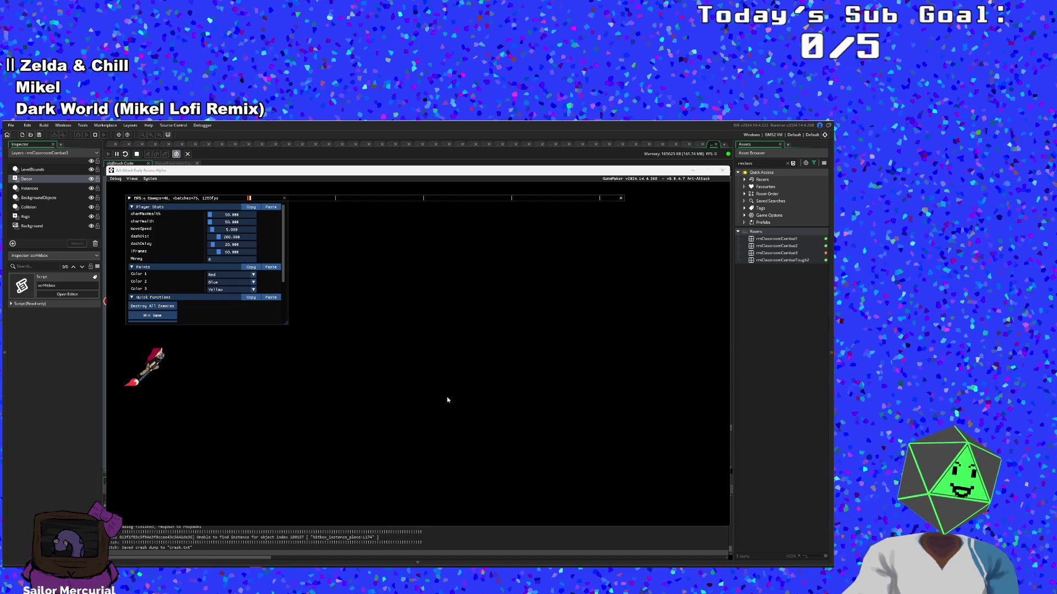
scroll(261, 301, "down", 4)
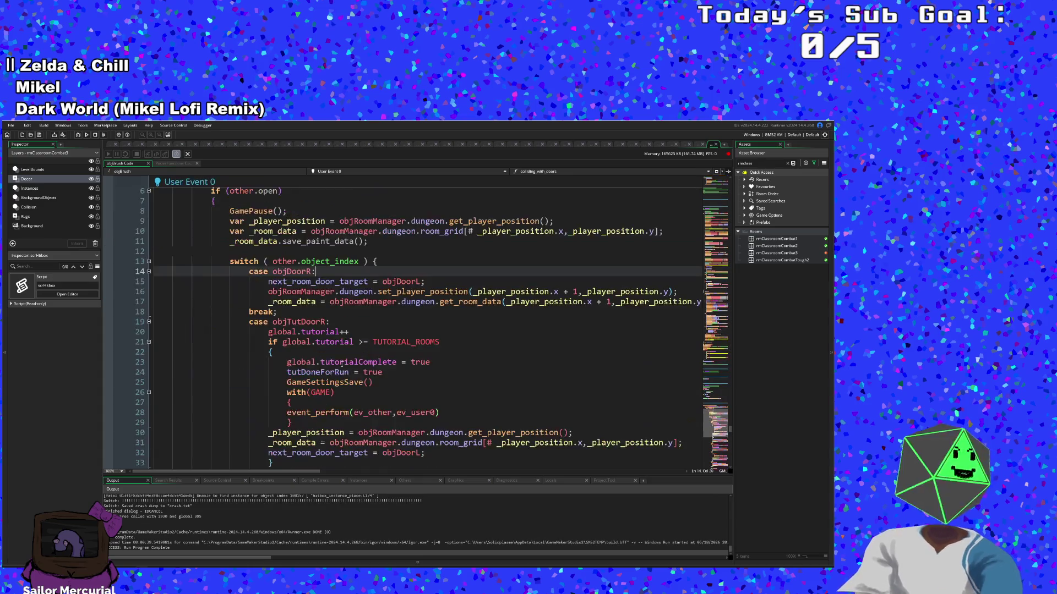
scroll(232, 275, "down", 2)
scroll(209, 258, "up", 2)
left_click(241, 271)
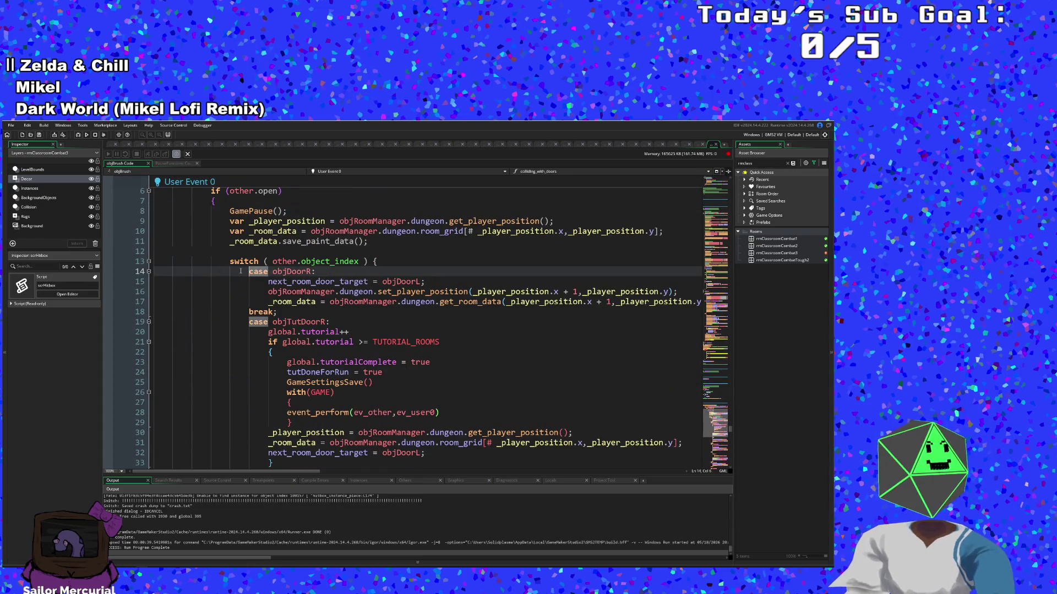
scroll(292, 319, "up", 5)
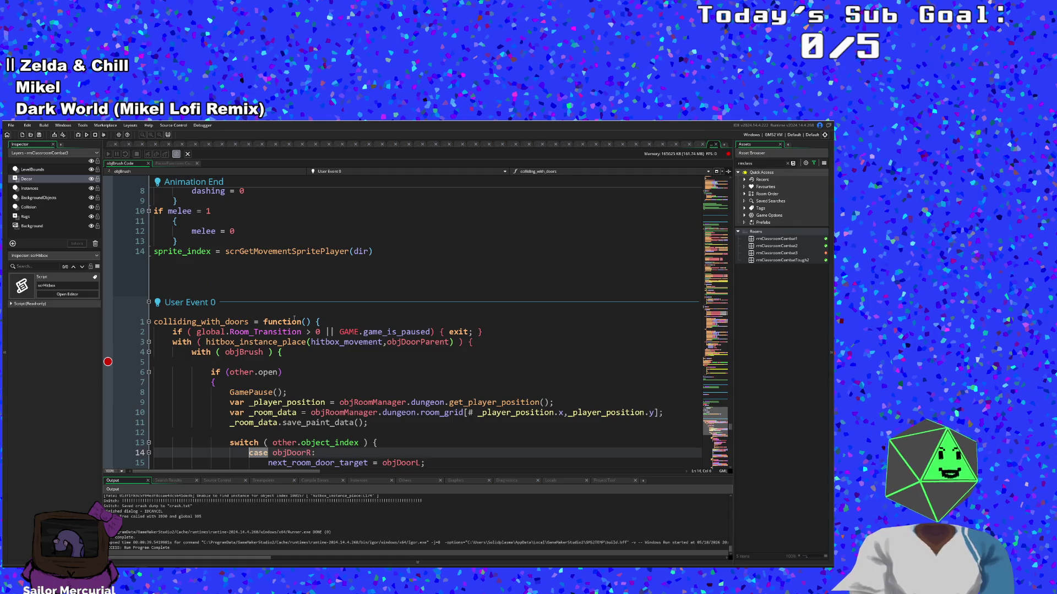
scroll(294, 320, "down", 4)
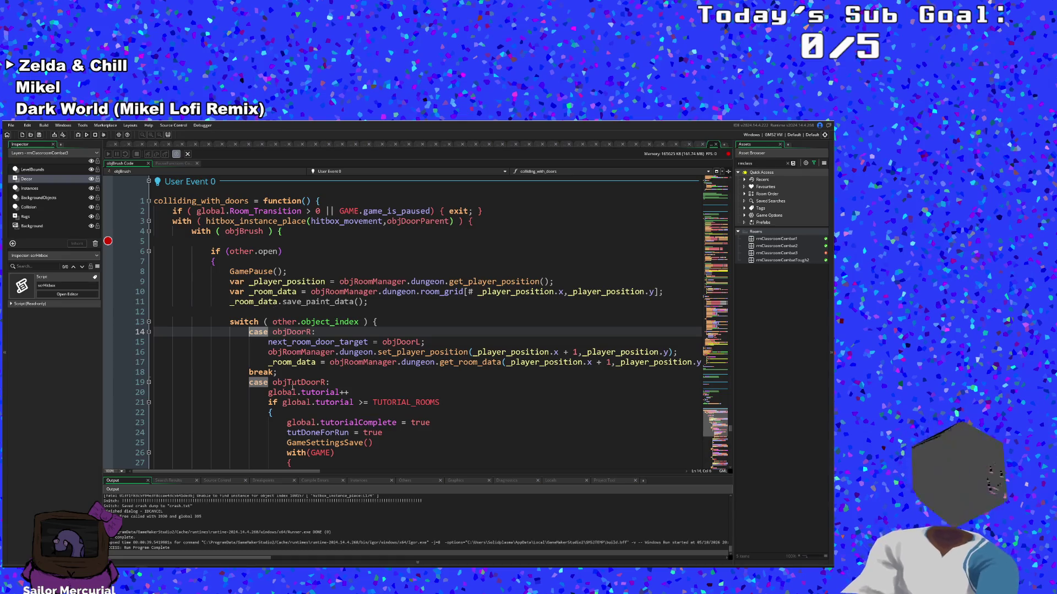
scroll(292, 389, "down", 6)
scroll(294, 396, "up", 6)
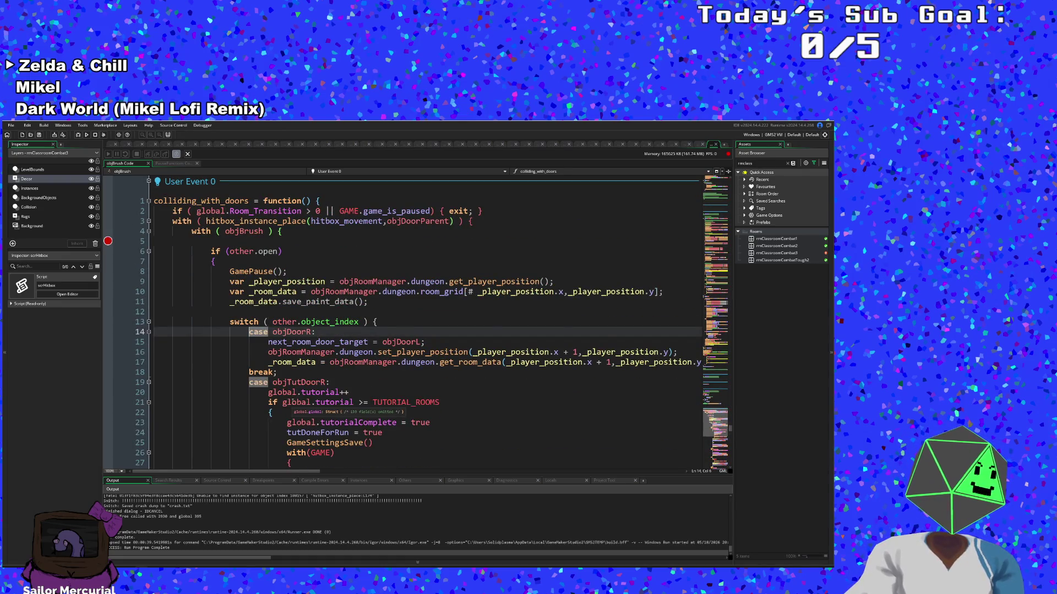
scroll(293, 402, "down", 6)
scroll(293, 402, "up", 6)
left_click(286, 362)
left_click(286, 331)
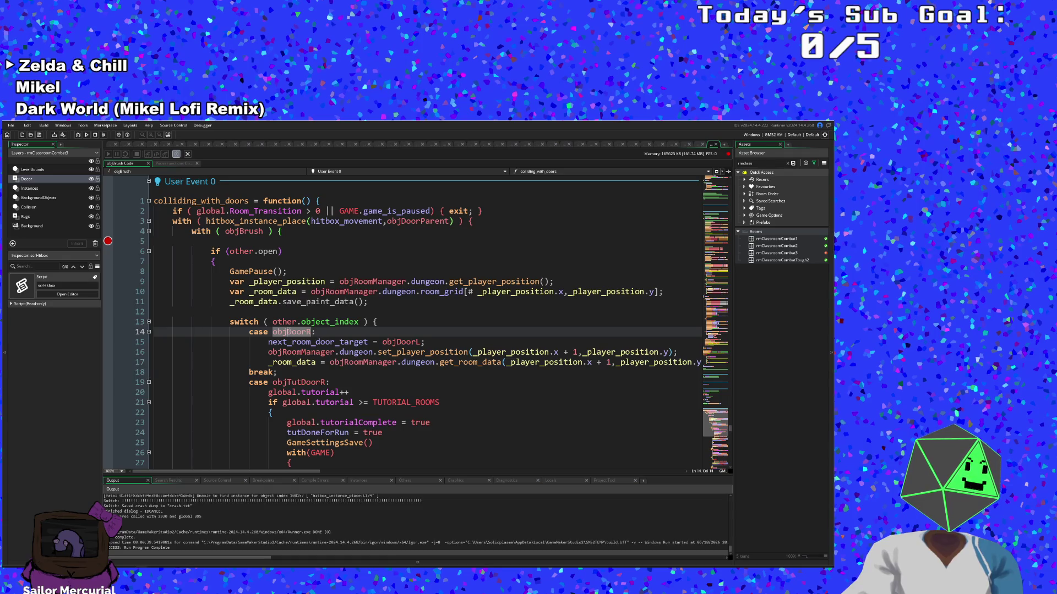
scroll(297, 358, "down", 2)
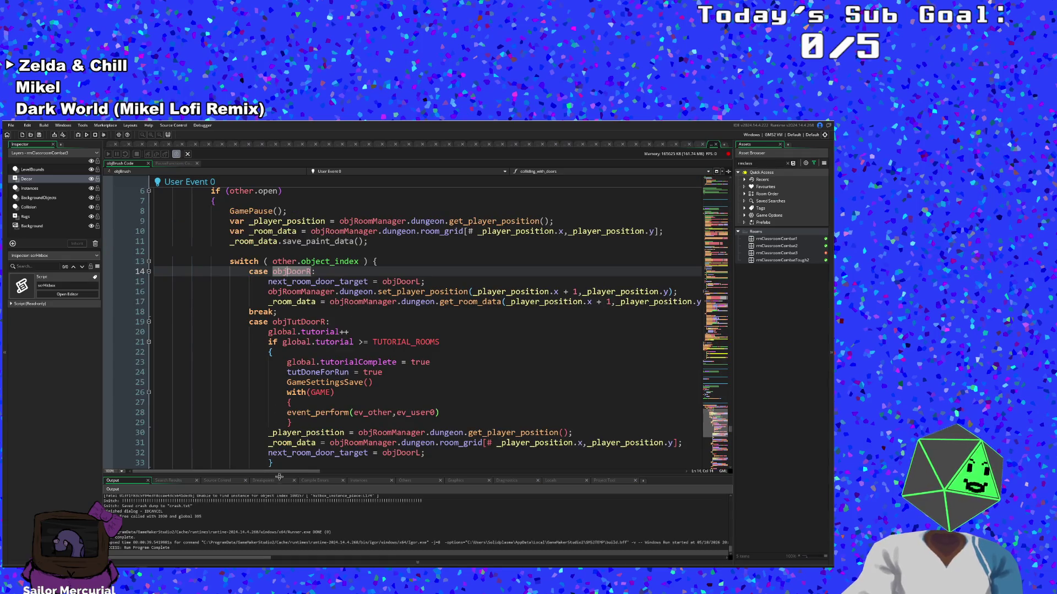
left_click(265, 525)
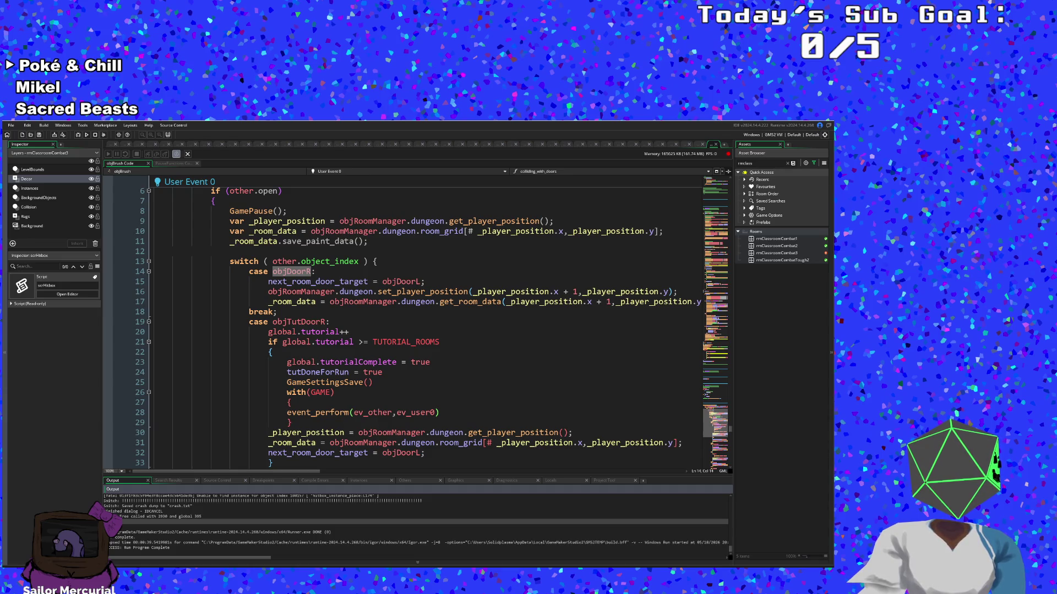
Step: Inspect the tutorial door branch, then open objDoorParent's code through the asset search
left_click(289, 422)
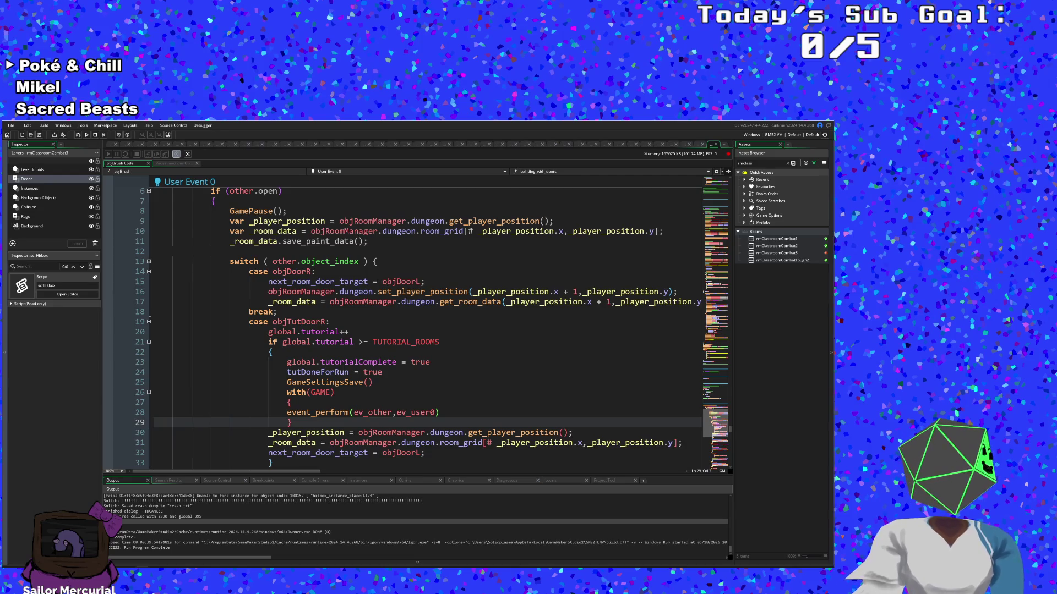
left_click(311, 342)
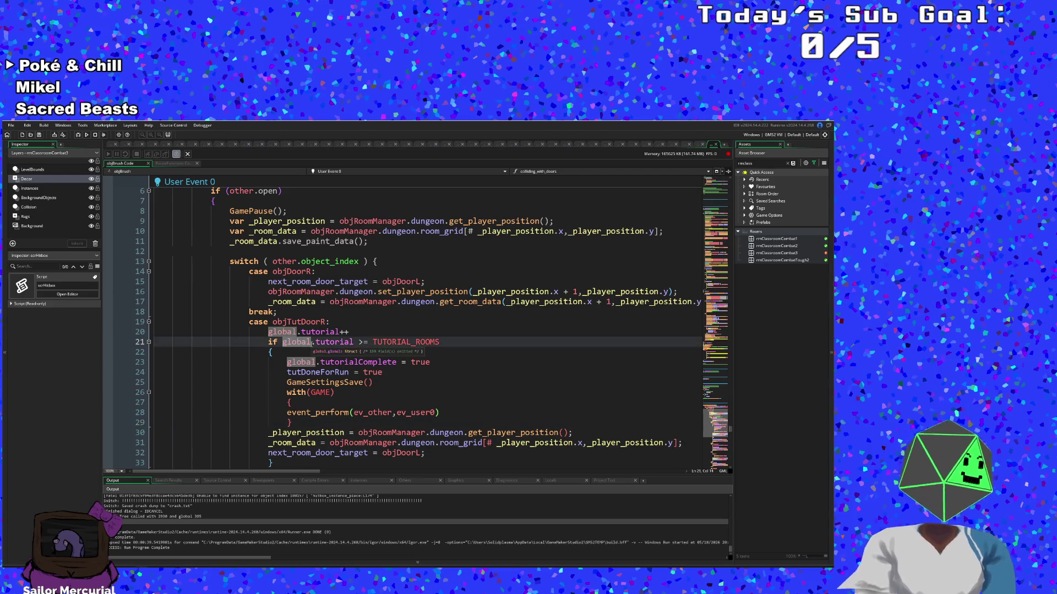
key("ctrl+t")
type("obj")
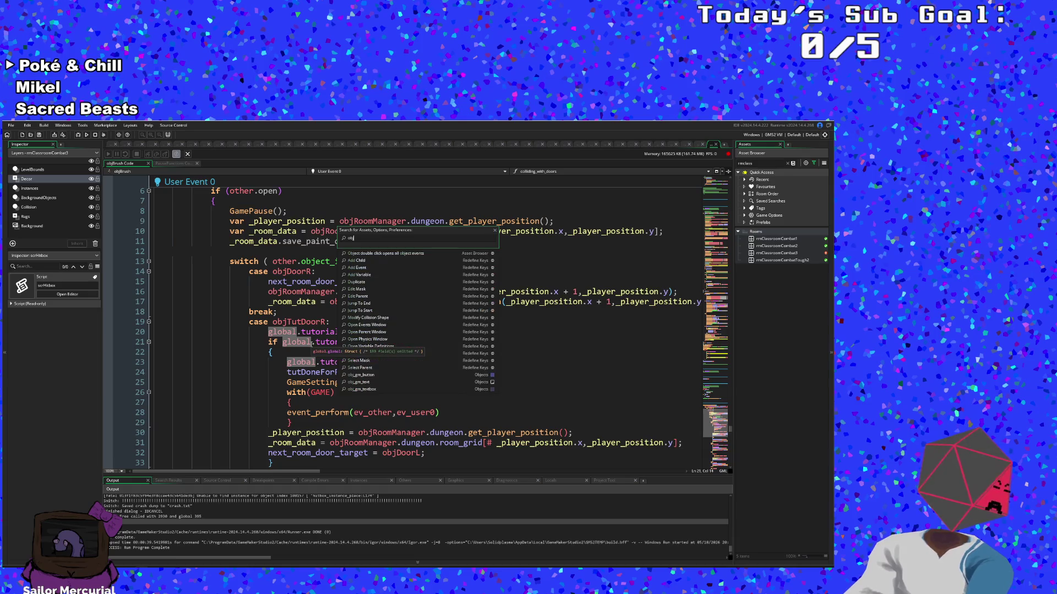
type("Door")
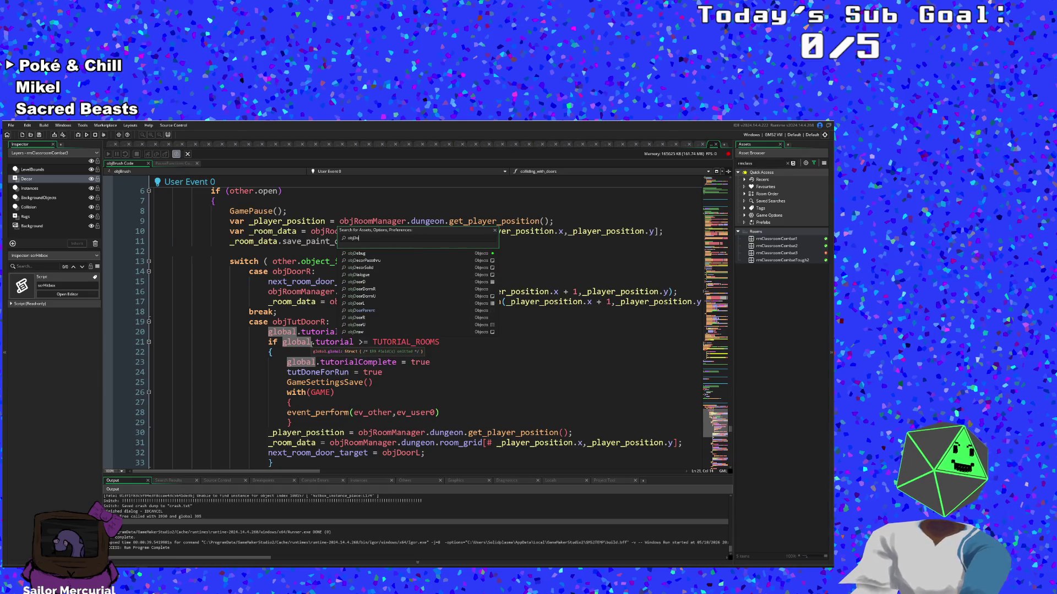
key("Down")
key("Down")
key("Down")
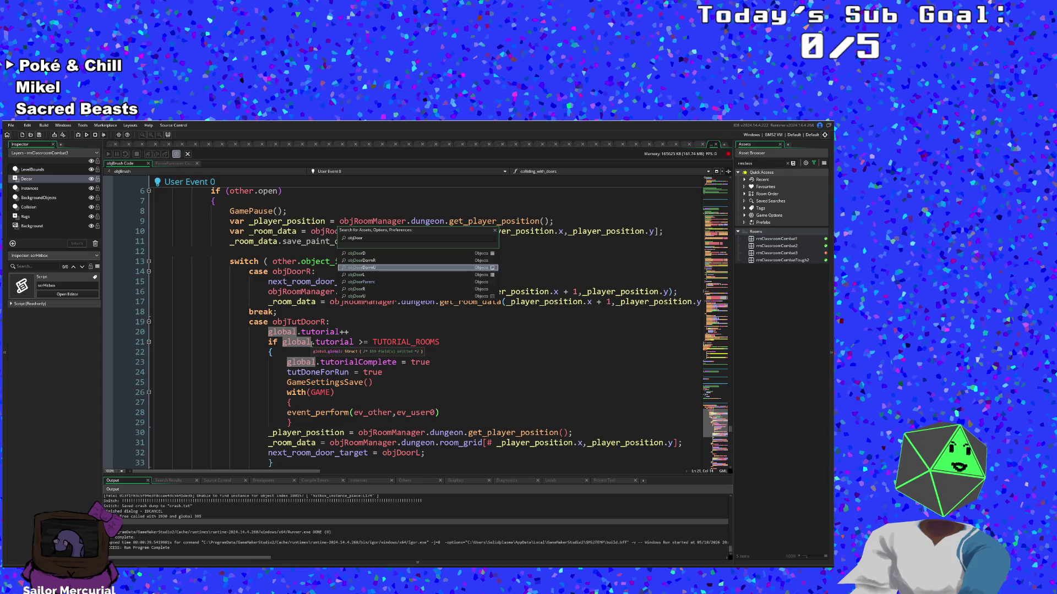
key("Return")
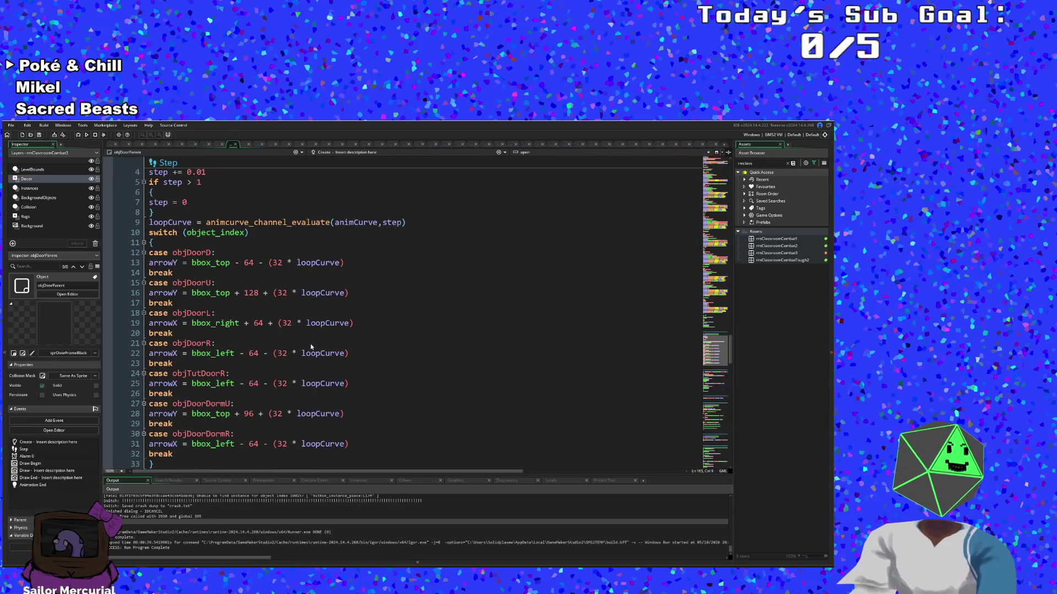
Step: Jump to the GetDoorType definition from line 20 with F12, then return to the Create event
scroll(311, 344, "down", 8)
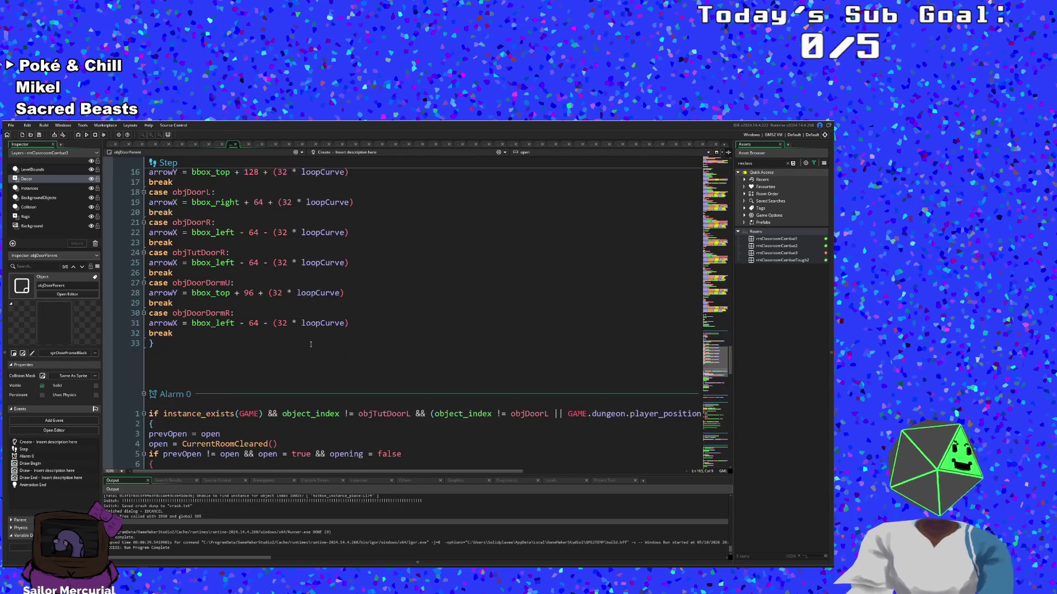
scroll(384, 352, "up", 4)
scroll(384, 352, "up", 6)
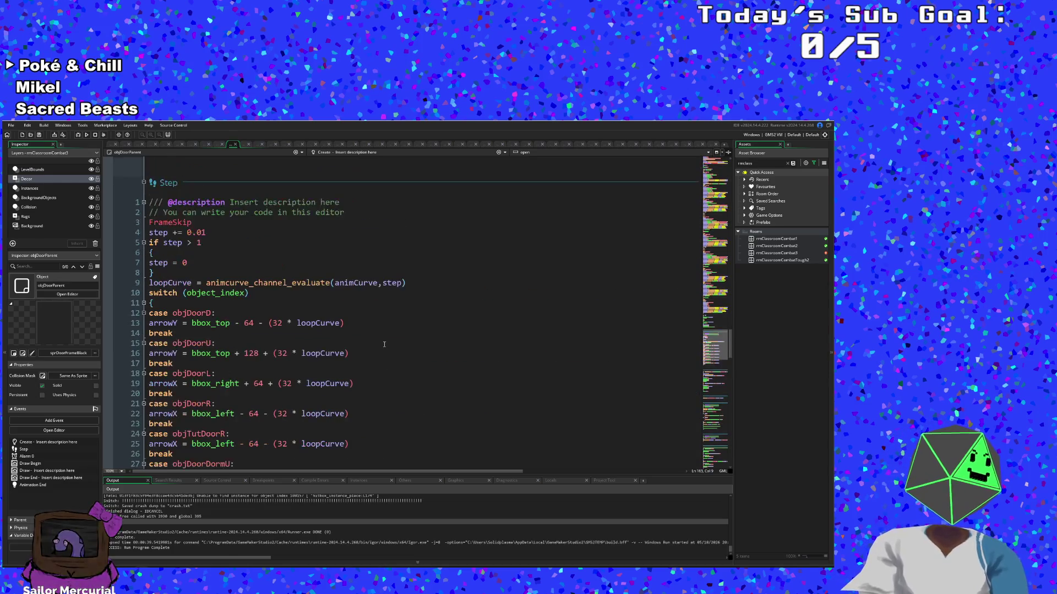
scroll(376, 363, "up", 4)
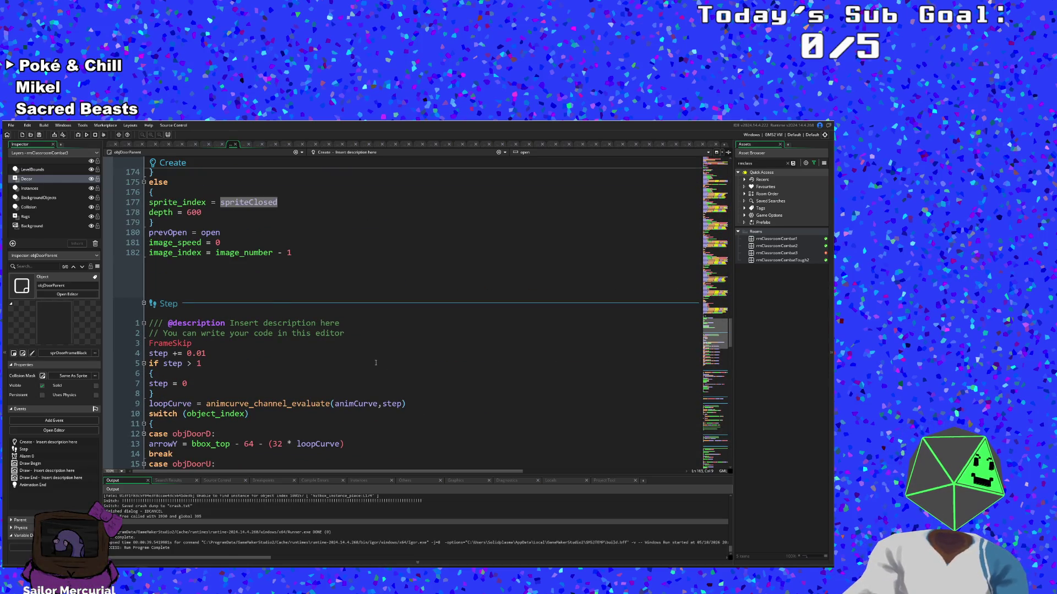
scroll(376, 363, "up", 20)
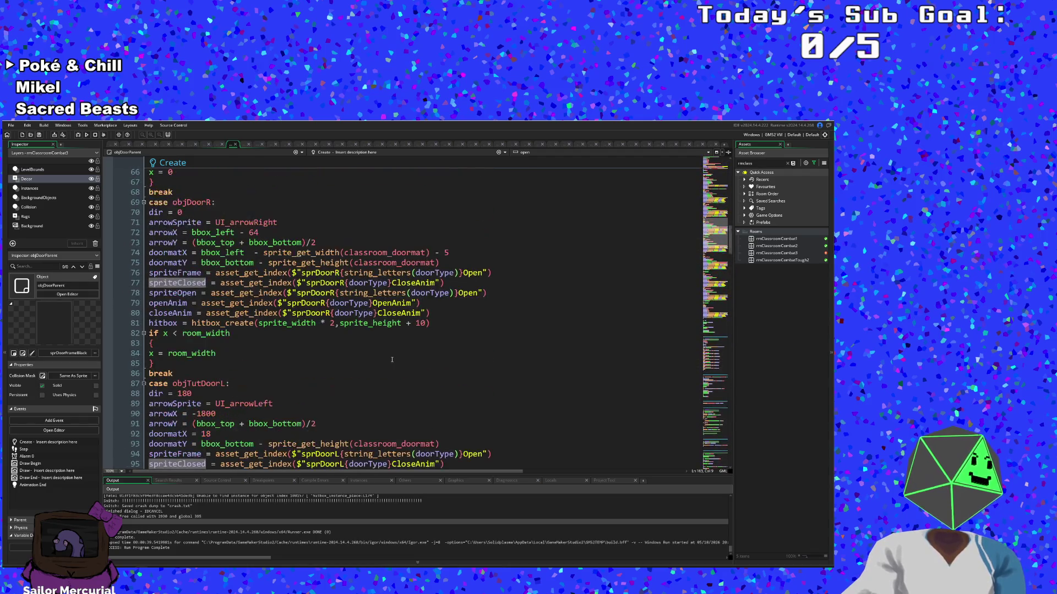
scroll(392, 360, "up", 14)
scroll(391, 360, "up", 6)
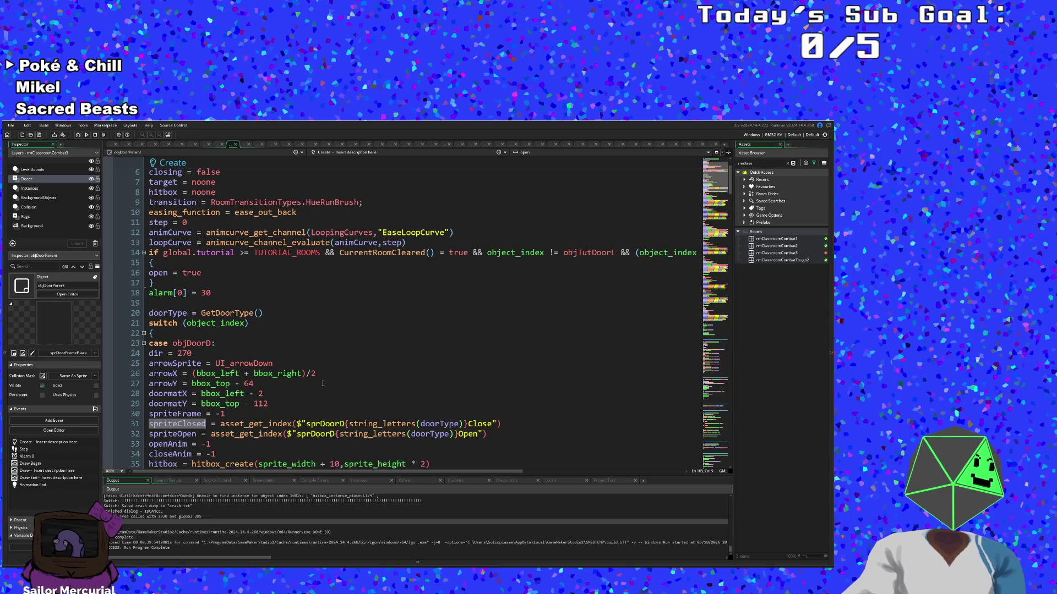
left_click(239, 313)
key("F12")
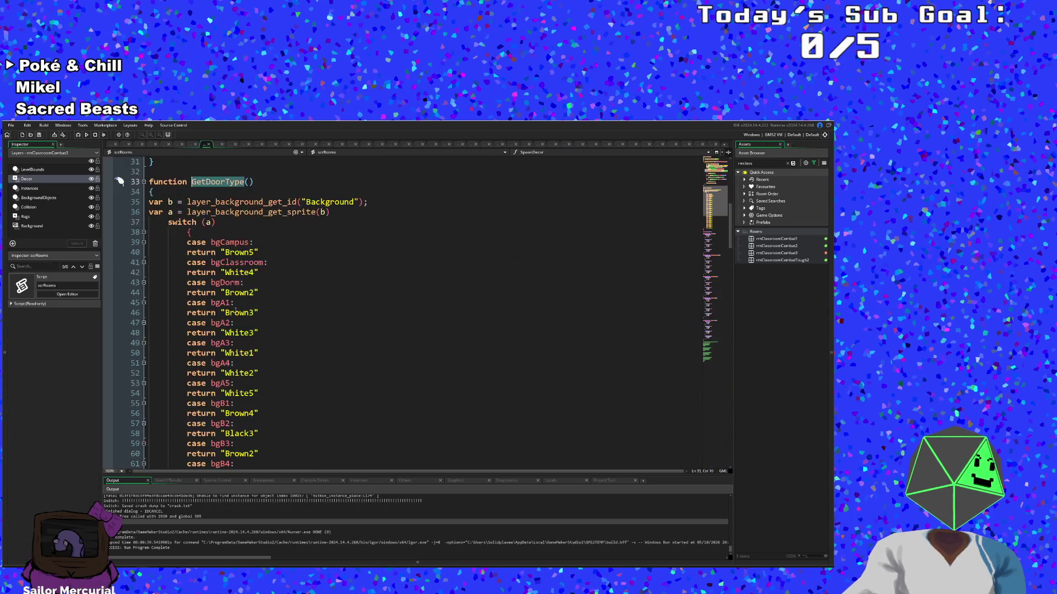
scroll(289, 330, "down", 10)
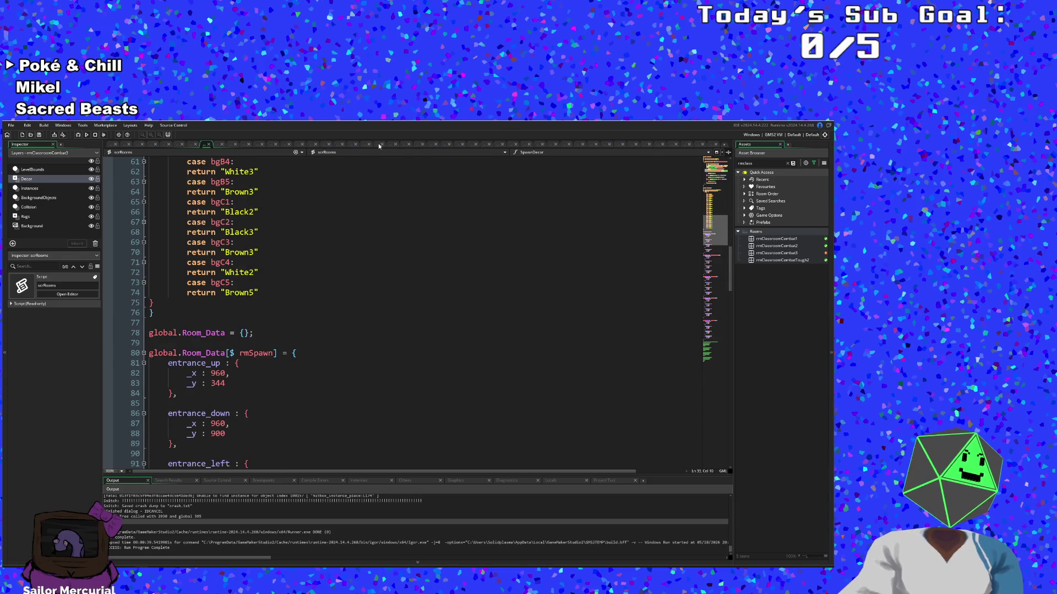
scroll(330, 308, "down", 12)
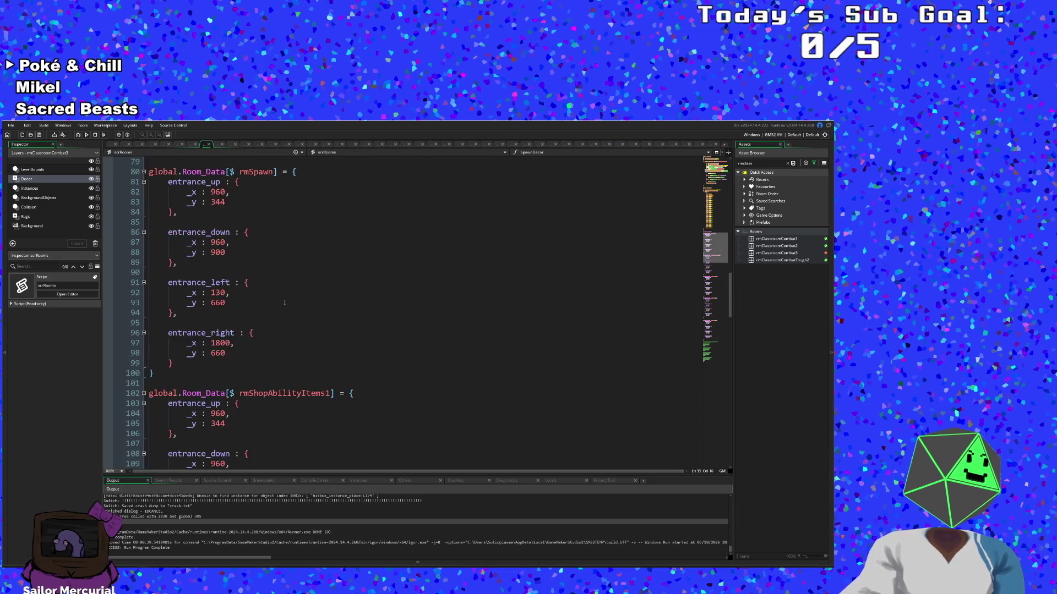
left_click(209, 146)
Step: Set a breakpoint on line 35's hitbox_create call and launch the game in debug mode
scroll(270, 331, "down", 4)
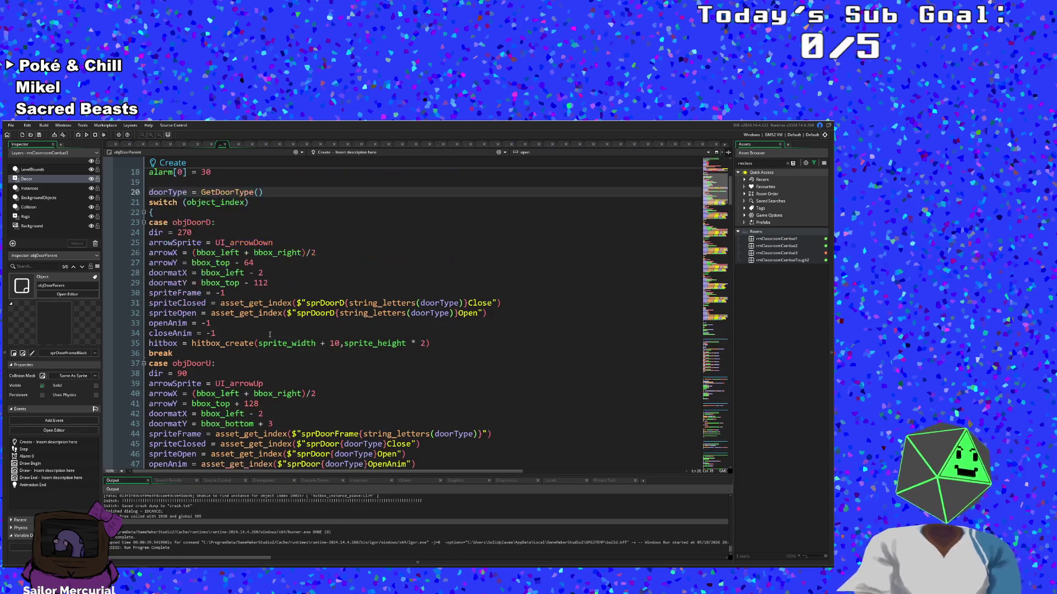
scroll(270, 334, "up", 6)
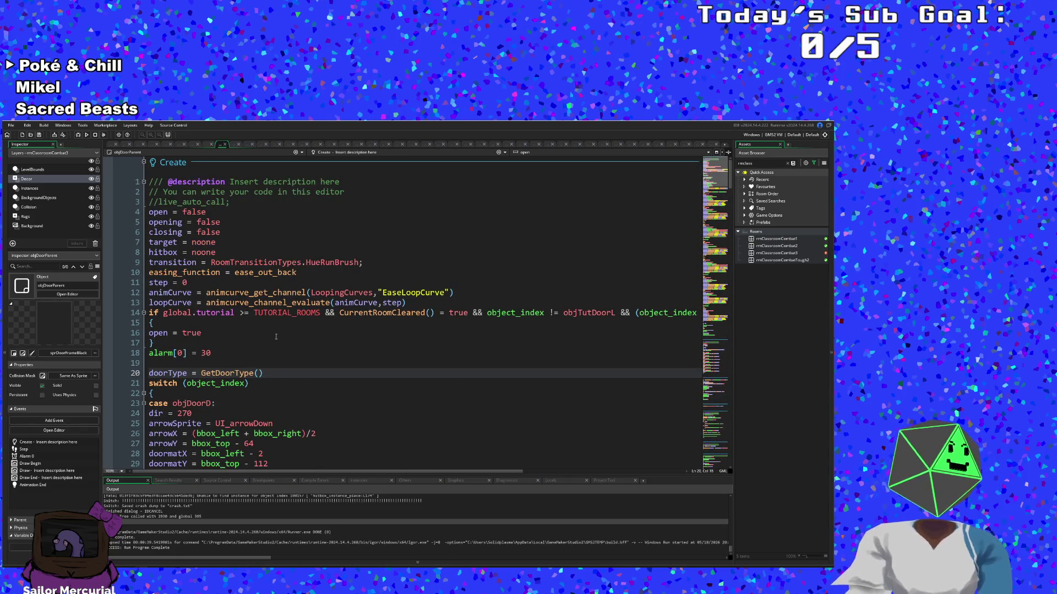
scroll(277, 343, "down", 4)
scroll(286, 326, "down", 4)
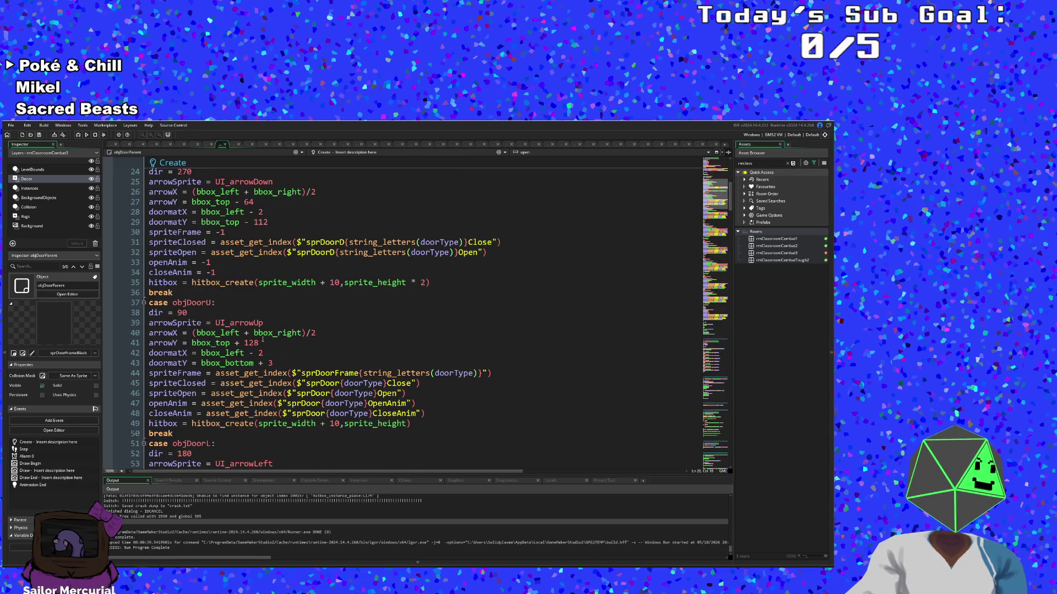
left_click(255, 300)
left_click(207, 294)
scroll(208, 292, "up", 2)
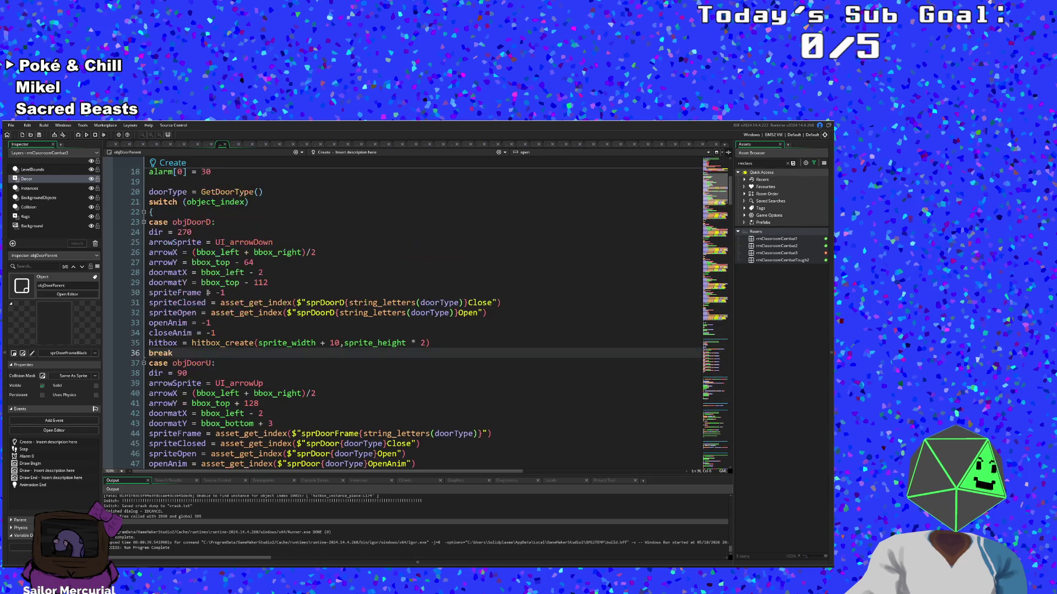
left_click(219, 343)
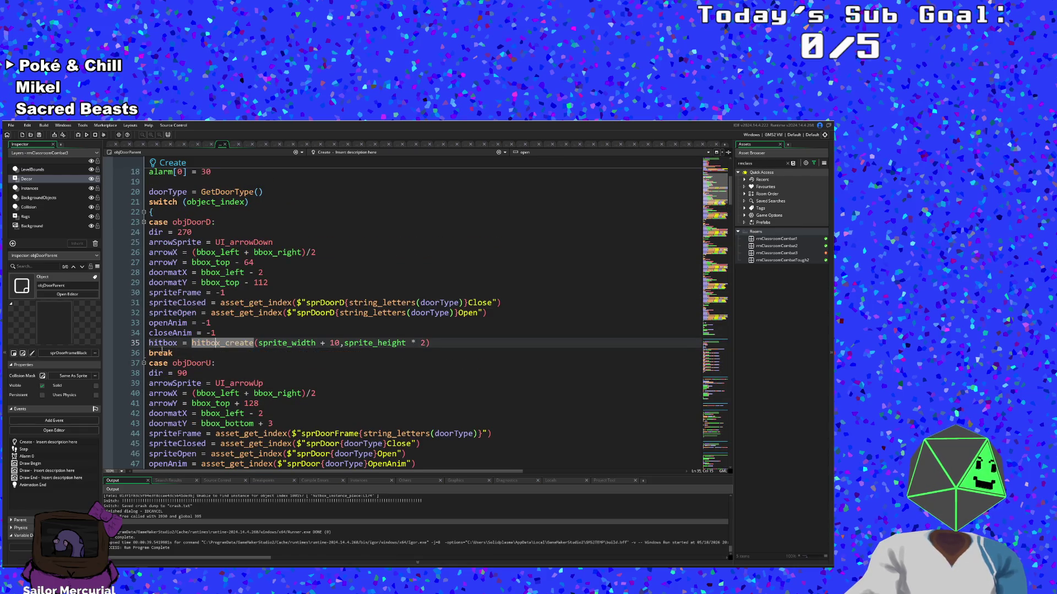
left_click(108, 342)
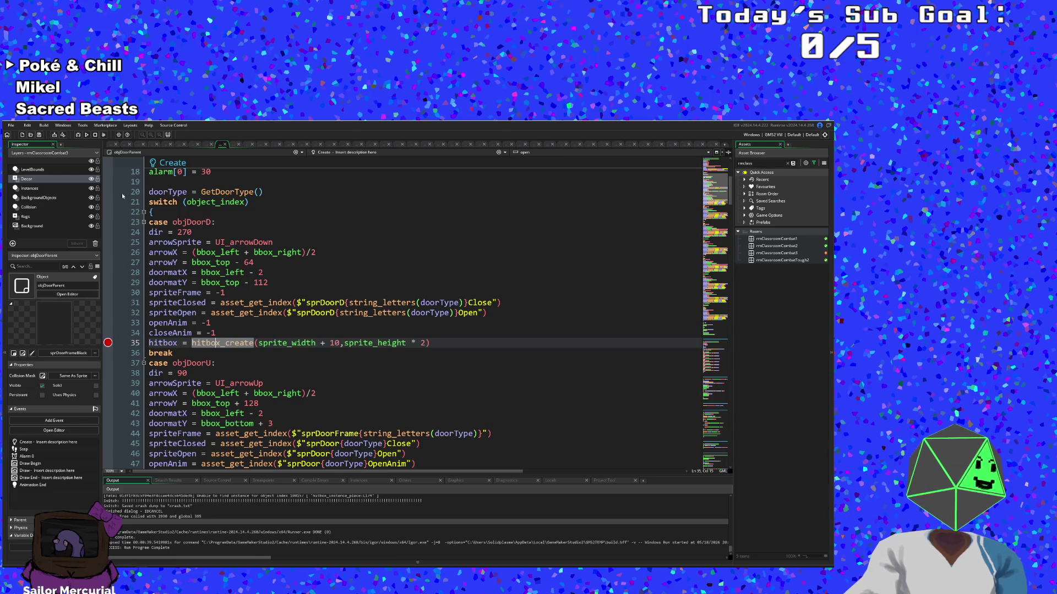
key("F6")
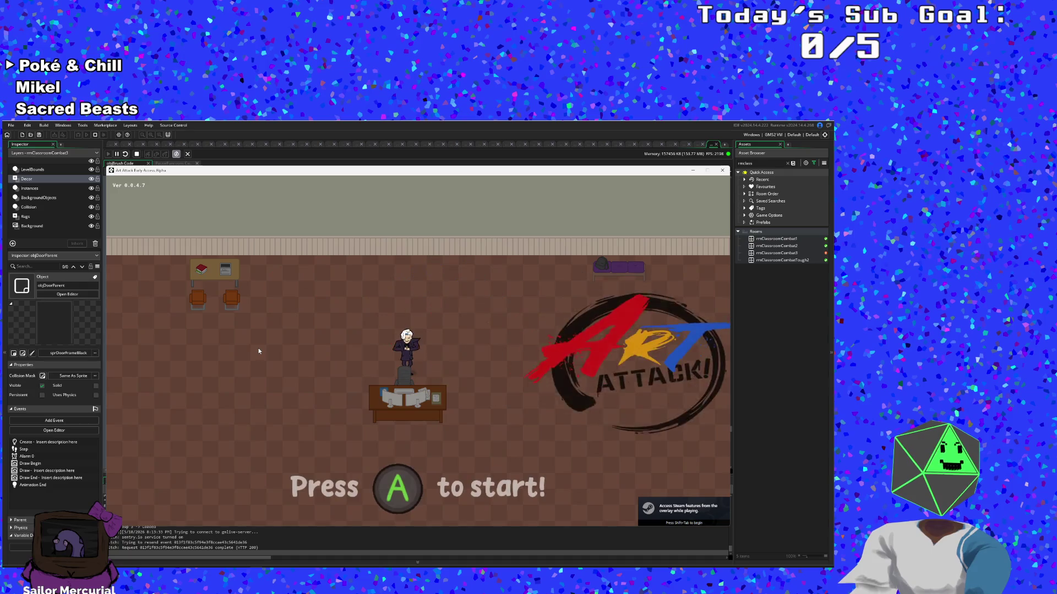
Step: Start a new run, advance Hue's opening dialogue, and walk the character into the door
key("Return")
key("Return")
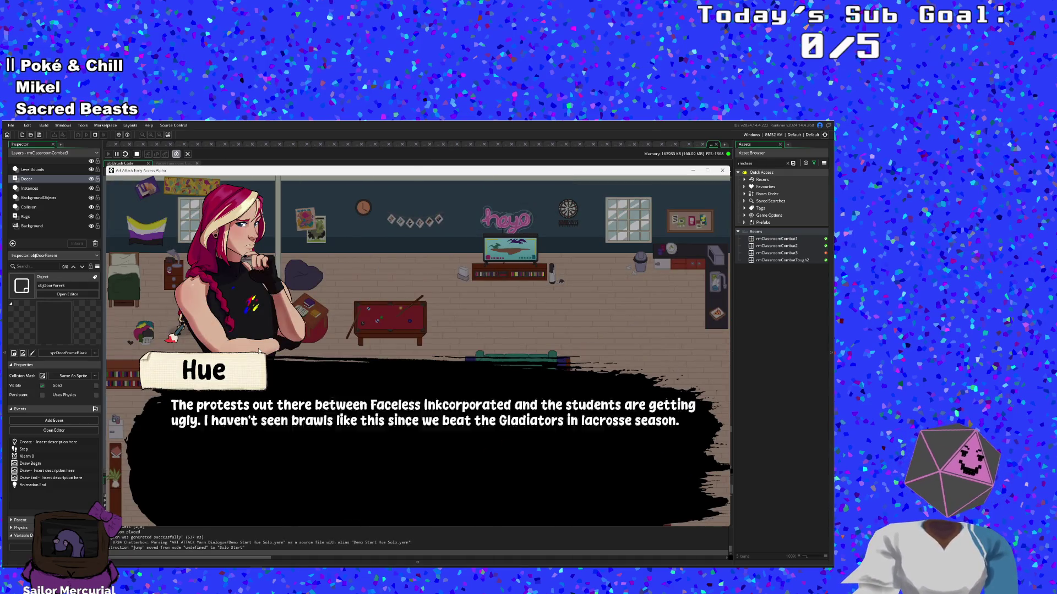
key("Return")
key("Return")
key("Return")
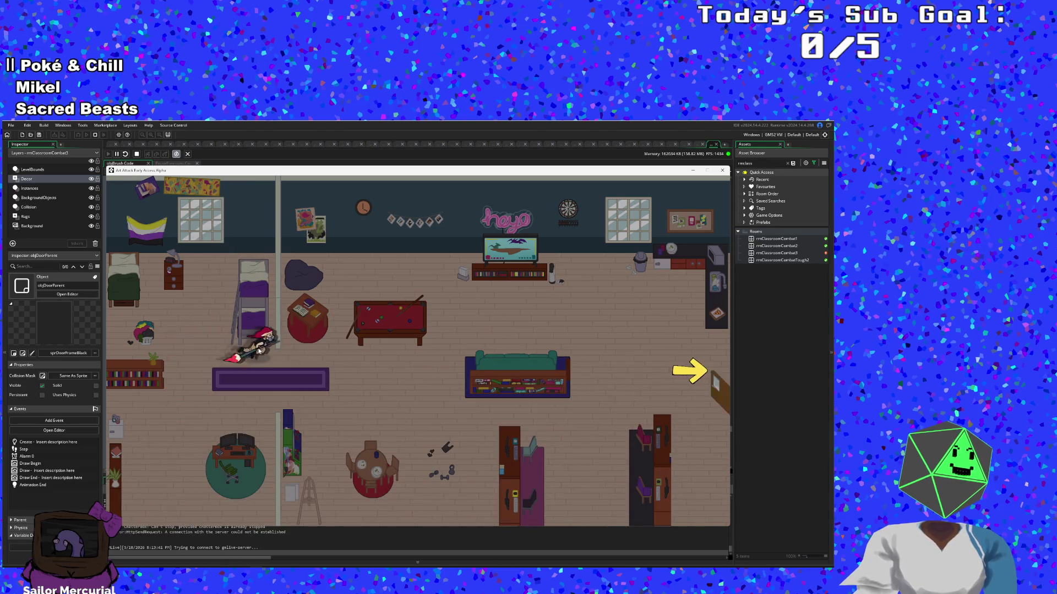
key("Right")
key("Up")
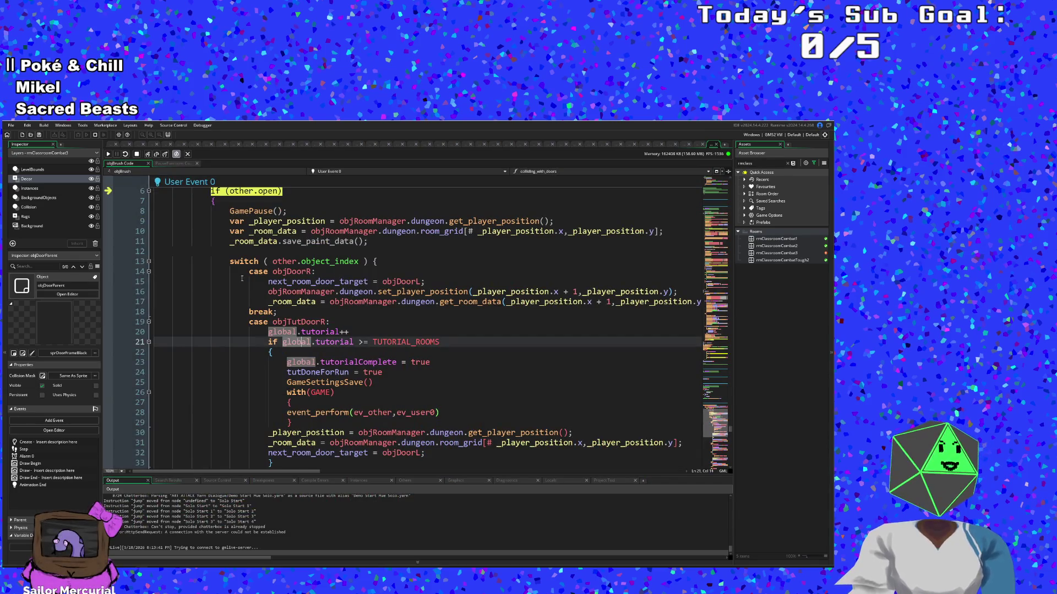
Step: Continue to the line 35 breakpoint and step into hitbox_create through its struct fields
left_click(110, 155)
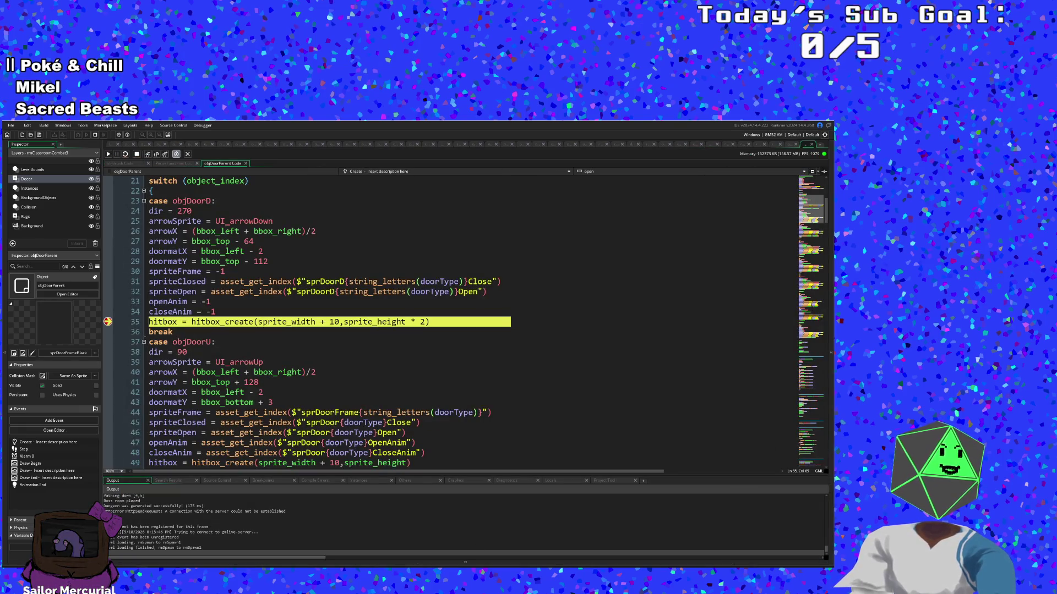
left_click(167, 322)
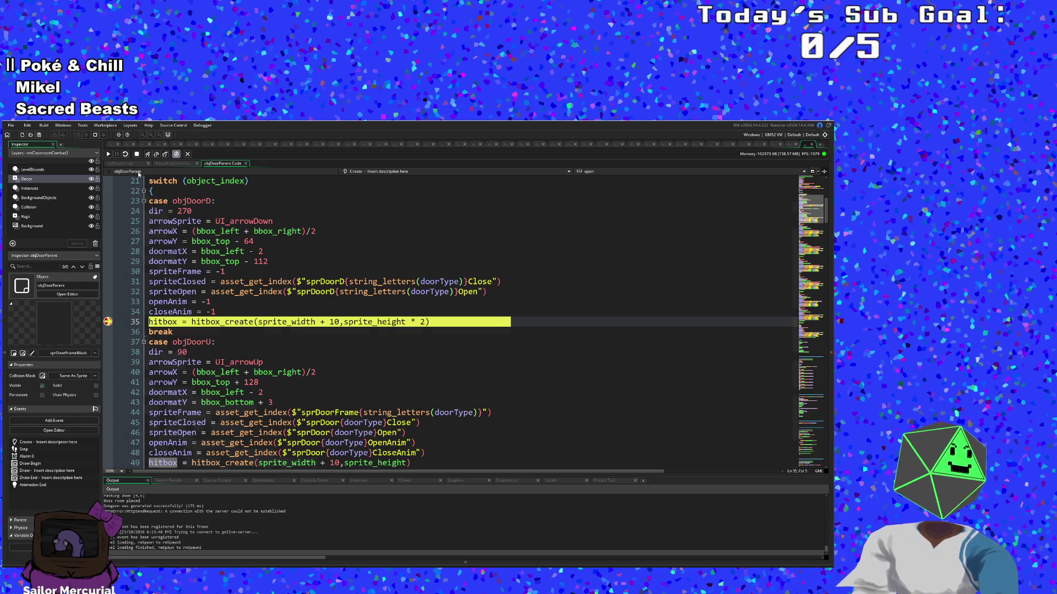
left_click(147, 156)
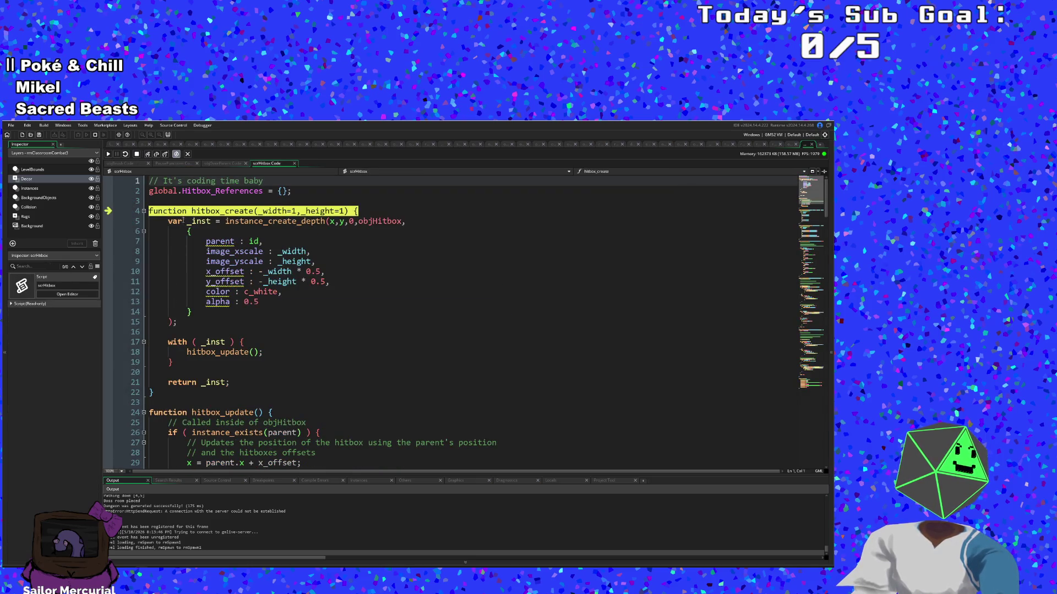
left_click(148, 155)
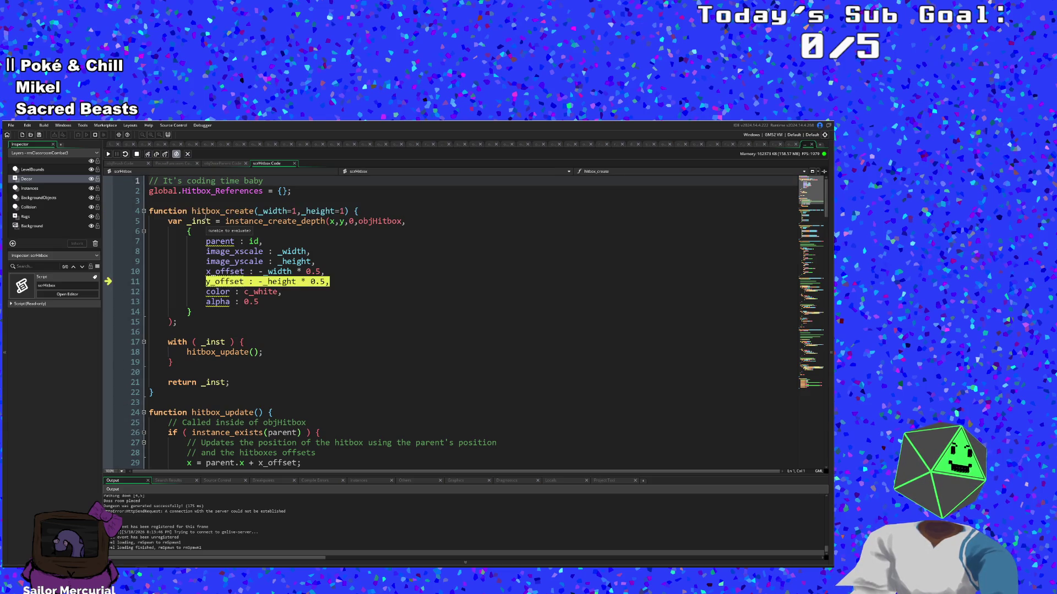
left_click(149, 155)
left_click(149, 155)
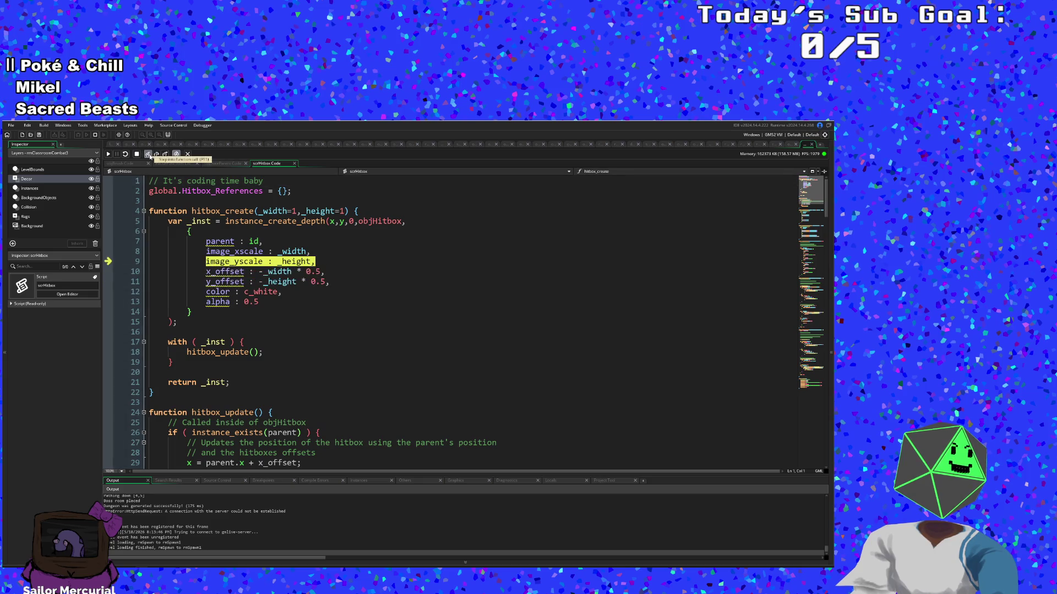
left_click(148, 156)
left_click(149, 155)
left_click(149, 155)
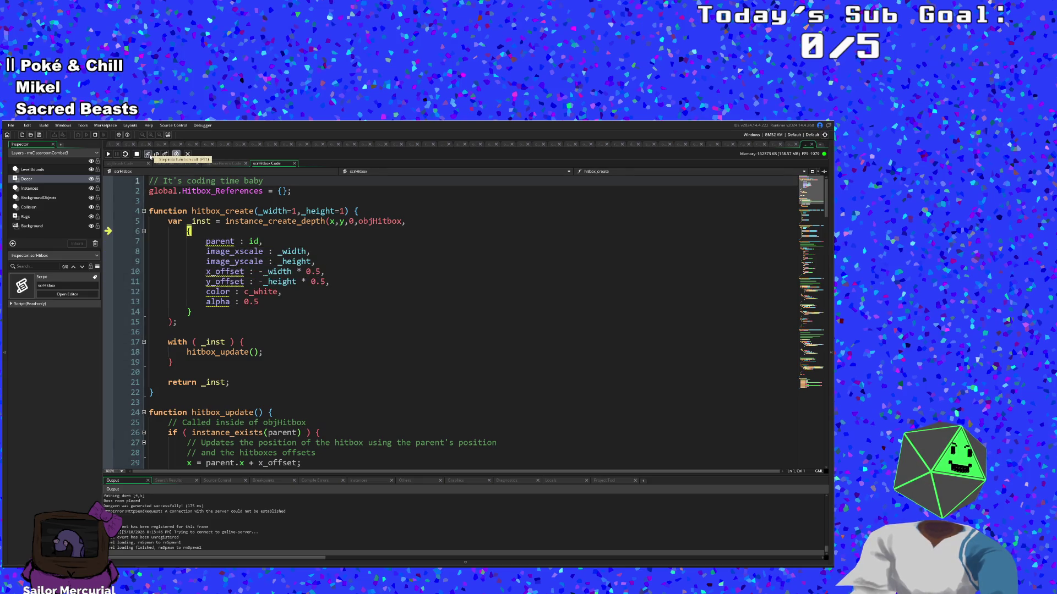
Step: Step on to the hitbox_update() call, read _inst as objHitbox 100399, then resume
left_click(149, 155)
left_click(149, 156)
left_click(149, 155)
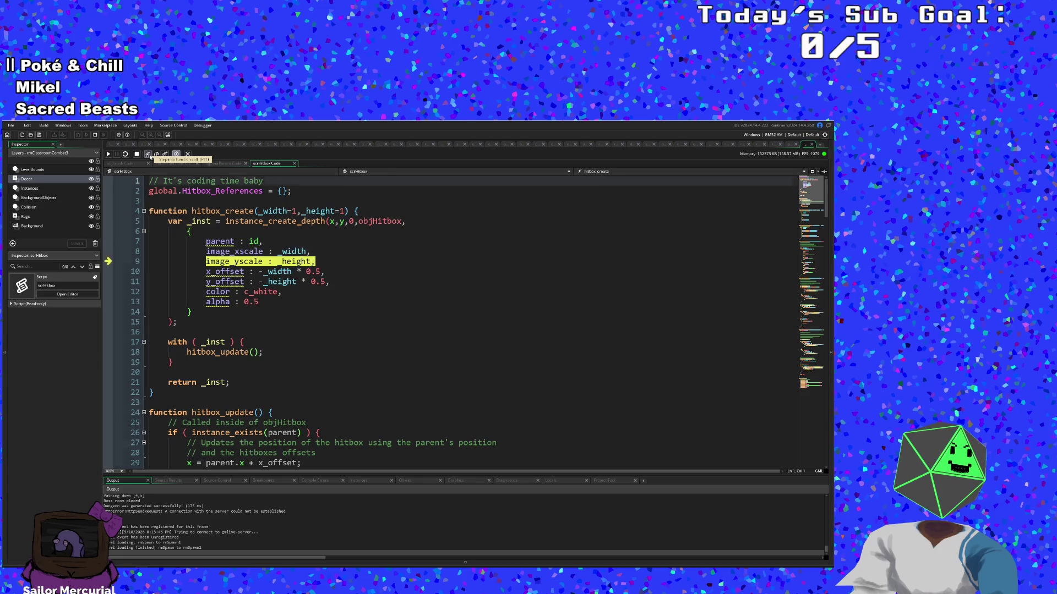
left_click(148, 155)
left_click(149, 155)
left_click(149, 155)
left_click(149, 155)
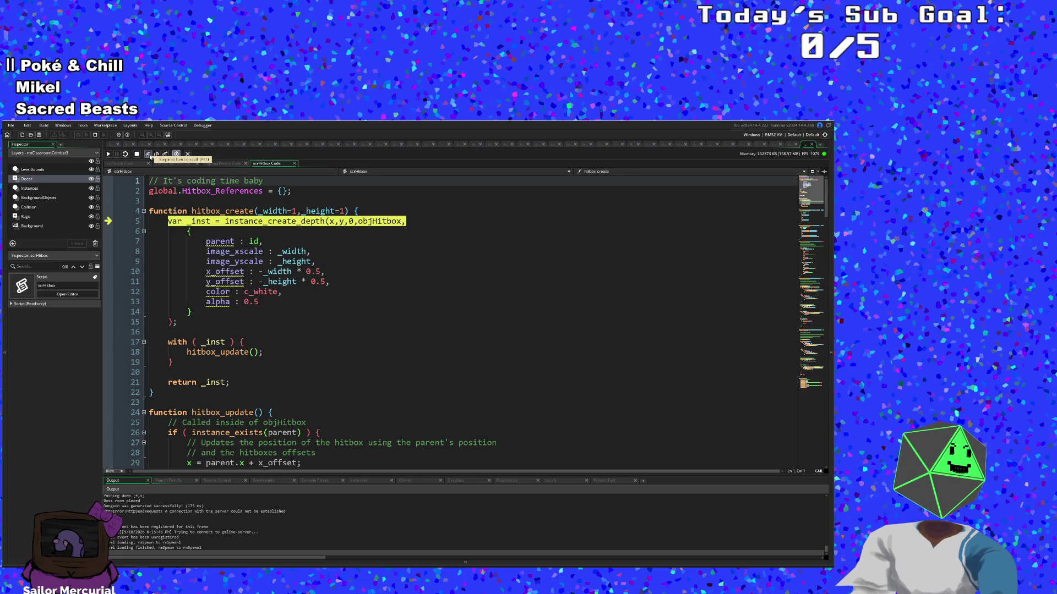
left_click(149, 155)
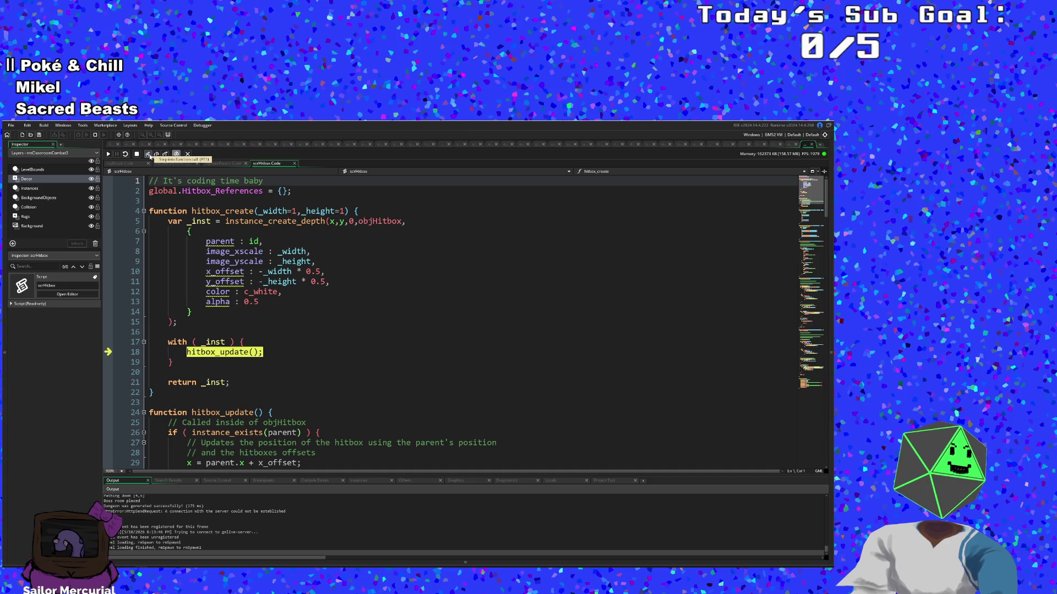
mouse_move(224, 339)
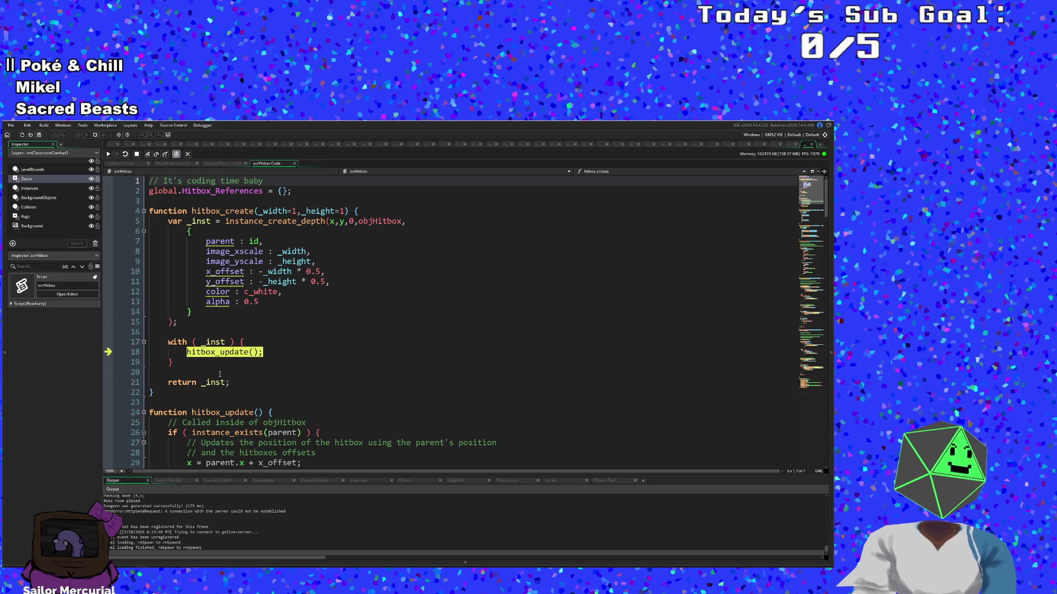
mouse_move(220, 382)
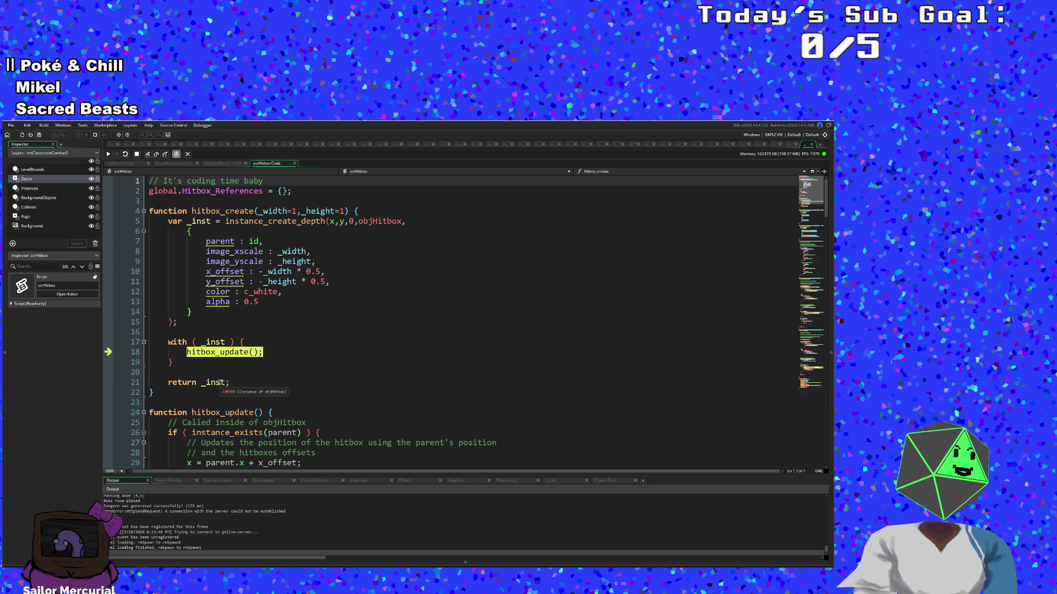
left_click(109, 154)
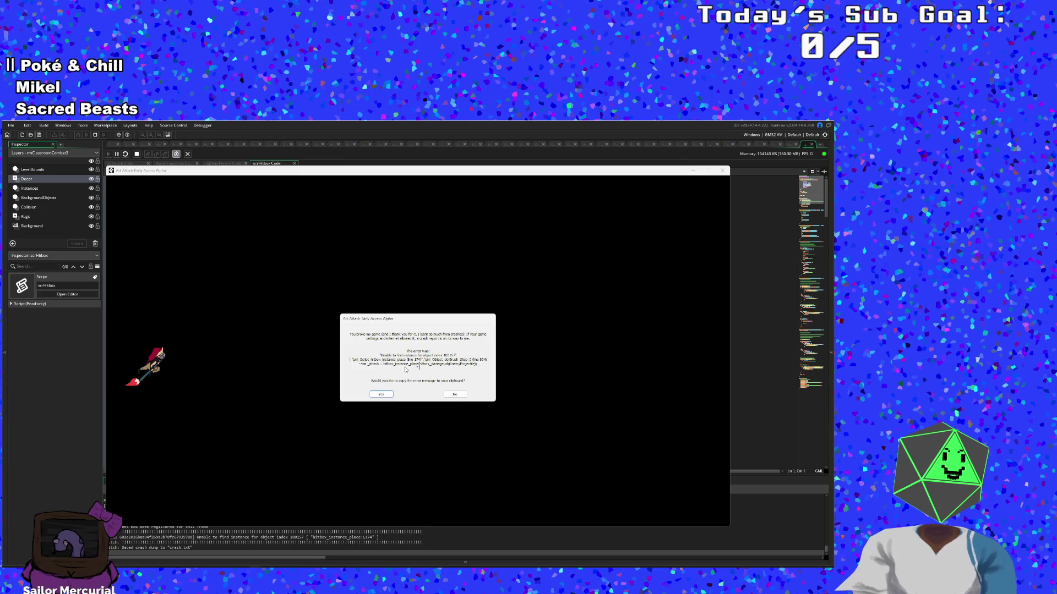
Step: Dismiss the hitbox_instance_place crash without copying, rebuild the game, and start it from the title screen
left_click(455, 394)
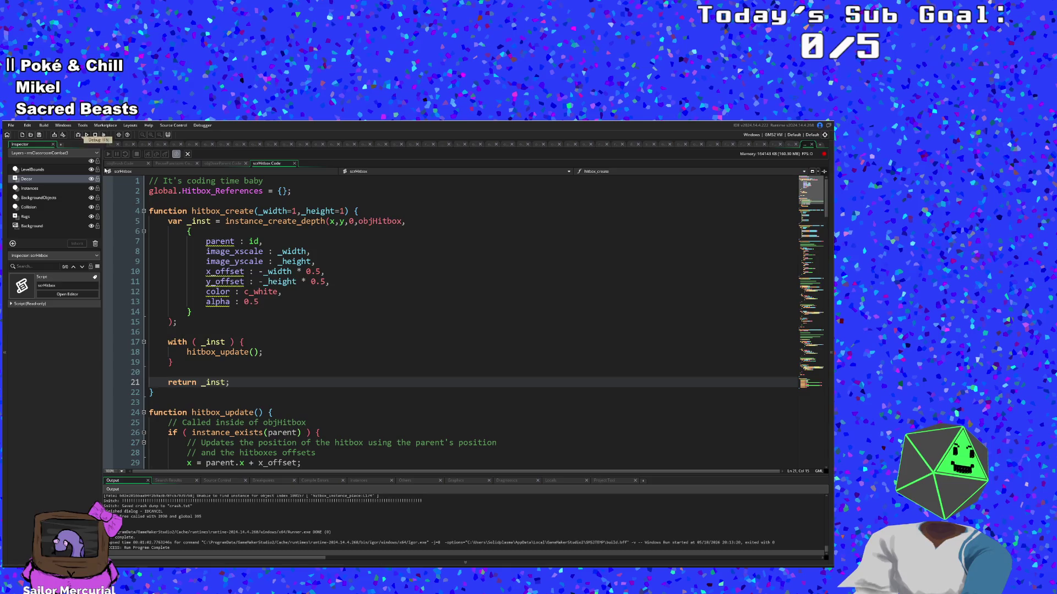
left_click(78, 135)
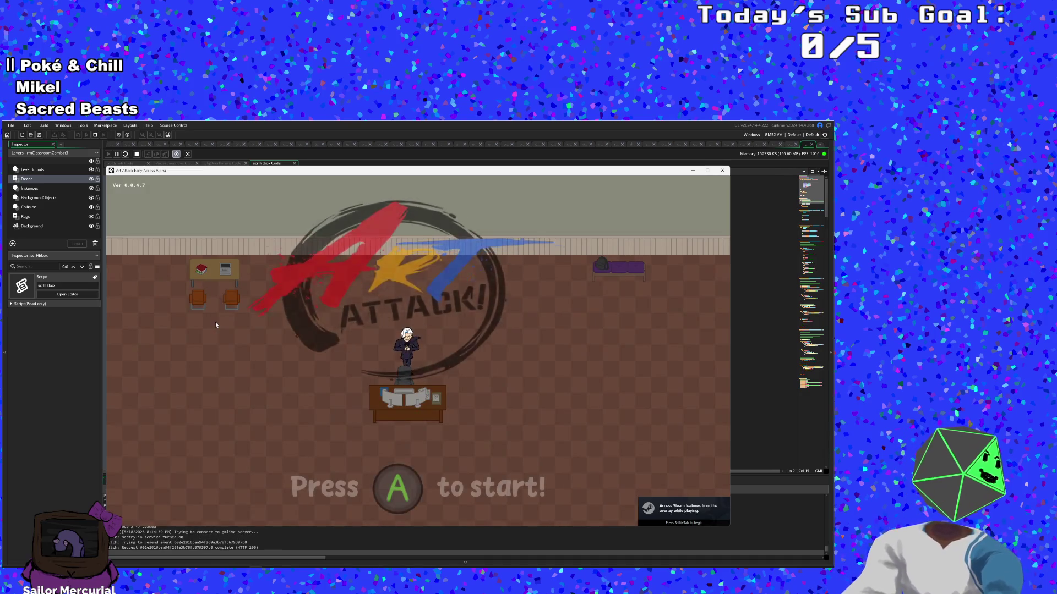
key("Return")
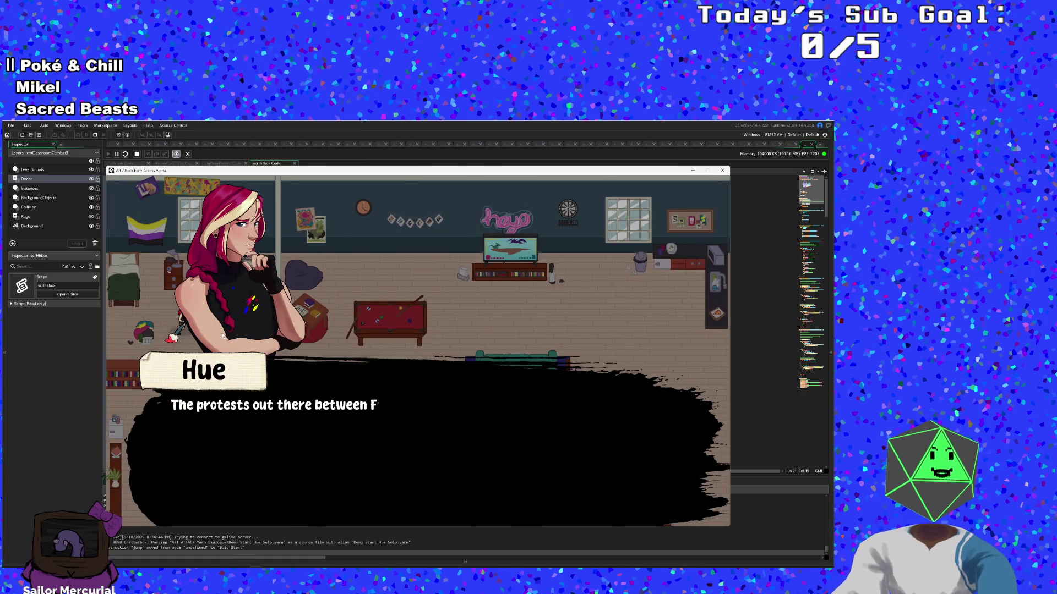
Step: Stop the running game and close the scrHitbox code tab
key("Escape")
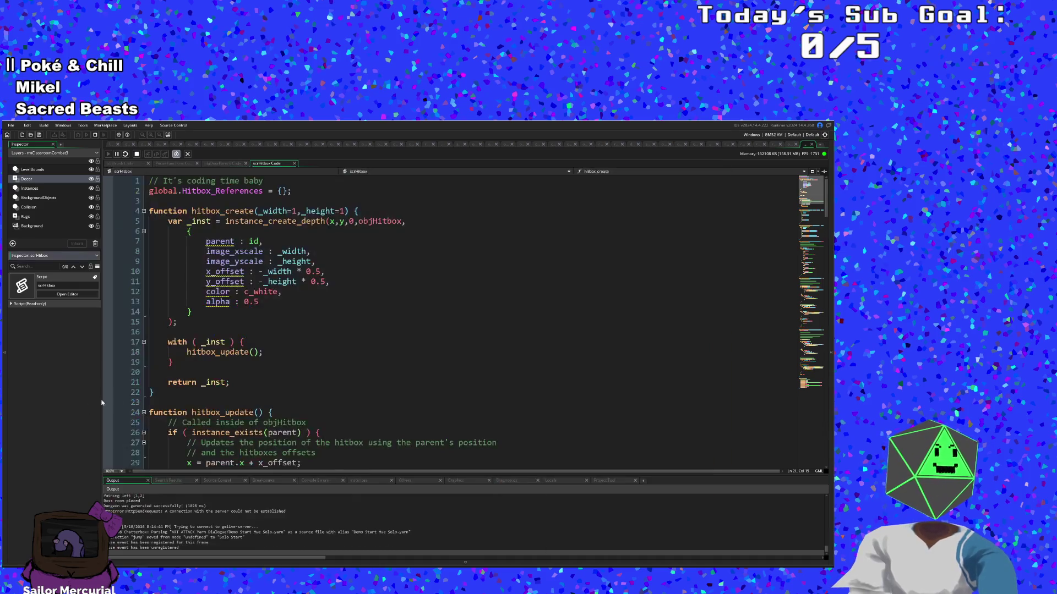
left_click(240, 364)
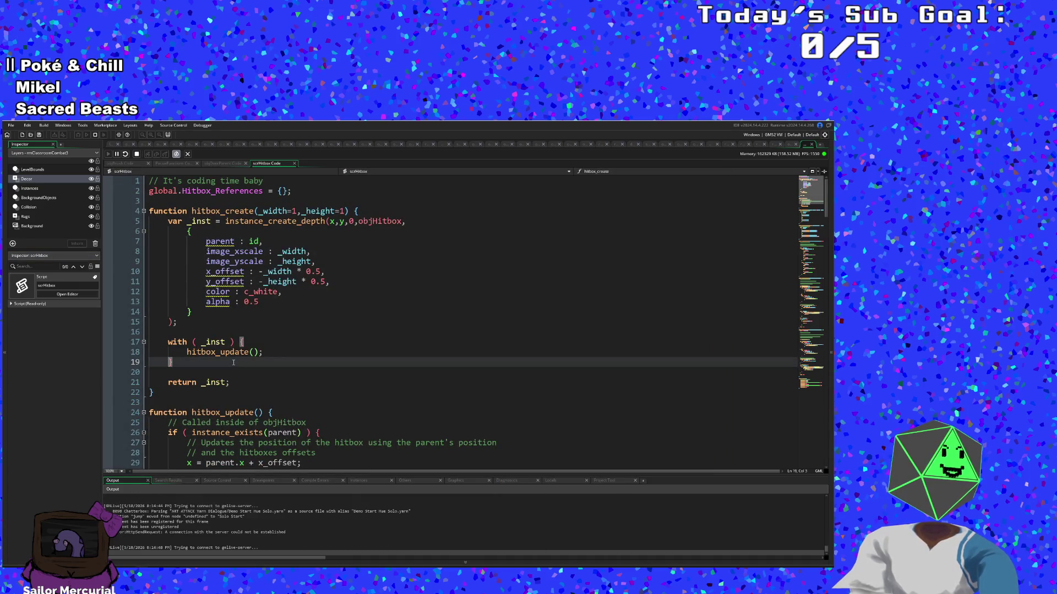
left_click(295, 163)
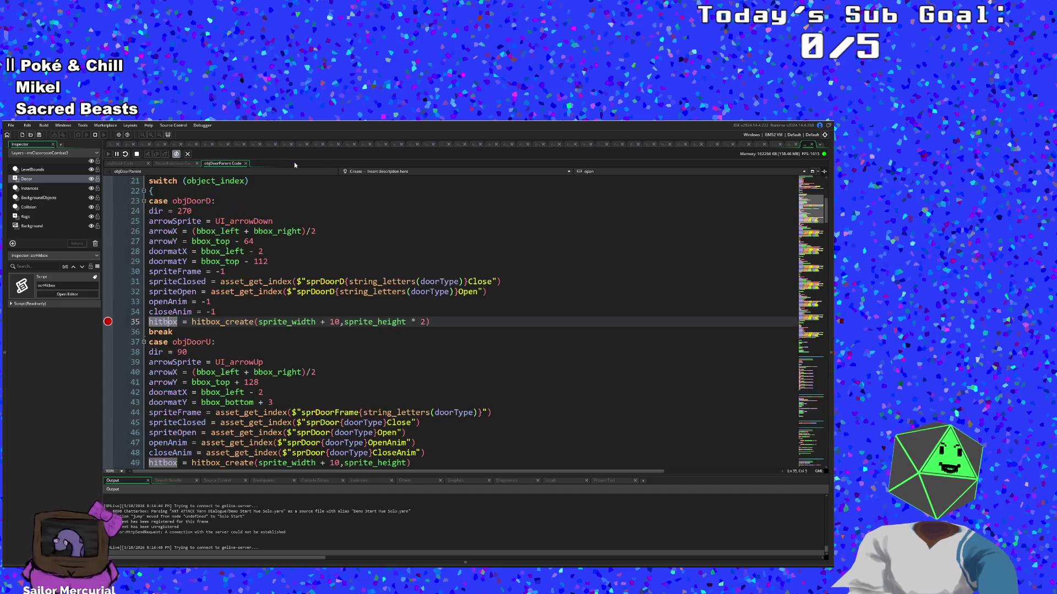
Step: Review objDoorParent's Create code, highlighting spriteFrame occurrences, and bring up the asset search
scroll(292, 379, "up", 6)
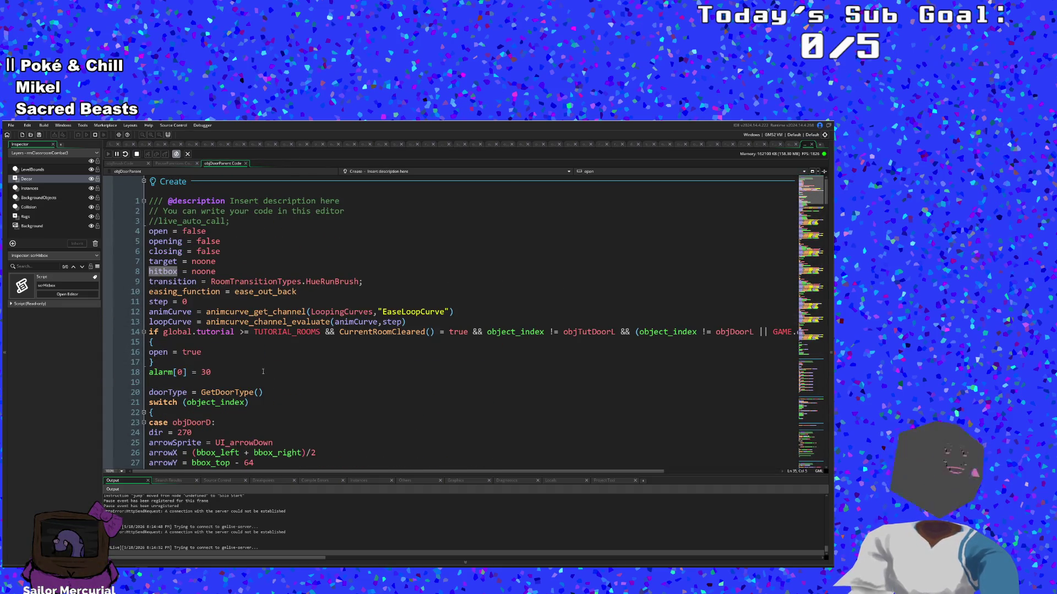
scroll(263, 372, "down", 10)
scroll(234, 354, "up", 5)
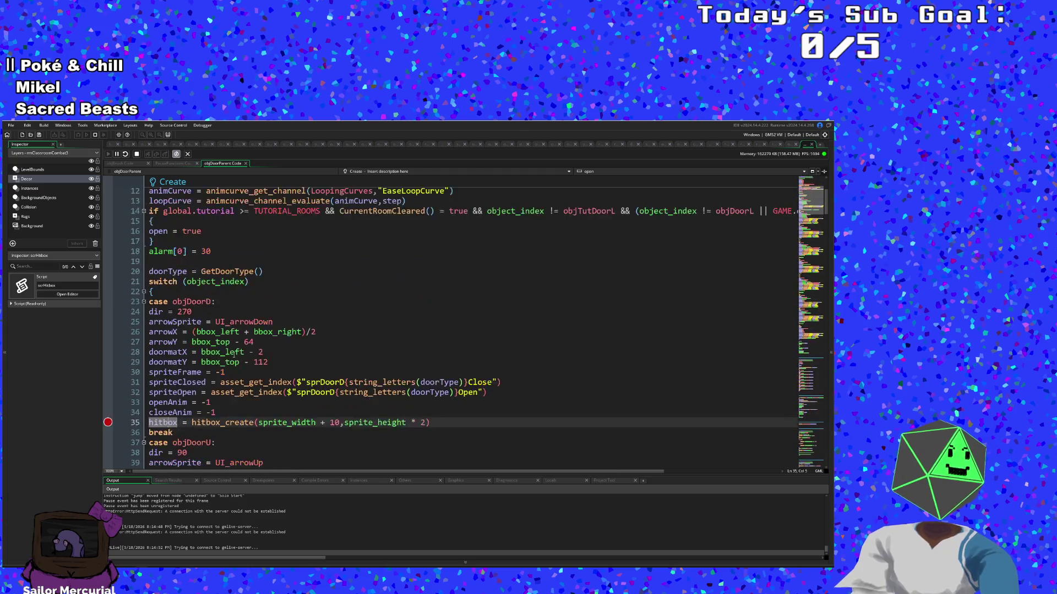
scroll(234, 354, "up", 5)
left_click(168, 281)
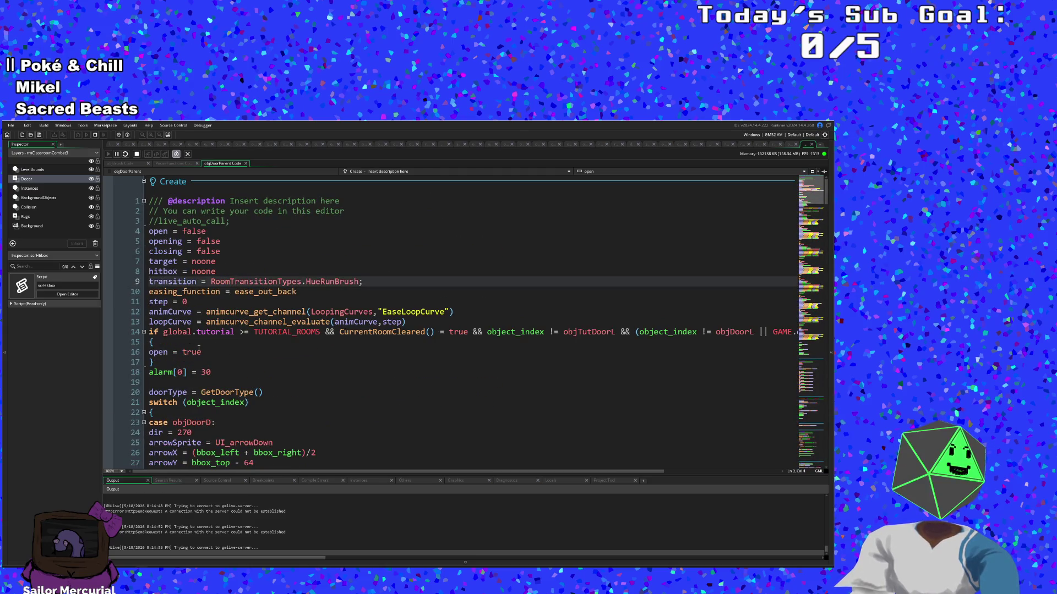
scroll(198, 348, "down", 14)
left_click(199, 351)
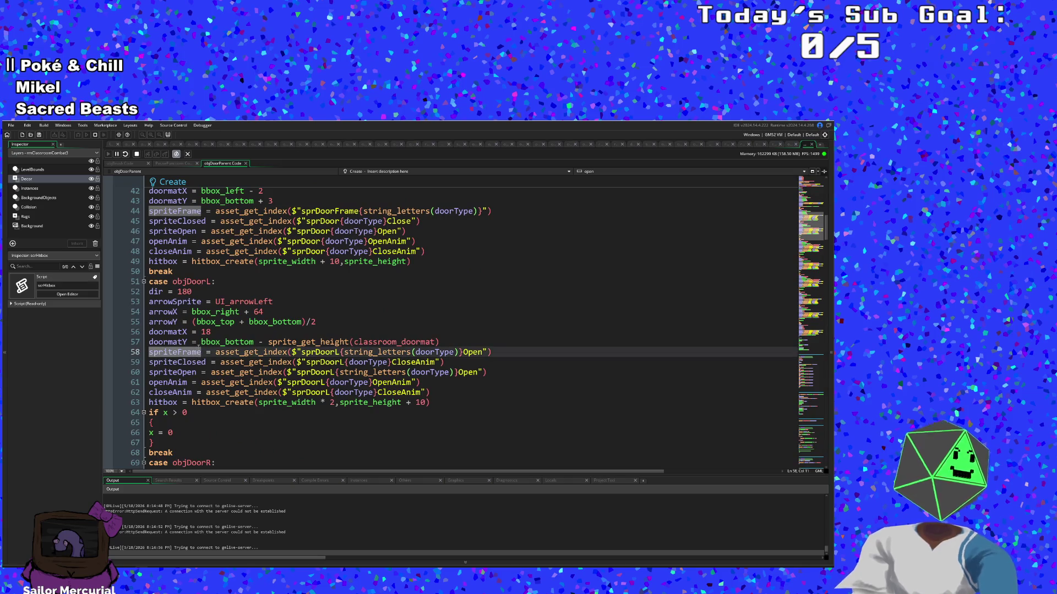
key("ctrl+t")
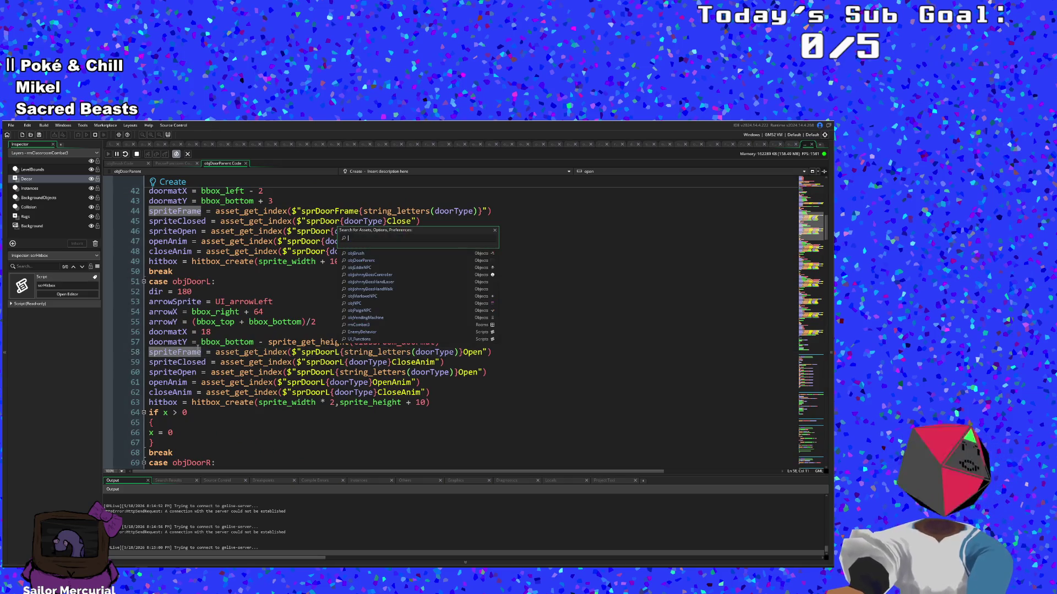
Step: Search 'objDoor' then 'objT' in the asset search and open objTutDoorR's code
type("objDoor")
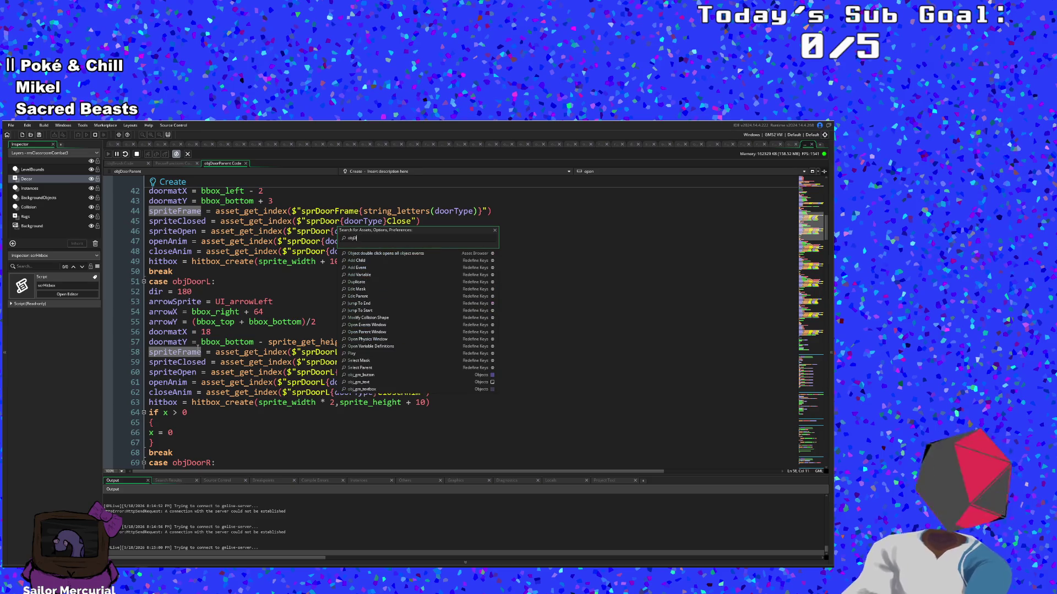
key("Down")
key("Down")
key("Down")
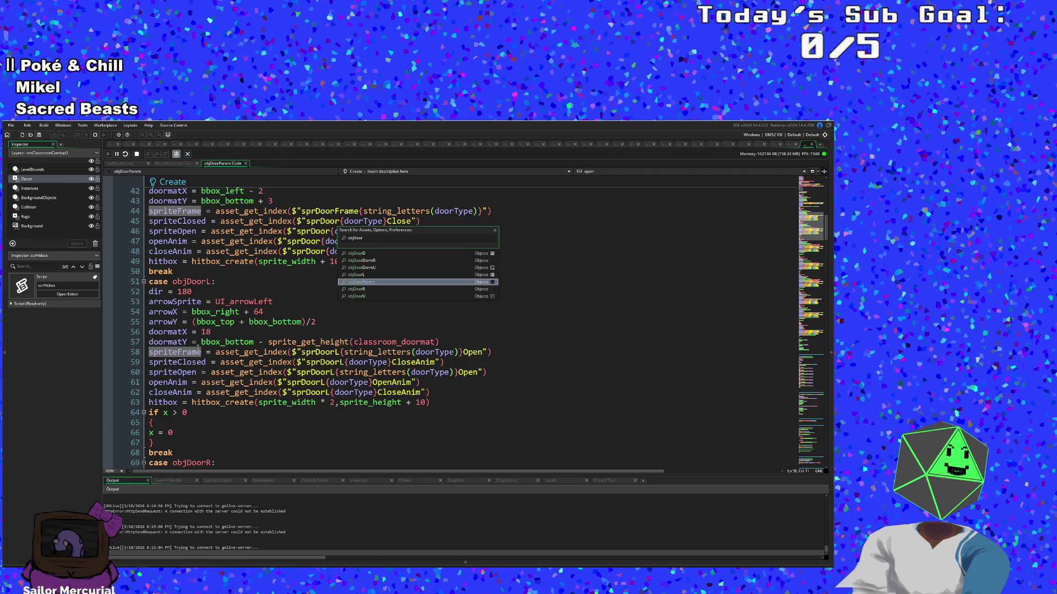
key("Down")
key("Down")
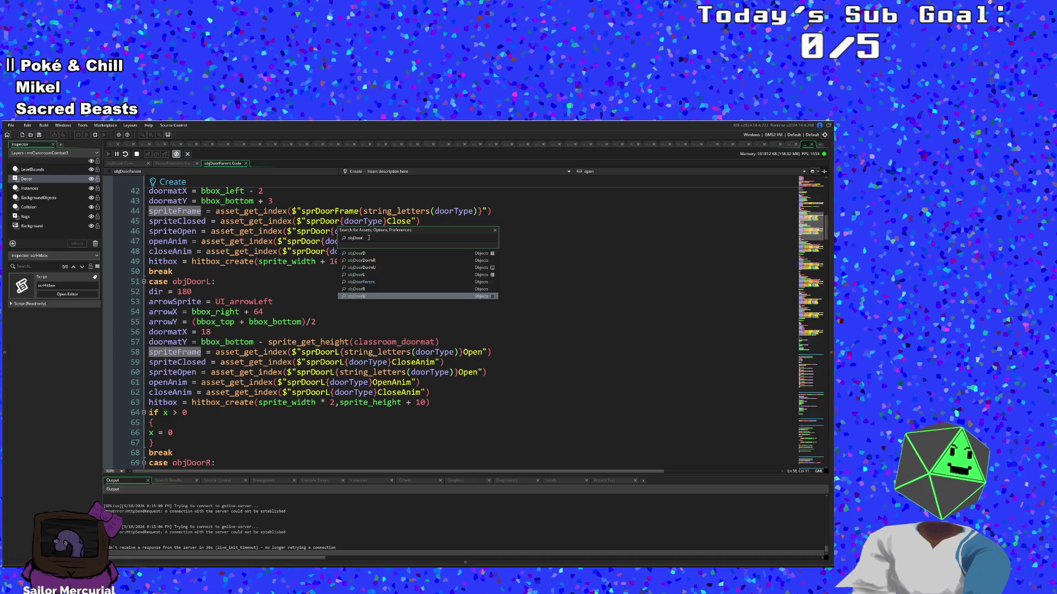
key("BackSpace")
key("BackSpace")
key("BackSpace")
type("T")
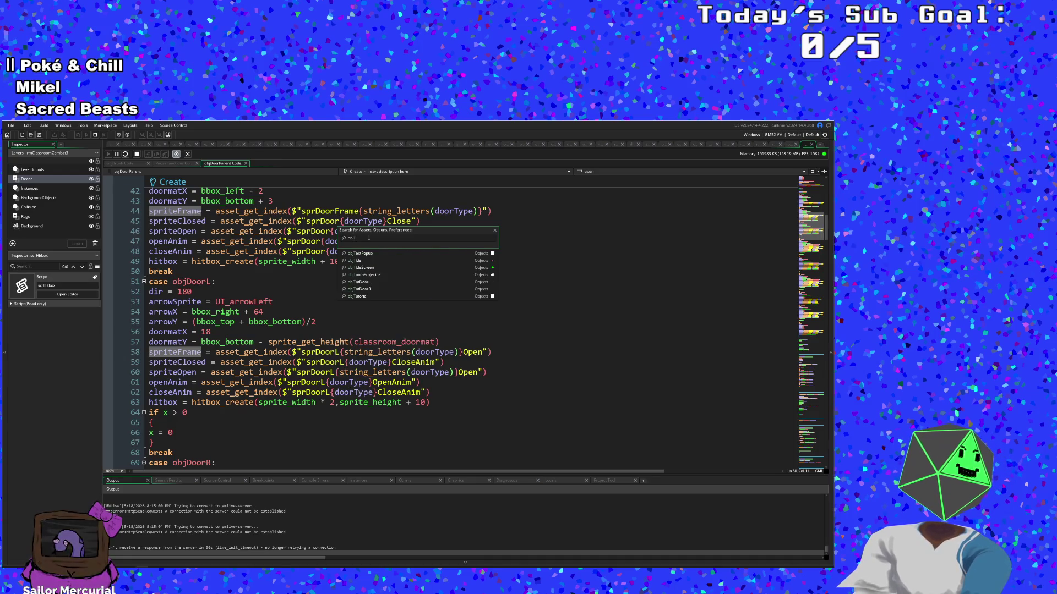
key("Down")
key("Down")
key("Down")
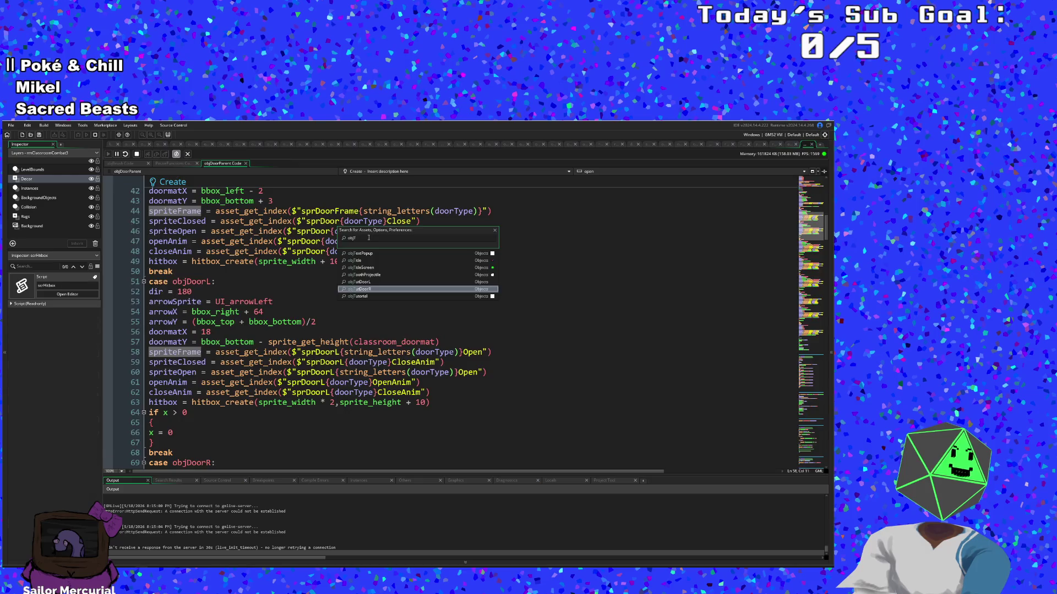
key("Return")
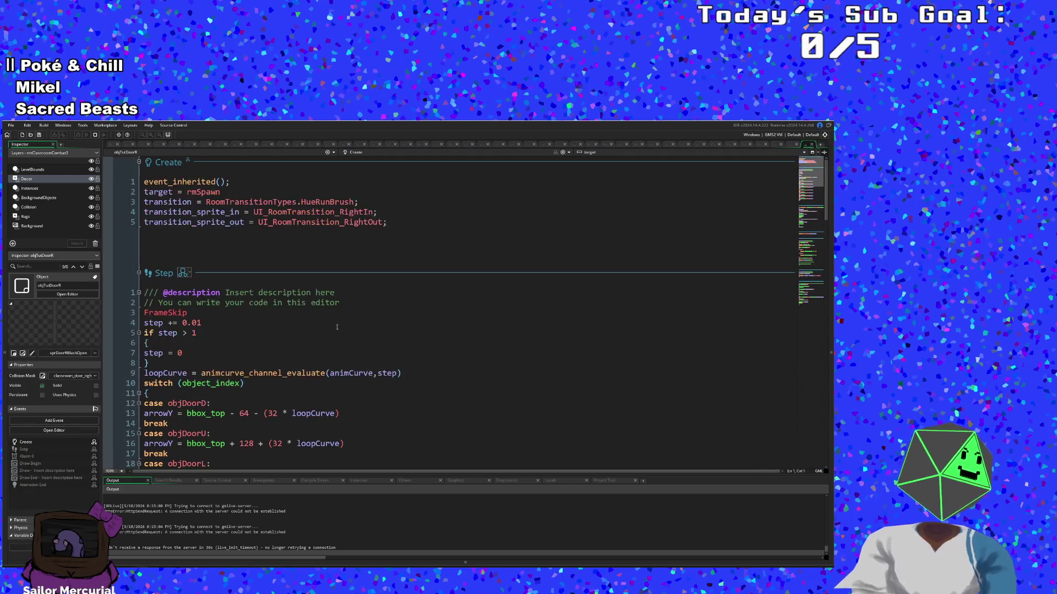
left_click(269, 235)
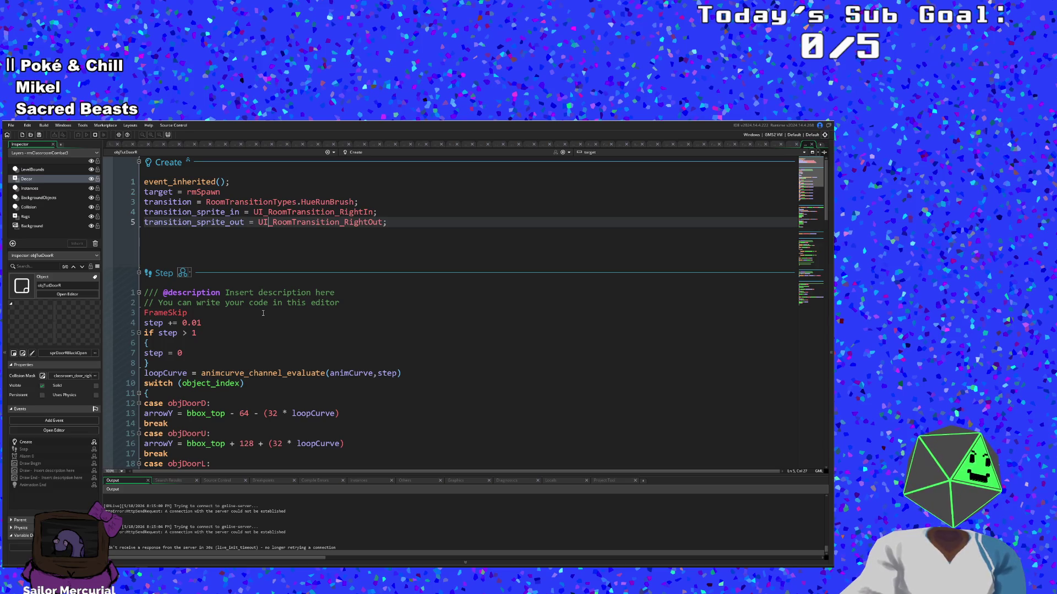
Step: Read objTutDoorR's events, then follow event_inherited to objDoorParent's Create event
scroll(263, 314, "down", 2)
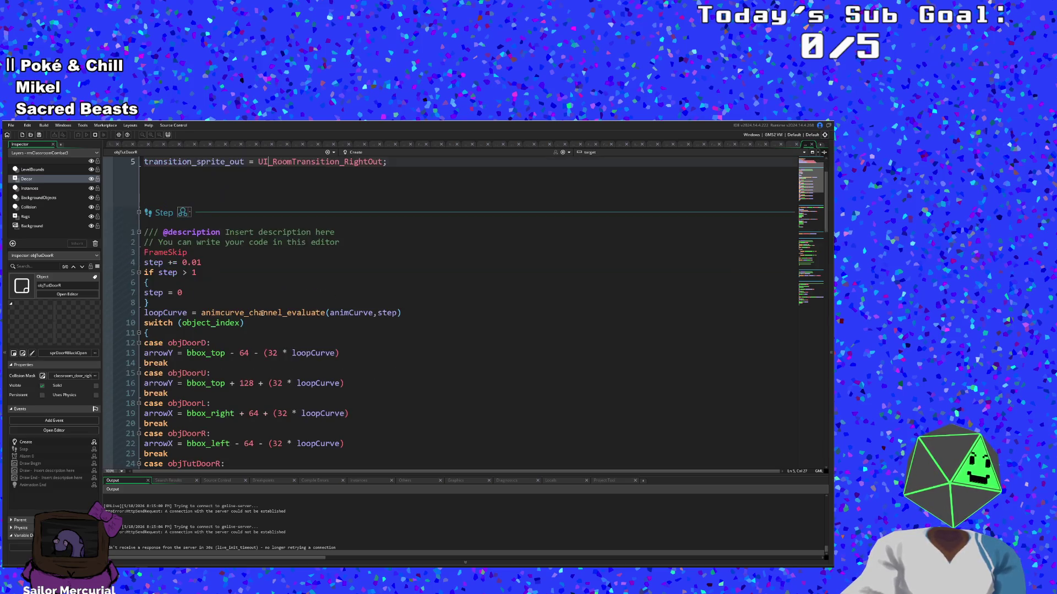
scroll(211, 342, "down", 6)
scroll(212, 342, "down", 6)
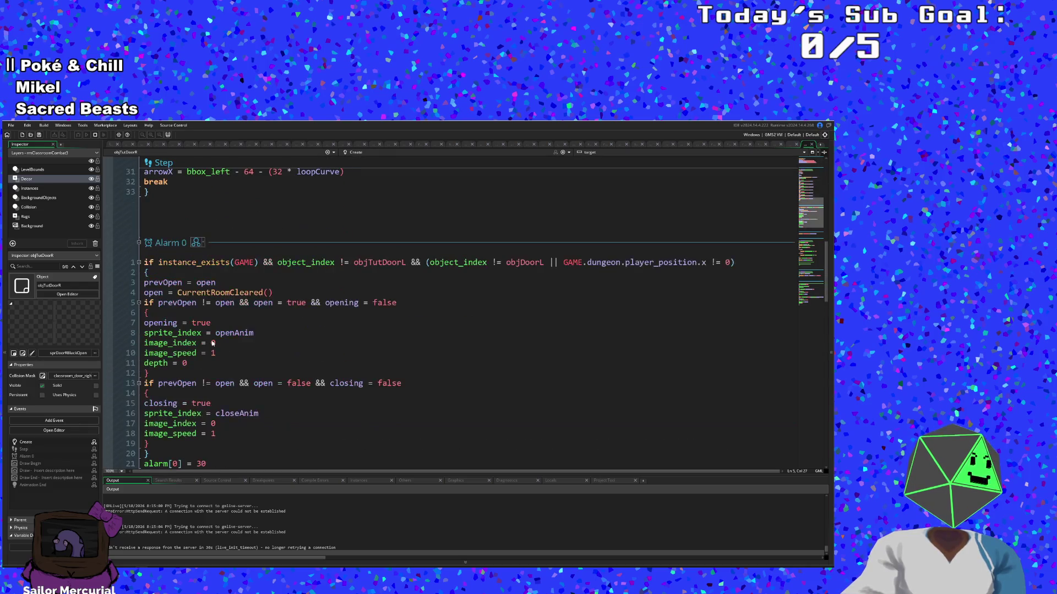
scroll(212, 342, "up", 14)
left_click(224, 212)
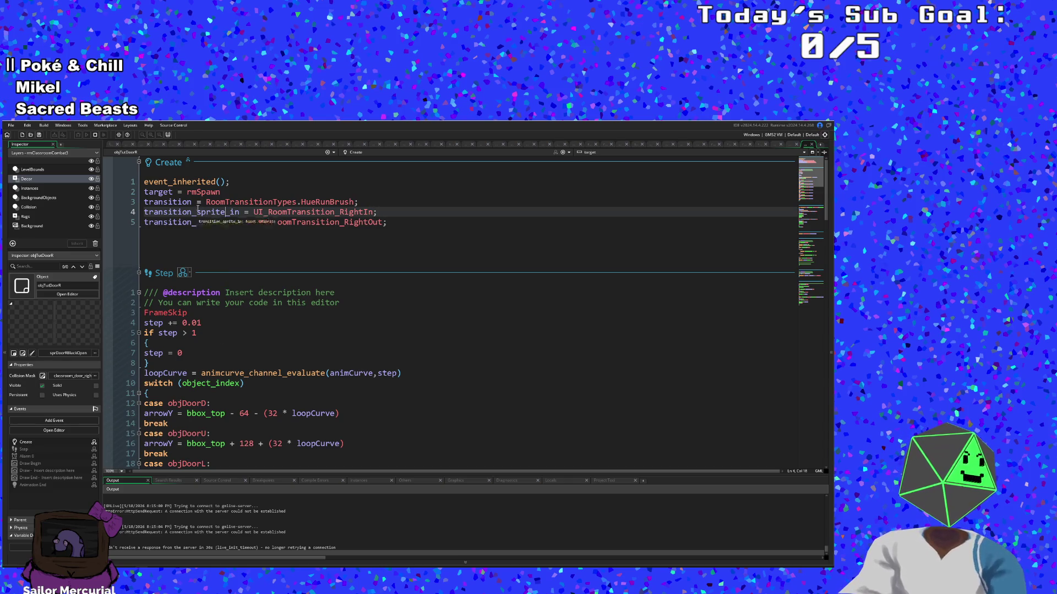
middle_click(182, 183)
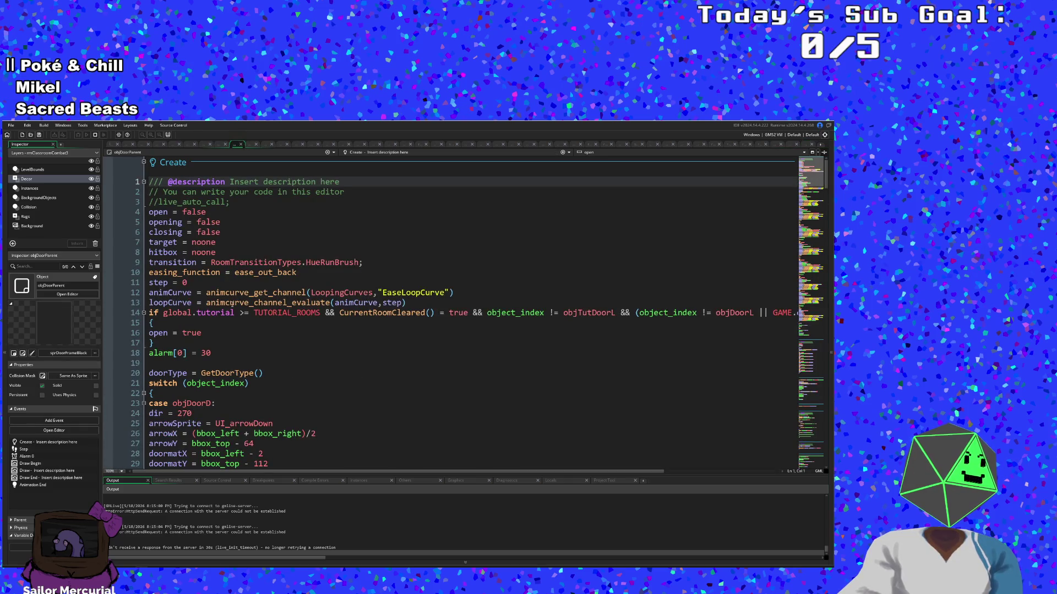
Step: Locate the objTutDoorL case's hitbox_create and closeAnim lines around line 98
scroll(232, 304, "down", 10)
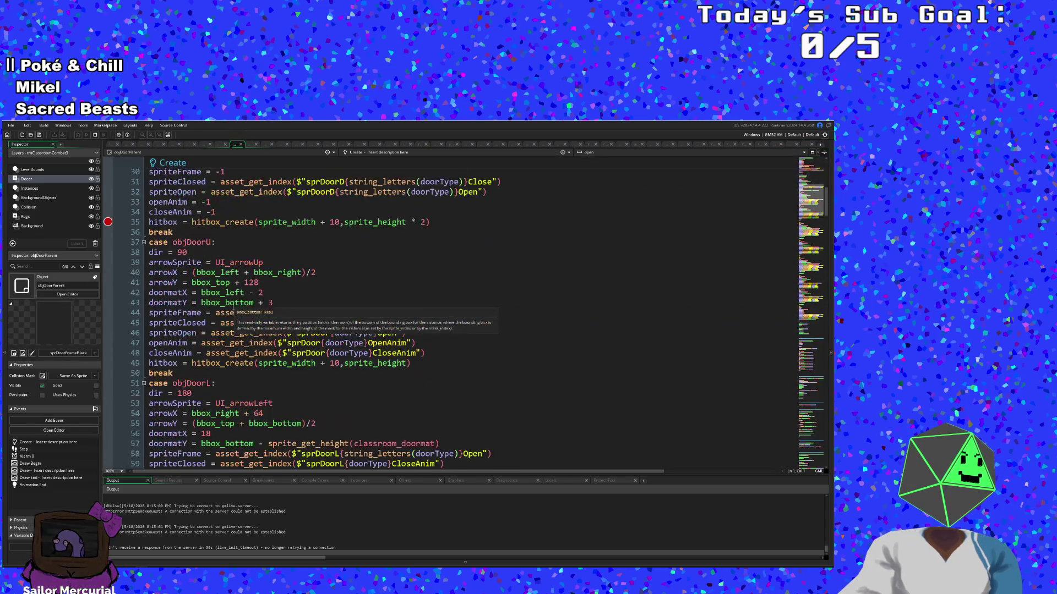
scroll(232, 306, "down", 20)
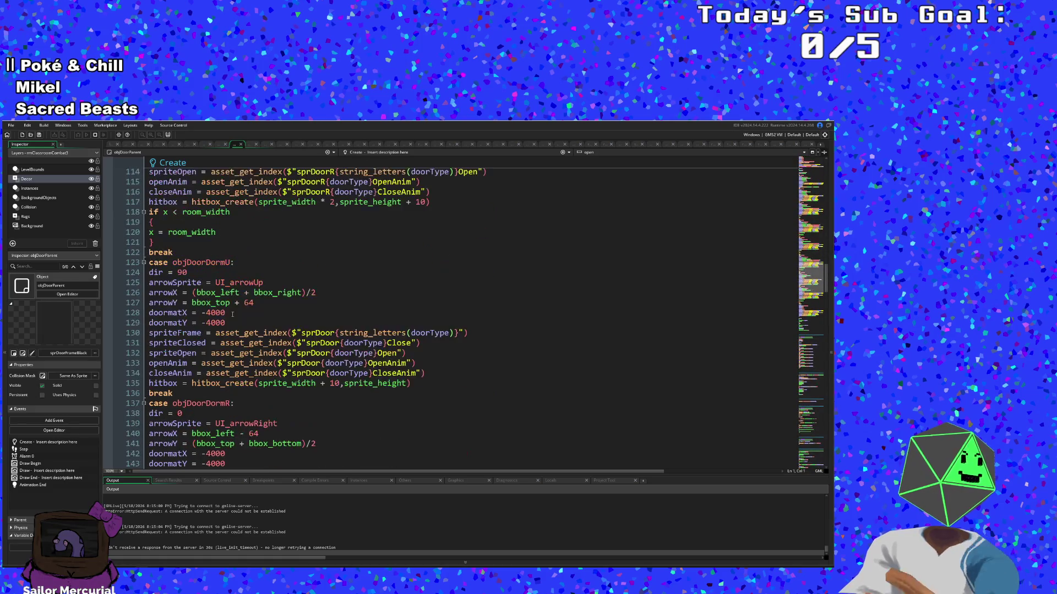
scroll(232, 314, "up", 10)
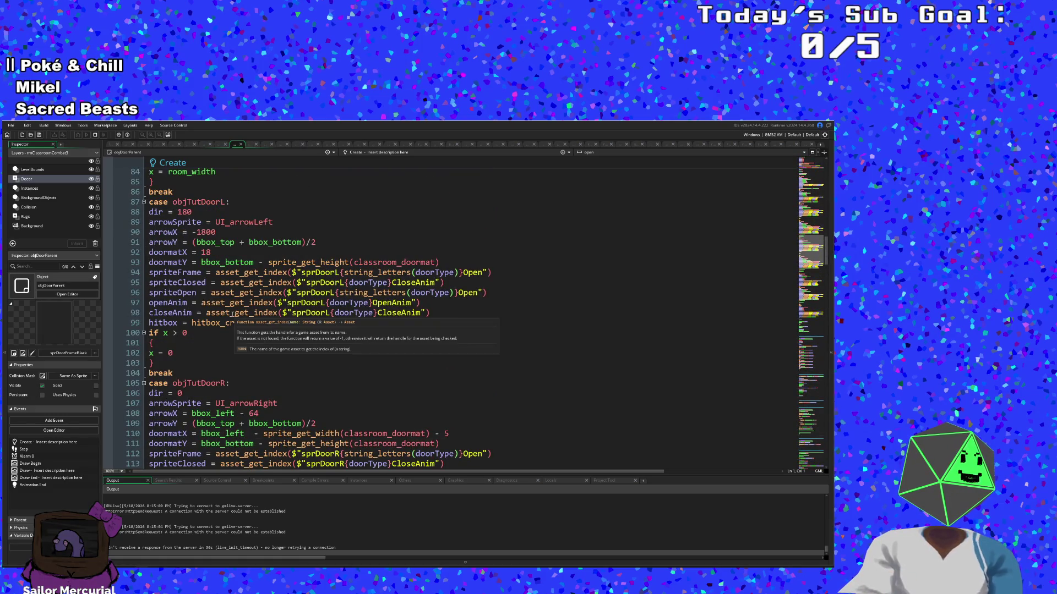
left_click(233, 333)
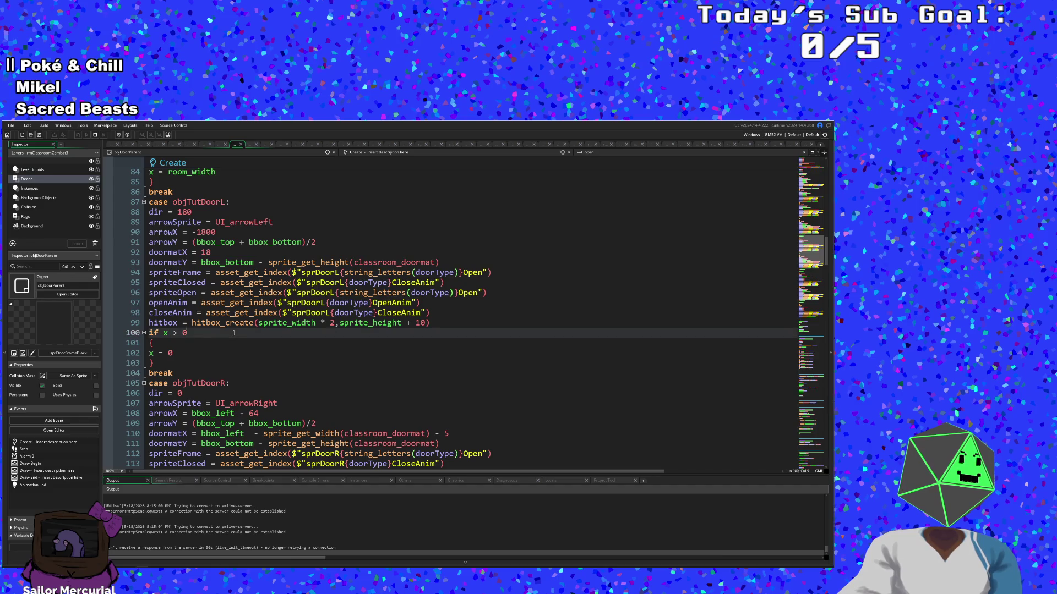
left_click(193, 323)
left_click(177, 312)
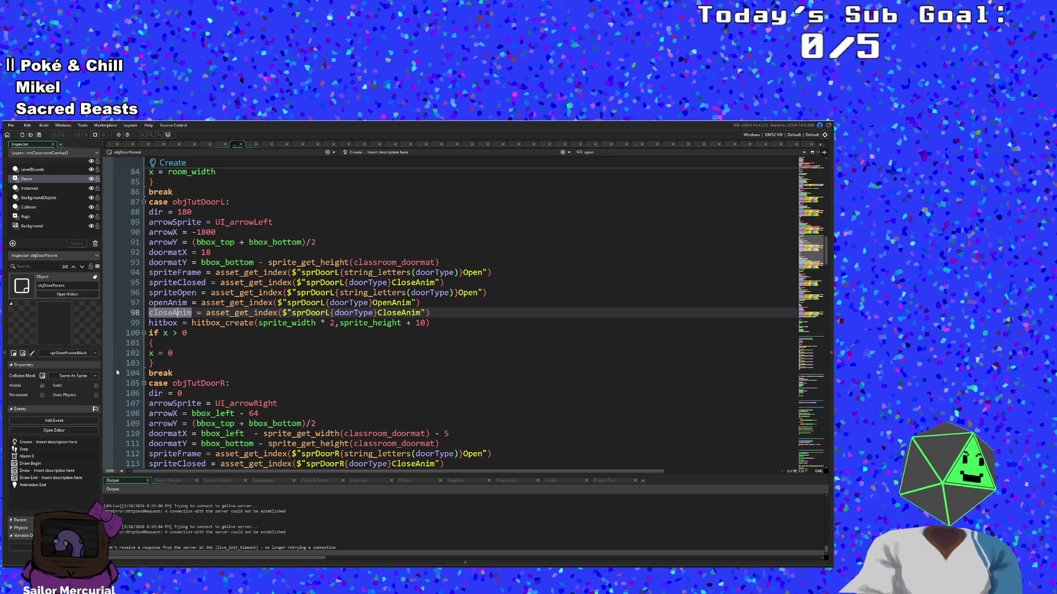
Step: Set breakpoints on the hitbox_create lines 99 and 117 for objTutDoorL and objTutDoorR
scroll(182, 340, "up", 20)
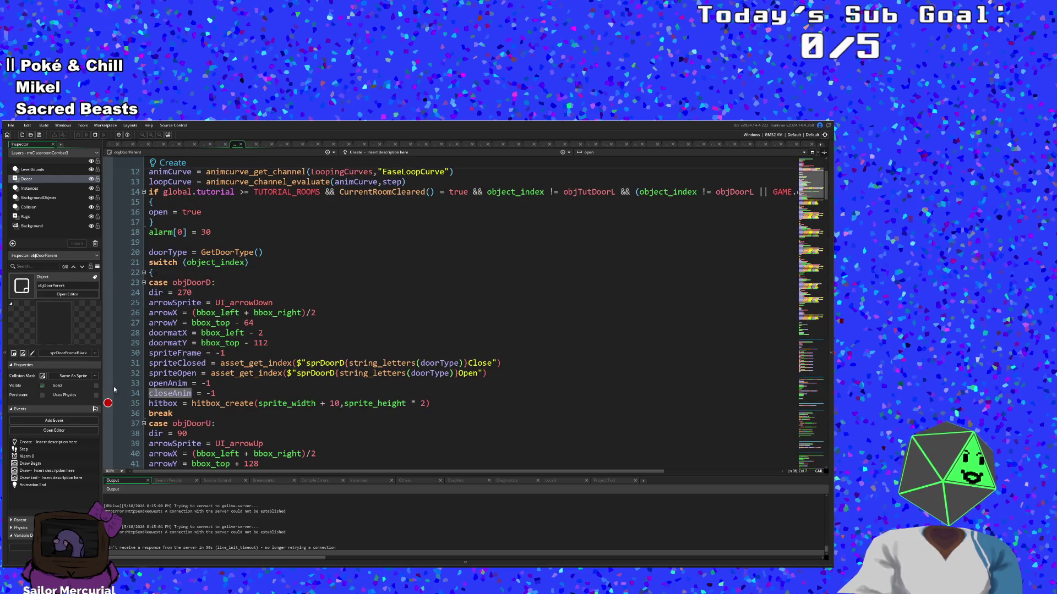
scroll(179, 373, "down", 20)
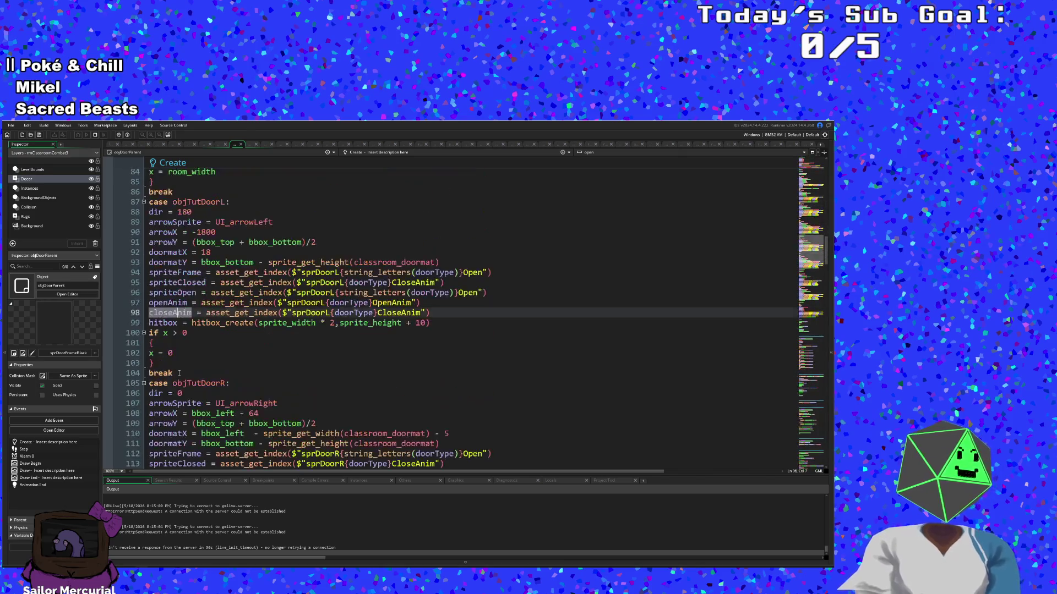
scroll(179, 365, "up", 2)
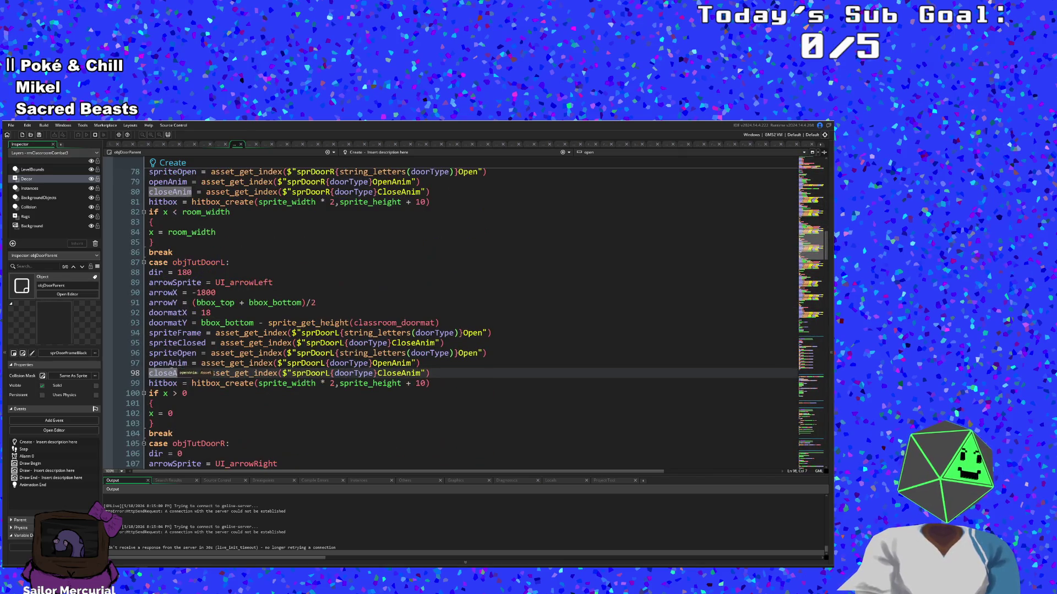
left_click(107, 384)
scroll(166, 384, "down", 6)
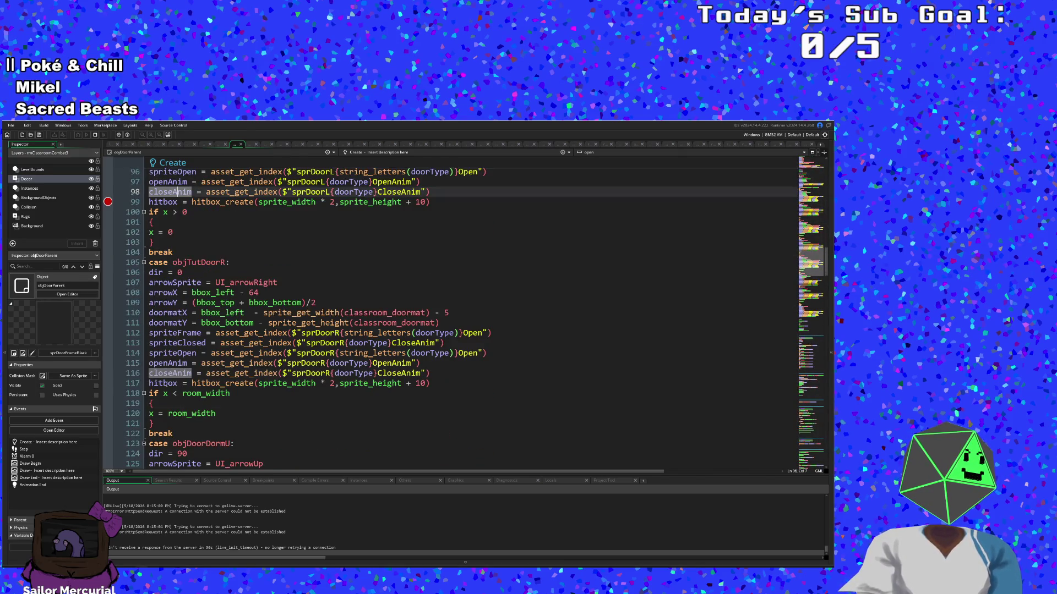
left_click(108, 385)
left_click(28, 138)
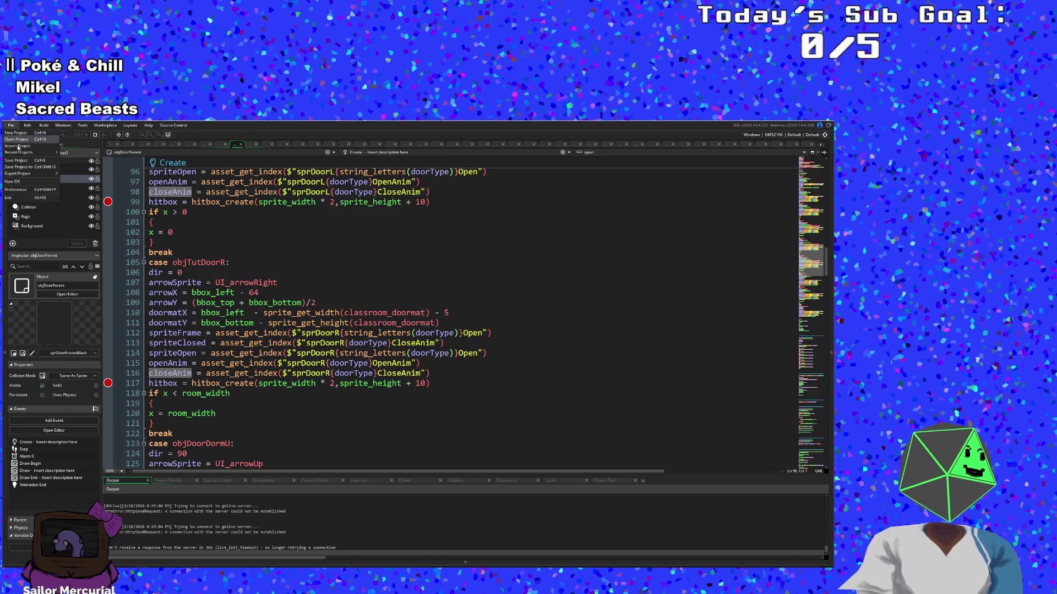
Step: Launch a debug run and add a breakpoint at line 70's objDoorR case
left_click(96, 136)
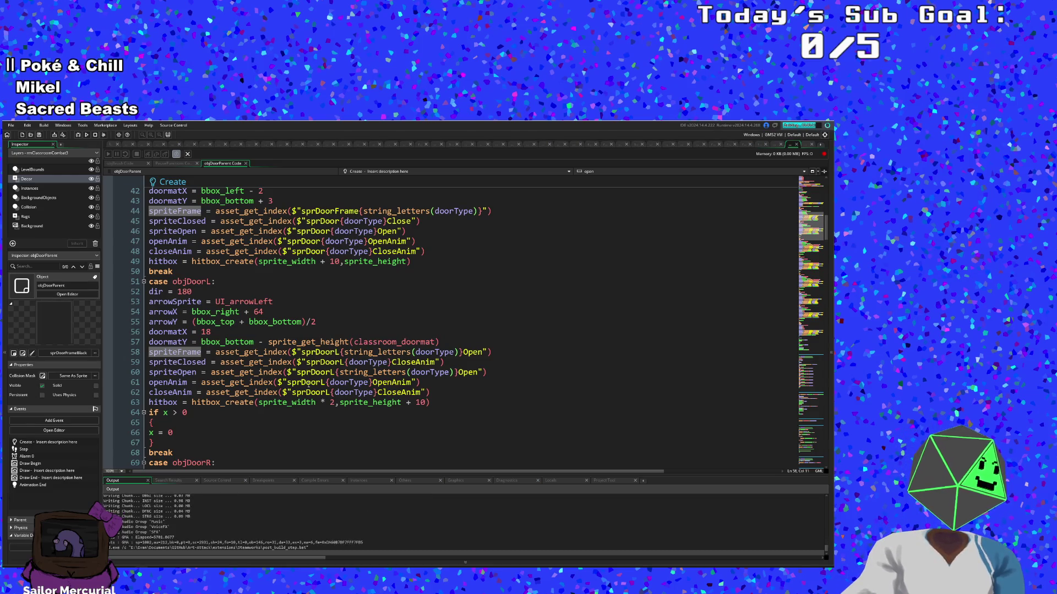
scroll(310, 382, "down", 6)
left_click(245, 382)
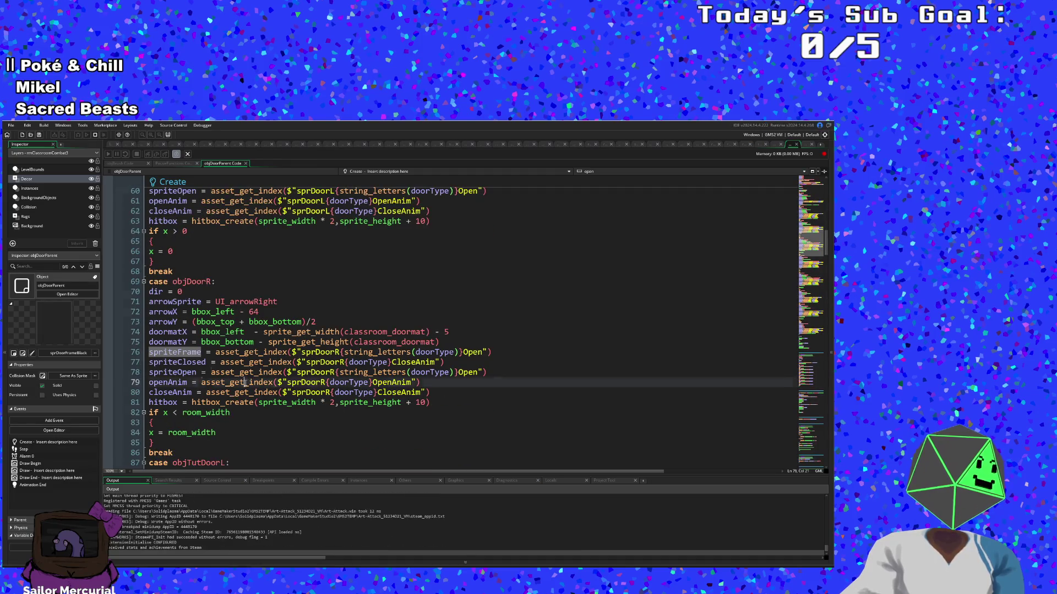
left_click(107, 291)
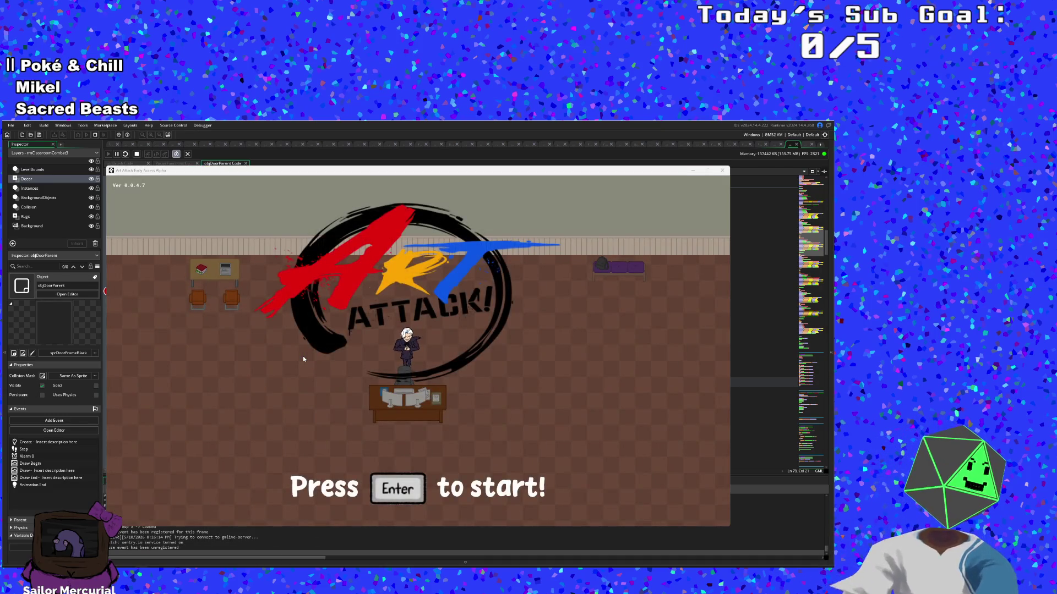
Step: Start the game, skip the opening dialogue, and walk the player into the right-edge door
key("Return")
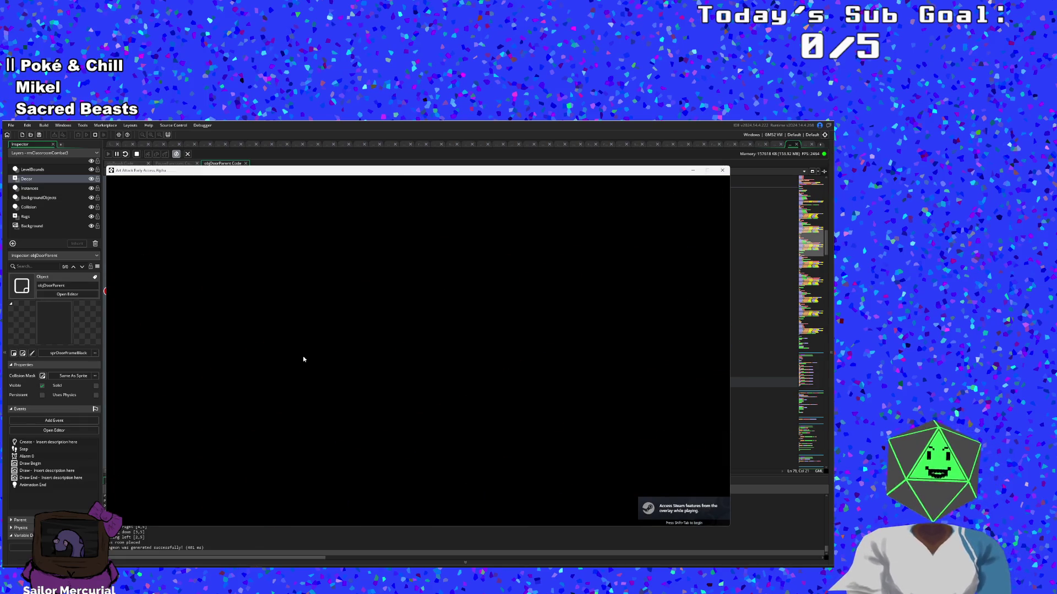
key("Return")
key("Return")
key("Return")
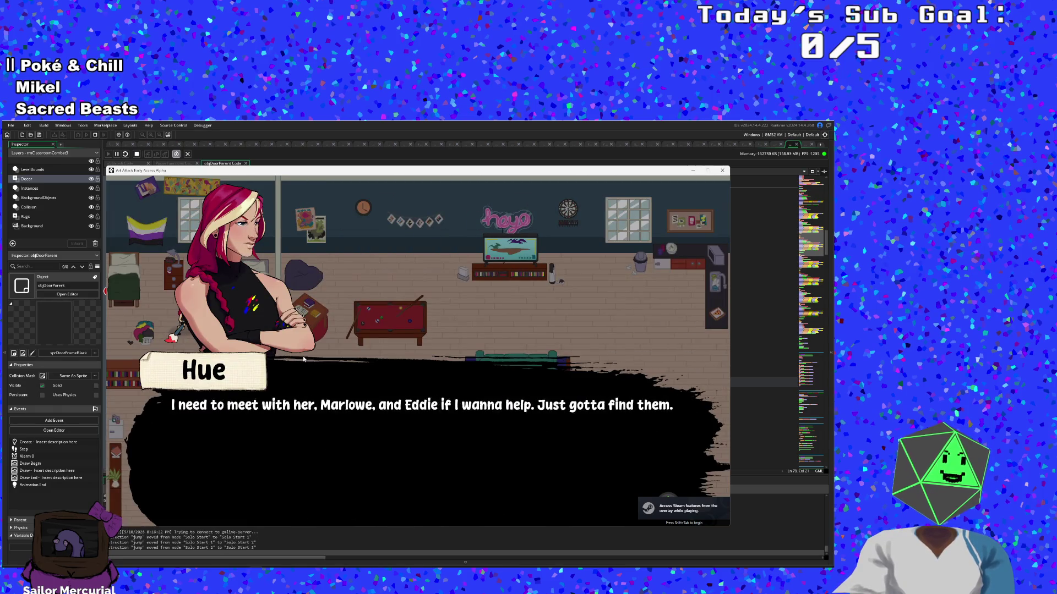
key("Right")
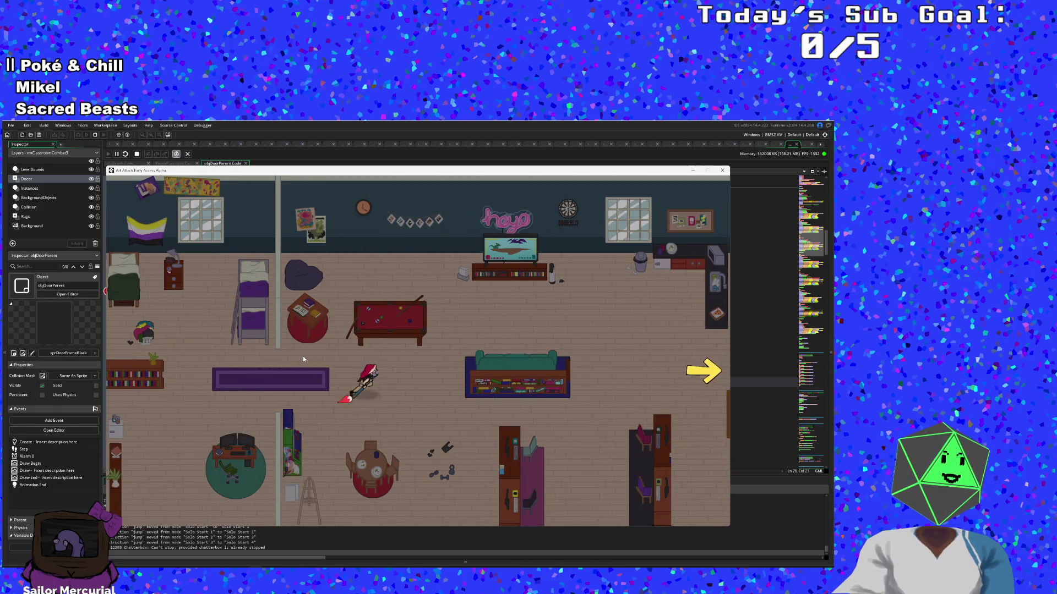
key("Right")
key("Up")
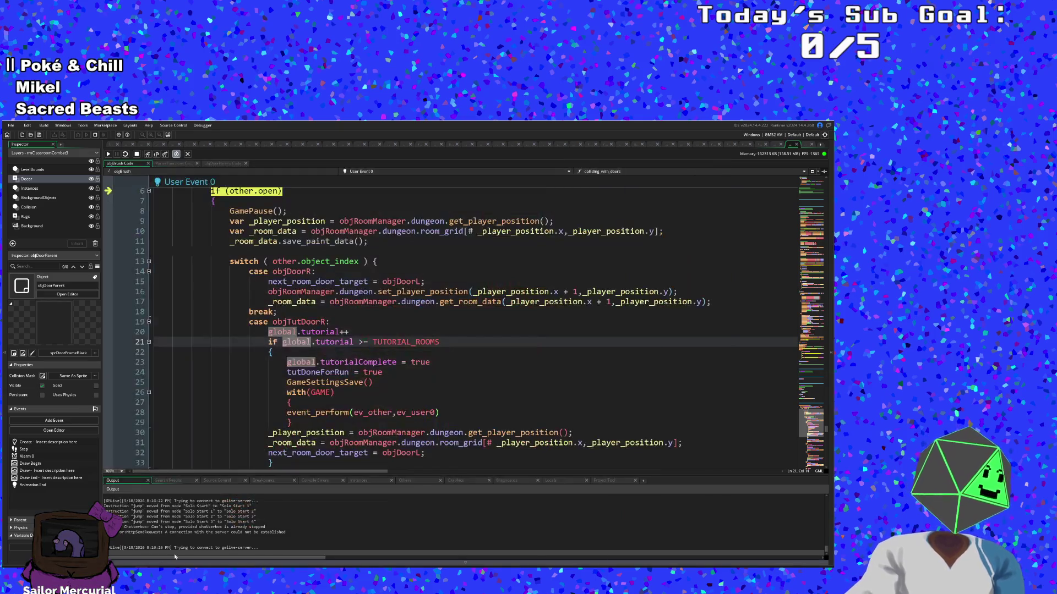
Step: Resume the game, then step into hitbox_create and on into hitbox_update
left_click(109, 154)
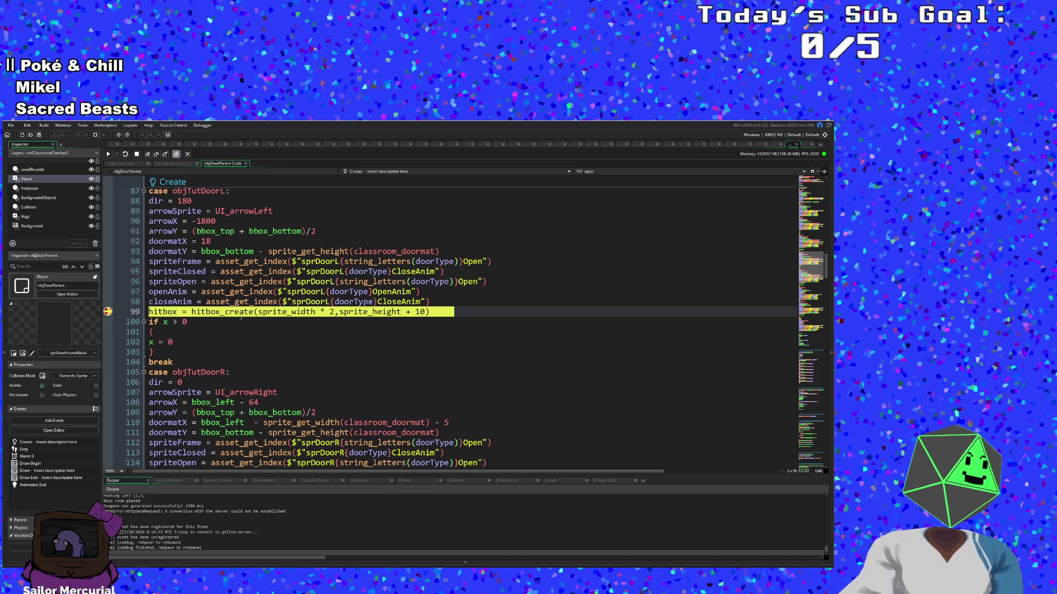
left_click(147, 155)
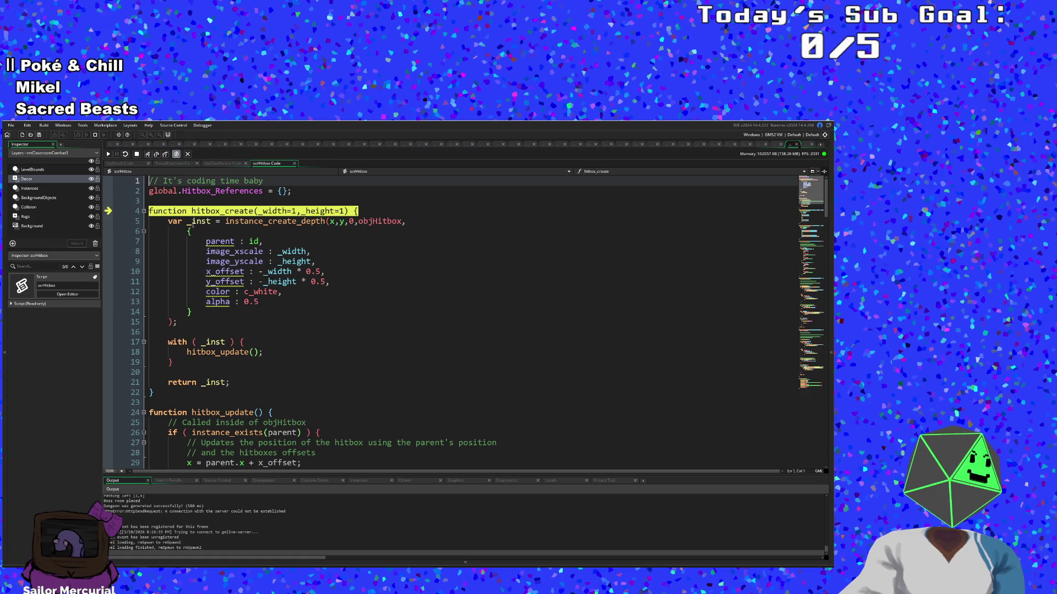
left_click(165, 155)
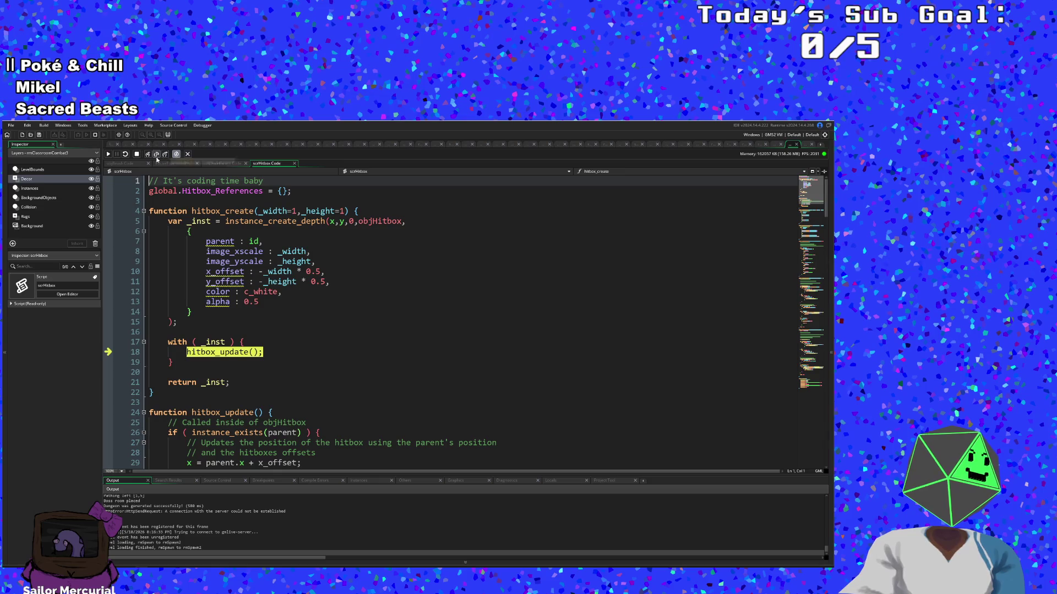
left_click(150, 157)
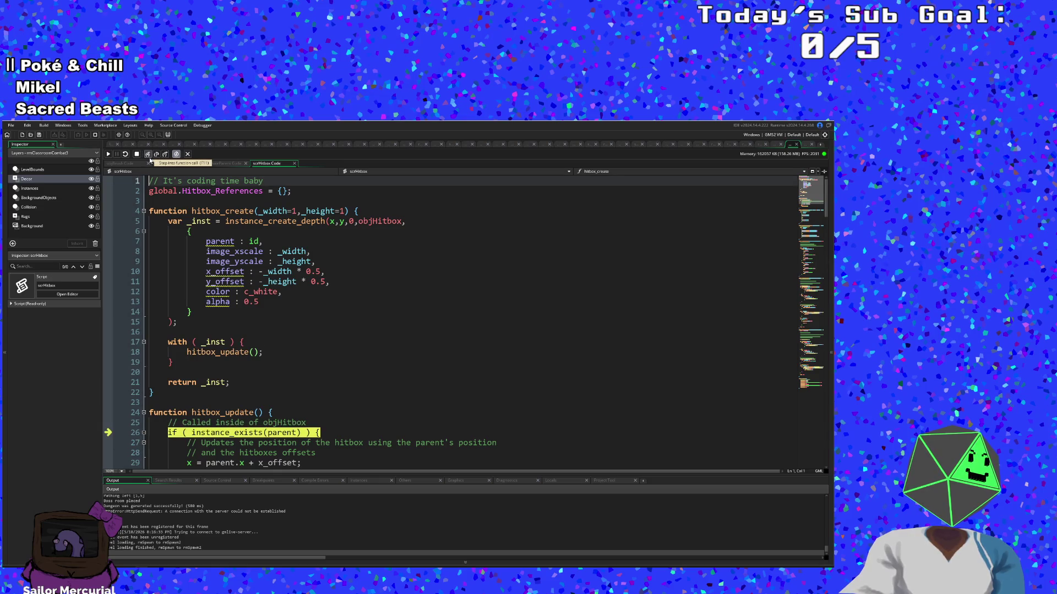
left_click(148, 157)
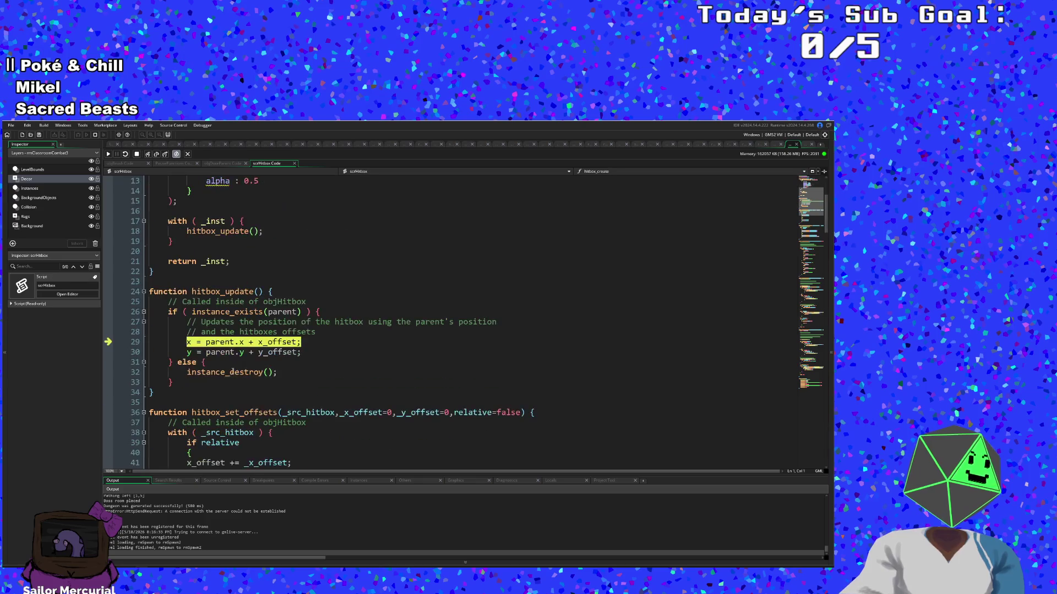
Step: Step through hitbox_update's position lines and back out of hitbox_create to line 100
mouse_move(217, 341)
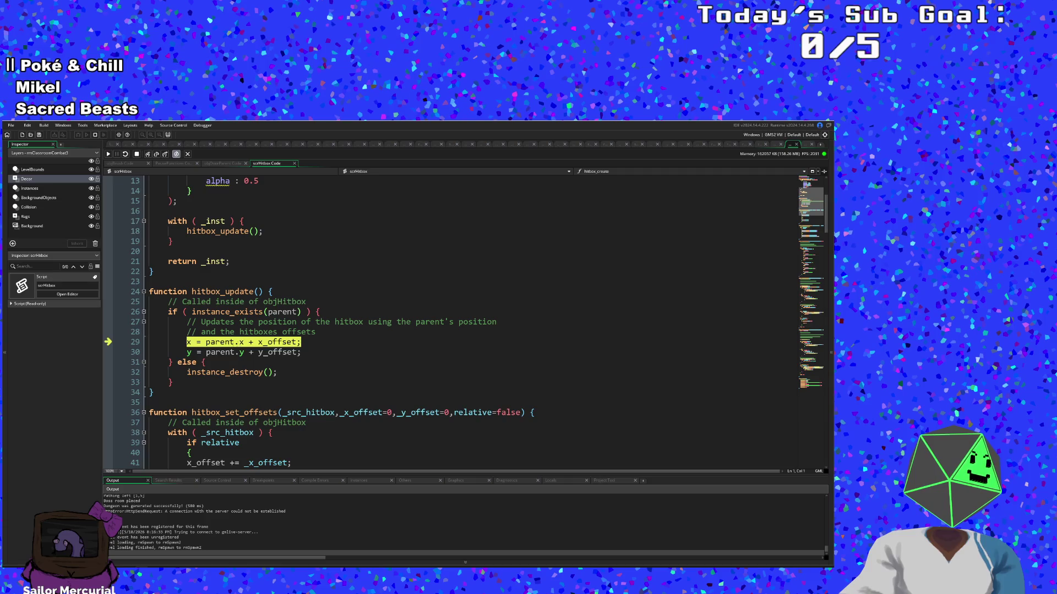
left_click(148, 155)
left_click(149, 155)
left_click(149, 155)
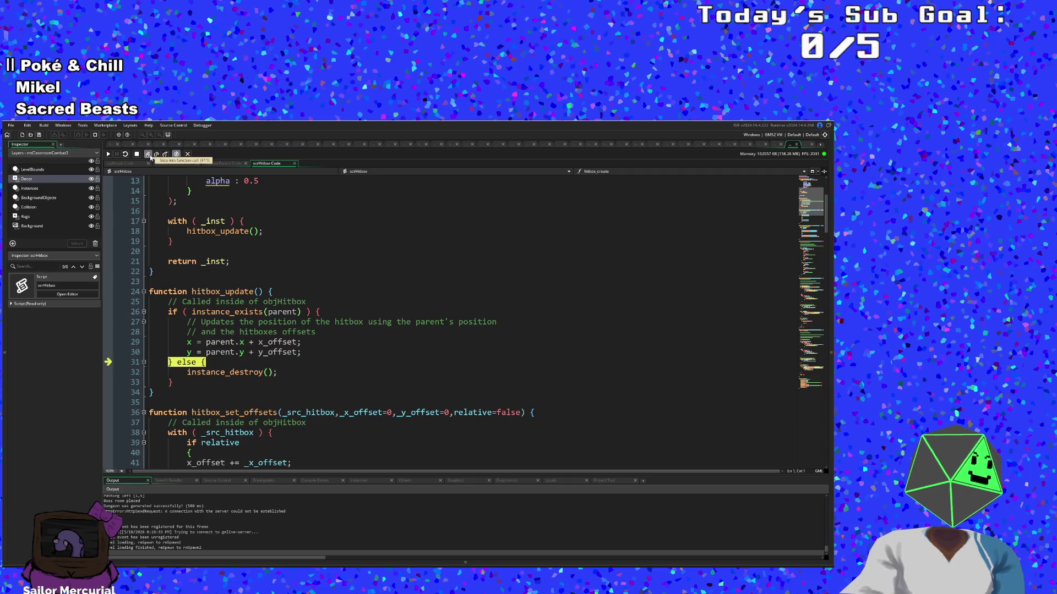
left_click(149, 155)
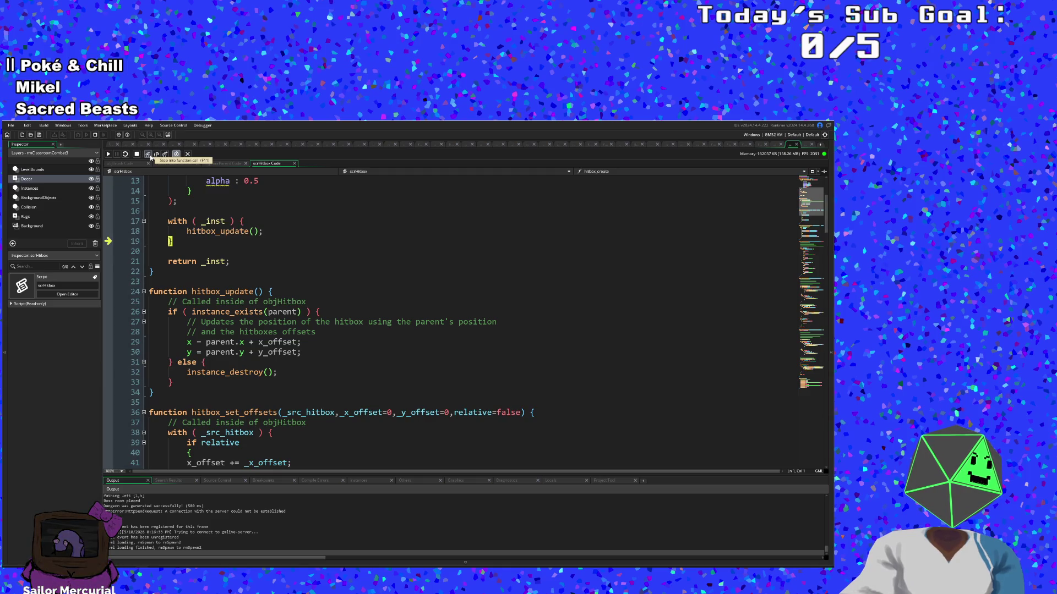
left_click(149, 155)
left_click(149, 155)
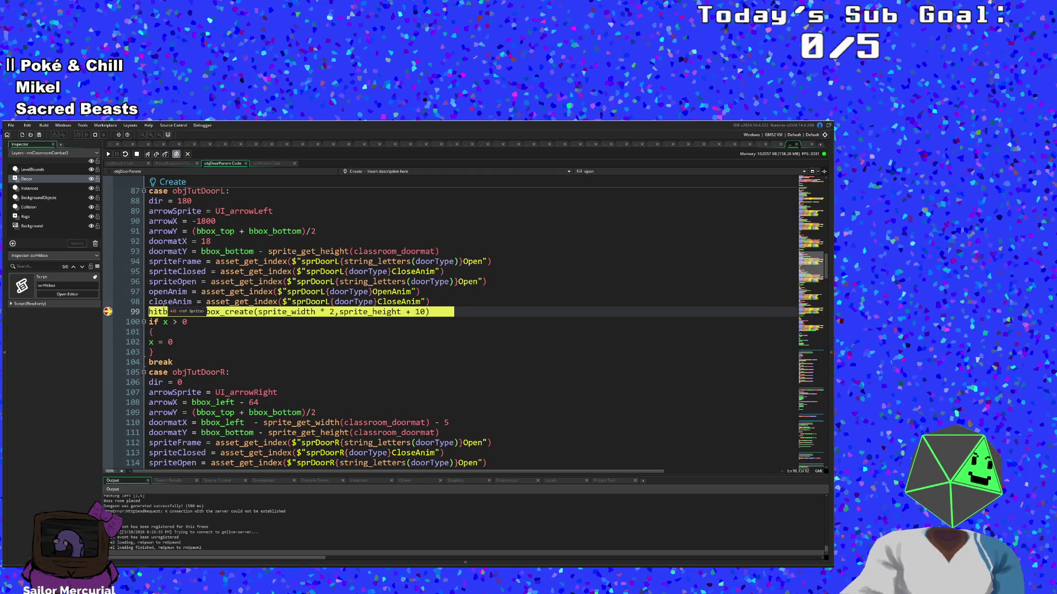
left_click(148, 155)
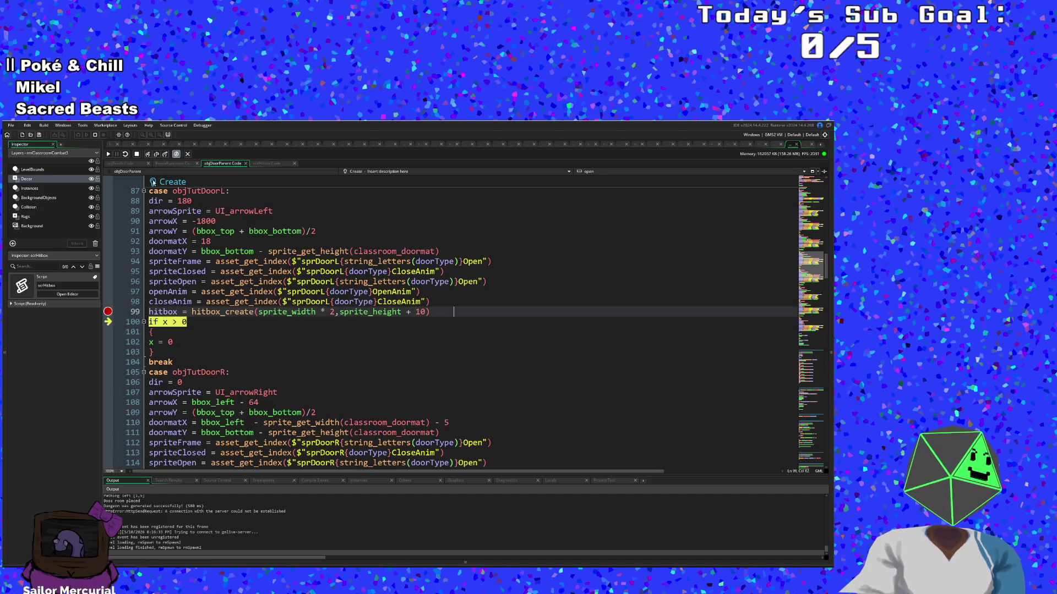
Step: Step through the rest of the door case to line 3 of objTutDoorL's Create
mouse_move(158, 309)
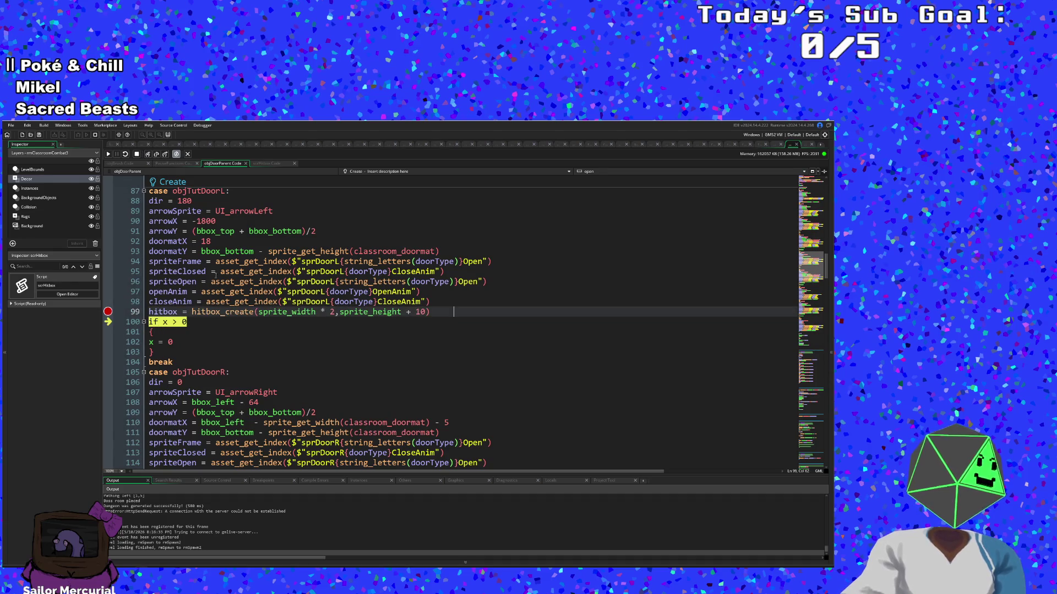
left_click(147, 154)
left_click(148, 154)
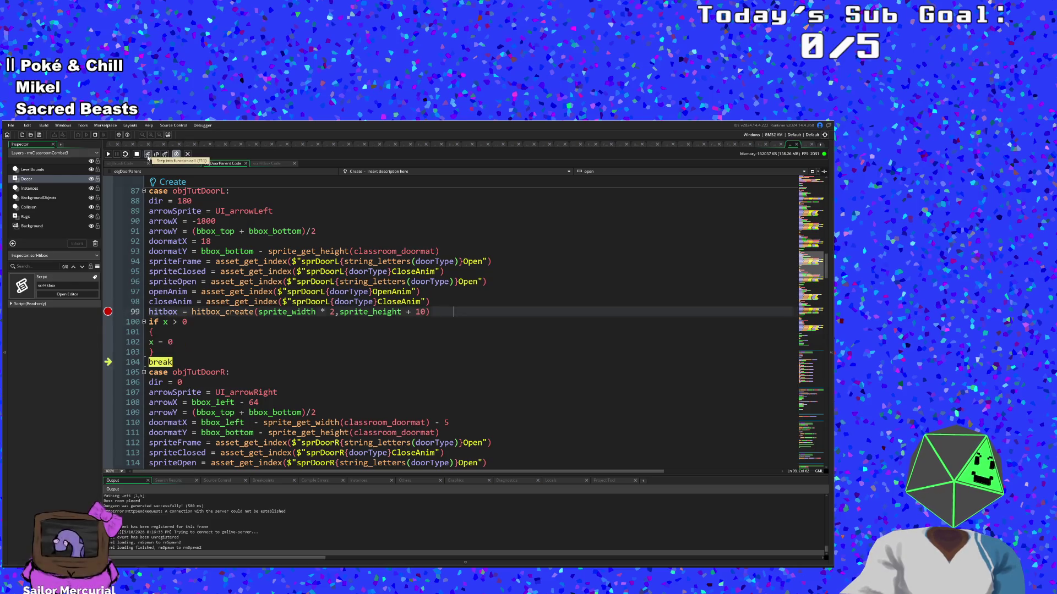
left_click(148, 154)
left_click(147, 155)
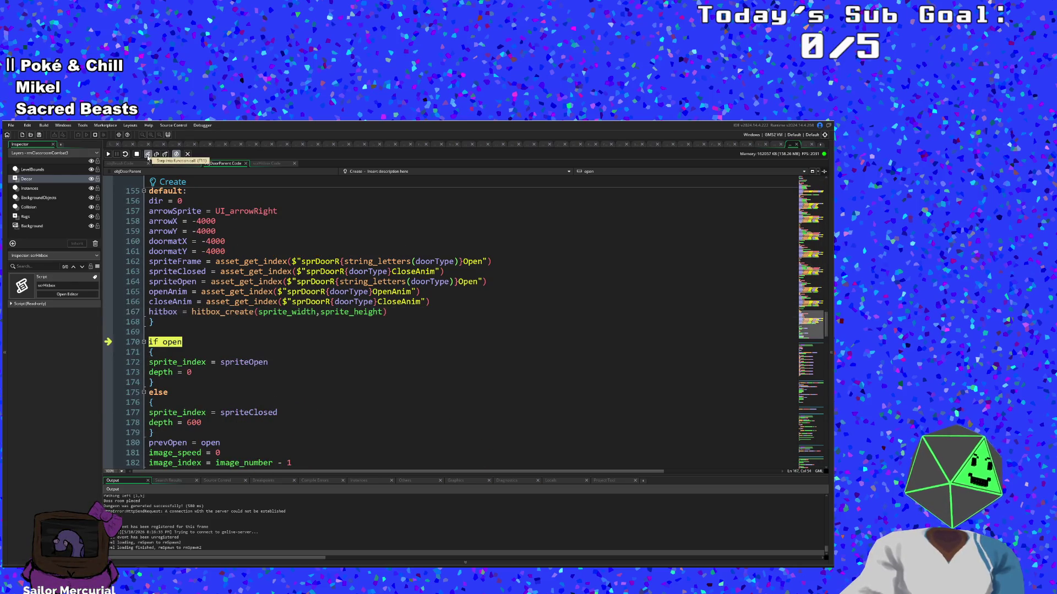
left_click(148, 154)
left_click(147, 154)
left_click(147, 154)
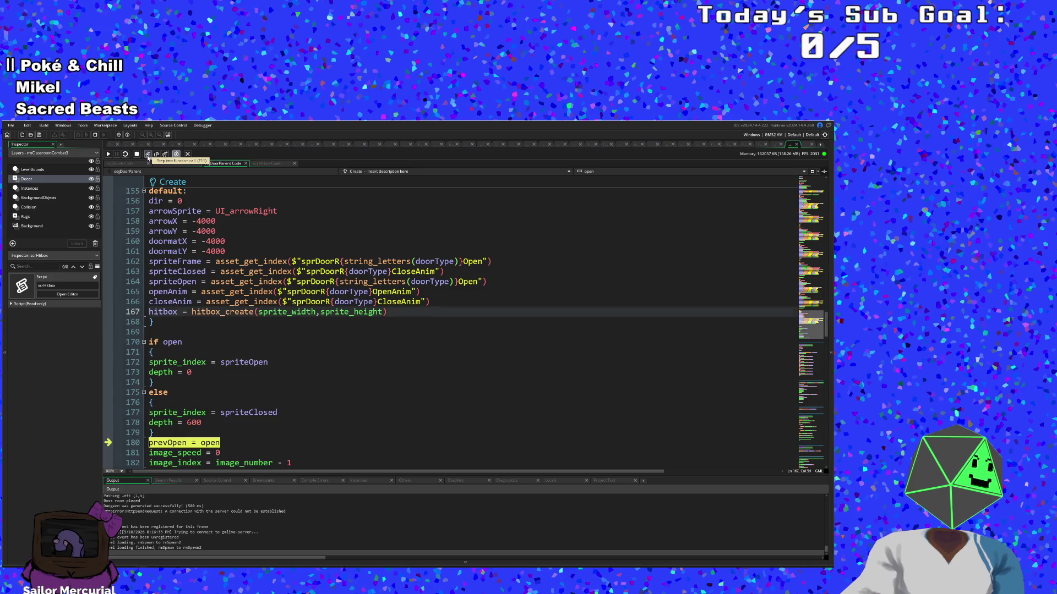
left_click(147, 154)
left_click(147, 154)
left_click(148, 154)
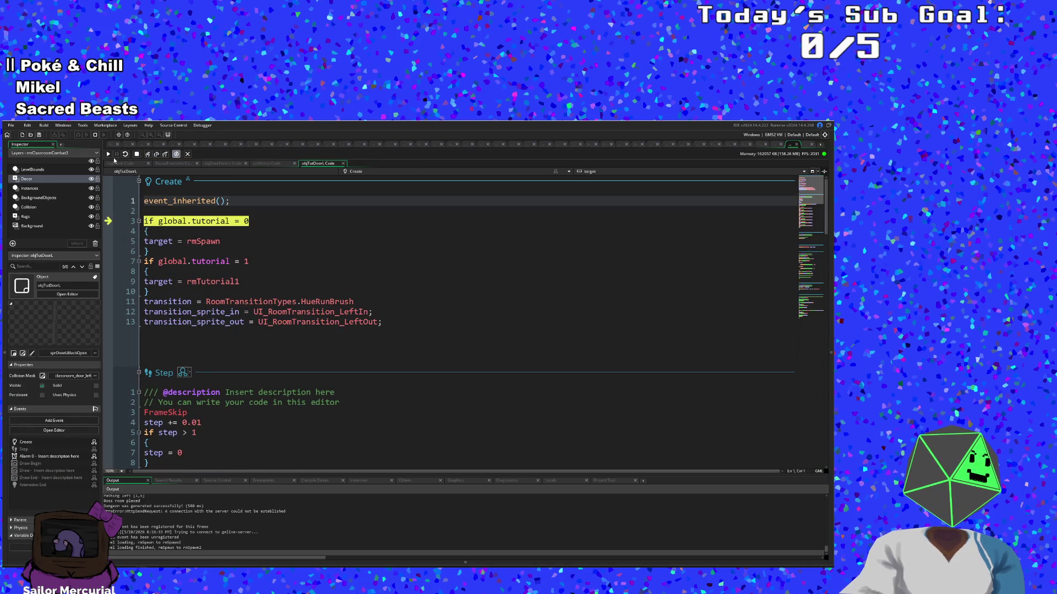
Step: Step to line 12's transition_sprite_in assignment, then view Breakpoints and then Instances
left_click(147, 154)
left_click(147, 154)
left_click(147, 154)
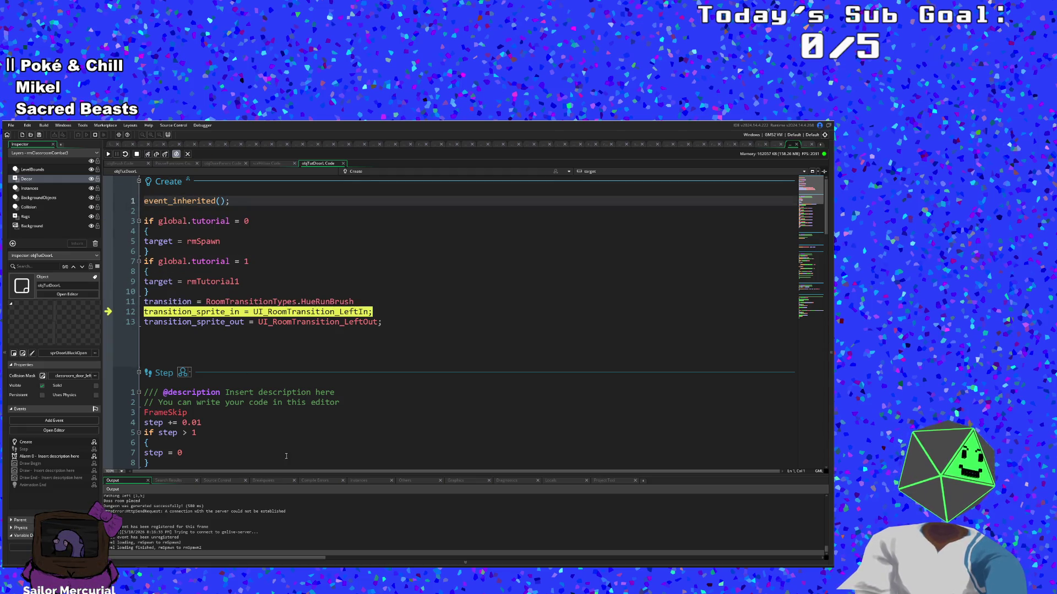
left_click(259, 481)
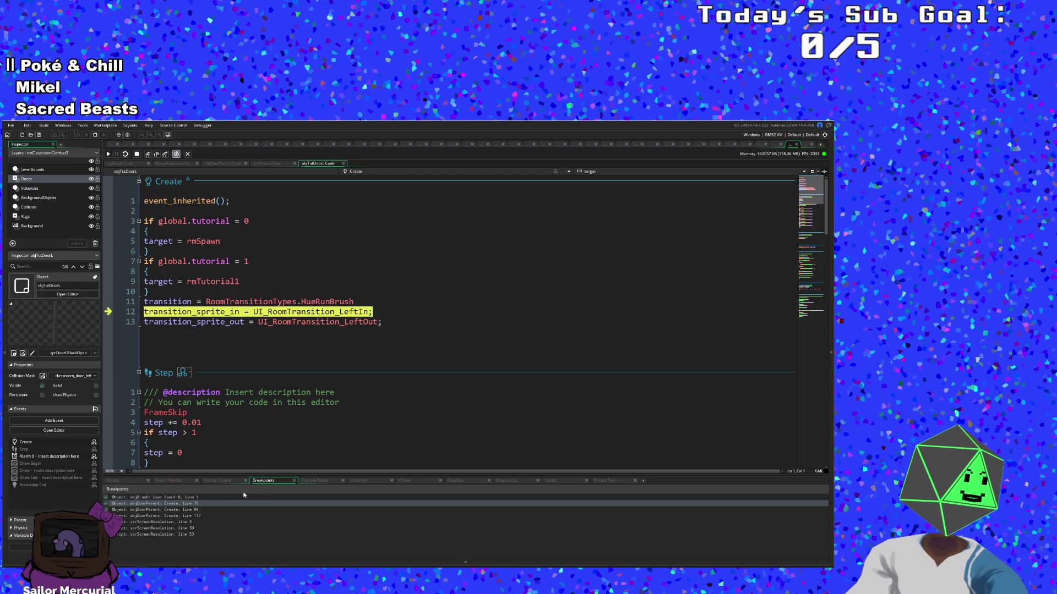
left_click(361, 481)
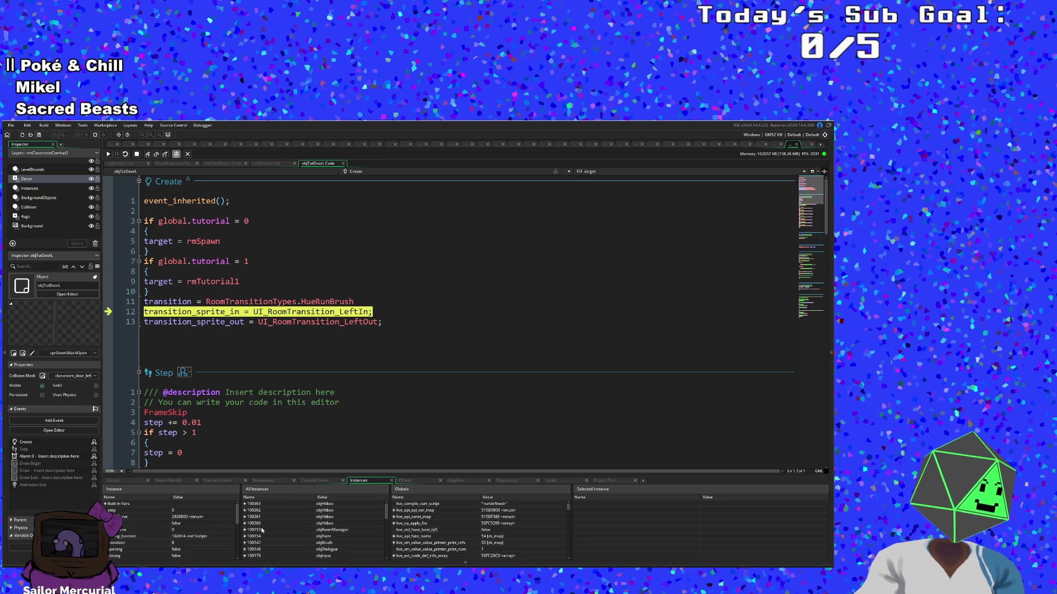
scroll(261, 527, "down", 5)
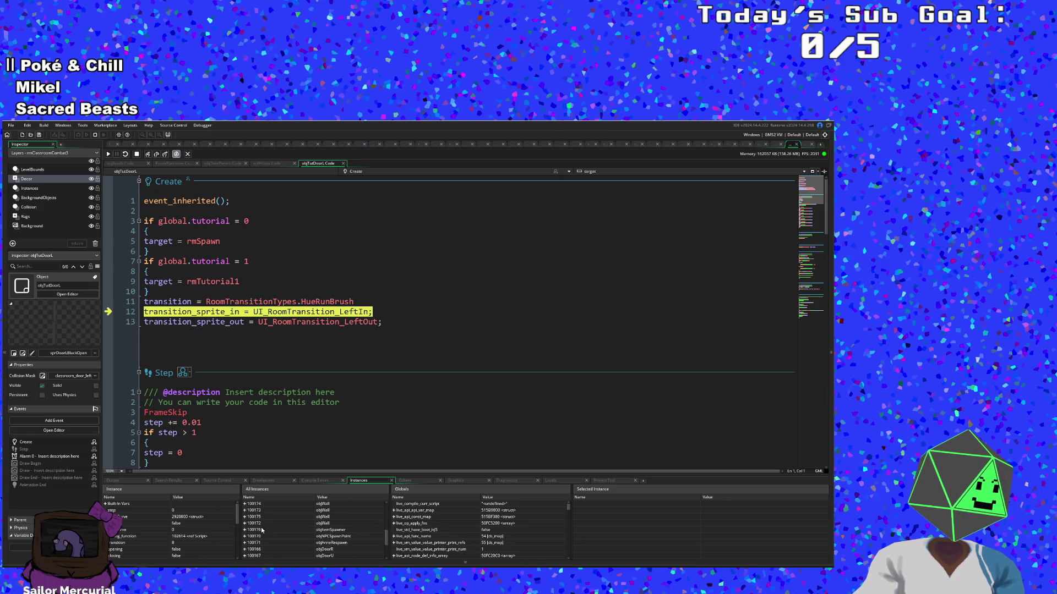
scroll(261, 527, "up", 1)
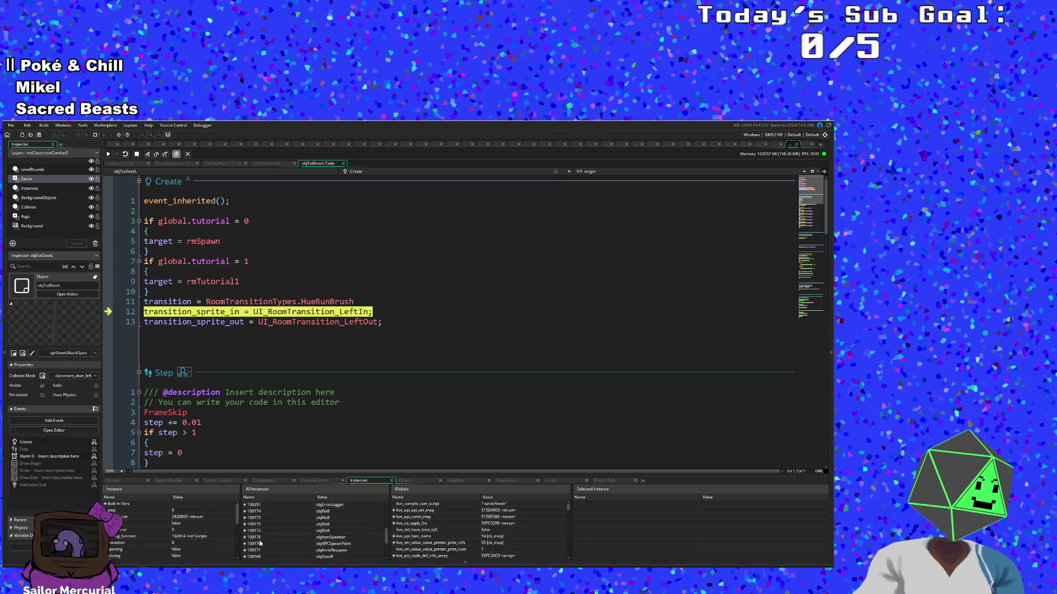
scroll(260, 543, "up", 4)
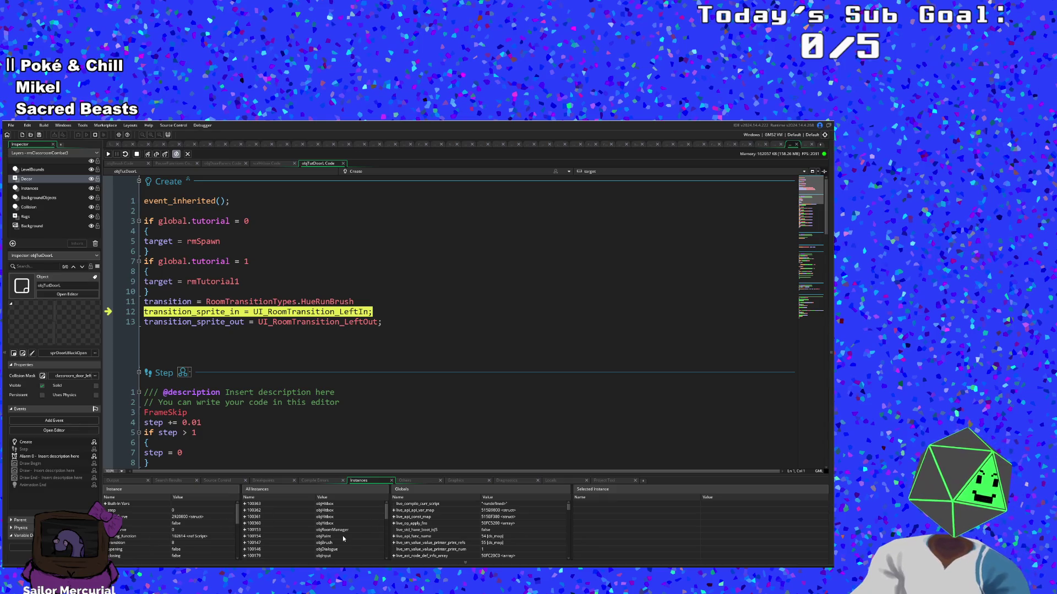
scroll(330, 542, "down", 2)
scroll(295, 539, "up", 1)
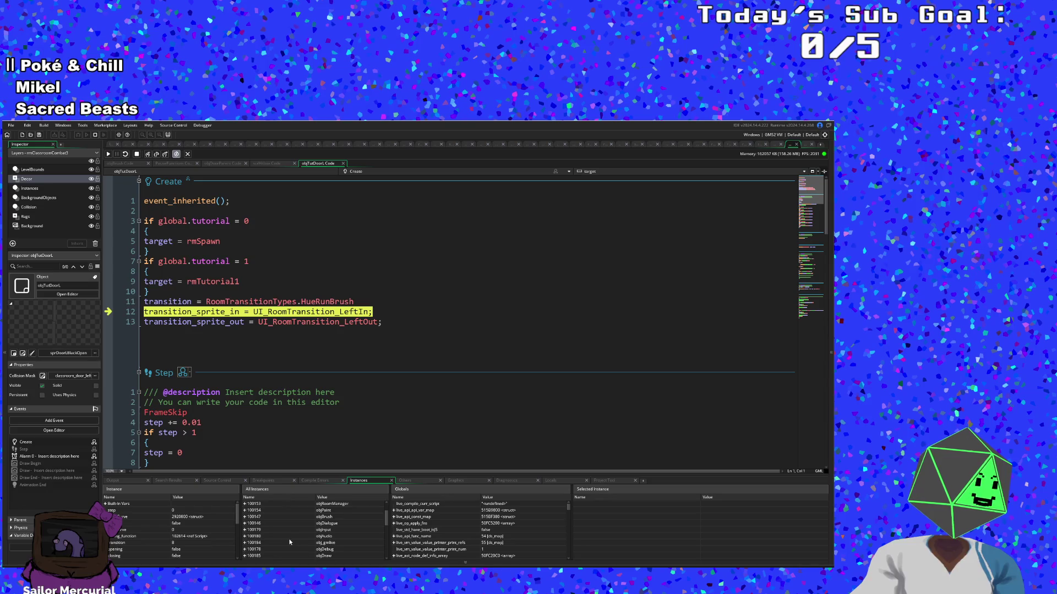
scroll(276, 538, "up", 2)
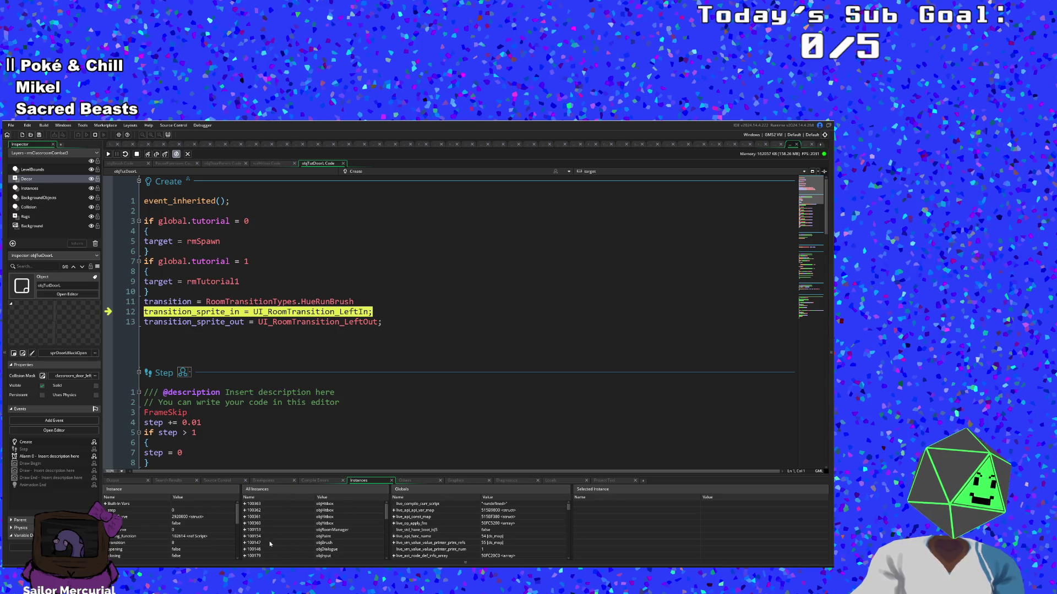
left_click(263, 536)
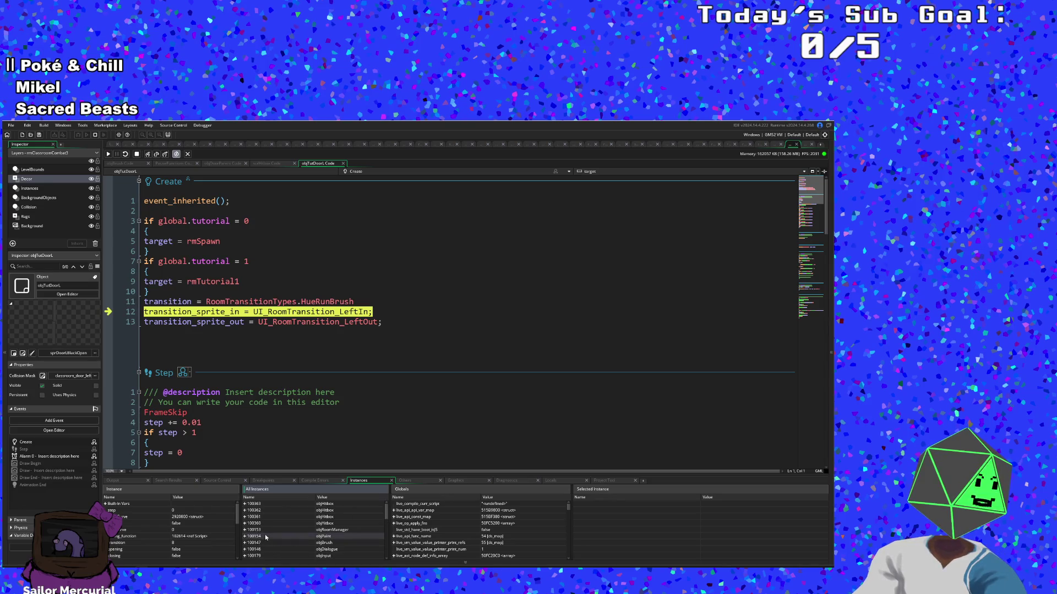
scroll(267, 536, "down", 3)
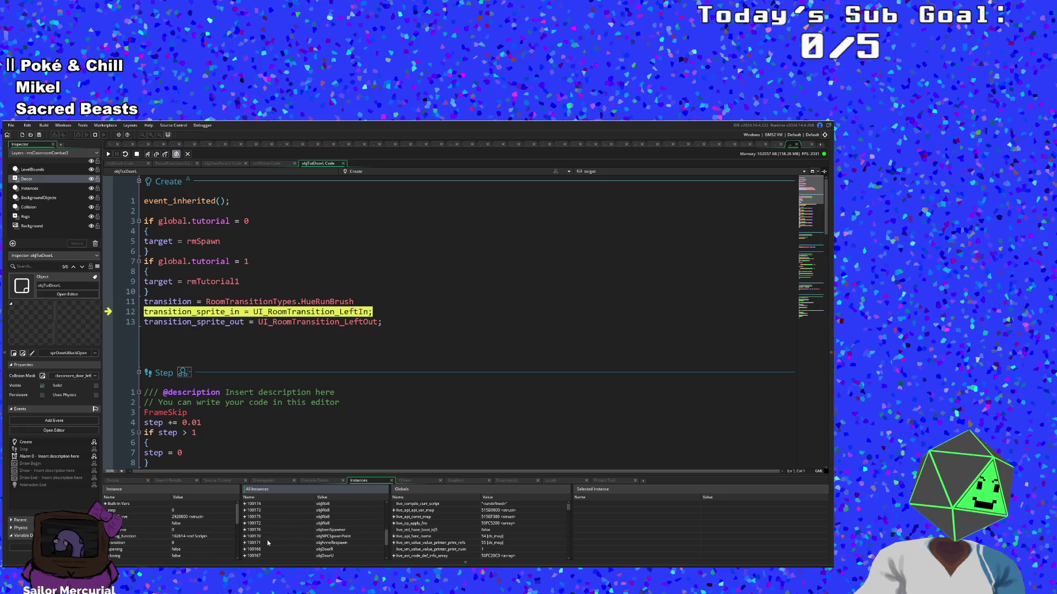
scroll(267, 540, "down", 3)
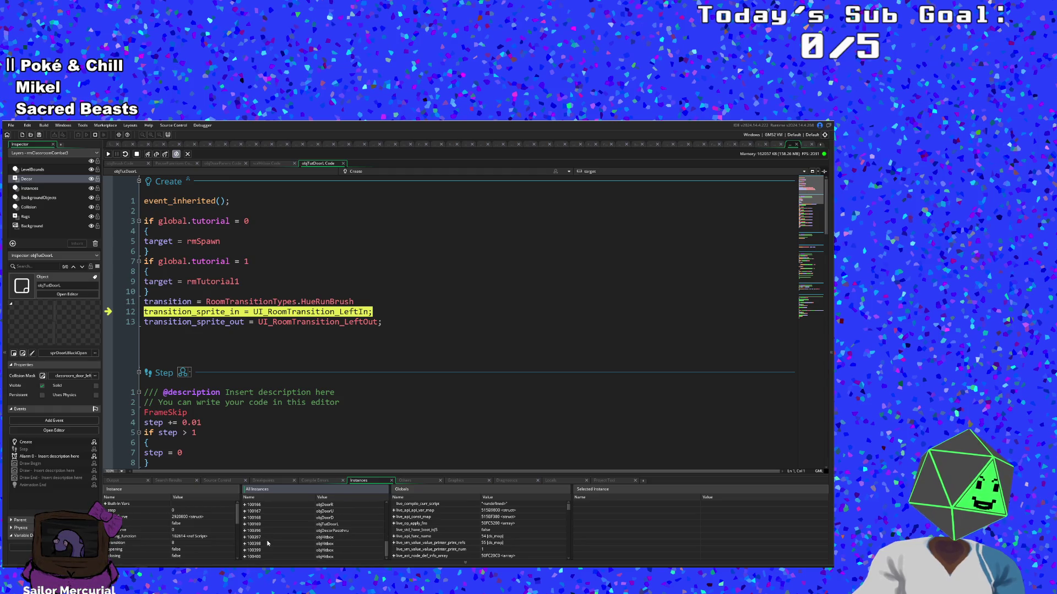
scroll(268, 544, "up", 5)
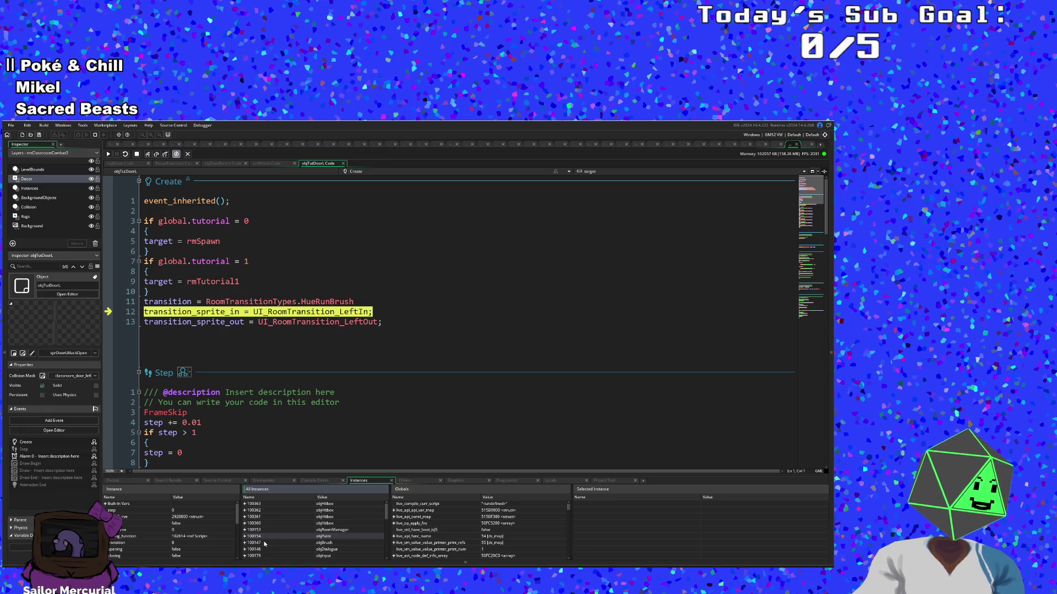
scroll(263, 541, "down", 2)
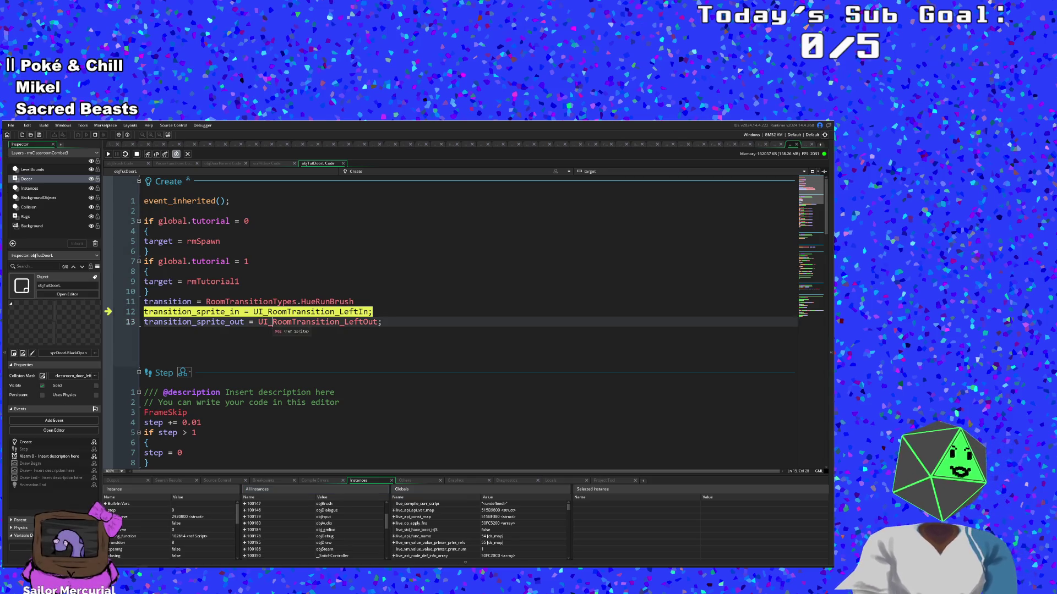
Step: Open objBrush through asset search 'objBr' and jump to its Step event's high-score block
left_click(221, 291)
key("ctrl+t")
type("objBr")
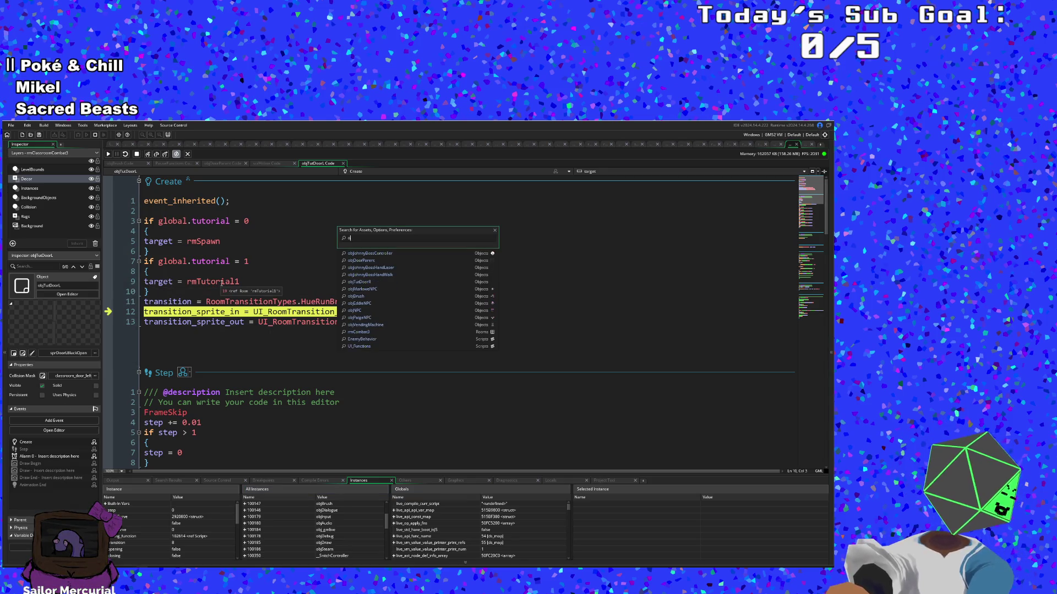
key("Return")
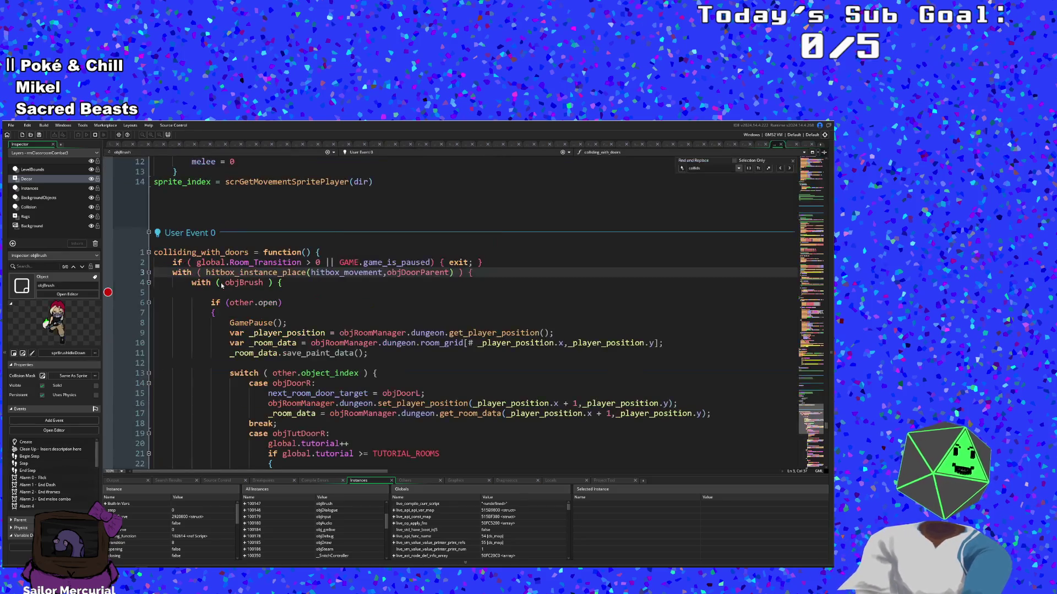
scroll(392, 202, "up", 10)
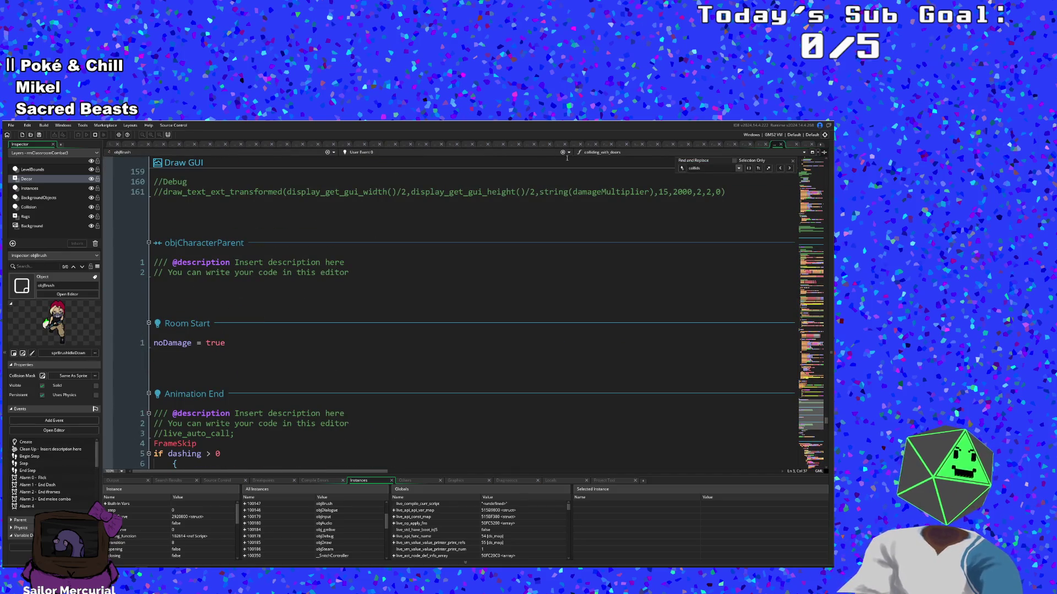
left_click(585, 154)
left_click(527, 153)
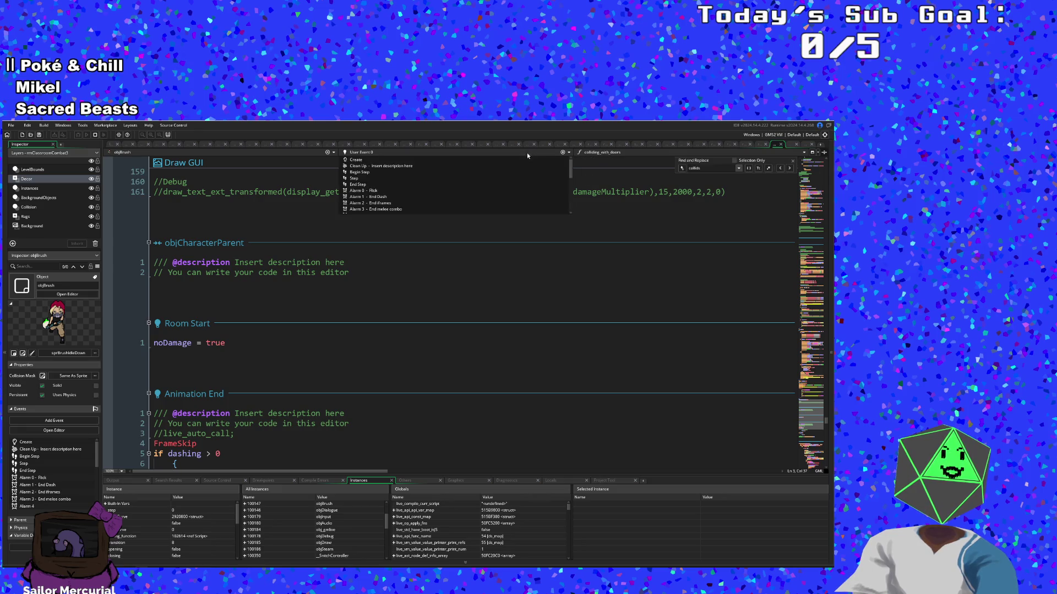
left_click(385, 175)
scroll(386, 308, "down", 20)
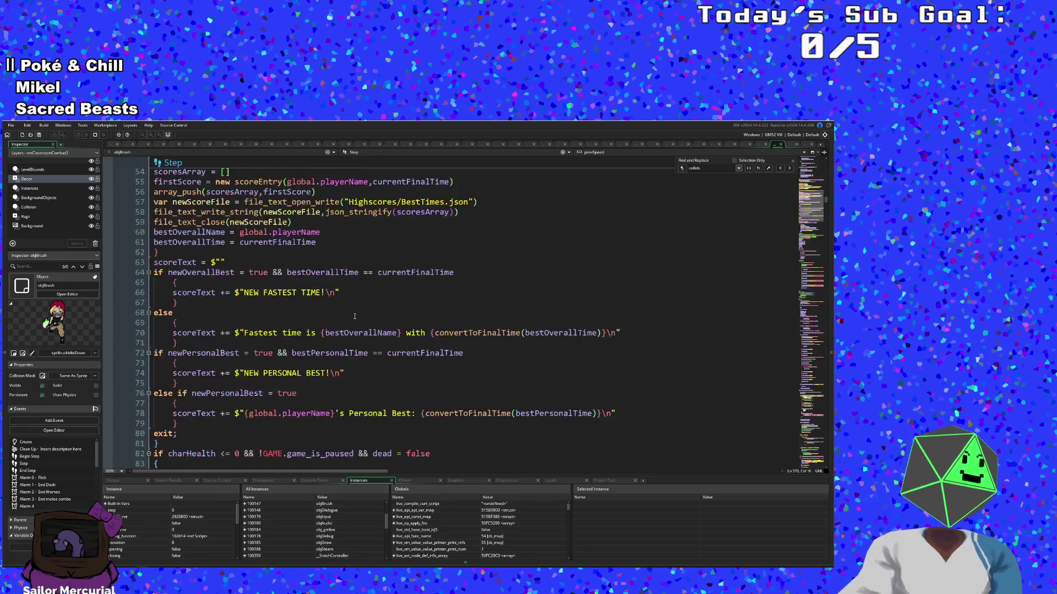
scroll(330, 300, "down", 20)
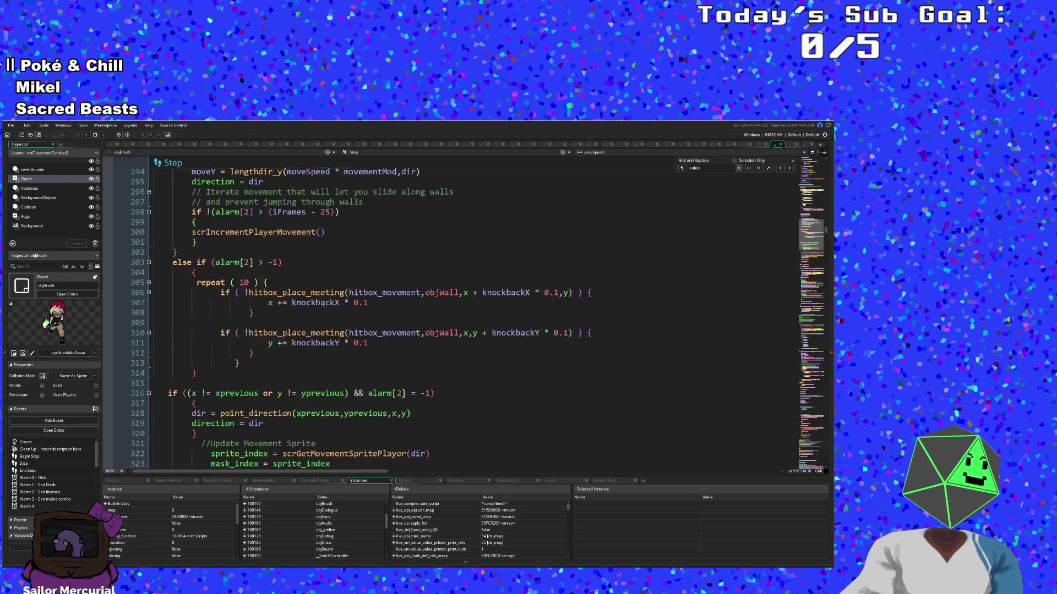
scroll(325, 292, "up", 15)
scroll(322, 286, "down", 20)
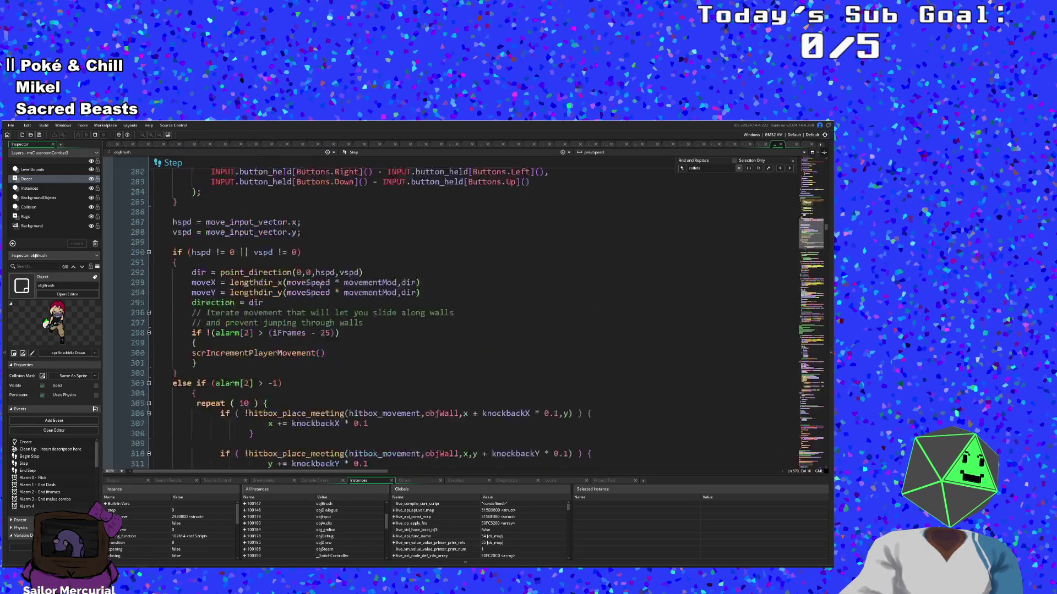
scroll(295, 305, "down", 20)
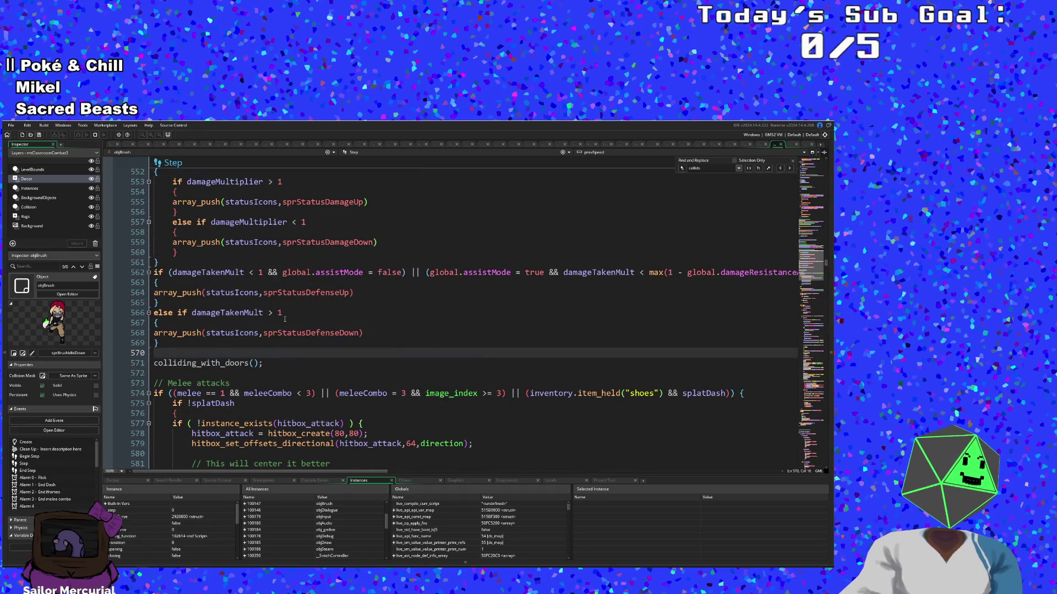
scroll(282, 324, "down", 14)
scroll(278, 329, "up", 15)
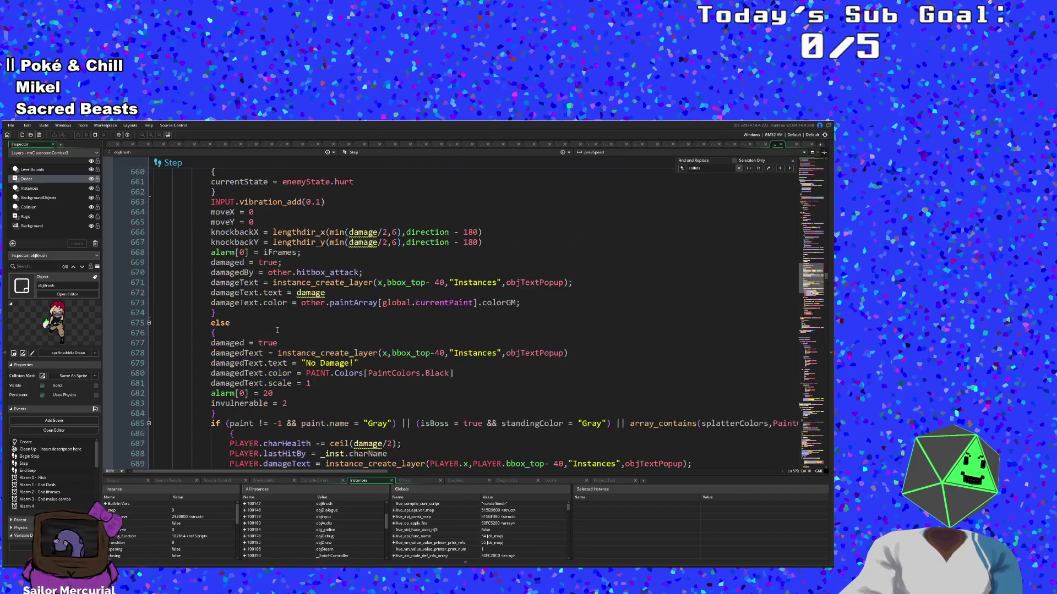
scroll(278, 330, "up", 2)
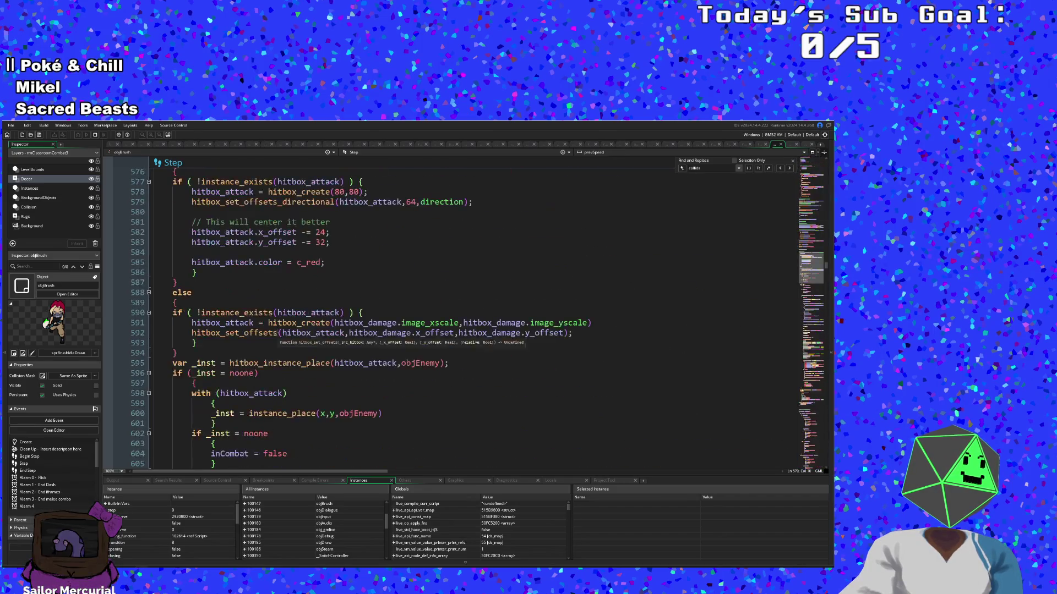
scroll(270, 337, "down", 20)
scroll(258, 345, "up", 20)
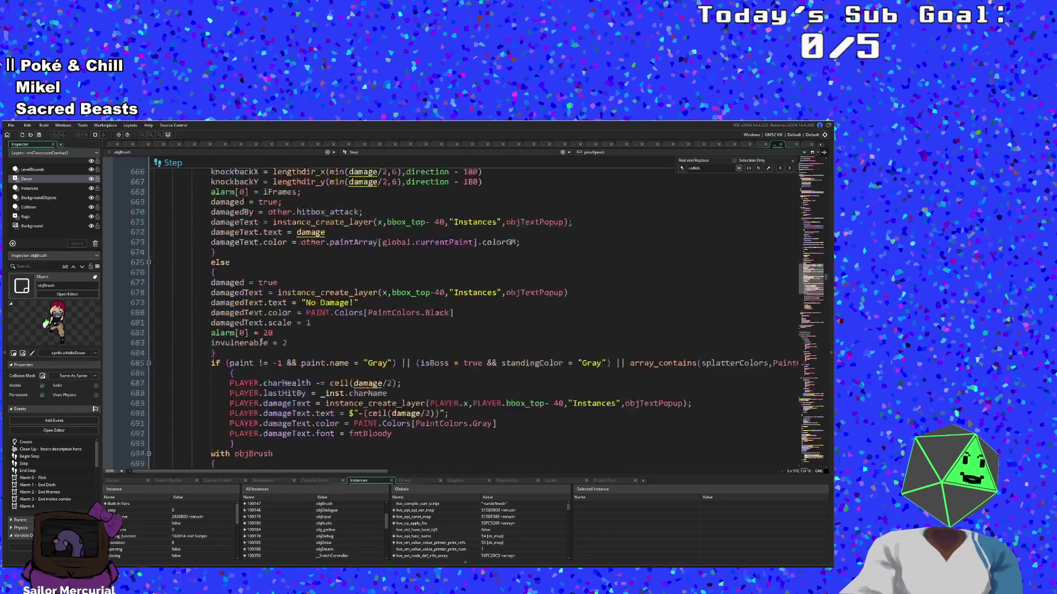
scroll(255, 345, "up", 20)
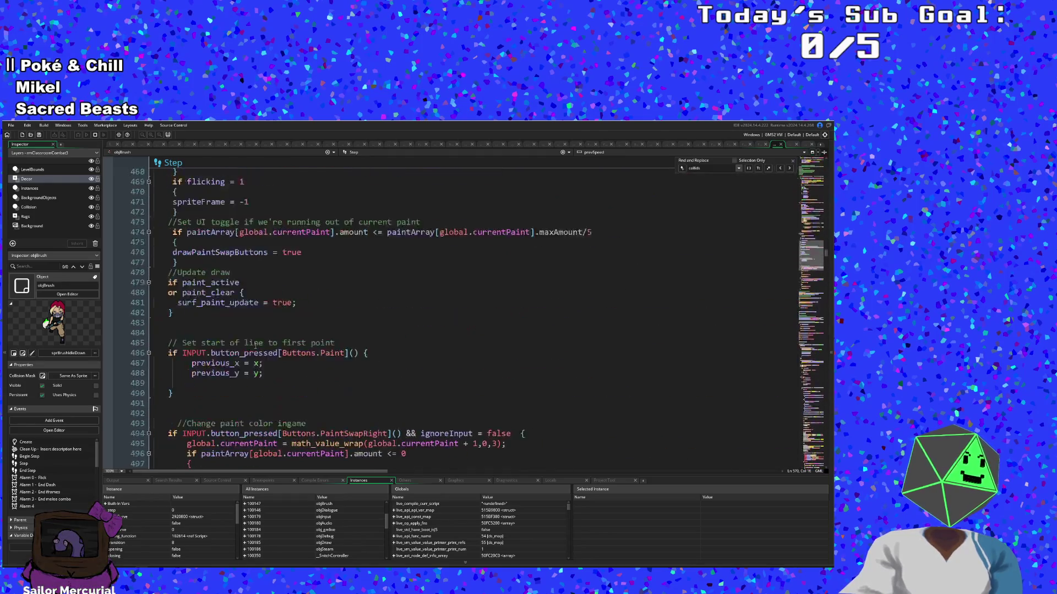
scroll(255, 346, "up", 20)
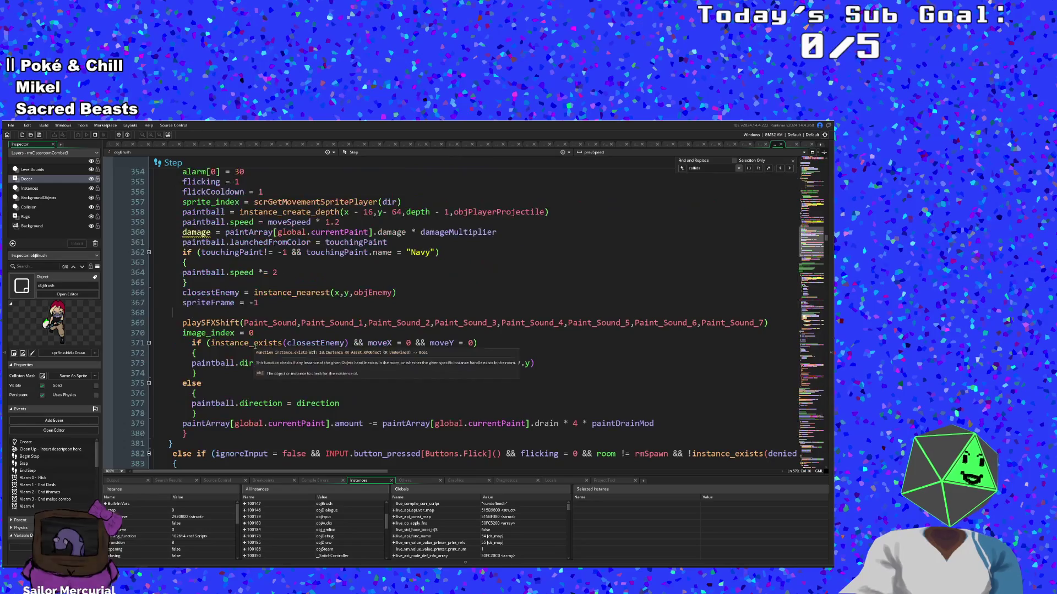
scroll(254, 346, "up", 20)
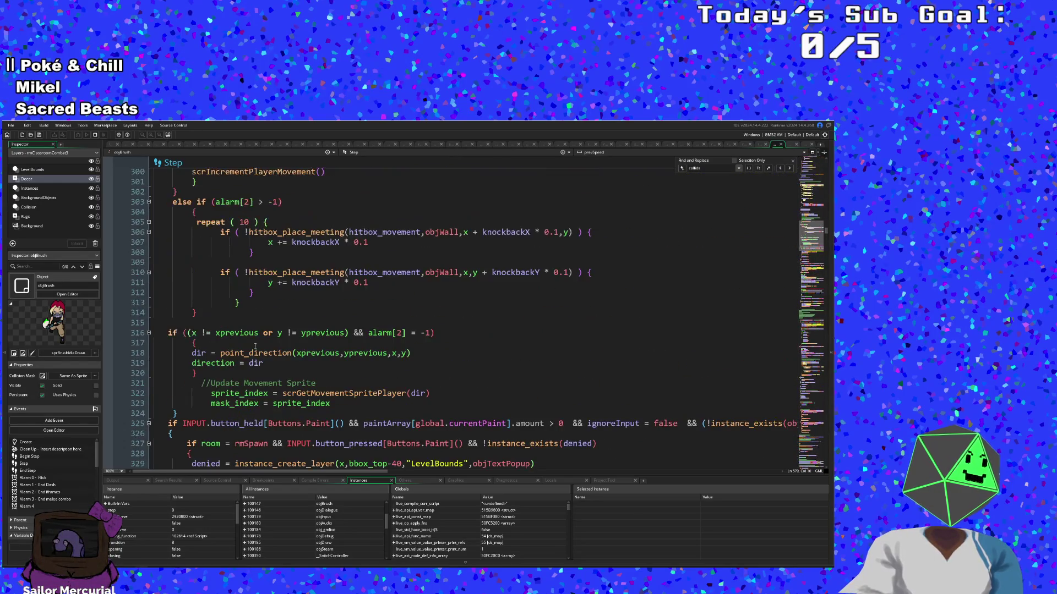
scroll(255, 346, "up", 20)
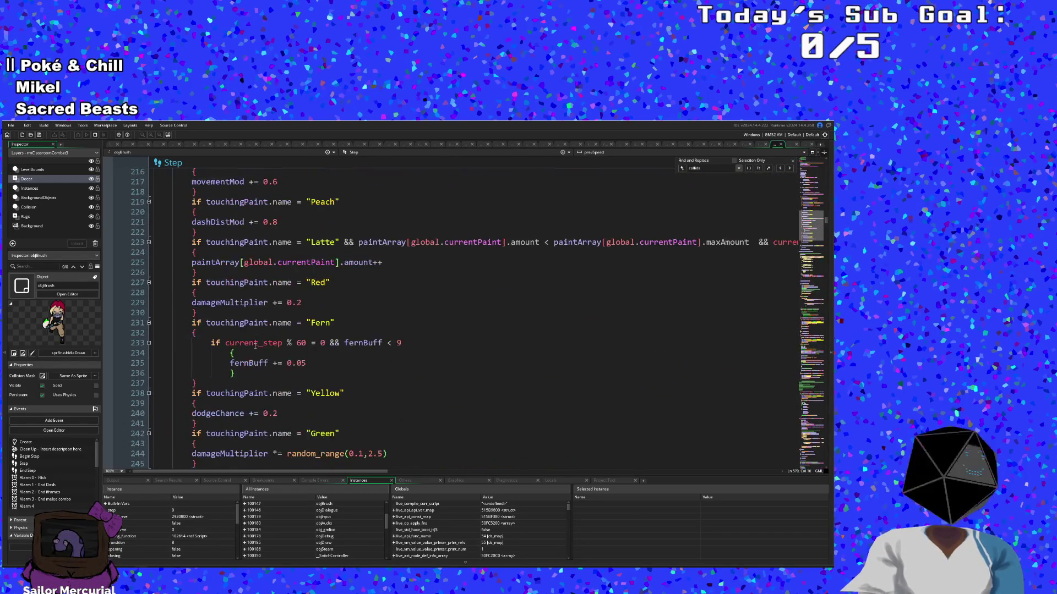
scroll(255, 346, "up", 20)
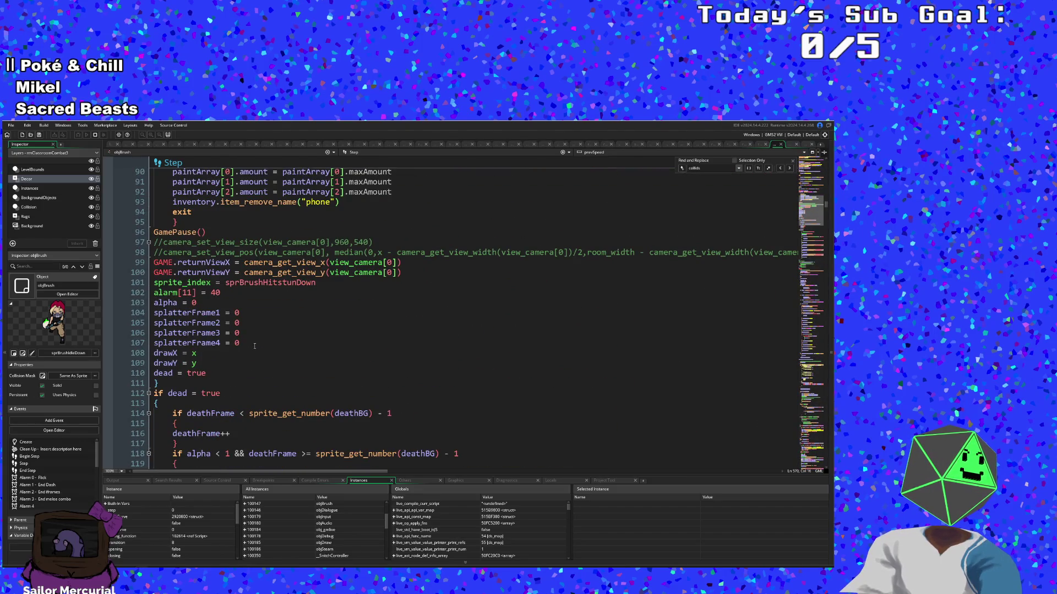
scroll(255, 346, "up", 6)
scroll(219, 386, "up", 18)
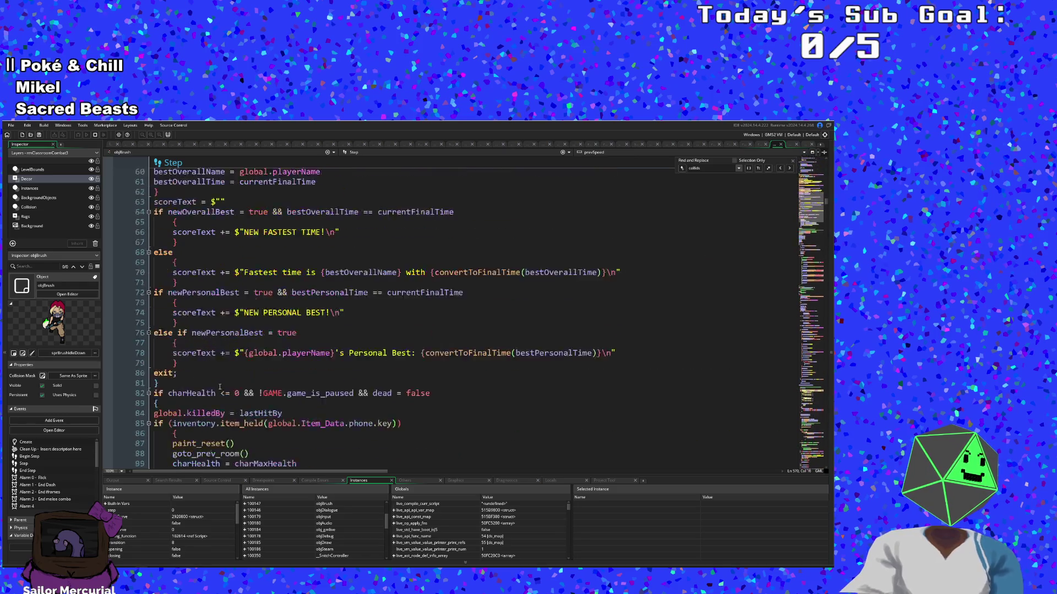
scroll(219, 386, "up", 8)
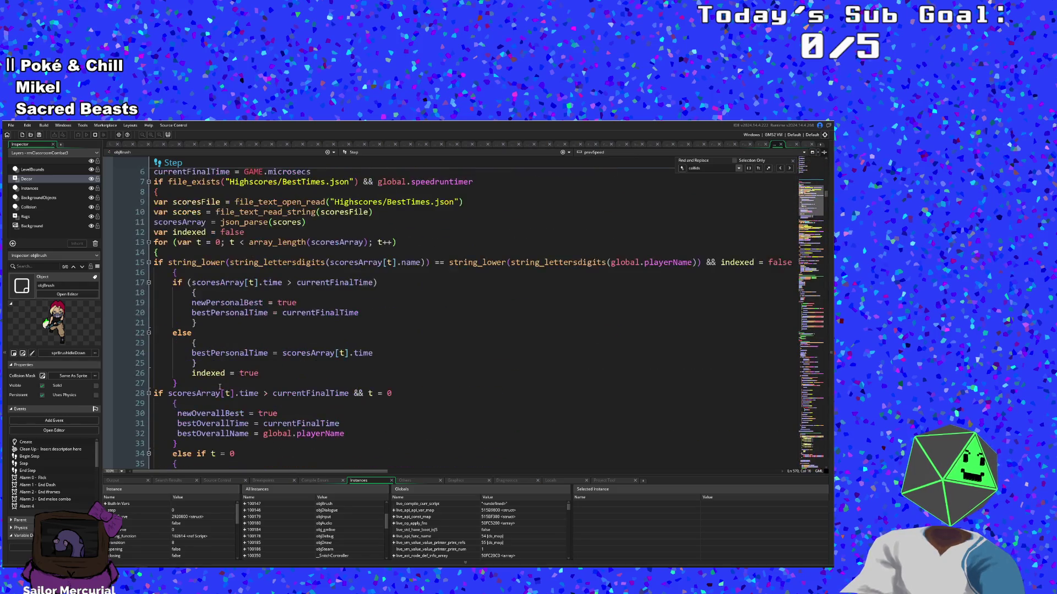
Step: Find 'proje' to reach the projectile damage check, break on line 804, and resume
key("ctrl+f")
type("proje")
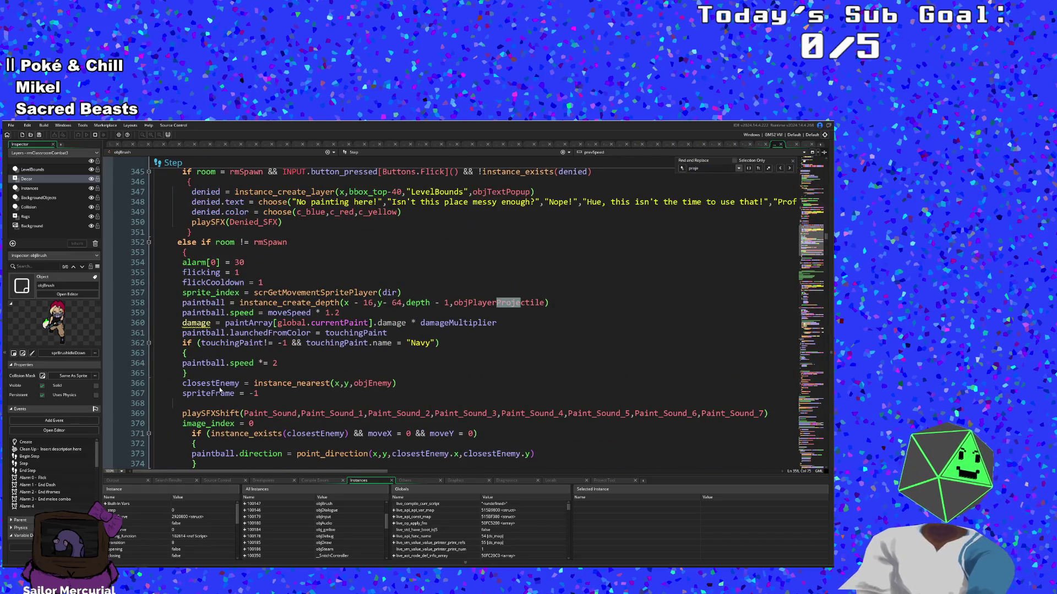
scroll(283, 402, "up", 1)
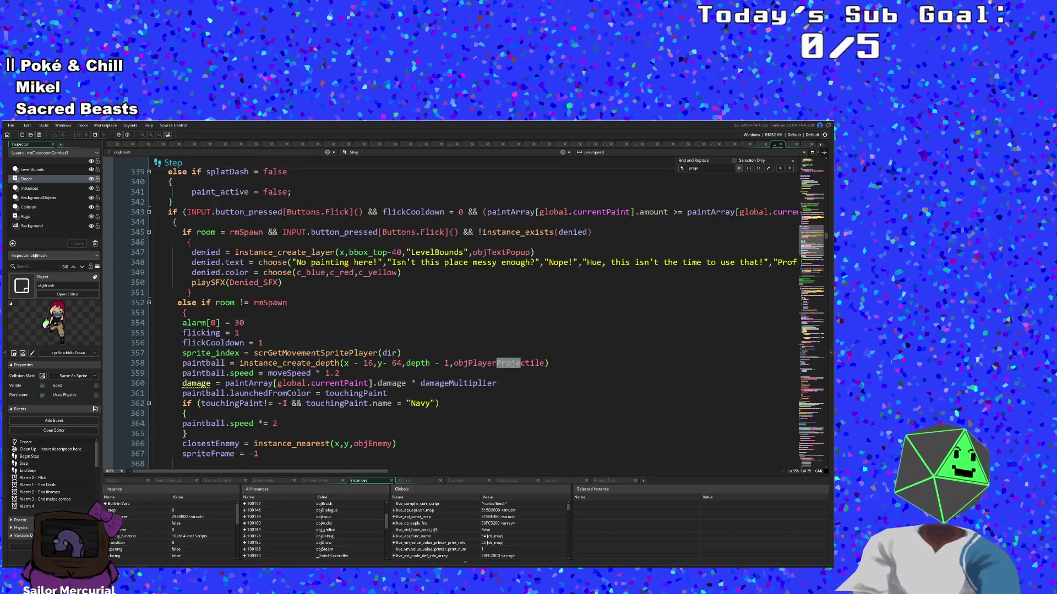
scroll(283, 402, "down", 10)
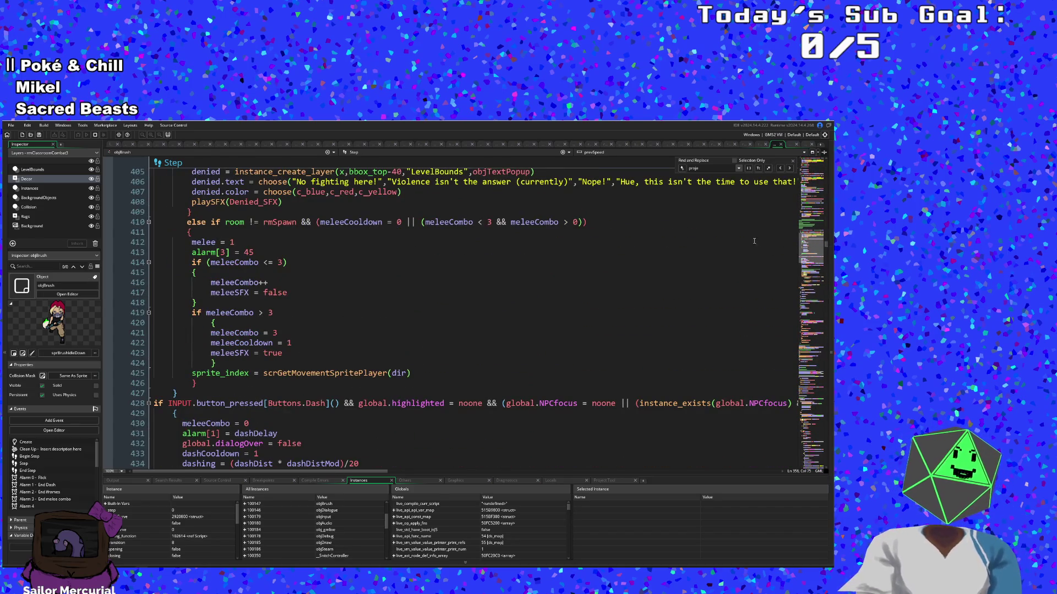
left_click(788, 169)
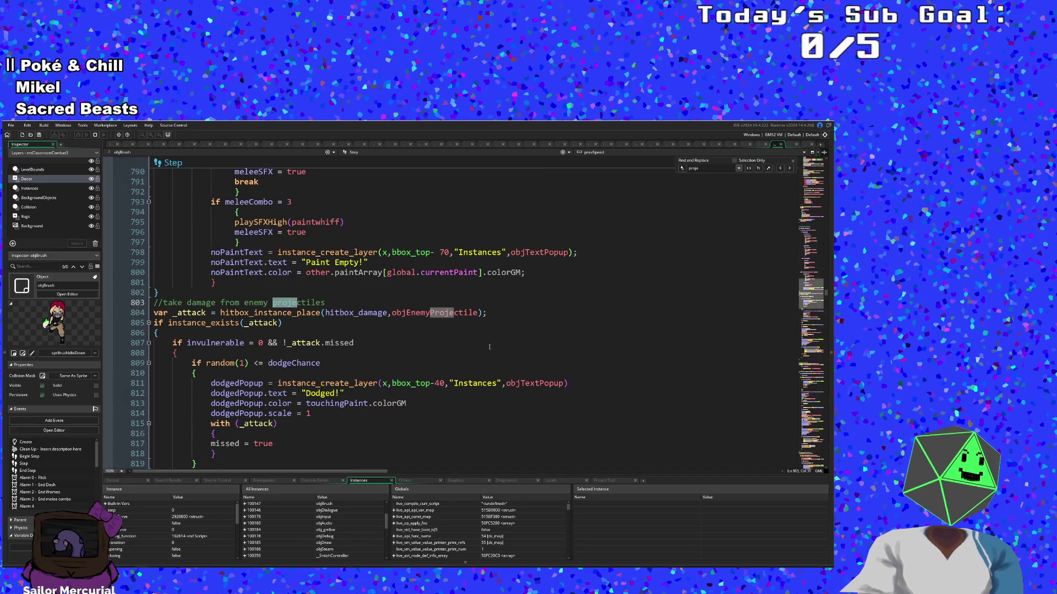
left_click(270, 323)
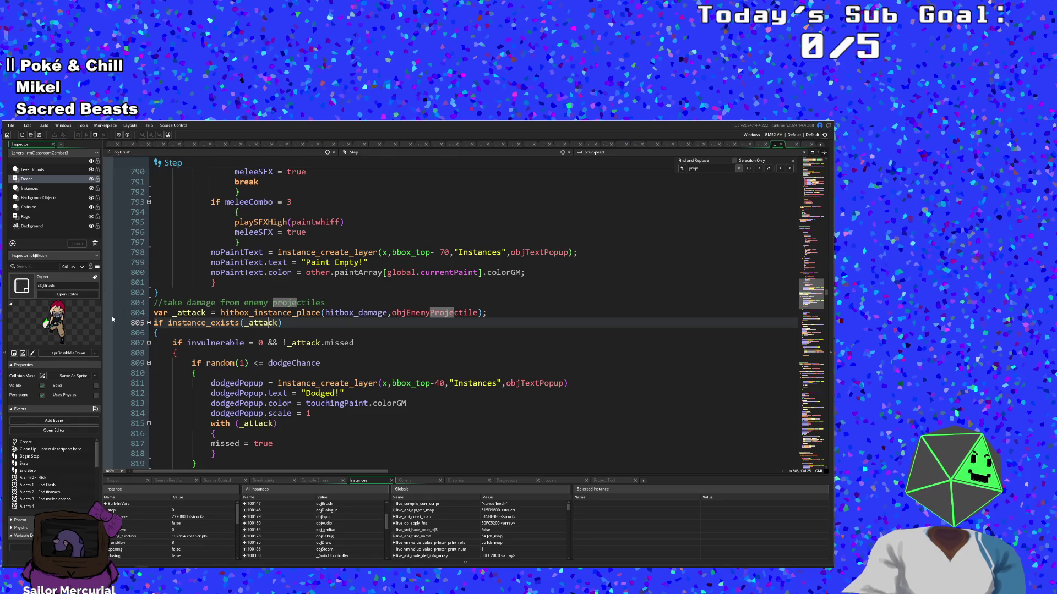
left_click(107, 313)
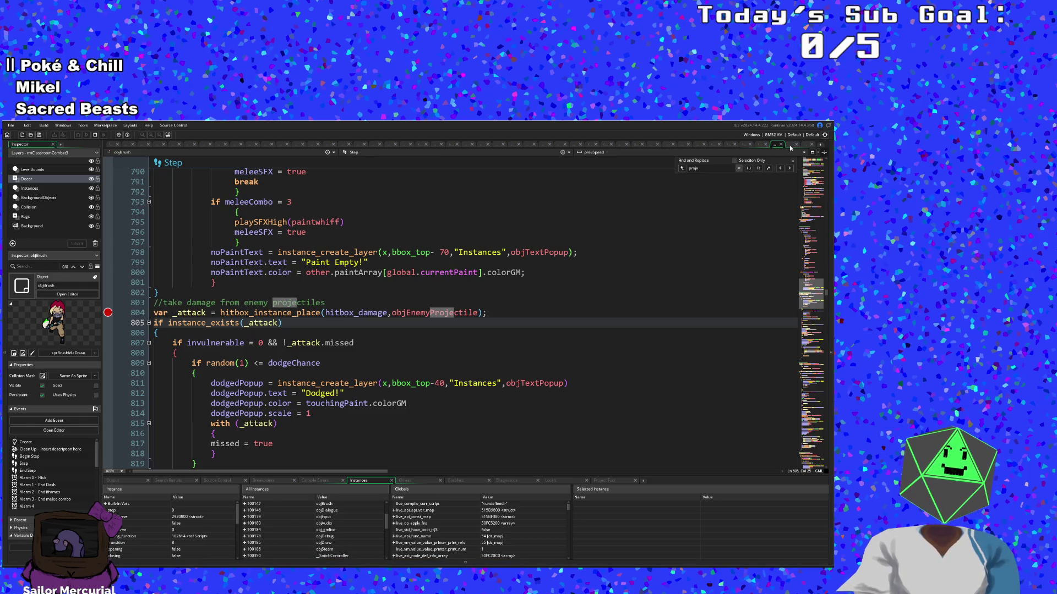
left_click(109, 154)
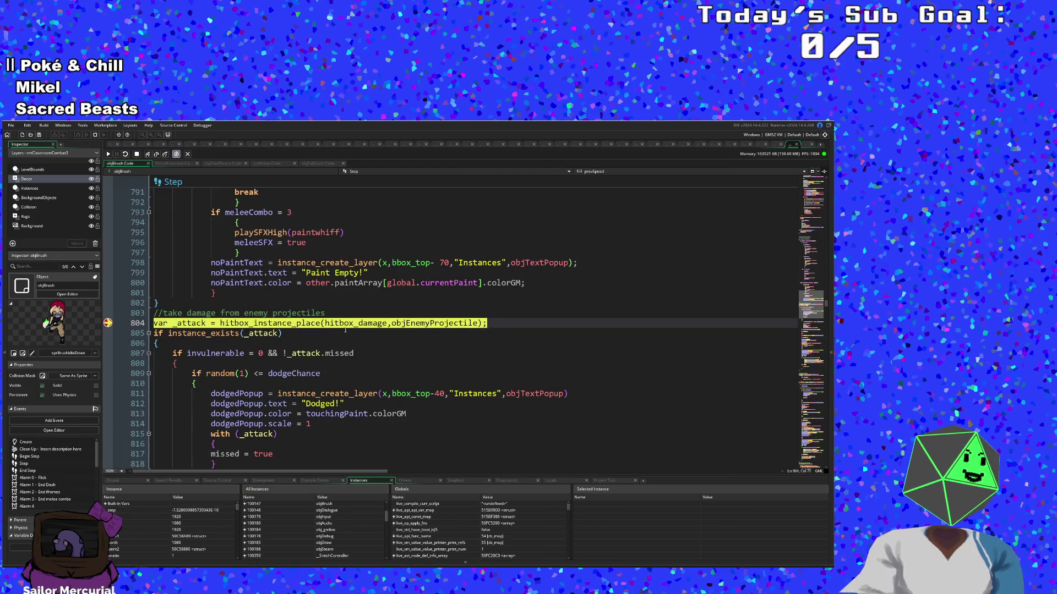
Step: Step into hitbox_instance_place and advance to the collision objects array line
mouse_move(350, 327)
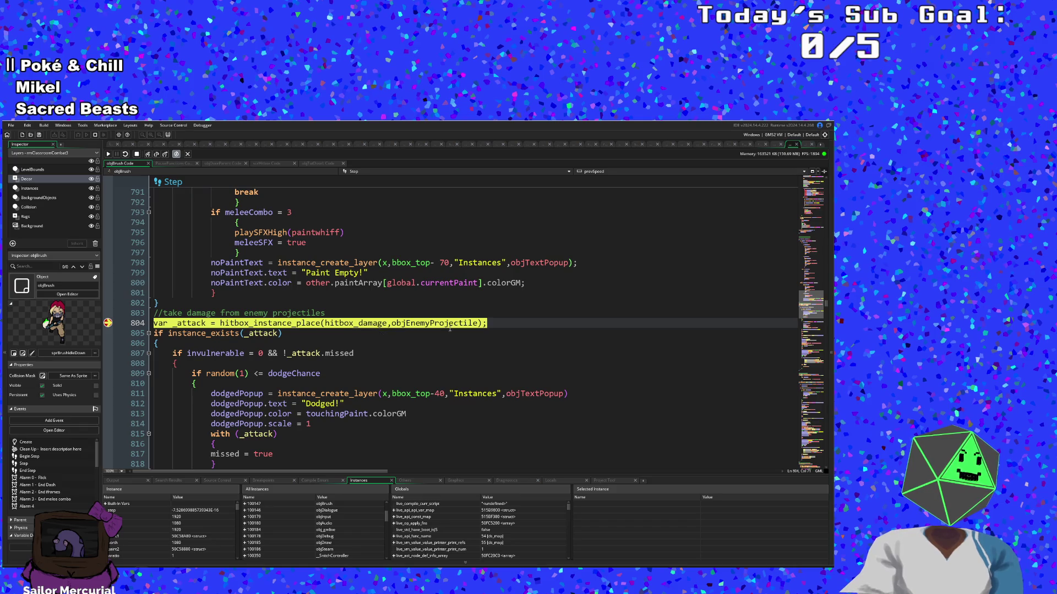
mouse_move(451, 327)
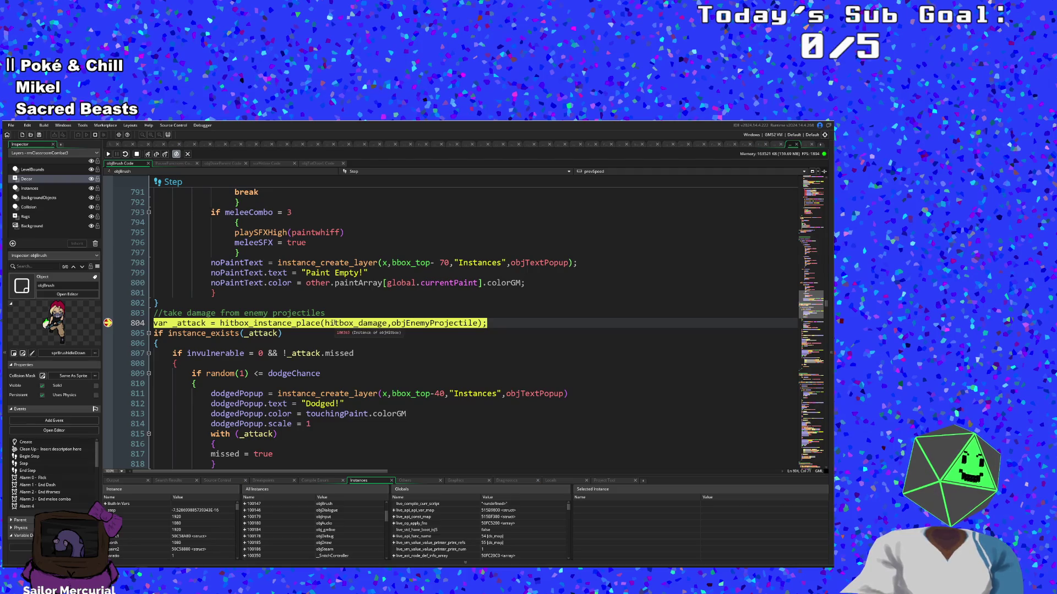
left_click(148, 156)
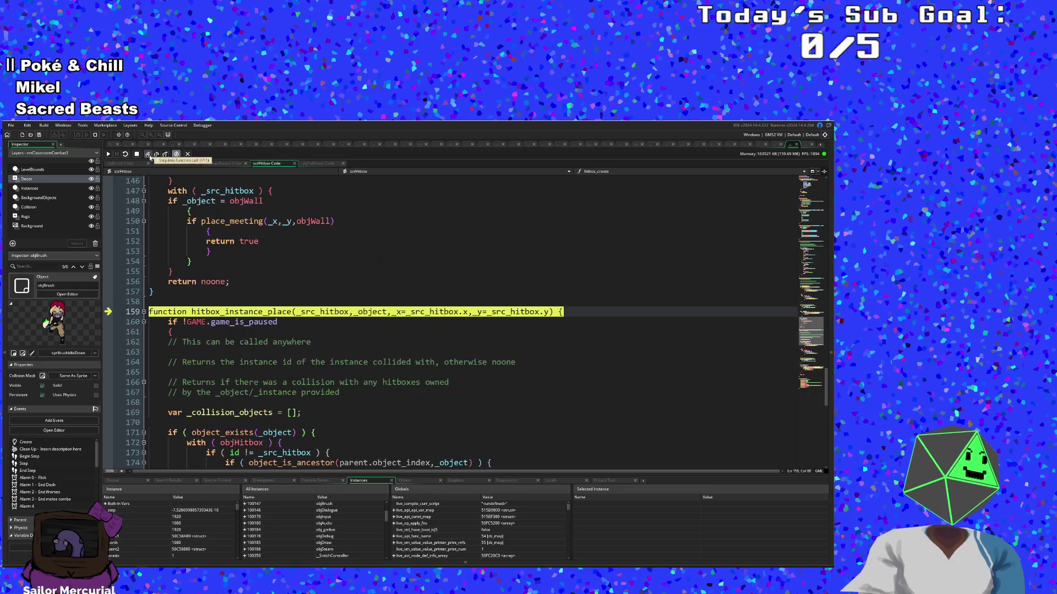
left_click(149, 155)
left_click(149, 156)
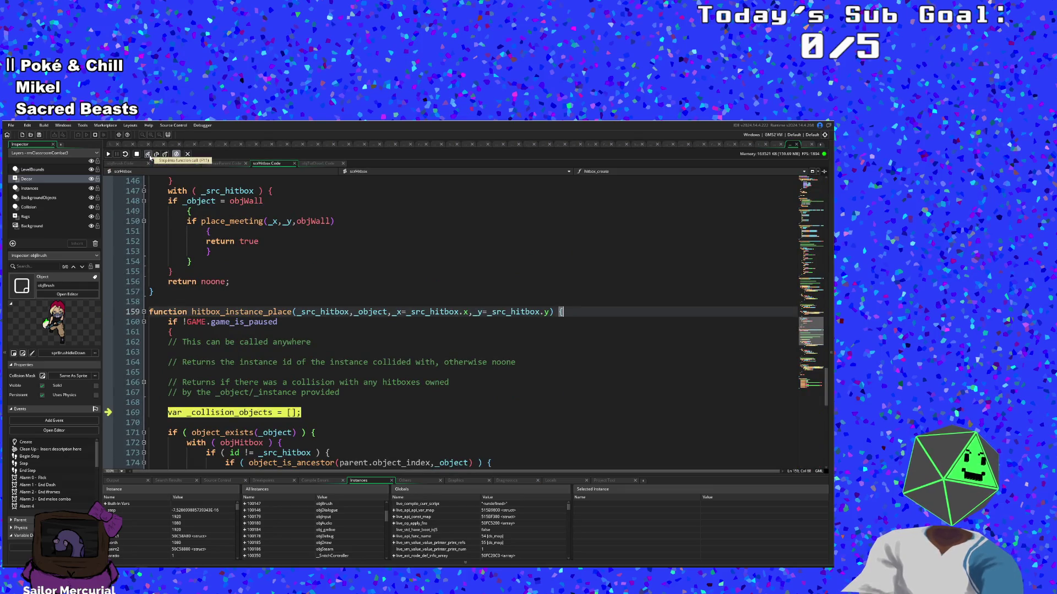
Step: Expand hitbox instance 100363's variables, then step past object_exists into the with (objHitbox) loop at line 172
scroll(249, 348, "down", 4)
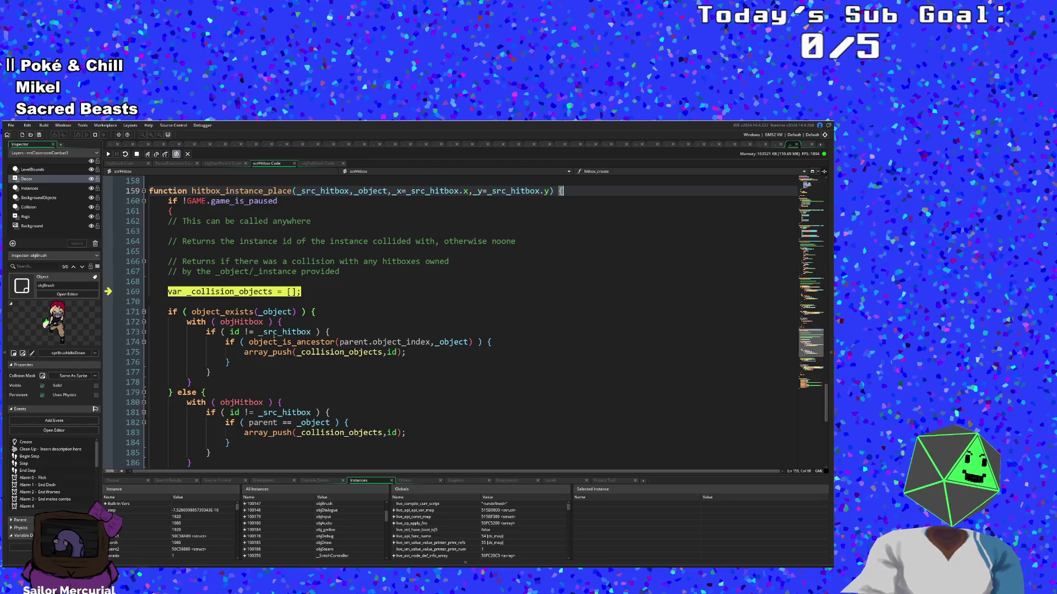
mouse_move(291, 336)
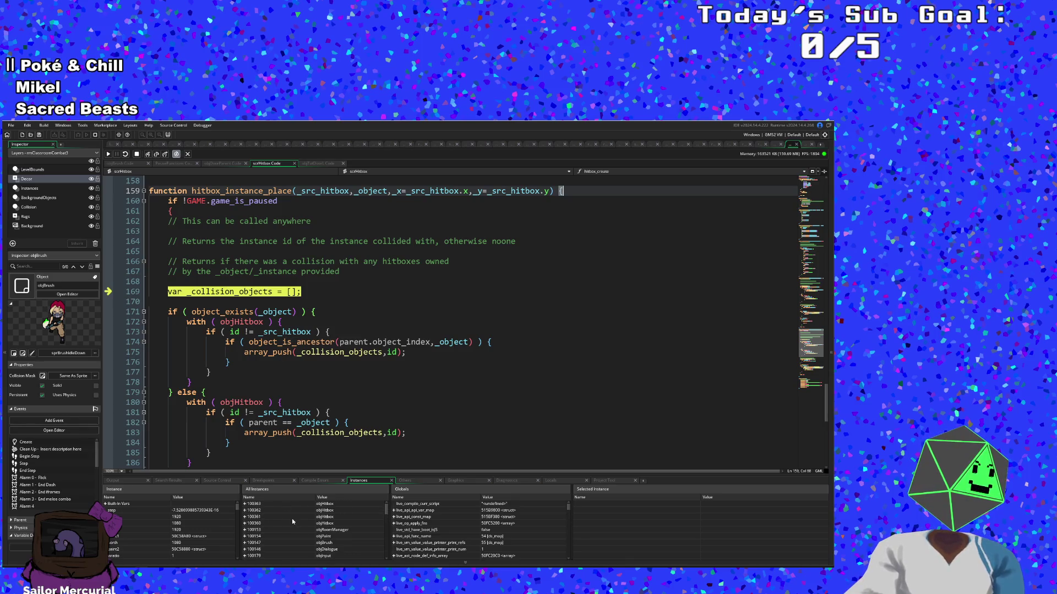
left_click(244, 503)
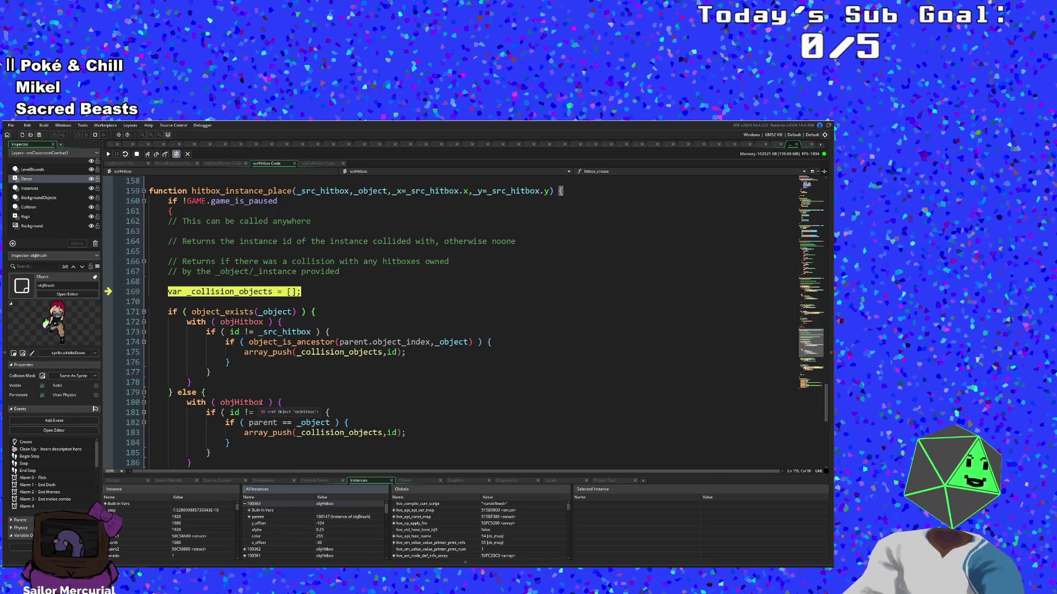
left_click(148, 155)
left_click(148, 155)
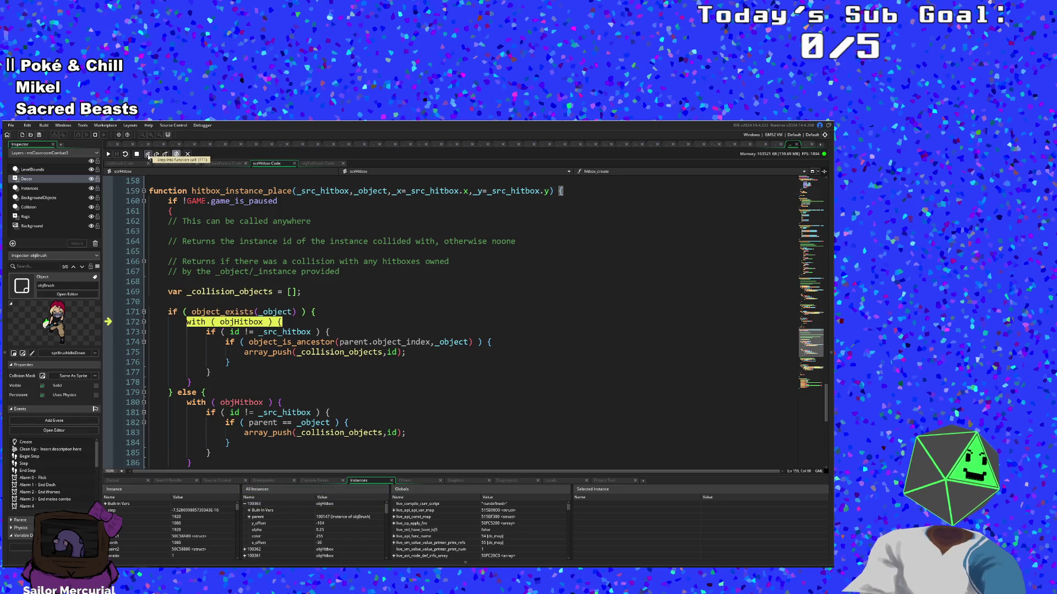
Step: Step through the loop's id comparison and object_is_ancestor checks until the door hitbox raises the exception
left_click(149, 155)
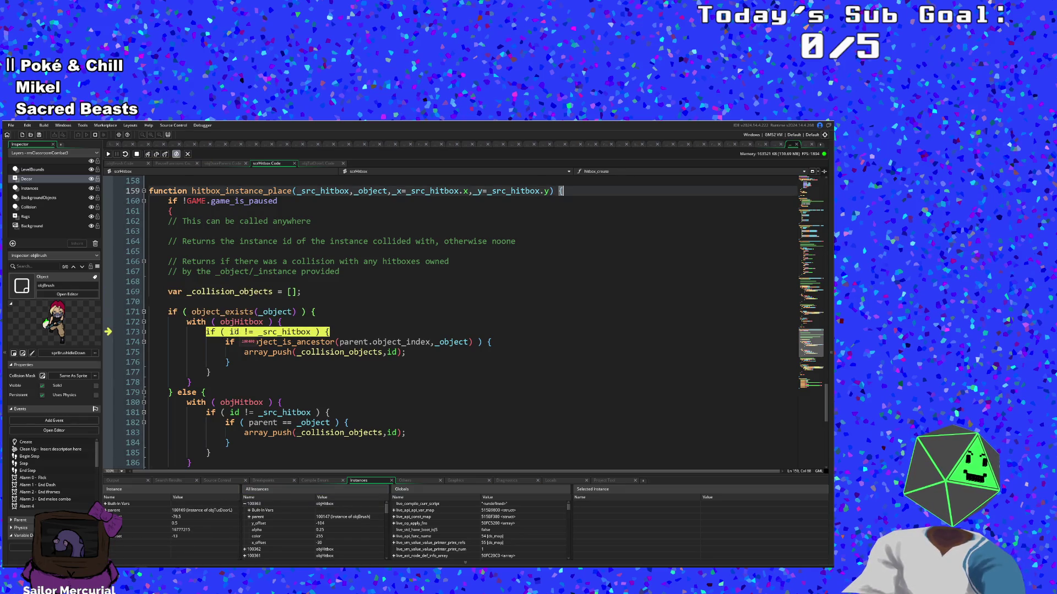
mouse_move(243, 323)
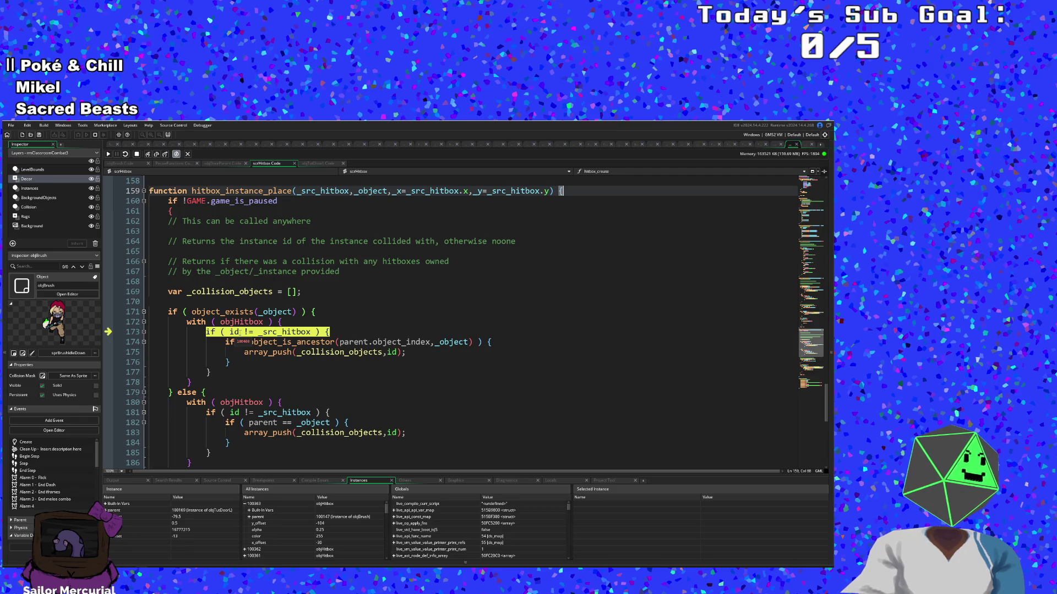
mouse_move(341, 193)
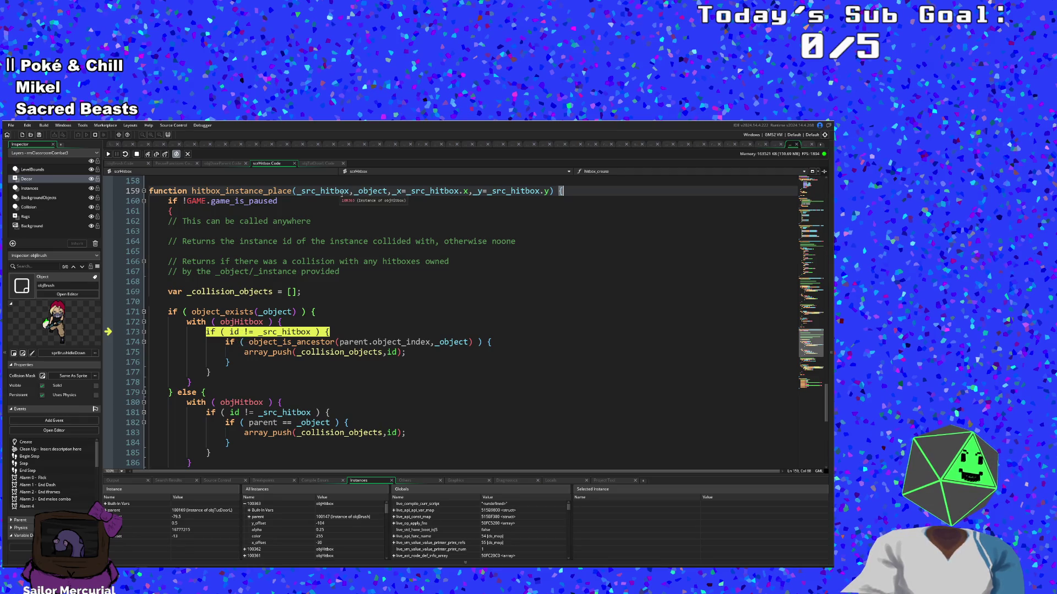
mouse_move(299, 334)
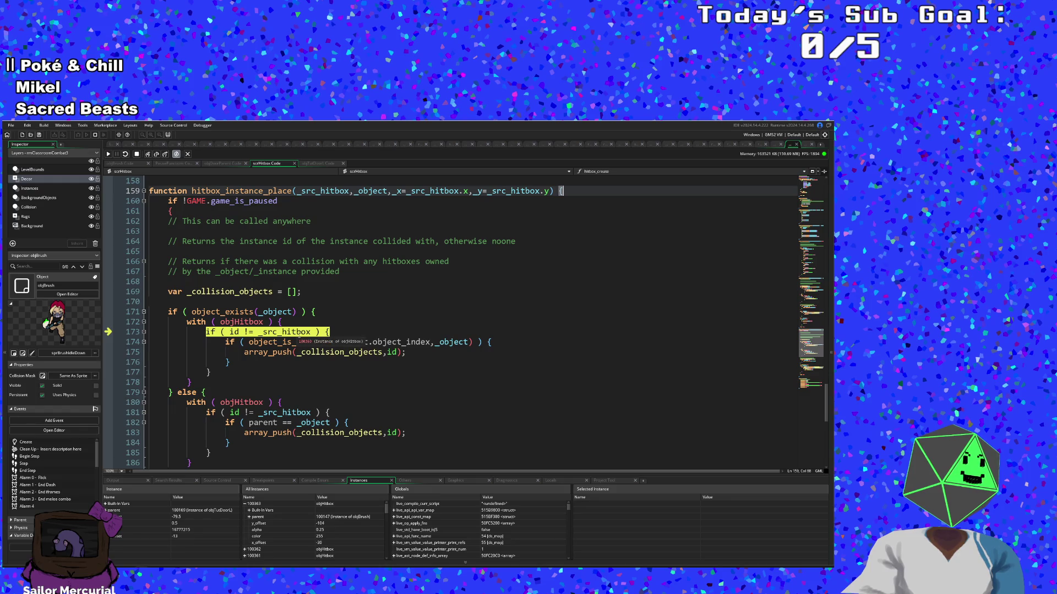
left_click(148, 155)
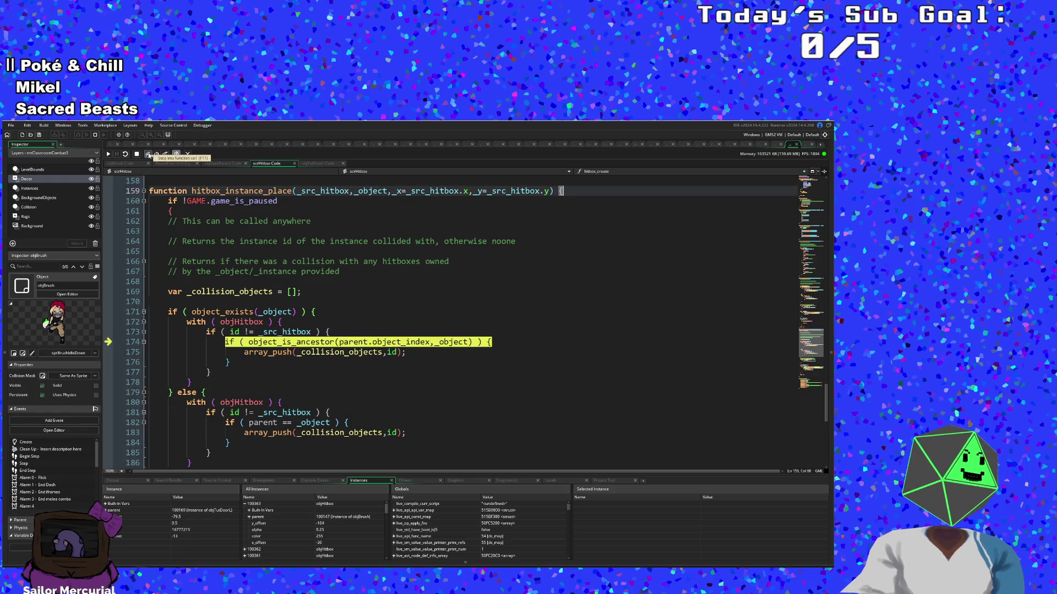
left_click(149, 154)
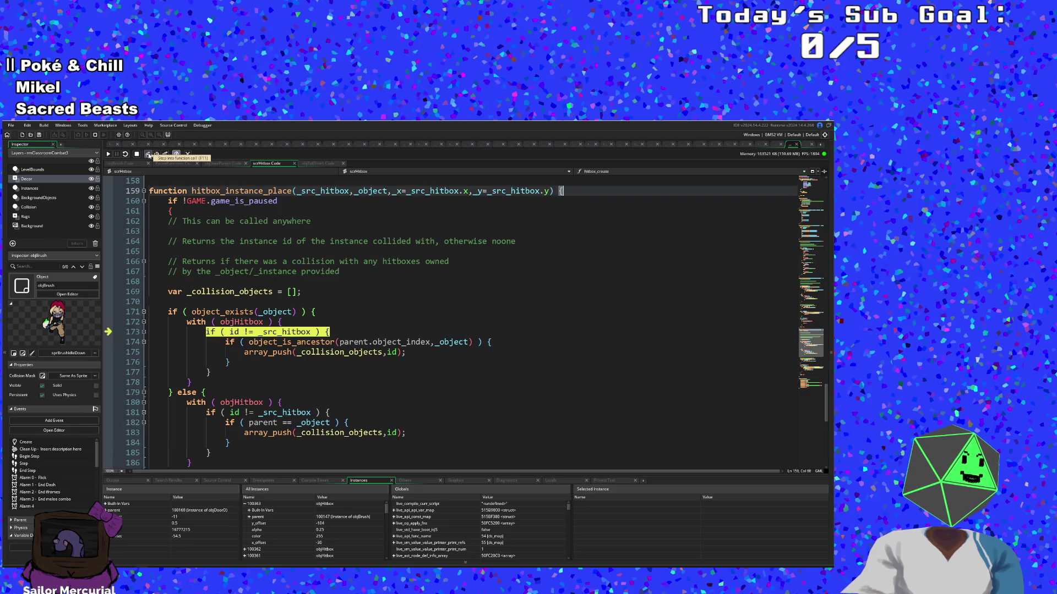
left_click(148, 154)
left_click(148, 155)
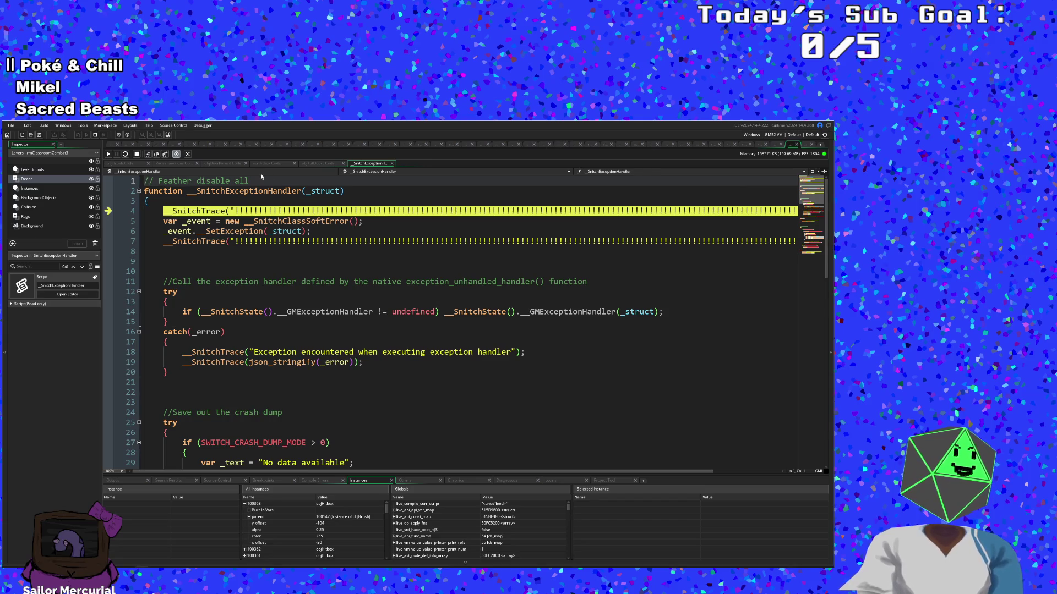
Step: Resume past the exception and decline copying the error message on the crash dialog
left_click(165, 154)
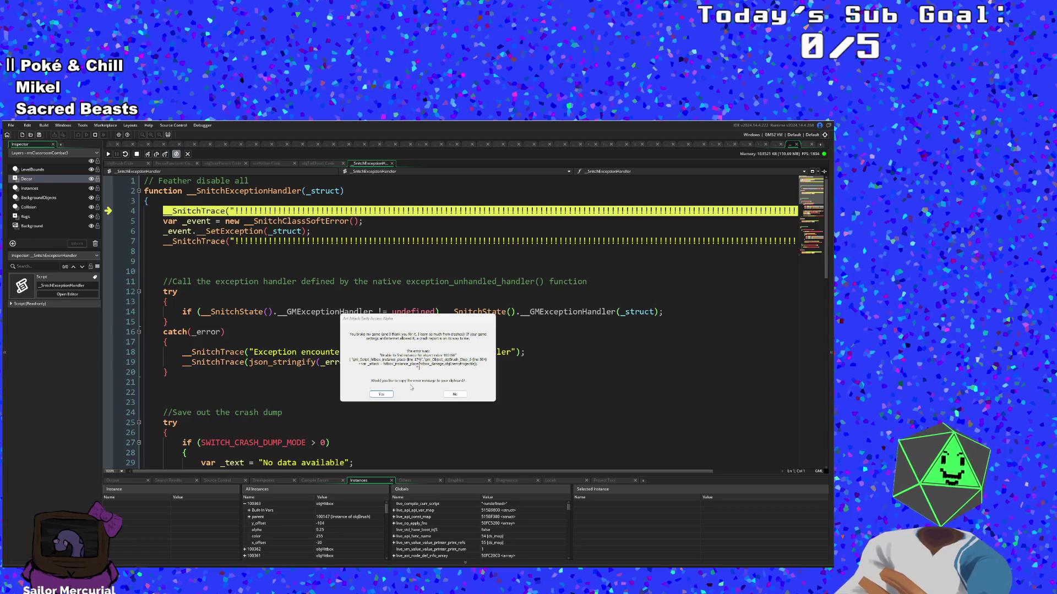
left_click(444, 392)
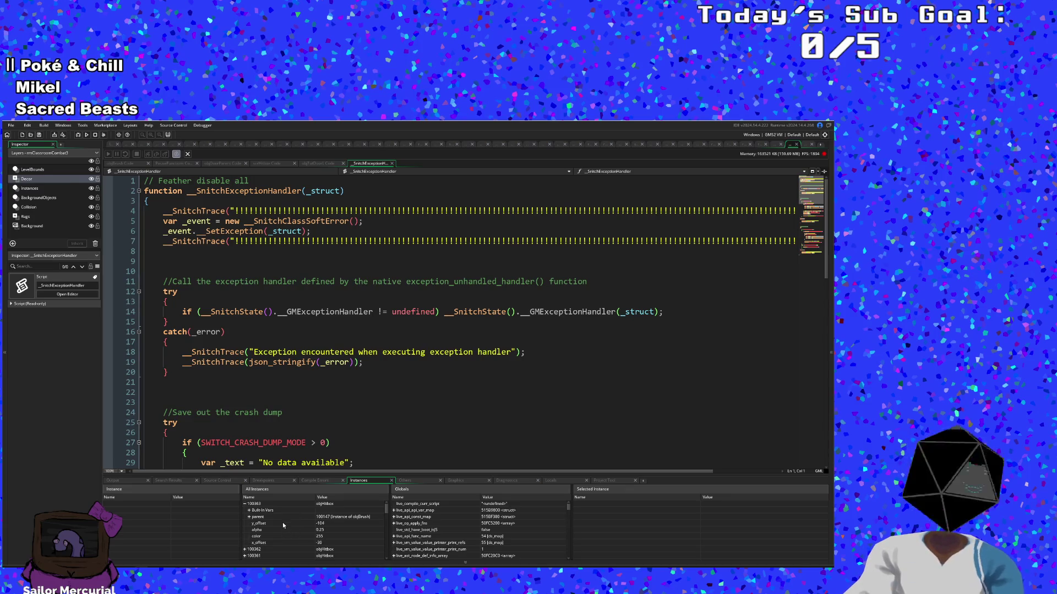
Step: Expand the hitbox's Built-In Vars and scroll down through them
left_click(250, 511)
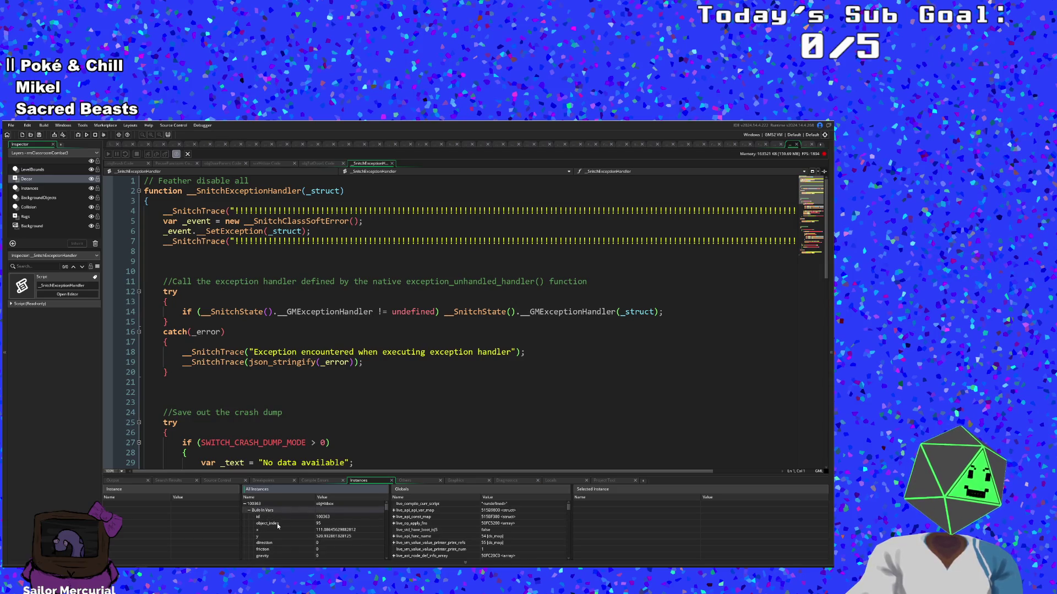
scroll(278, 526, "down", 10)
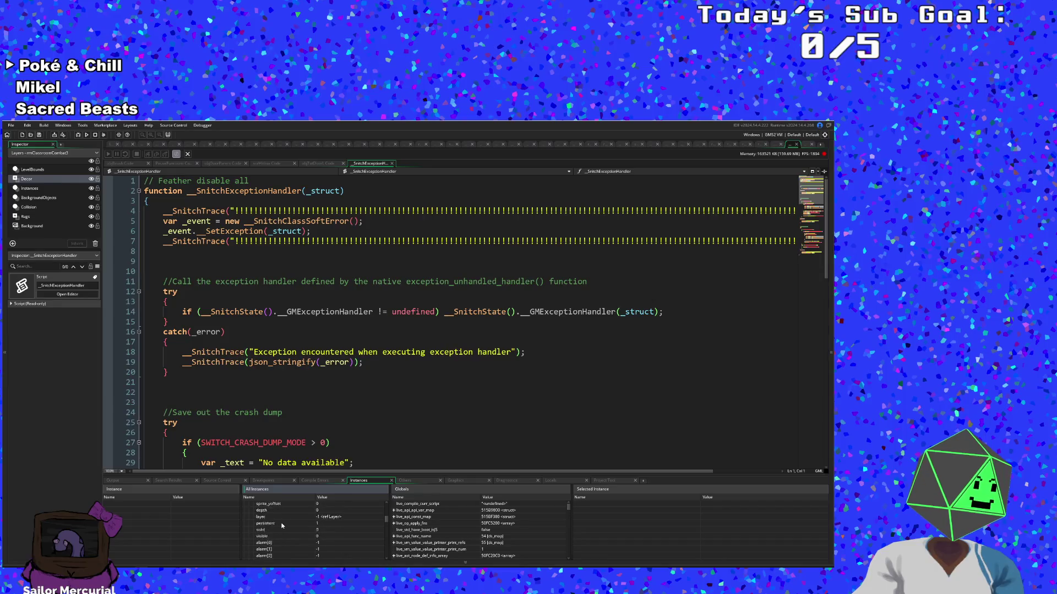
scroll(282, 528, "down", 2)
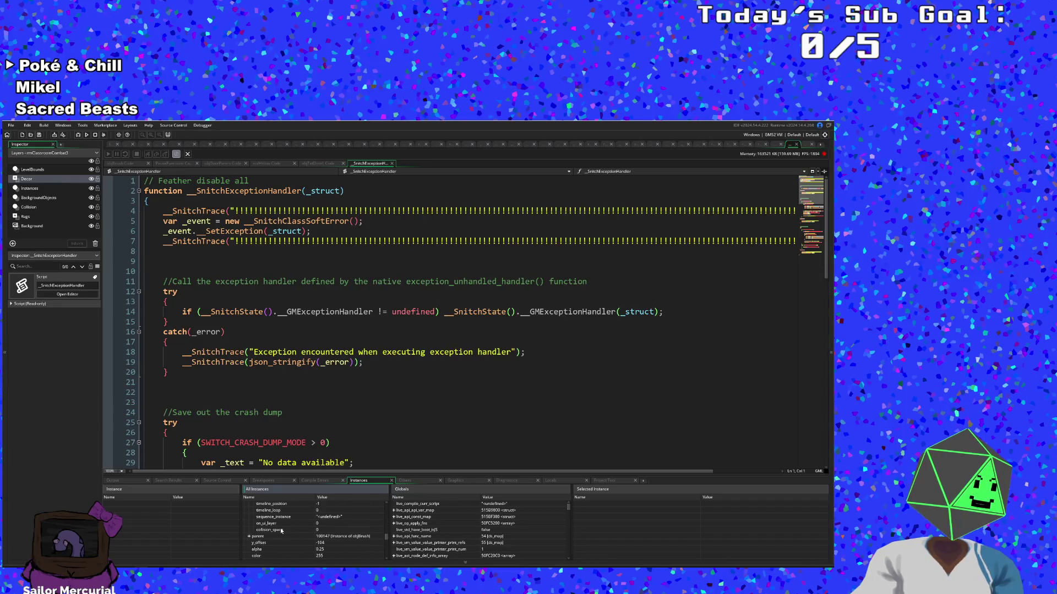
scroll(281, 530, "down", 1)
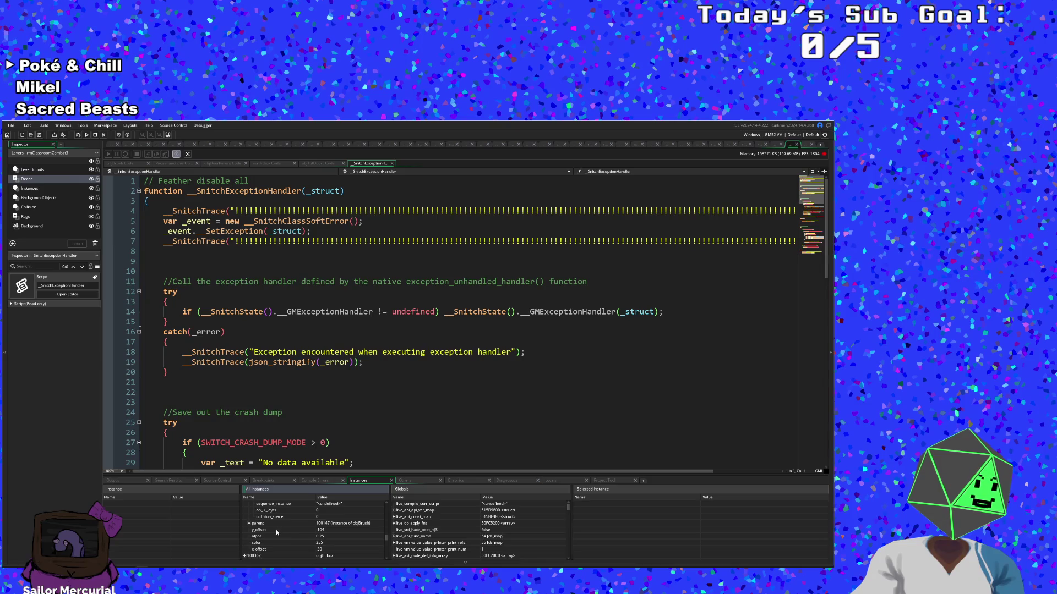
scroll(256, 530, "down", 1)
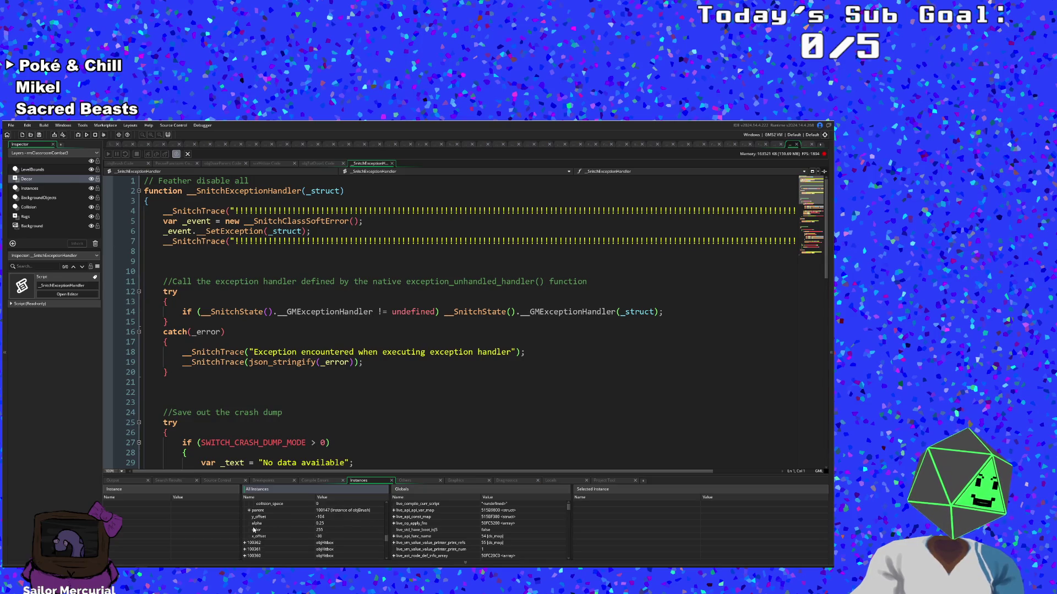
Step: Expand the hitbox's parent brush instance and its hitbox_damage hitbox
key("Right")
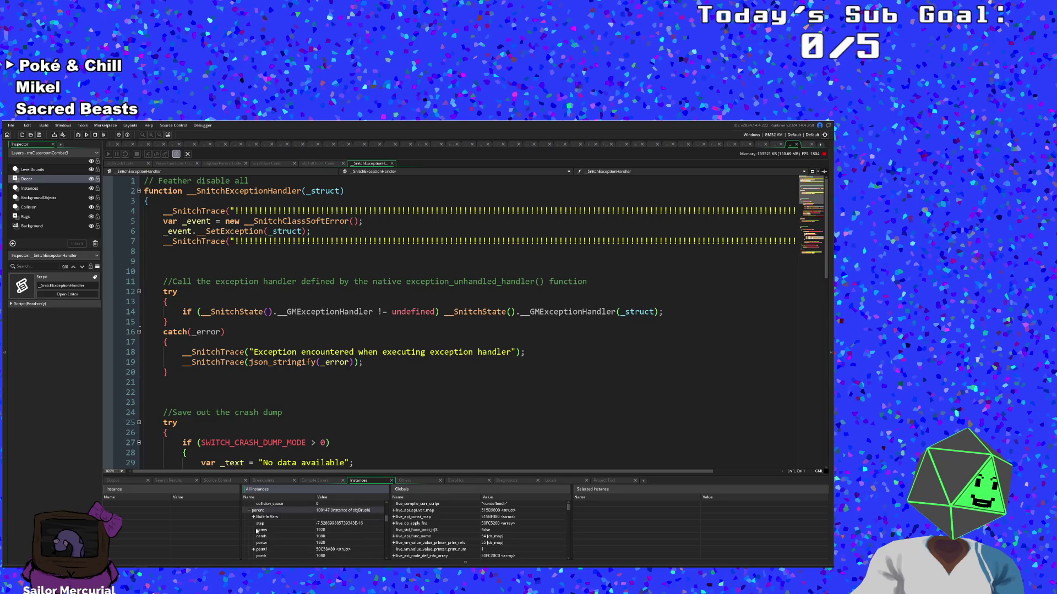
scroll(256, 530, "down", 5)
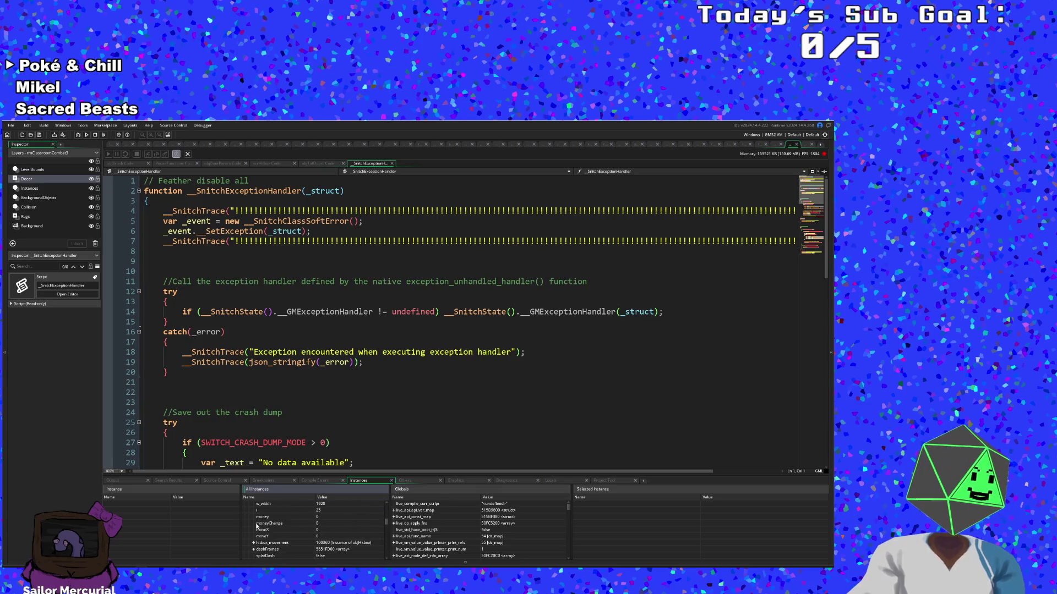
scroll(256, 527, "down", 2)
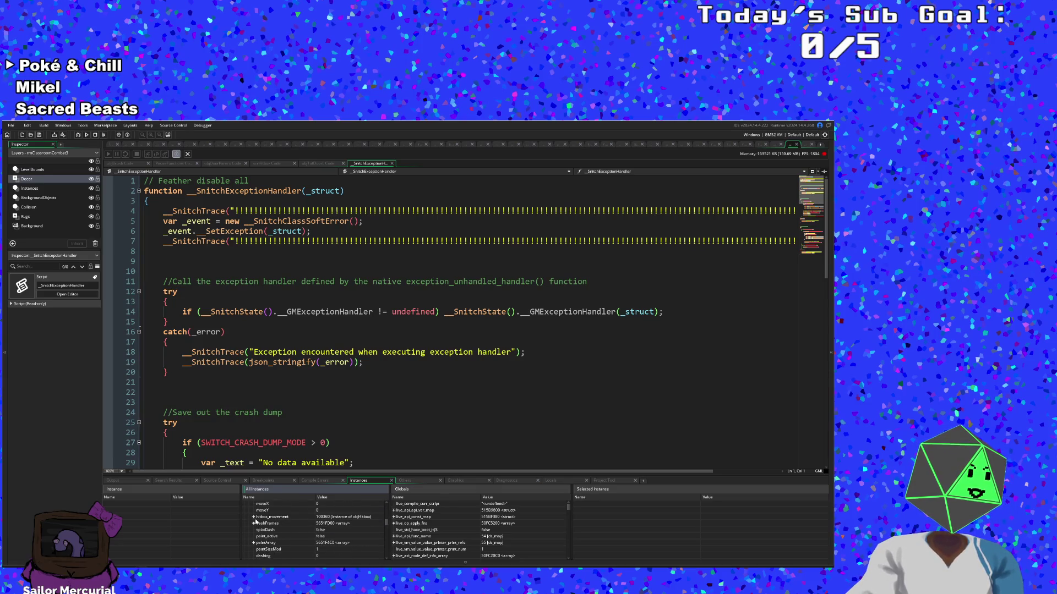
scroll(256, 521, "down", 2)
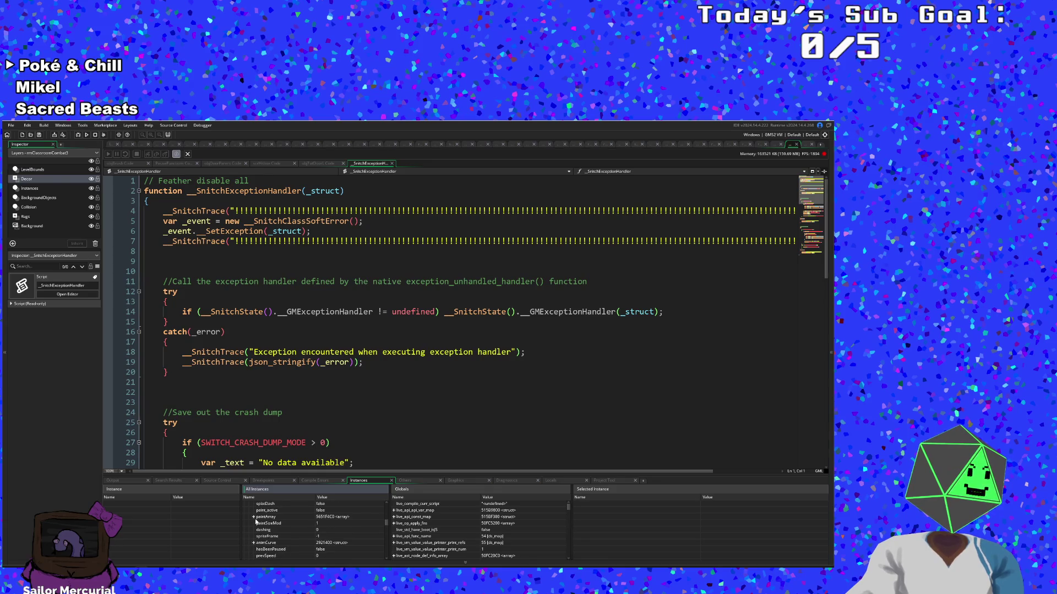
scroll(256, 521, "down", 4)
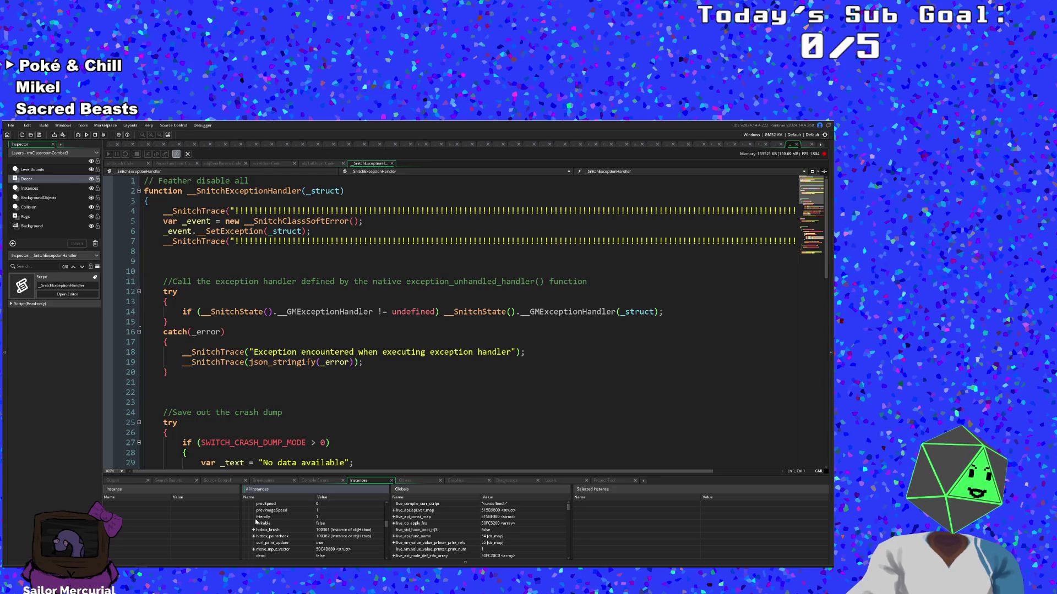
scroll(256, 521, "down", 1)
scroll(256, 522, "down", 5)
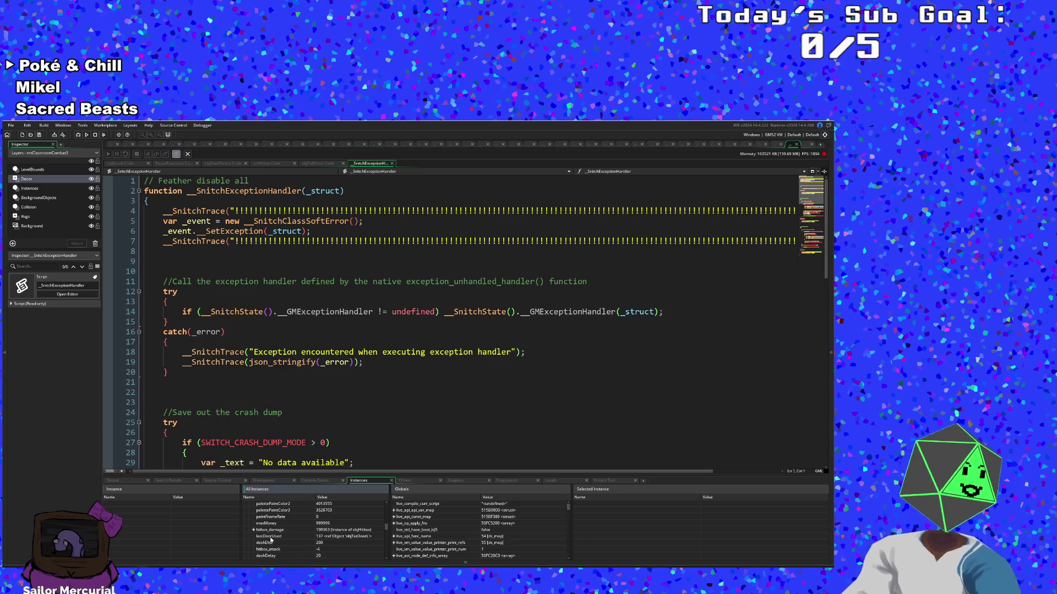
left_click(254, 529)
scroll(283, 543, "down", 1)
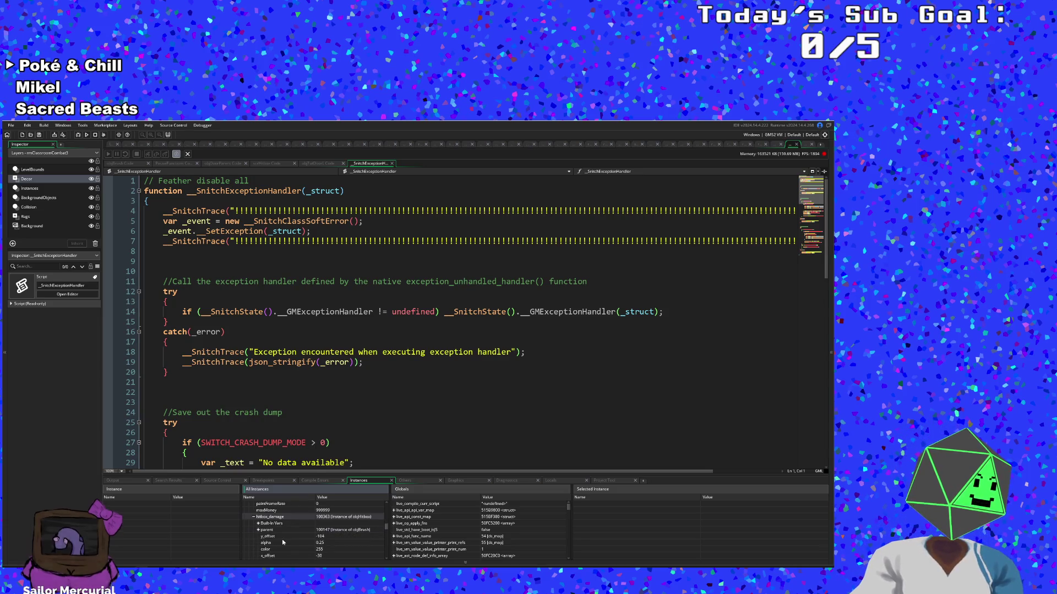
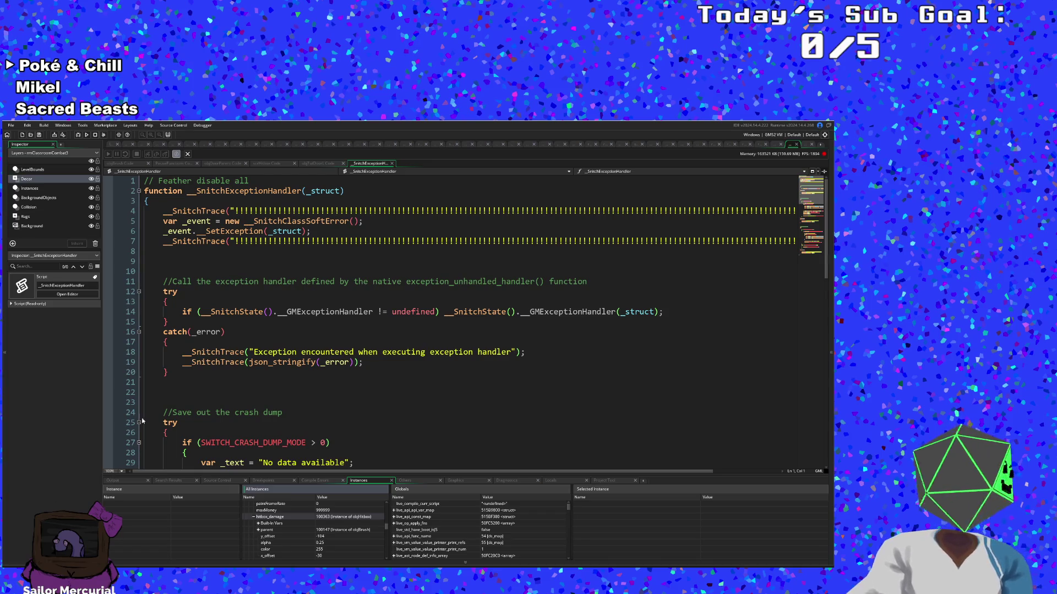
Step: Stop the debugger session, discard its data, and return to objBrush's projectile damage check
left_click(187, 154)
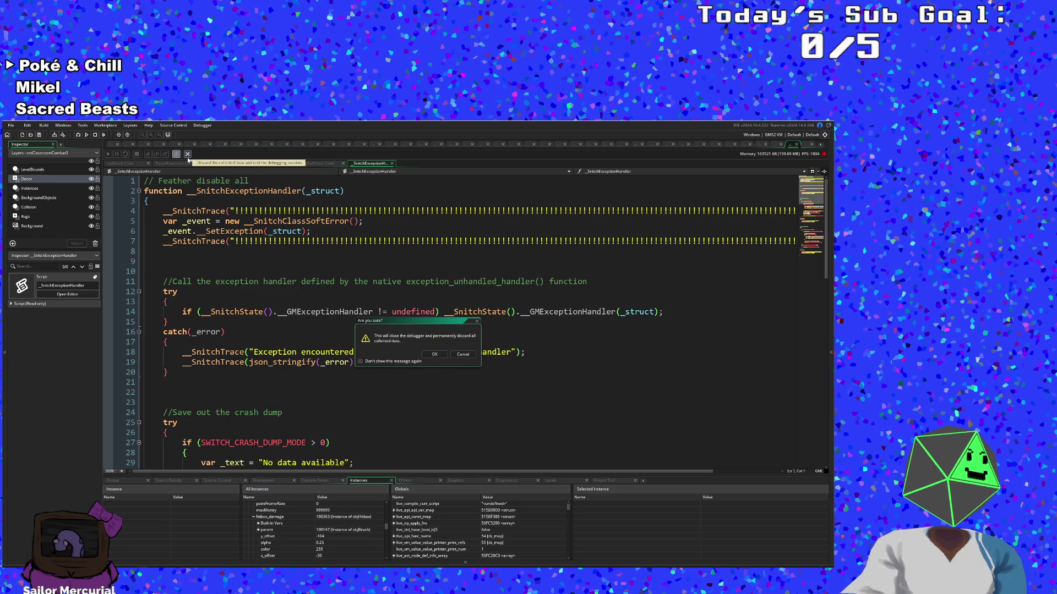
key("Return")
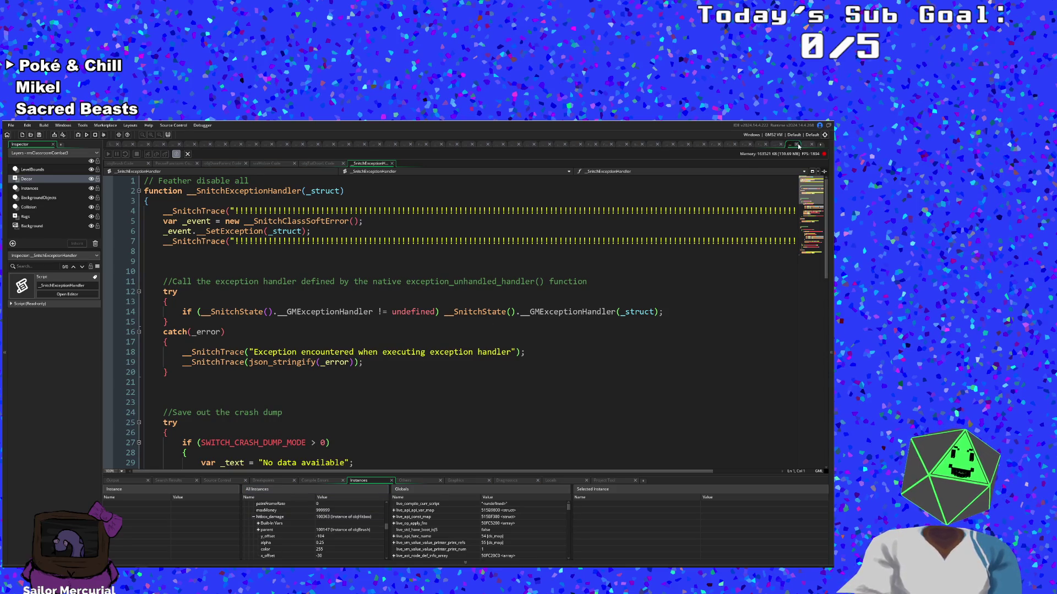
left_click(284, 351)
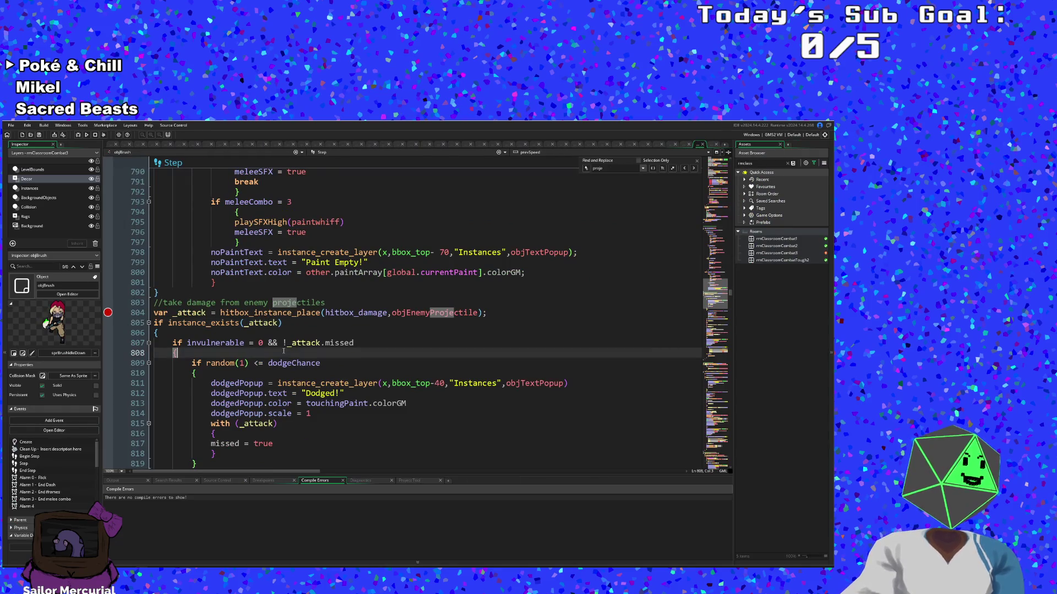
Step: Jump from the hitbox_instance_place call to its definition in scrHitbox
left_click(266, 313)
middle_click(266, 312)
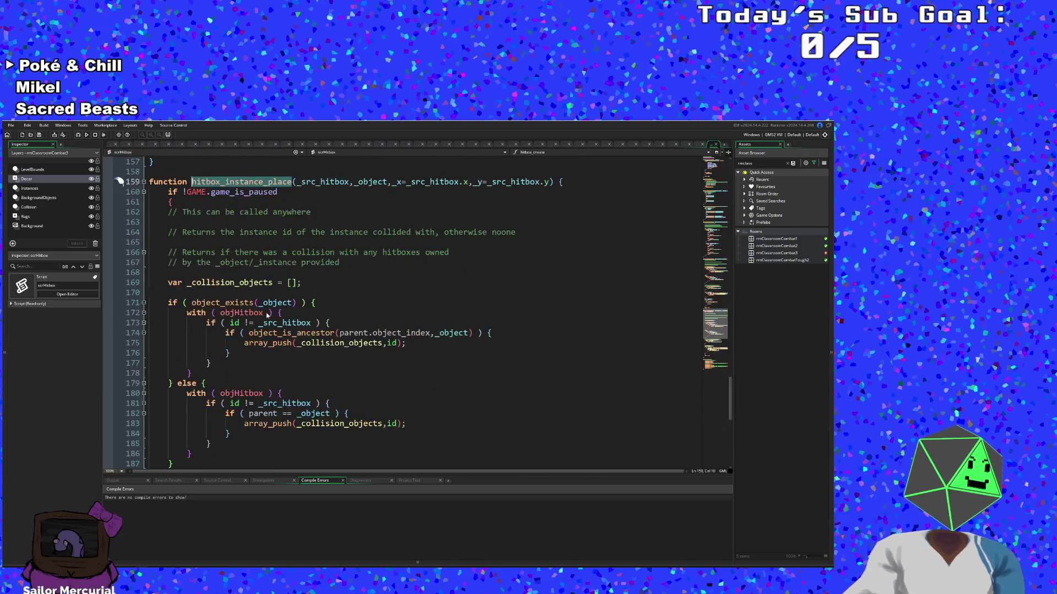
scroll(268, 313, "down", 3)
Step: Highlight the uses of parent and object_index in the object_is_ancestor check on line 174
left_click(248, 290)
key("Up")
key("Up")
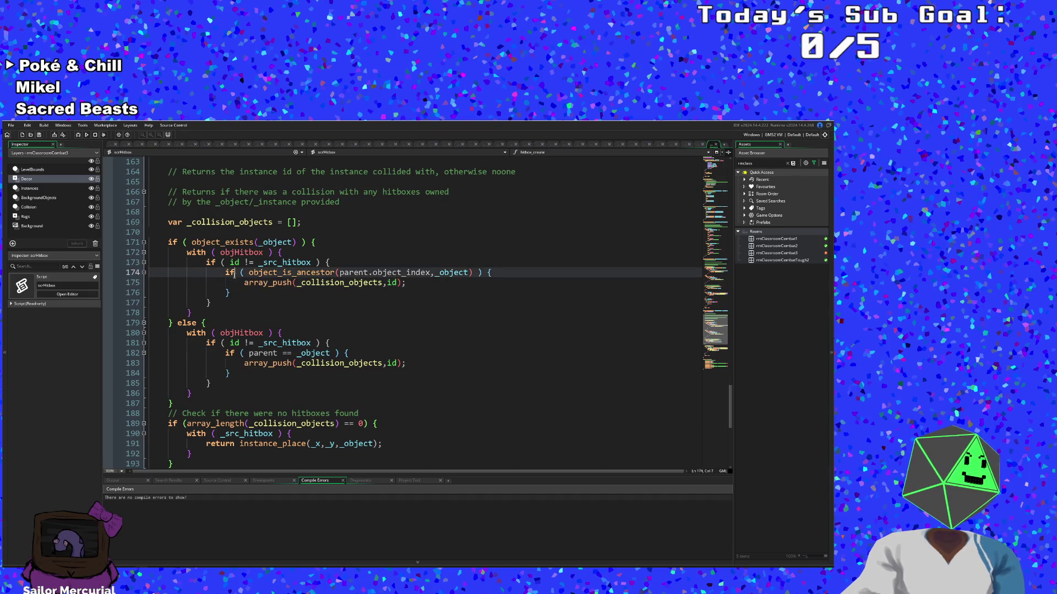
mouse_move(302, 274)
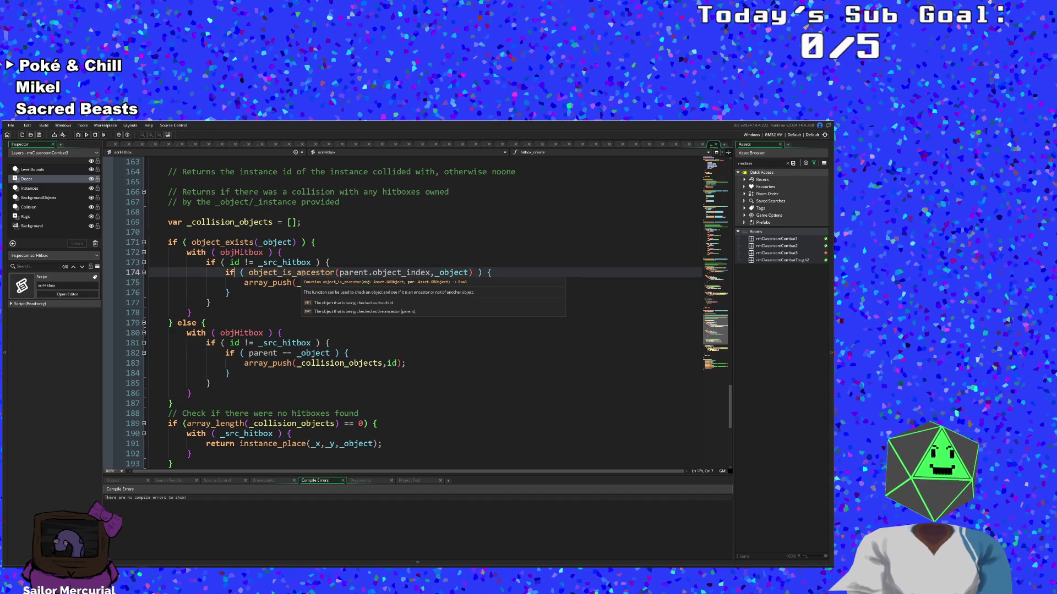
left_click(360, 274)
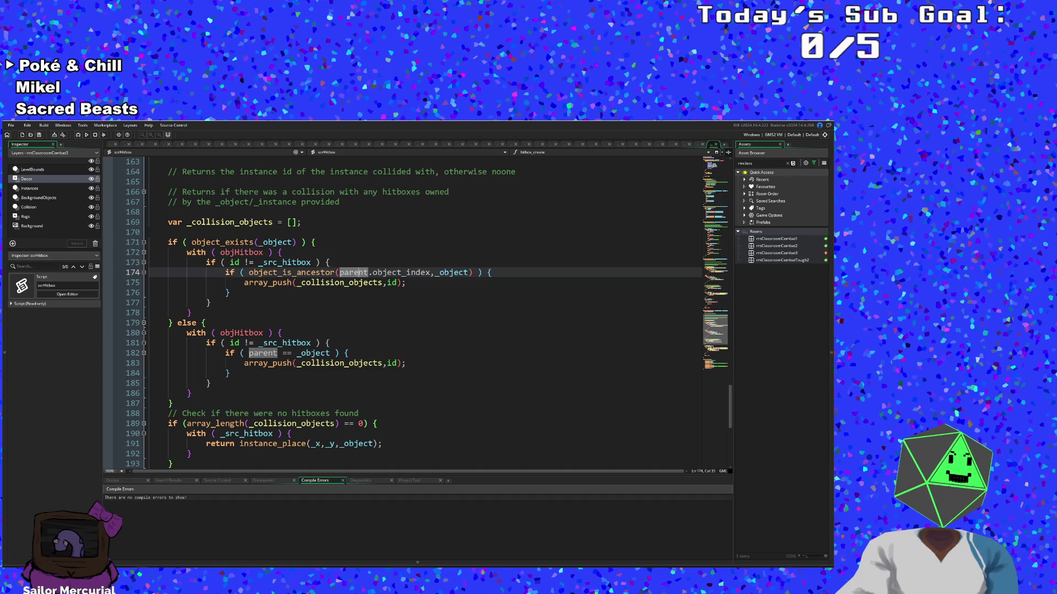
double_click(359, 274)
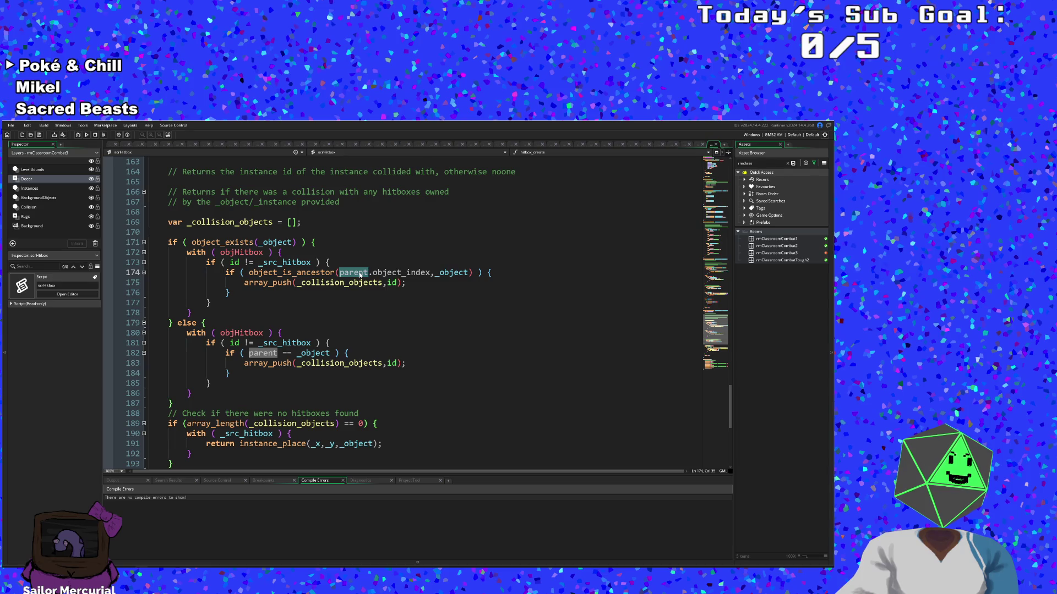
left_click(359, 274)
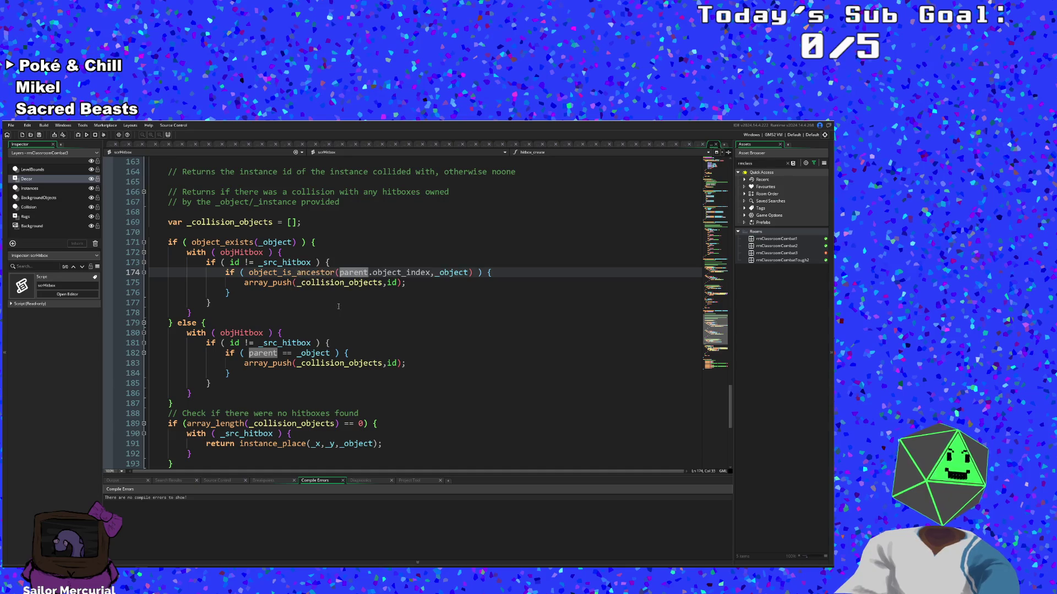
left_click(407, 271)
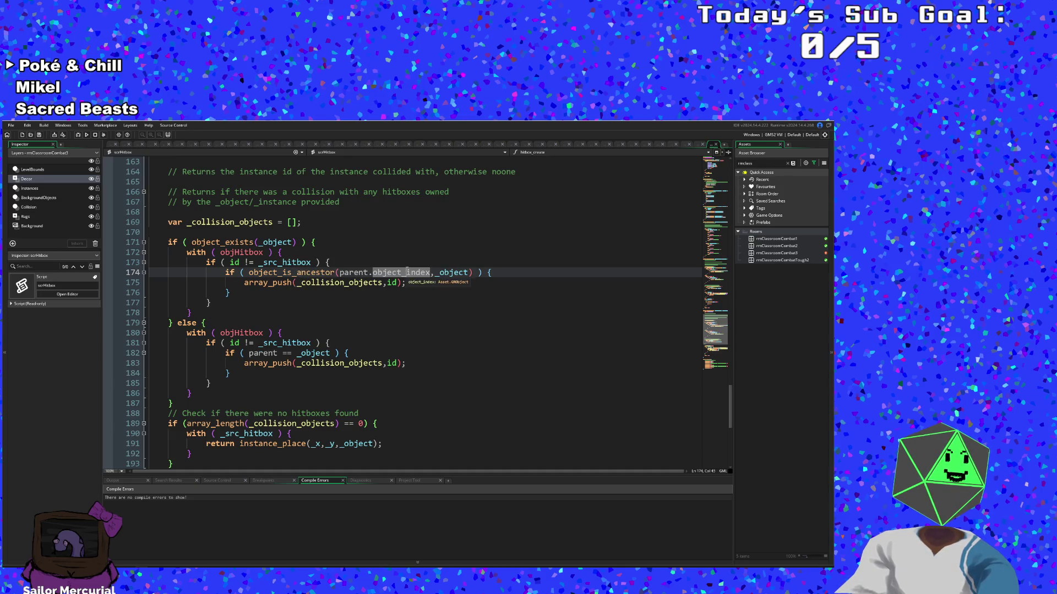
Step: Scroll through the collision functions and check the braces of the parent comparison block
scroll(345, 308, "up", 8)
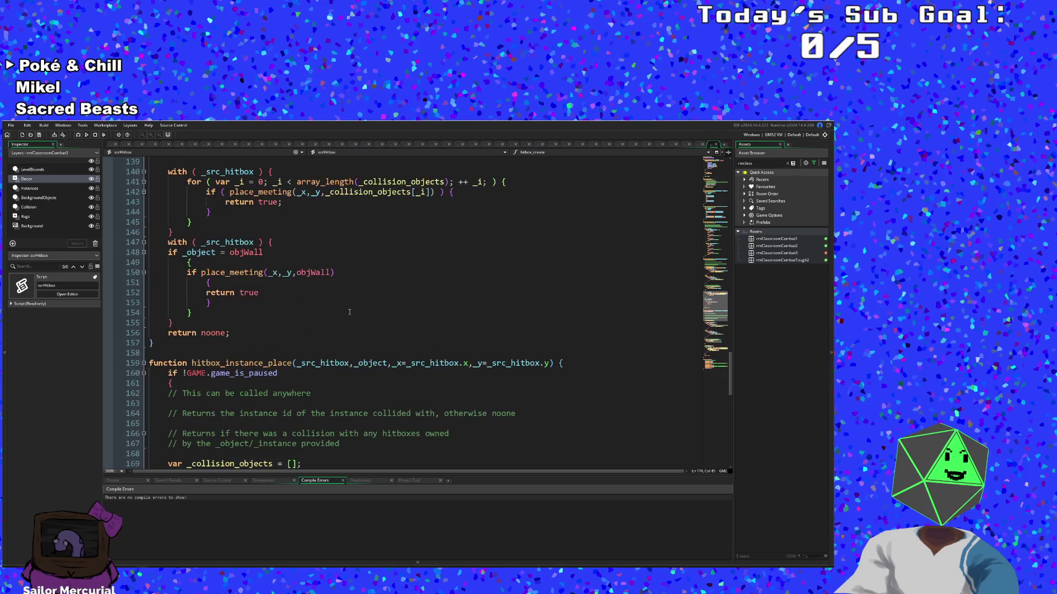
scroll(349, 312, "up", 8)
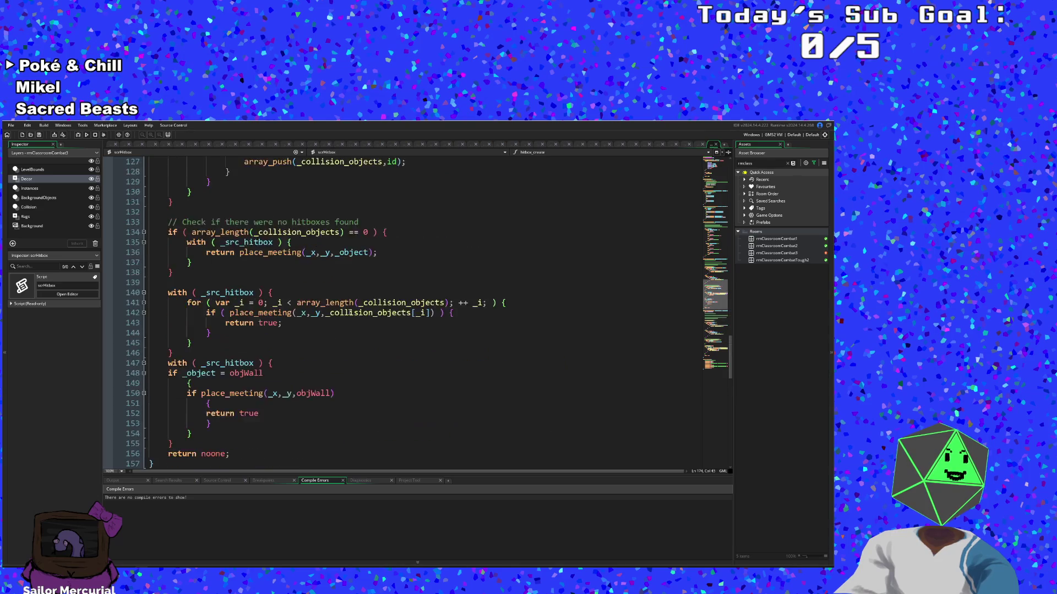
scroll(357, 317, "up", 2)
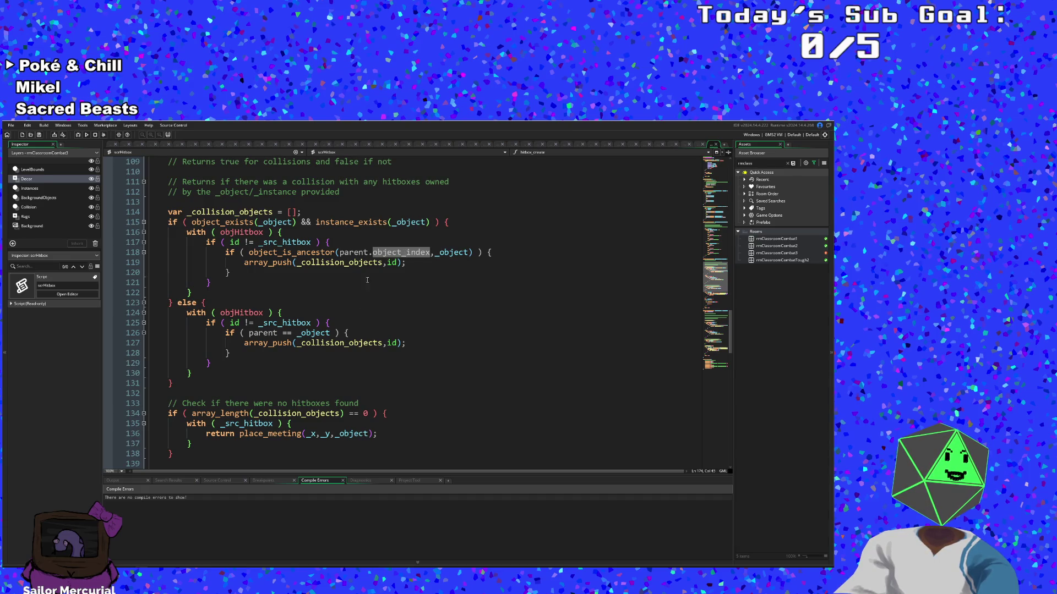
left_click(330, 323)
scroll(339, 336, "down", 4)
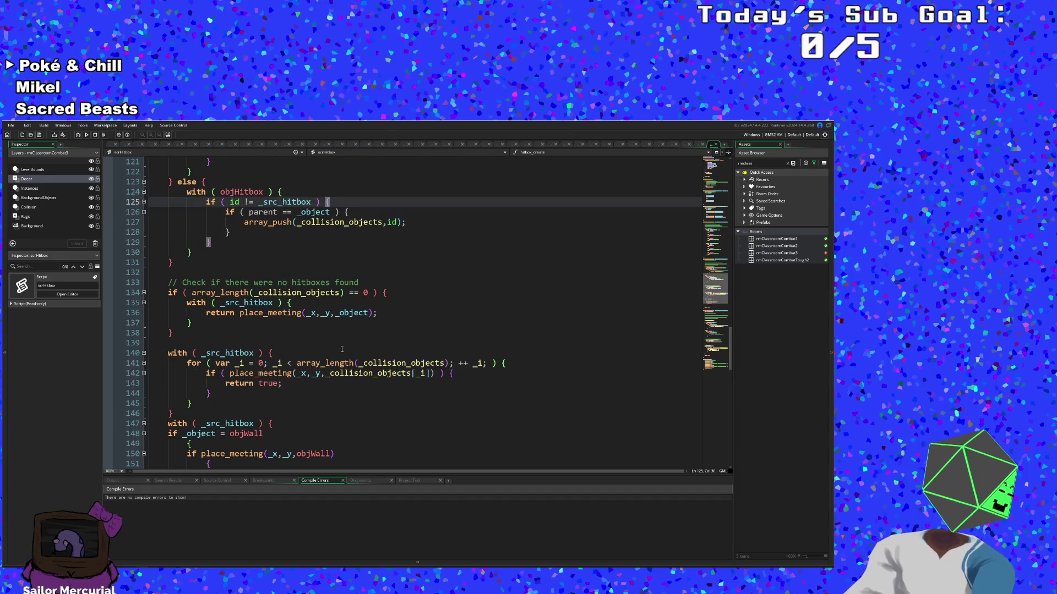
Step: Search the whole project for 'parent' and review the results
key("ctrl+f")
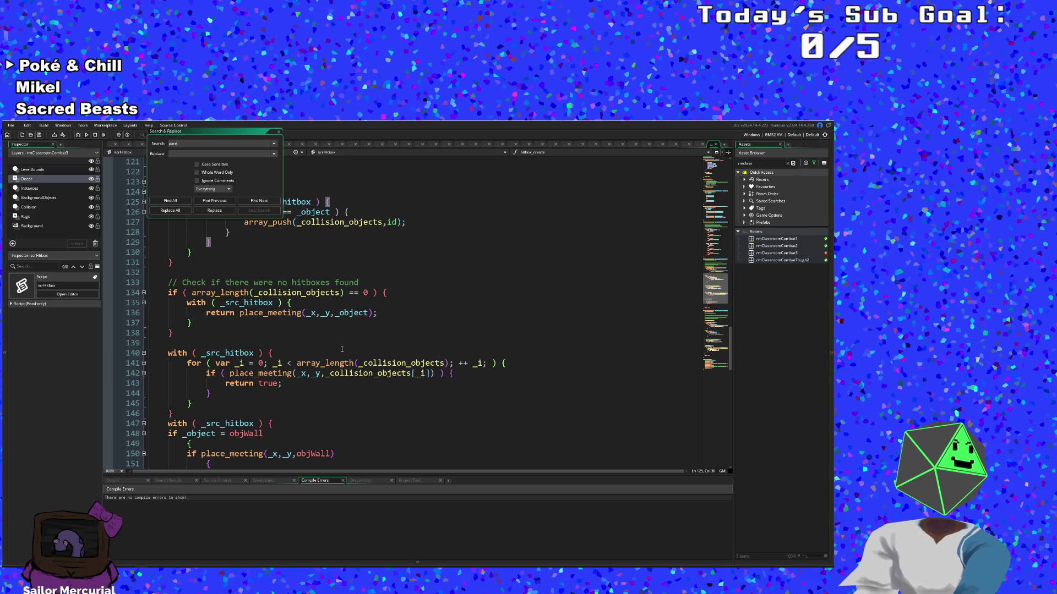
type("nt")
key("Return")
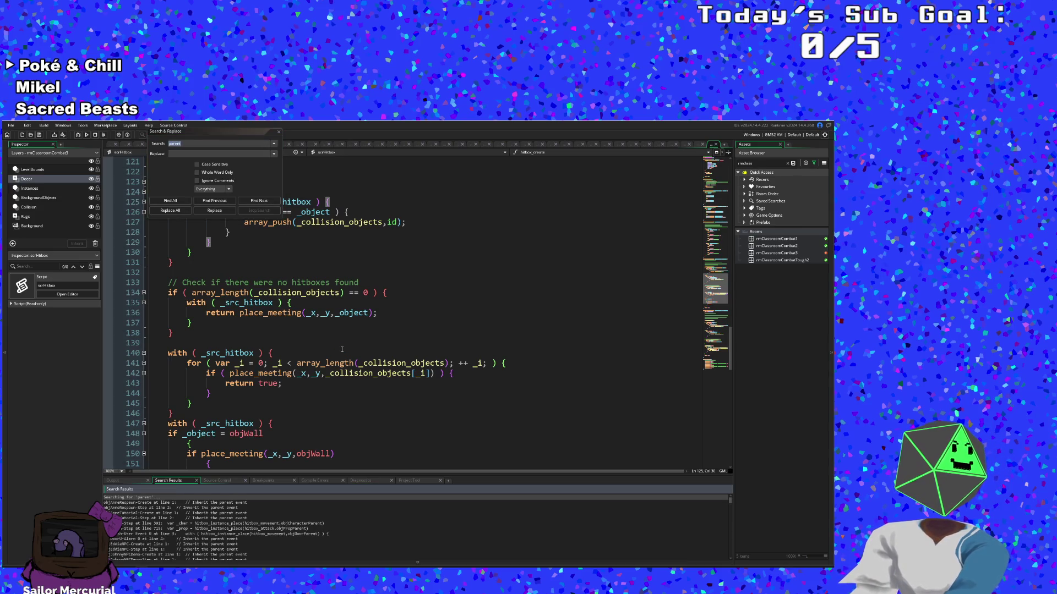
scroll(168, 510, "down", 3)
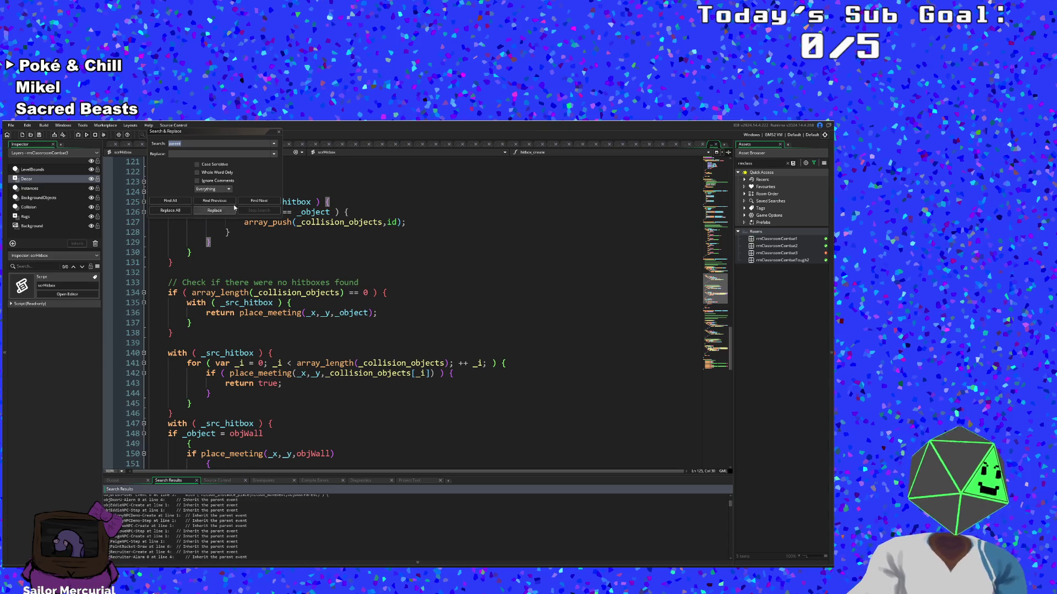
left_click(280, 132)
Step: Review hitbox_create's _height and x_offset properties, then jump to the hitbox_update definition
left_click(300, 323)
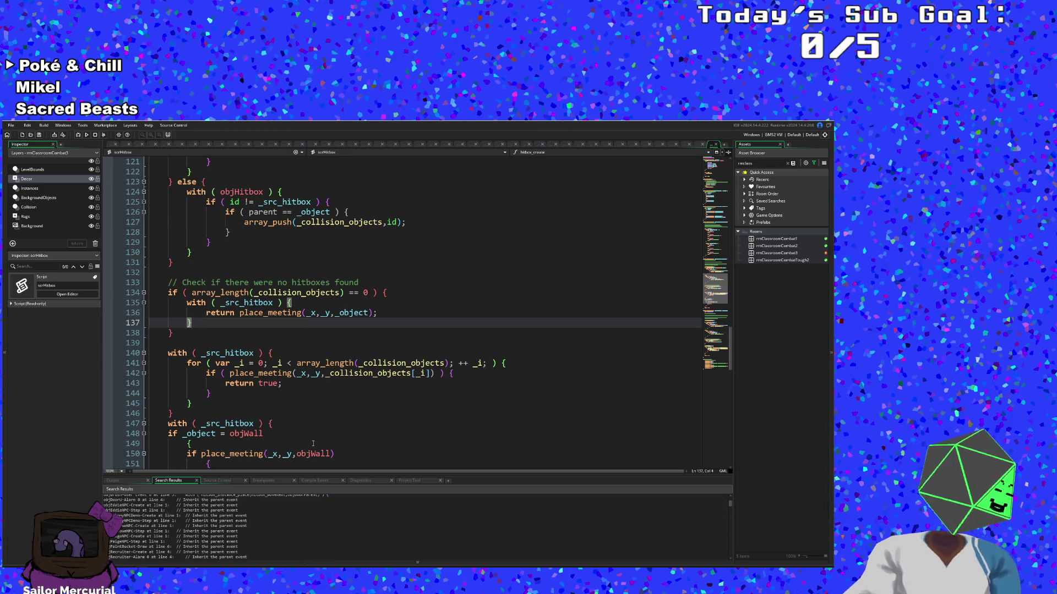
scroll(313, 443, "up", 20)
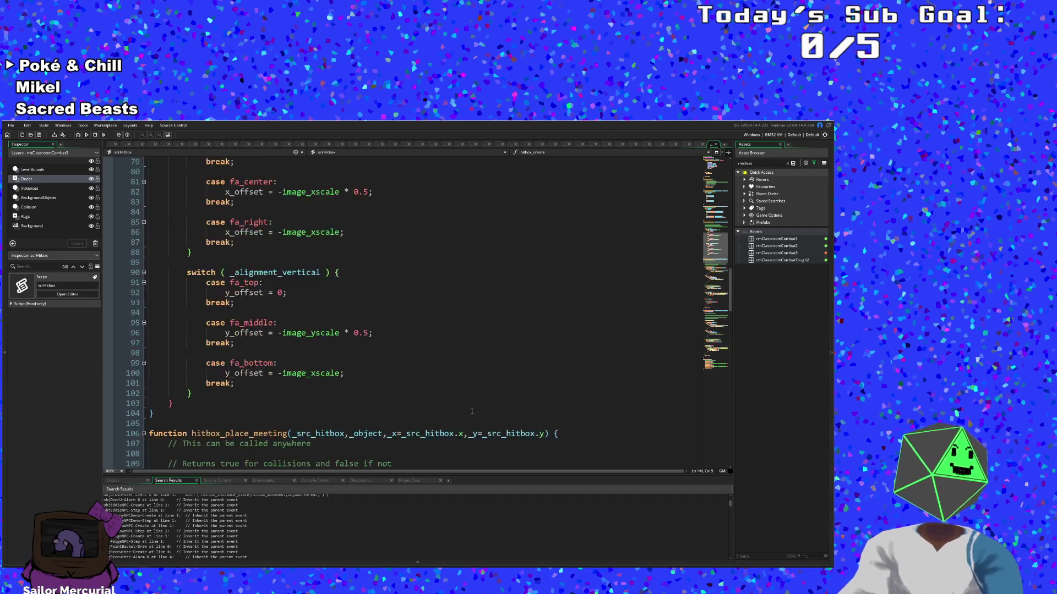
left_click(282, 263)
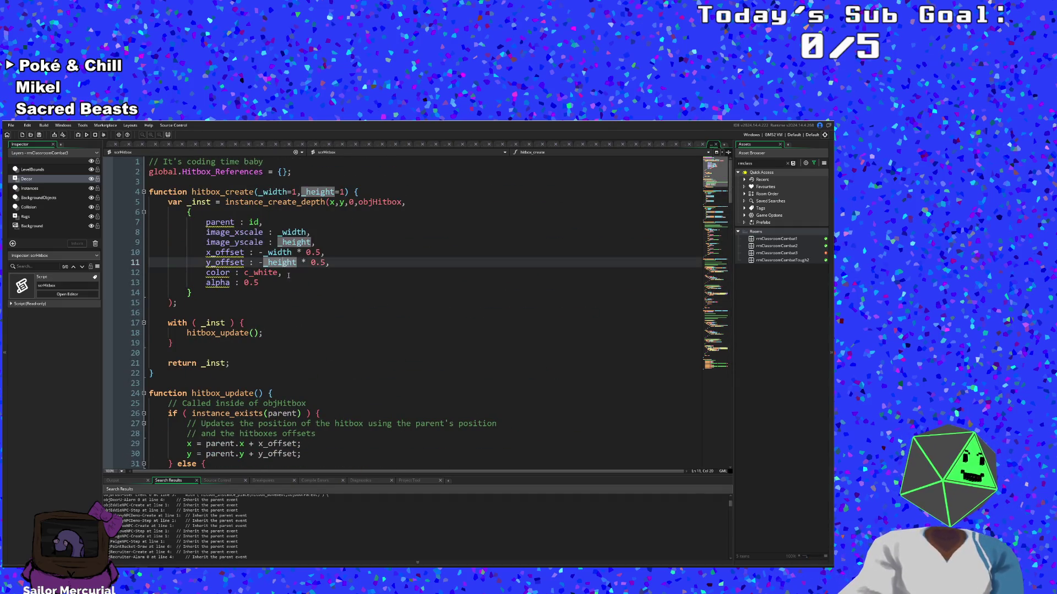
left_click(288, 294)
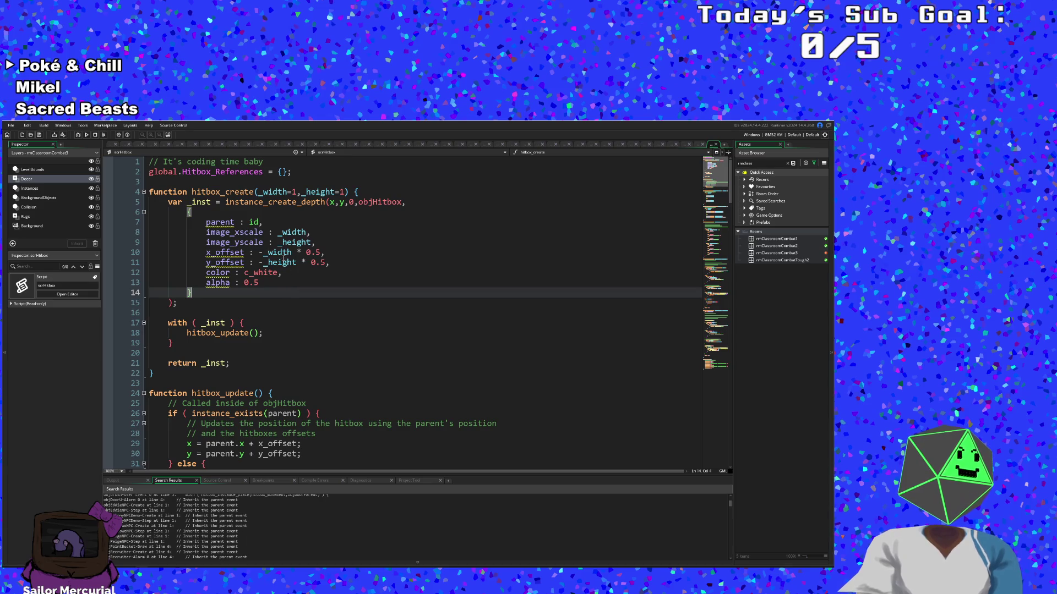
left_click(250, 252)
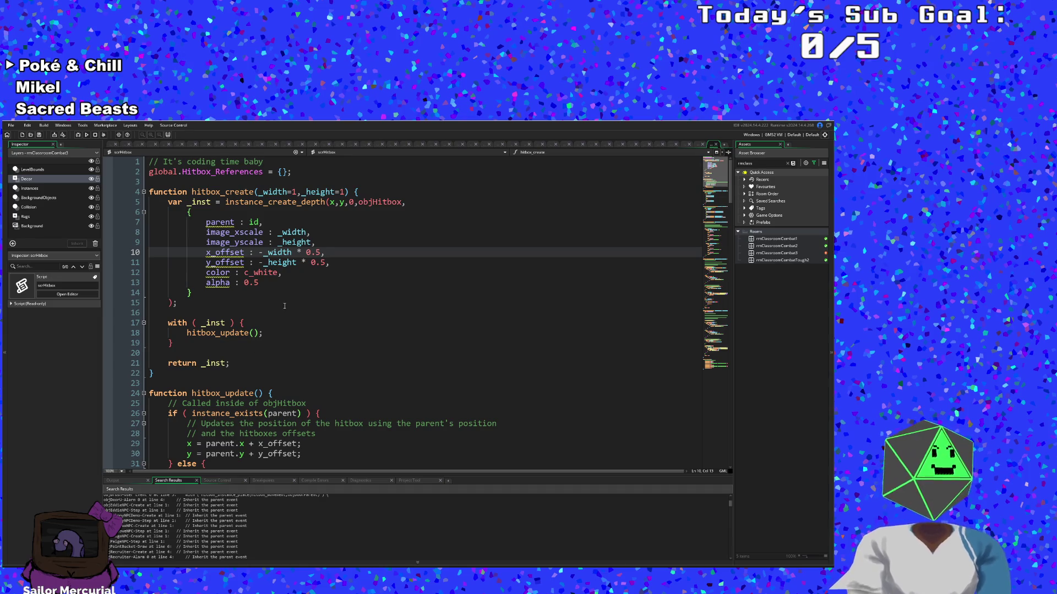
left_click(211, 333)
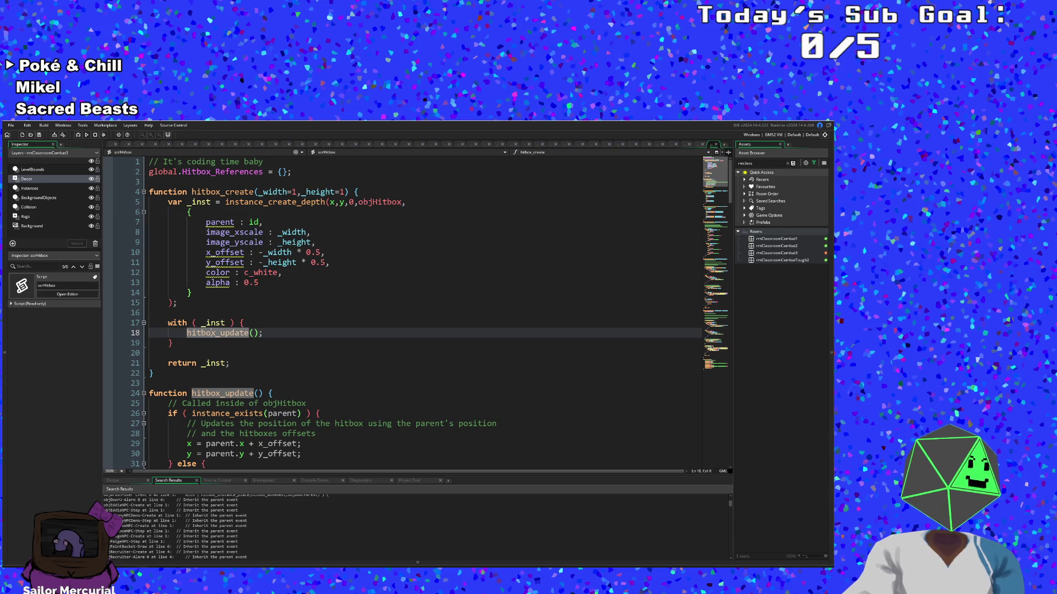
middle_click(211, 333)
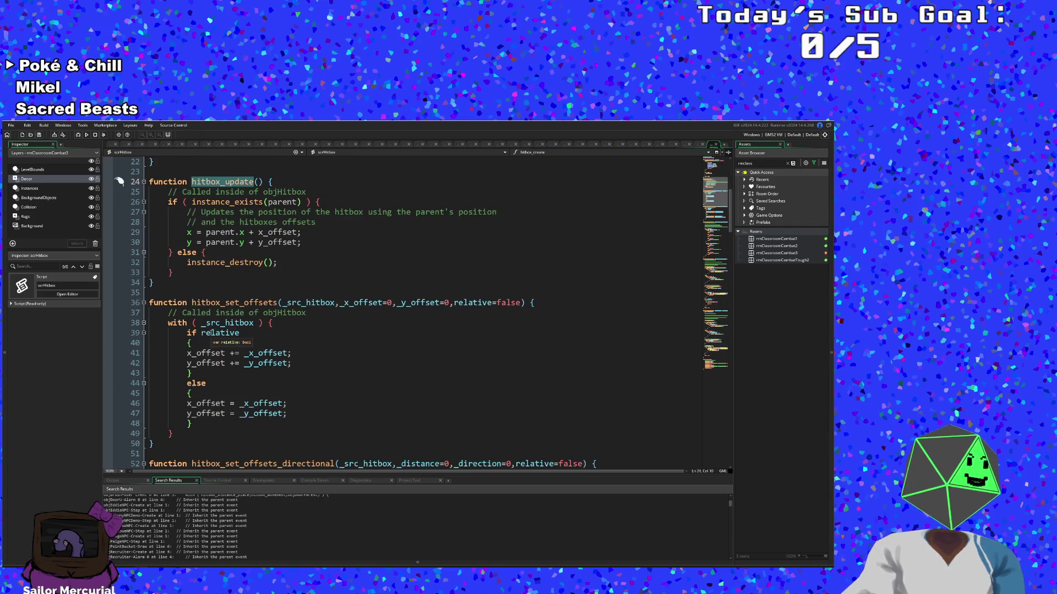
Step: Inspect hitbox_update's else branch and the instance_destroy call on line 32
left_click(269, 269)
left_click(258, 266)
left_click(249, 268)
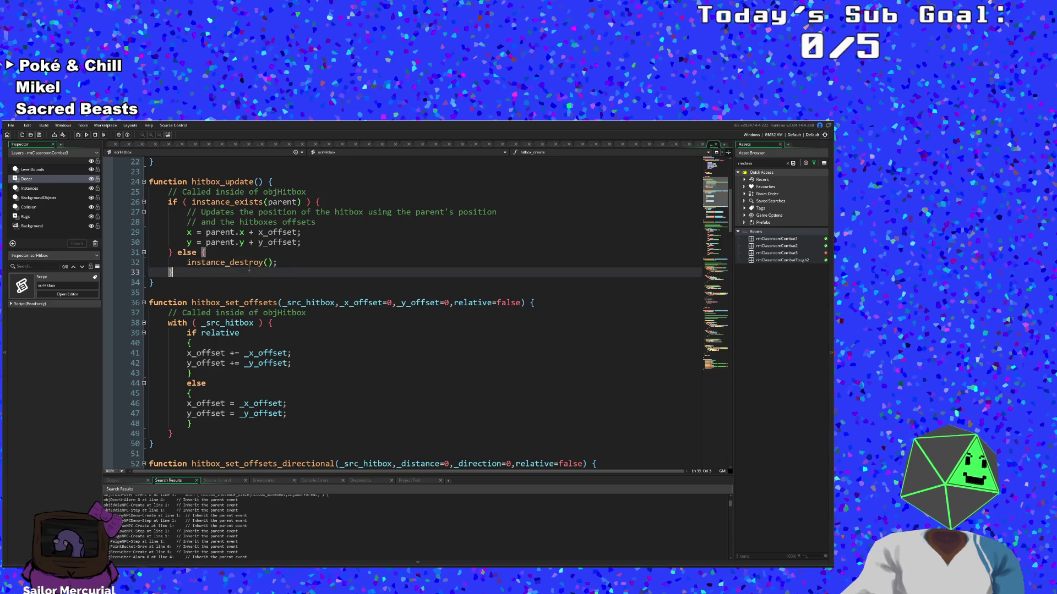
left_click(249, 262)
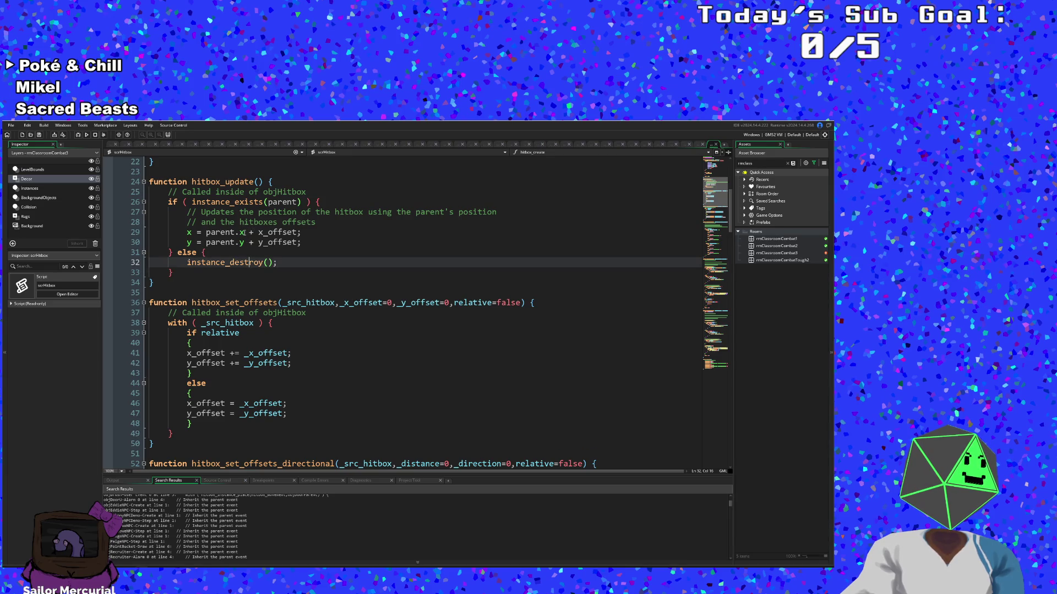
Step: Find objHitbox in the asset browser, open its event code, and jump to hitbox_update
left_click(754, 163)
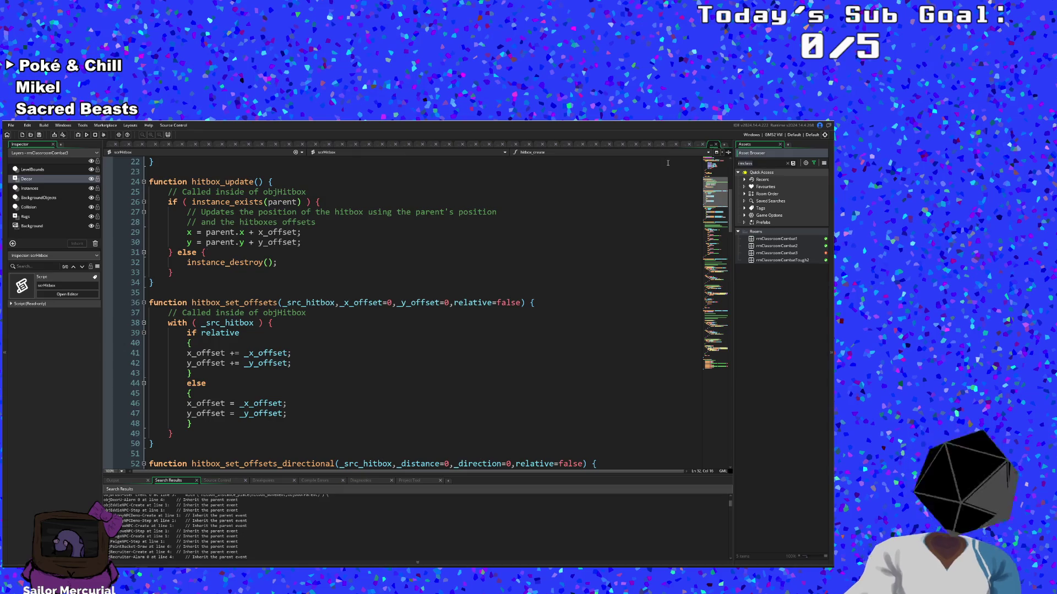
type("objhit")
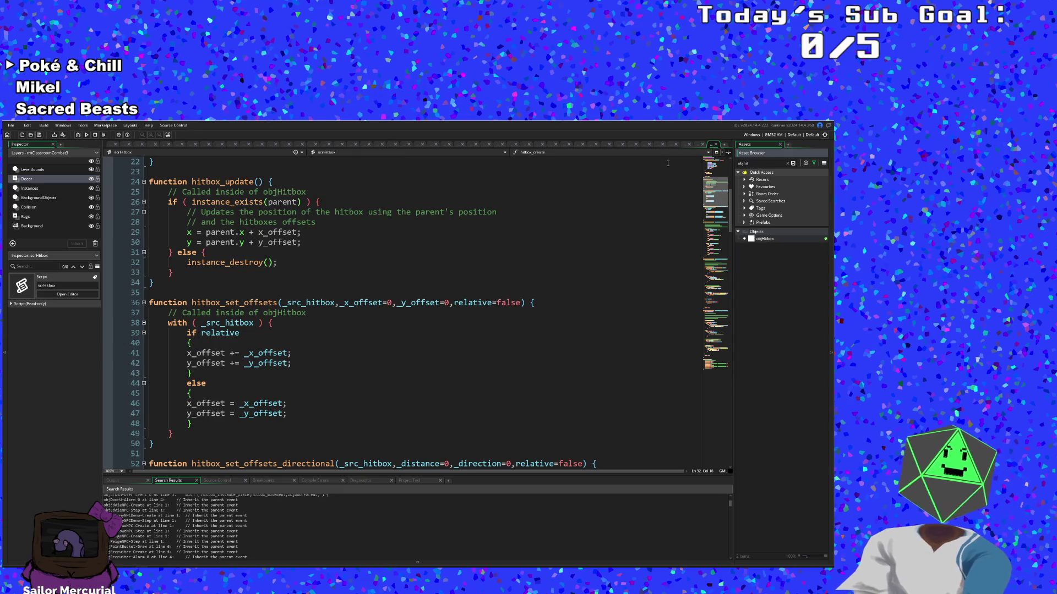
double_click(765, 239)
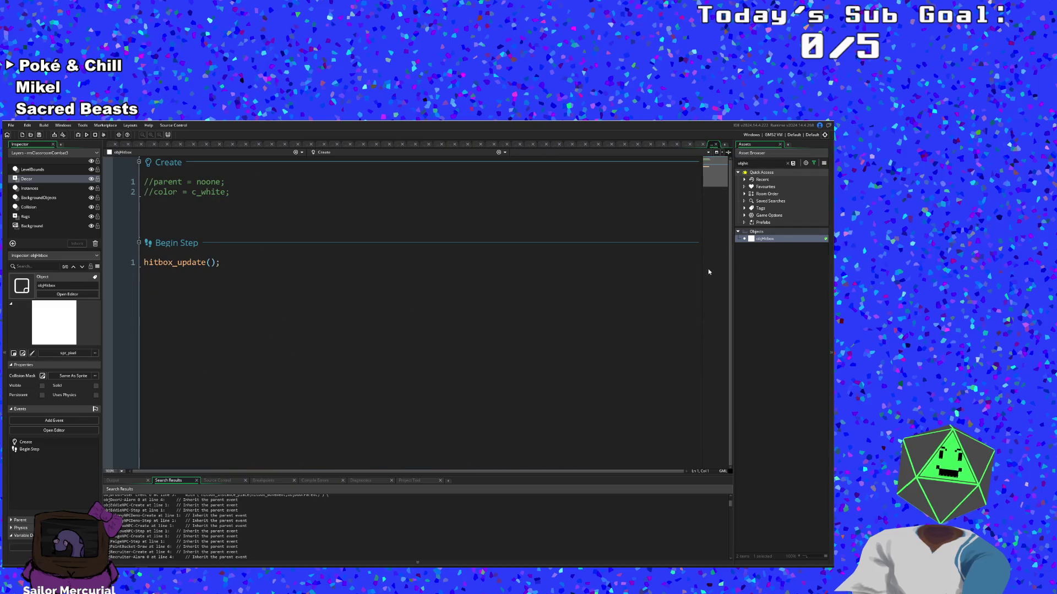
left_click(316, 289)
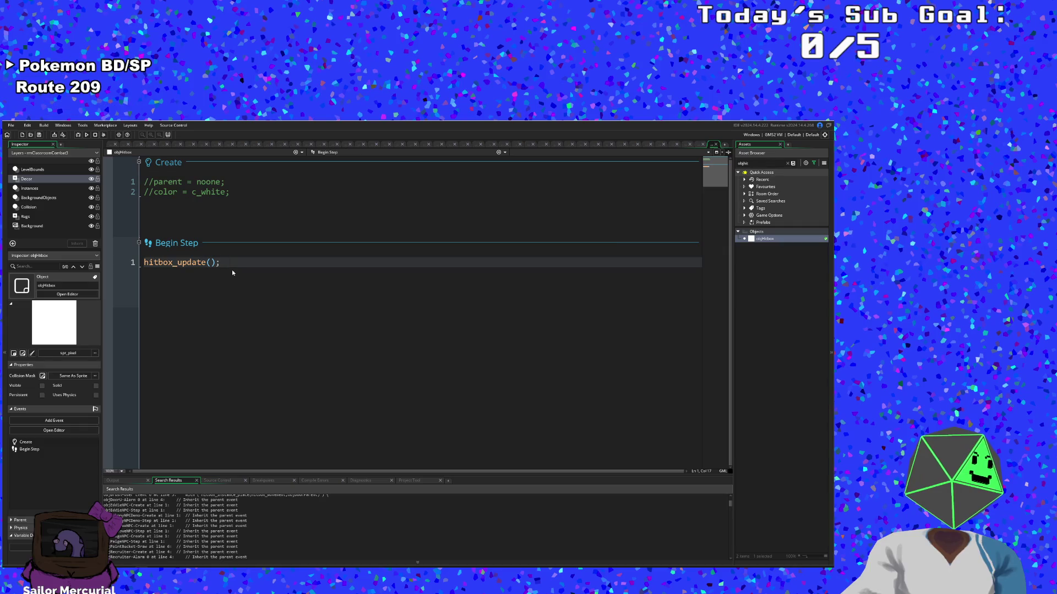
left_click(716, 148)
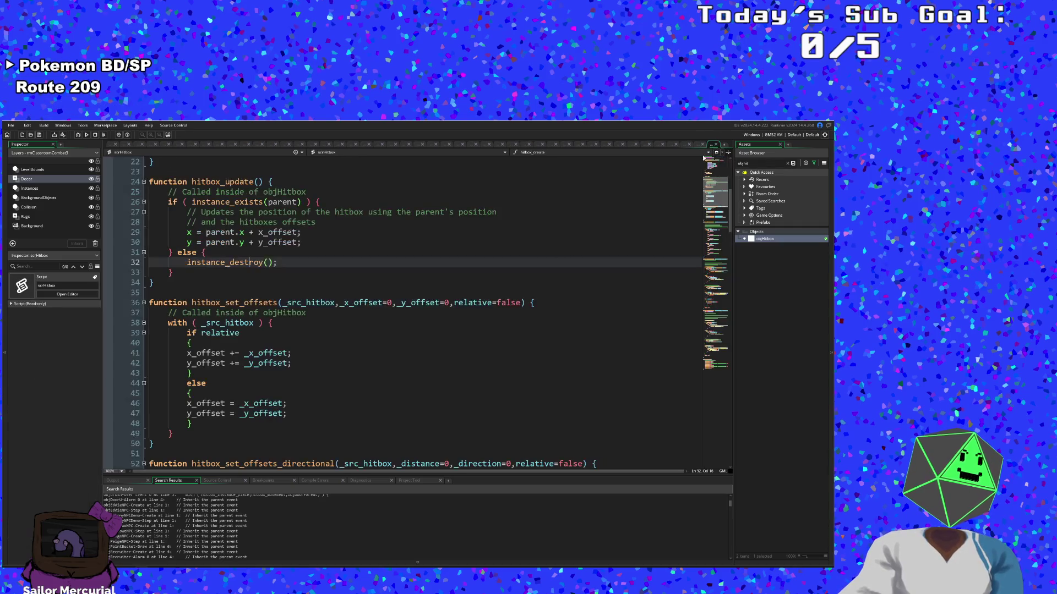
Step: Check _x_offset and the parent-position lines 29–30, then run the game in debug mode
left_click(345, 302)
left_click(320, 278)
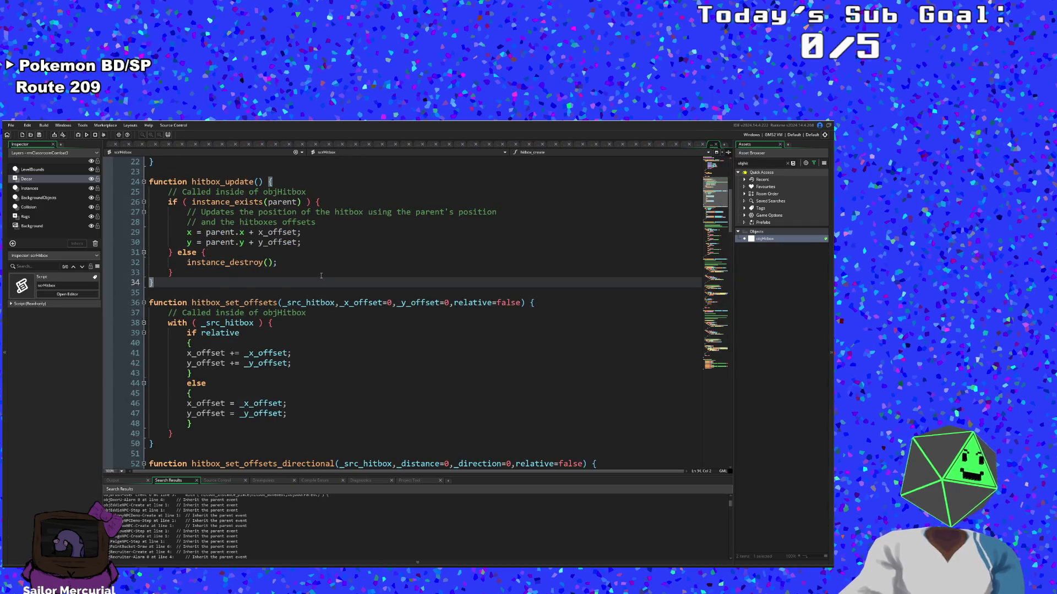
scroll(320, 275, "up", 2)
left_click(325, 294)
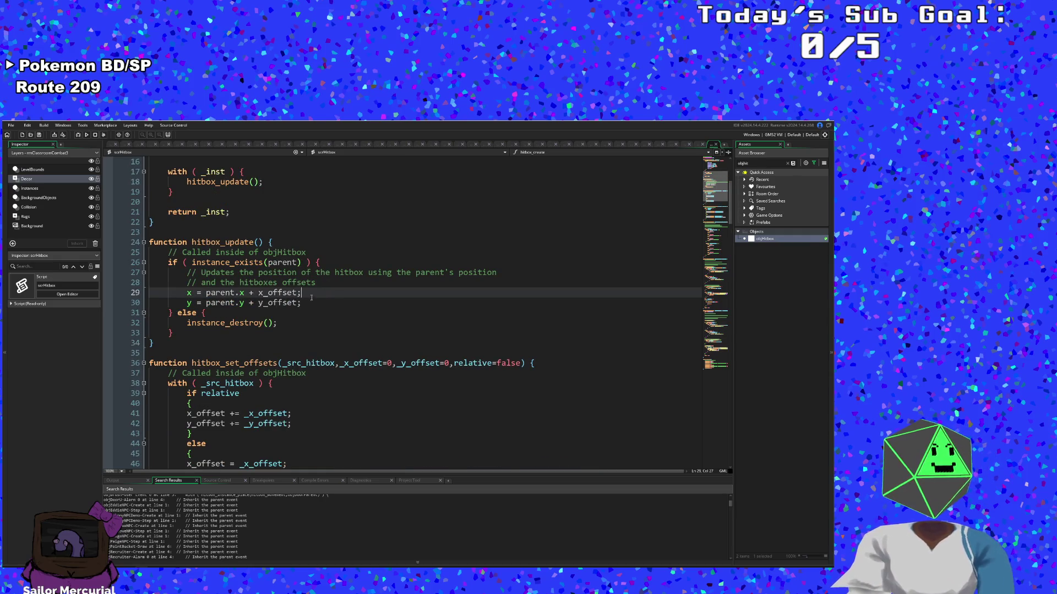
left_click(303, 305)
left_click(302, 293)
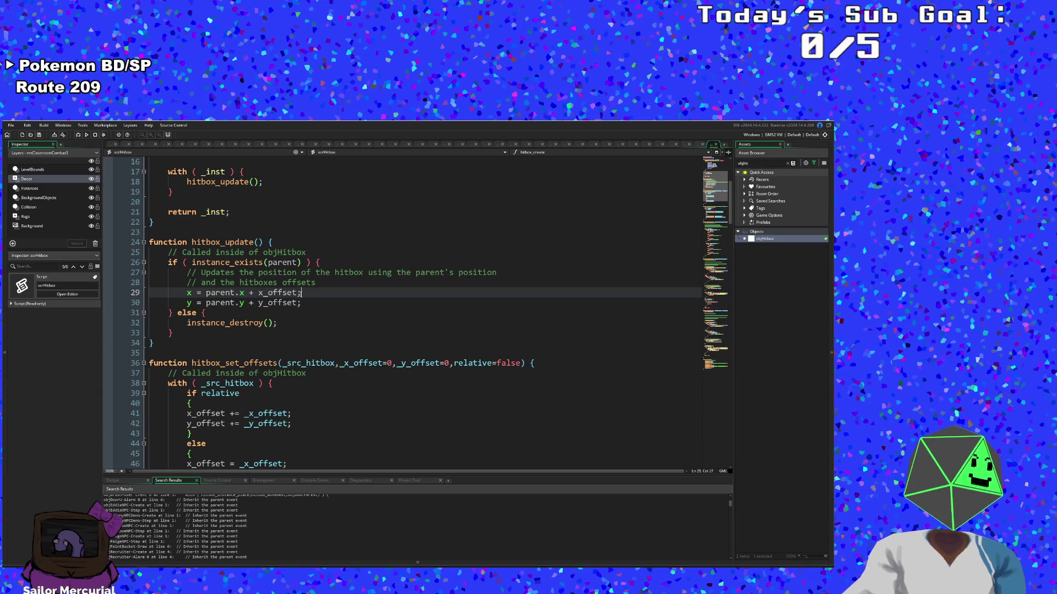
scroll(301, 293, "up", 2)
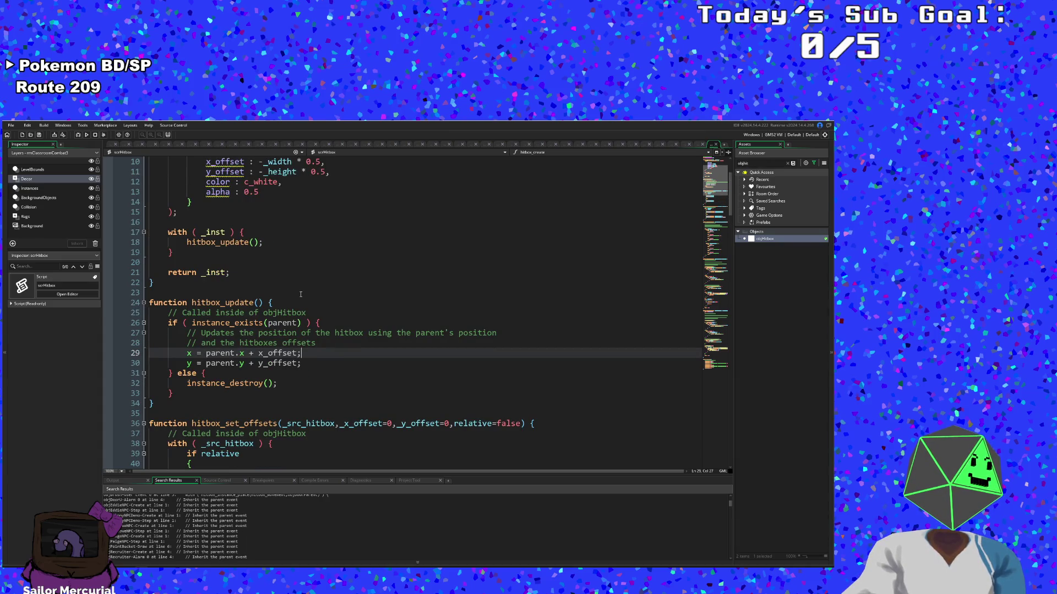
scroll(301, 295, "down", 2)
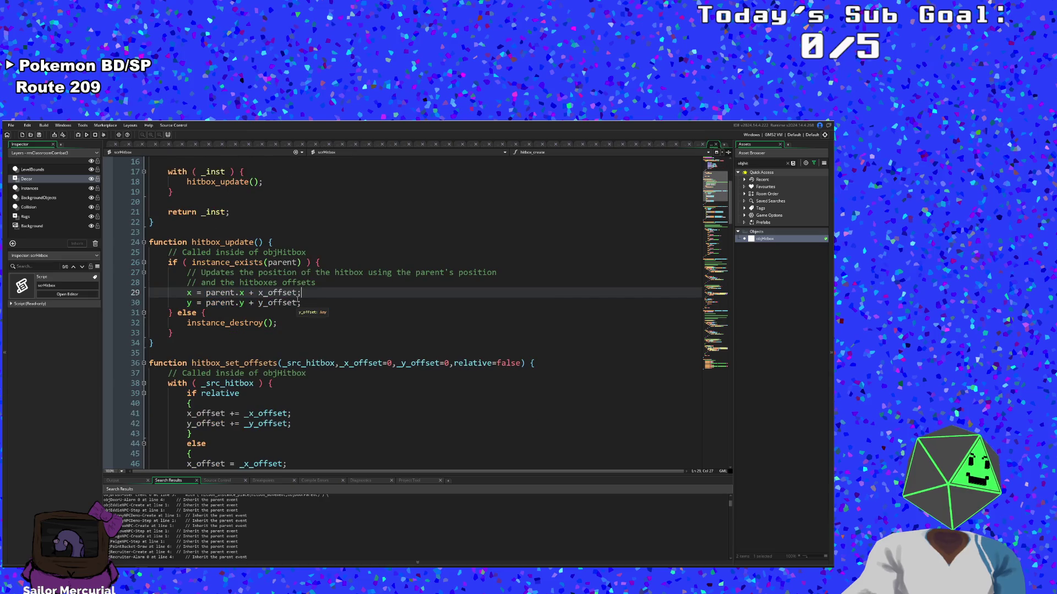
left_click(331, 306)
left_click(78, 135)
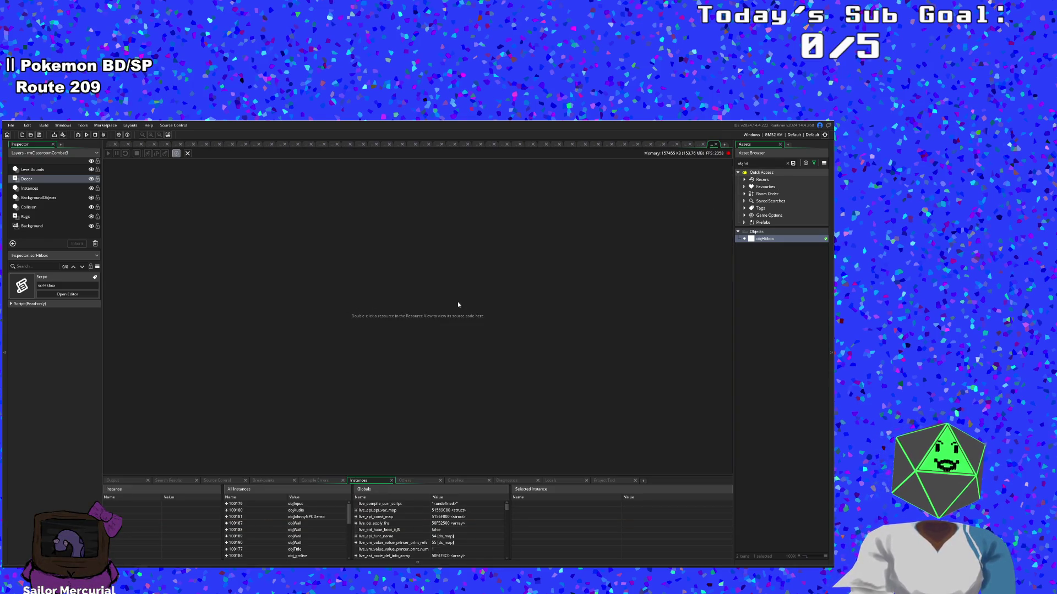
Step: Rebuild and run the game in debug mode until it pauses at the line-804 breakpoint
key("F5")
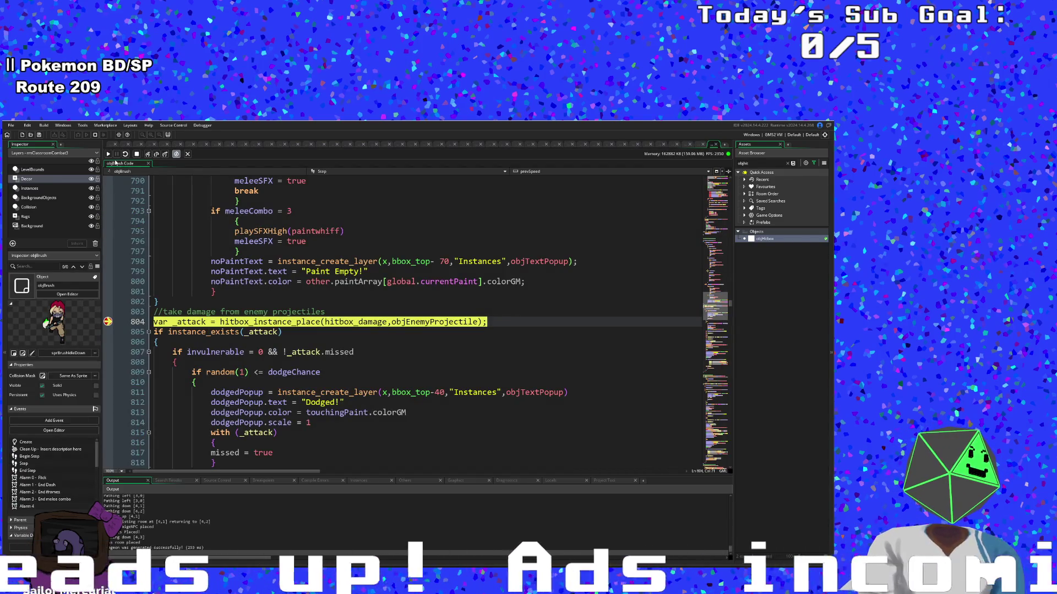
left_click(109, 154)
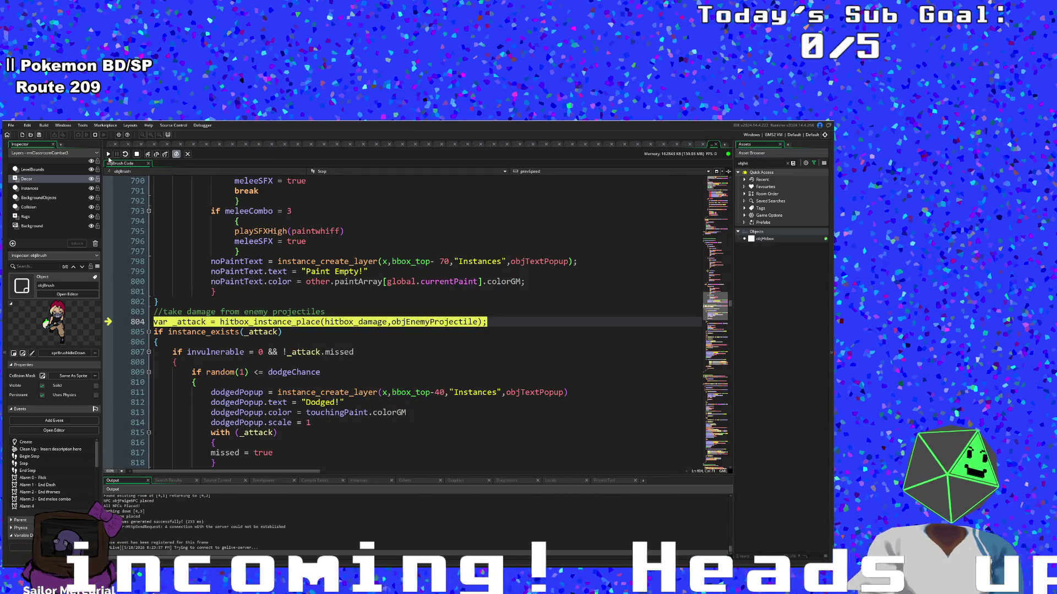
left_click(108, 155)
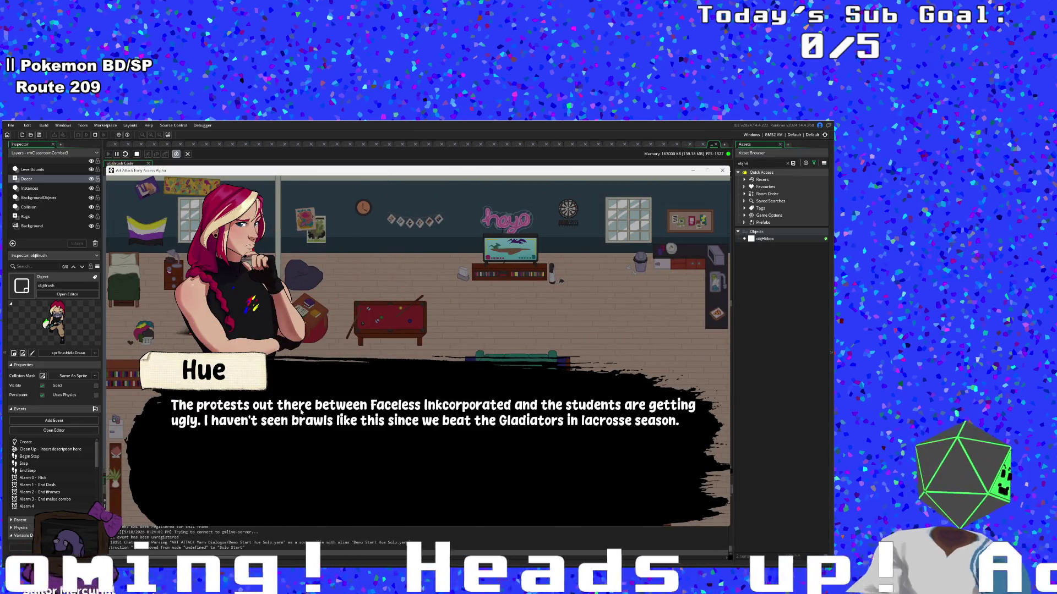
left_click(405, 437)
left_click(405, 438)
left_click(405, 437)
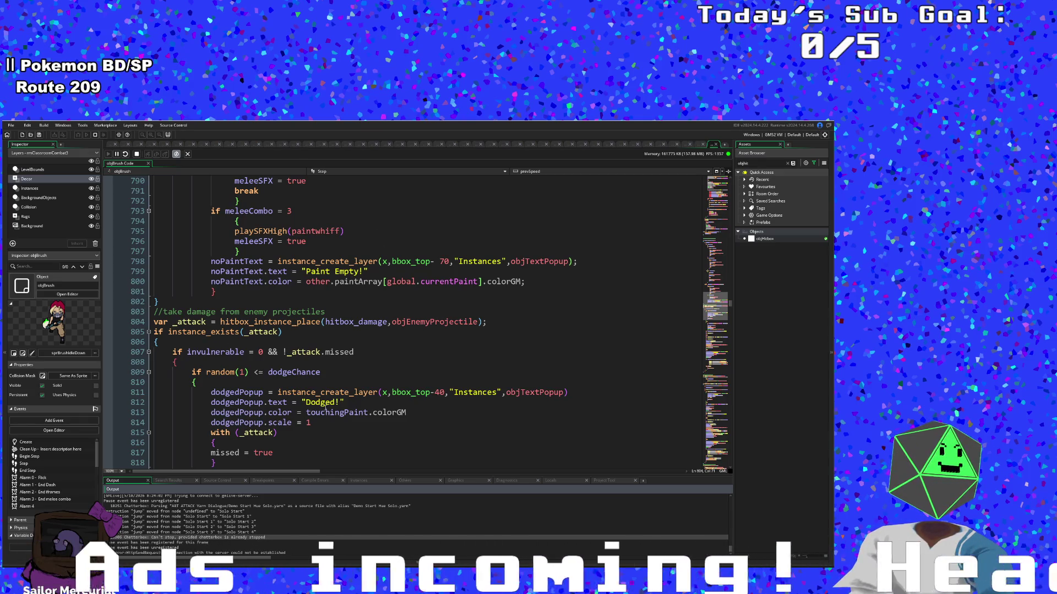
key("ctrl+t")
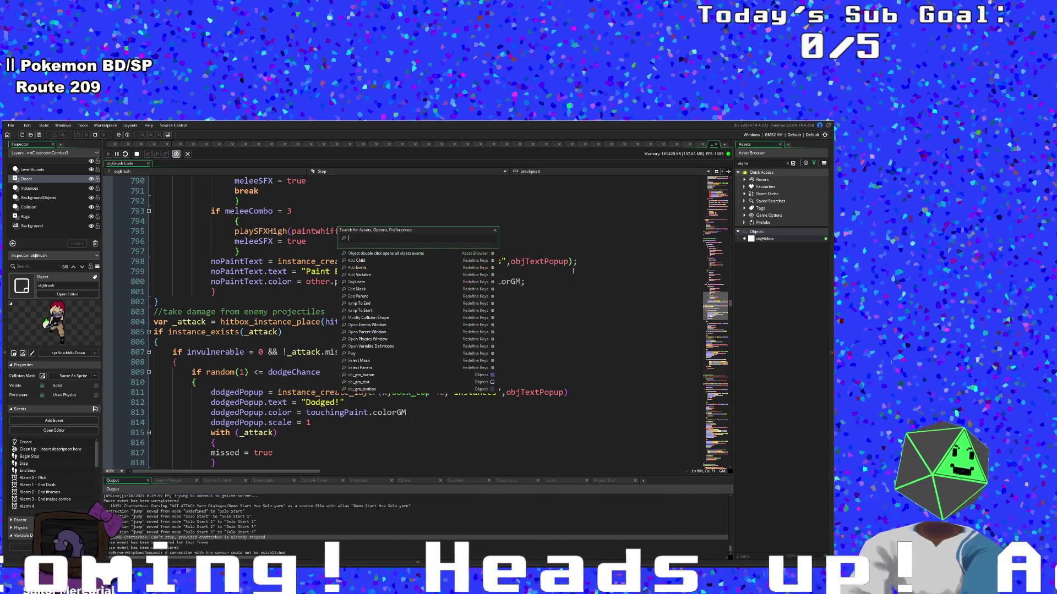
left_click(328, 343)
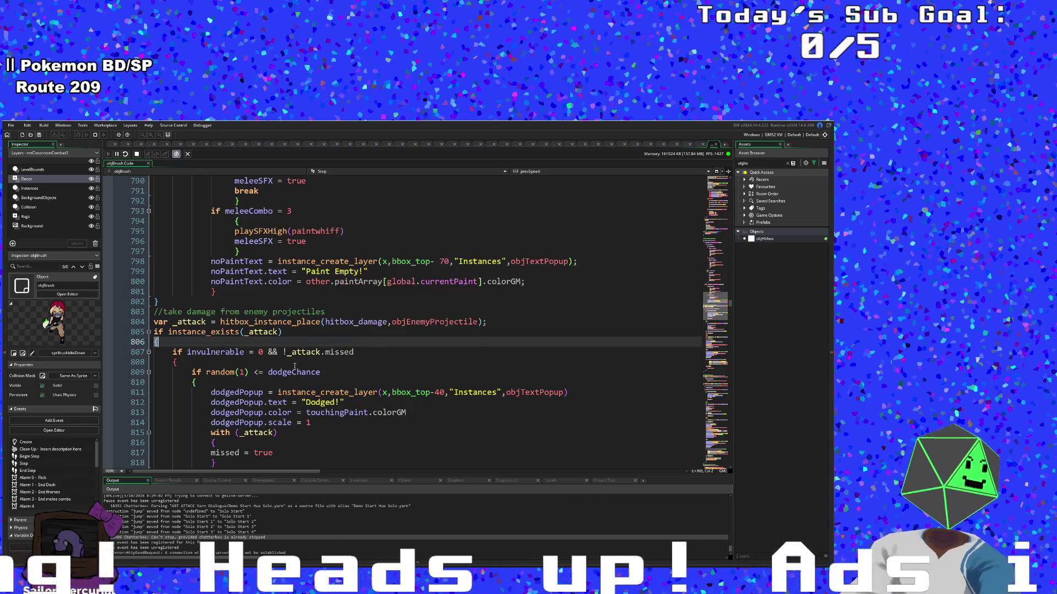
left_click(361, 480)
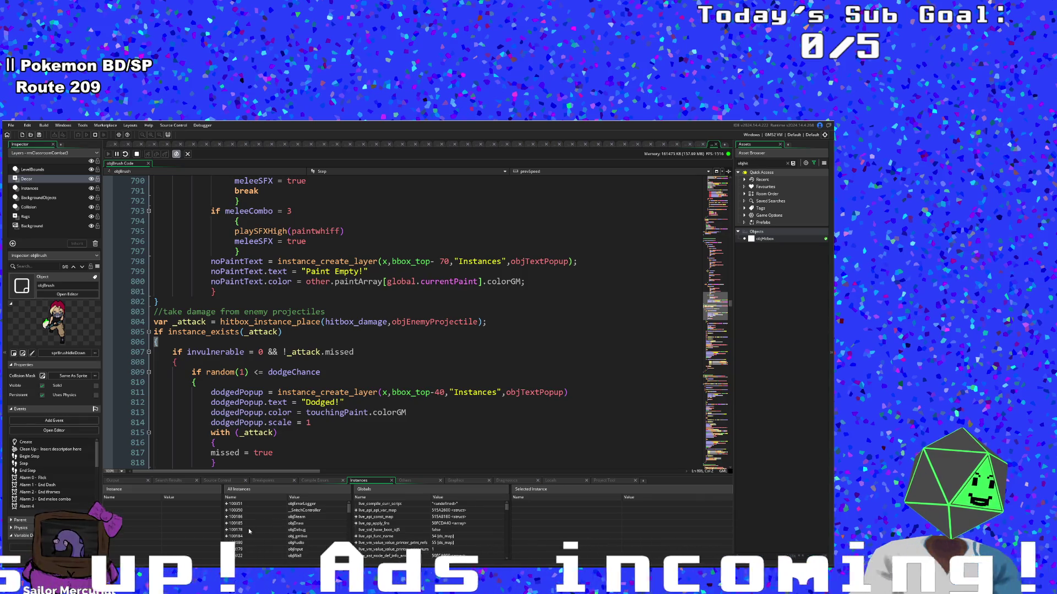
scroll(252, 527, "down", 5)
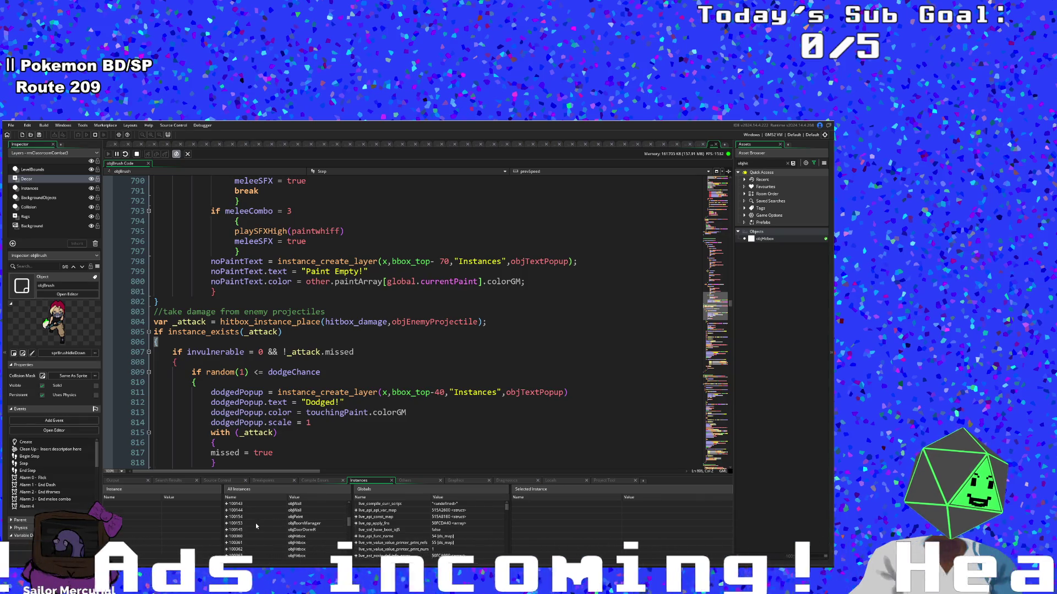
left_click(226, 530)
scroll(247, 544, "down", 1)
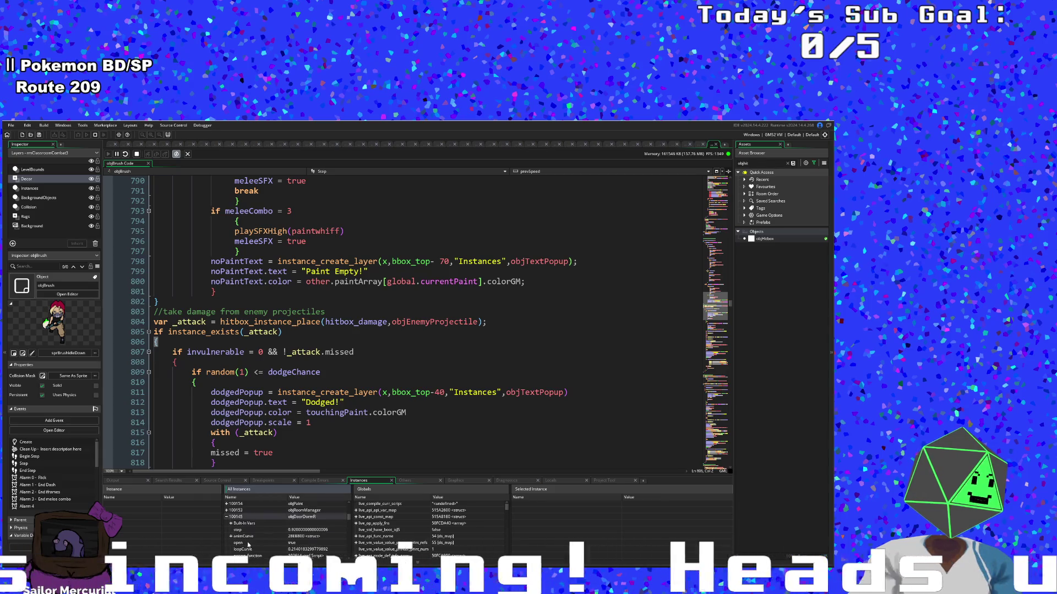
scroll(249, 544, "down", 2)
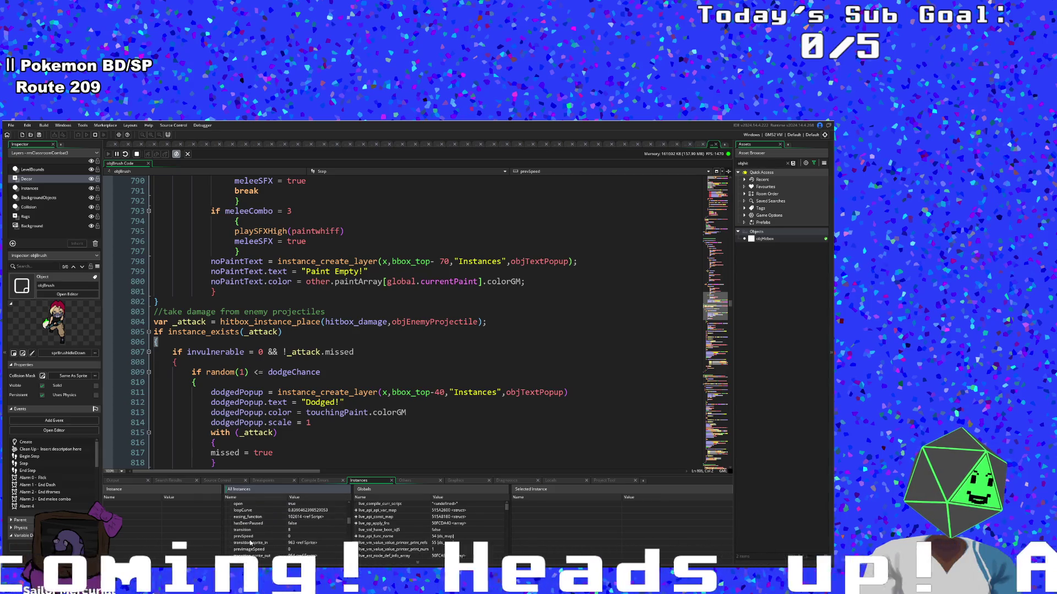
scroll(250, 543, "down", 1)
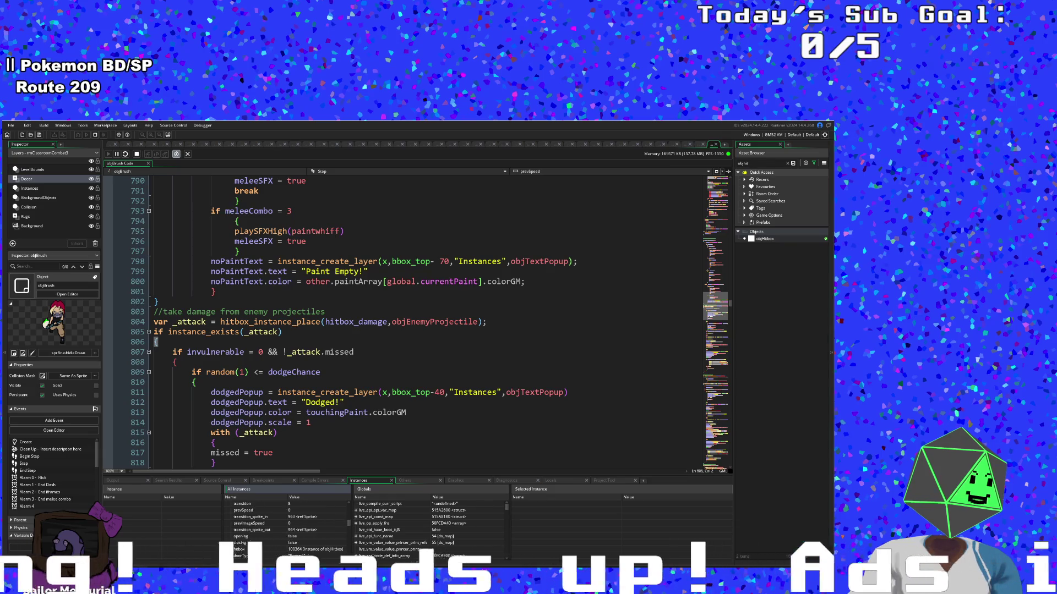
scroll(234, 541, "down", 1)
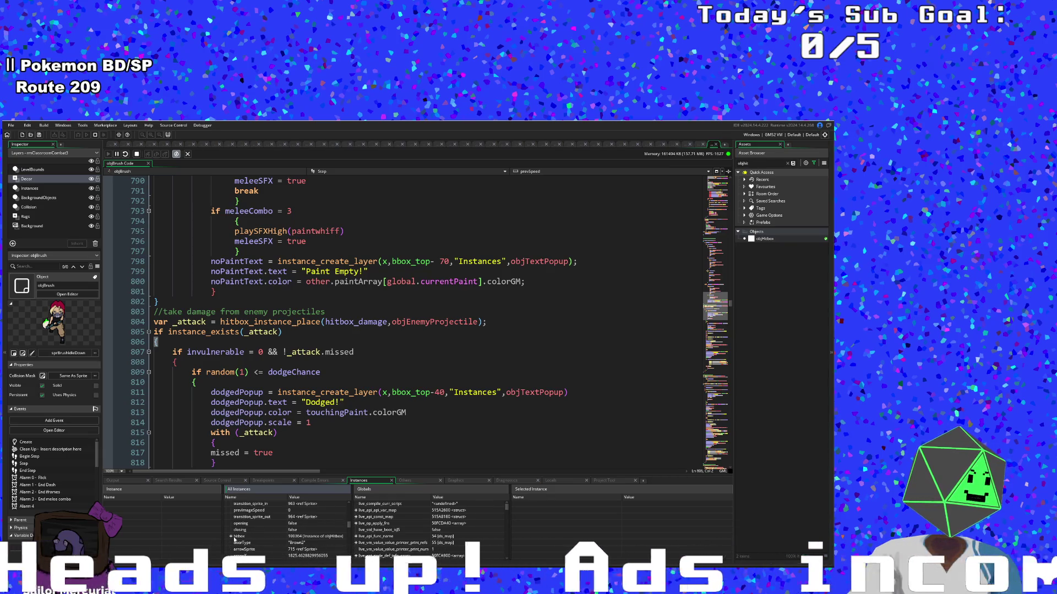
left_click(231, 536)
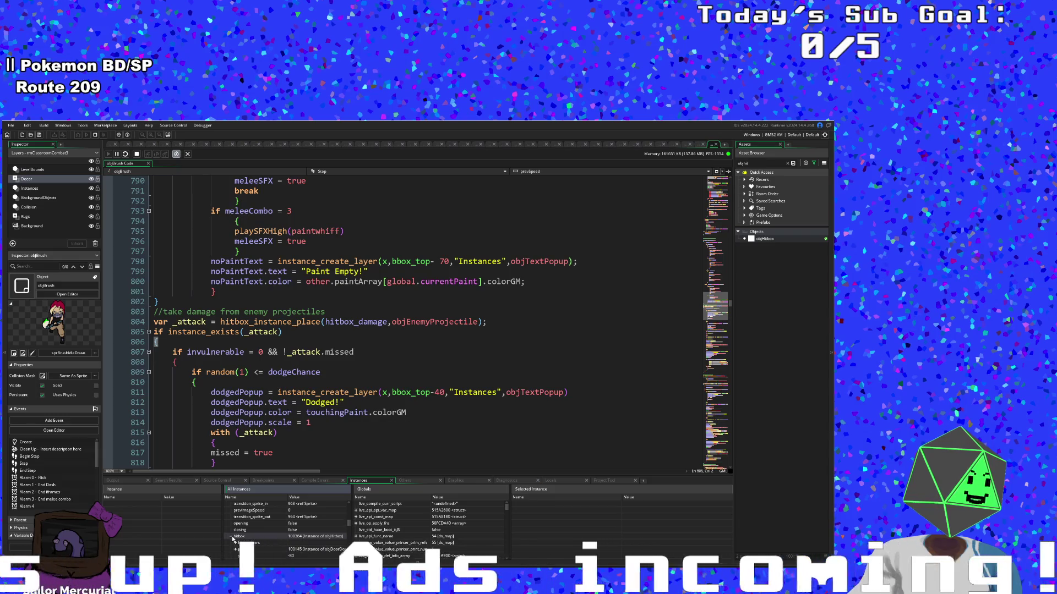
scroll(236, 541, "down", 1)
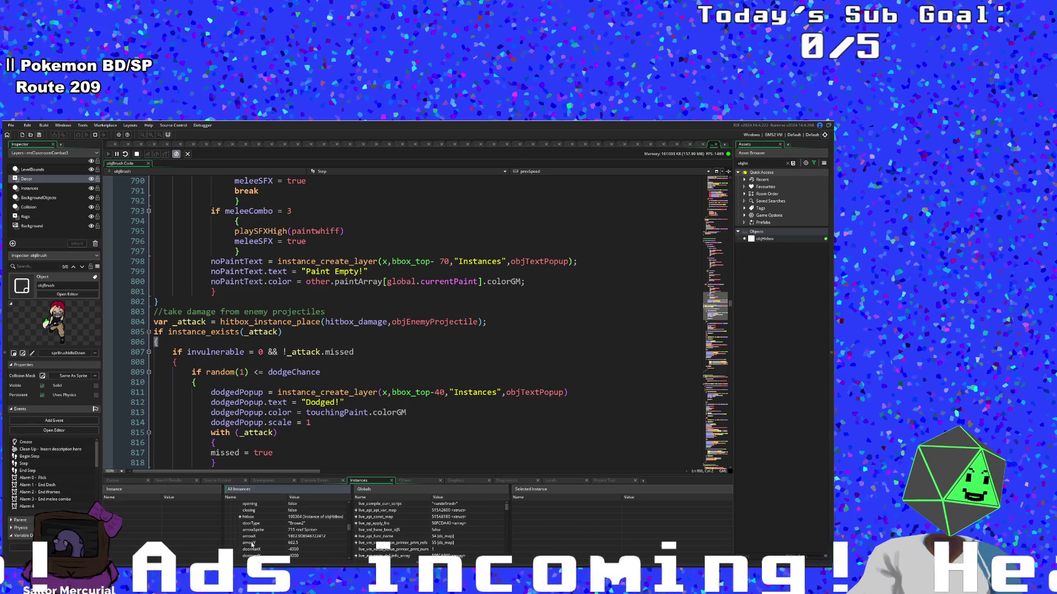
scroll(252, 545, "down", 3)
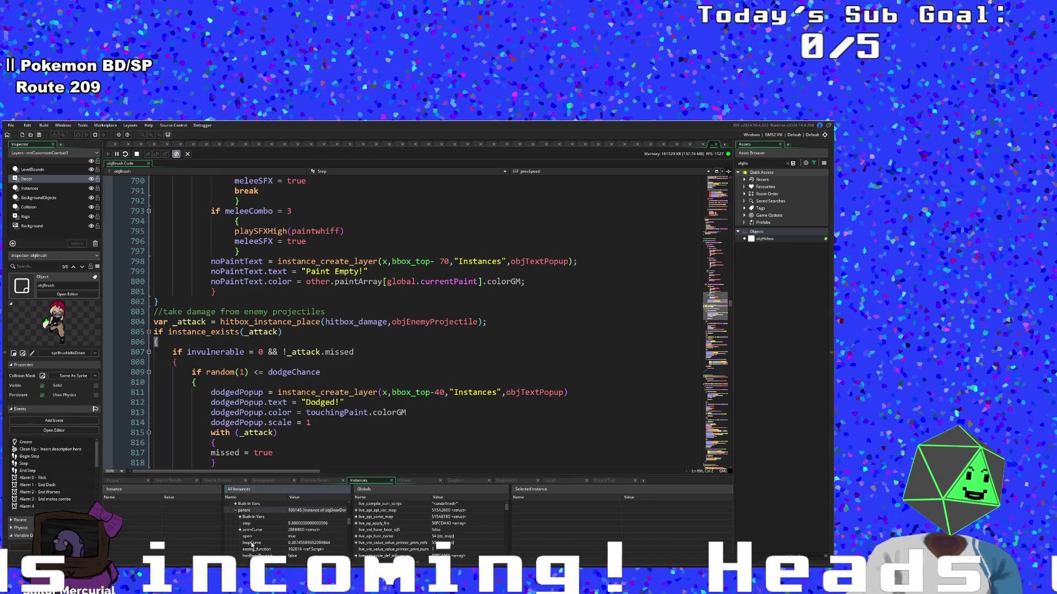
scroll(251, 545, "down", 3)
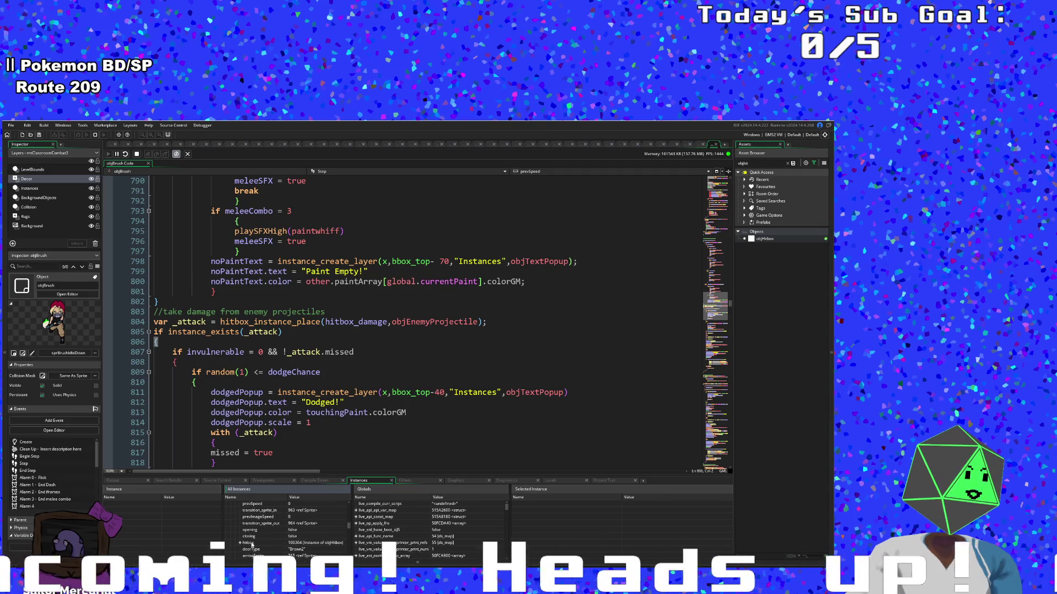
scroll(252, 545, "down", 1)
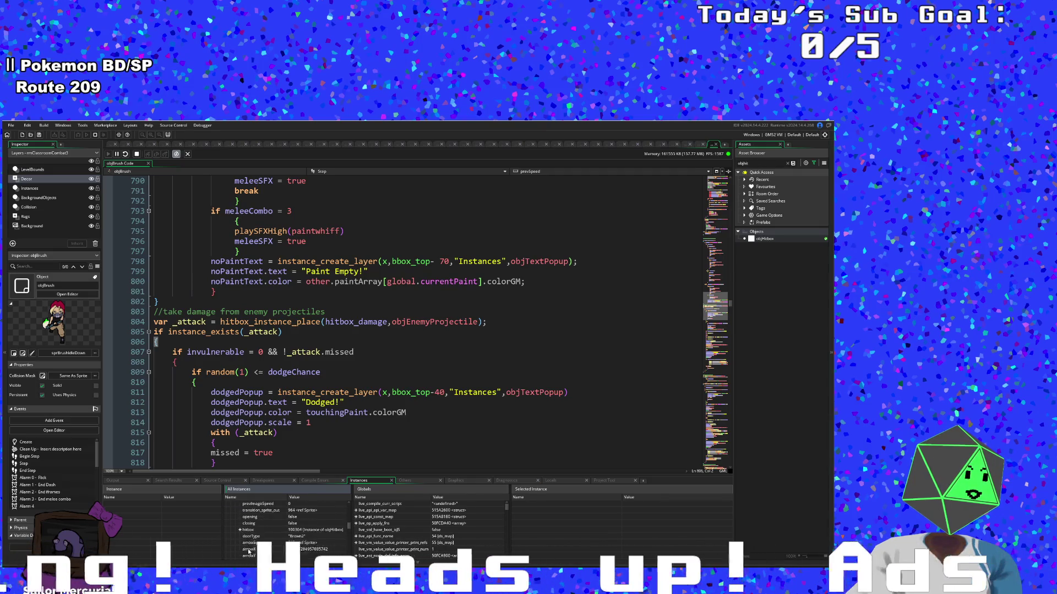
scroll(249, 550, "down", 1)
left_click(240, 517)
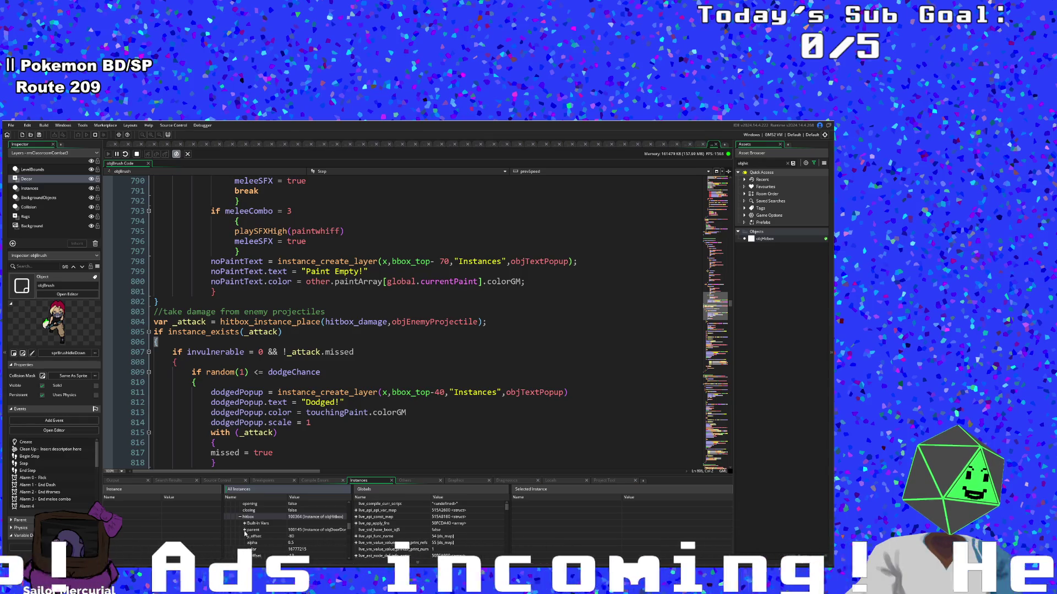
left_click(244, 529)
scroll(264, 536, "down", 3)
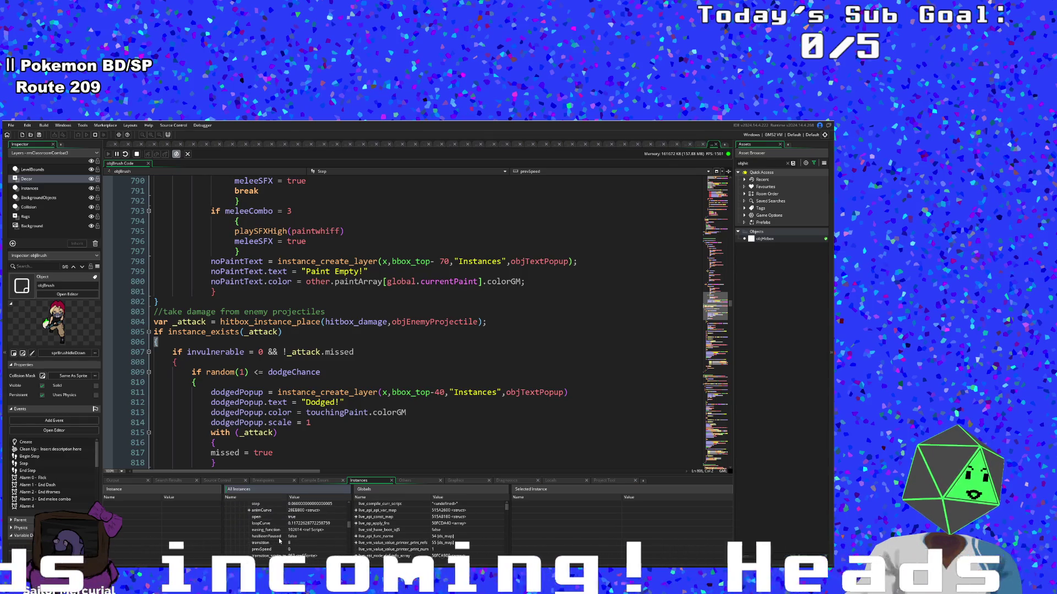
scroll(279, 541, "up", 3)
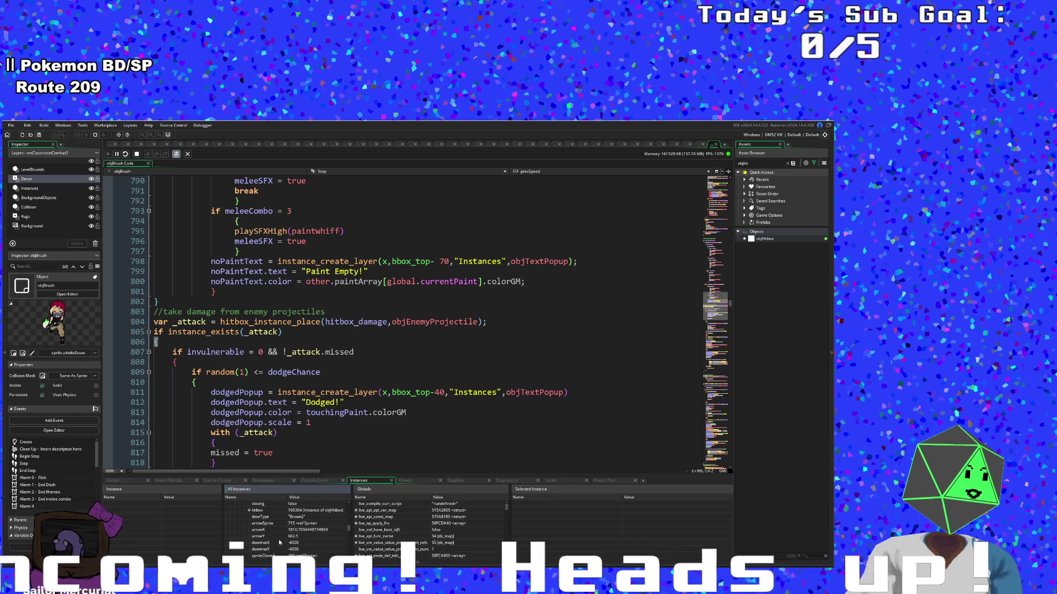
scroll(279, 540, "down", 3)
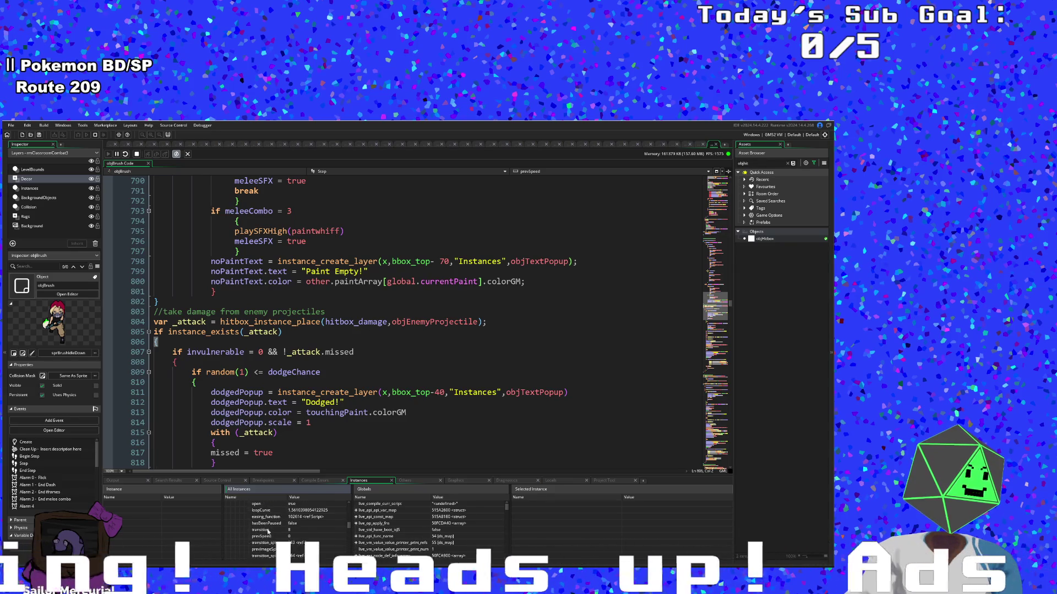
scroll(270, 532, "up", 2)
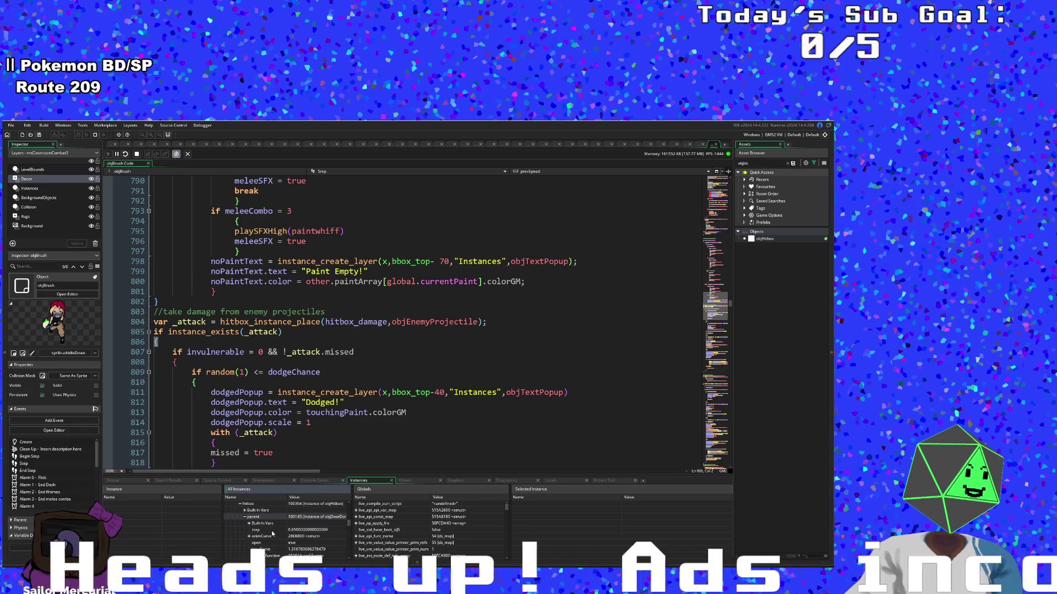
left_click(245, 518)
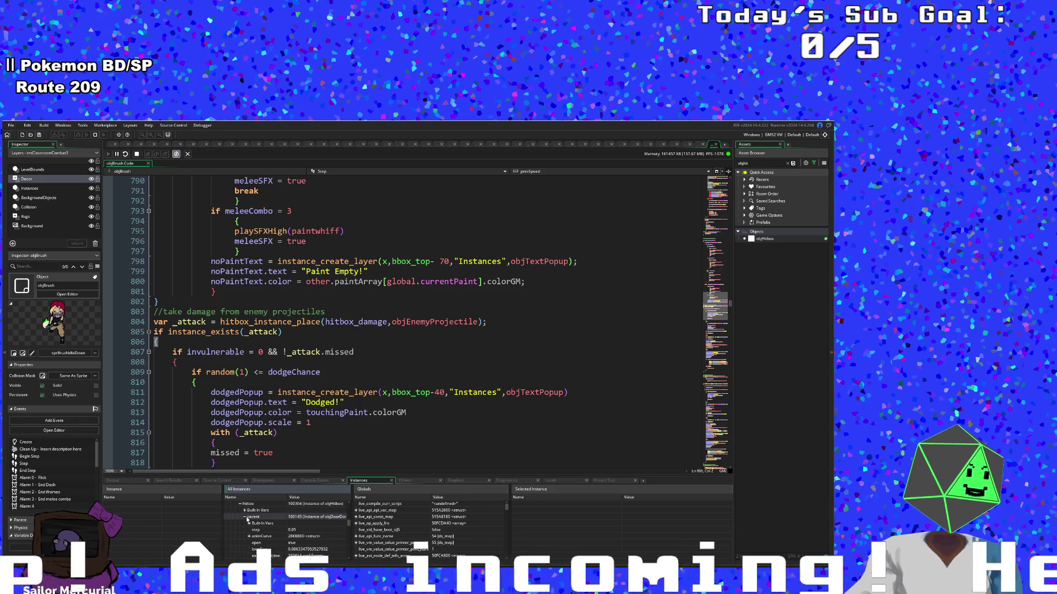
left_click(245, 517)
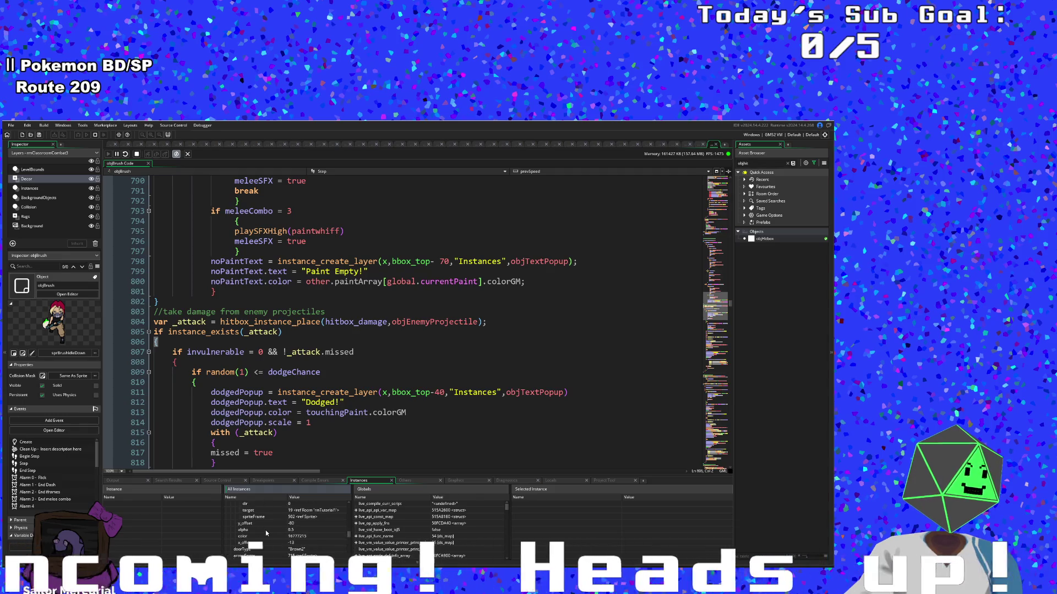
scroll(266, 525, "down", 3)
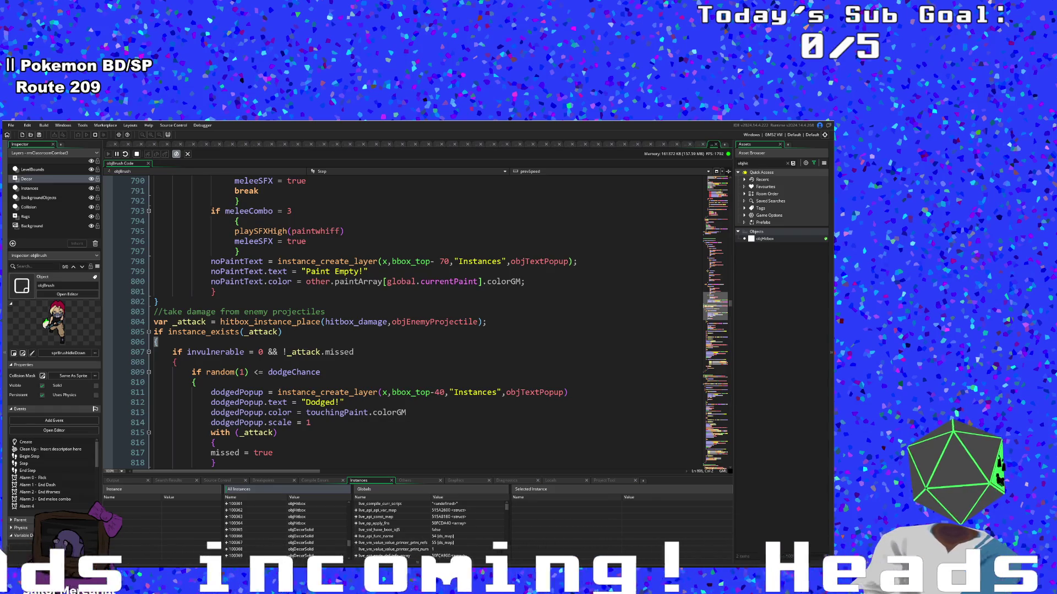
scroll(294, 531, "down", 1)
scroll(294, 531, "down", 7)
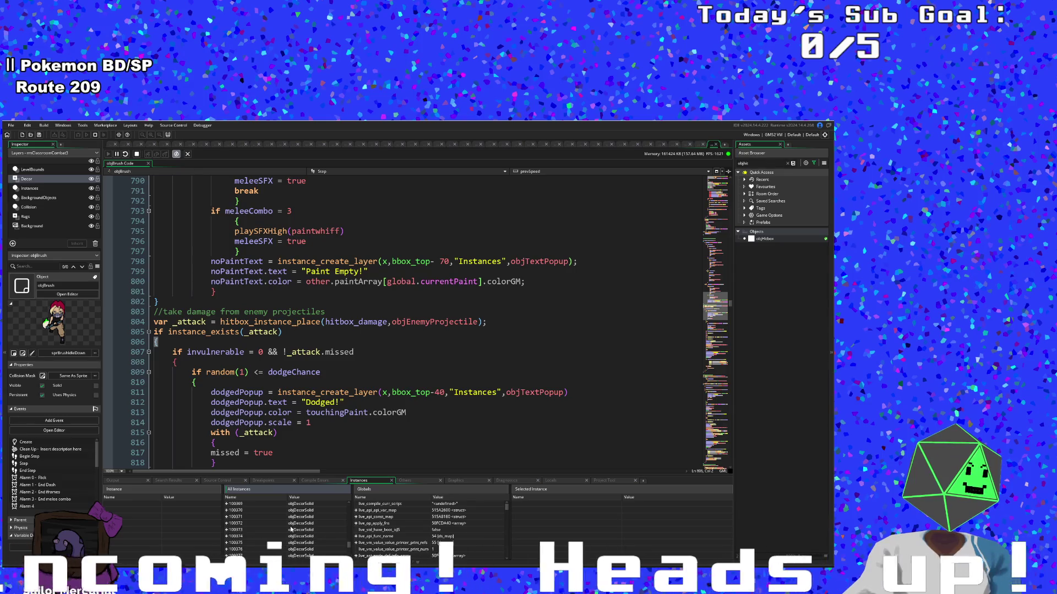
scroll(285, 530, "down", 1)
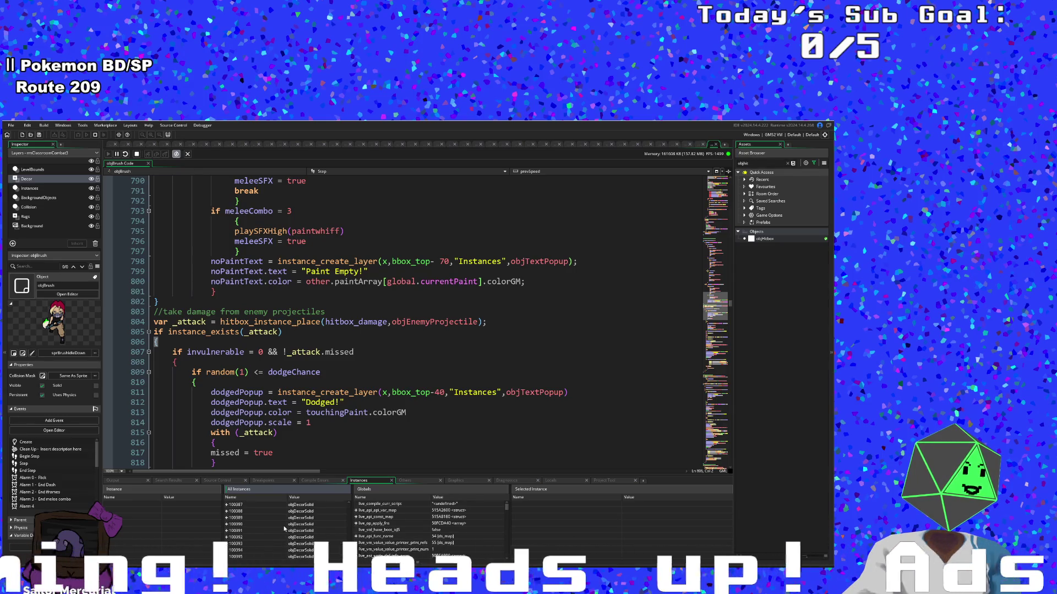
scroll(269, 533, "down", 5)
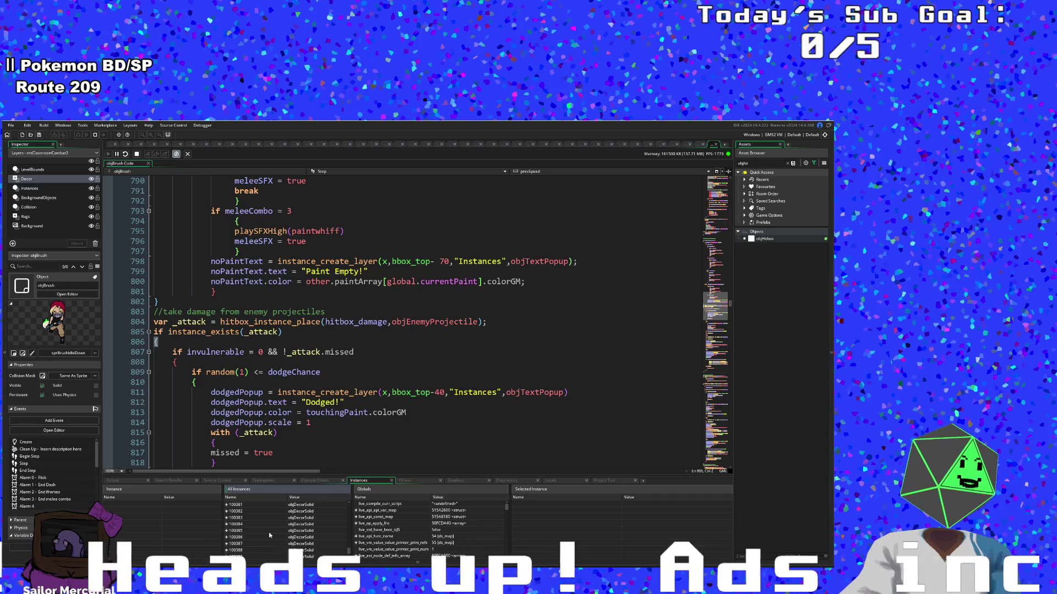
scroll(270, 535, "up", 3)
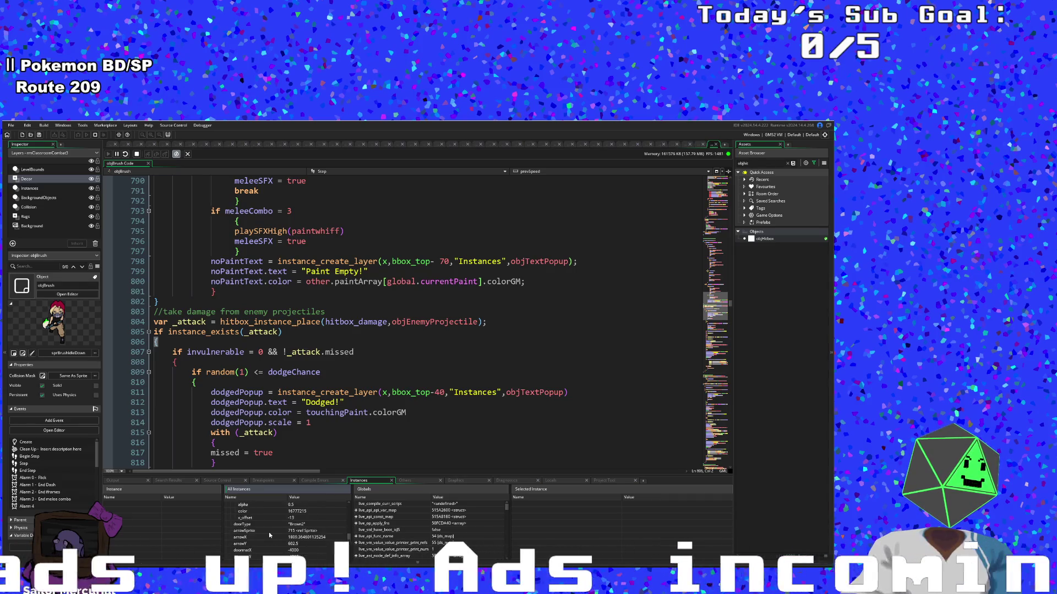
scroll(269, 537, "down", 2)
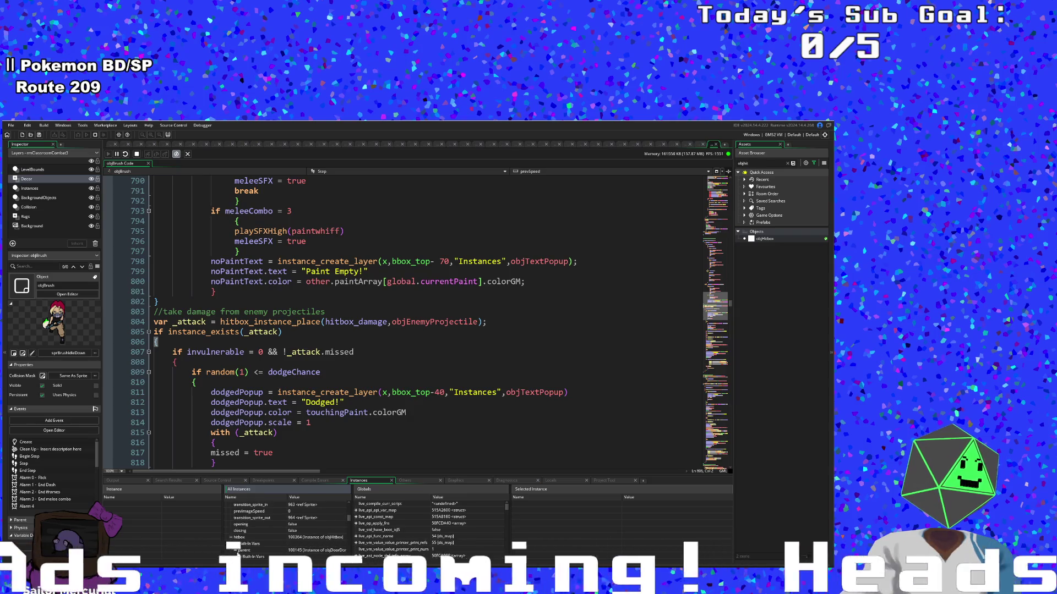
scroll(242, 550, "up", 2)
scroll(245, 547, "up", 3)
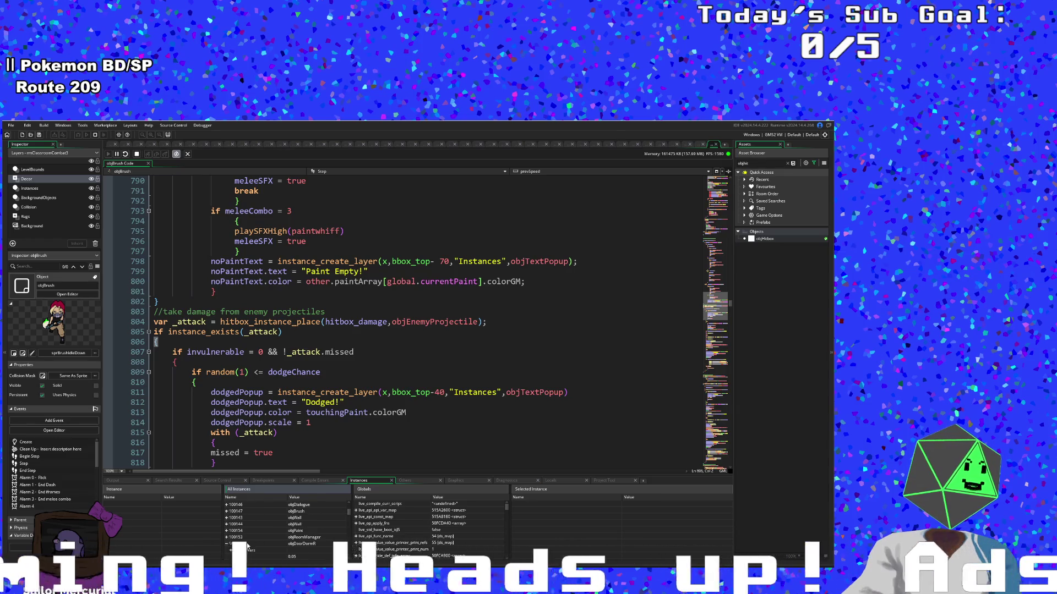
left_click(227, 544)
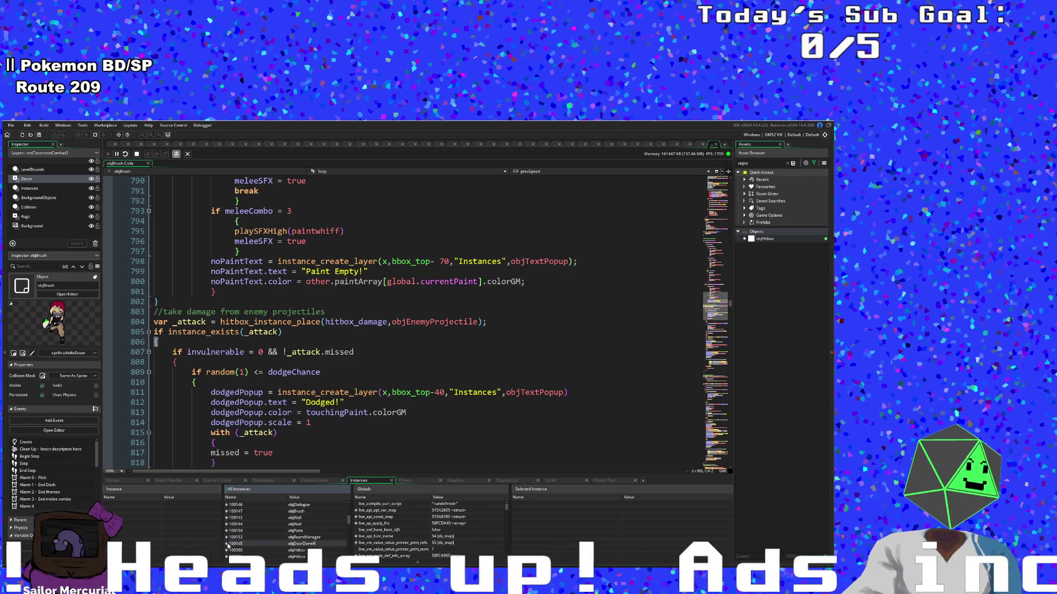
scroll(245, 543, "down", 2)
scroll(245, 543, "up", 3)
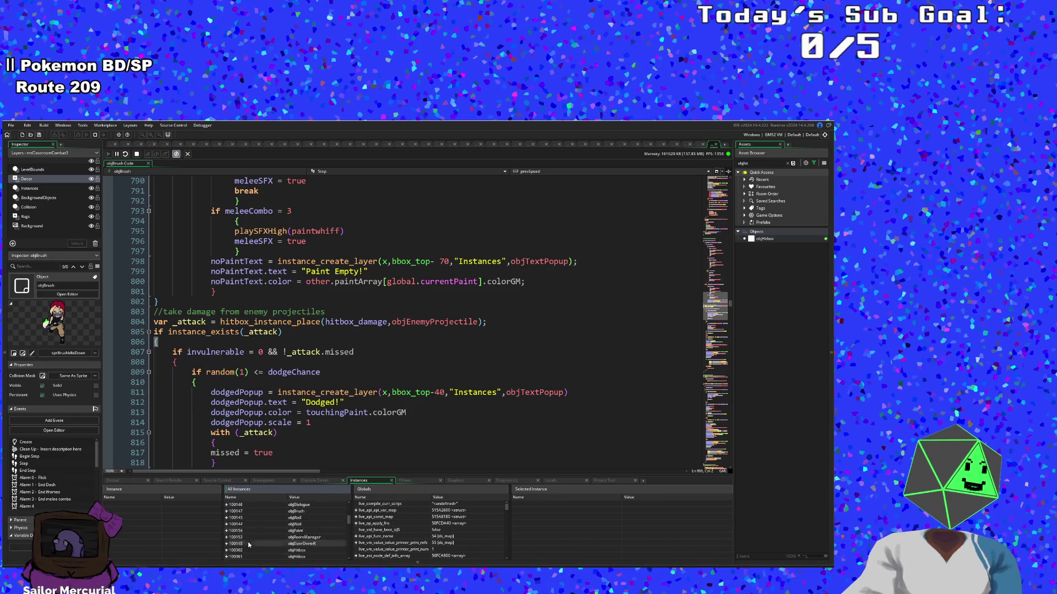
scroll(249, 544, "down", 5)
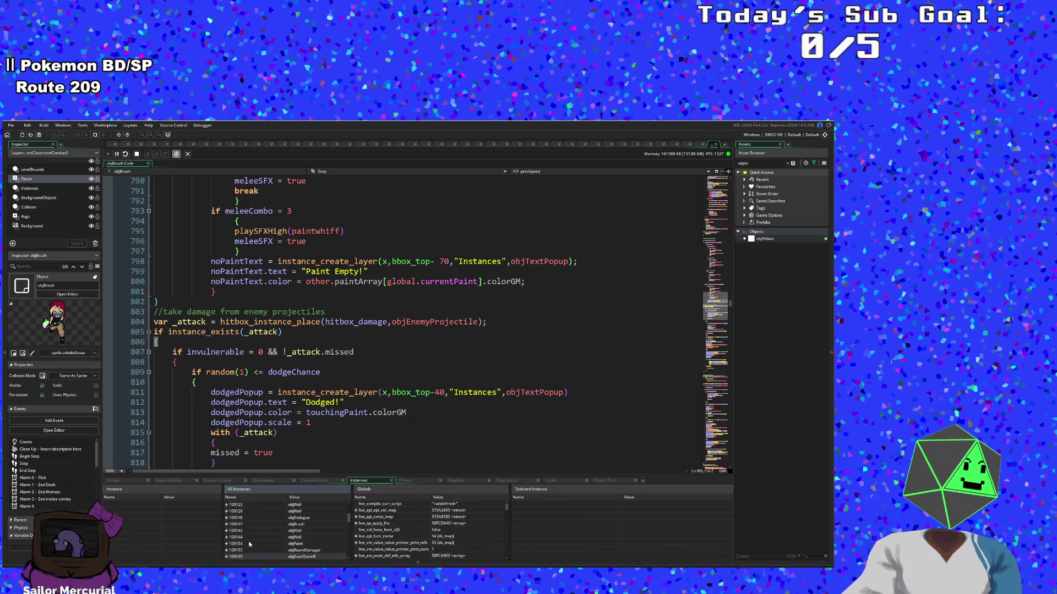
scroll(247, 545, "down", 2)
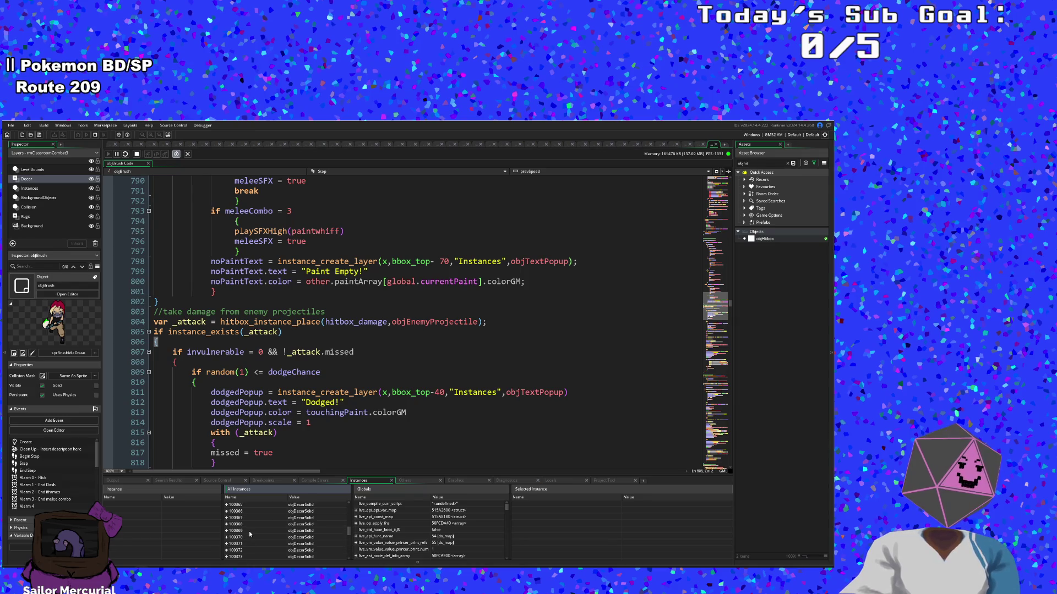
scroll(248, 531, "up", 5)
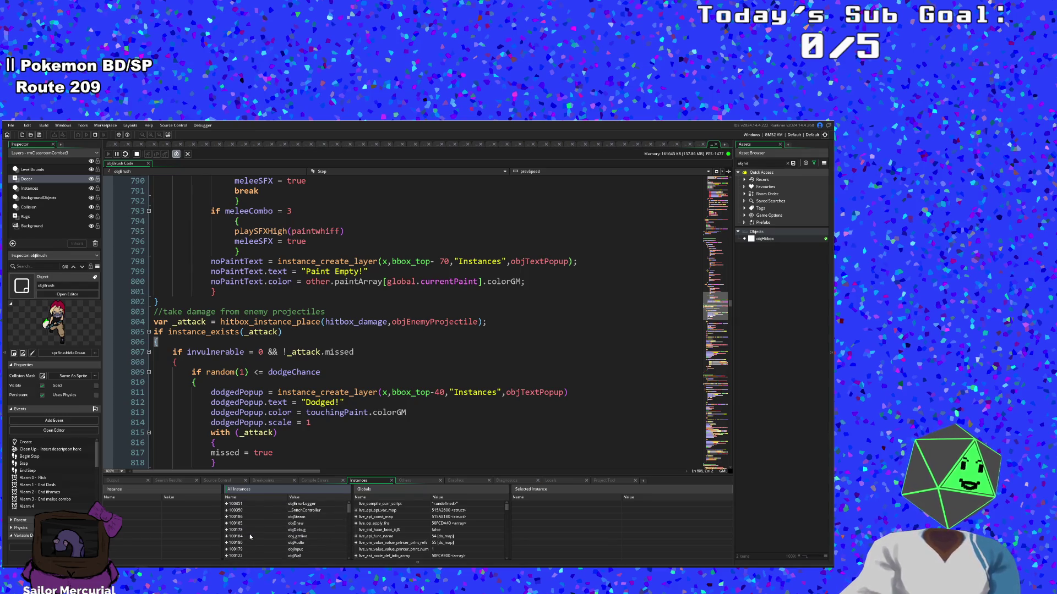
Step: Resume the game and walk the player right into the right-hand door
key("alt+Tab")
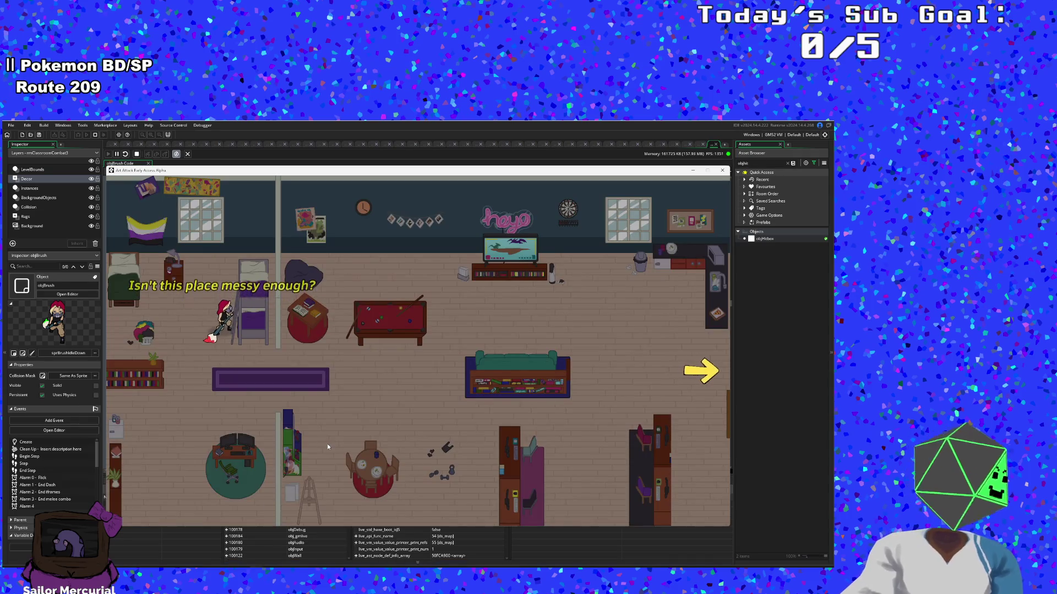
key("Right")
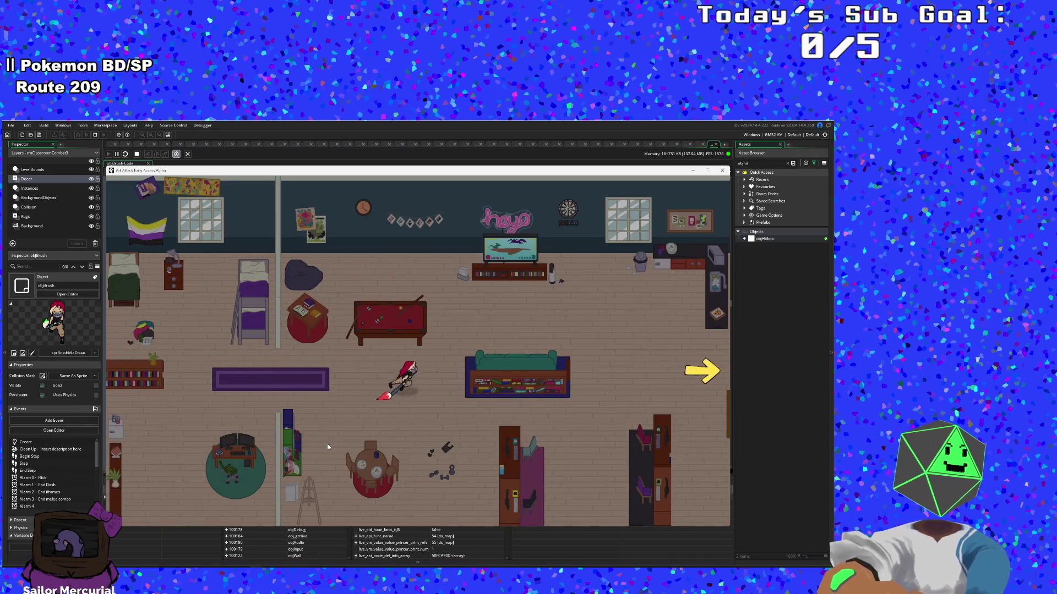
key("Up")
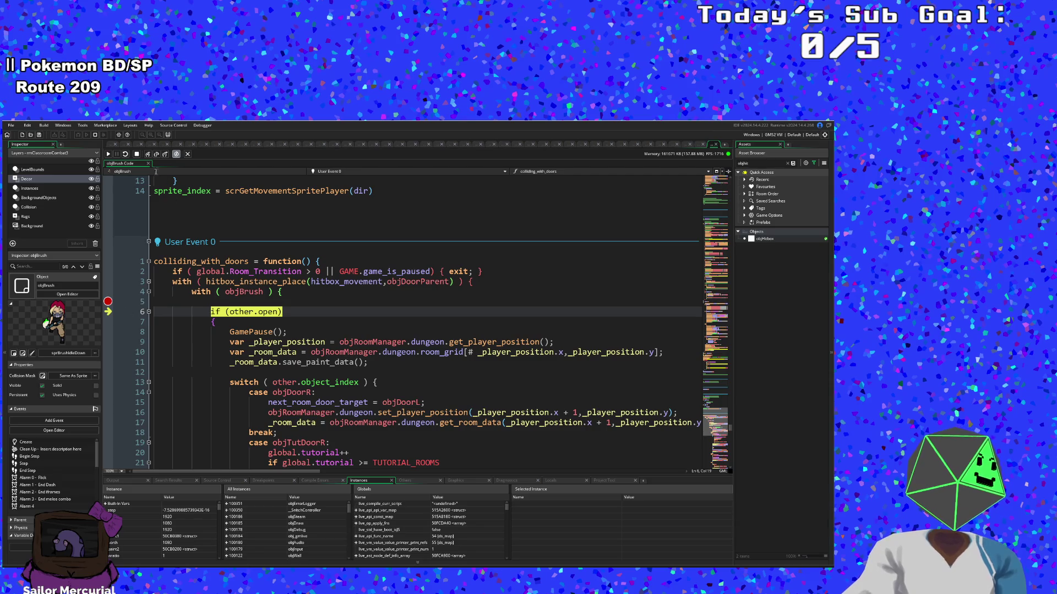
Step: Step through the GamePause call and get_player_position back to line 11 of the door code
left_click(147, 155)
left_click(147, 154)
left_click(147, 155)
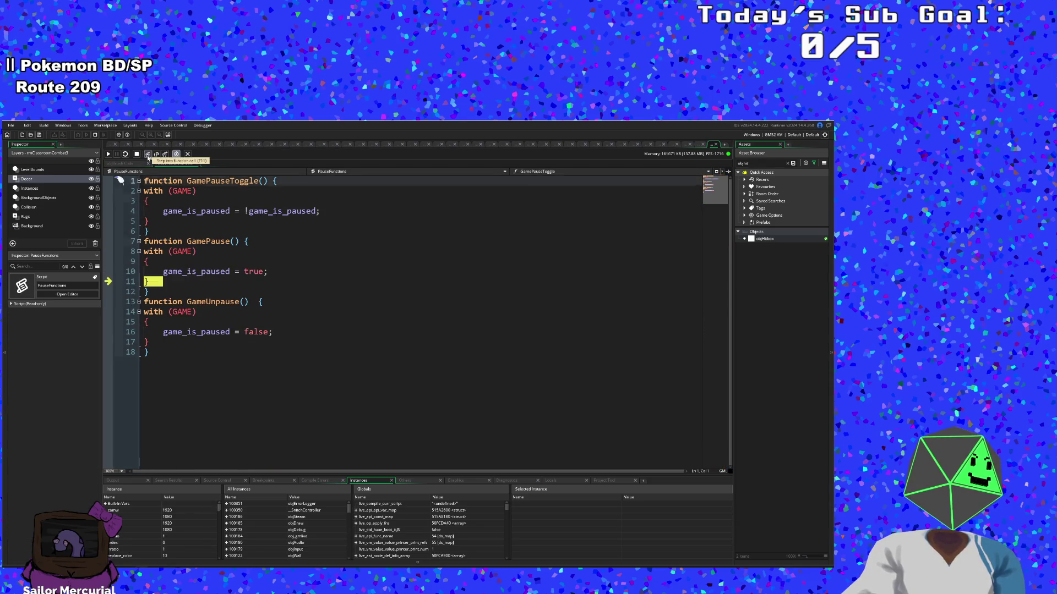
left_click(147, 154)
left_click(147, 154)
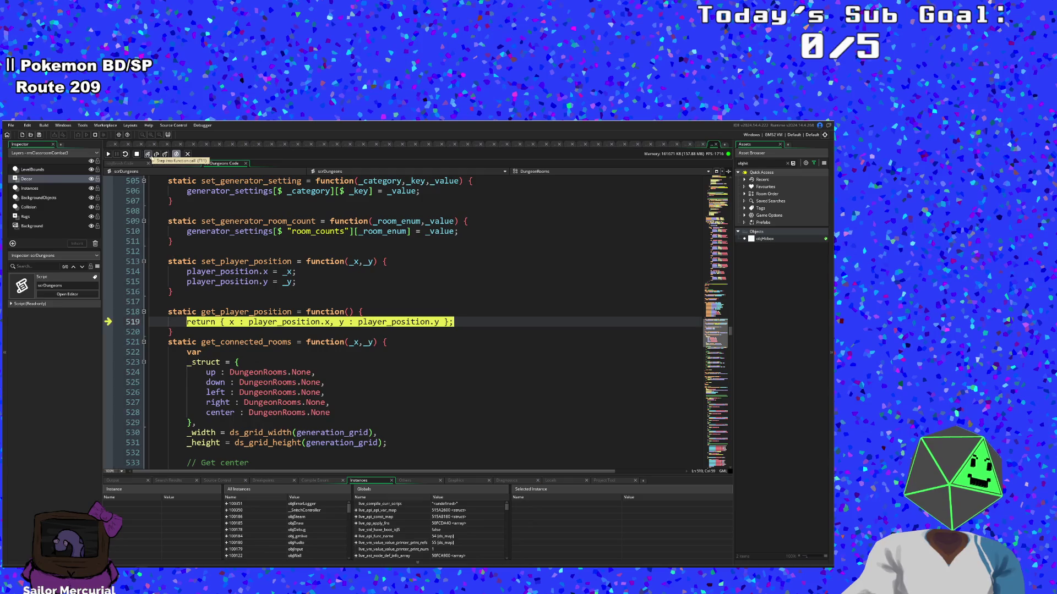
left_click(148, 155)
left_click(147, 155)
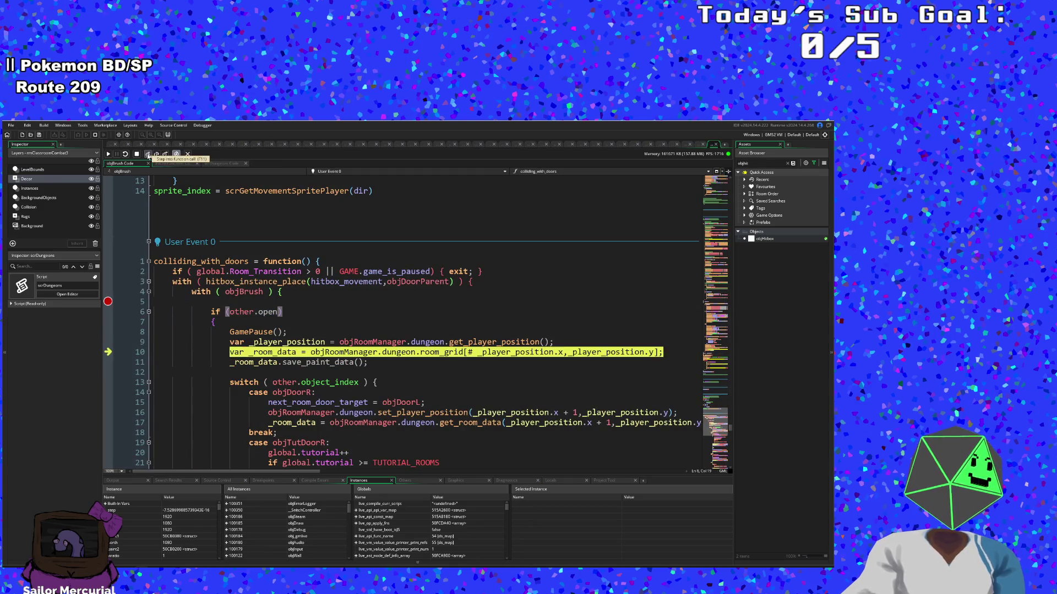
left_click(148, 154)
Step: Step through the door switch to the objDoorDormR case and into objRoomManager's User Event 0
left_click(156, 155)
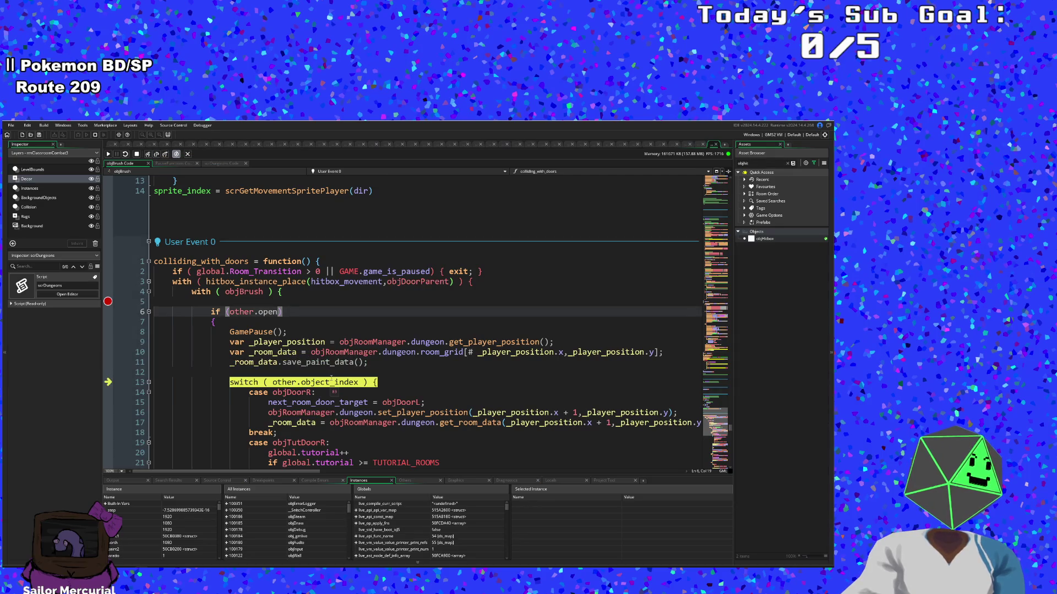
left_click(157, 155)
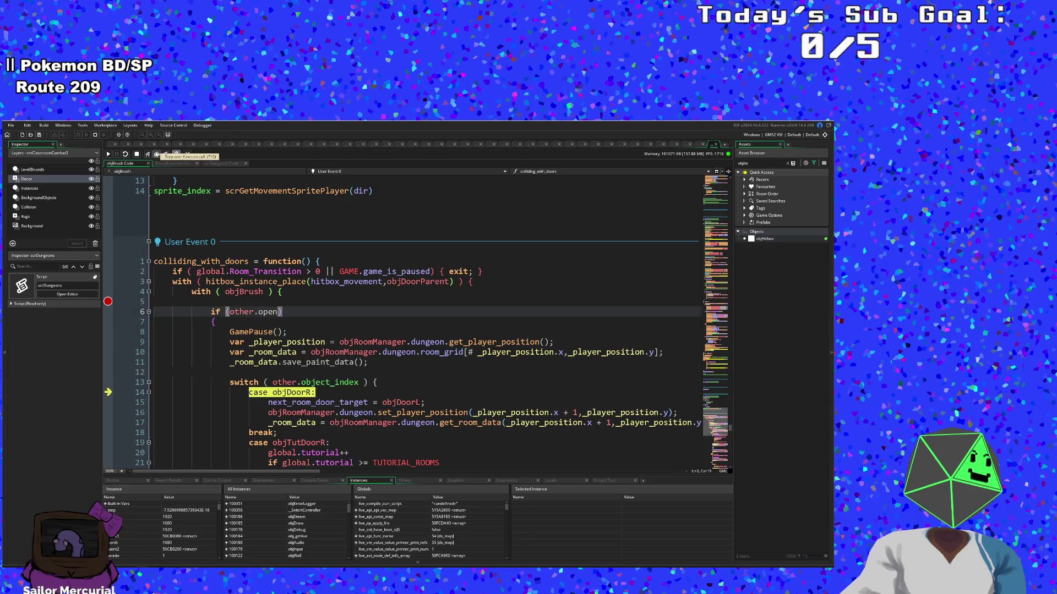
left_click(156, 155)
left_click(157, 154)
scroll(257, 277, "down", 4)
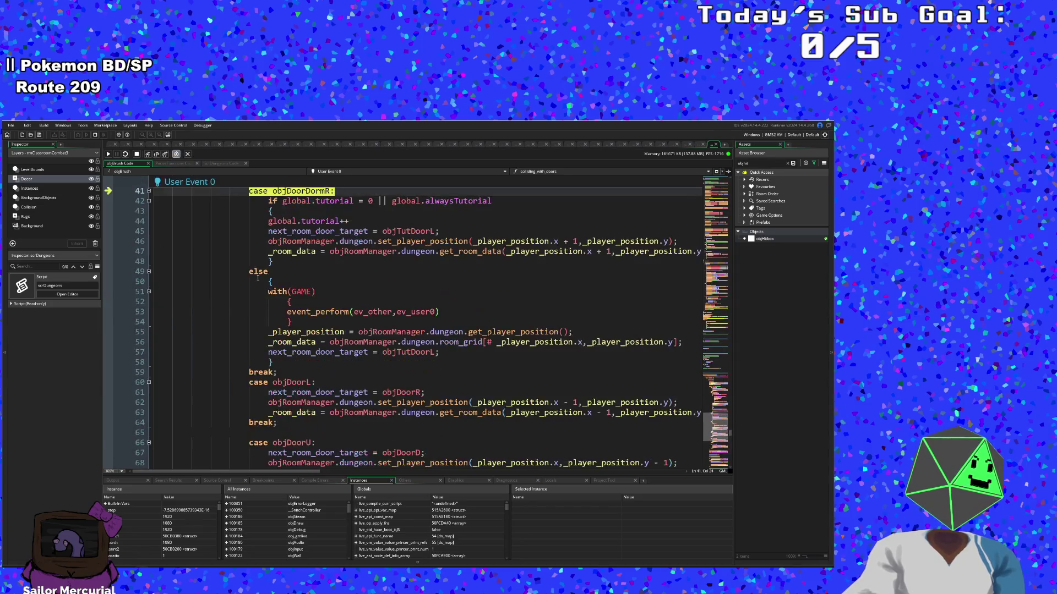
scroll(232, 245, "up", 2)
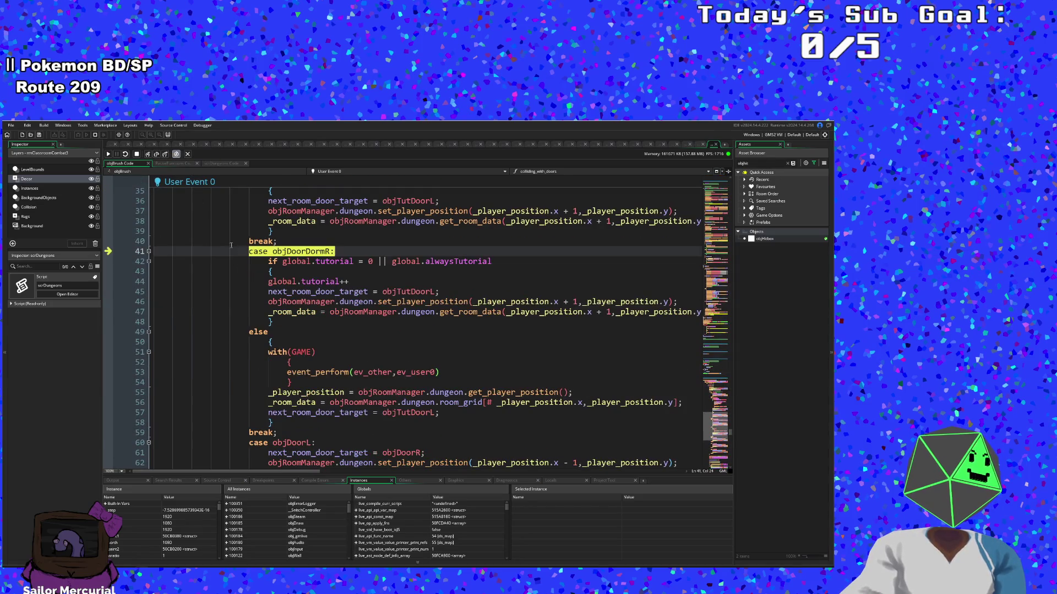
left_click(147, 155)
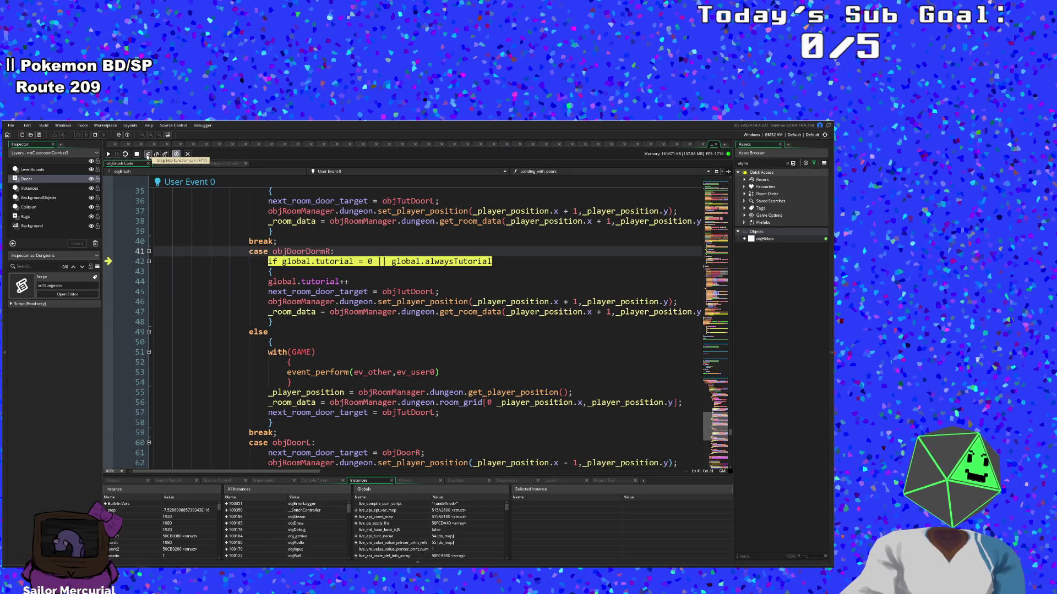
left_click(148, 155)
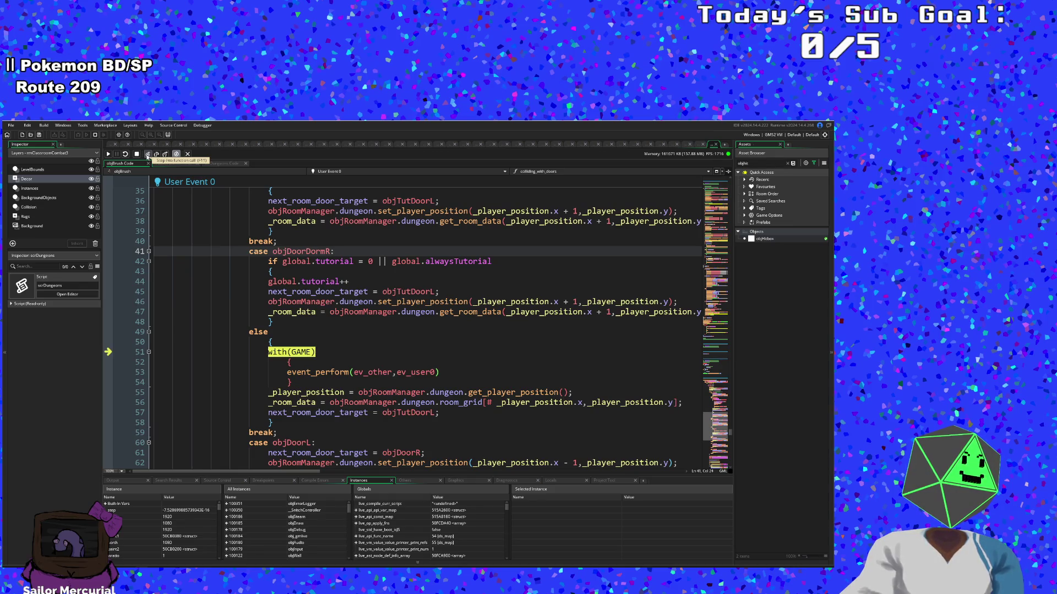
left_click(148, 155)
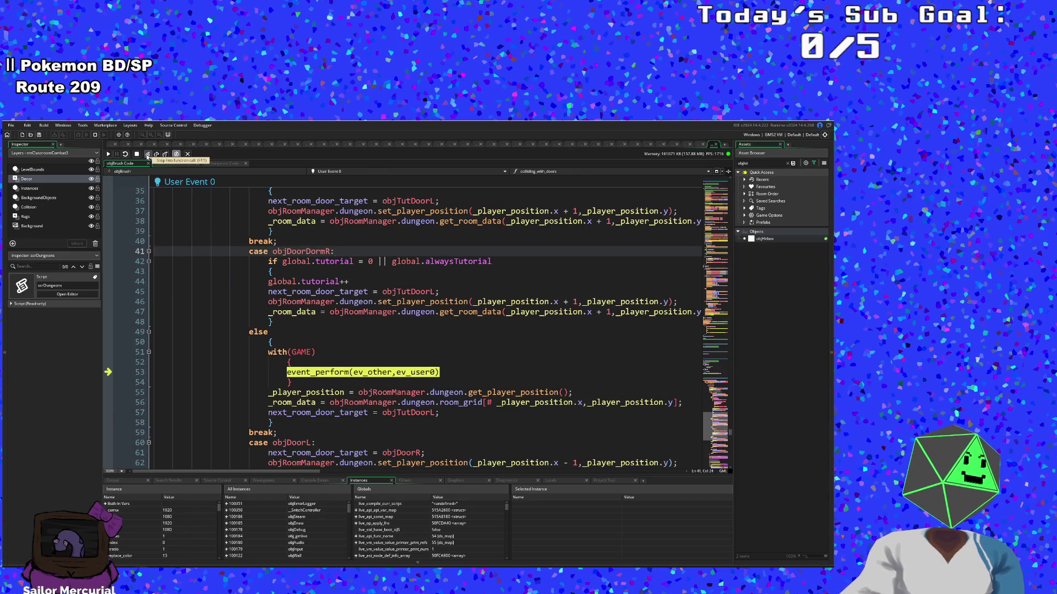
left_click(148, 155)
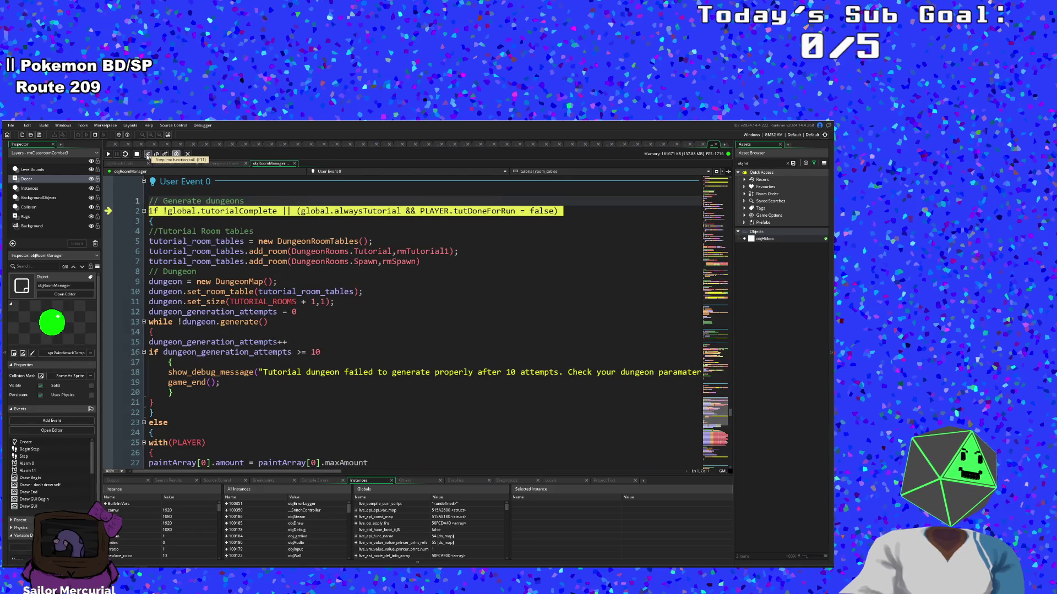
Step: Step through the paint refill and health reset lines into the DungeonRoomTables constructor
left_click(147, 155)
left_click(148, 155)
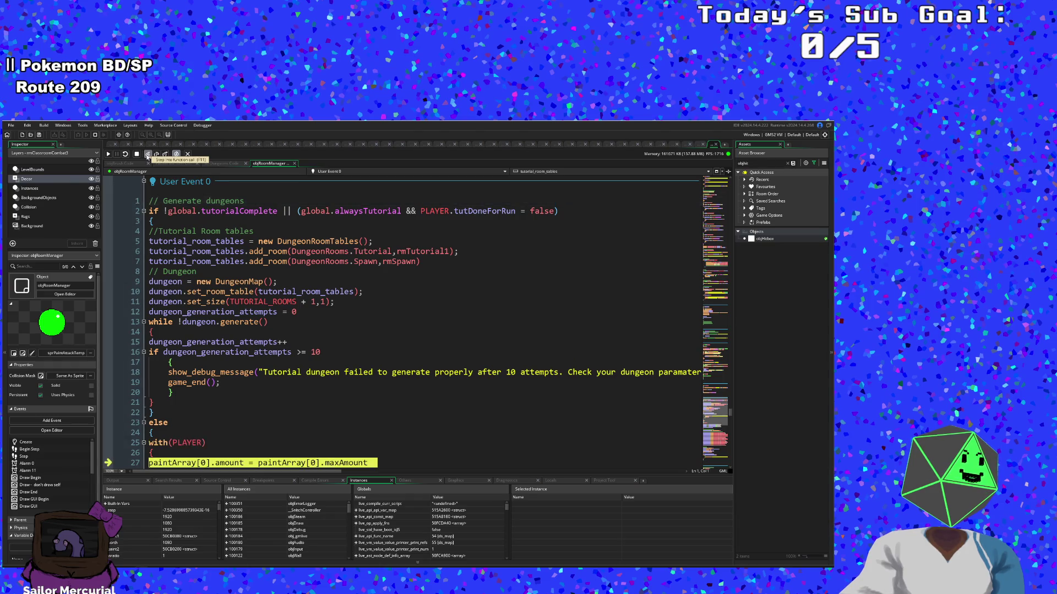
left_click(148, 155)
left_click(147, 155)
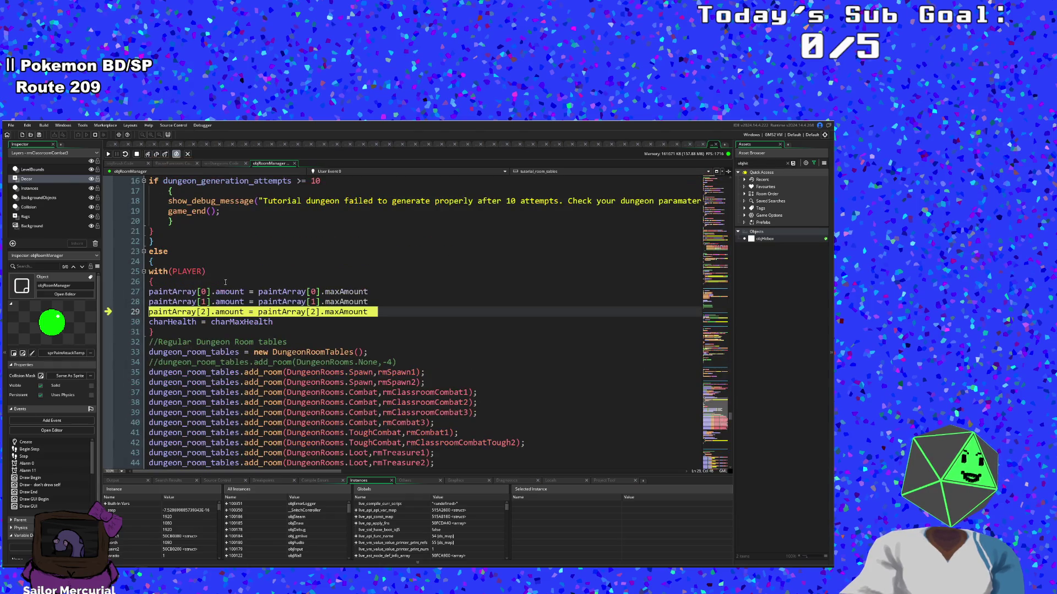
left_click(148, 154)
left_click(148, 155)
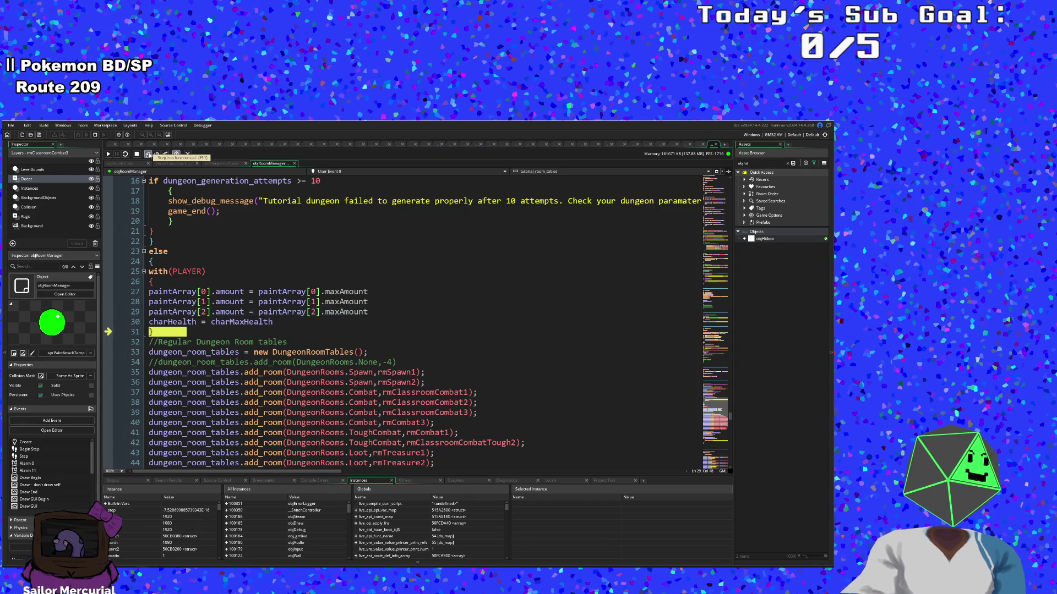
left_click(147, 154)
left_click(147, 155)
left_click(147, 155)
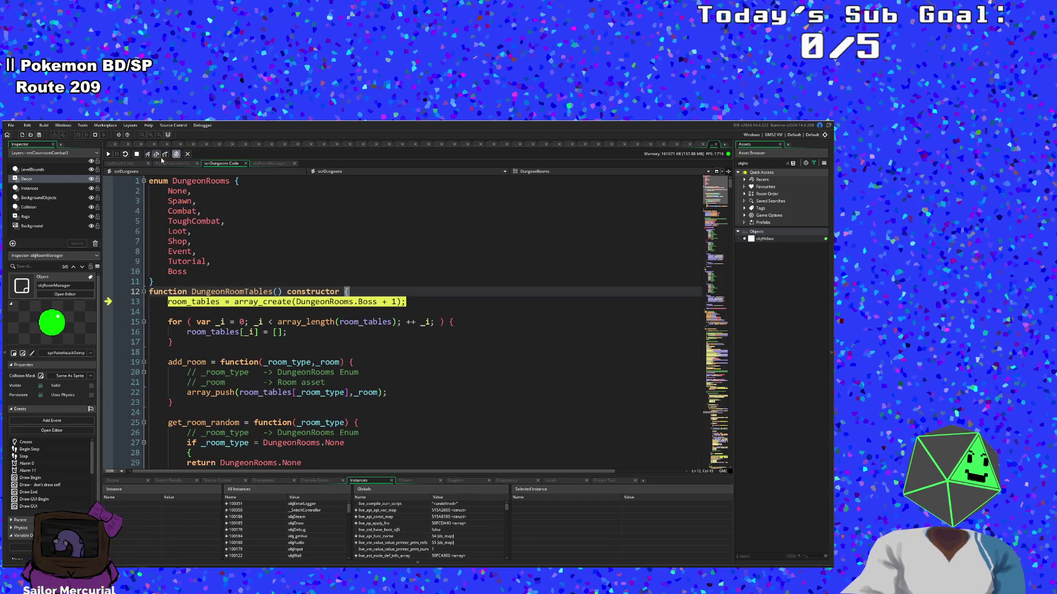
Step: Step out of the constructor and room manager back to objBrush's player position lookup
left_click(164, 156)
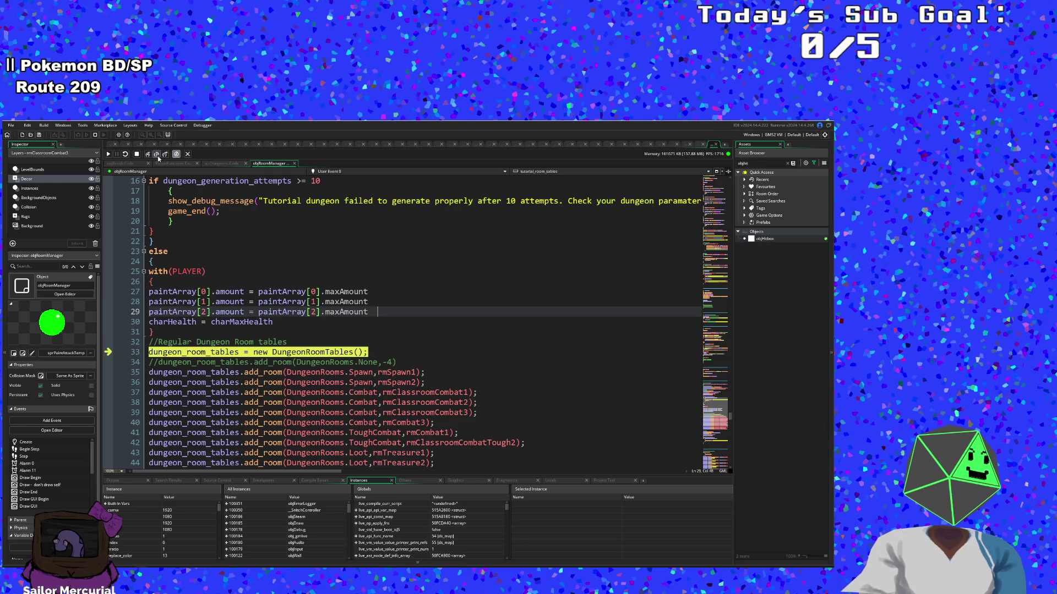
left_click(166, 155)
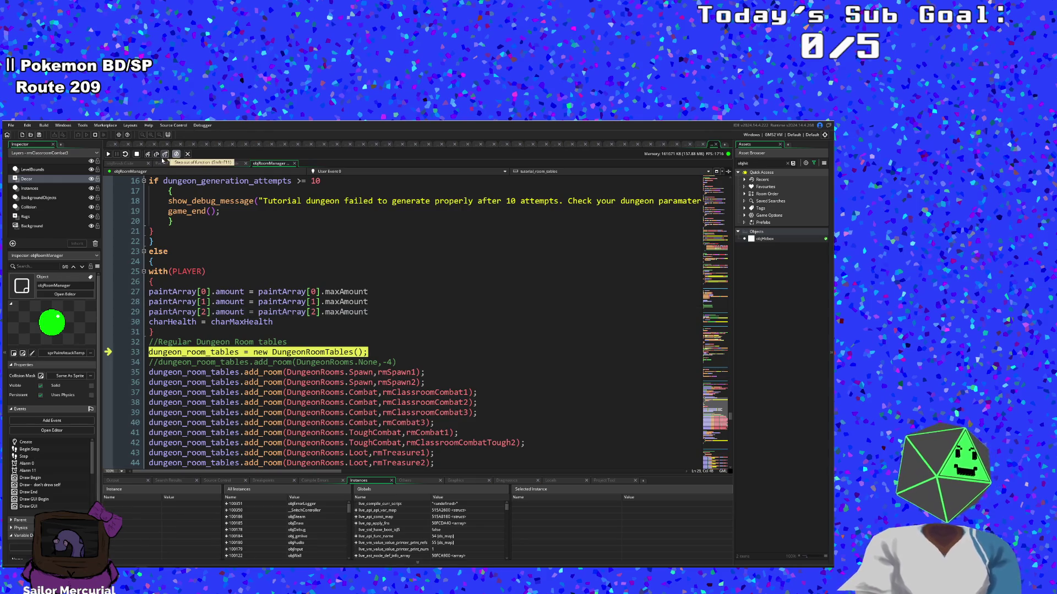
left_click(156, 155)
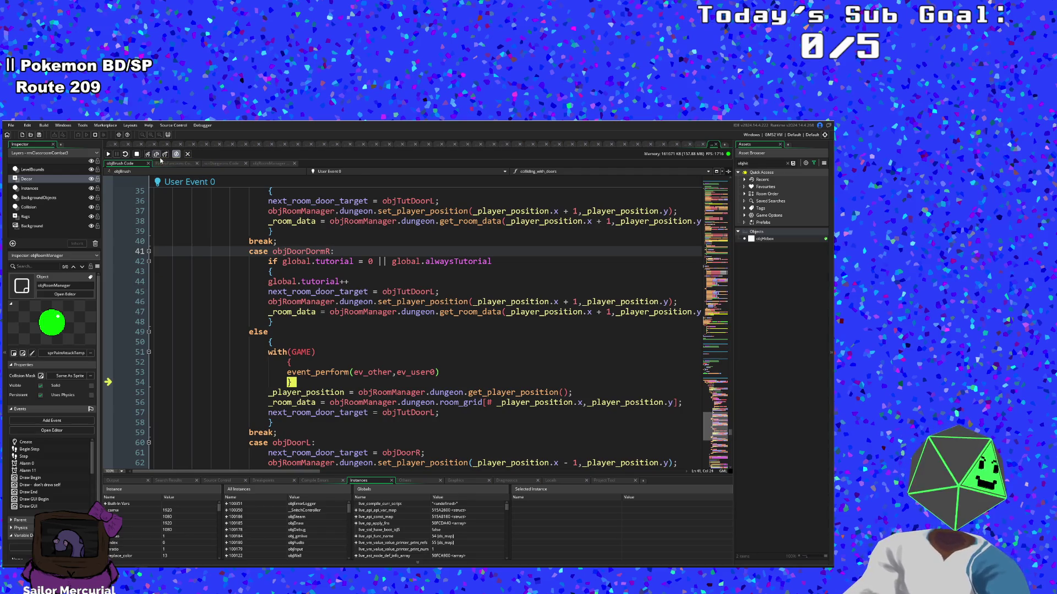
left_click(157, 155)
Step: Step over the room data lines to the end of the door case, scrolling to inspect the code
left_click(157, 154)
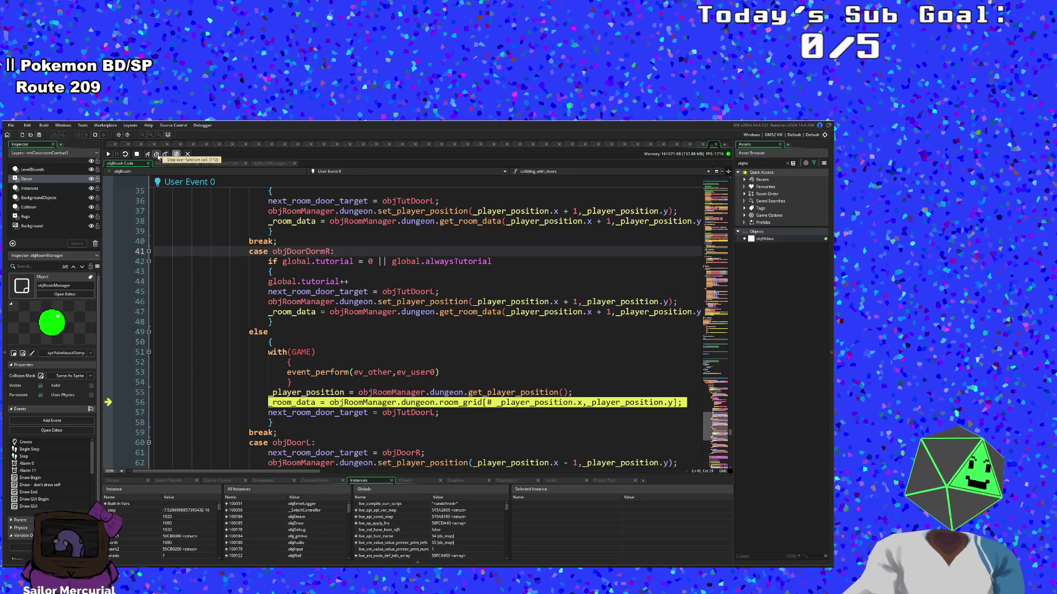
left_click(157, 155)
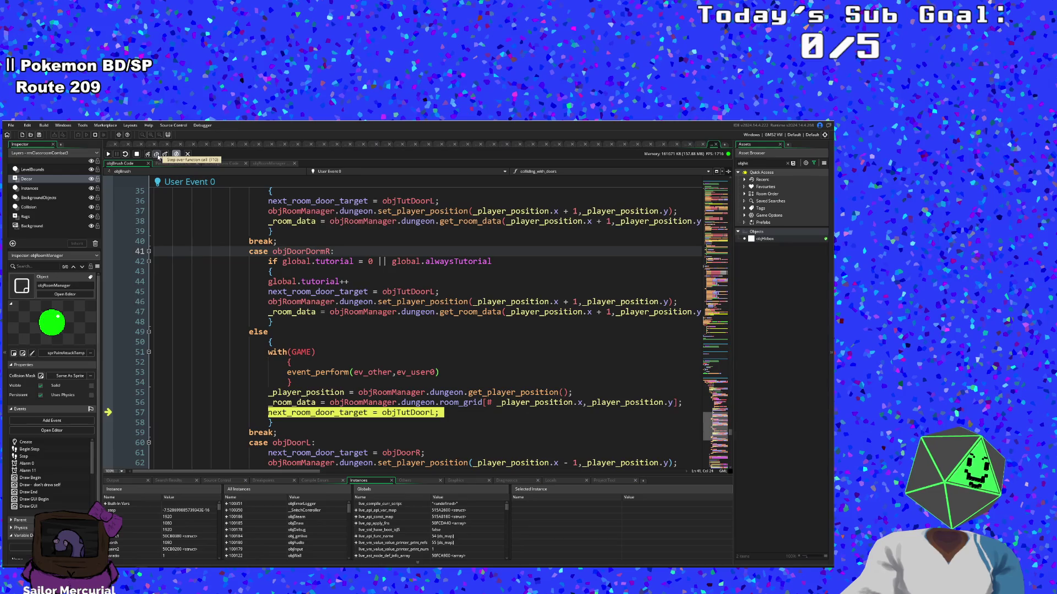
left_click(157, 154)
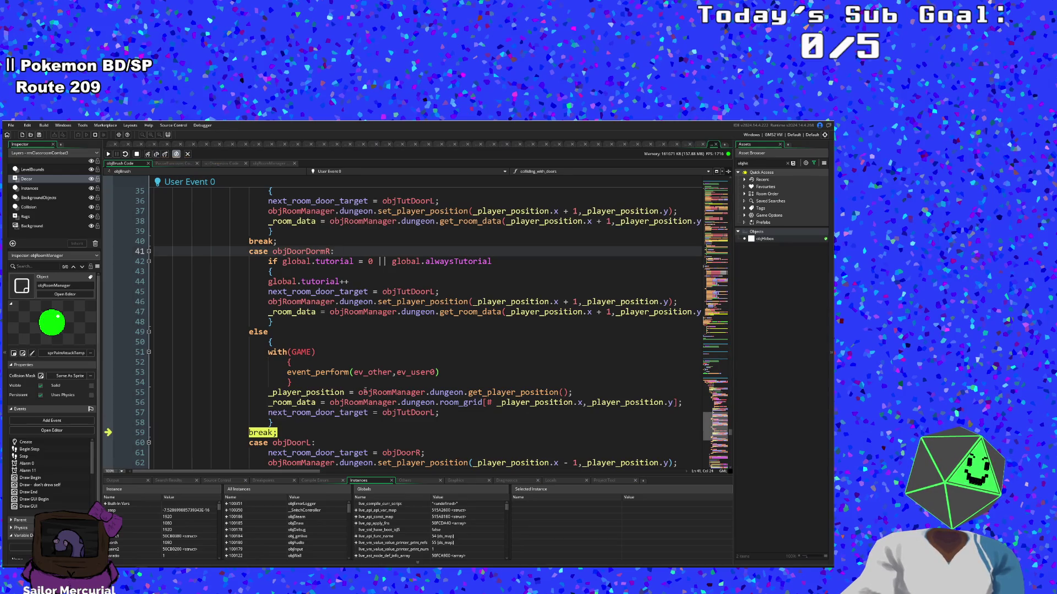
mouse_move(400, 413)
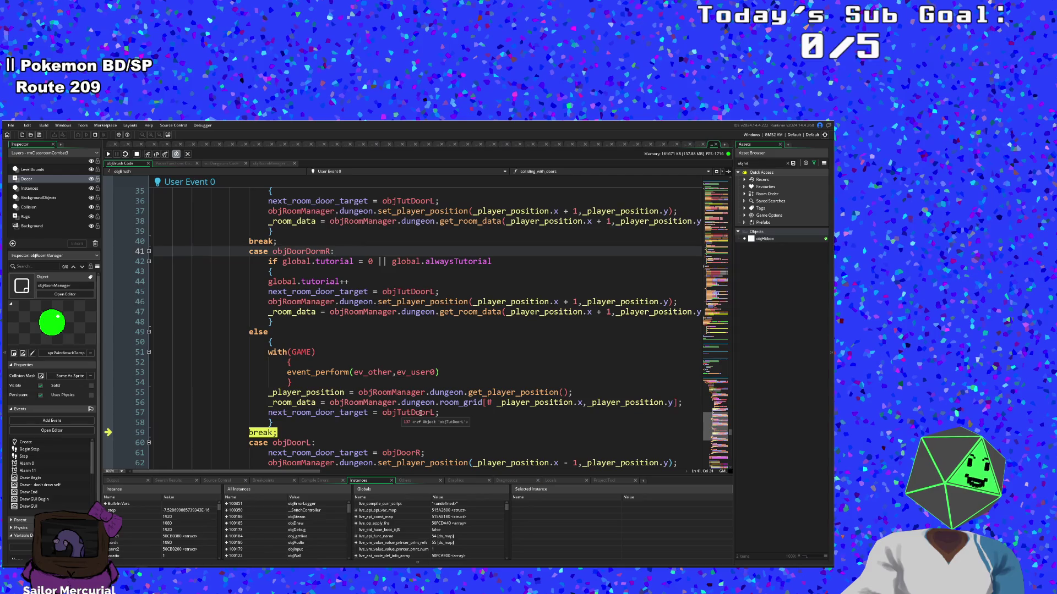
scroll(420, 413, "down", 4)
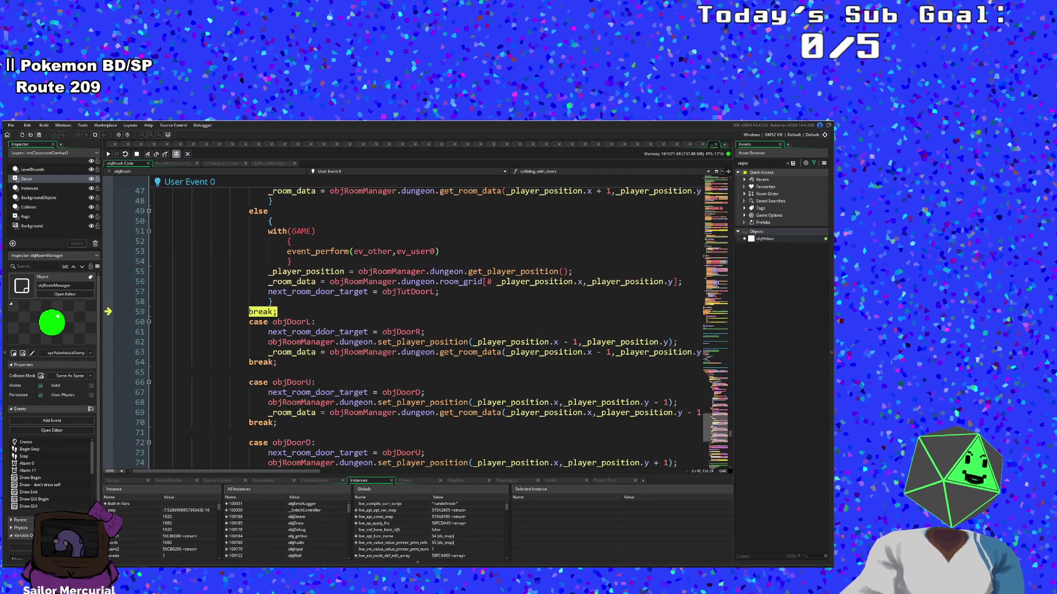
scroll(287, 313, "up", 4)
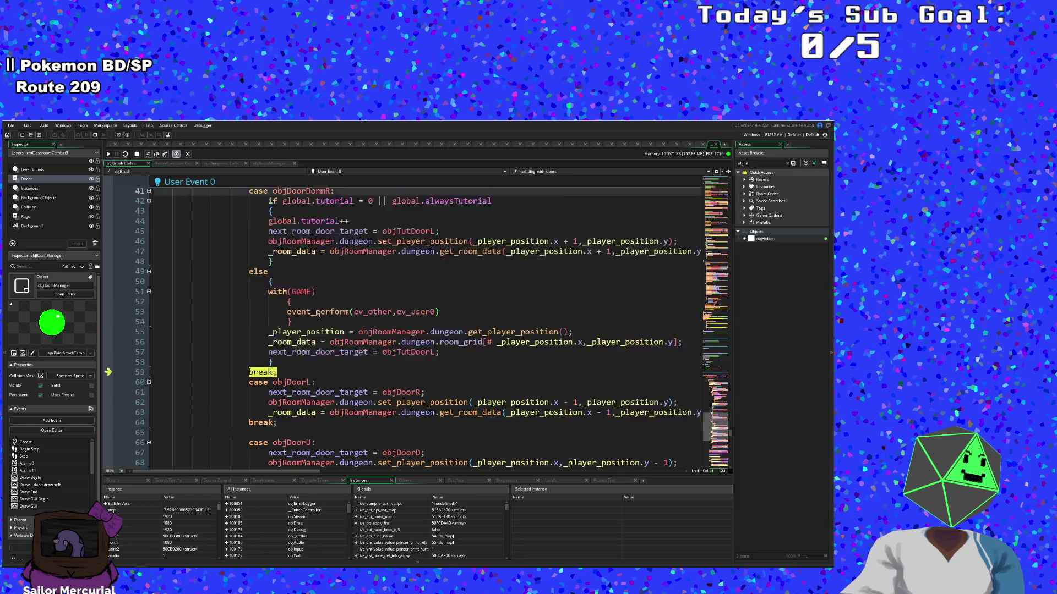
scroll(199, 187, "down", 4)
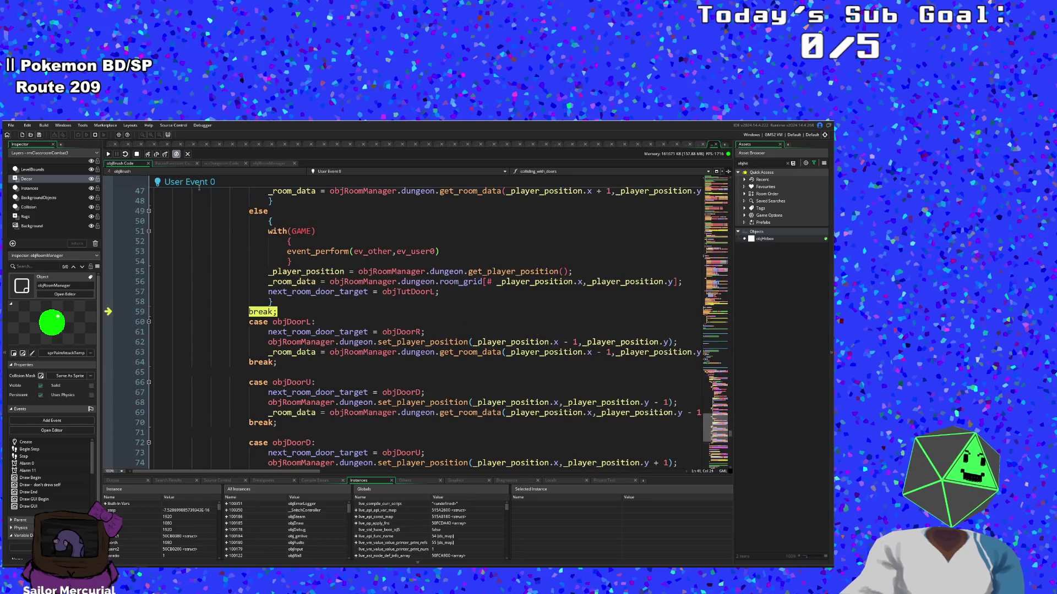
Step: Step past the remaining door cases and run the room_transition_set setup
left_click(157, 157)
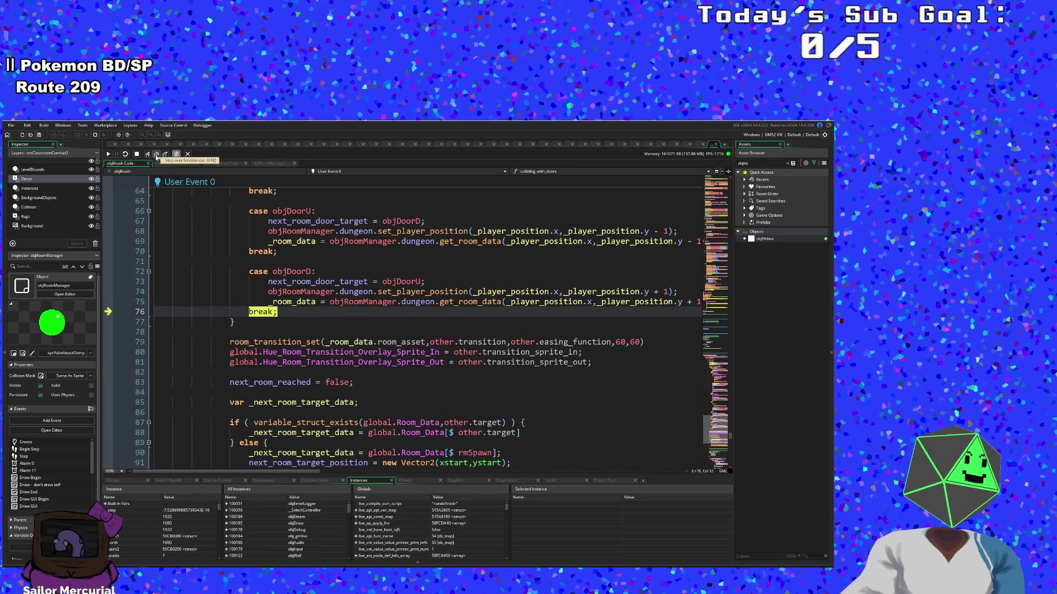
left_click(156, 156)
scroll(274, 274, "up", 10)
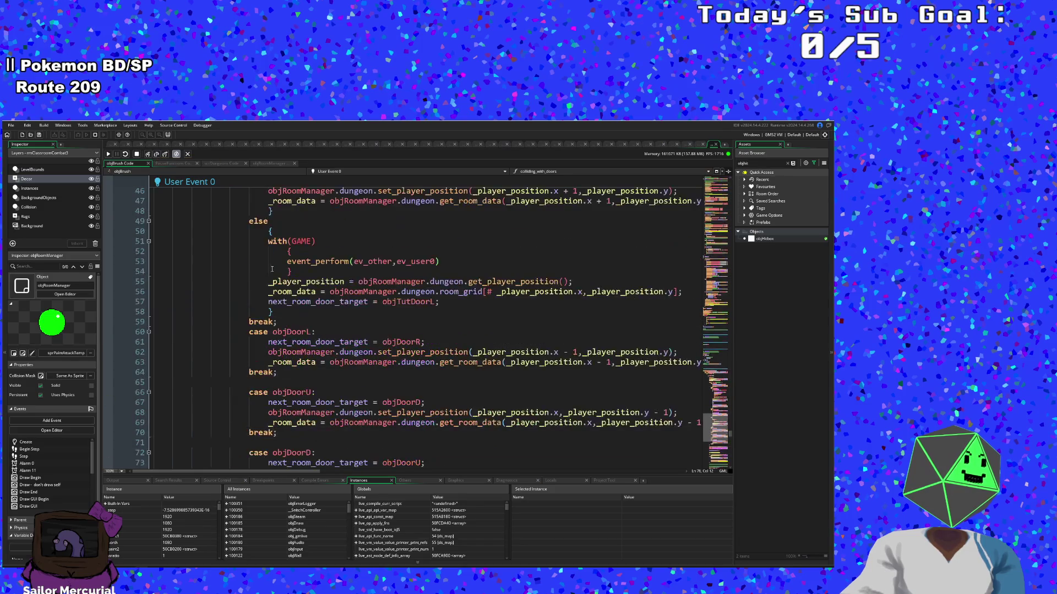
scroll(274, 273, "up", 6)
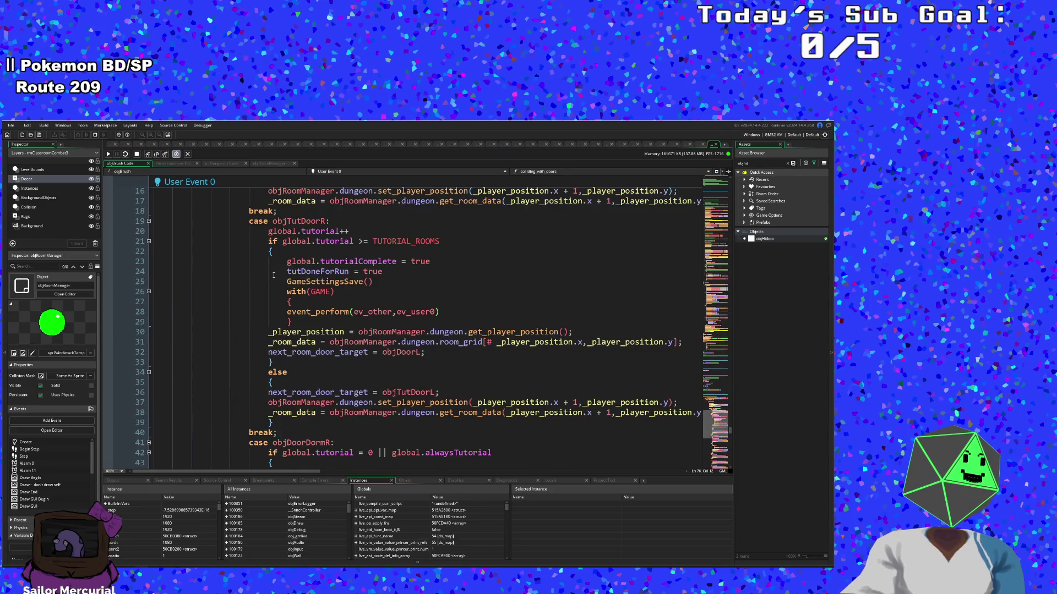
scroll(274, 275, "down", 14)
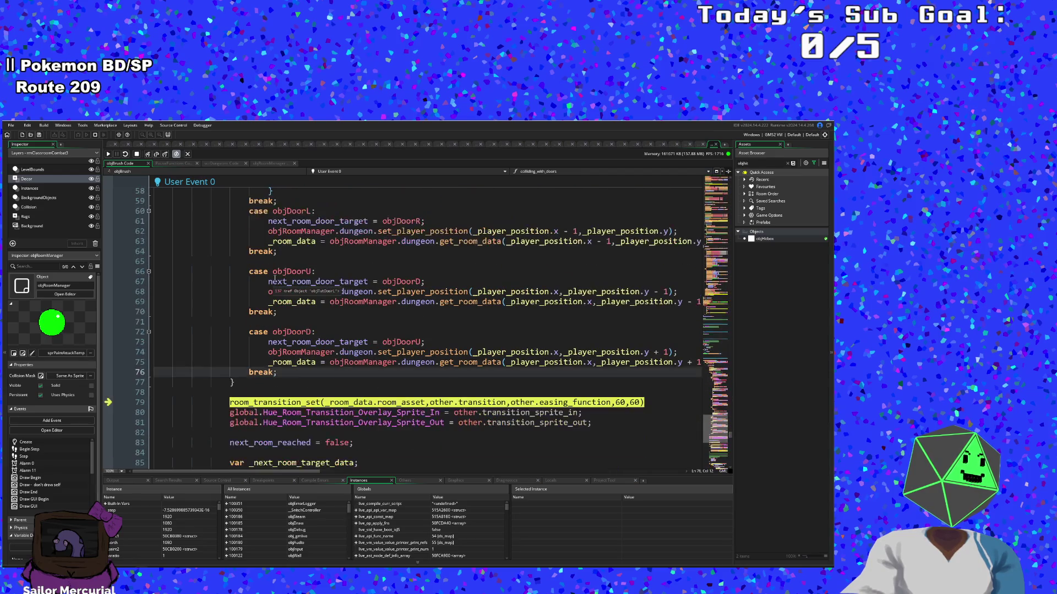
scroll(256, 268, "down", 4)
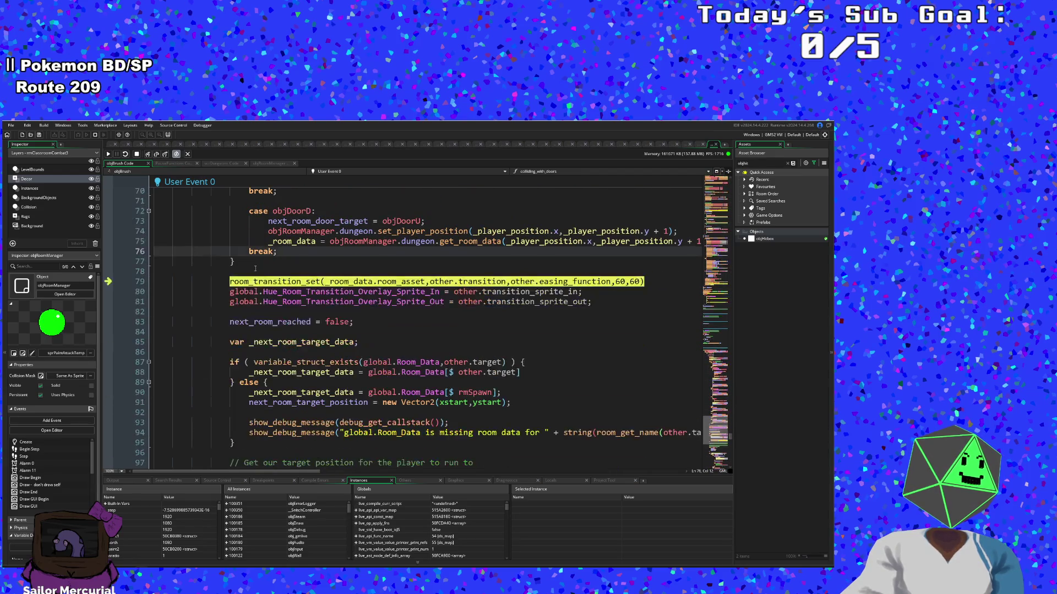
left_click(157, 155)
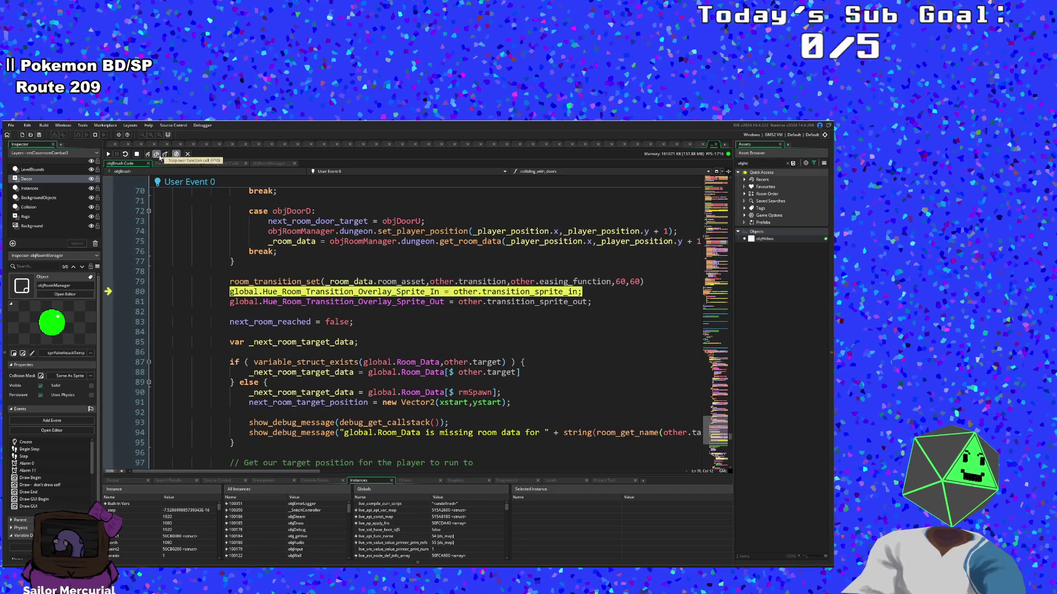
Step: Step over the overlay sprites, target room lookup, and brush melee/flicking/dashing resets into the door target switch
left_click(157, 155)
left_click(159, 156)
left_click(159, 156)
left_click(159, 157)
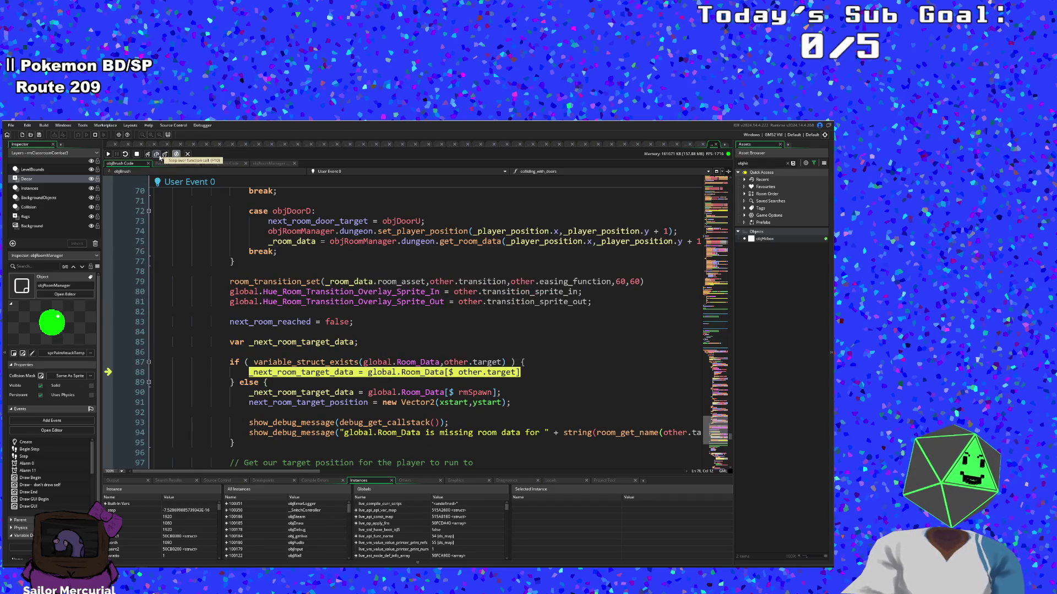
left_click(159, 156)
left_click(159, 157)
left_click(159, 156)
left_click(159, 156)
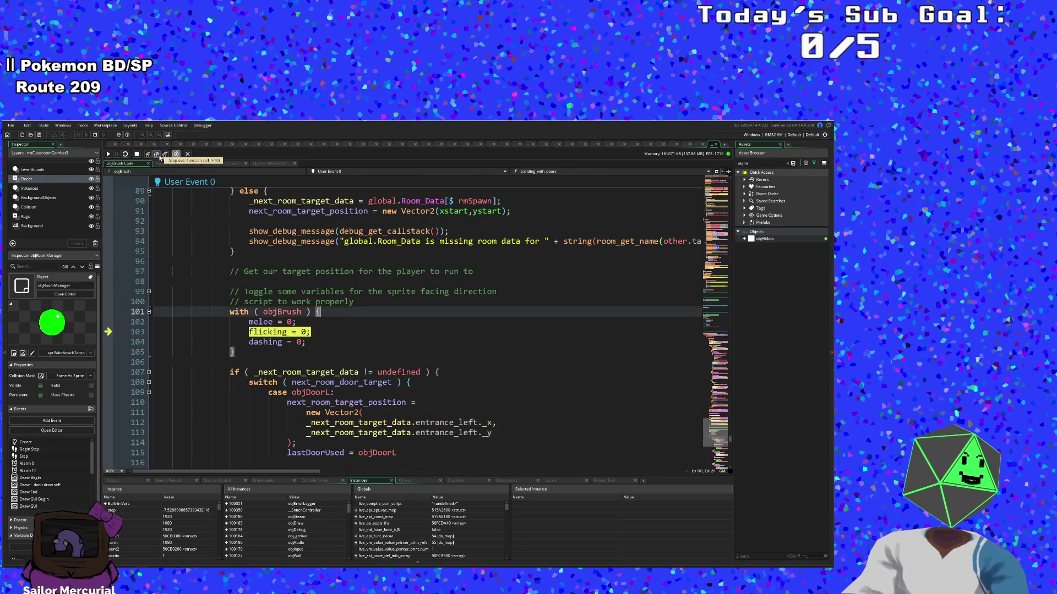
left_click(159, 157)
left_click(159, 157)
left_click(159, 156)
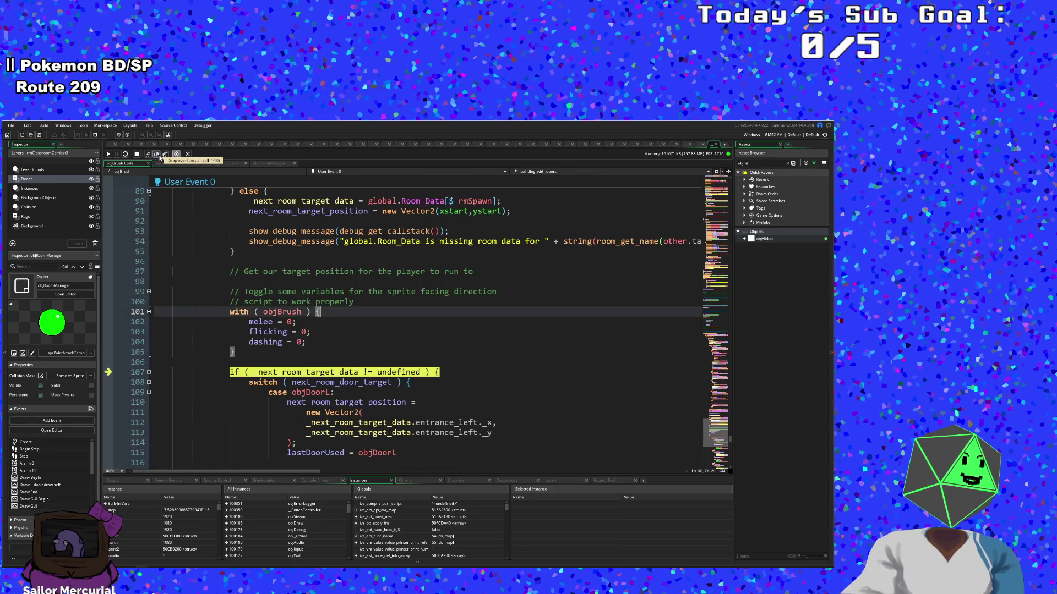
left_click(159, 156)
left_click(160, 156)
Step: Step into the objTutDoorL case and run its entrance position and lastDoorUsed assignments
scroll(225, 265, "down", 4)
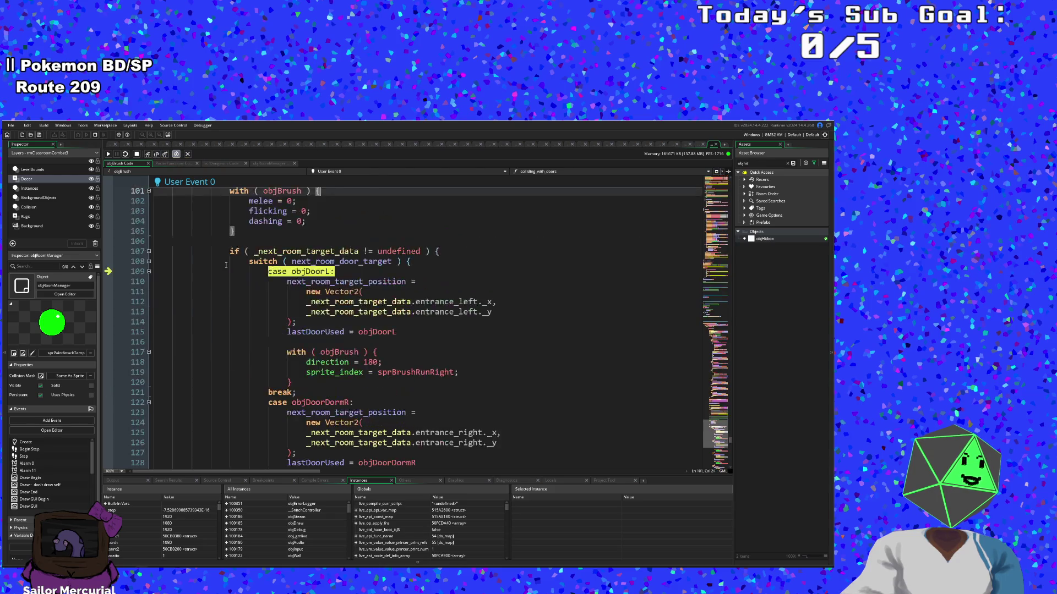
scroll(226, 265, "down", 4)
scroll(224, 264, "up", 1)
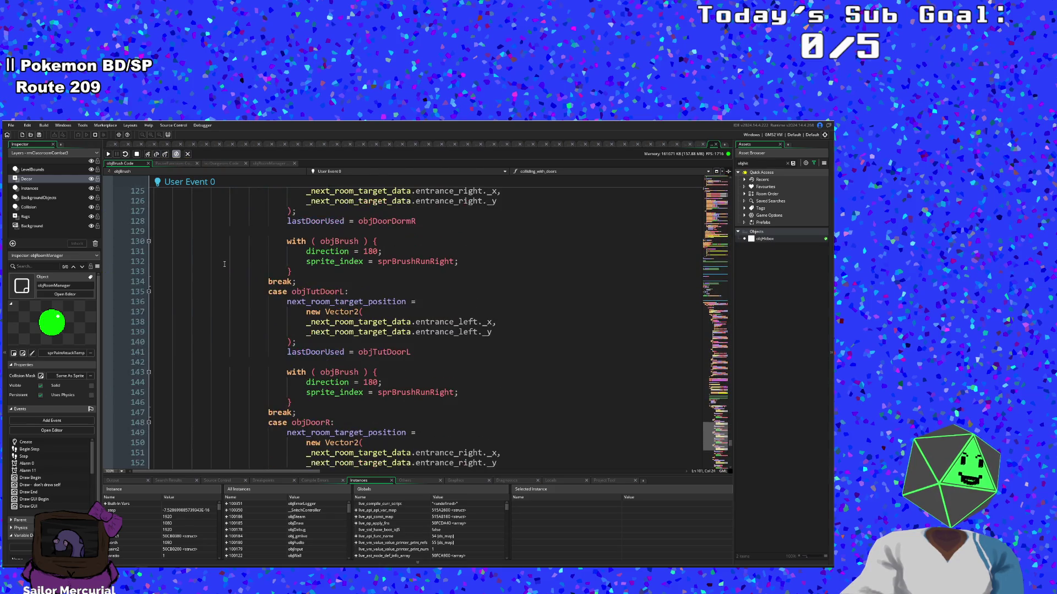
scroll(224, 264, "down", 1)
left_click(156, 156)
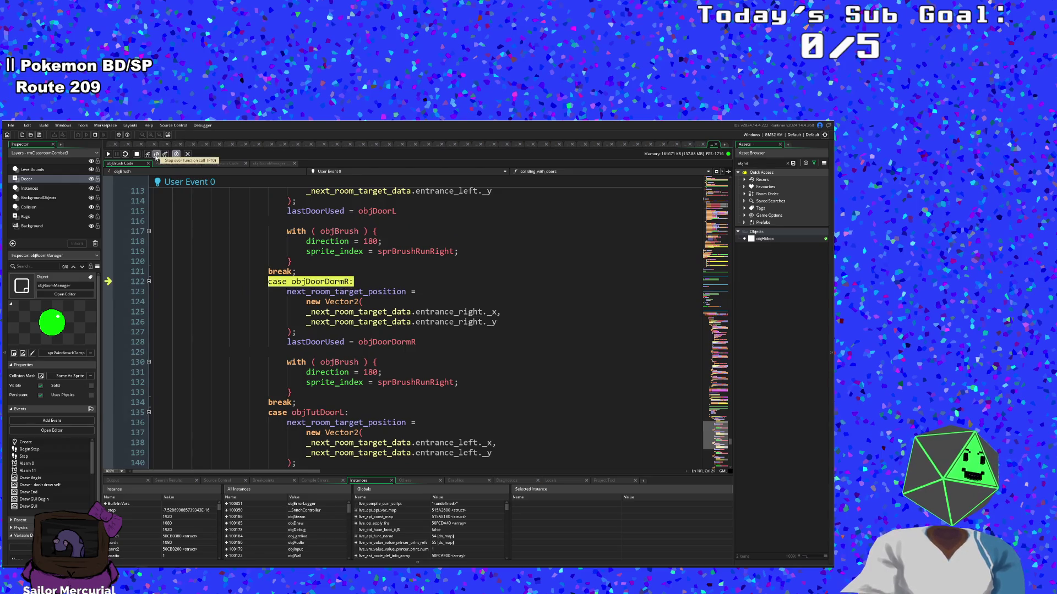
left_click(156, 156)
left_click(156, 156)
scroll(189, 259, "down", 2)
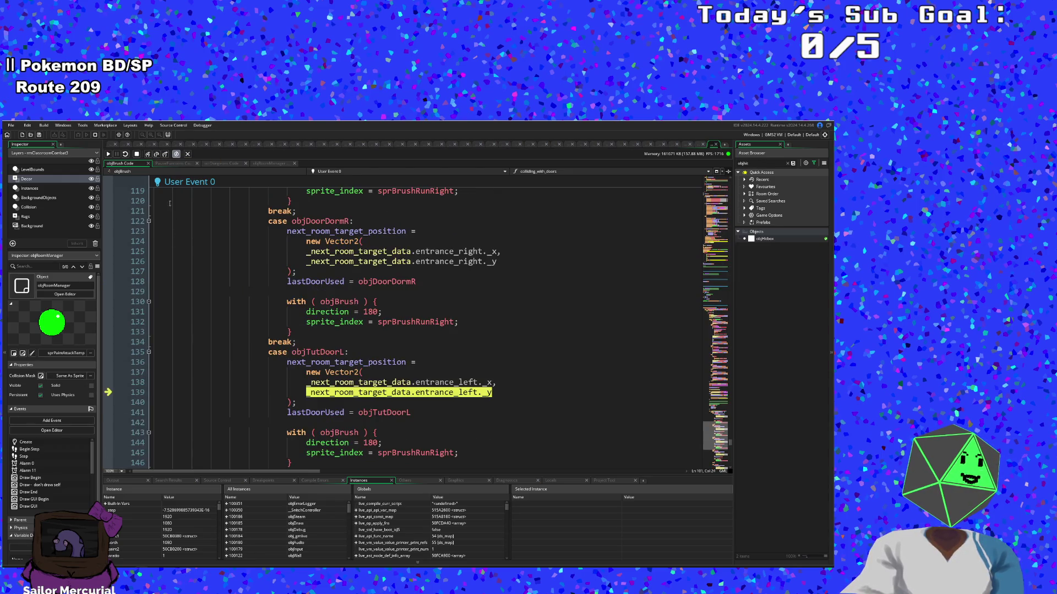
left_click(156, 156)
left_click(156, 156)
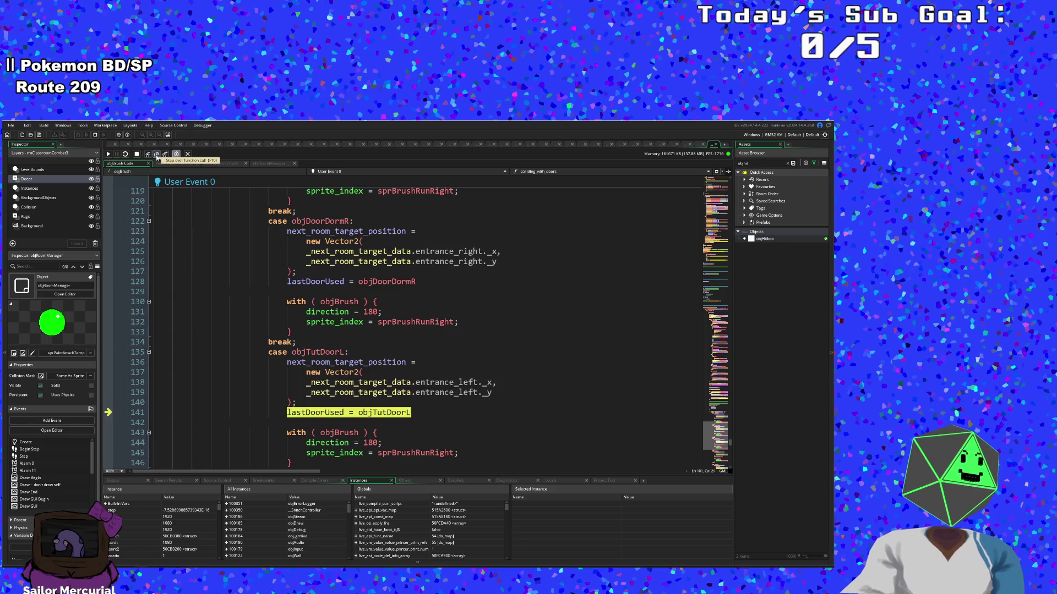
left_click(156, 157)
Step: Step past the next_room_store_position assignment and jump to where that variable is defined
left_click(157, 156)
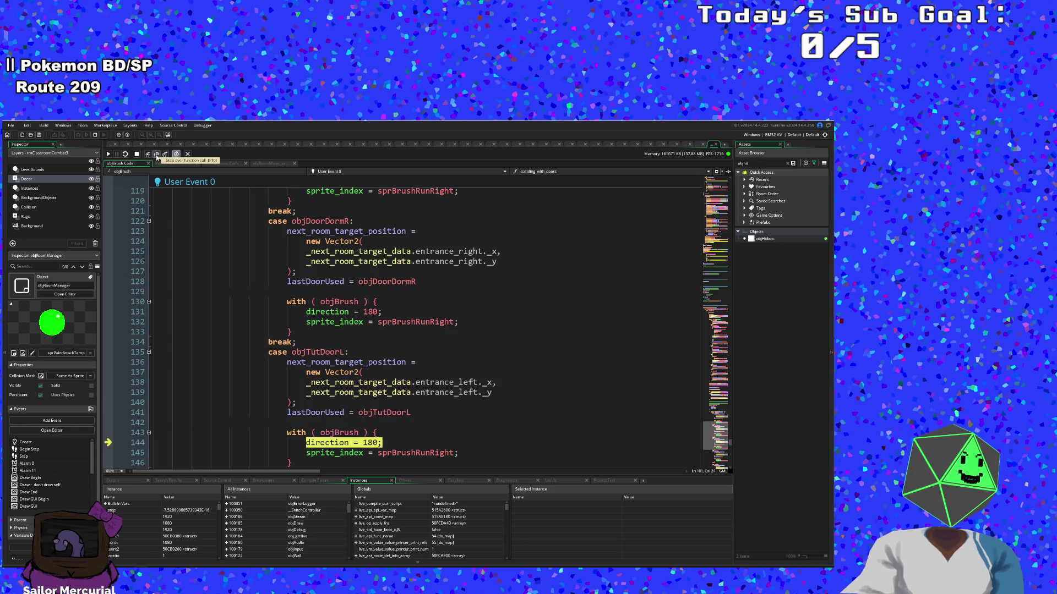
left_click(157, 156)
left_click(156, 156)
left_click(157, 156)
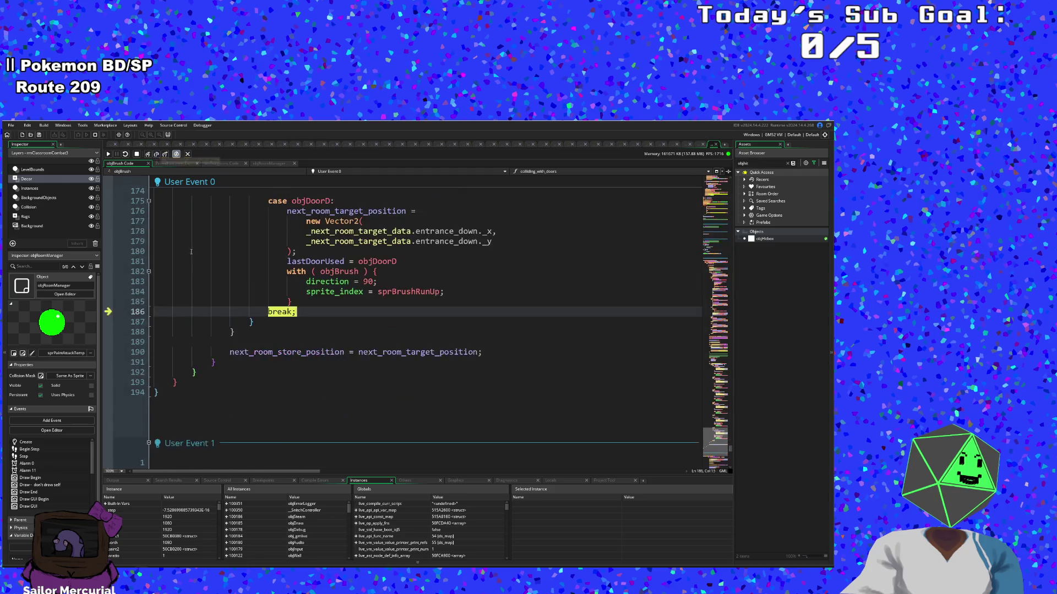
left_click(156, 154)
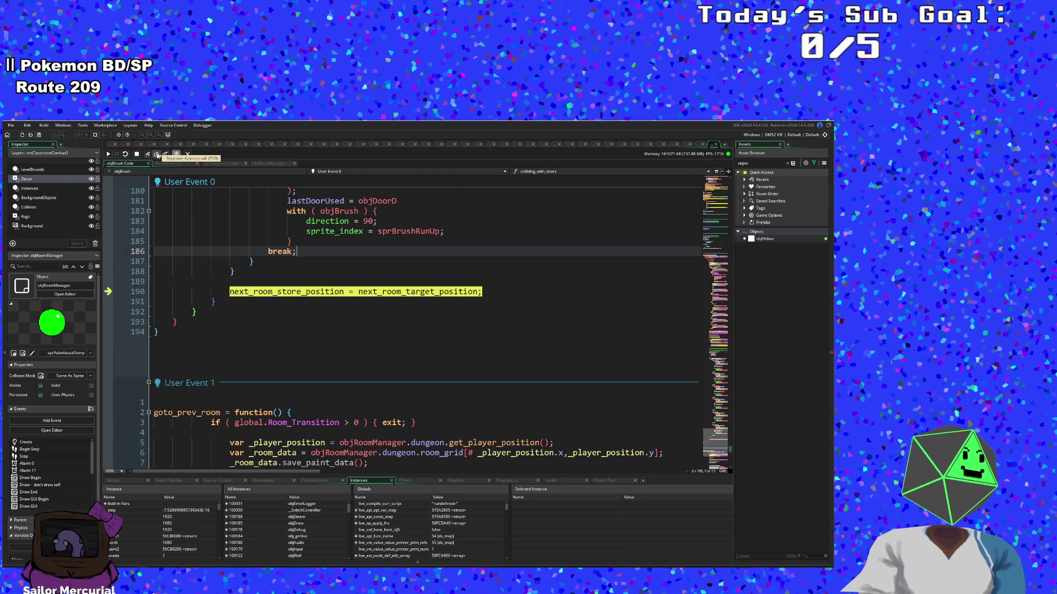
left_click(156, 154)
mouse_move(279, 291)
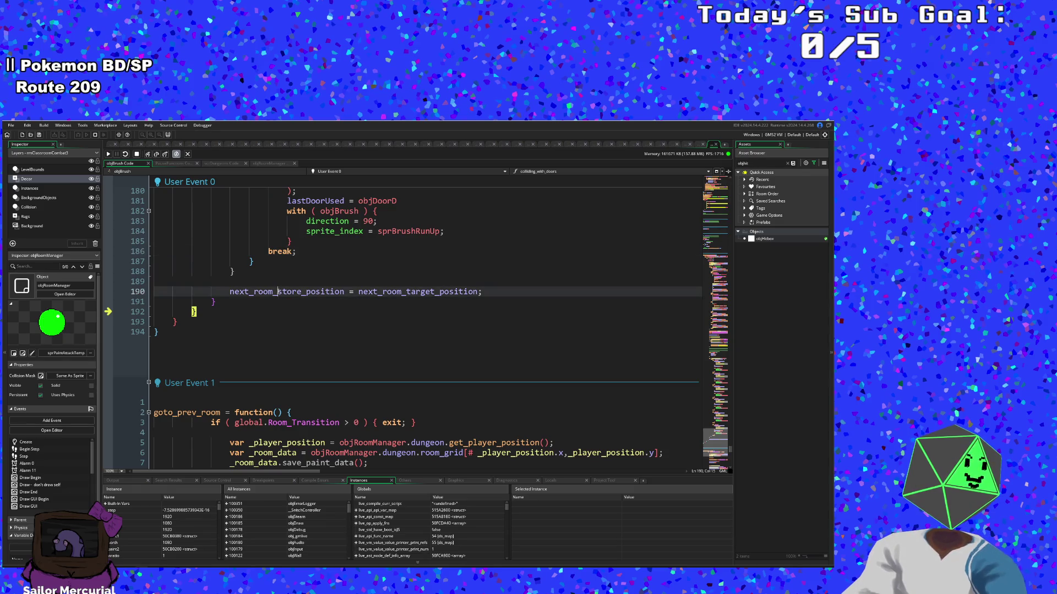
middle_click(279, 292)
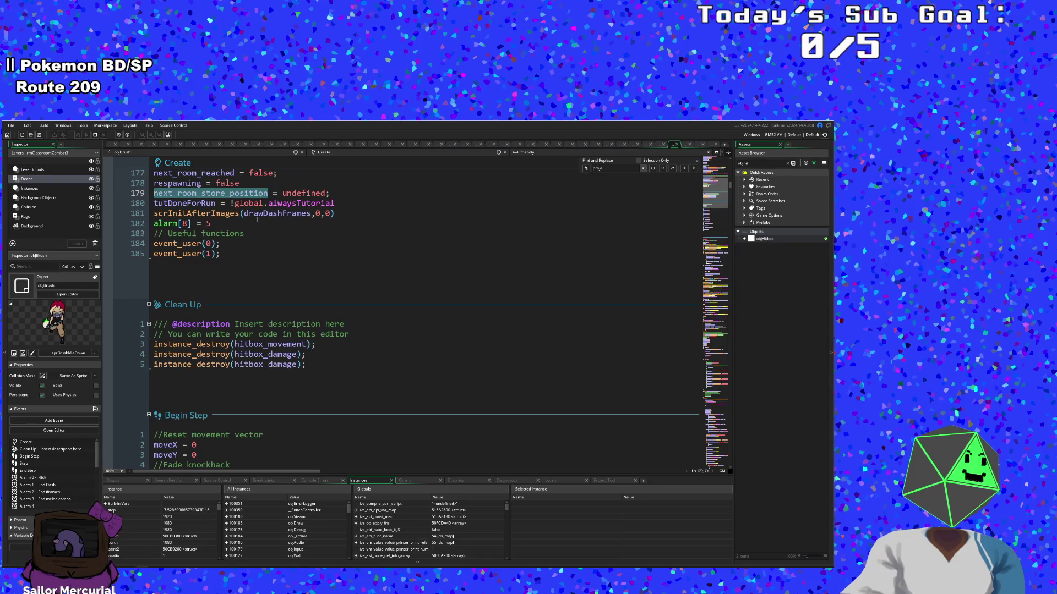
Step: Check the rmClassroomCombat3 and objTutDoorR tabs, then step out to the colliding_with_doors() call
scroll(260, 221, "up", 2)
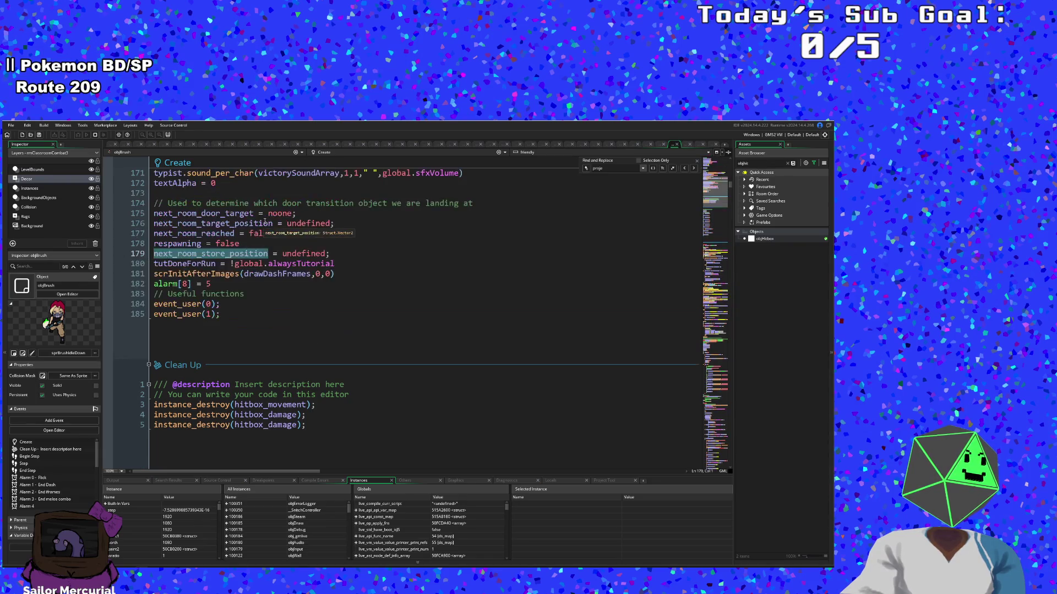
scroll(264, 222, "down", 2)
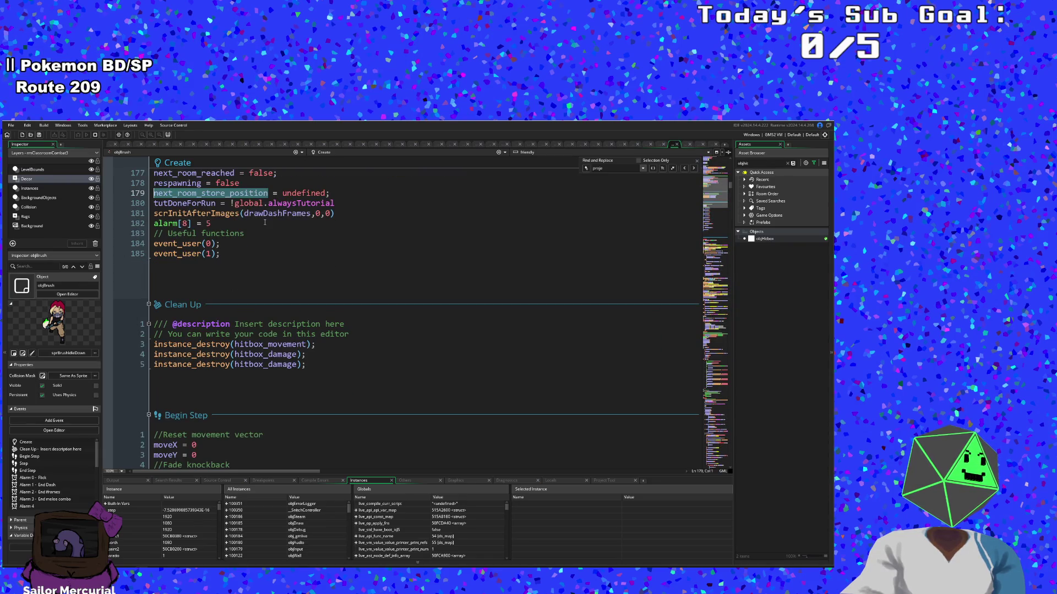
left_click(661, 144)
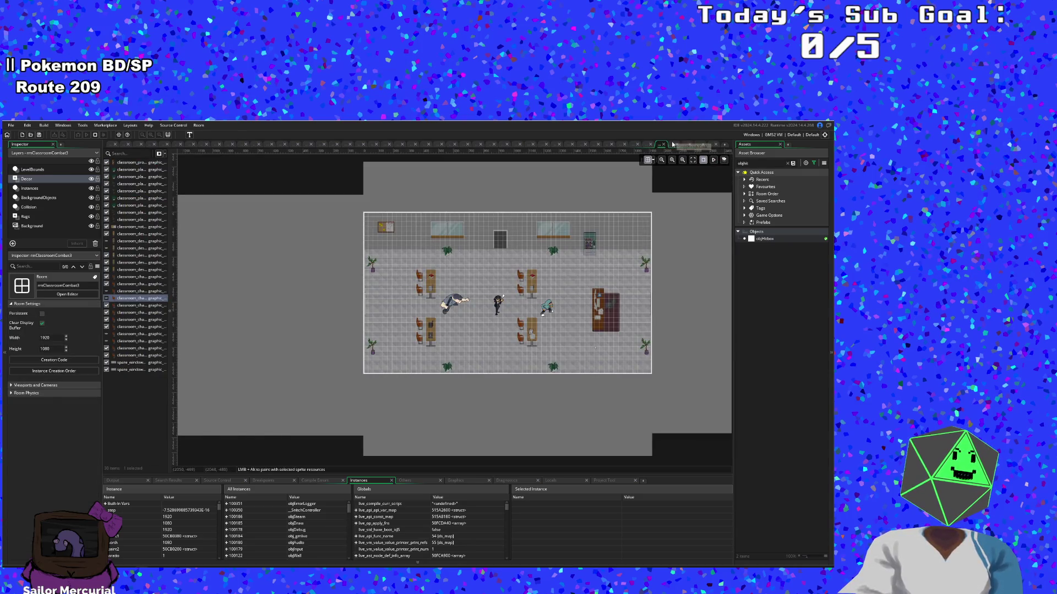
left_click(673, 145)
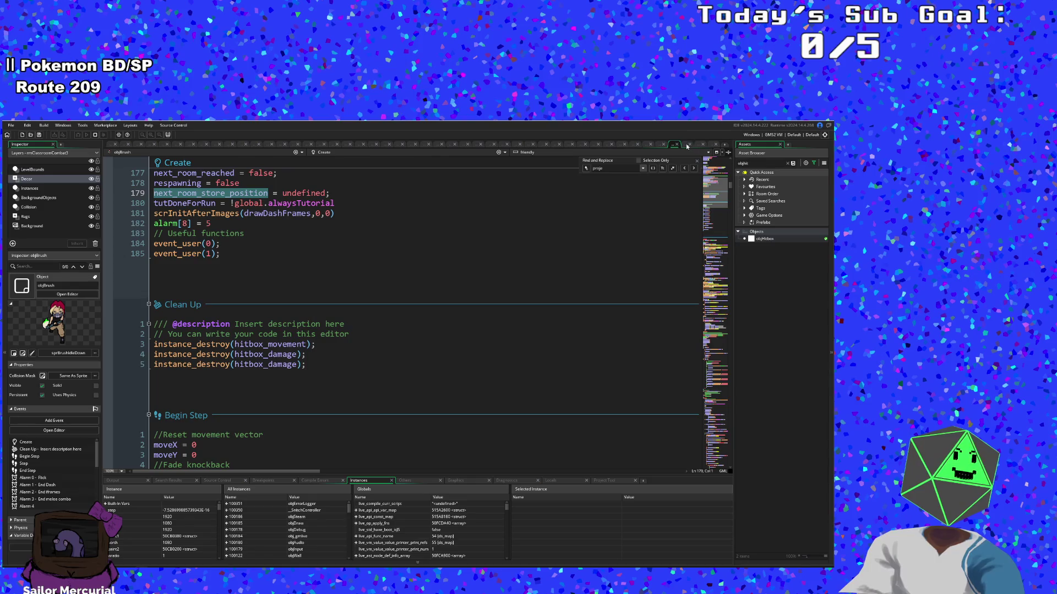
left_click(684, 145)
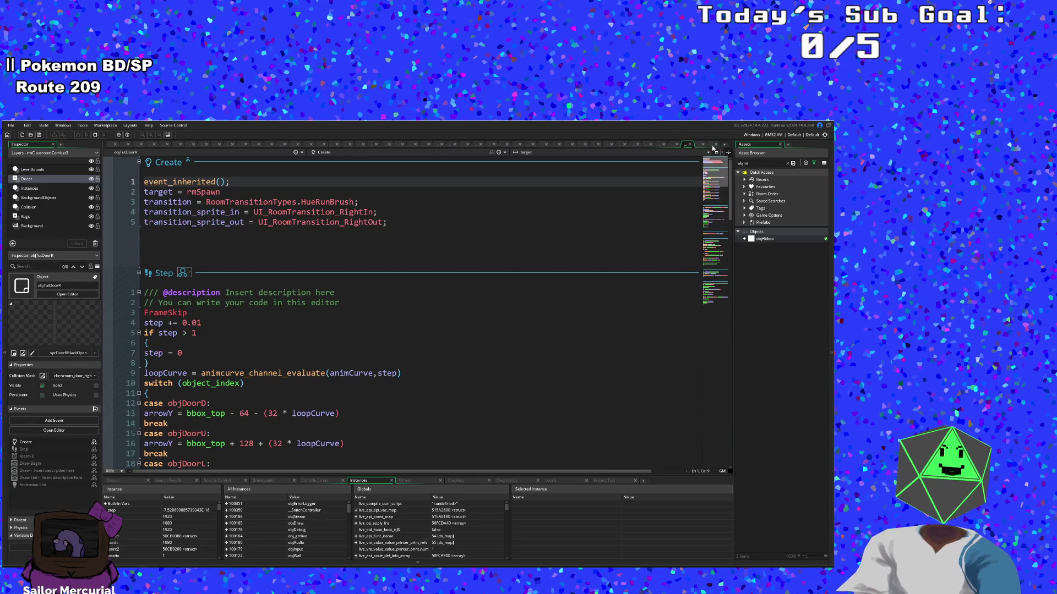
left_click(713, 145)
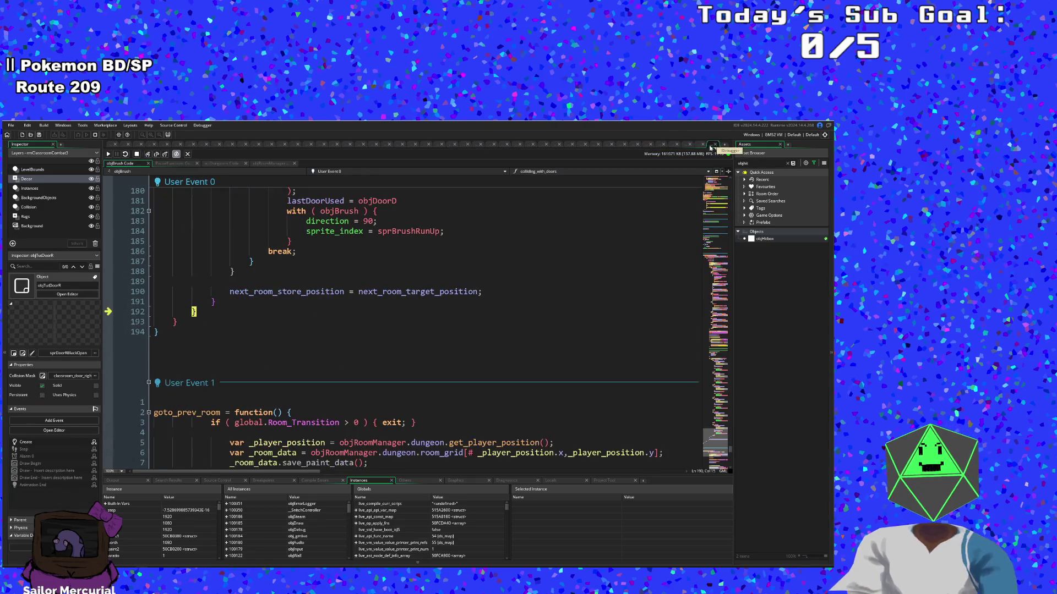
left_click(148, 154)
Step: Step past the door check toward melee attacks and briefly view the game window
left_click(147, 154)
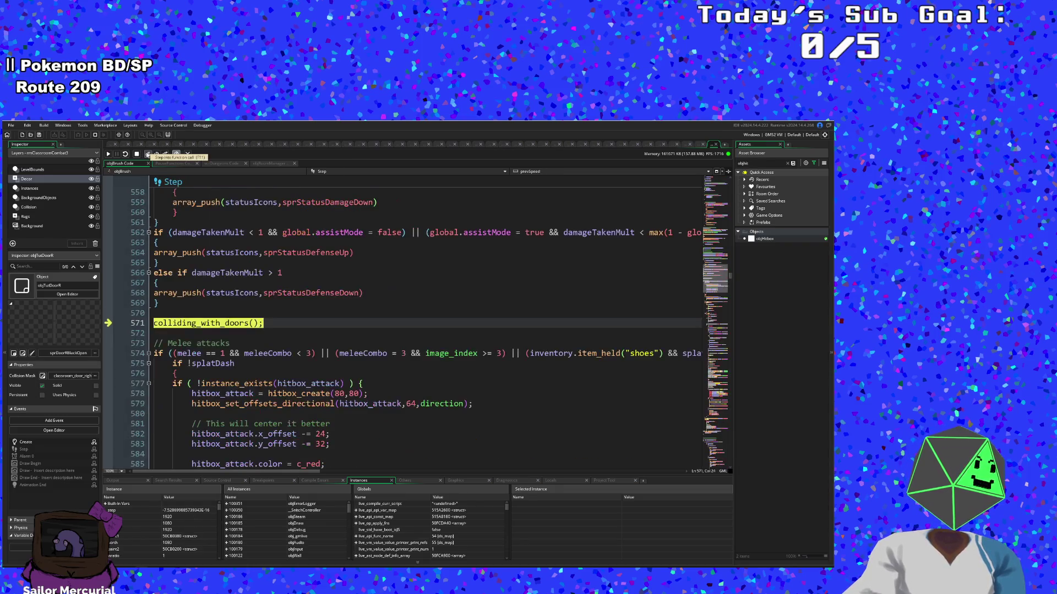
left_click(148, 154)
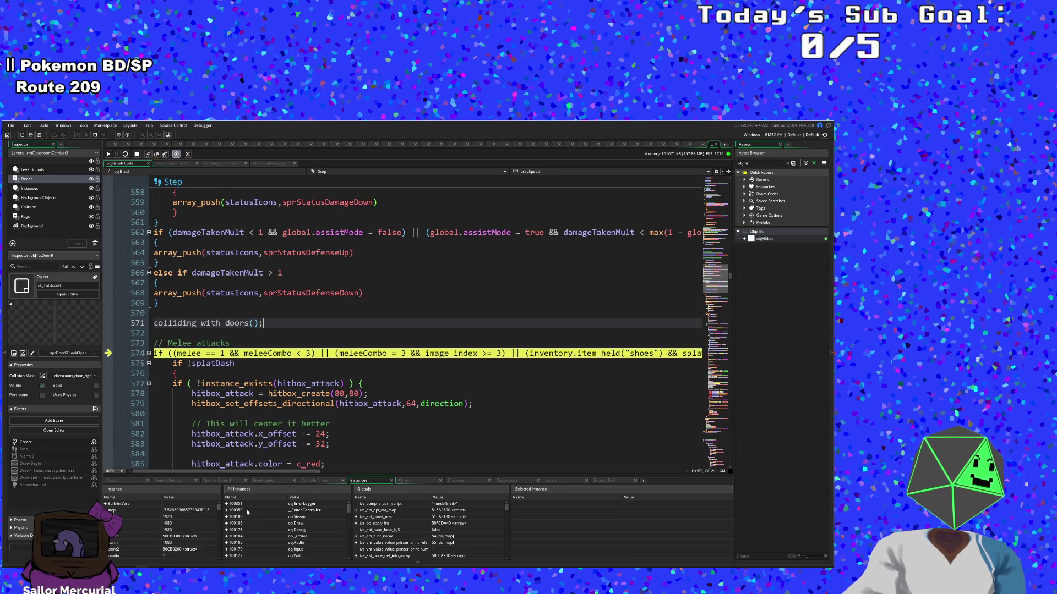
key("F5")
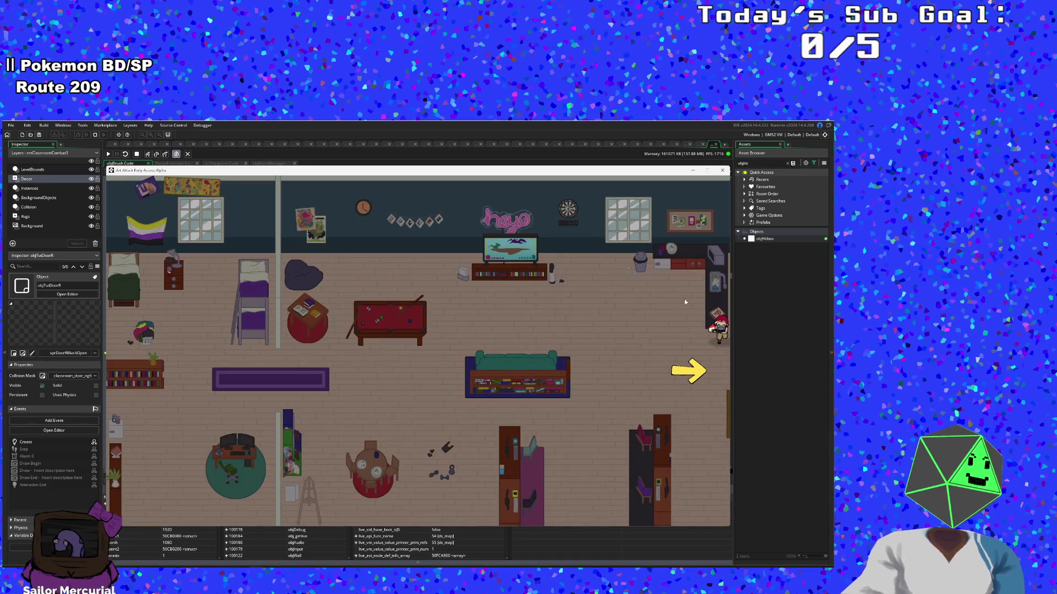
left_click(691, 171)
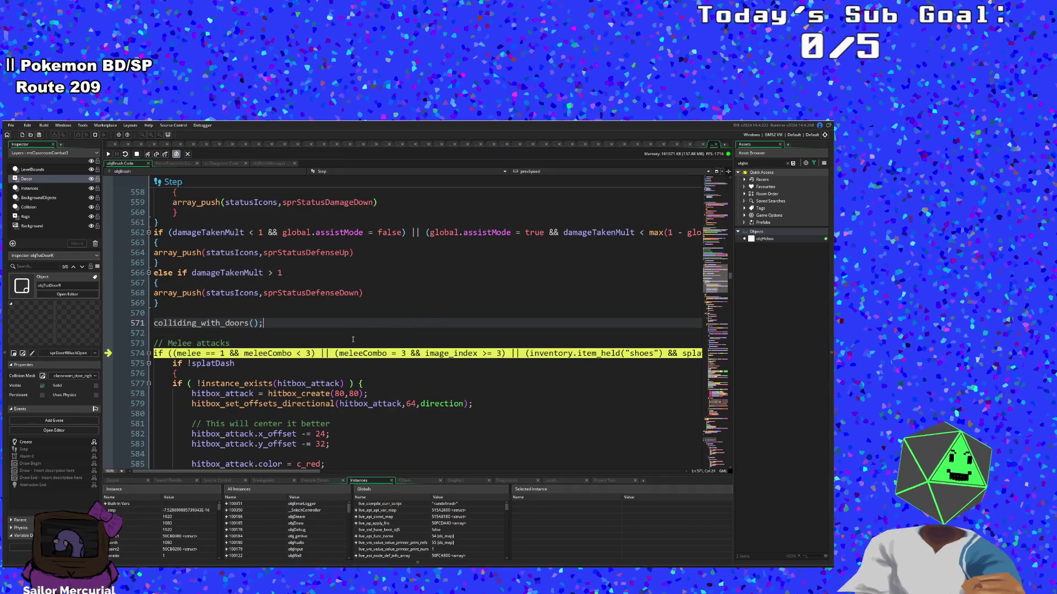
Step: Step through item_held and the melee block into hitbox_instance_place, then resume the game
left_click(148, 154)
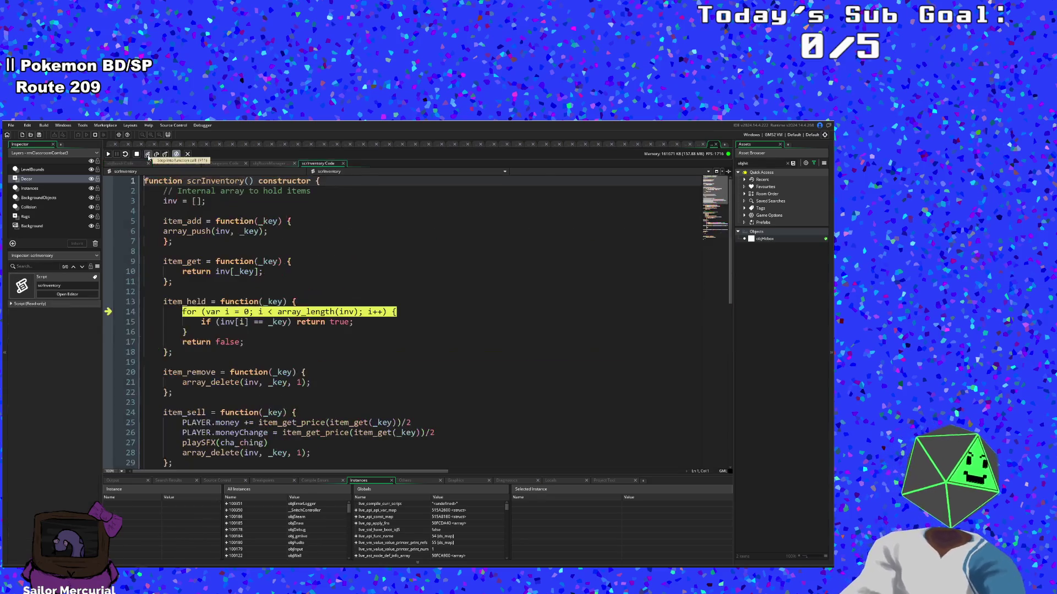
left_click(147, 154)
left_click(148, 154)
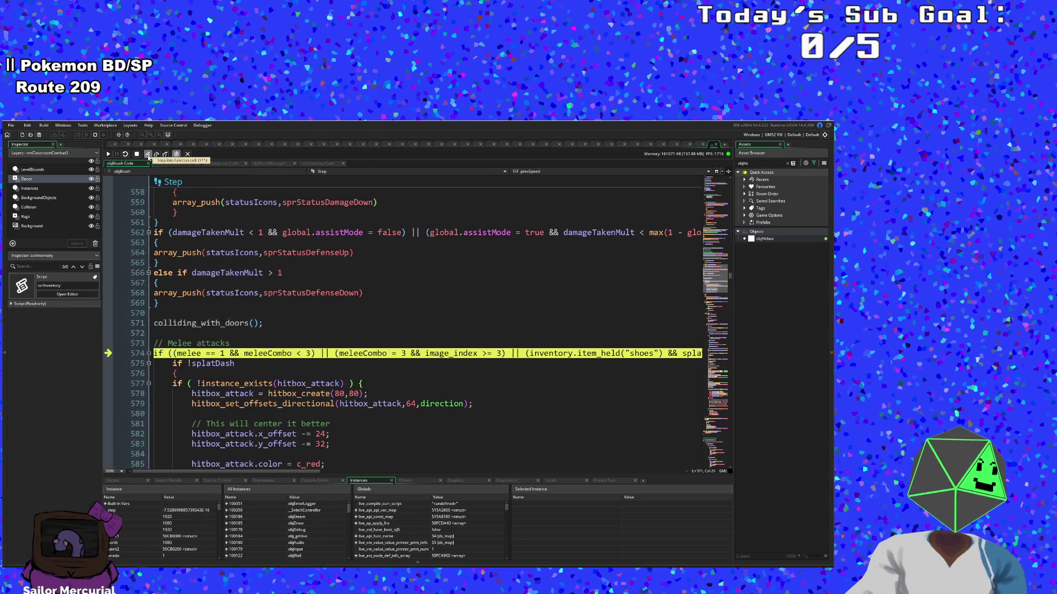
left_click(148, 154)
left_click(148, 154)
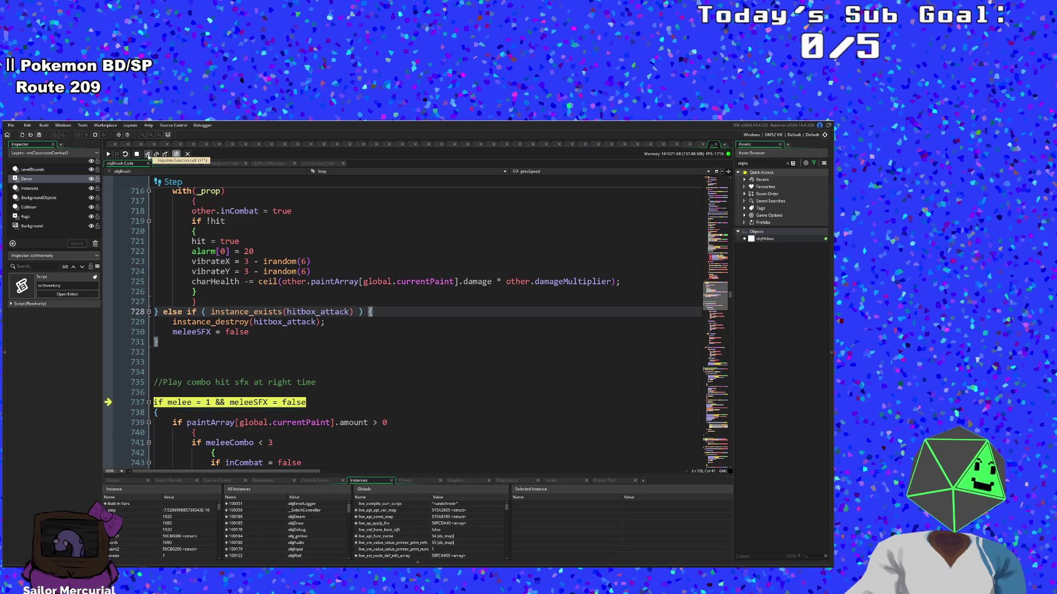
left_click(147, 154)
left_click(147, 154)
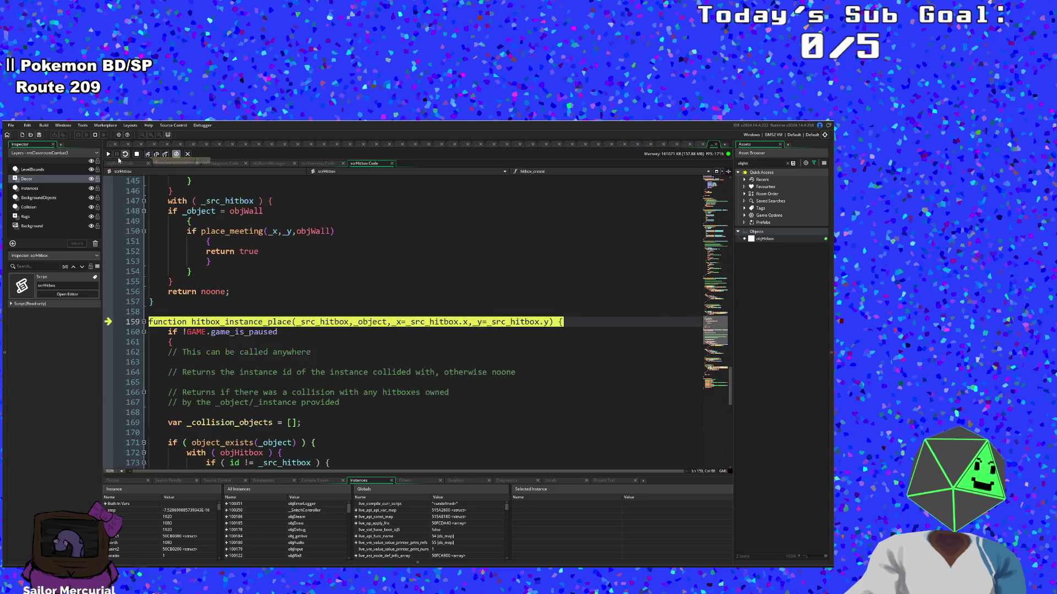
left_click(110, 157)
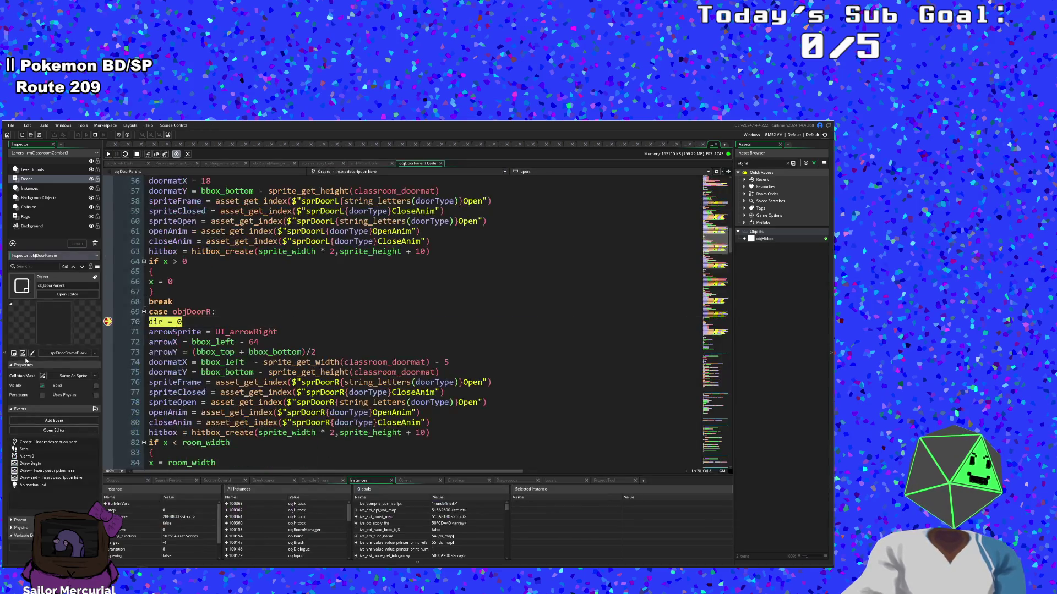
Step: Review the code paused at the objDoorR case and step down to the doormat position line
left_click(203, 320)
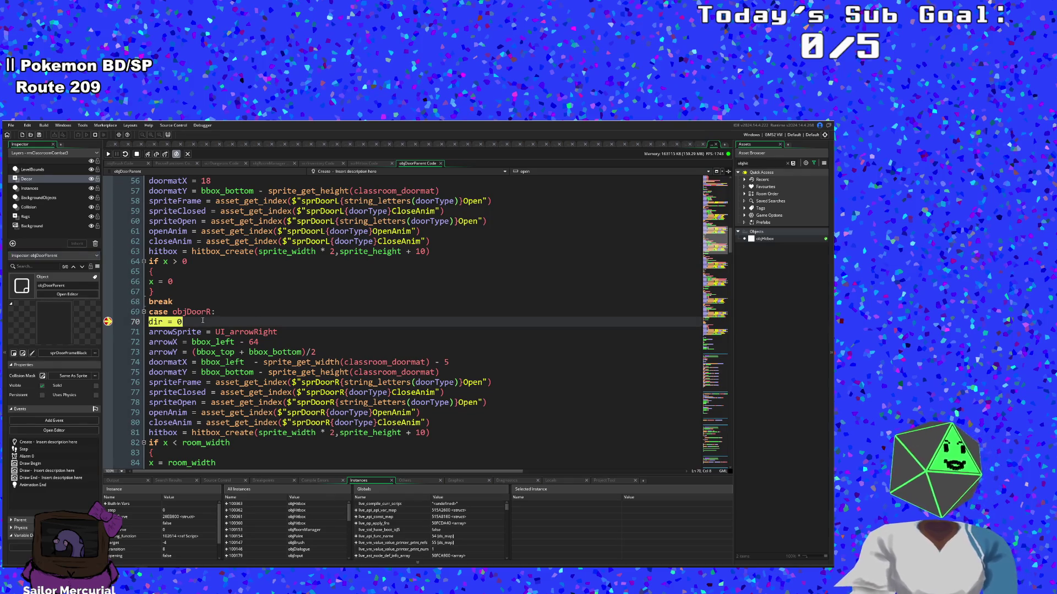
scroll(203, 358, "up", 4)
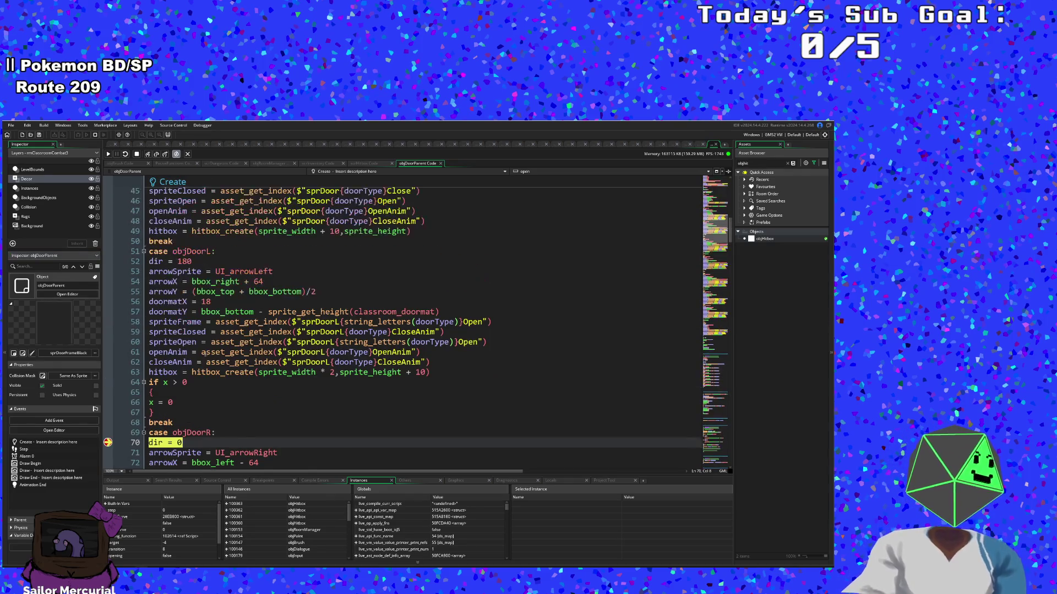
scroll(209, 349, "down", 8)
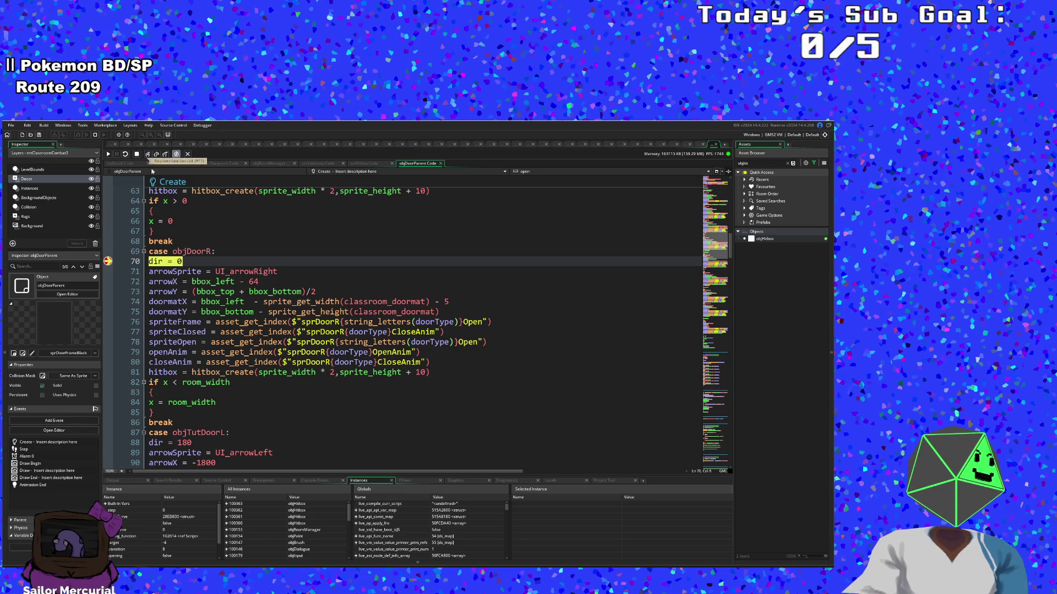
scroll(185, 281, "up", 2)
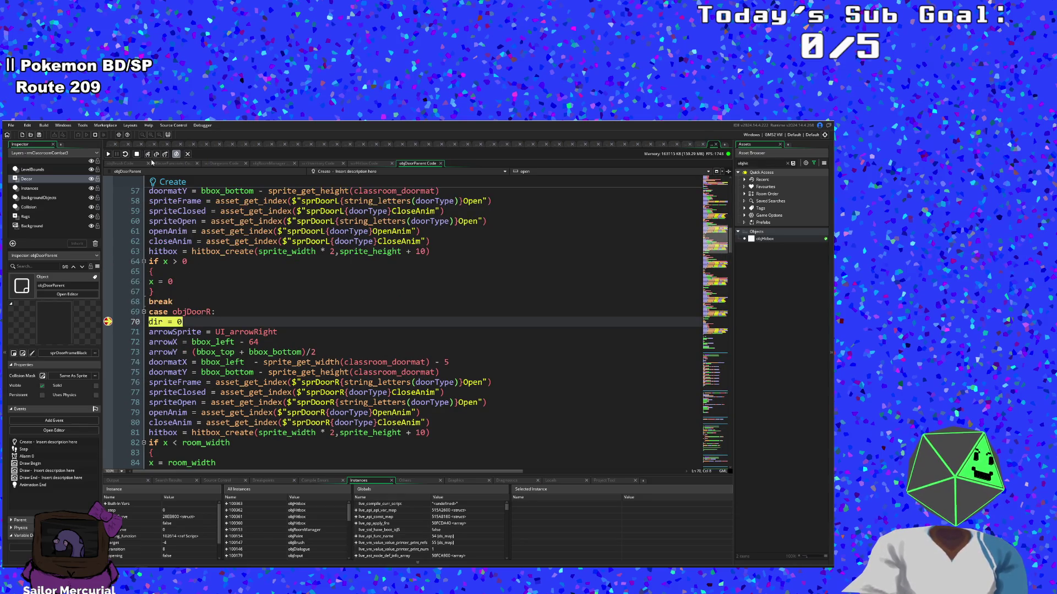
key("F10")
scroll(165, 200, "down", 2)
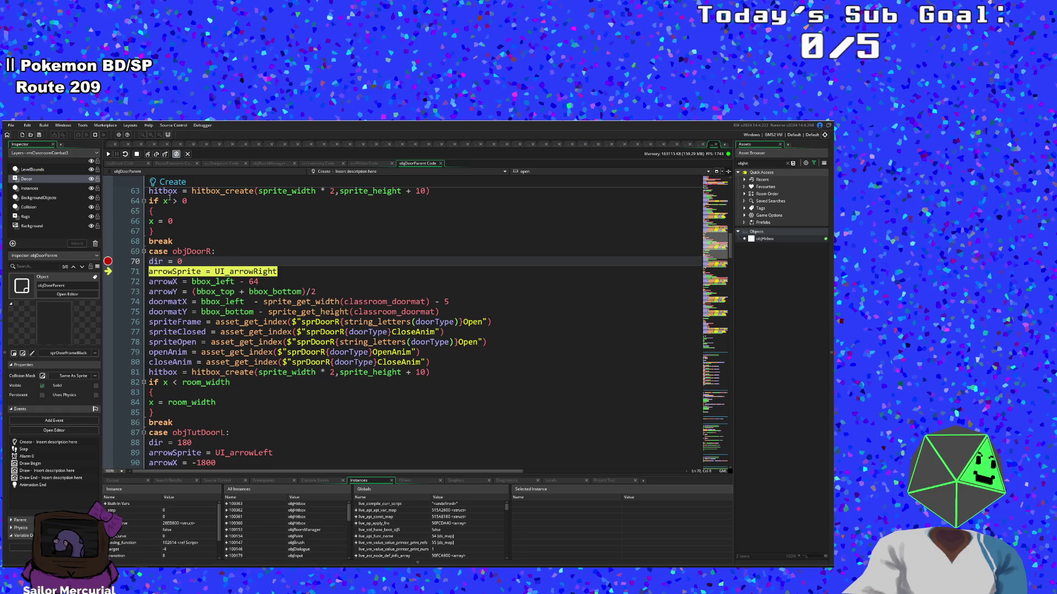
left_click(149, 156)
left_click(148, 155)
Step: Step on into hitbox_create in scrHitbox, stopping at the x_offset line
left_click(149, 155)
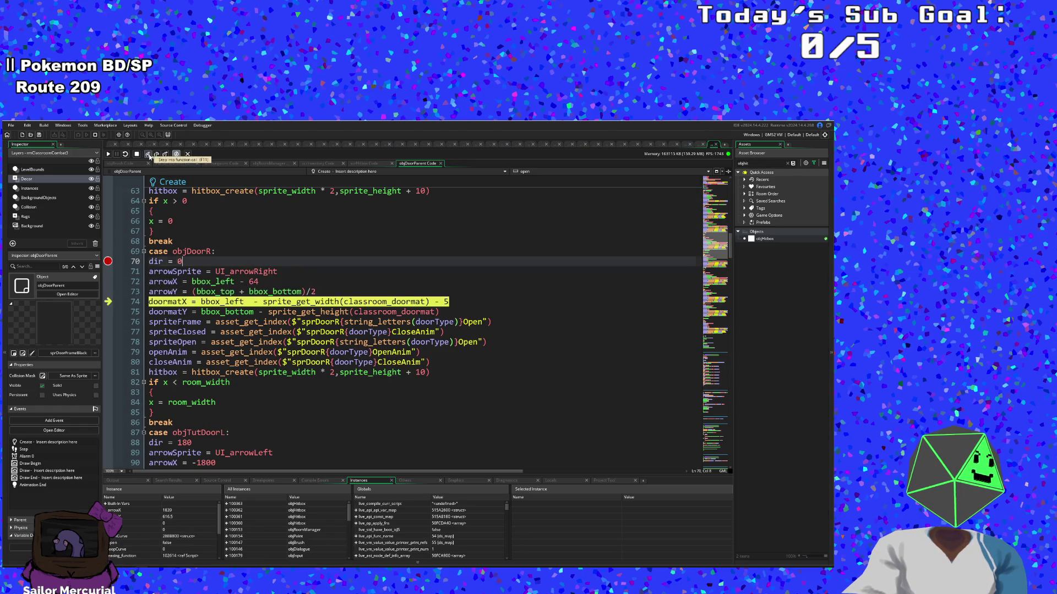
left_click(148, 155)
left_click(149, 156)
left_click(148, 155)
left_click(149, 155)
left_click(149, 156)
left_click(149, 155)
left_click(149, 155)
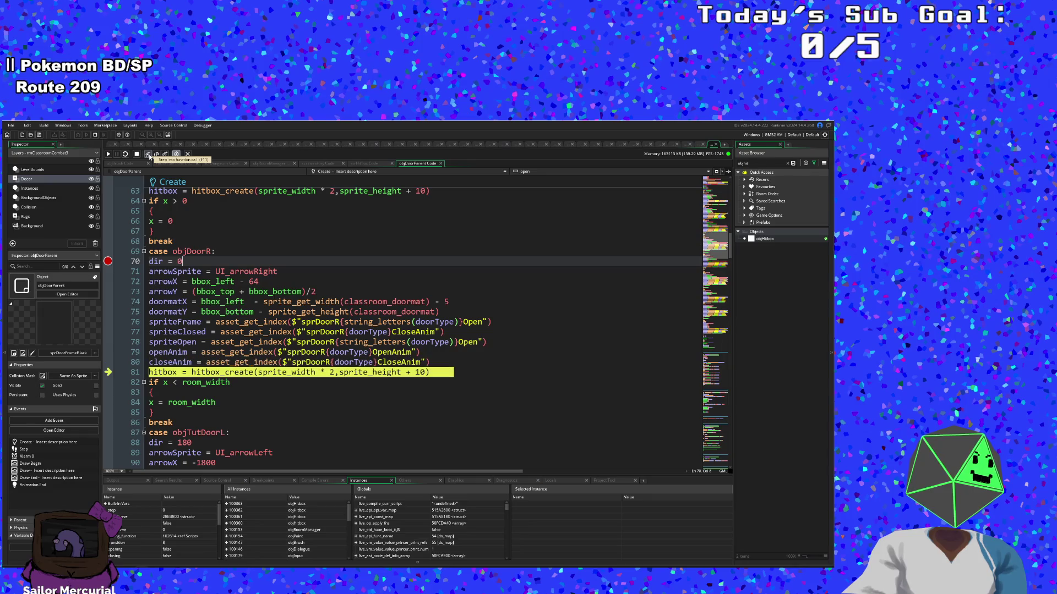
left_click(148, 155)
left_click(149, 156)
left_click(149, 155)
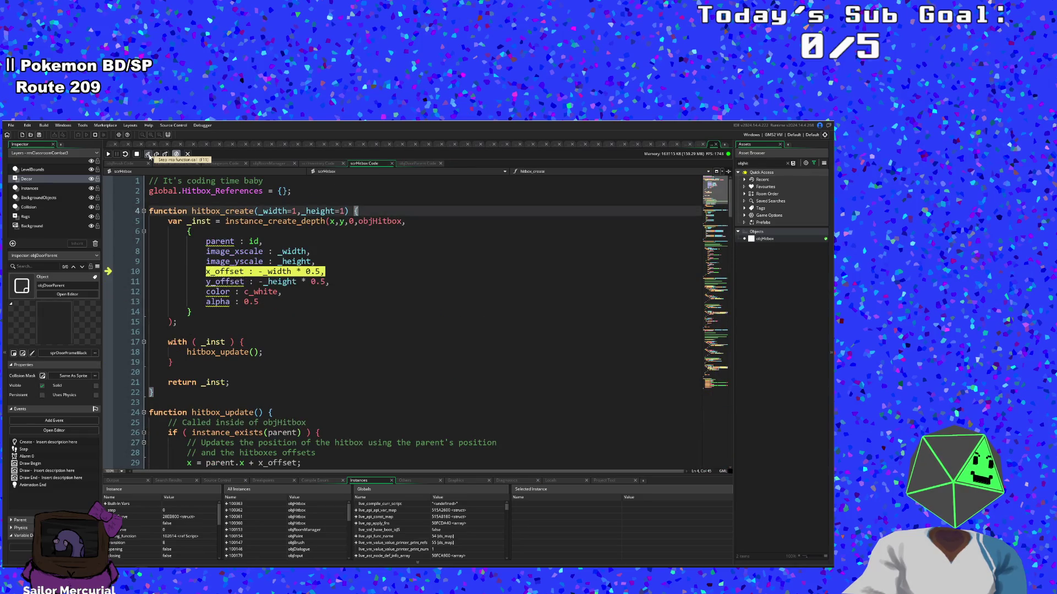
Step: Step through hitbox_create's field and property assignments until the hitbox instance is created
left_click(149, 155)
left_click(149, 155)
left_click(148, 155)
left_click(149, 156)
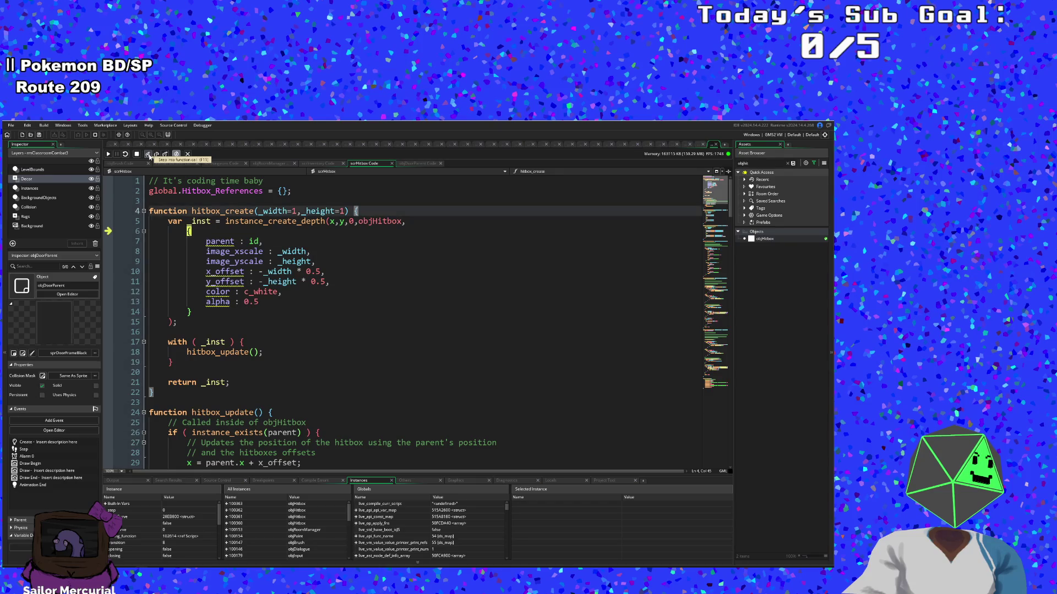
left_click(149, 155)
left_click(148, 155)
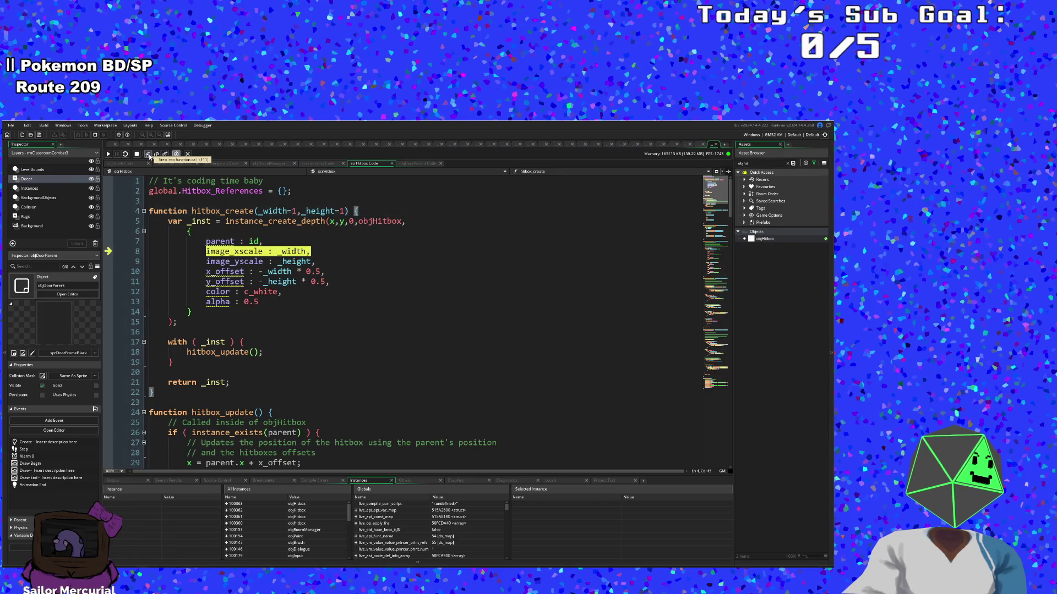
left_click(148, 155)
left_click(149, 155)
left_click(148, 155)
left_click(149, 155)
left_click(149, 155)
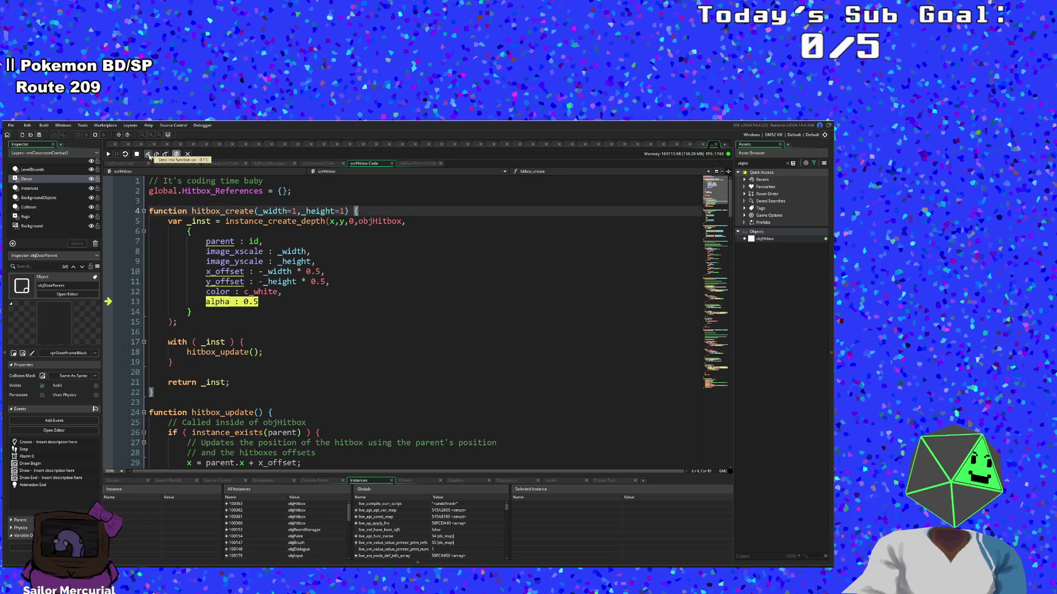
left_click(148, 155)
left_click(148, 155)
Step: Step into hitbox_update, inspect the 'parent' variable, and resume the game
left_click(149, 155)
left_click(149, 155)
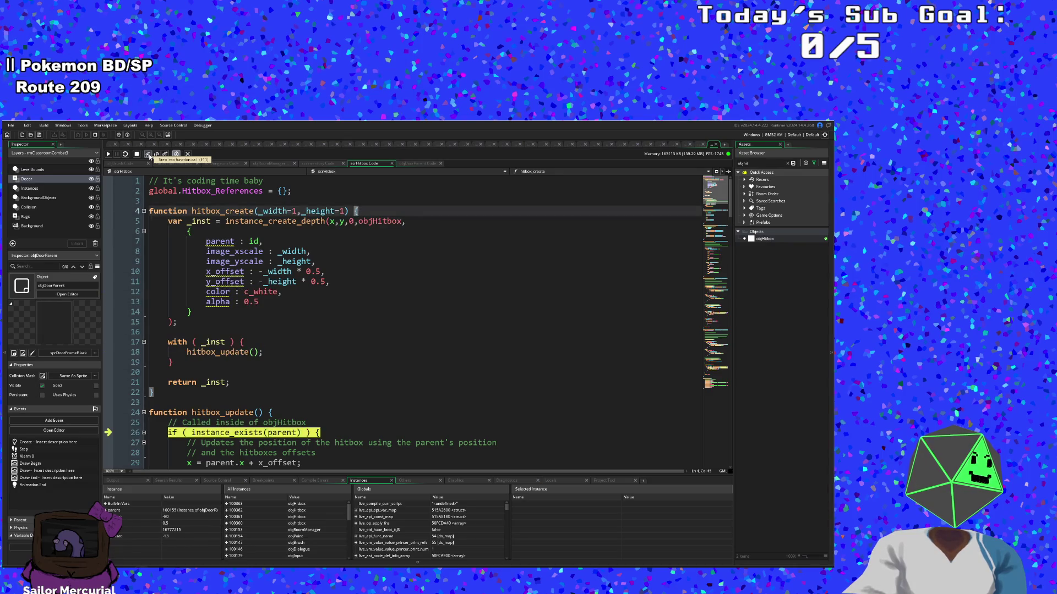
left_click(149, 155)
left_click(148, 155)
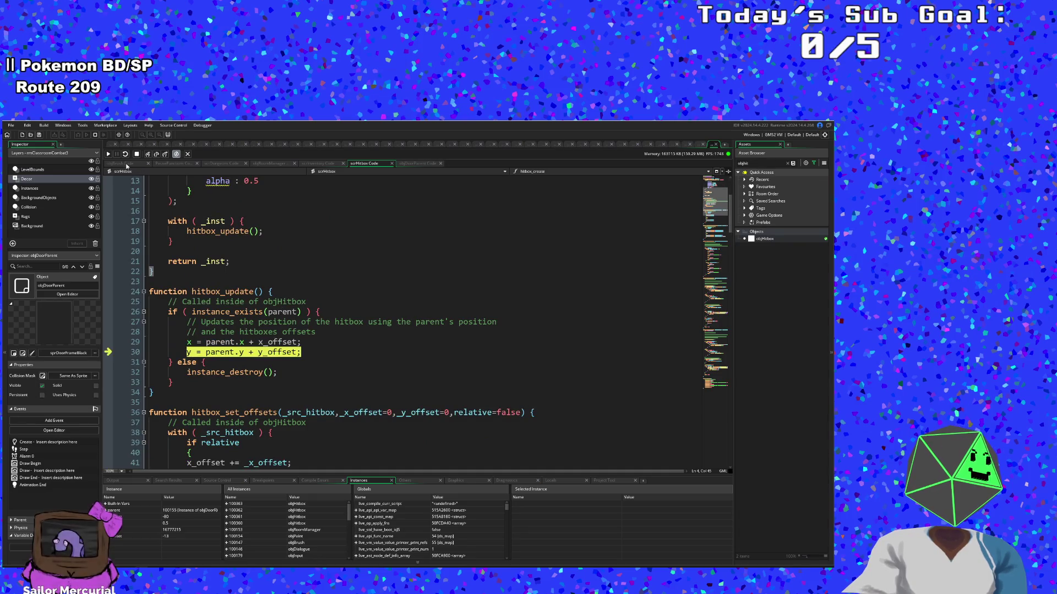
mouse_move(278, 312)
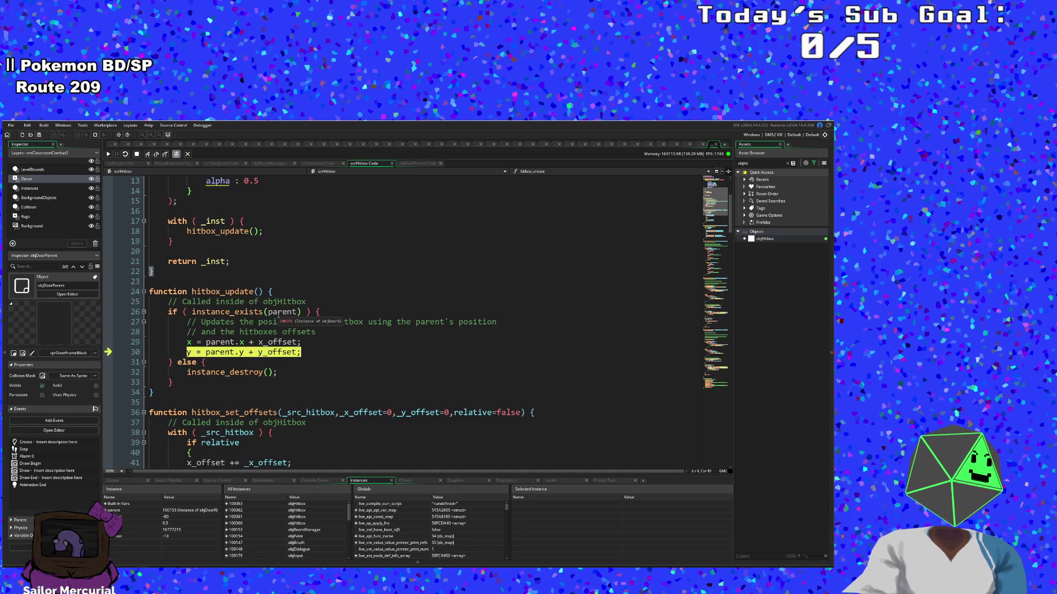
left_click(109, 154)
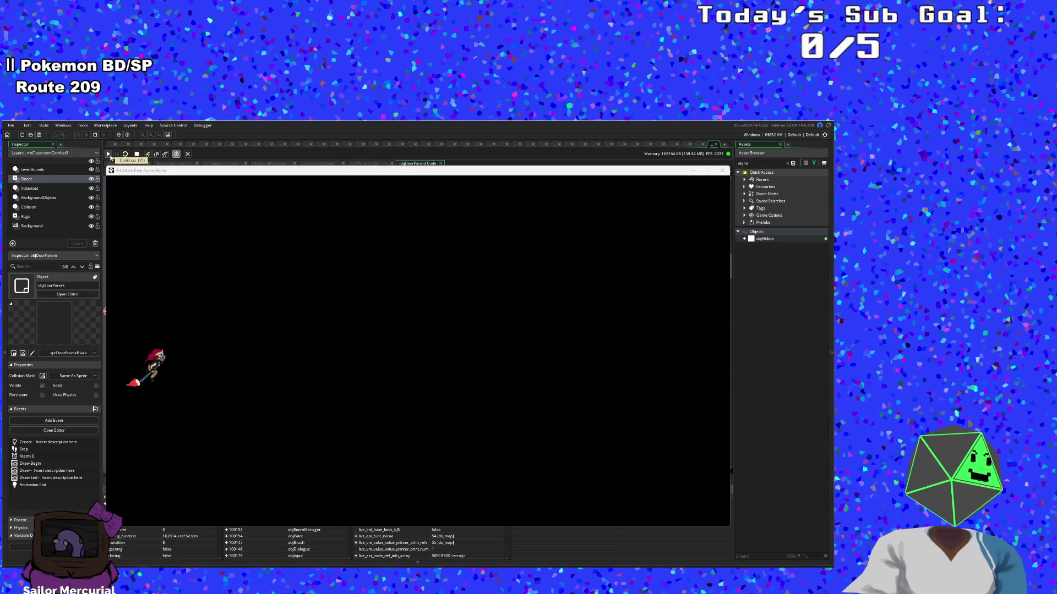
Step: Hide the game window and step through hitbox_create's offsets, parent and scale until the instance exists
left_click(689, 171)
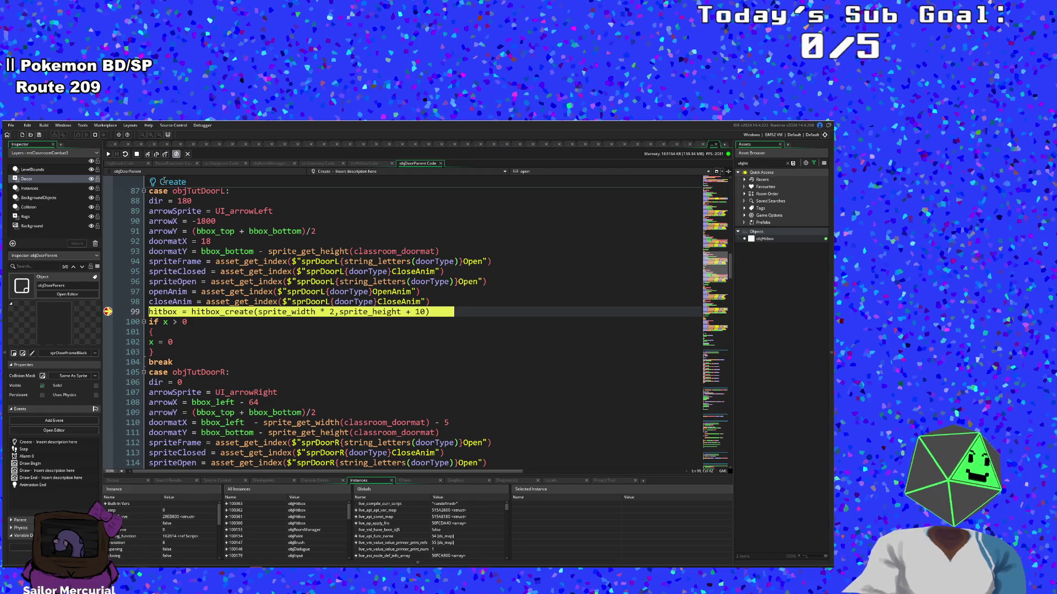
left_click(148, 155)
left_click(148, 157)
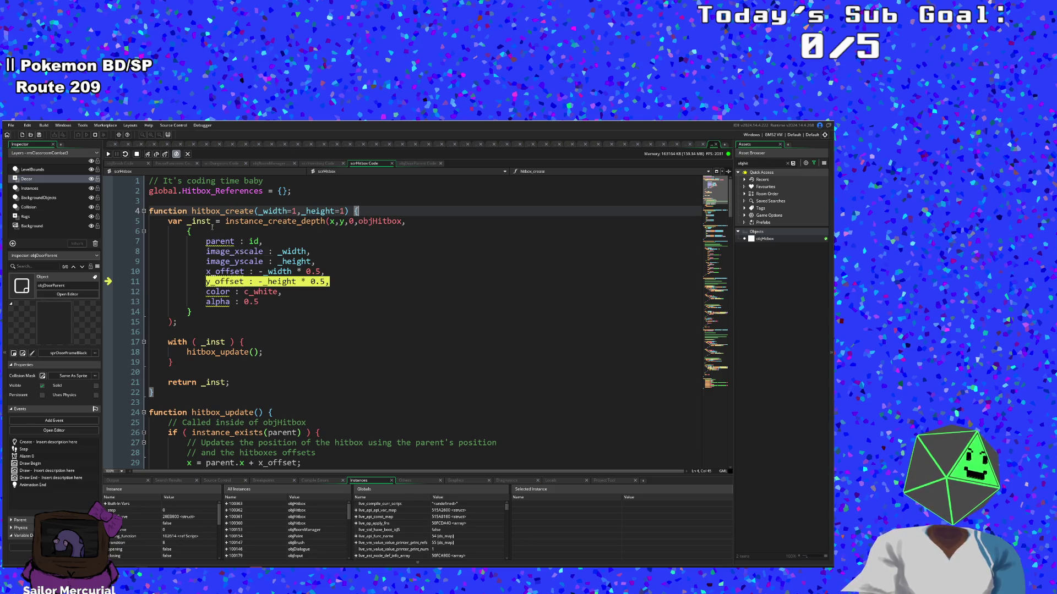
left_click(149, 157)
left_click(149, 157)
left_click(149, 157)
left_click(149, 157)
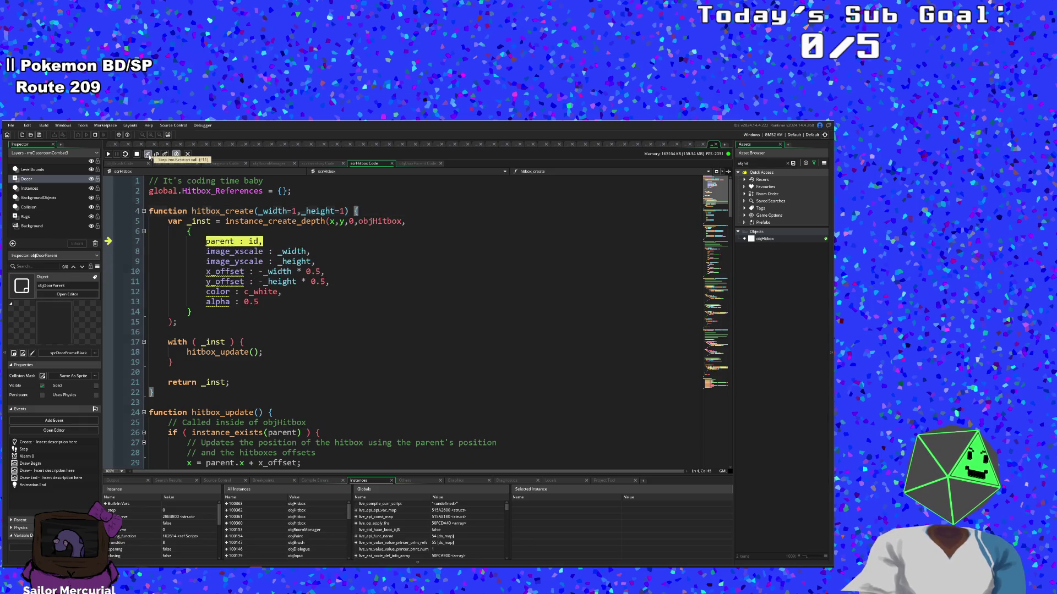
left_click(149, 158)
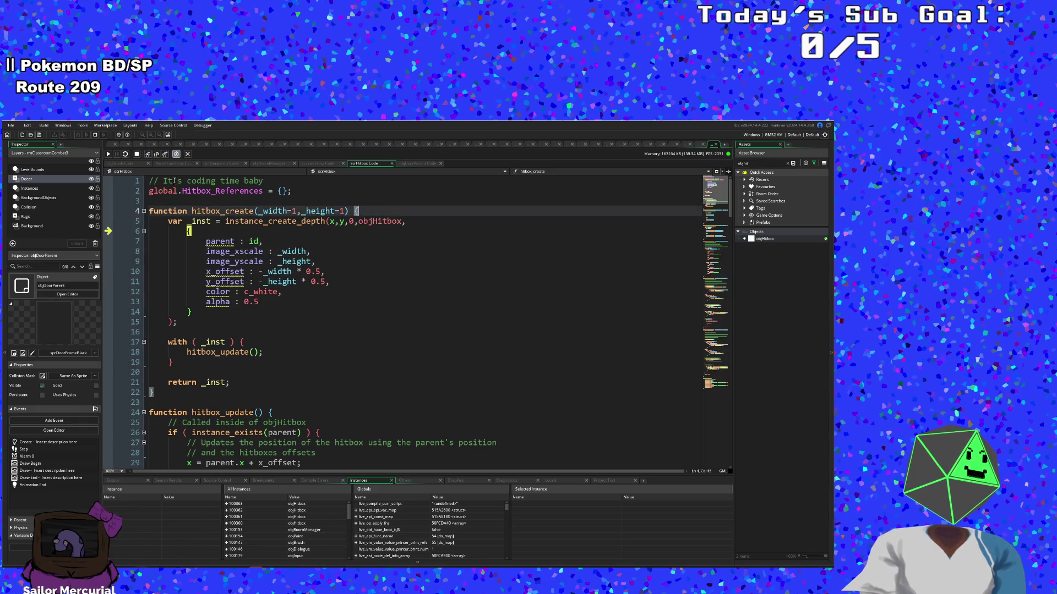
left_click(147, 157)
left_click(148, 157)
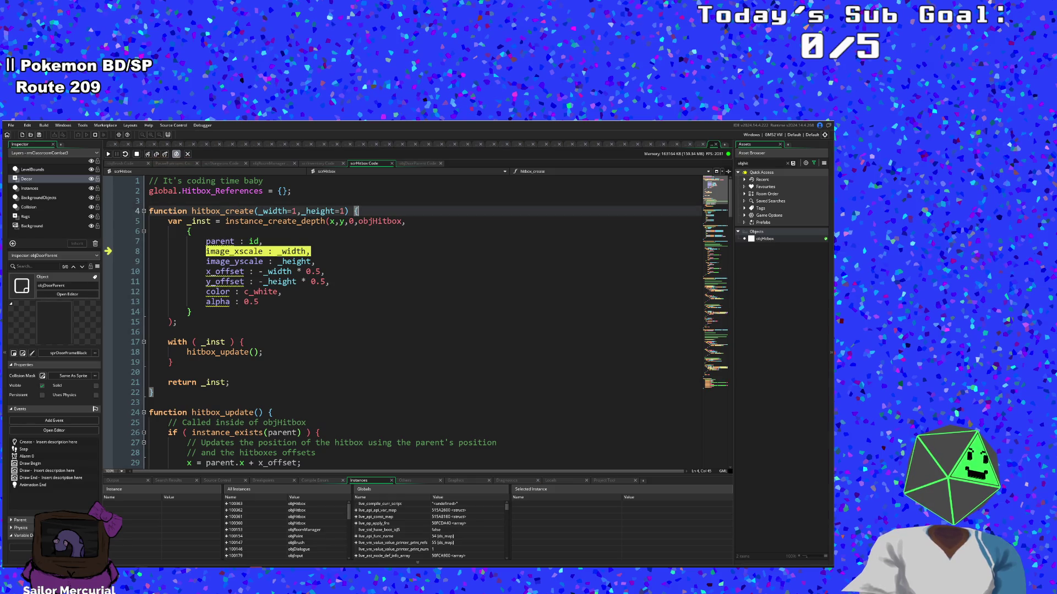
left_click(148, 156)
left_click(149, 156)
left_click(149, 156)
left_click(148, 156)
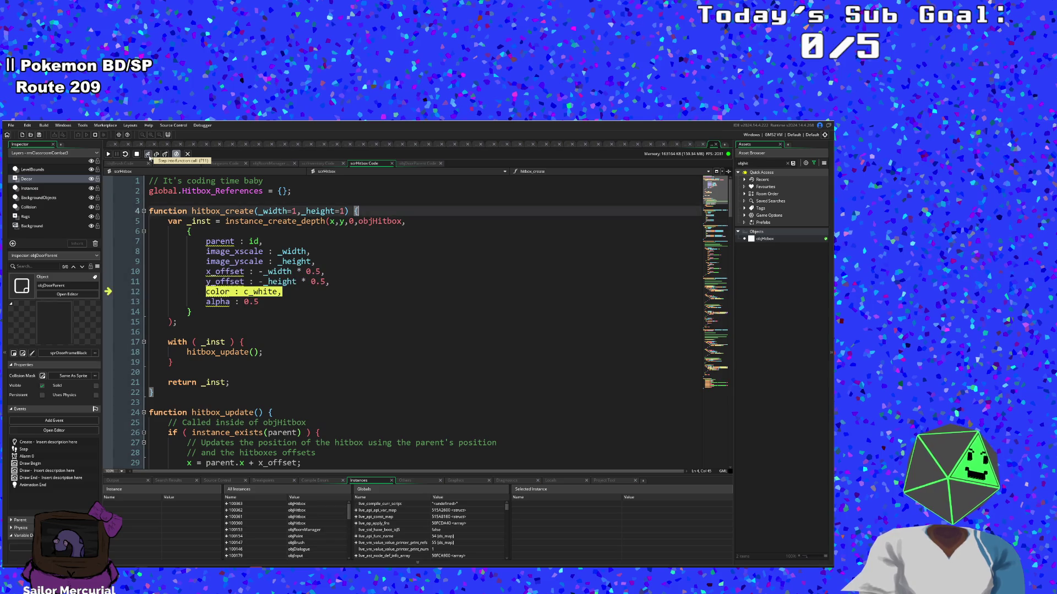
left_click(149, 156)
left_click(149, 155)
Step: Step through hitbox_update's parent check and position updates back out to the door's Create event
left_click(149, 156)
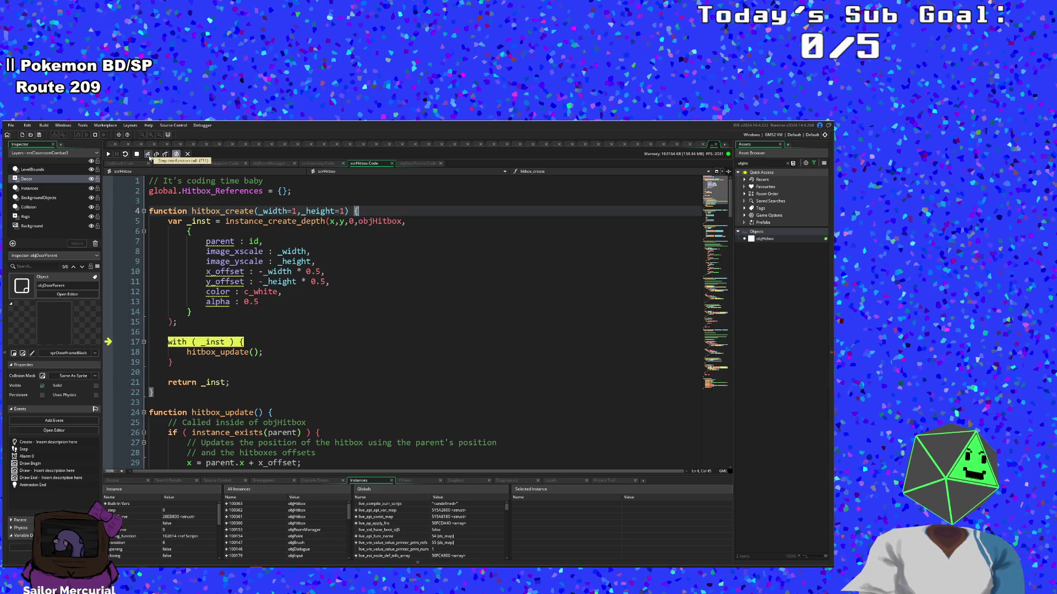
left_click(148, 155)
left_click(149, 156)
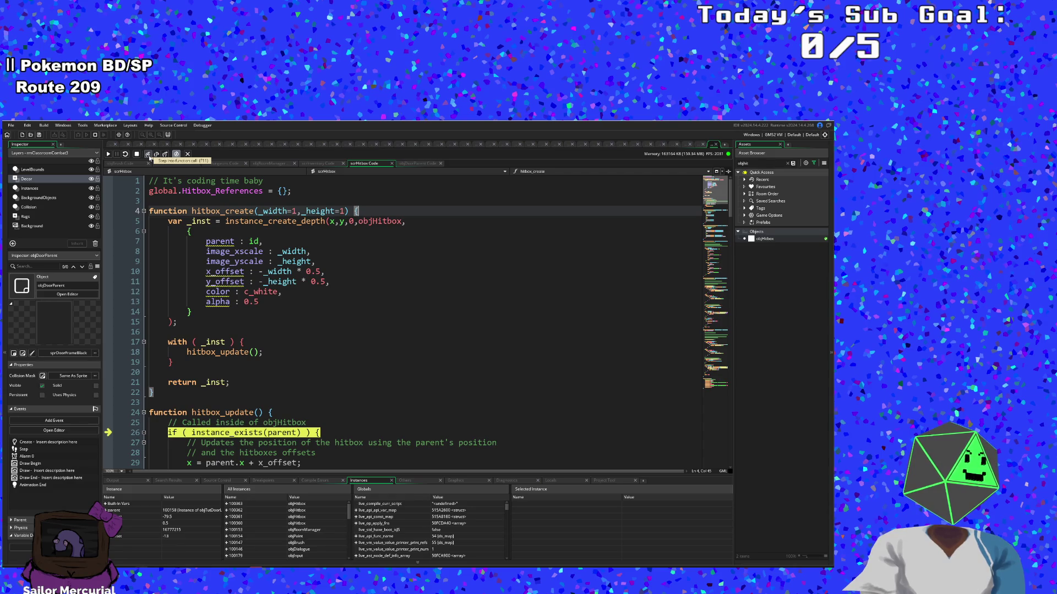
scroll(210, 263, "down", 4)
mouse_move(283, 312)
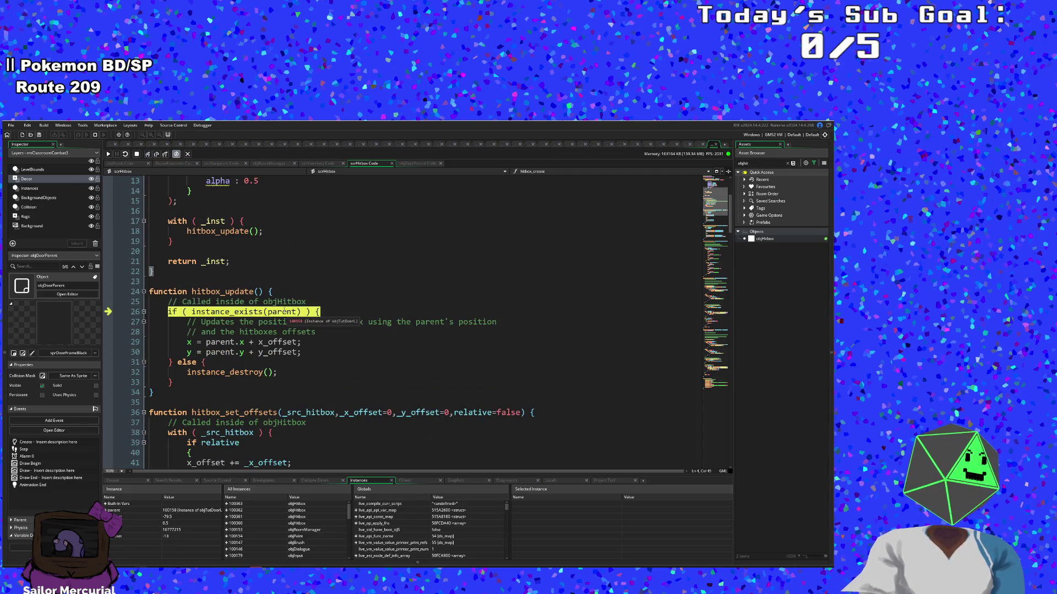
left_click(148, 154)
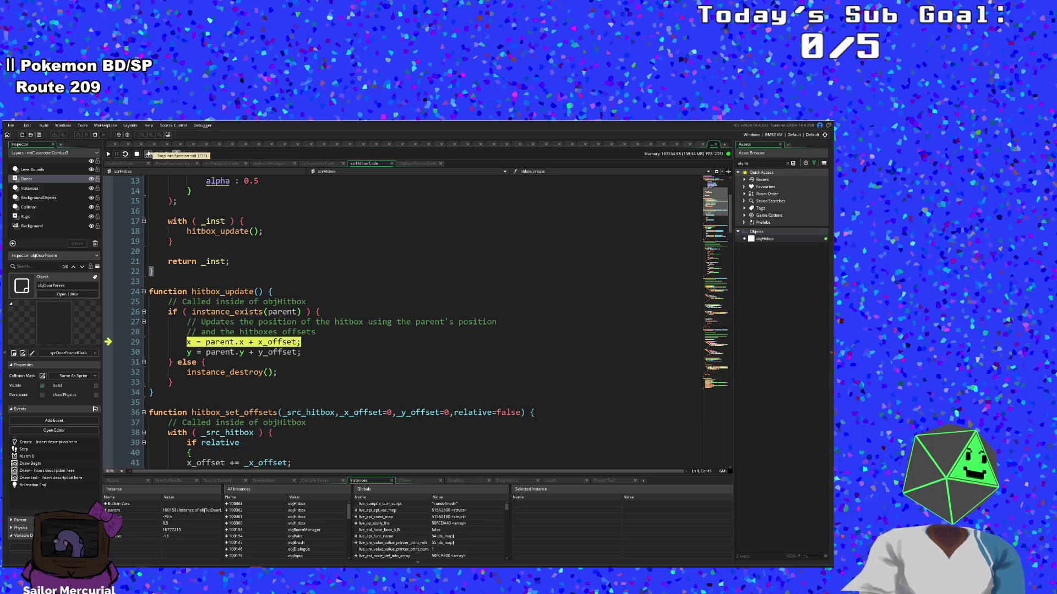
left_click(148, 155)
left_click(149, 155)
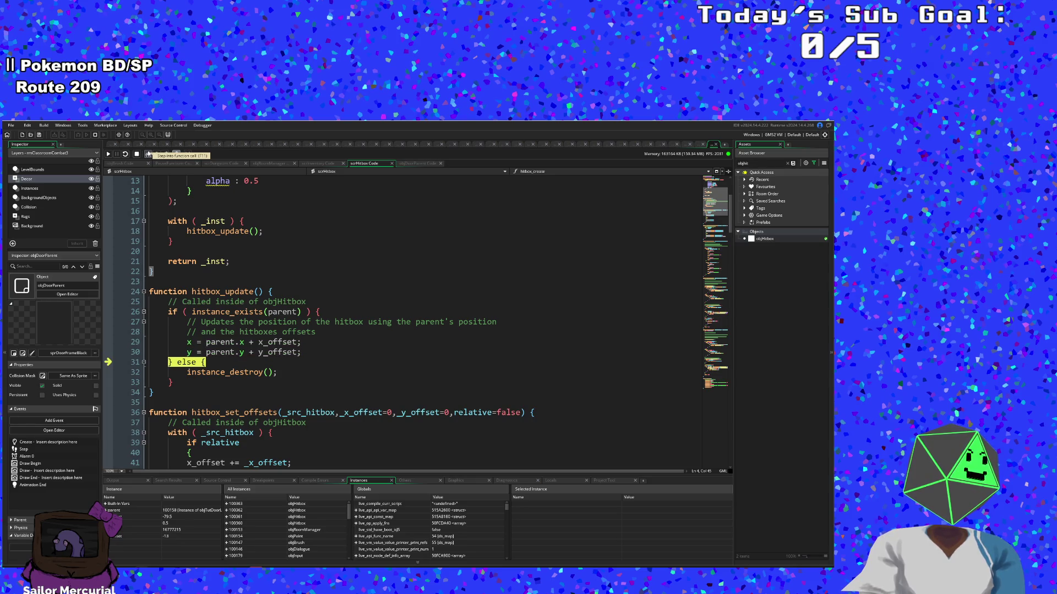
left_click(148, 155)
left_click(148, 155)
left_click(148, 154)
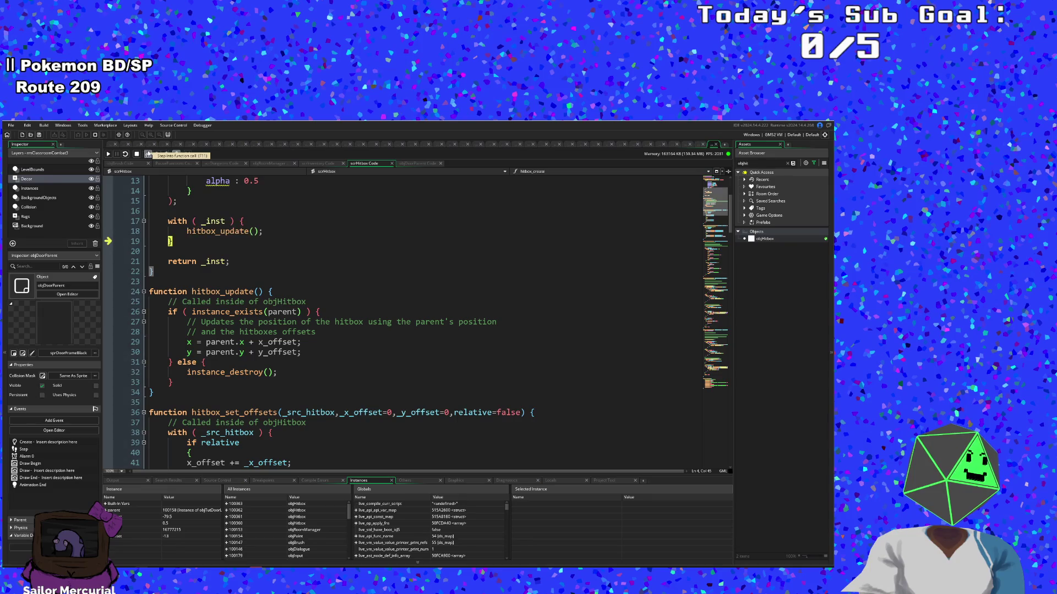
left_click(148, 155)
left_click(148, 155)
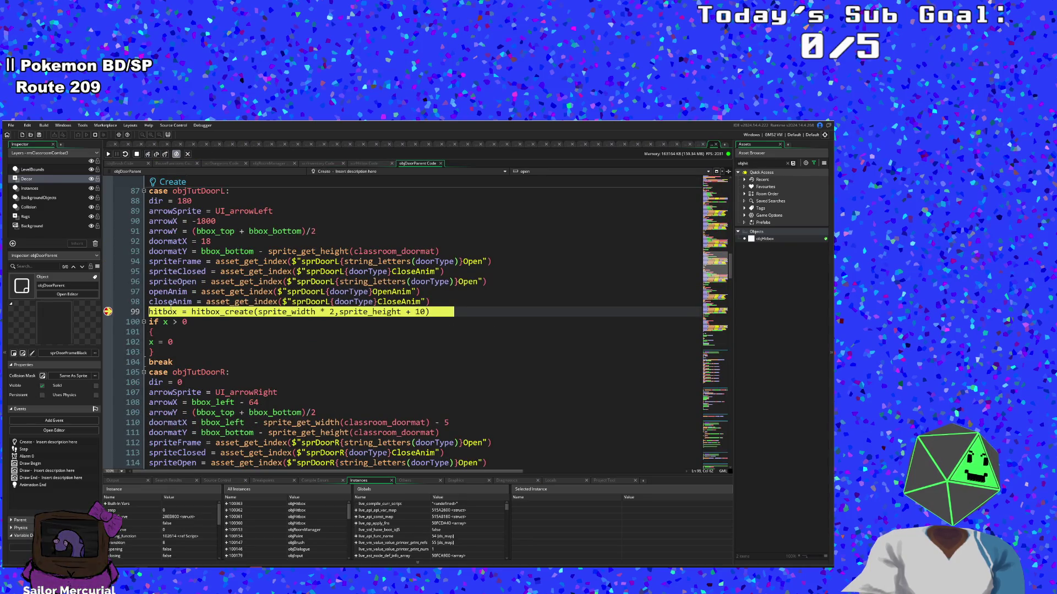
Step: Step through the x check, default case and closed-door setup into objTutDoorL's event_inherited()
left_click(148, 155)
left_click(148, 155)
left_click(148, 154)
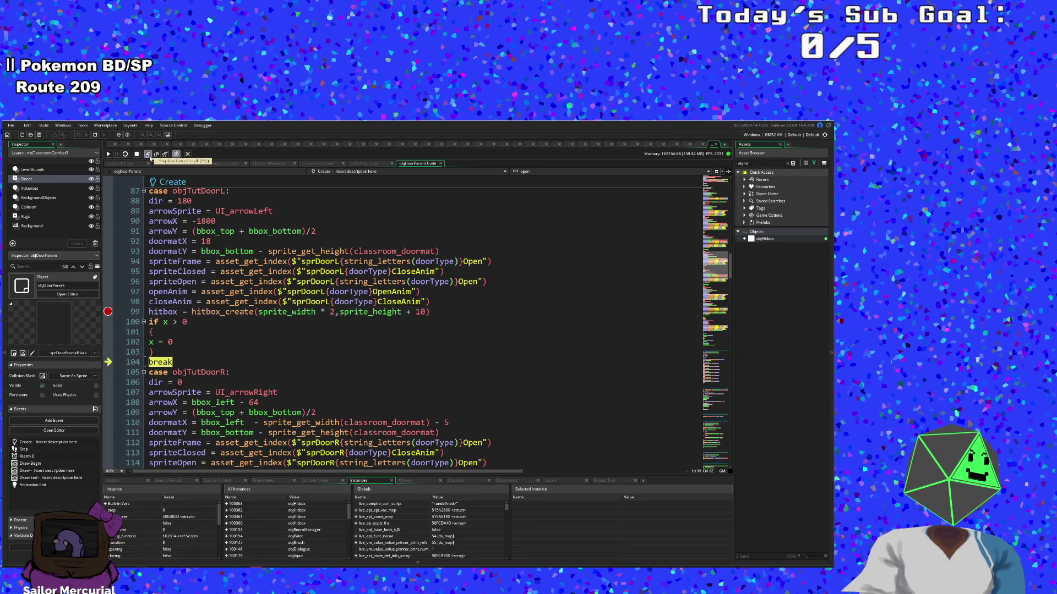
left_click(148, 155)
left_click(148, 155)
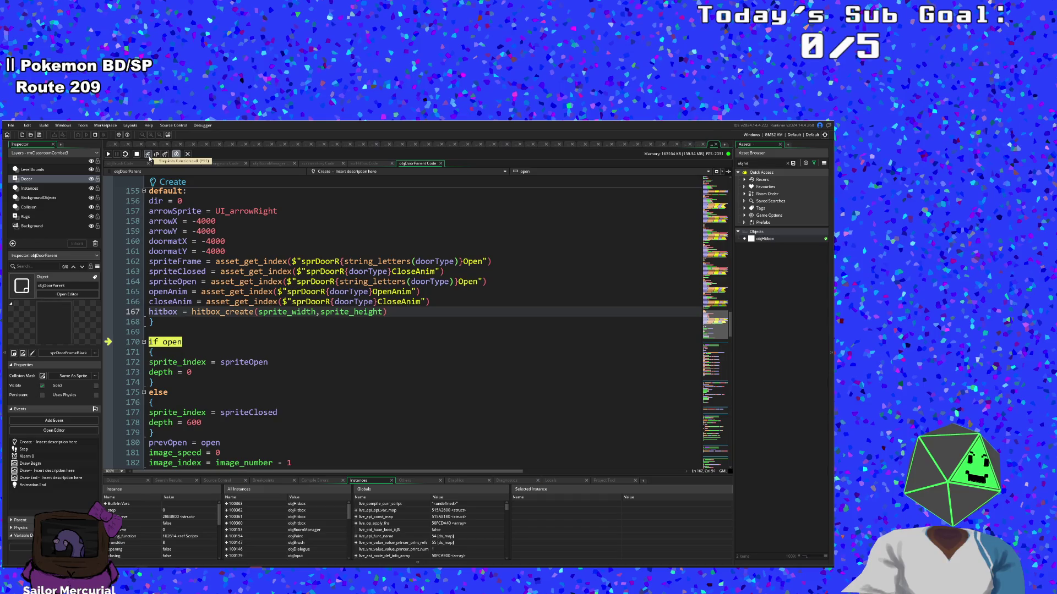
left_click(148, 155)
left_click(148, 155)
left_click(148, 155)
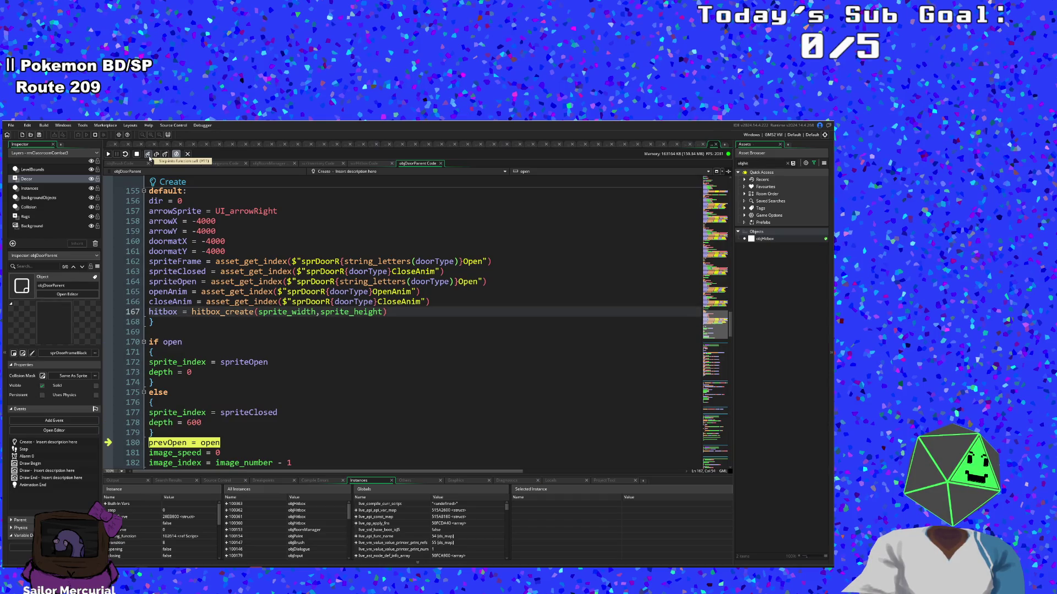
left_click(148, 154)
left_click(148, 154)
left_click(148, 154)
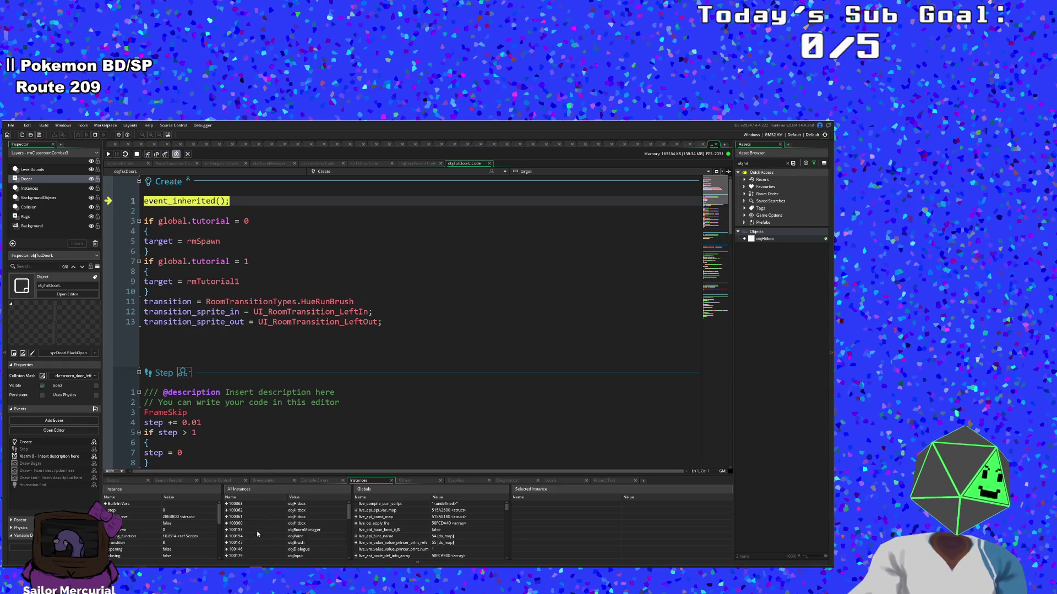
Step: Inspect the objDoorD instance's variables, expanding its hitbox variable to check the fields
left_click(106, 504)
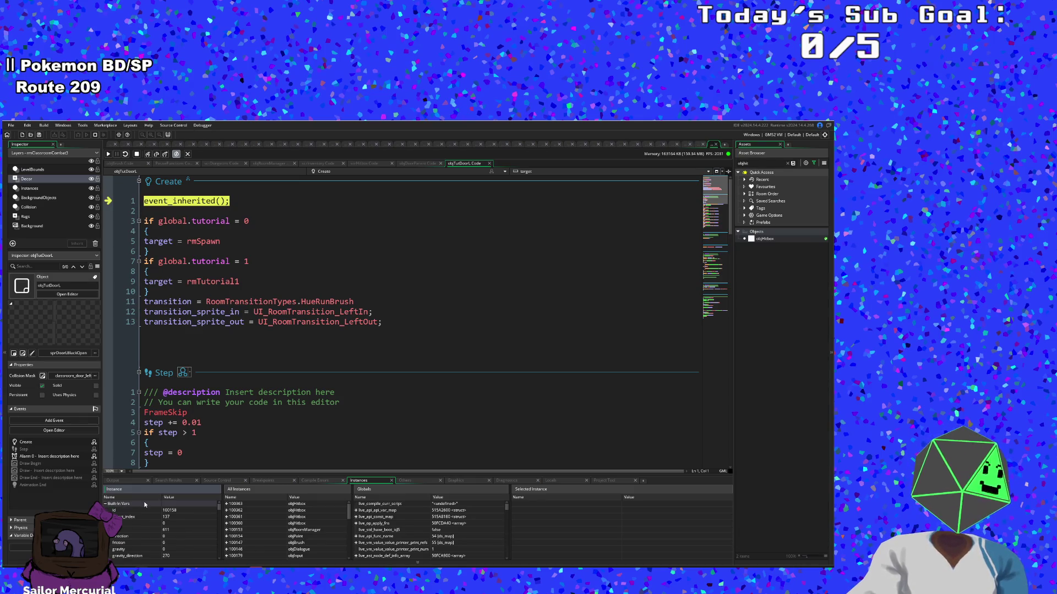
left_click(107, 504)
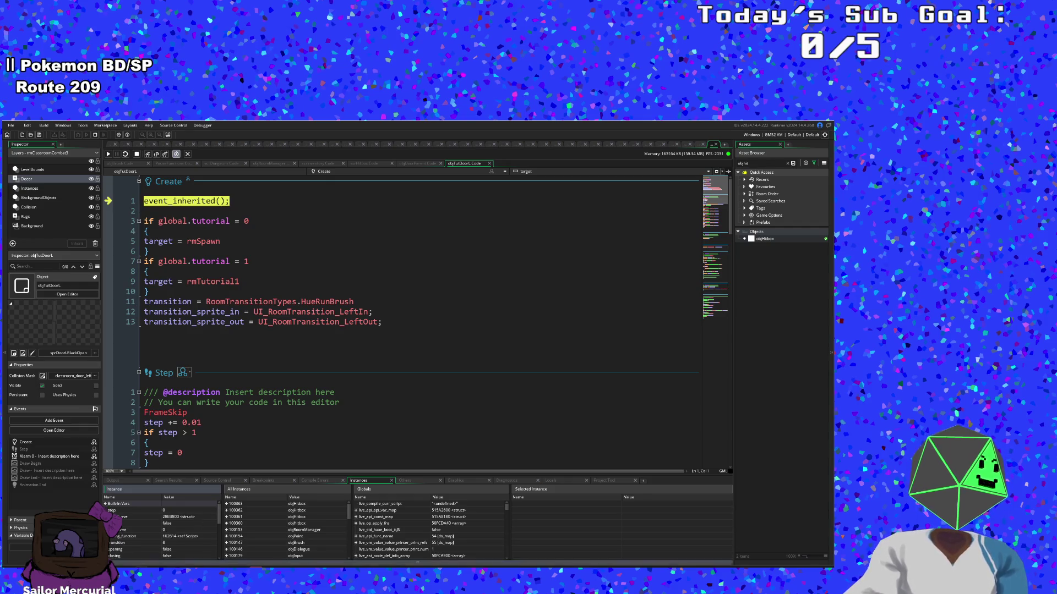
scroll(289, 523, "down", 5)
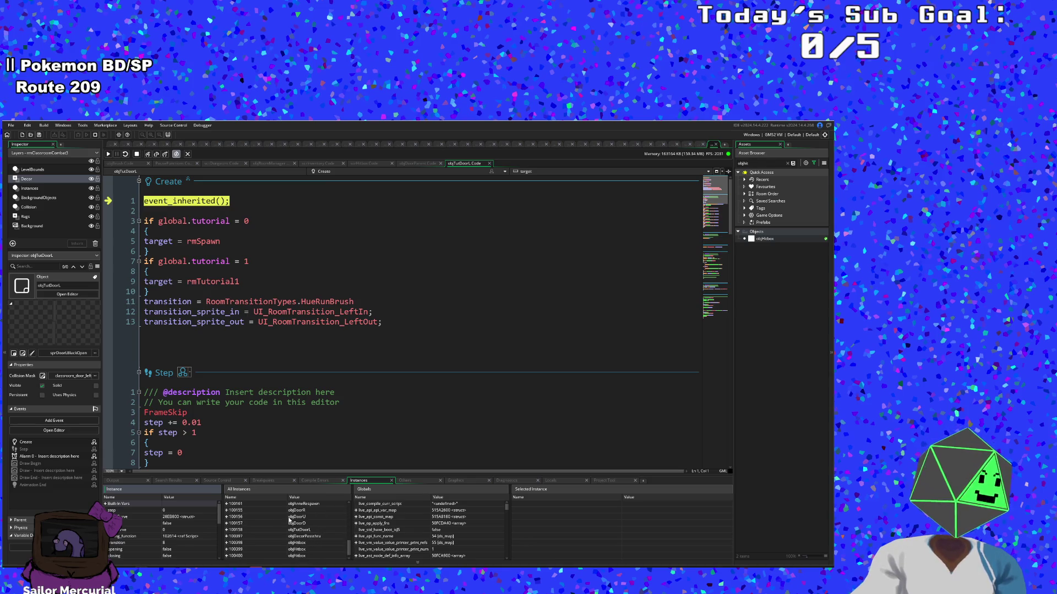
double_click(259, 524)
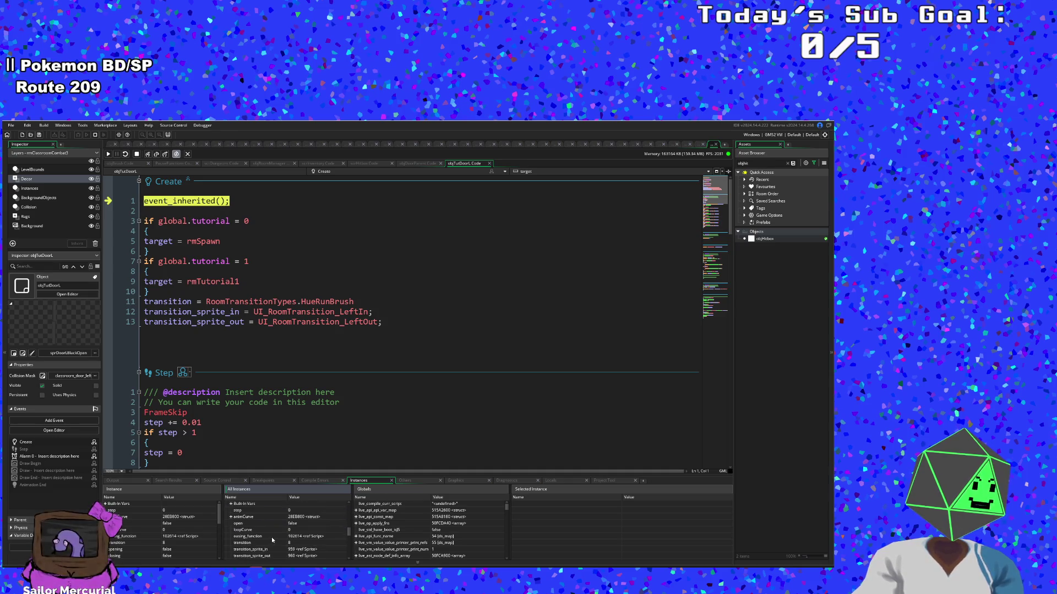
scroll(270, 534, "down", 1)
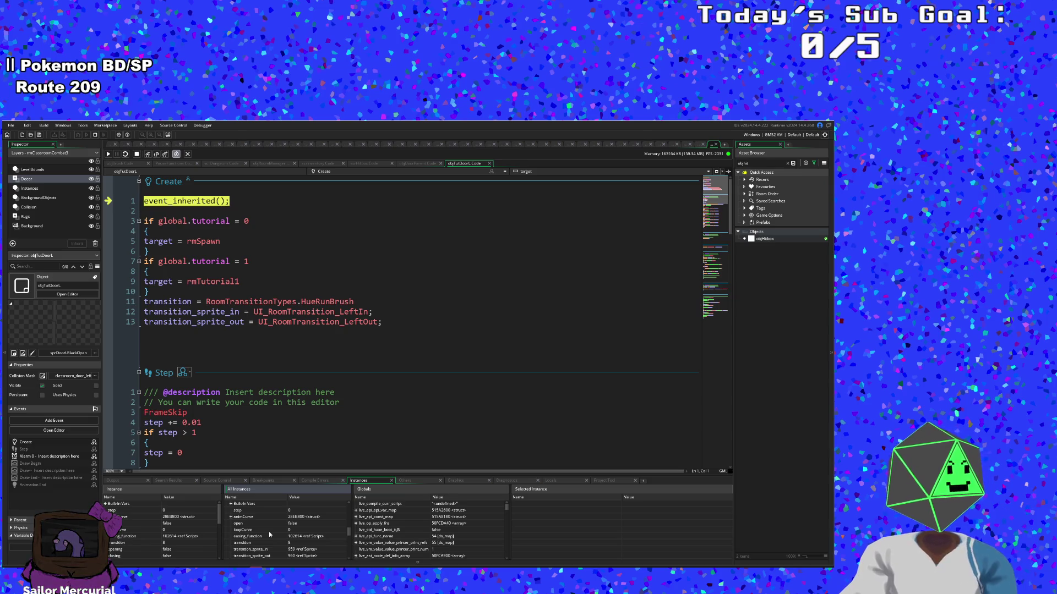
scroll(252, 543, "down", 1)
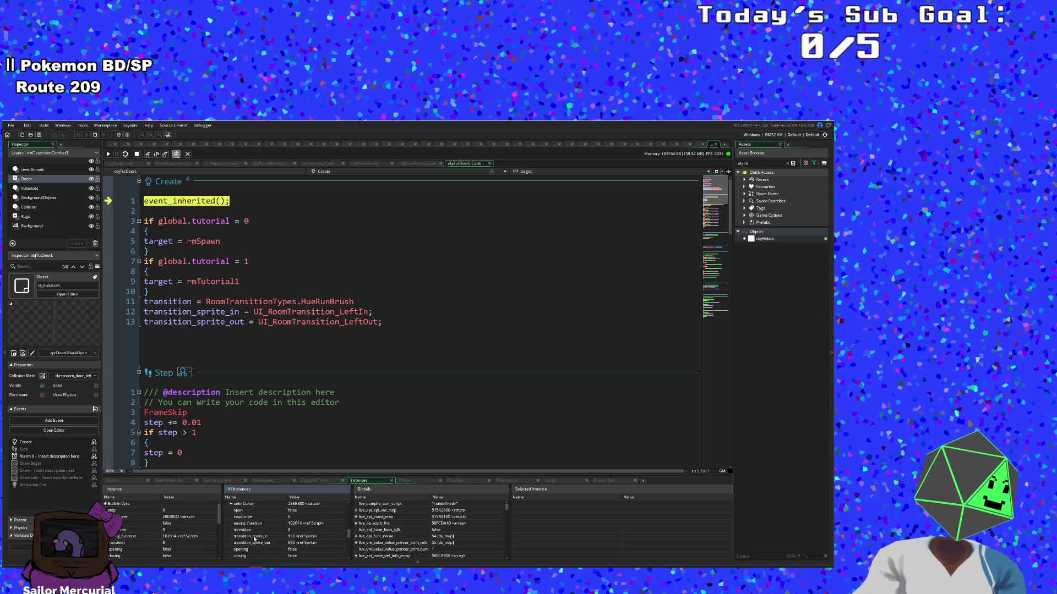
scroll(255, 535, "down", 1)
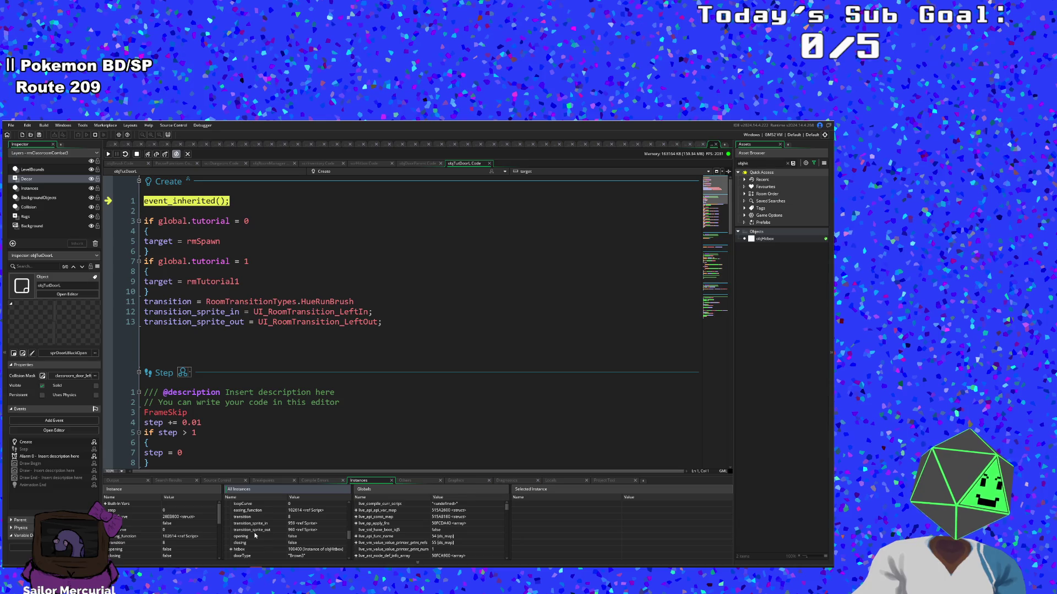
scroll(255, 535, "down", 1)
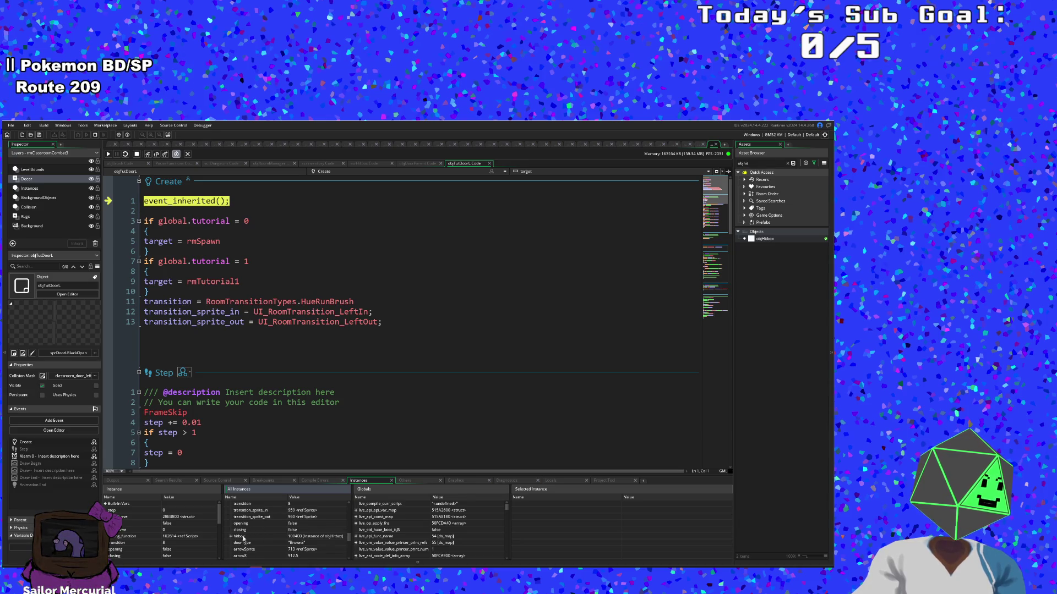
left_click(230, 537)
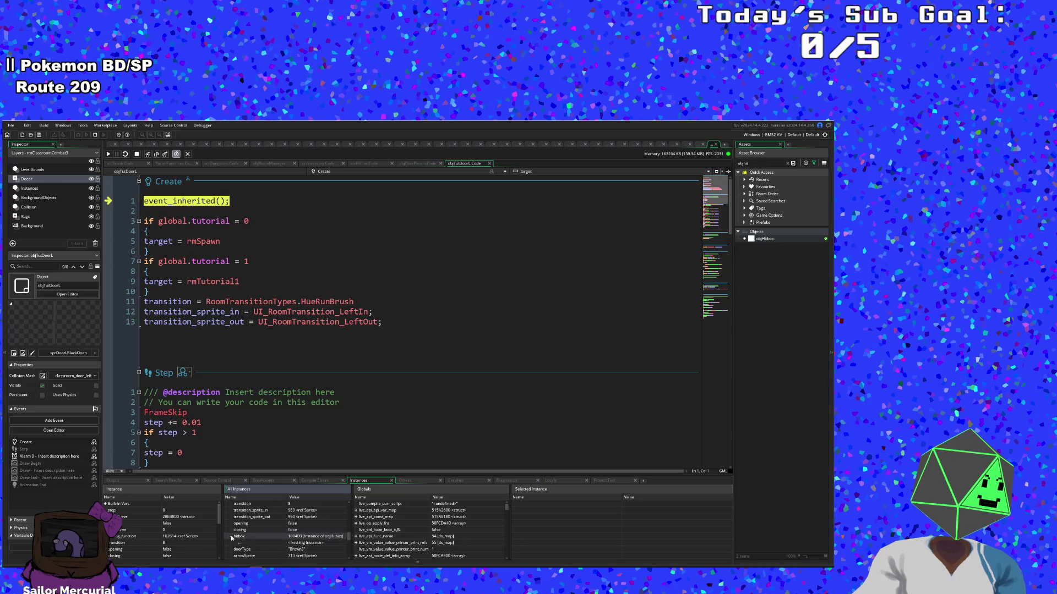
scroll(237, 538, "down", 1)
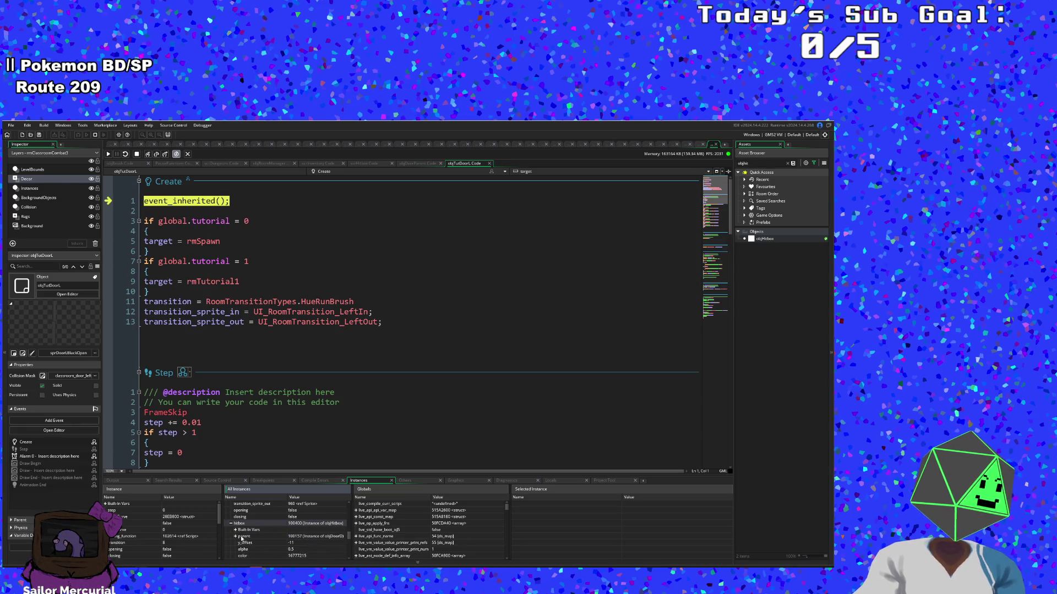
scroll(240, 538, "down", 1)
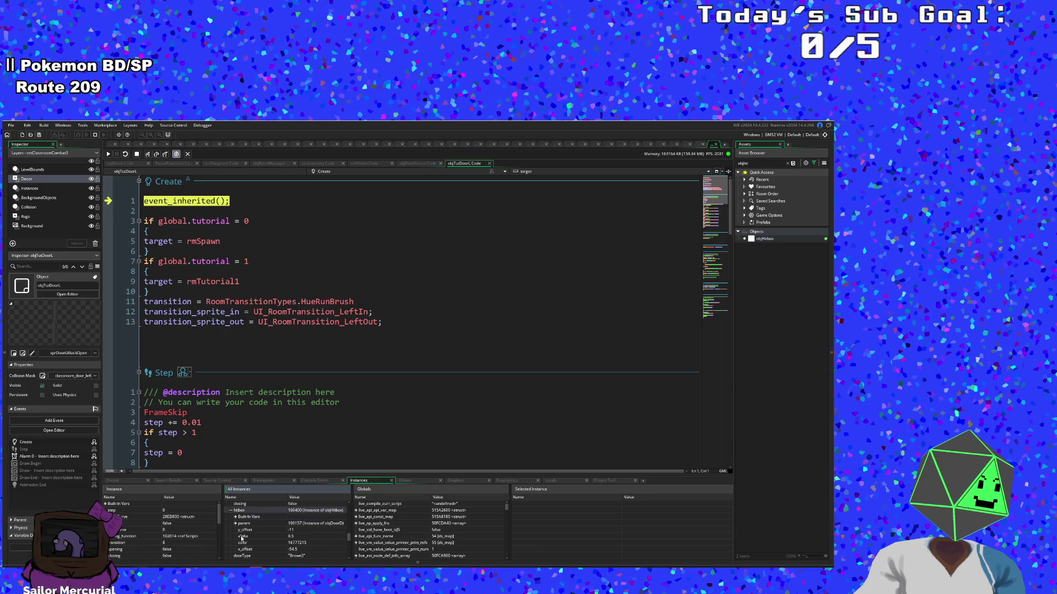
scroll(241, 538, "down", 1)
scroll(234, 539, "down", 1)
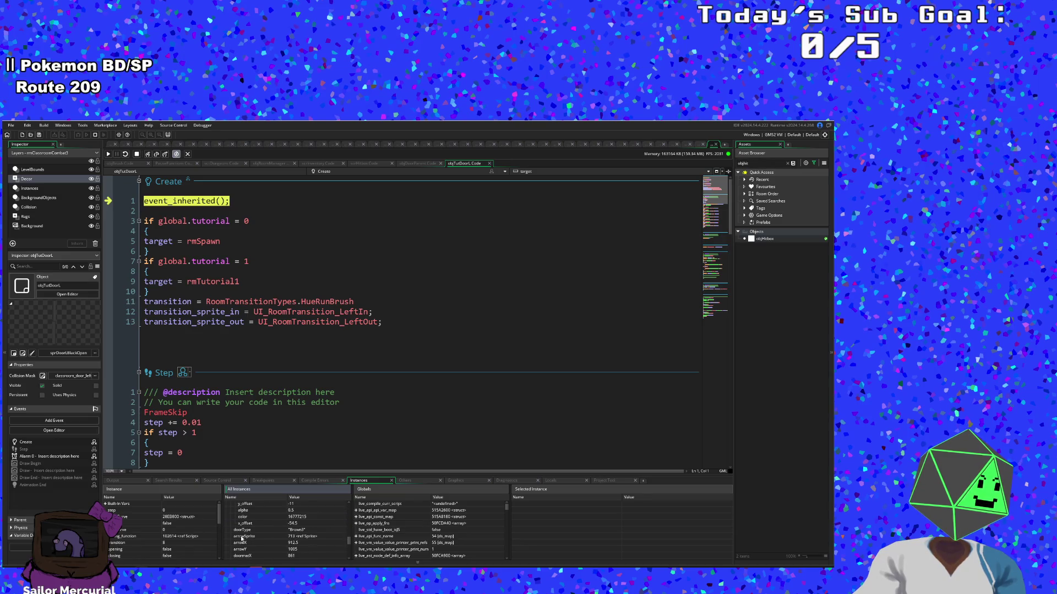
scroll(233, 538, "down", 1)
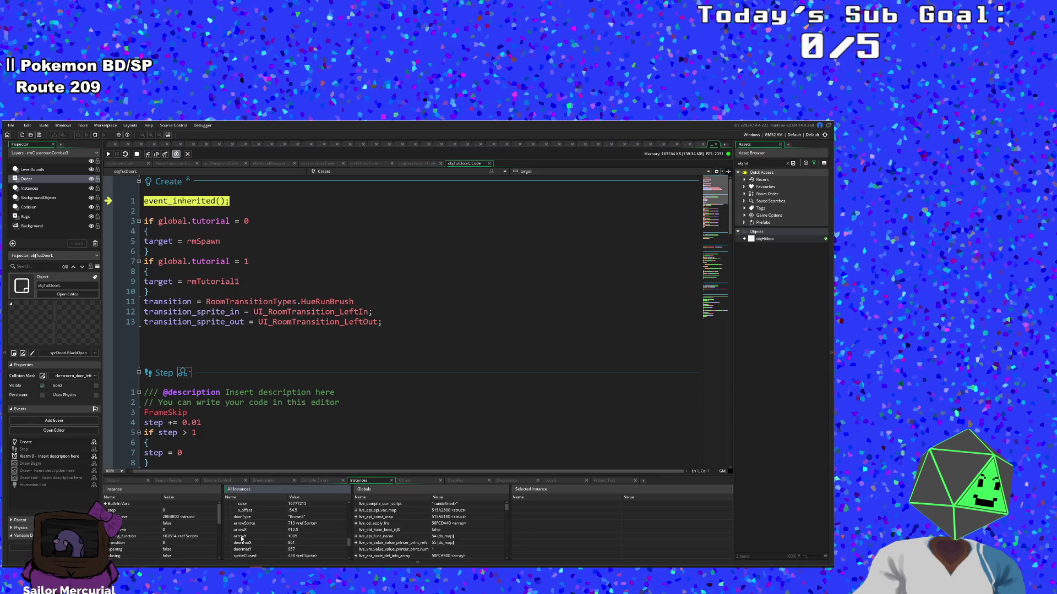
scroll(233, 539, "down", 3)
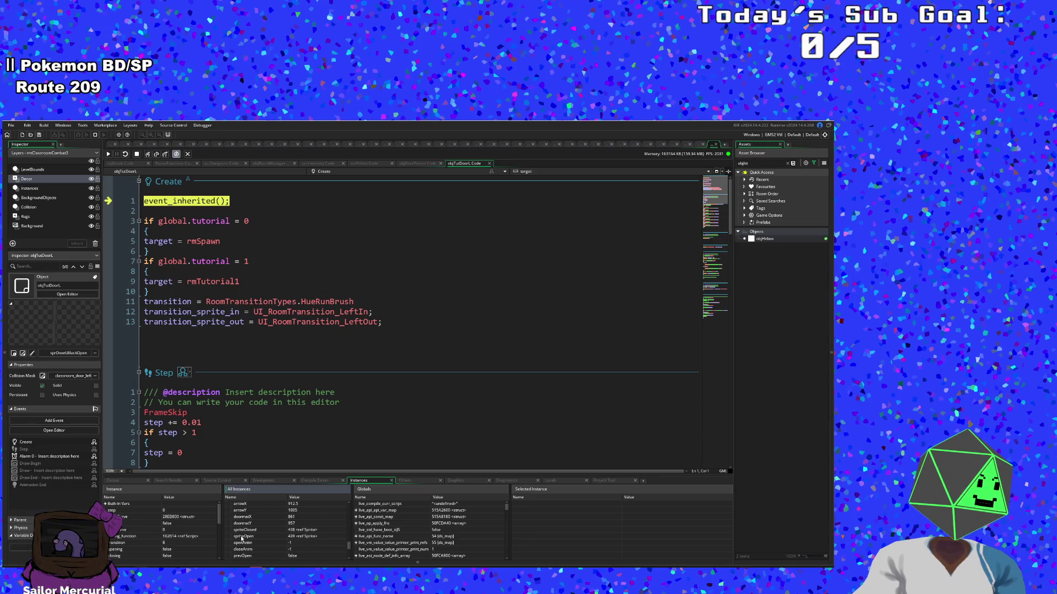
scroll(242, 538, "down", 1)
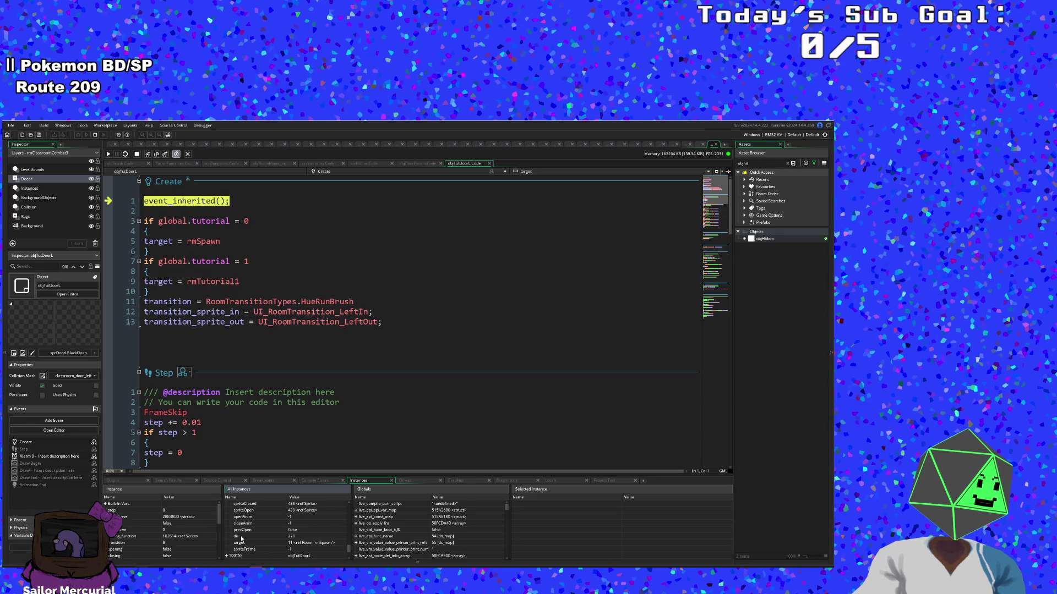
scroll(241, 538, "down", 1)
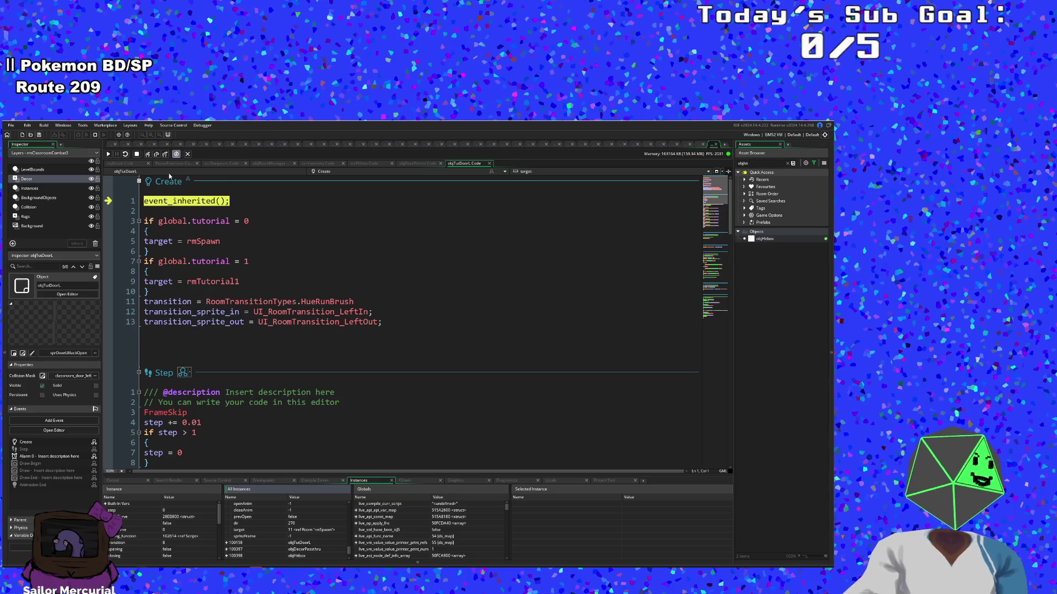
Step: Step from objTutDoorL's Create into SpawnDecor line 6, continue, and dismiss the crash report
left_click(147, 155)
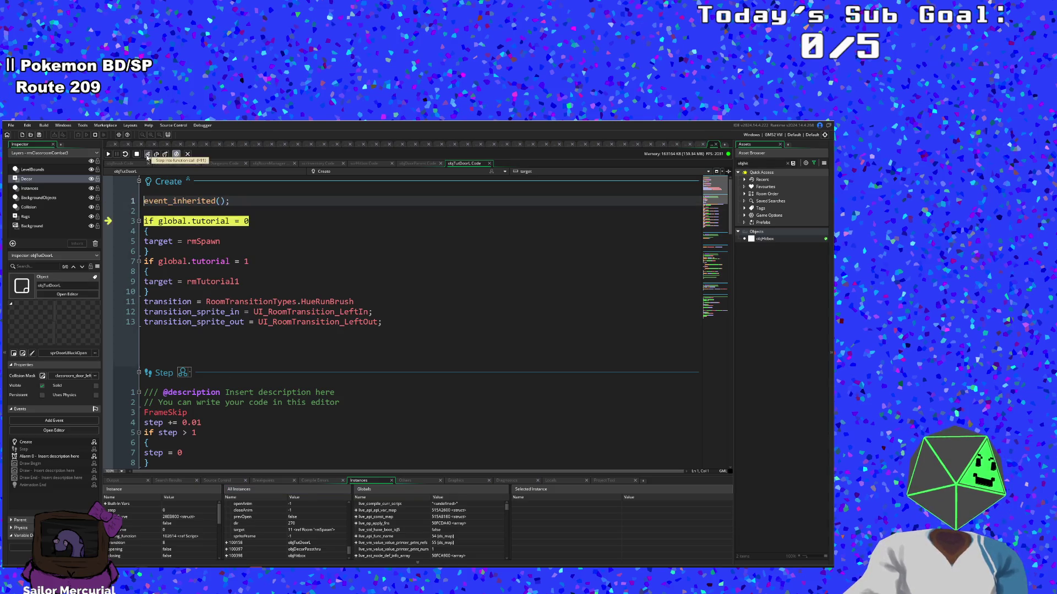
left_click(147, 155)
left_click(147, 155)
left_click(147, 155)
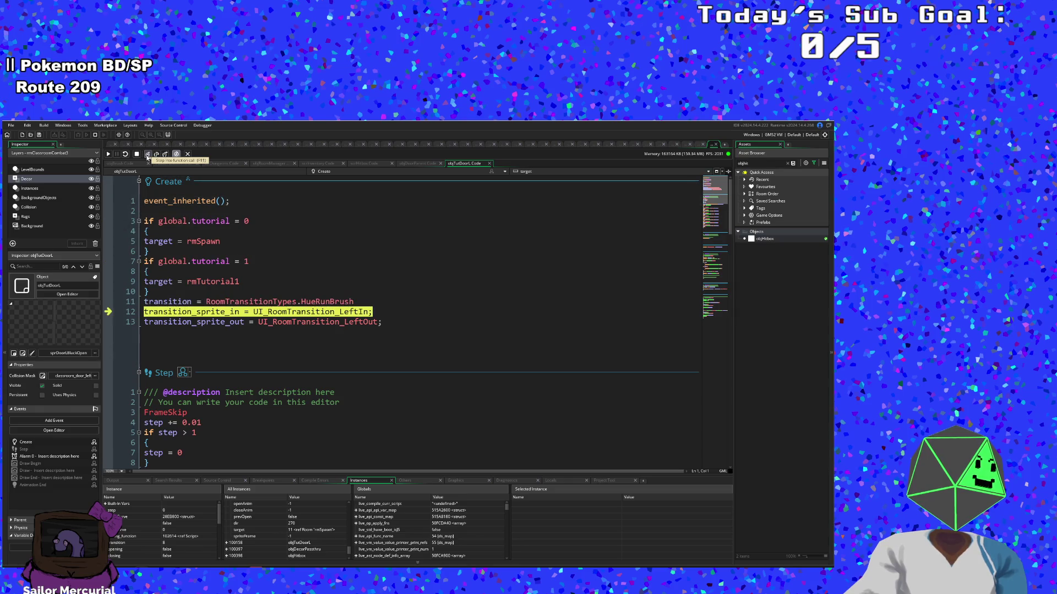
left_click(147, 156)
left_click(147, 156)
left_click(147, 155)
left_click(147, 155)
left_click(147, 155)
left_click(147, 156)
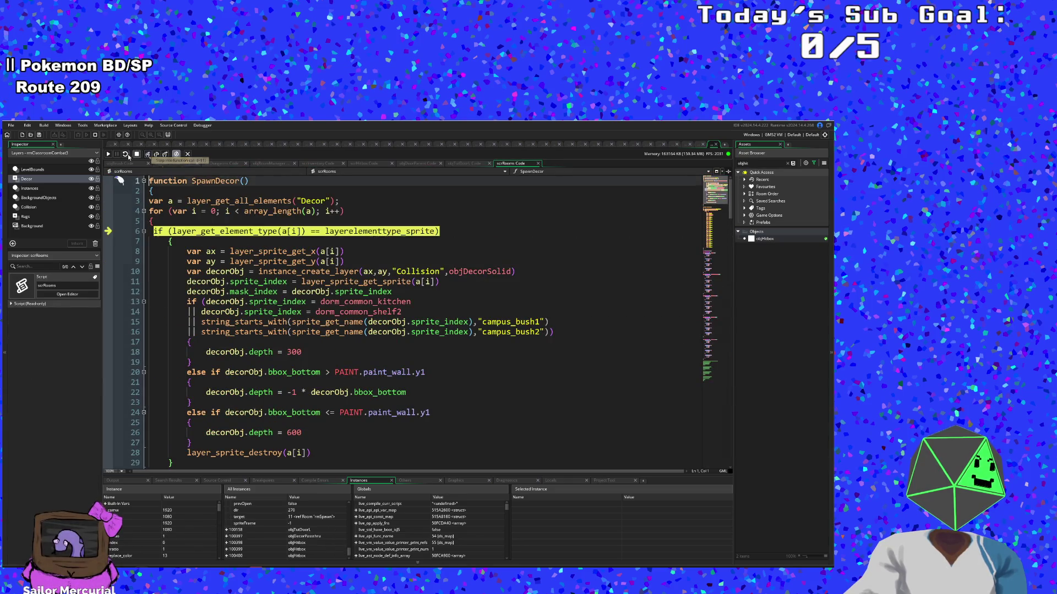
left_click(109, 154)
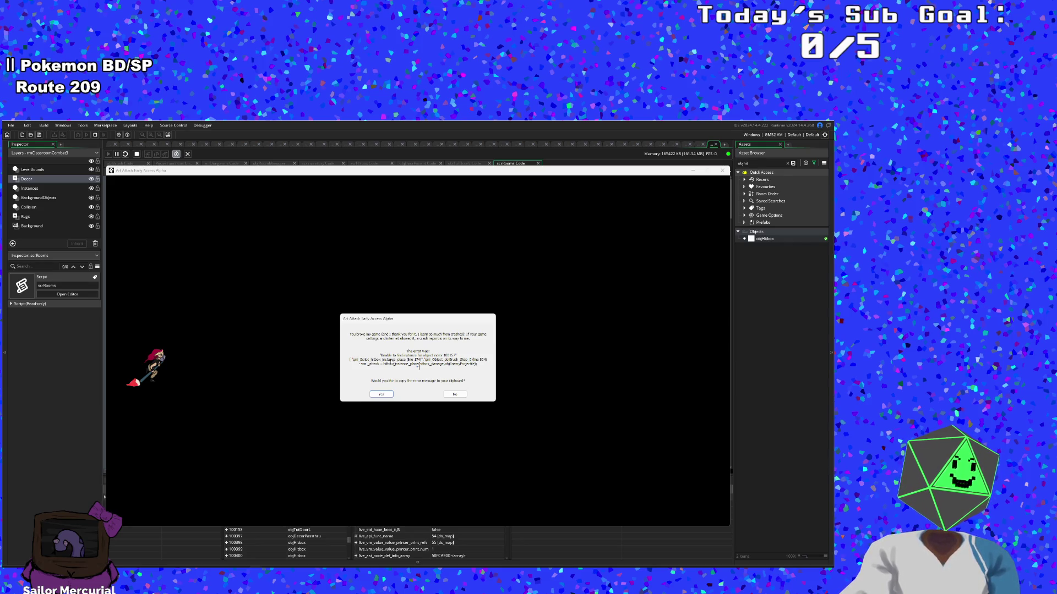
left_click(456, 394)
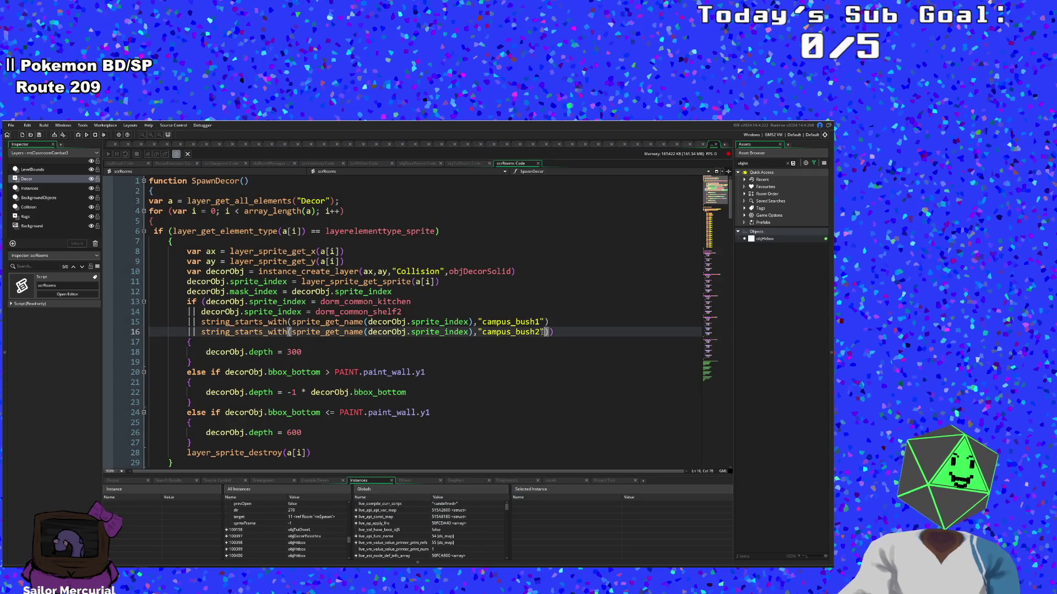
Step: Browse scrRooms' case bgA3 code and the objTutDoorR event's if step > 1 line
scroll(496, 341, "down", 10)
left_click(492, 363)
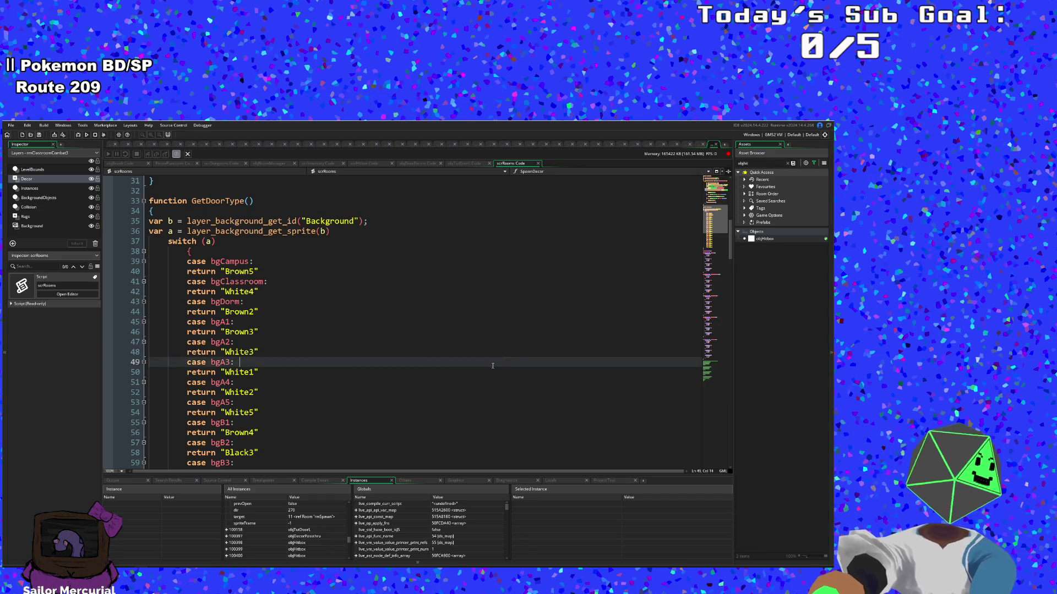
scroll(493, 366, "up", 9)
scroll(507, 364, "down", 20)
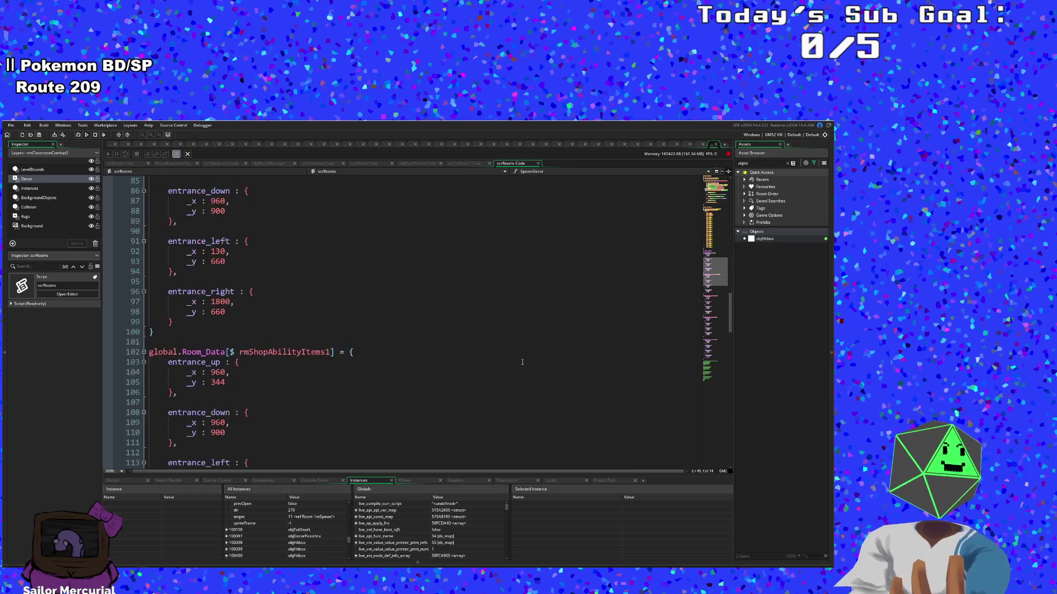
scroll(520, 363, "up", 12)
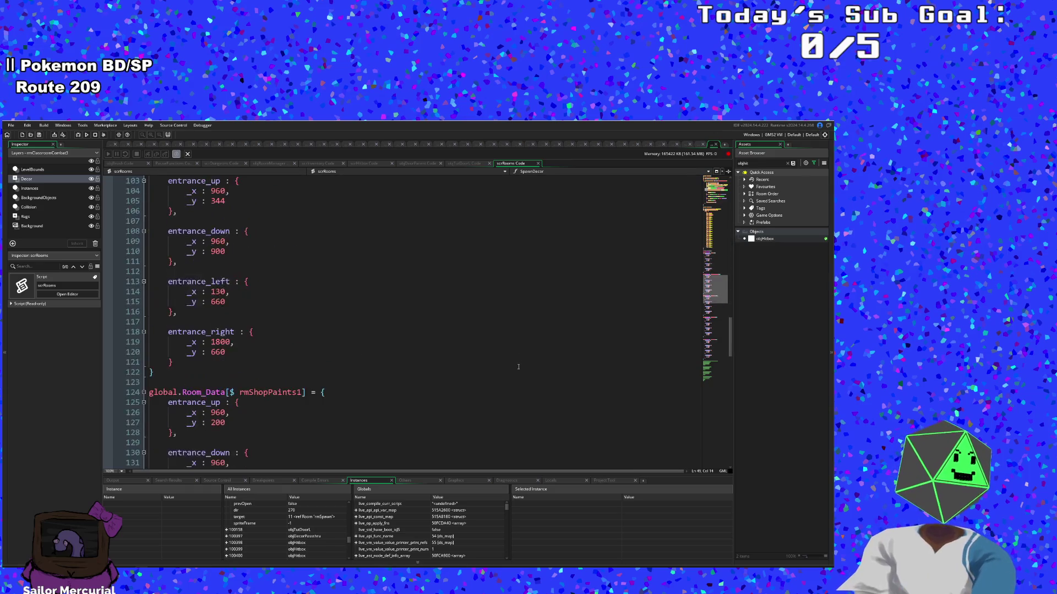
left_click(716, 145)
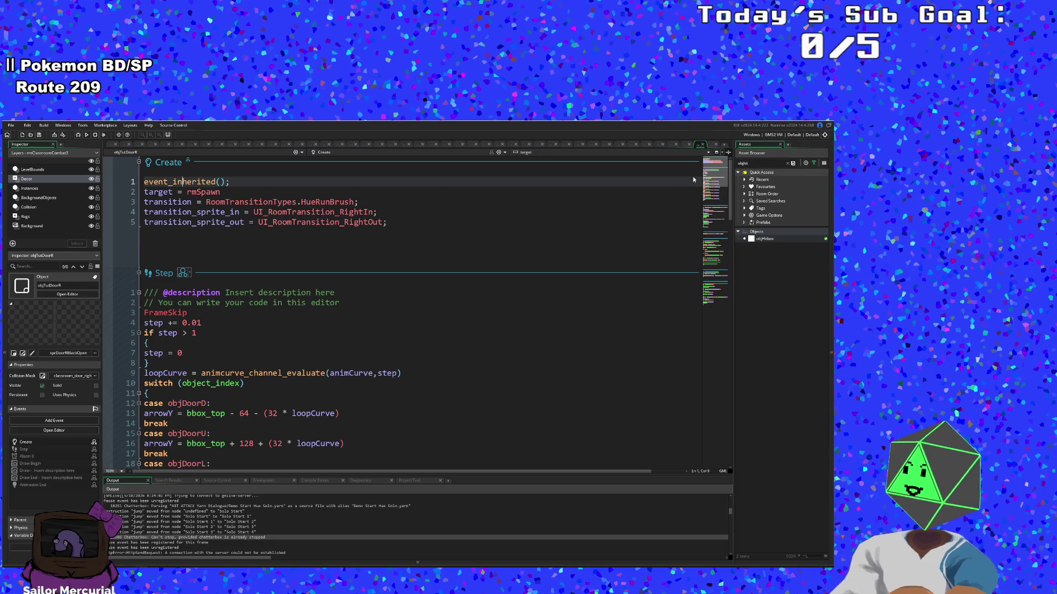
scroll(441, 344, "down", 10)
scroll(435, 337, "up", 10)
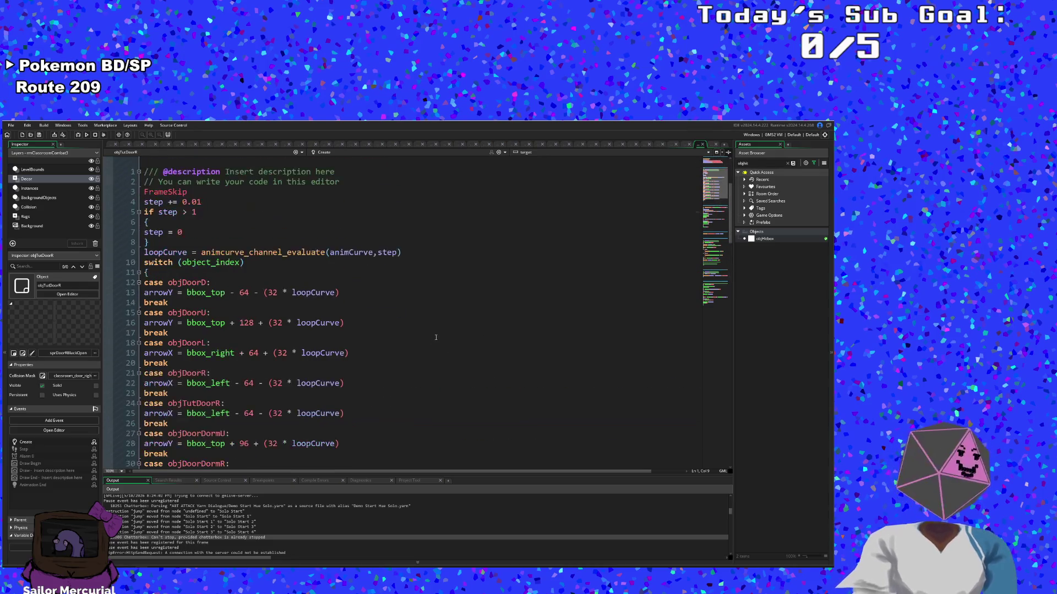
left_click(439, 335)
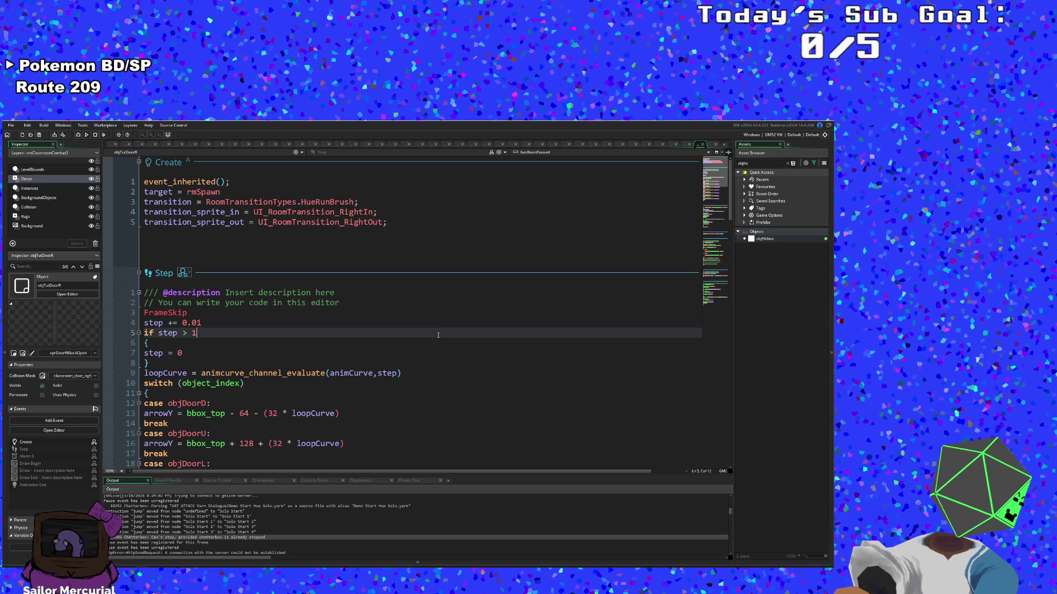
Step: Find objRoomManager with Ctrl+T and jump to its Alarm 0 event code
key("ctrl+t")
type("o")
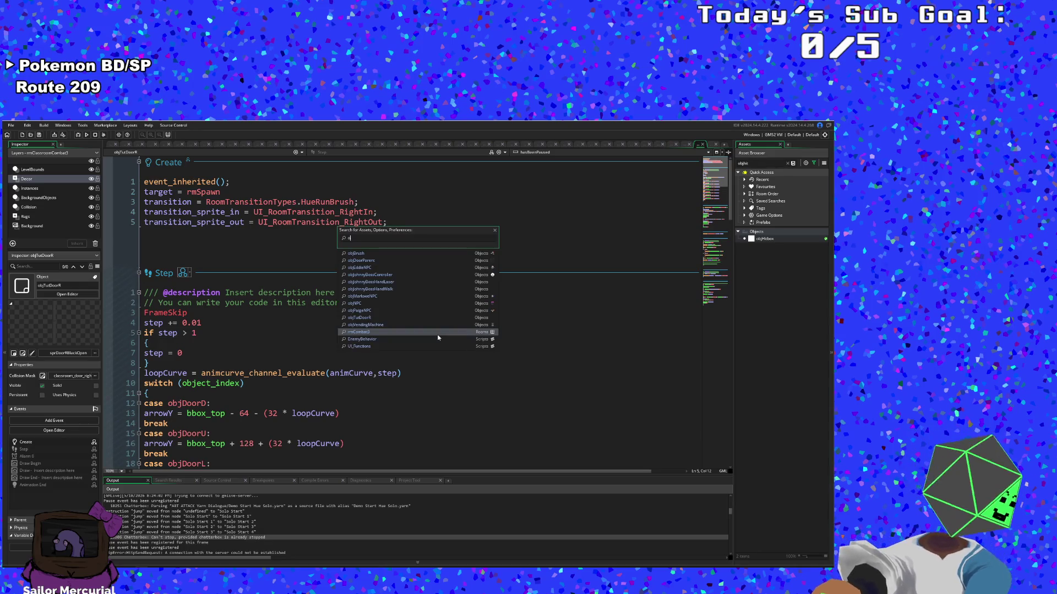
type("bjRoo")
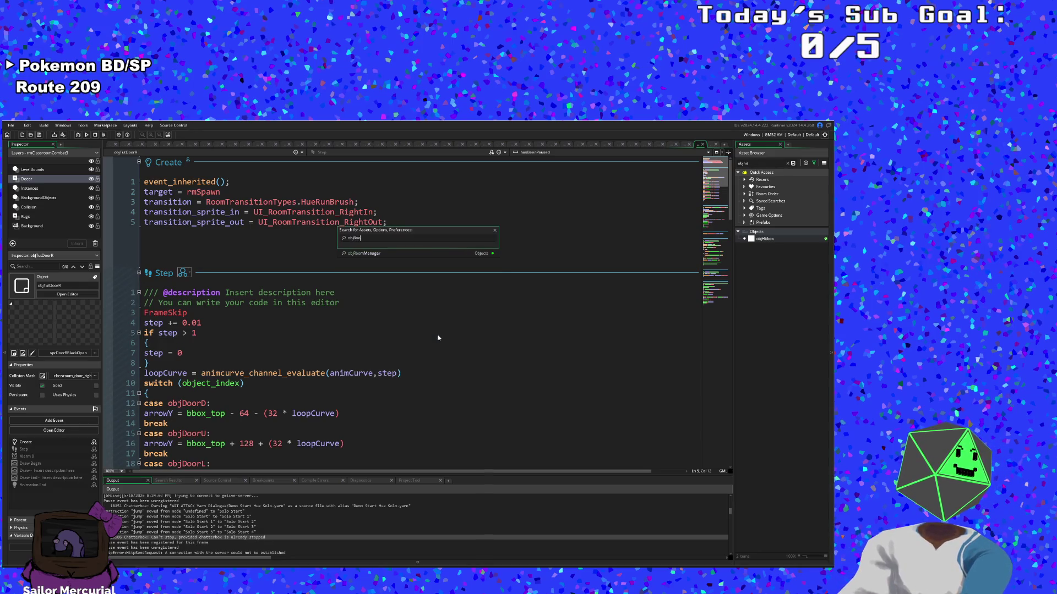
key("Return")
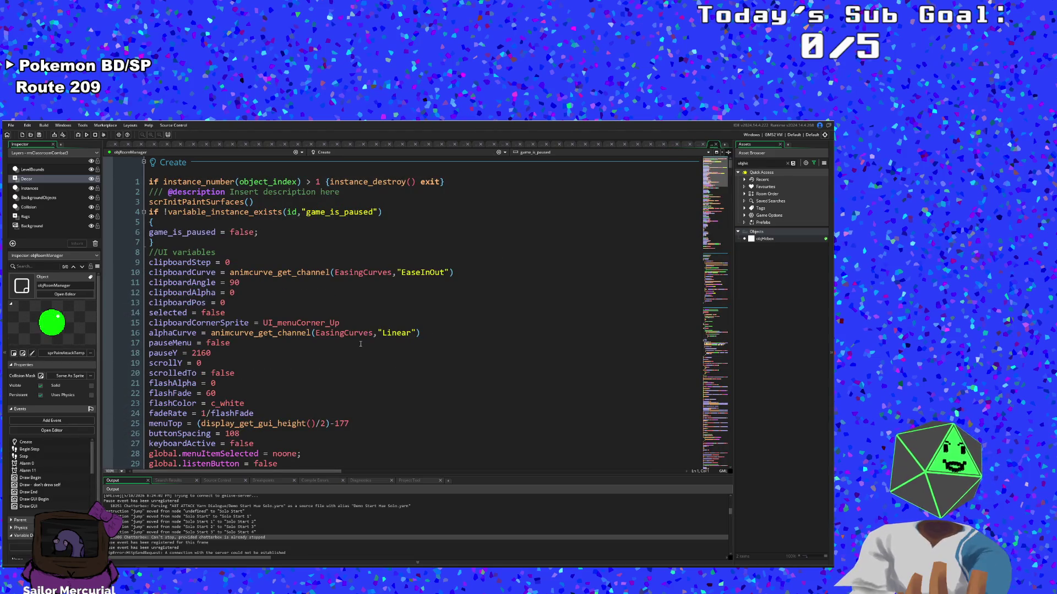
left_click(361, 343)
scroll(360, 343, "down", 6)
scroll(360, 343, "up", 4)
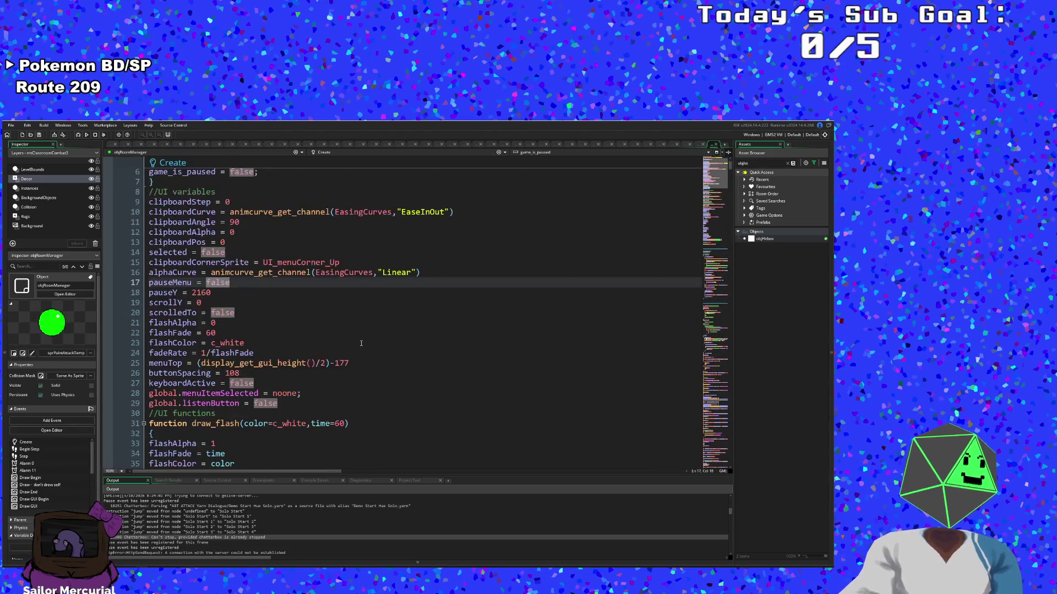
scroll(362, 344, "down", 20)
scroll(358, 344, "up", 5)
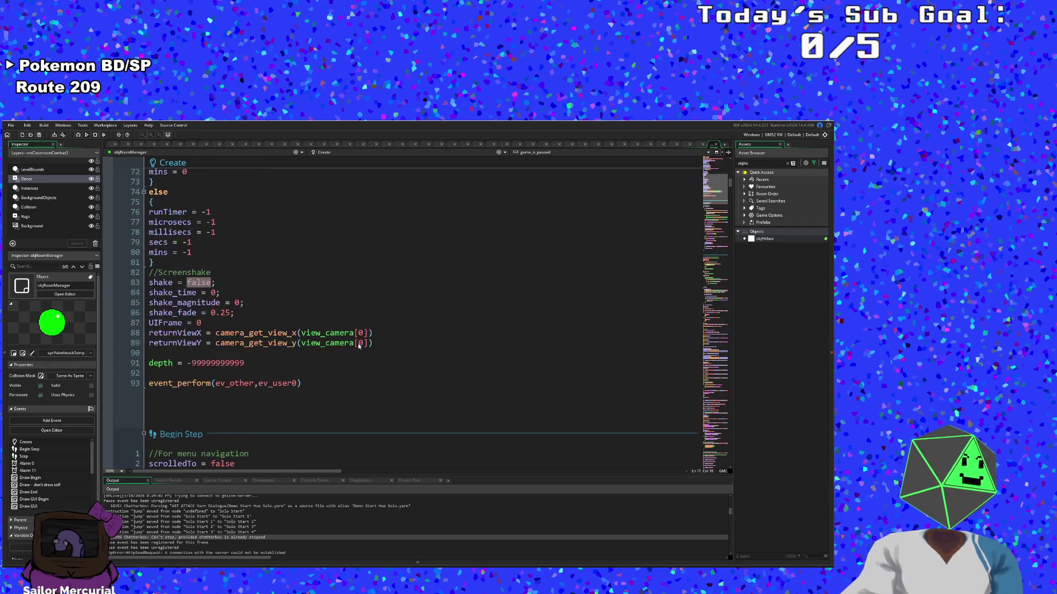
scroll(358, 344, "down", 8)
scroll(356, 345, "down", 20)
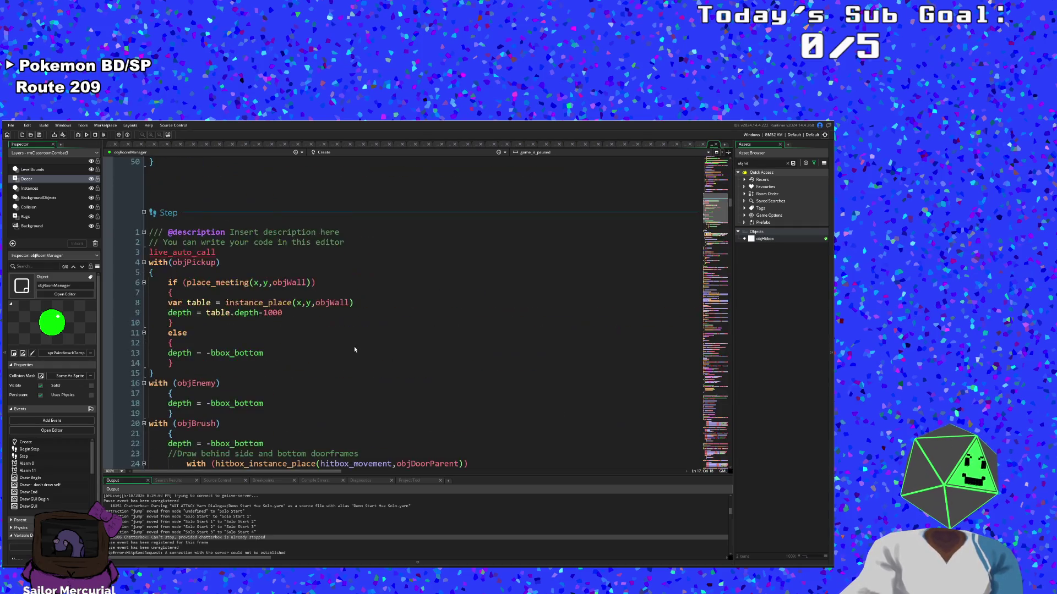
left_click(331, 156)
left_click(335, 186)
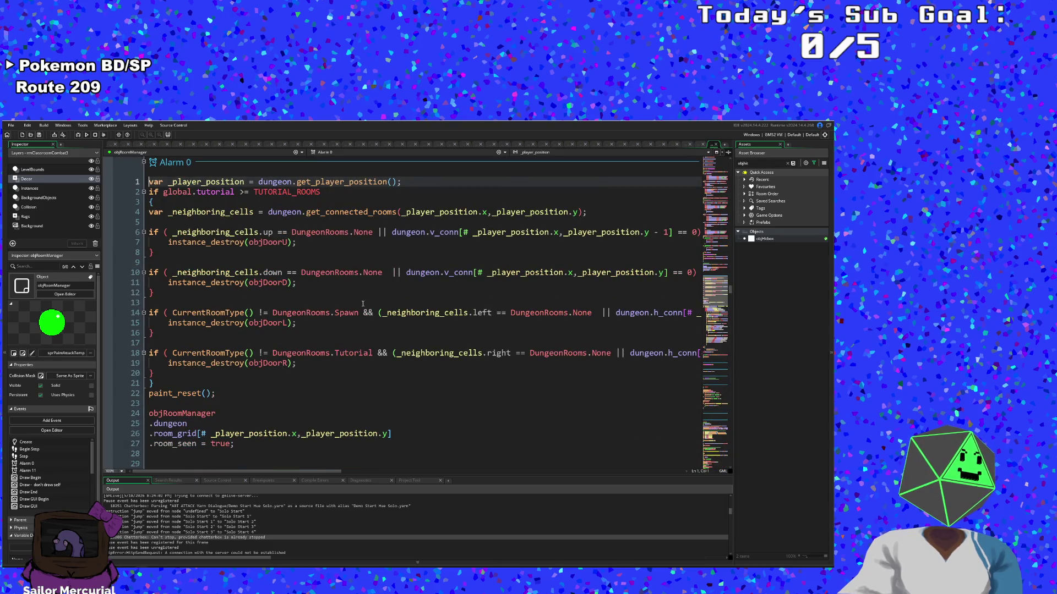
Step: Review the objDoorU/D/L/R destroy checks in objRoomManager's Alarm 0 code
left_click(339, 313)
left_click(305, 296)
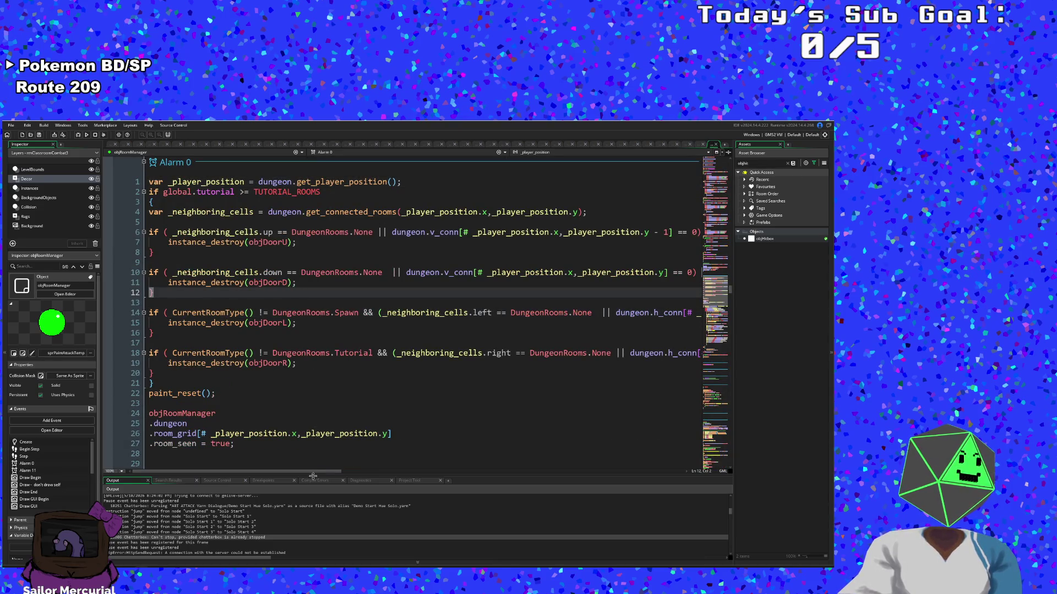
mouse_move(312, 472)
left_mouse_down()
mouse_move(361, 474)
mouse_move(260, 478)
left_mouse_up()
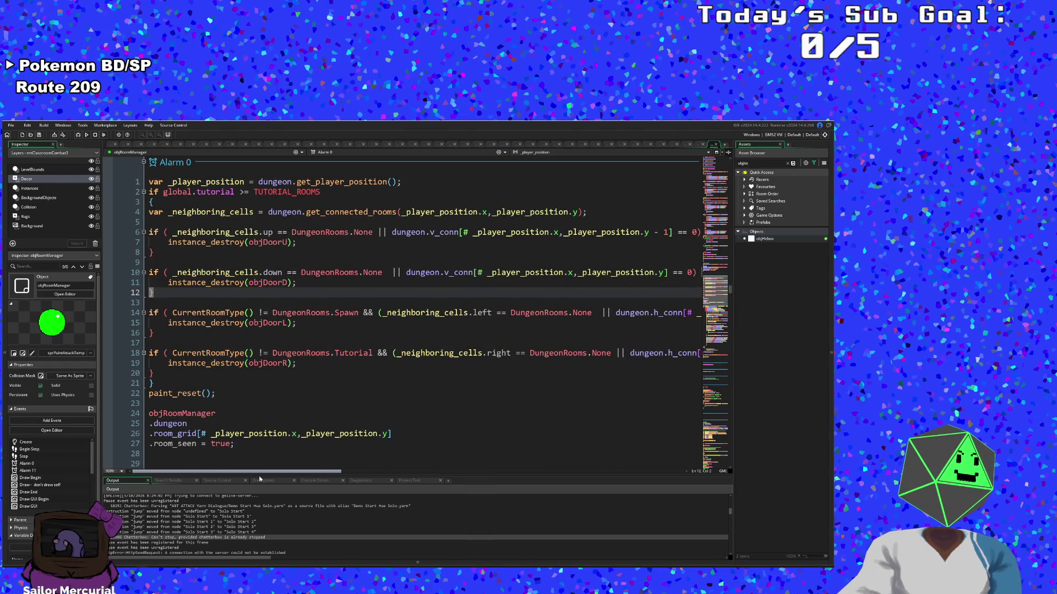
mouse_move(308, 486)
left_mouse_down()
mouse_move(468, 485)
mouse_move(280, 484)
left_mouse_up()
left_click(309, 374)
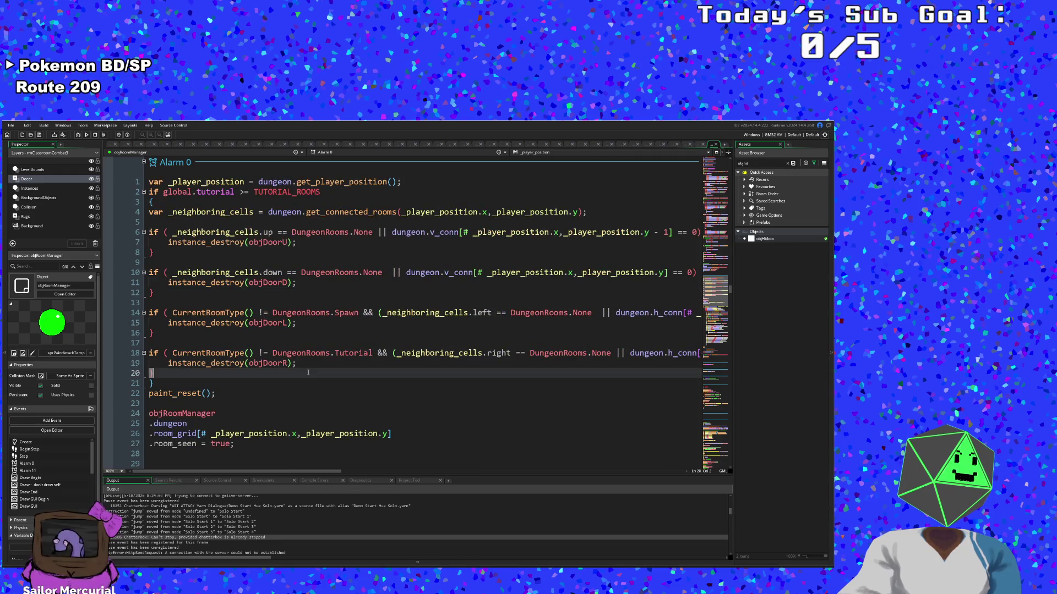
type("}")
left_click(299, 293)
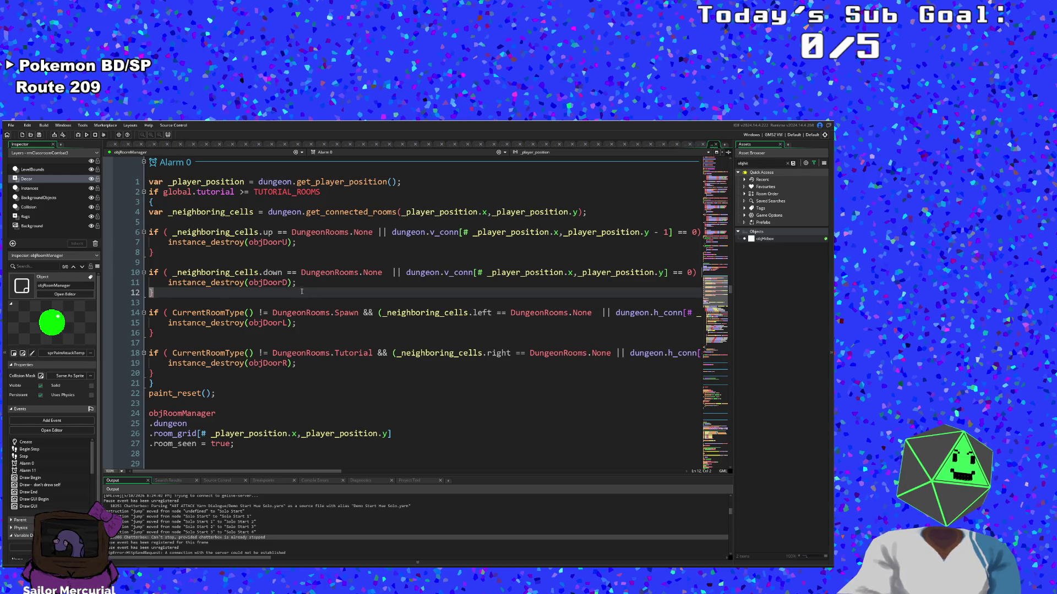
Step: From objDoorD on line 11, search the project assets for objDoor
left_click(302, 282)
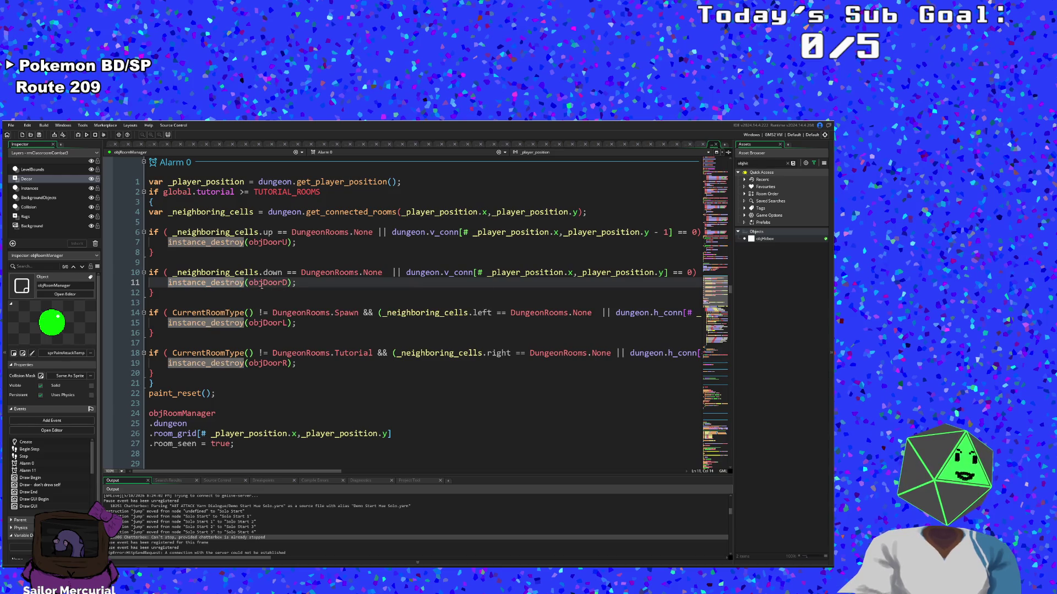
left_click(262, 284)
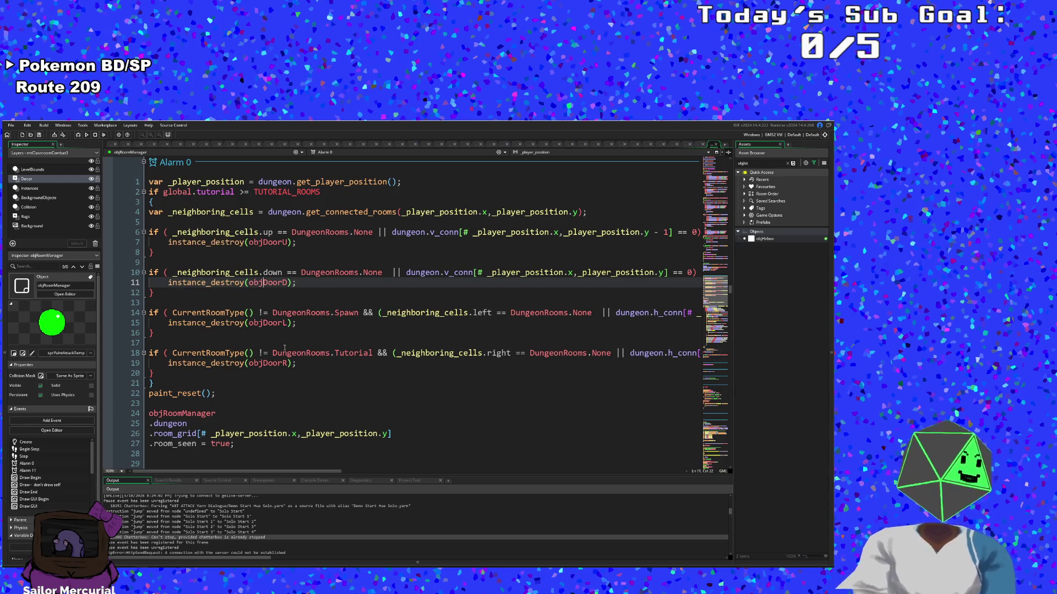
key("ctrl+t")
type("obj")
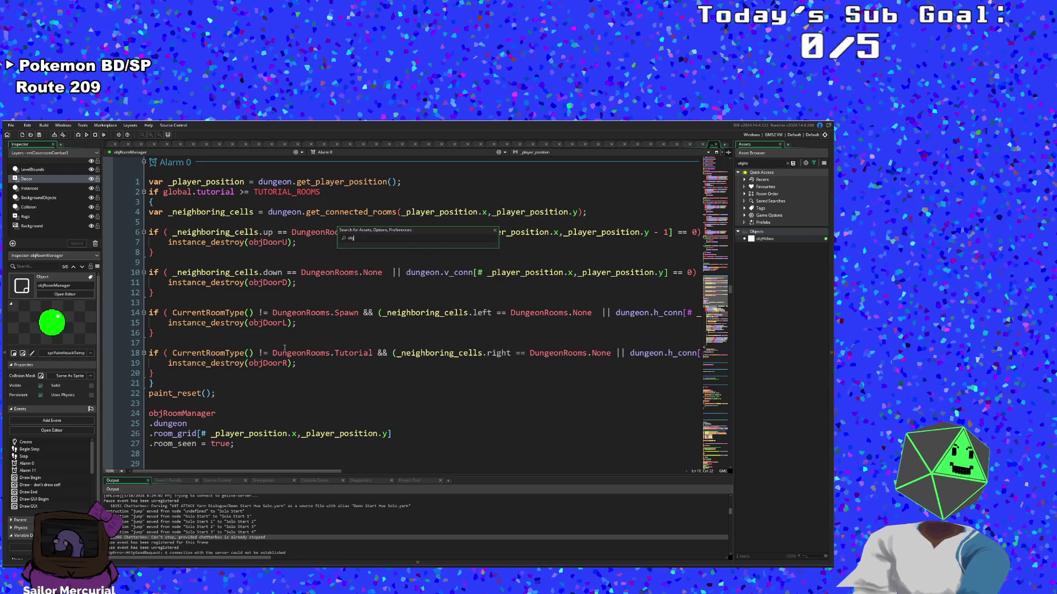
type("DoorjDoorPar")
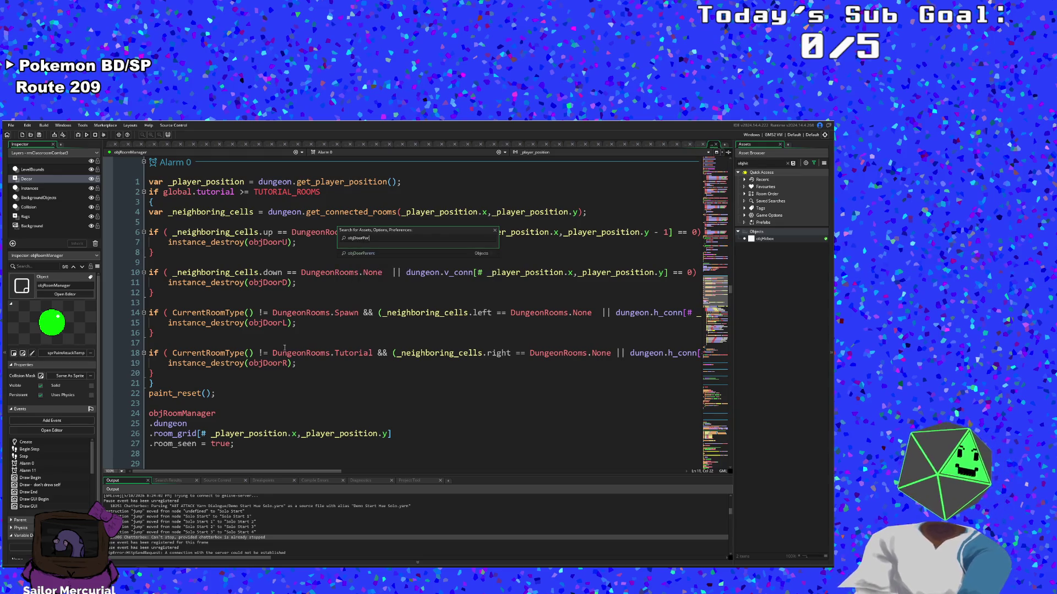
Step: Open objDoorParent and add a Destroy event to it
left_click(359, 253)
left_click(321, 281)
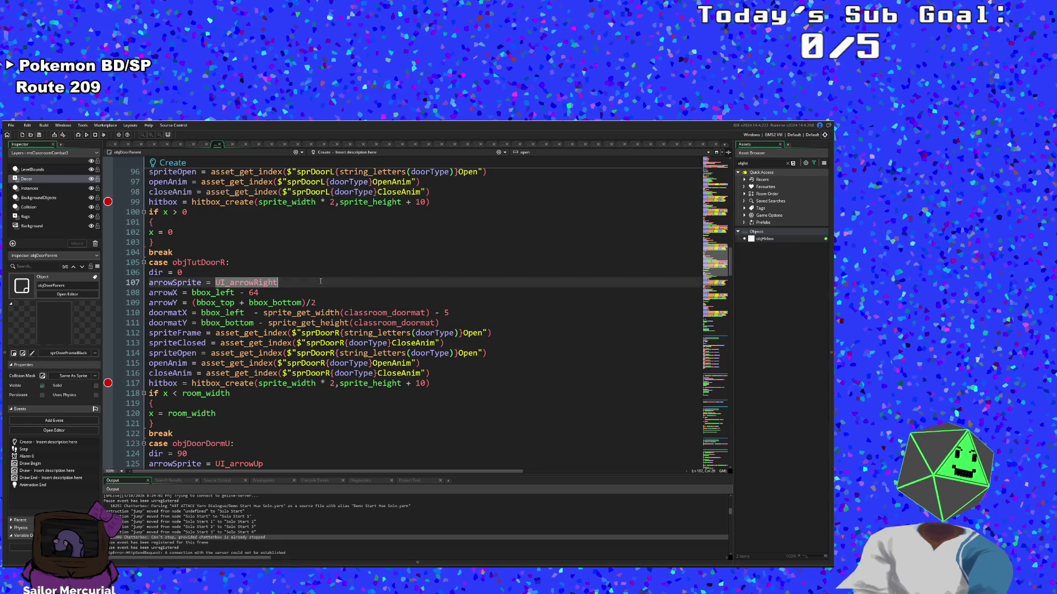
scroll(323, 370, "down", 12)
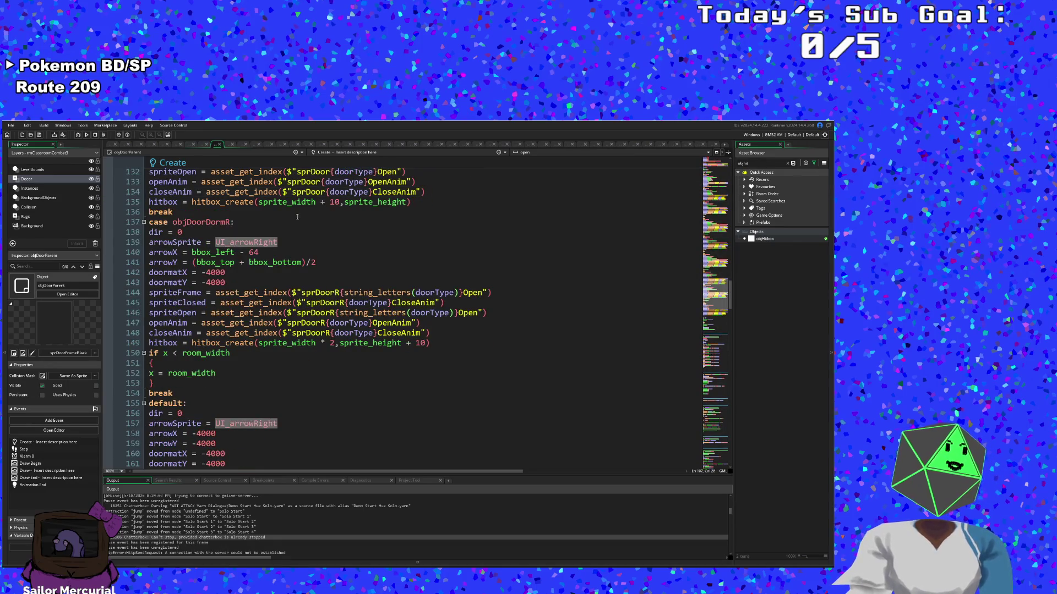
scroll(297, 217, "down", 20)
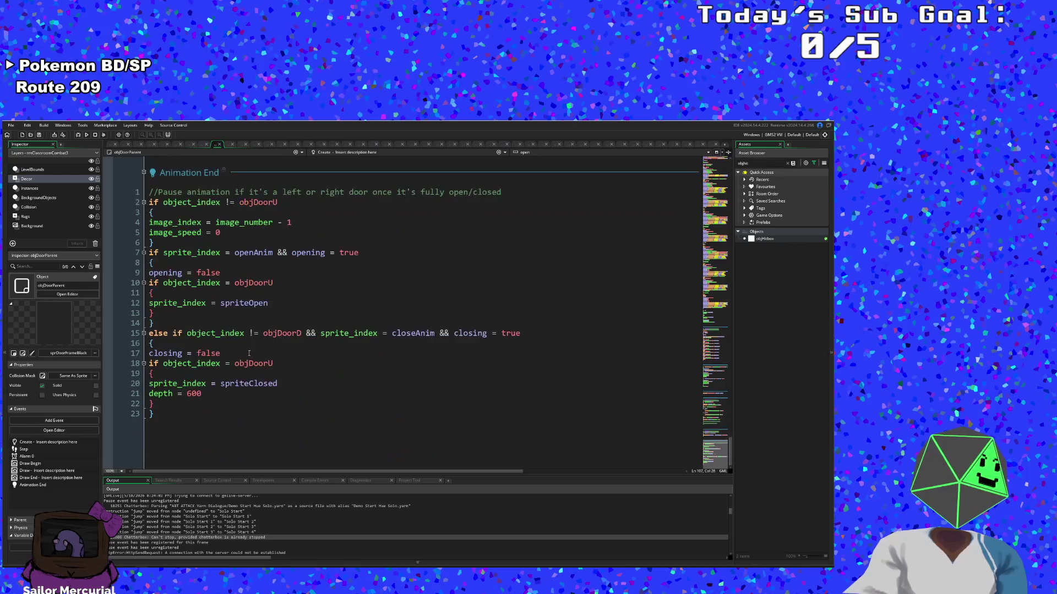
scroll(249, 353, "up", 4)
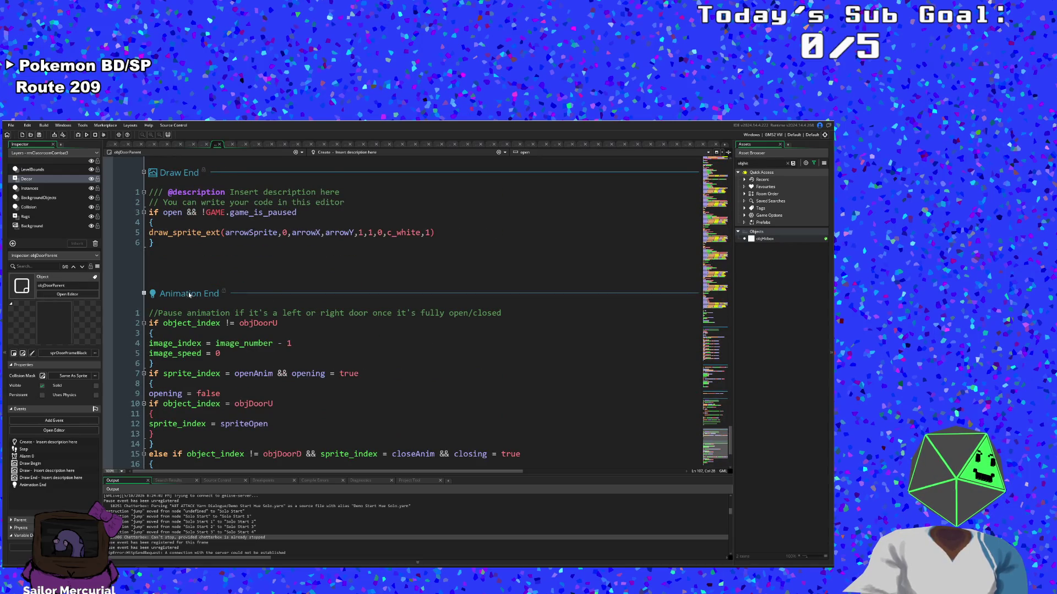
left_click(207, 298)
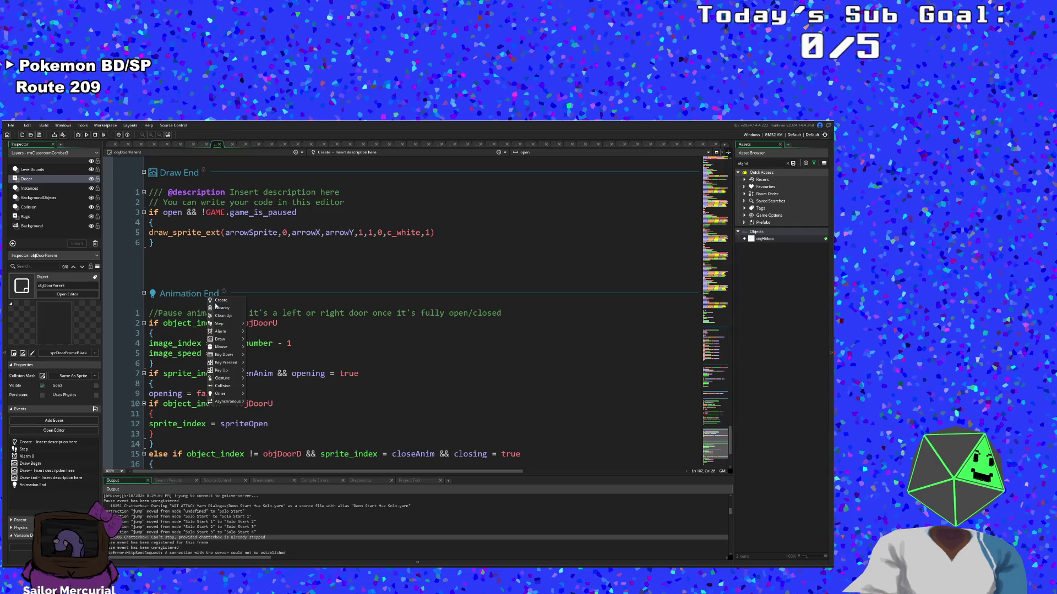
left_click(229, 309)
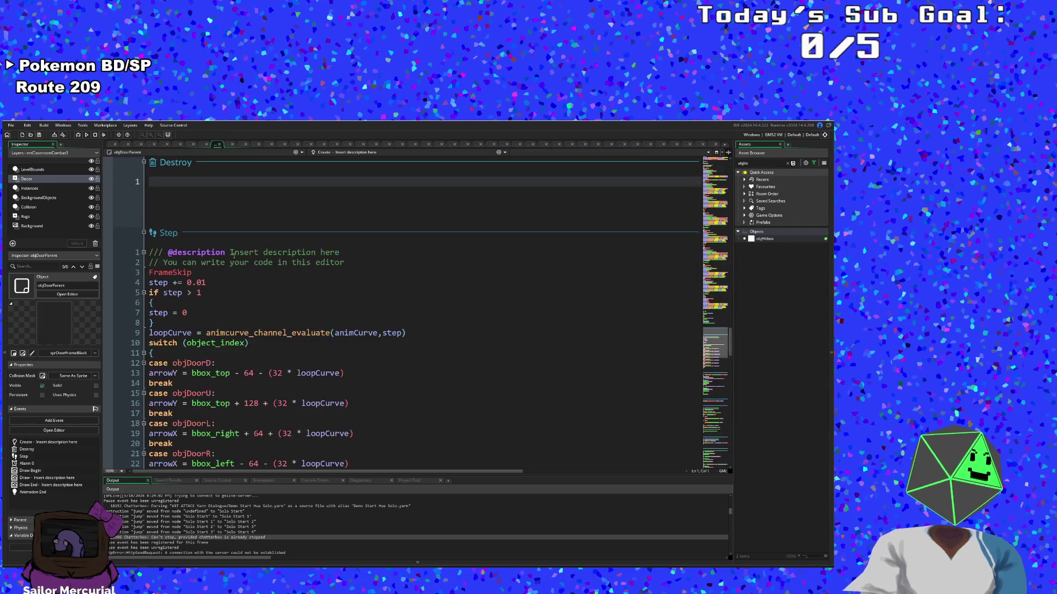
Step: Write with (hitbox) { instance_destroy() } in the Destroy event
type("with ")
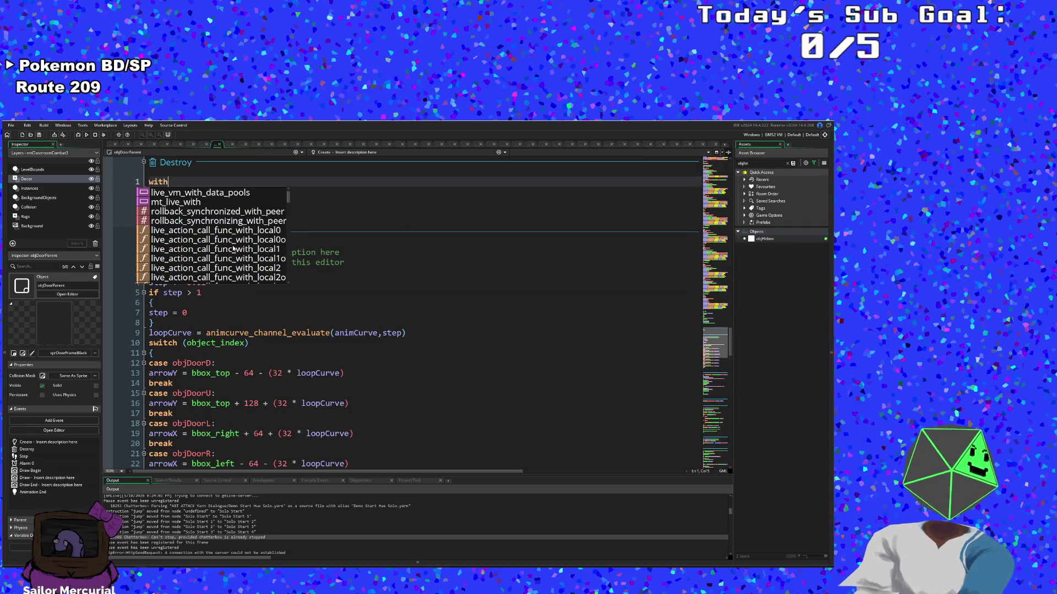
type("(")
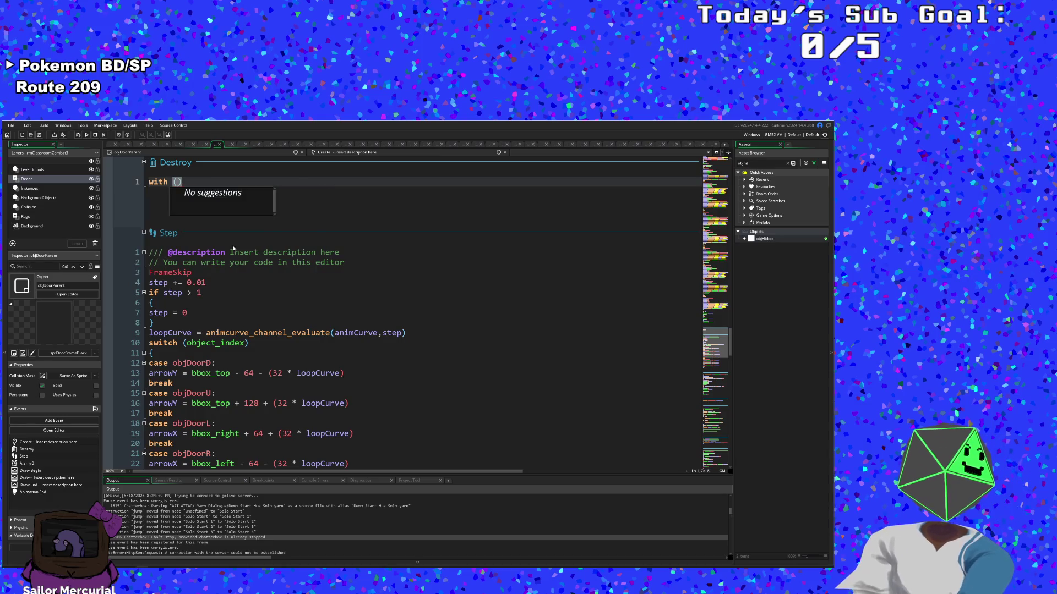
type("hitbox")
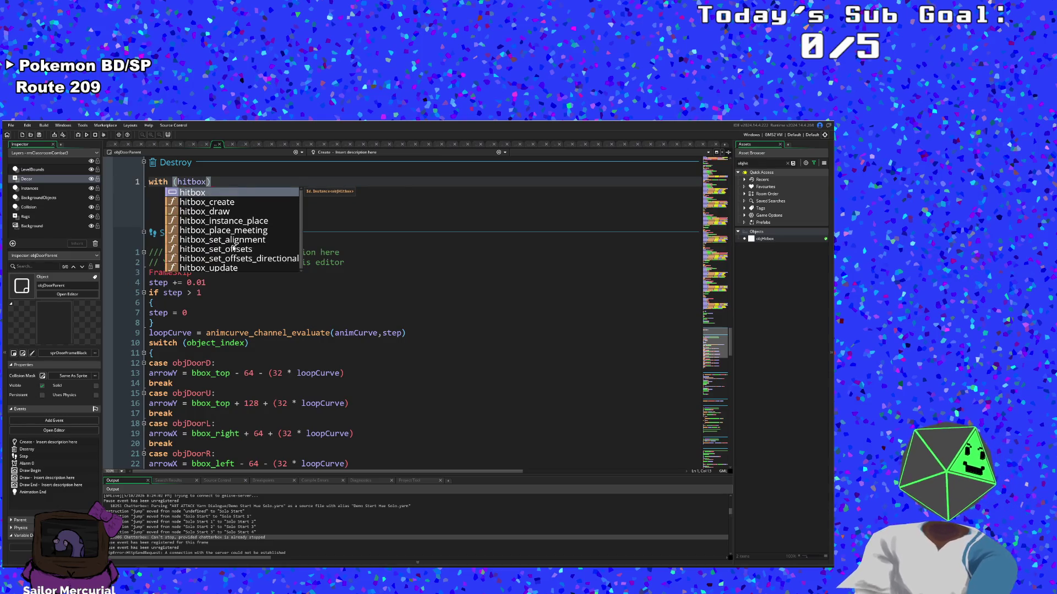
key("End")
key("Return")
type("{}")
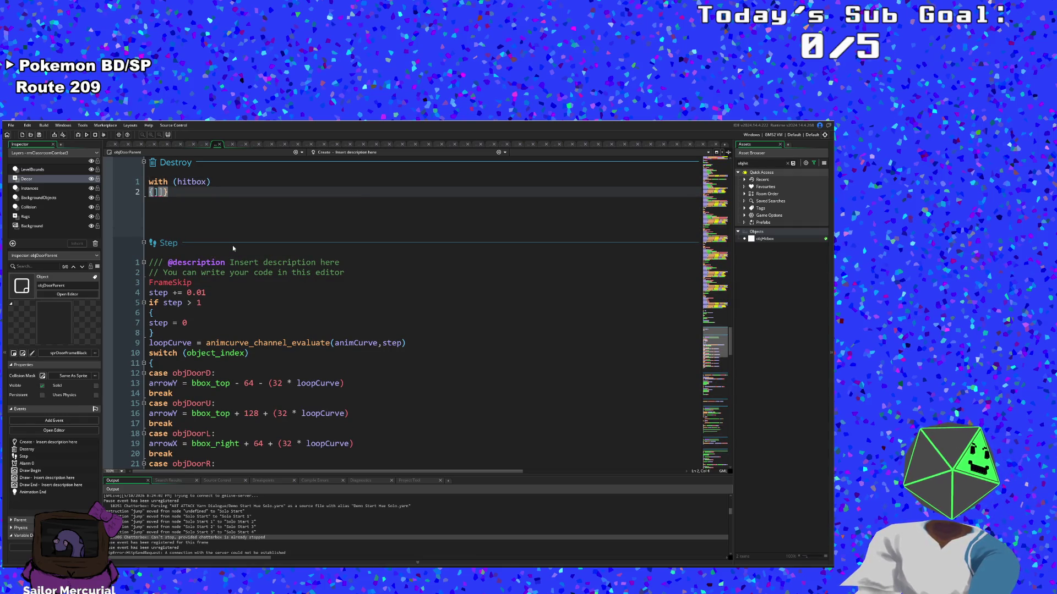
key("Return")
key("Return")
key("BackSpace")
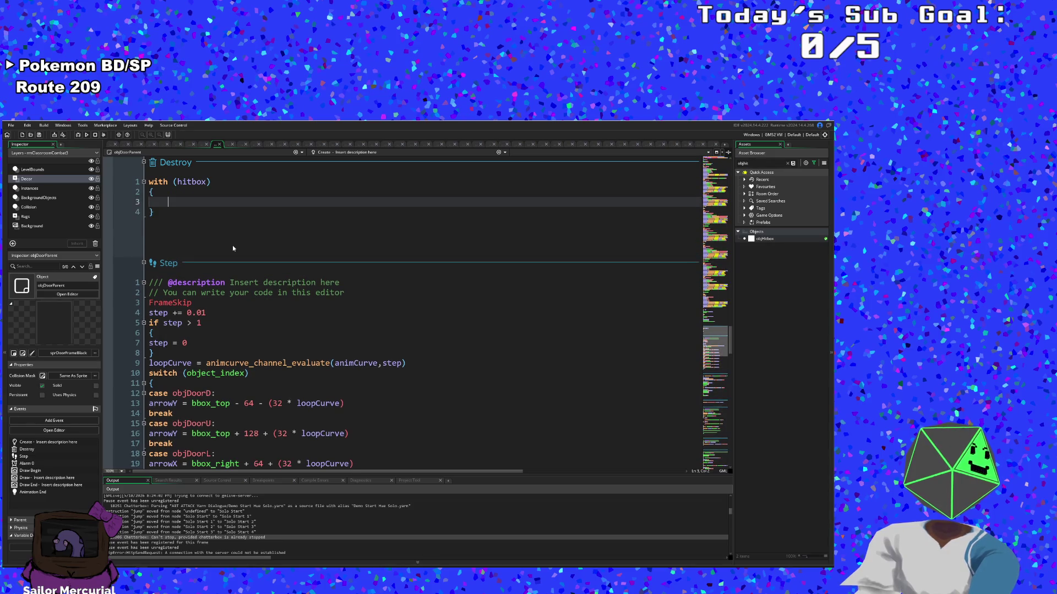
type("instan")
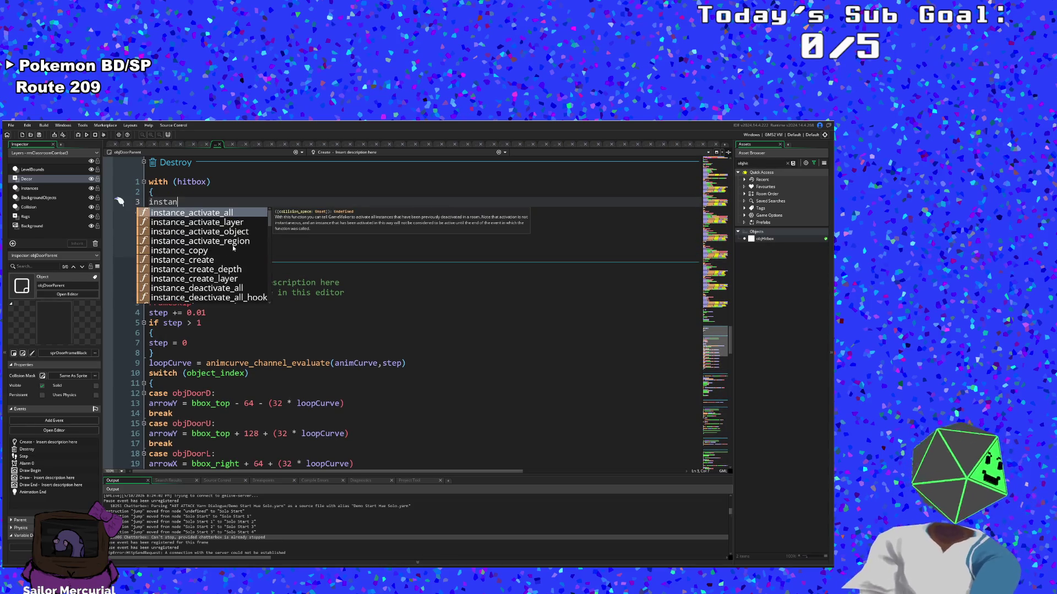
type("ce_des")
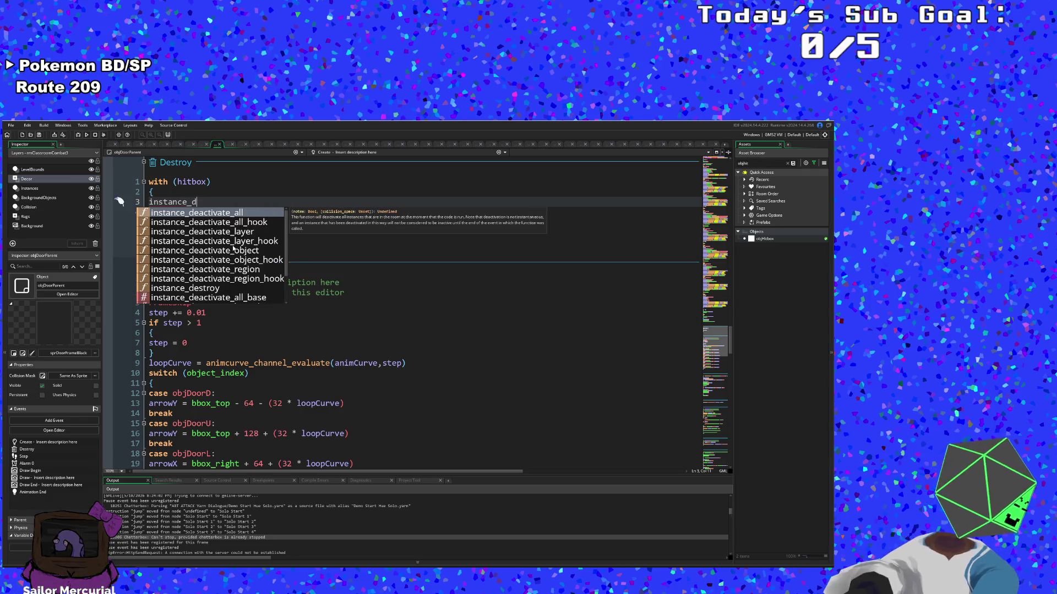
key("Return")
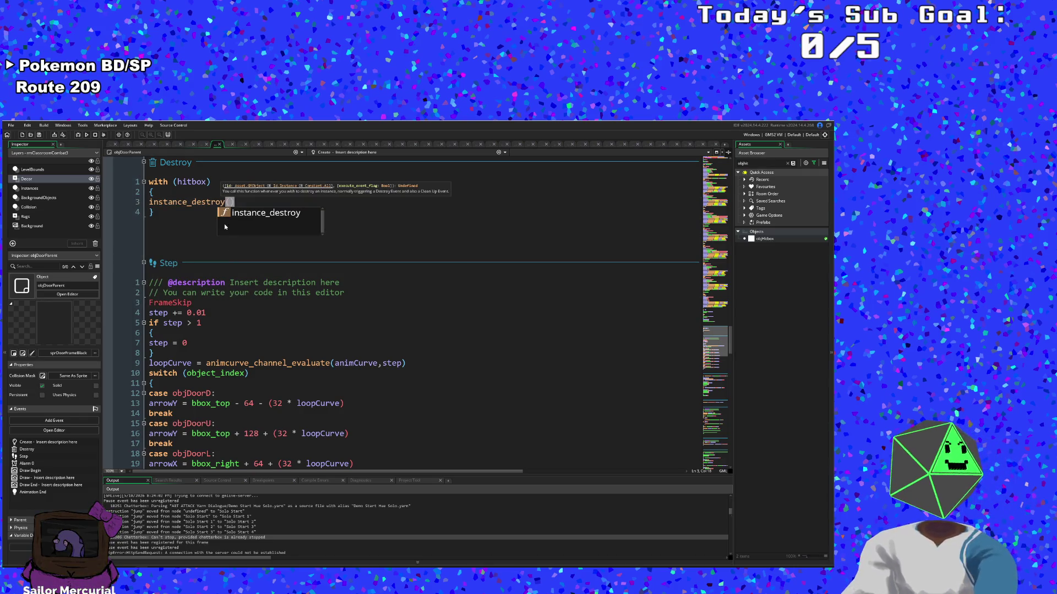
type(")")
key("Return")
type("}")
Step: Save the project and run the game to test the fix
left_click(11, 125)
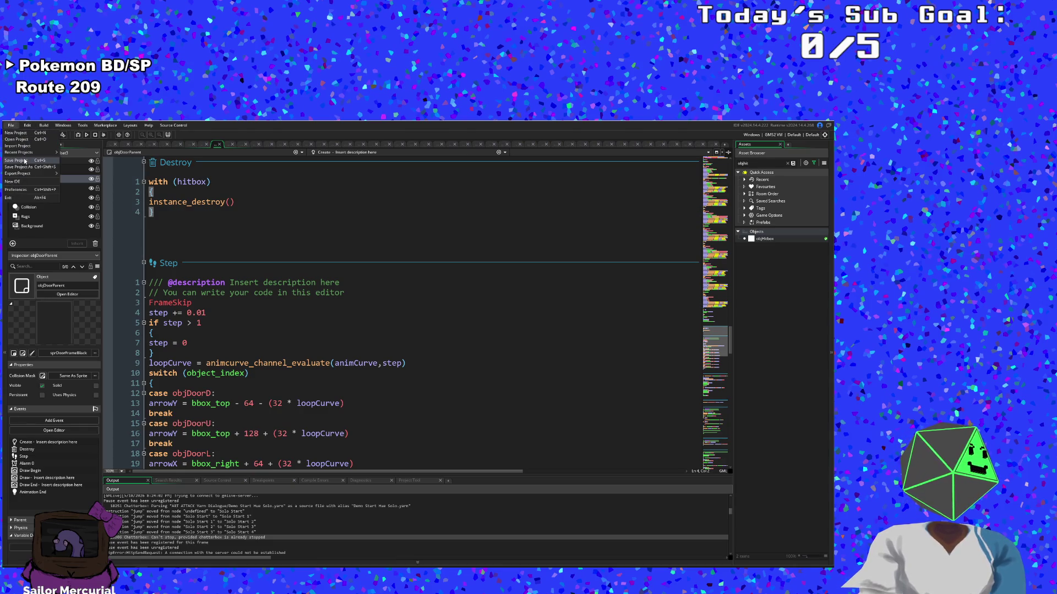
left_click(70, 148)
left_click(87, 135)
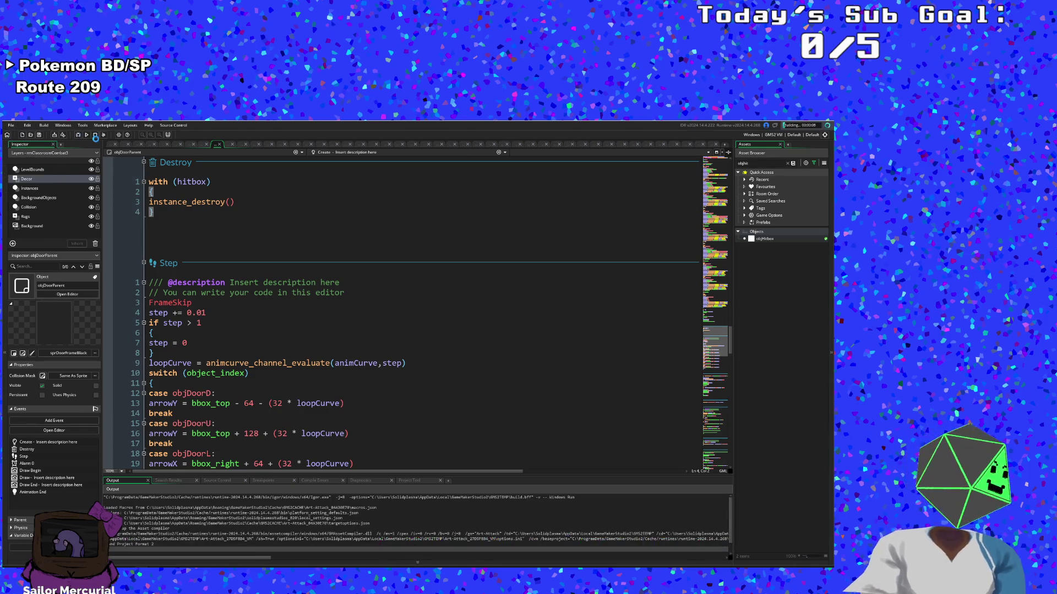
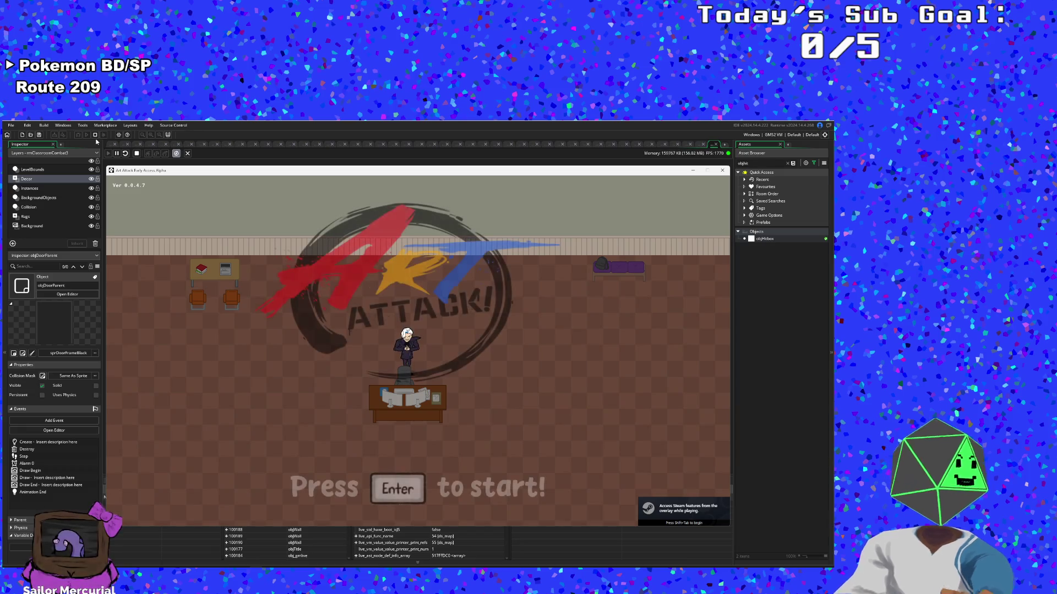
Step: Start a new run past the title, menu and dialogue, then walk the player into the right-hand door
key("Return")
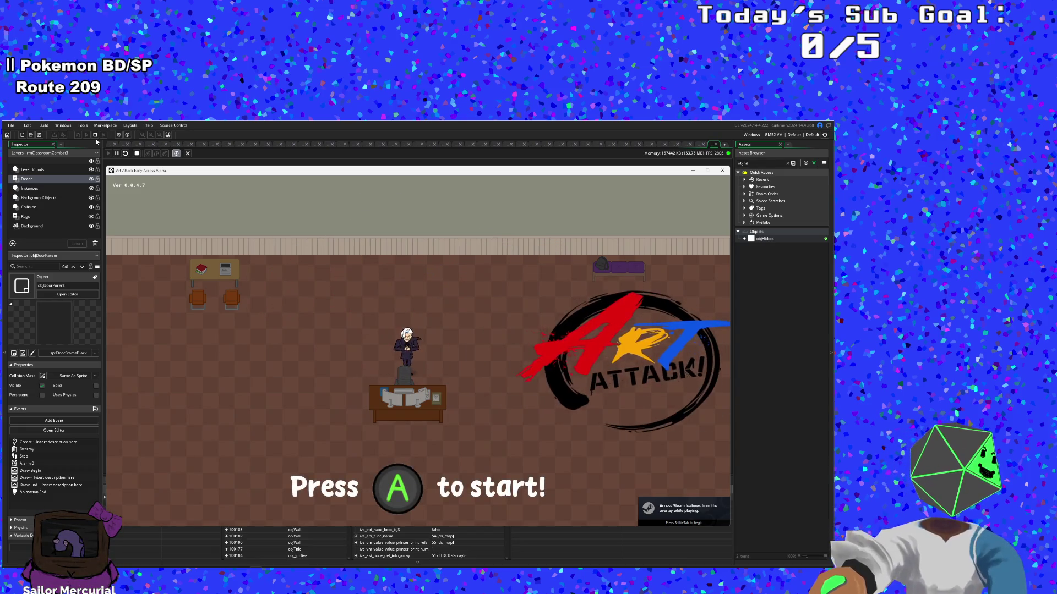
key("Return")
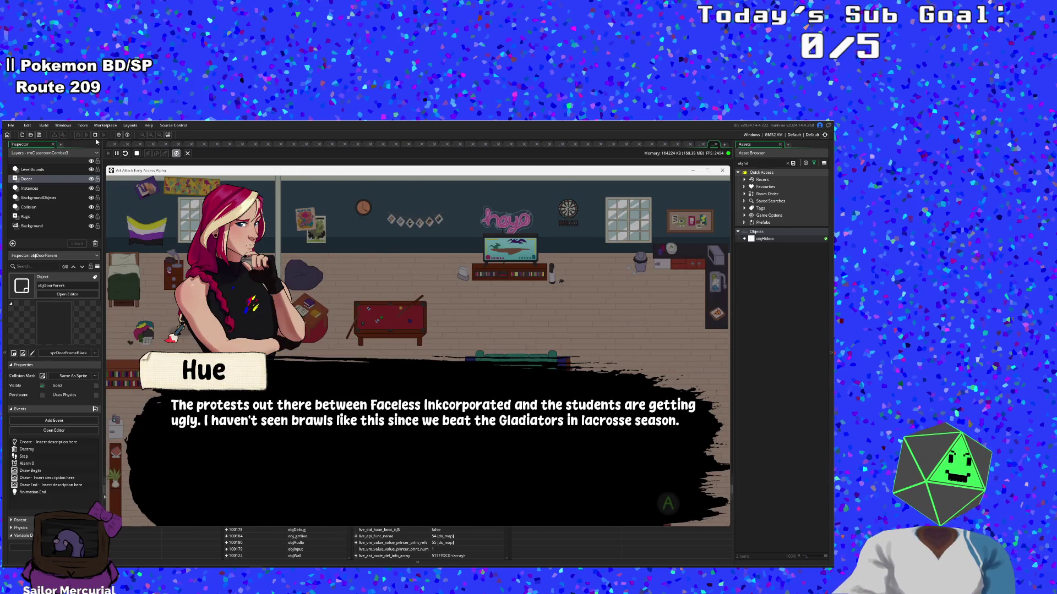
key("Return")
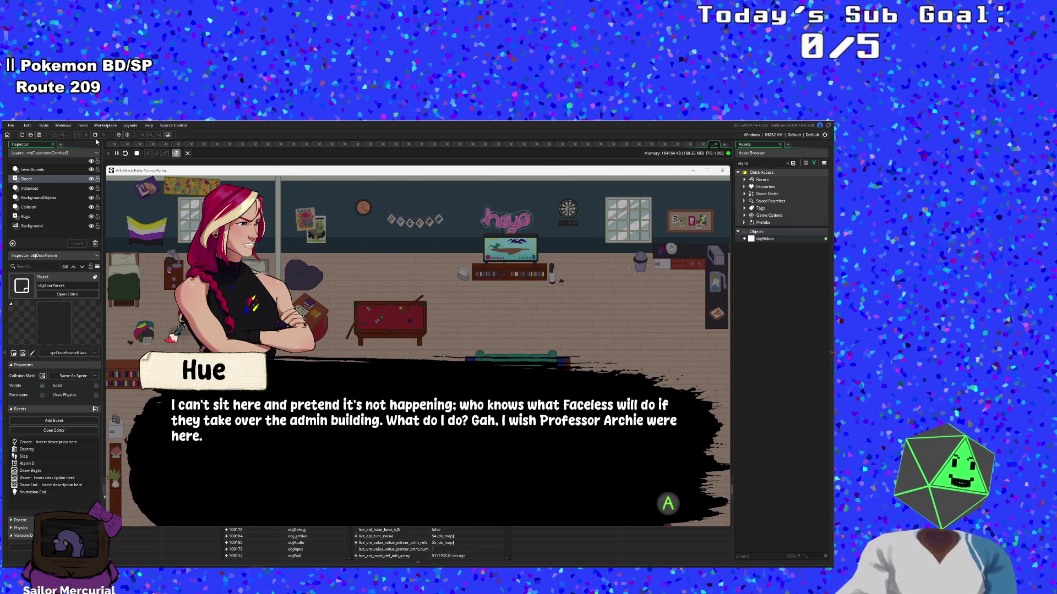
key("Return")
key("Return")
key("F1")
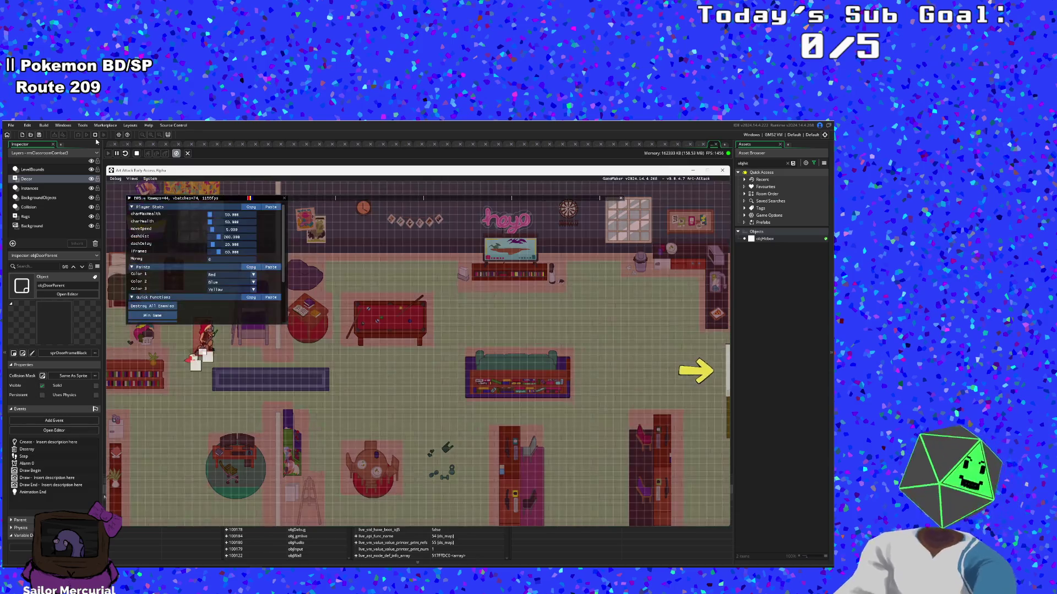
key("Right")
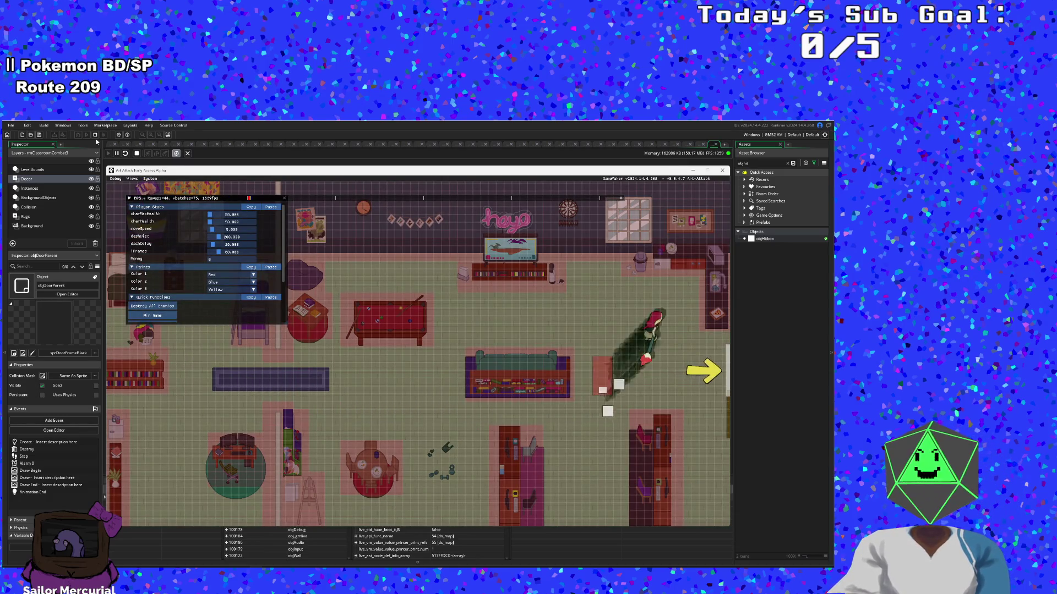
key("Down")
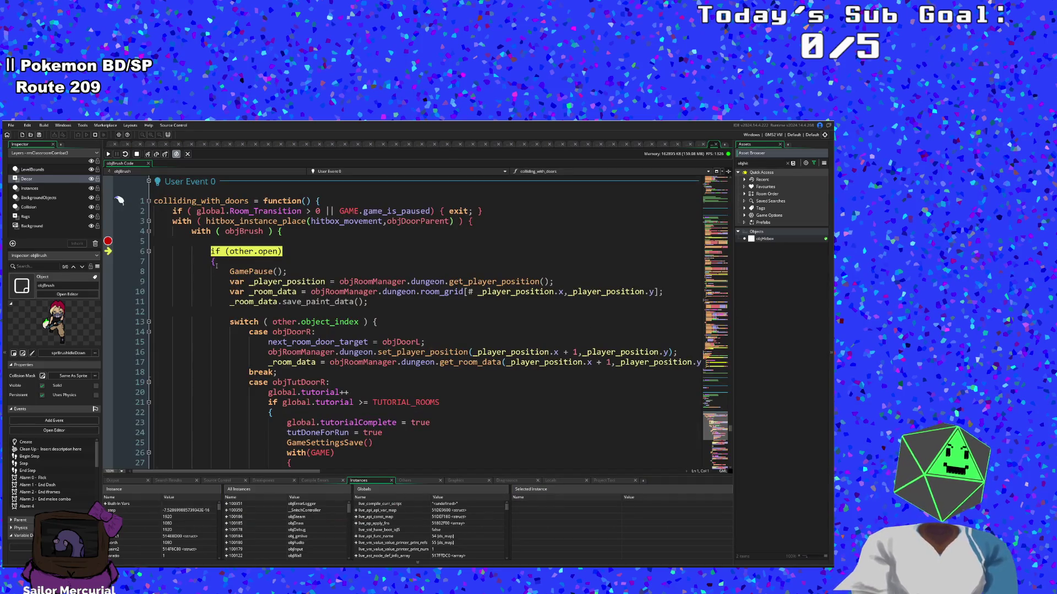
Step: Continue past the objDoorParent breakpoints at lines 70 and 99 so the player reaches the next room
key("F5")
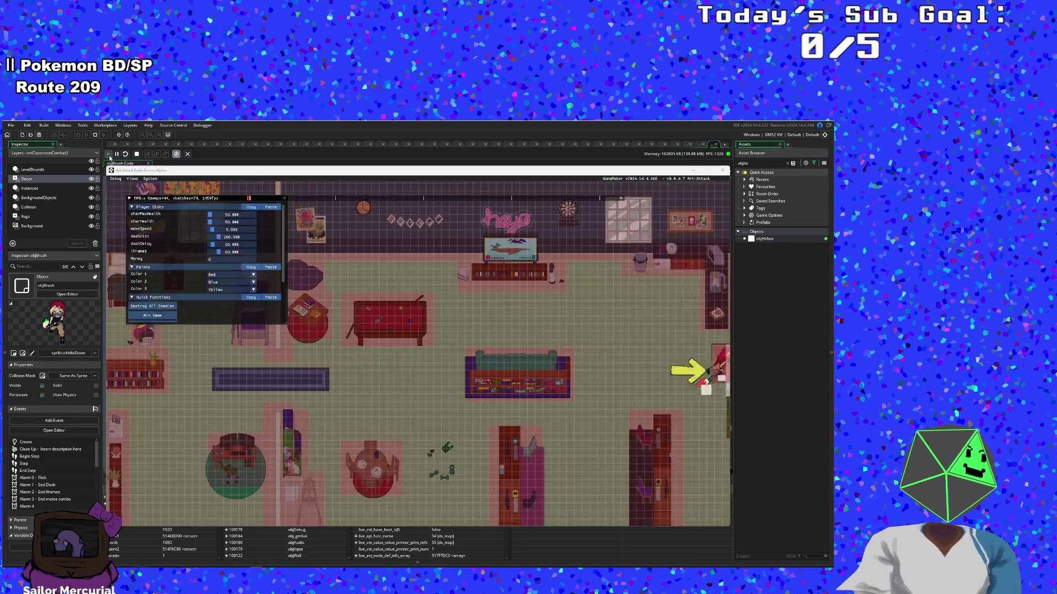
key("Left")
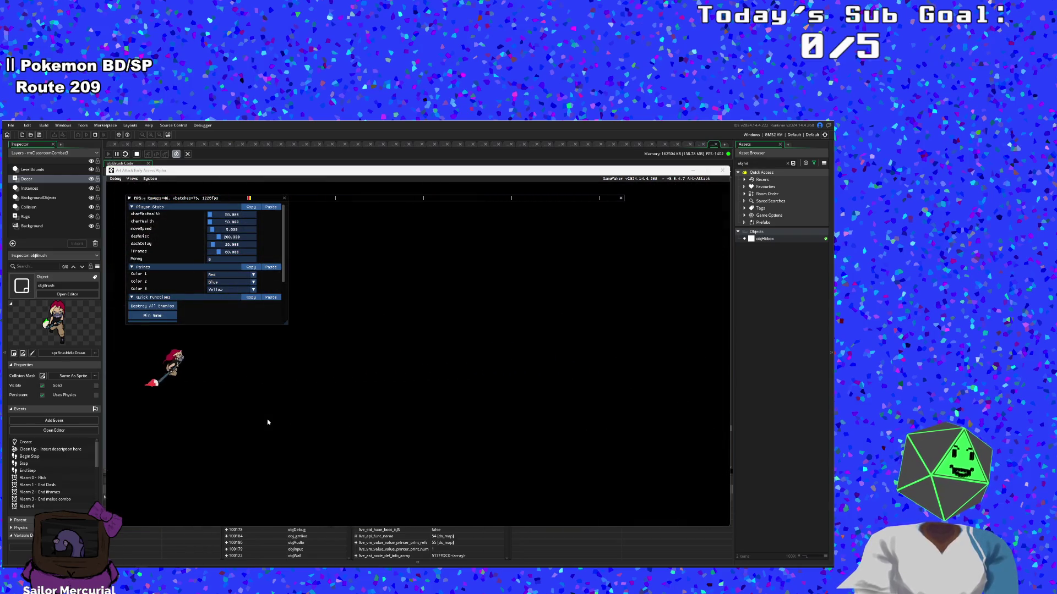
left_click(585, 255)
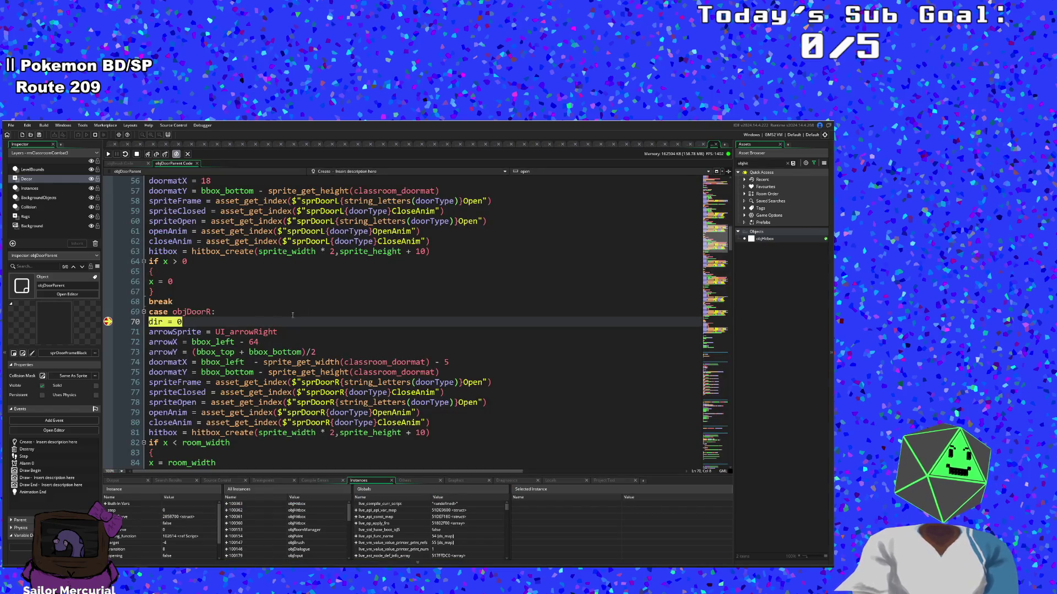
left_click(108, 154)
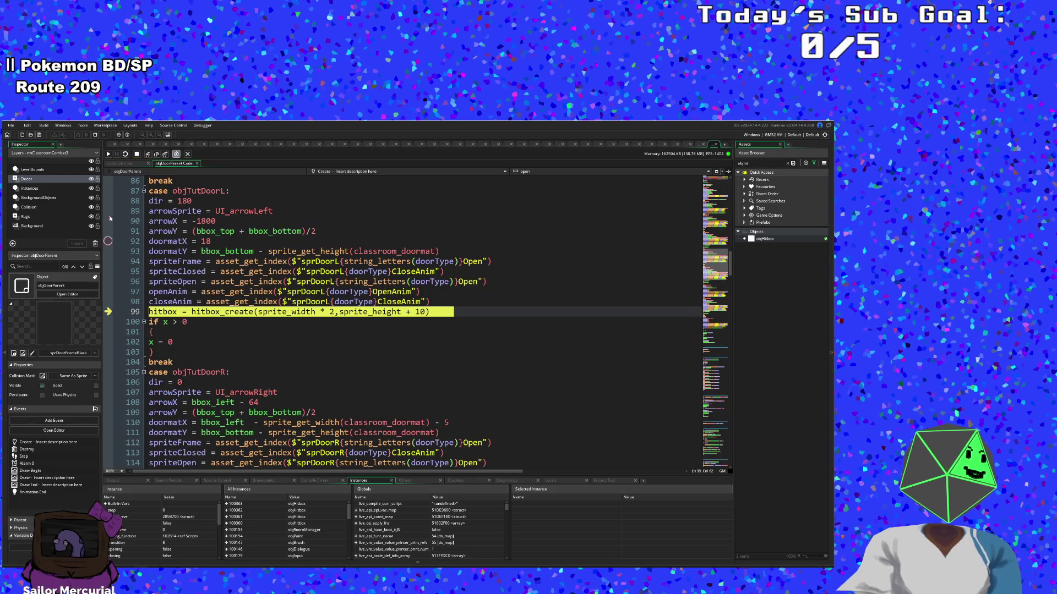
left_click(109, 155)
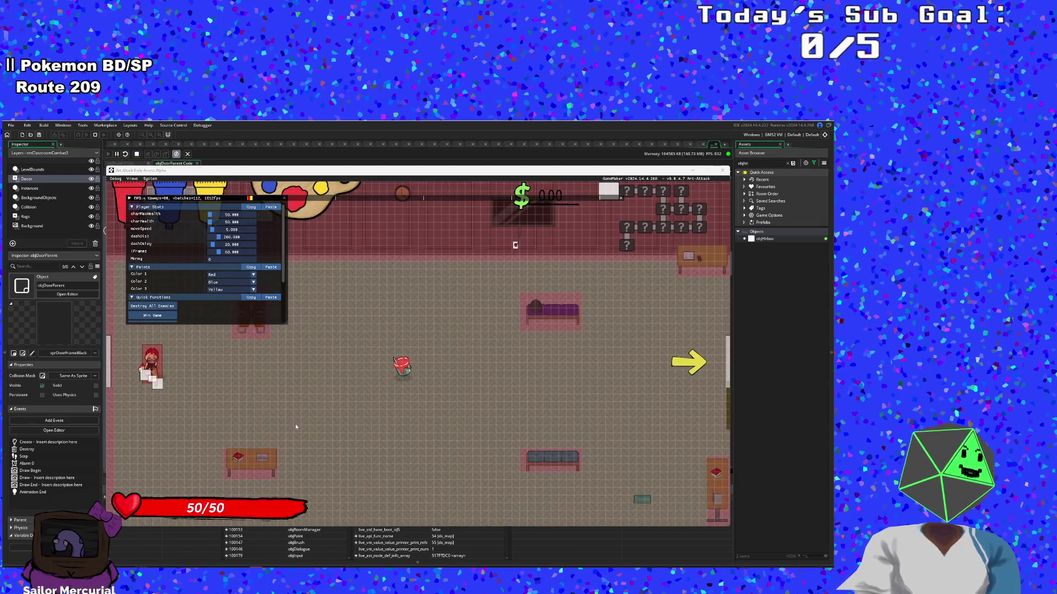
Step: Pick up the red paint bucket, dismiss the paint tutorial popups and exit through the right door
key("d")
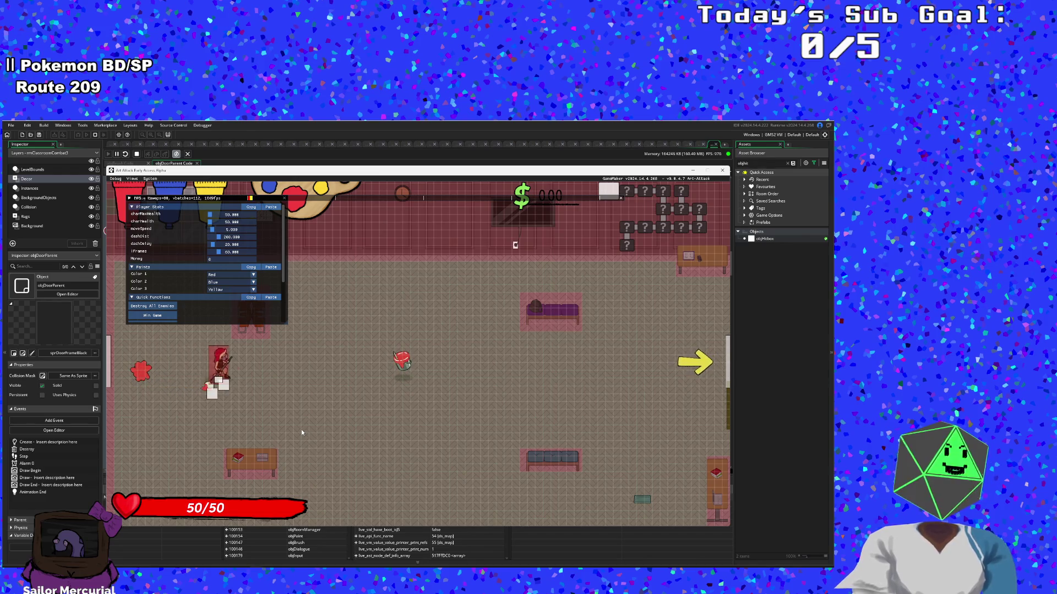
key("a")
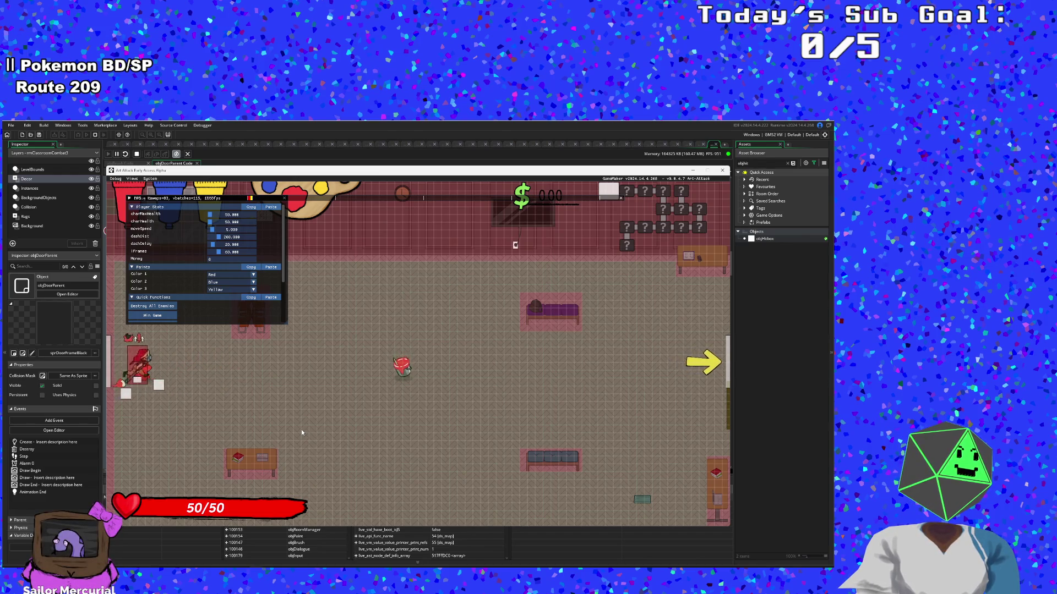
key("d")
key("a")
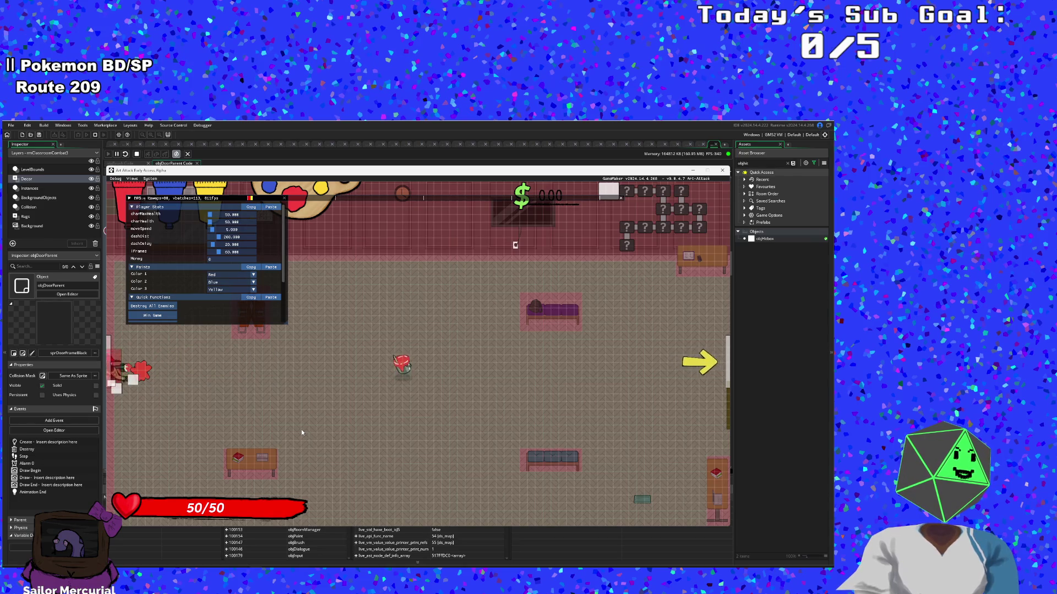
key("d")
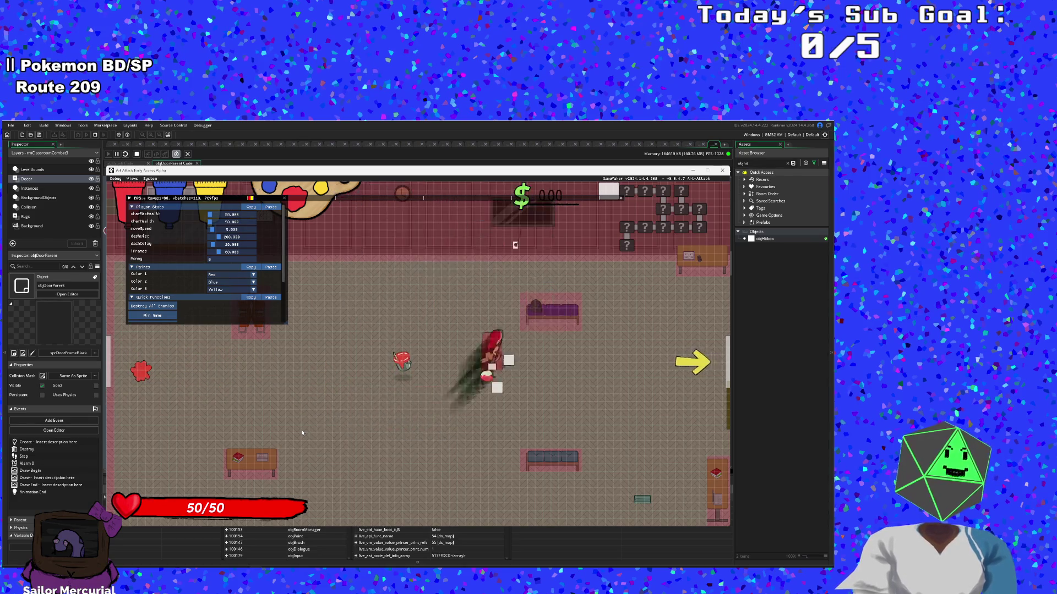
key("w")
key("a")
key("s")
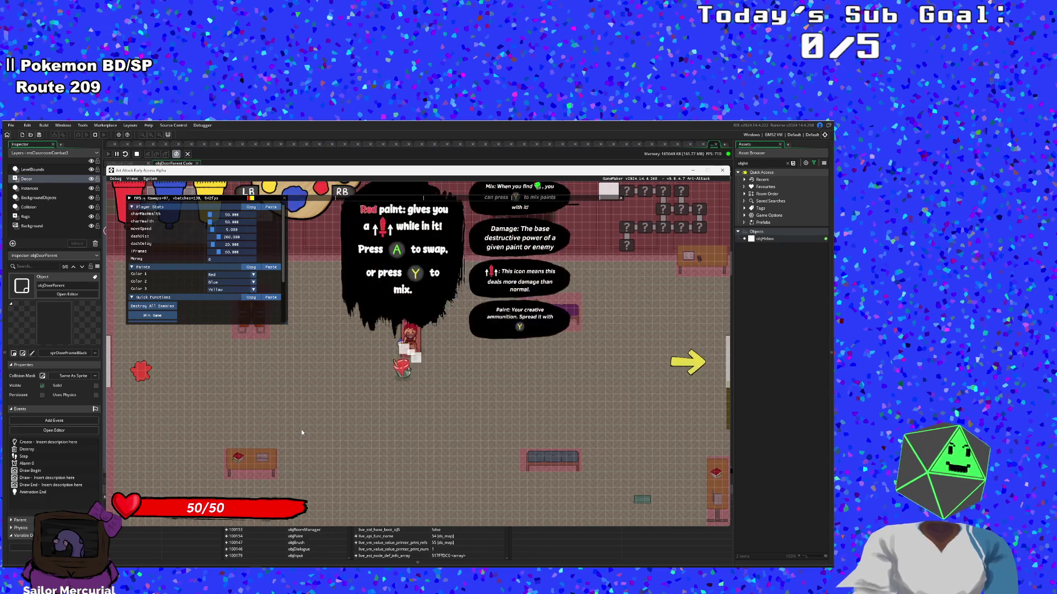
key("e")
key("s")
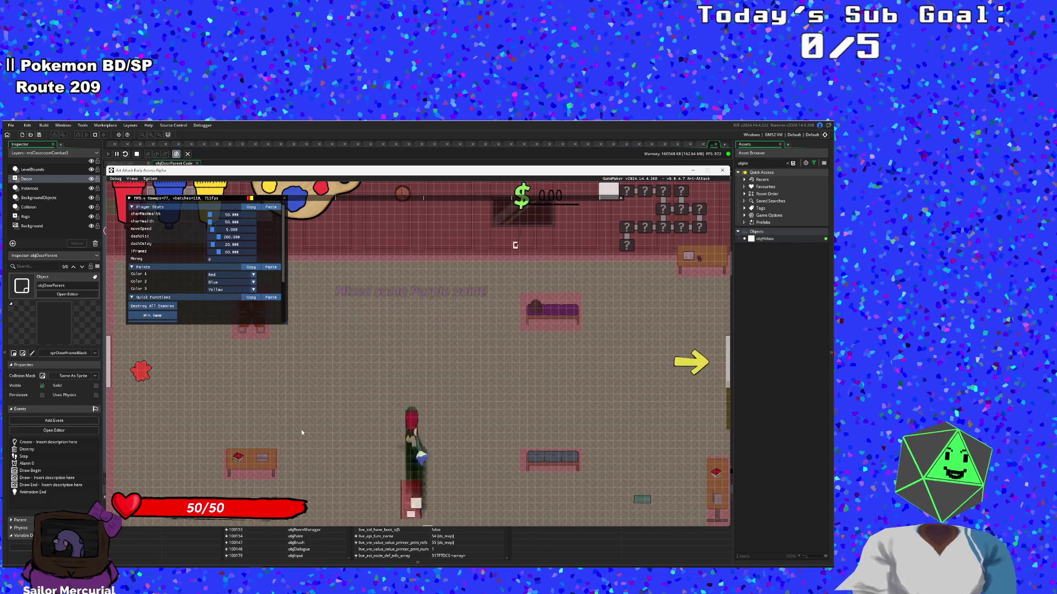
key("w")
key("d")
key("w")
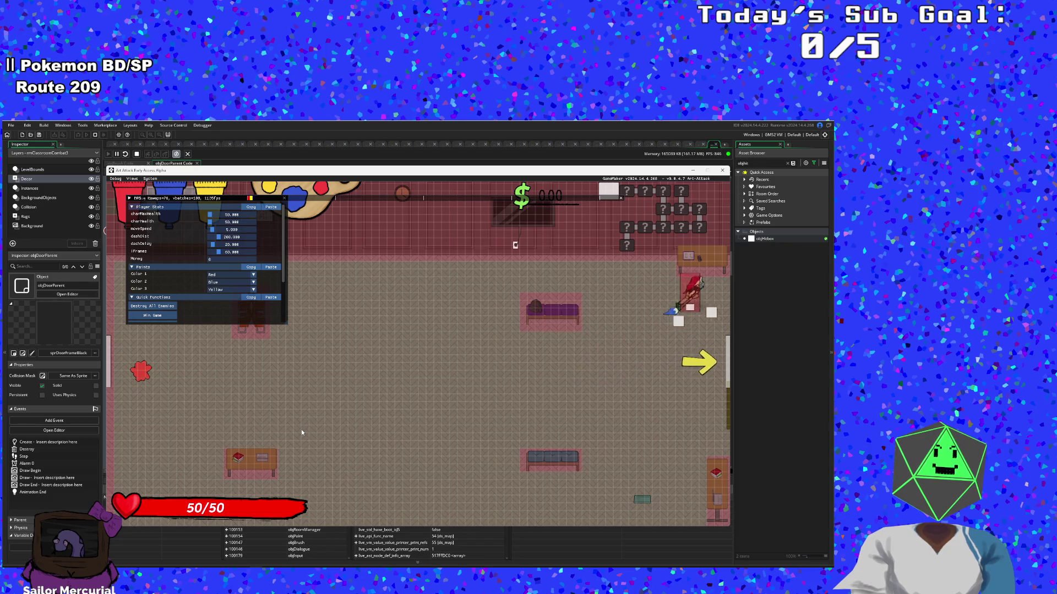
key("d")
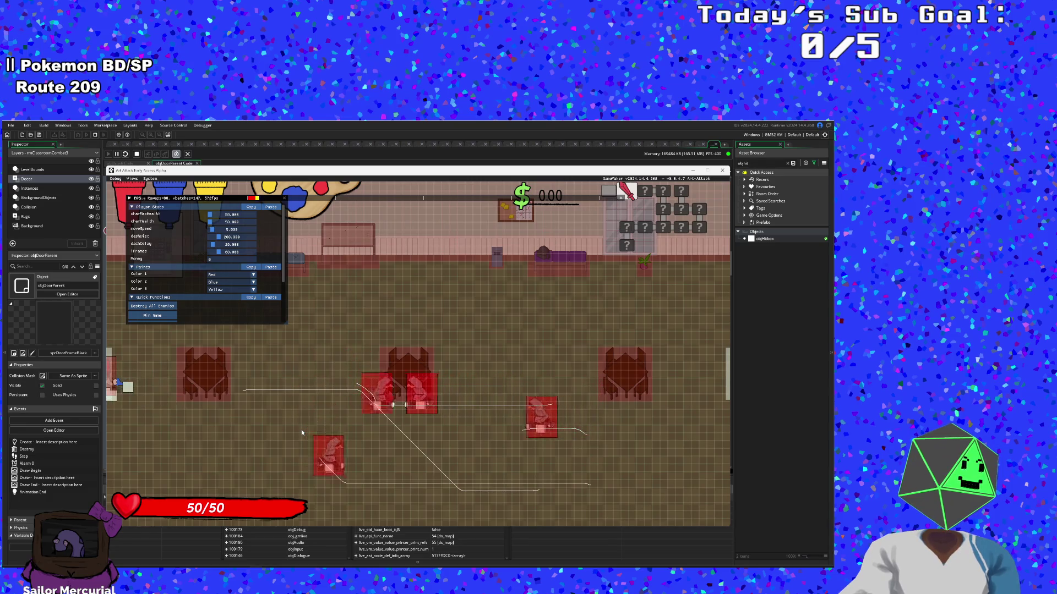
Step: Fight the enemies crowding the player, then leave through the door into another room
key("d")
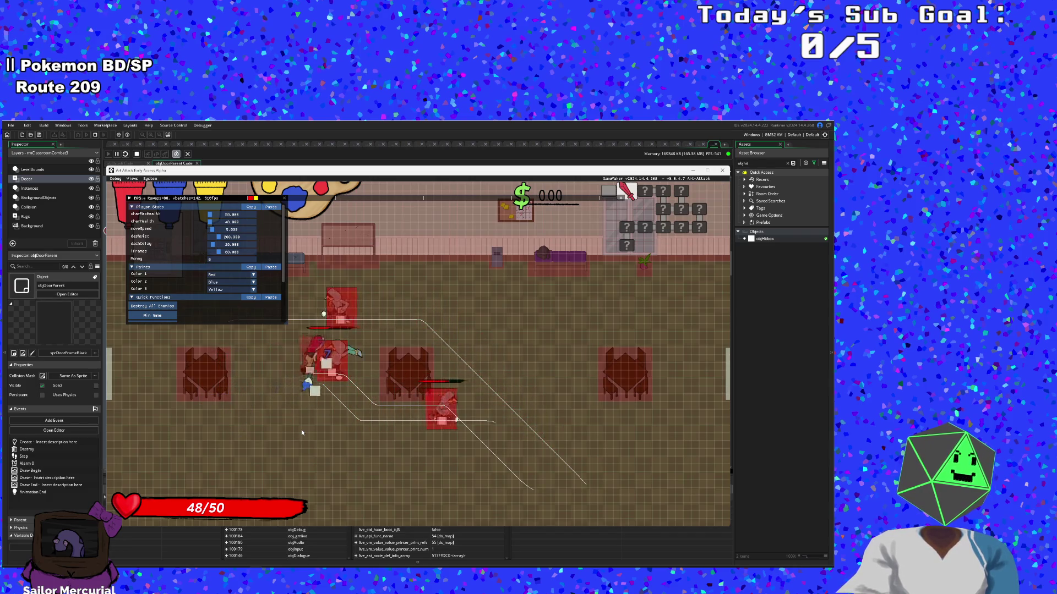
left_click(302, 432)
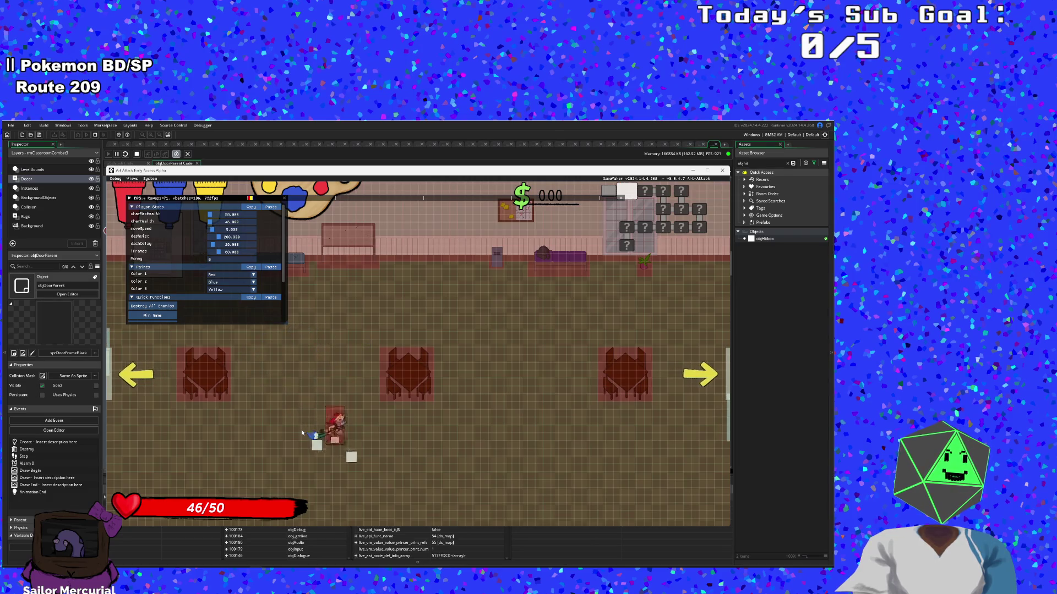
key("d")
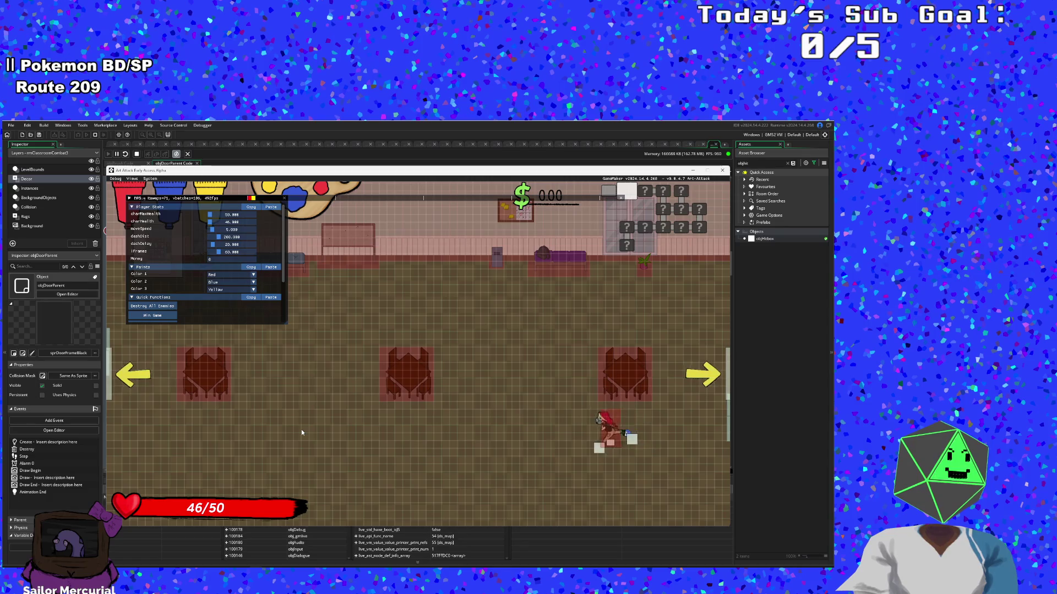
key("a")
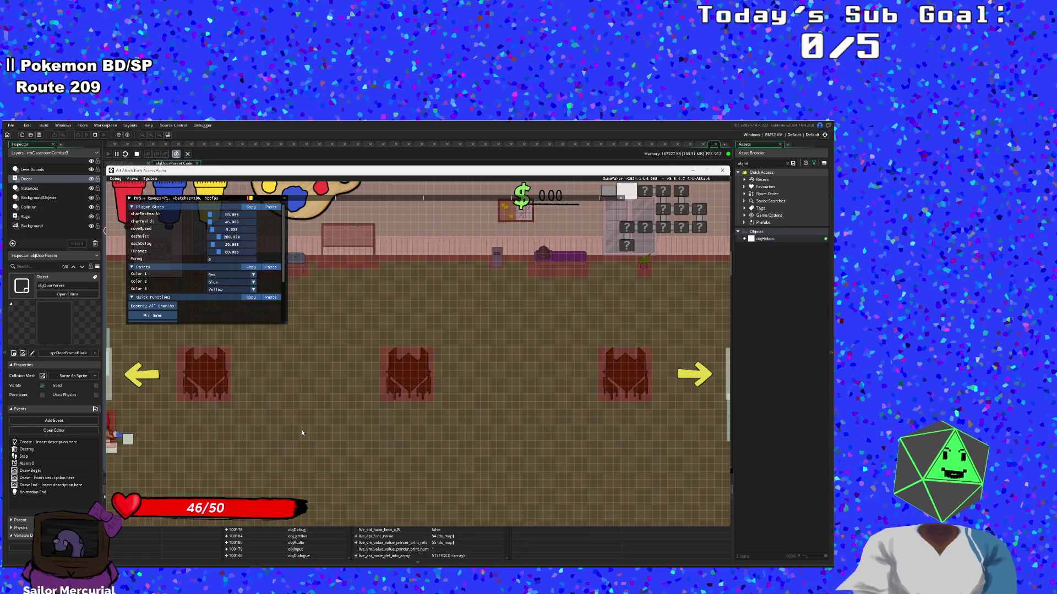
key("d")
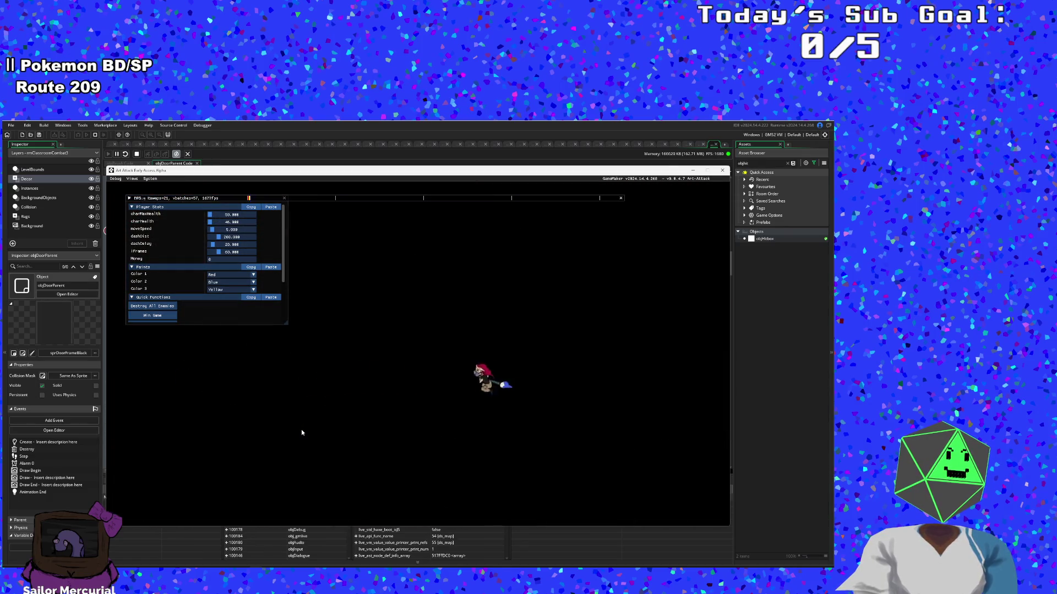
key("a")
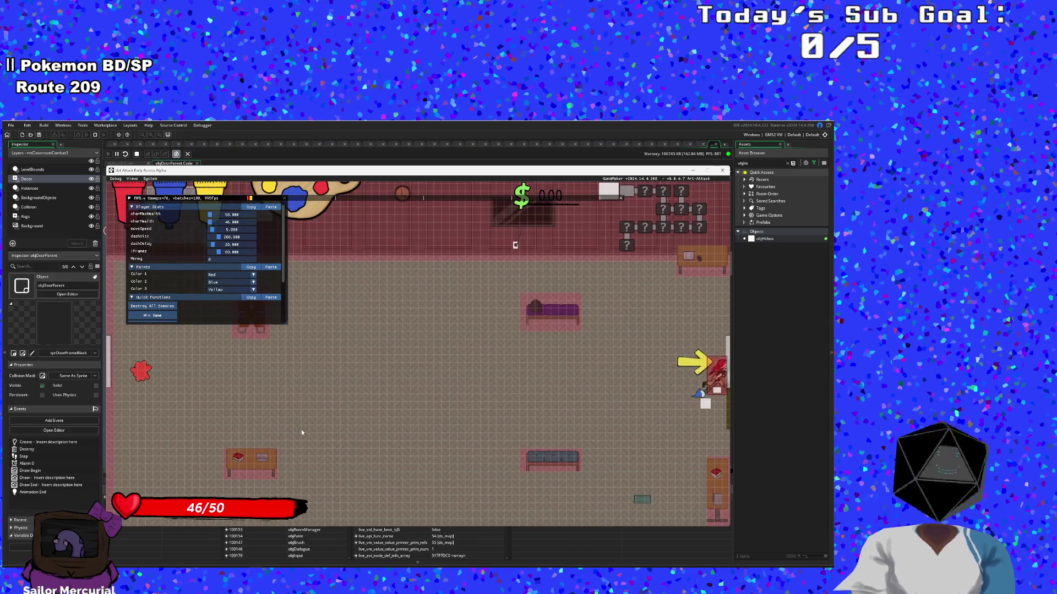
key("a")
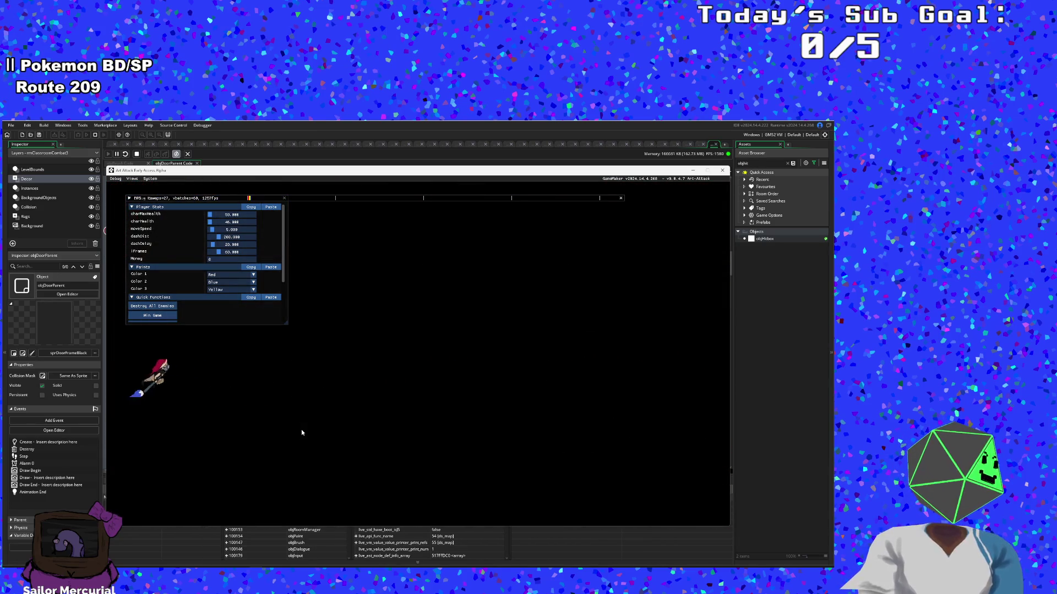
Step: Walk the player through further doors into the next combat room
key("d")
key("s")
key("a")
key("w")
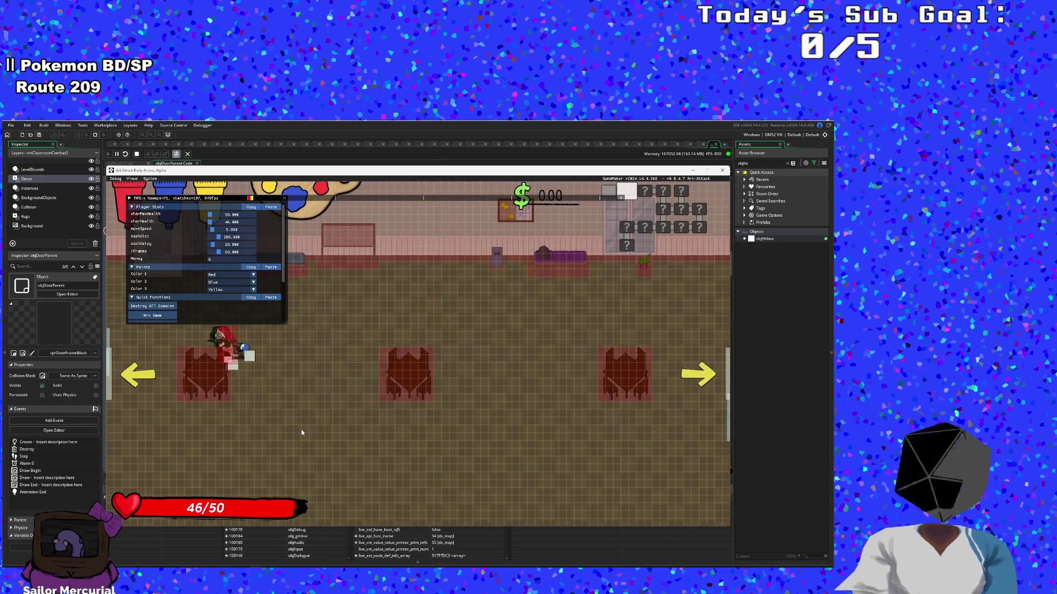
key("a")
key("d")
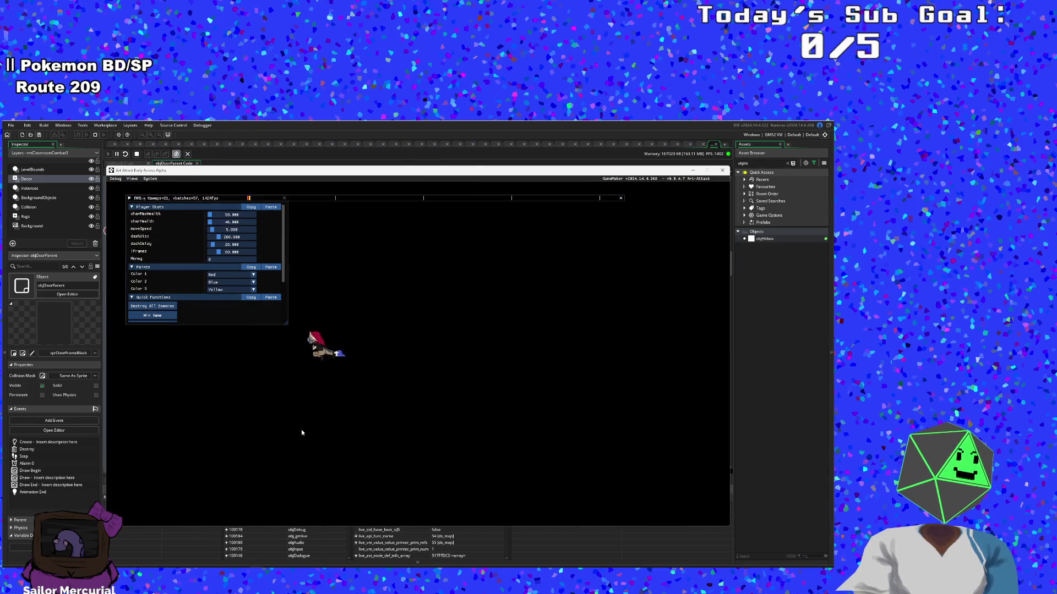
key("d")
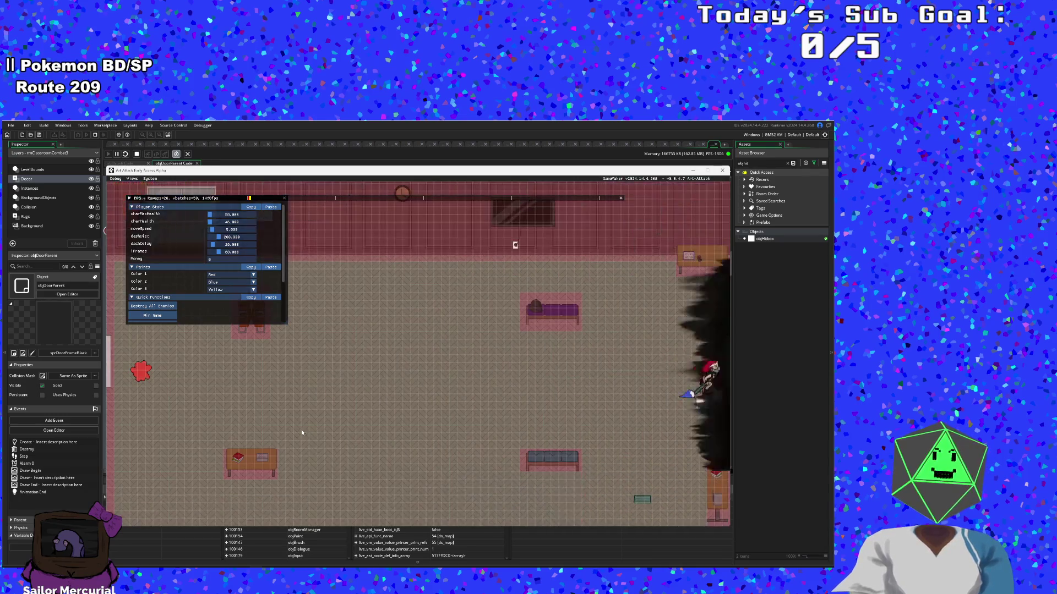
key("a")
key("a")
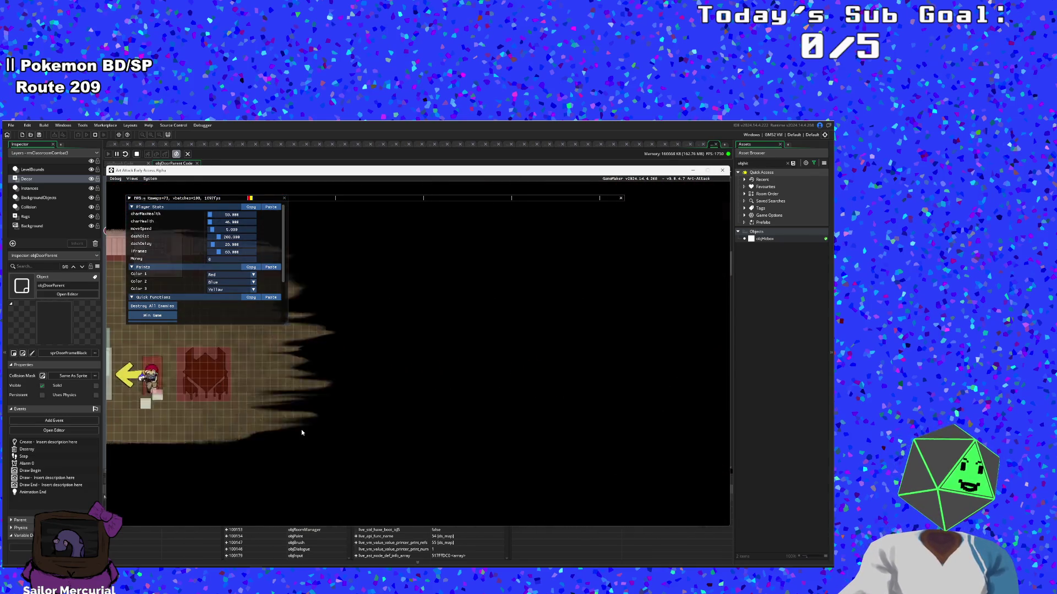
key("d")
key("w")
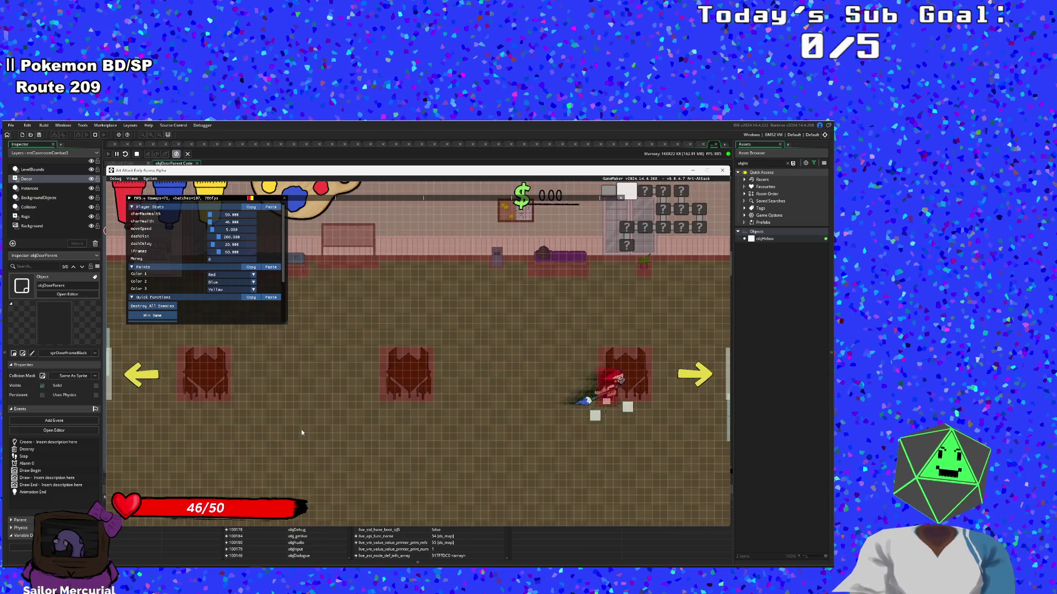
key("a")
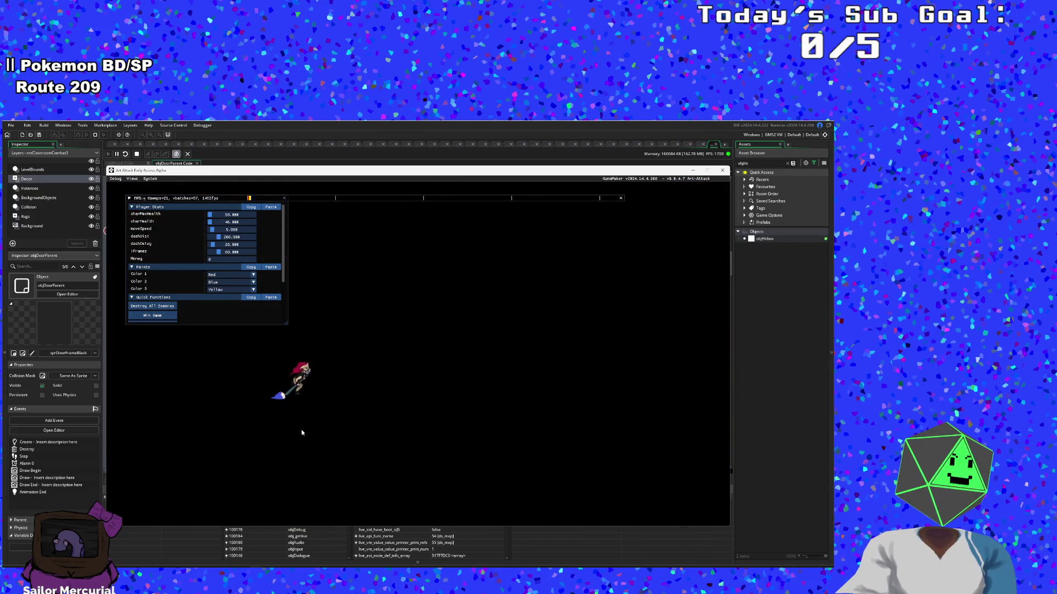
Step: Move into the arena and clear it with Destroy All Enemies from the debug menu
key("d")
key("s")
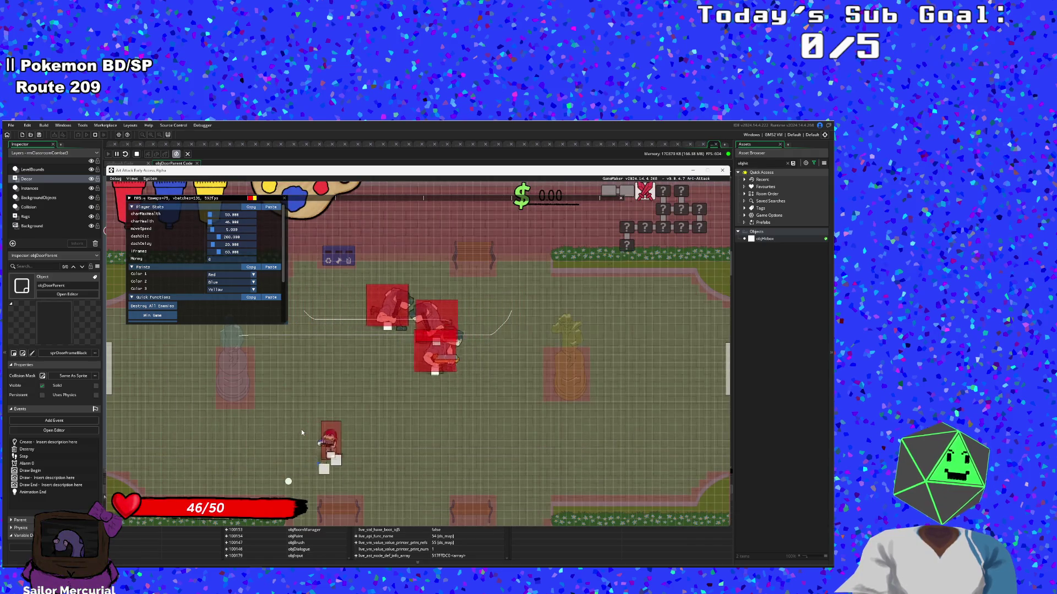
key("w")
left_click(152, 306)
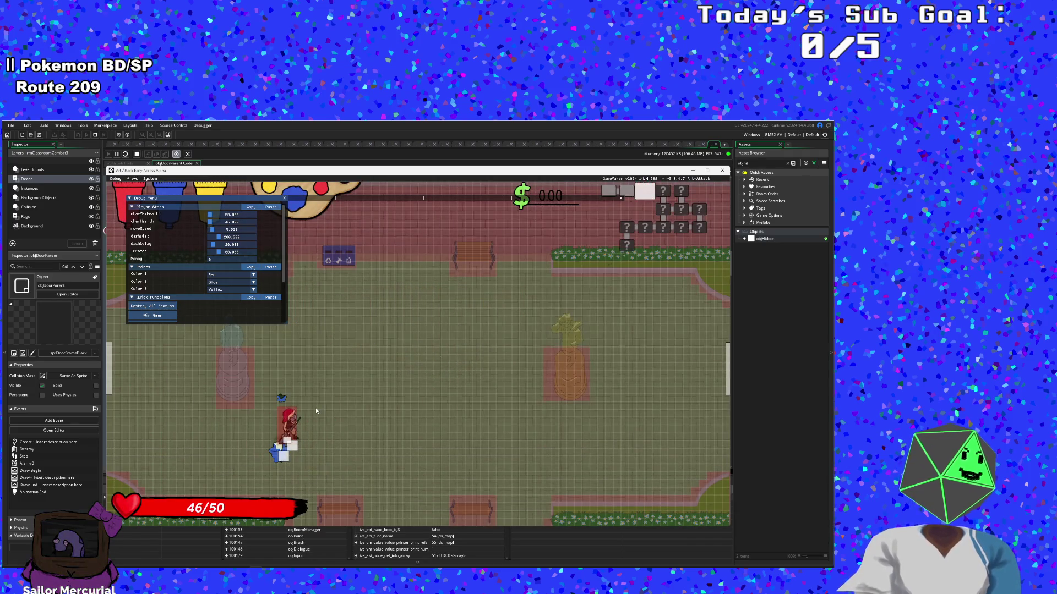
key("d")
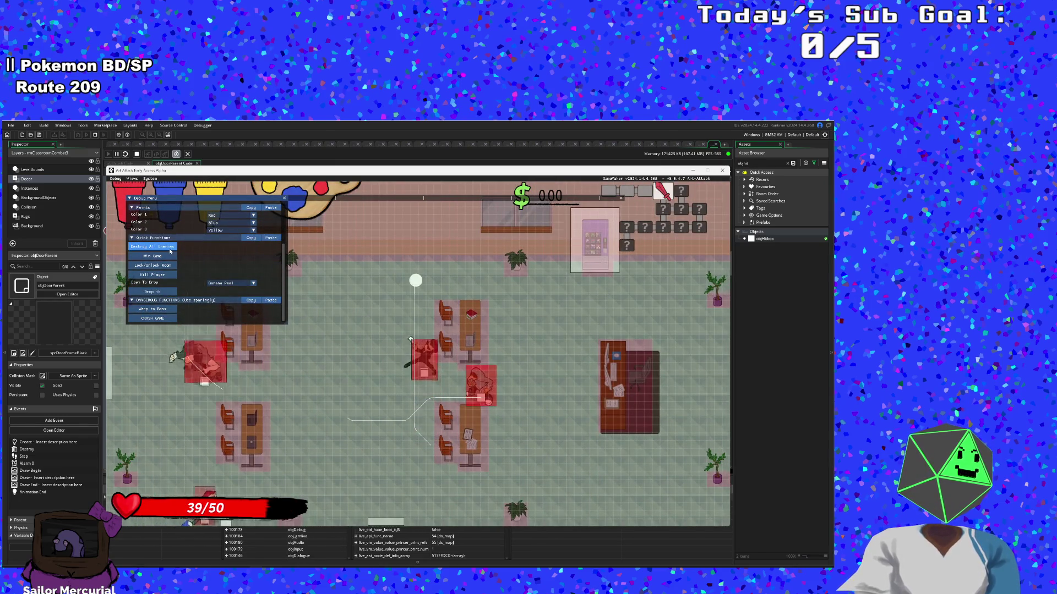
scroll(245, 308, "up", 3)
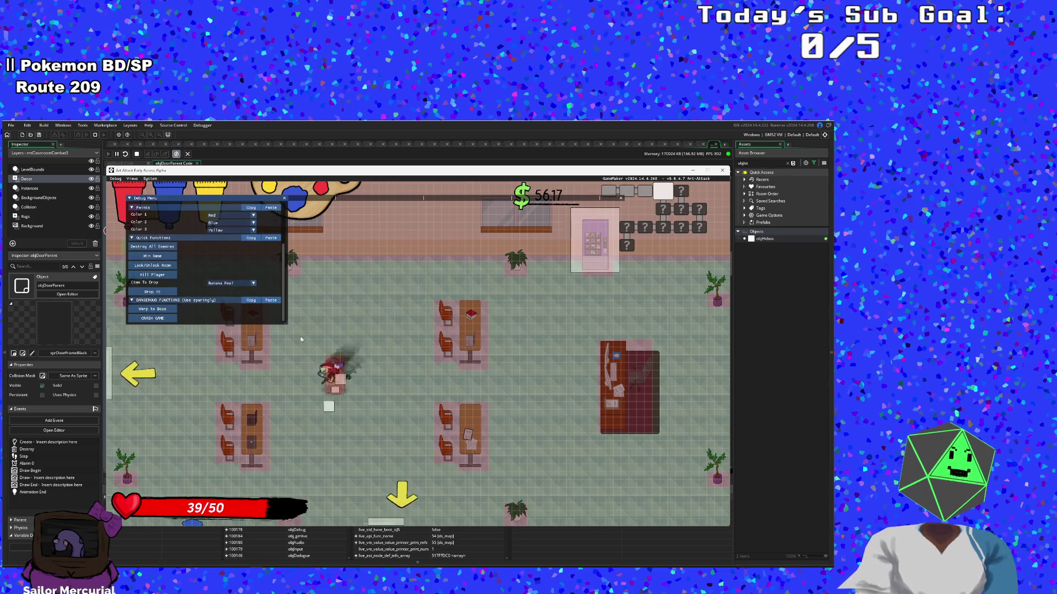
Step: Walk up to the vending machine, then leave the room through the bottom exit
key("d")
key("w")
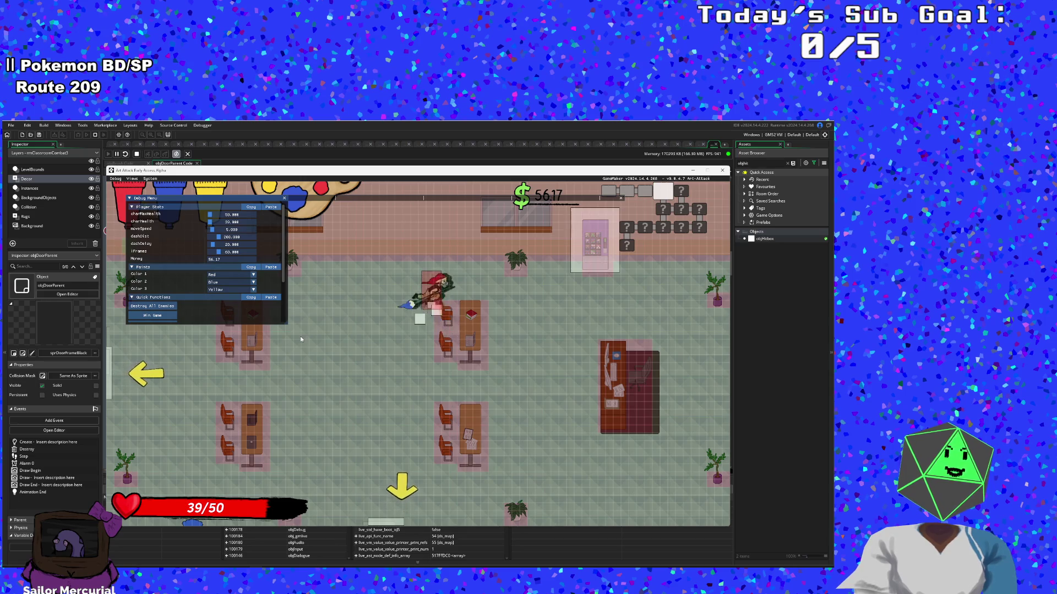
key("d")
key("w")
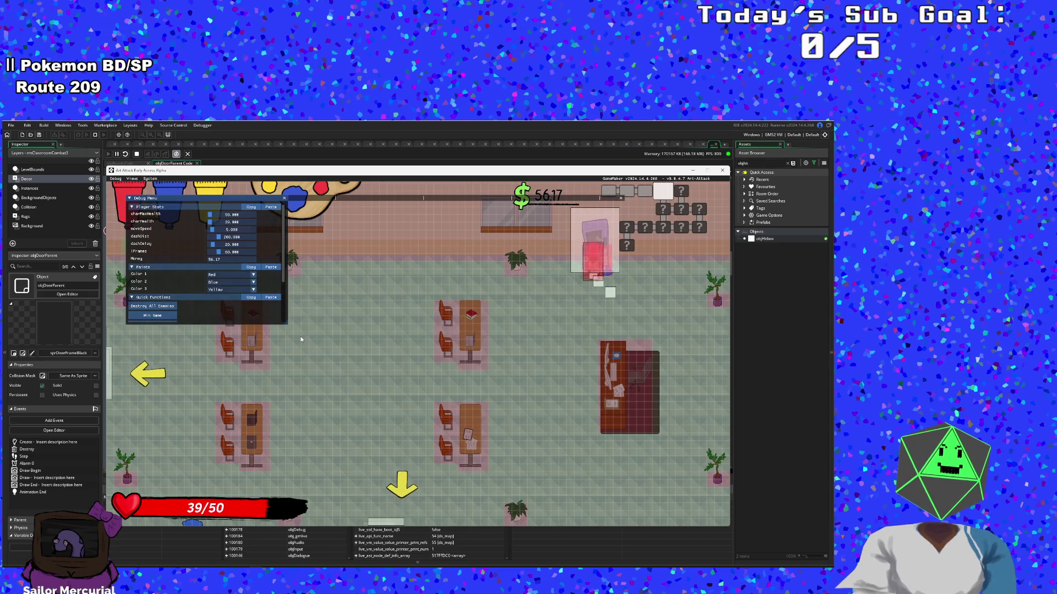
key("s")
key("a")
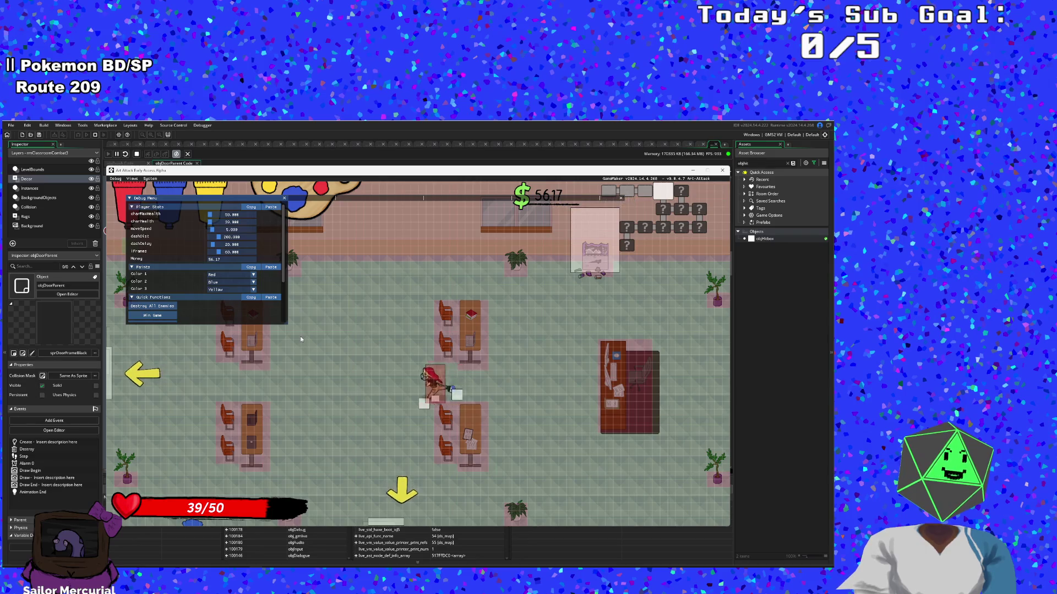
key("s")
key("d")
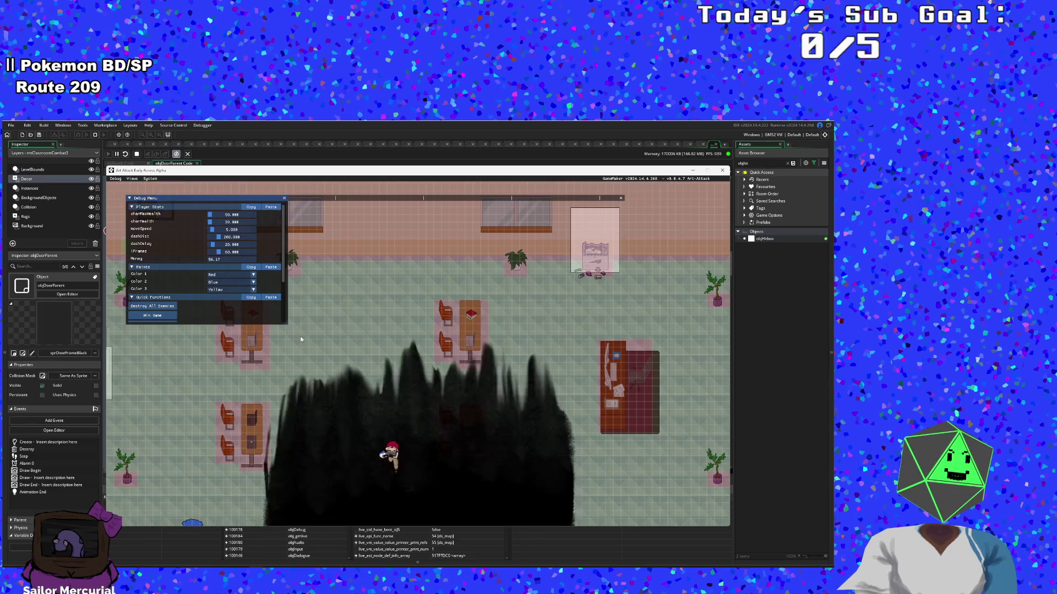
Step: Fight the enemies, test the player against the top door, then stop the game
key("a")
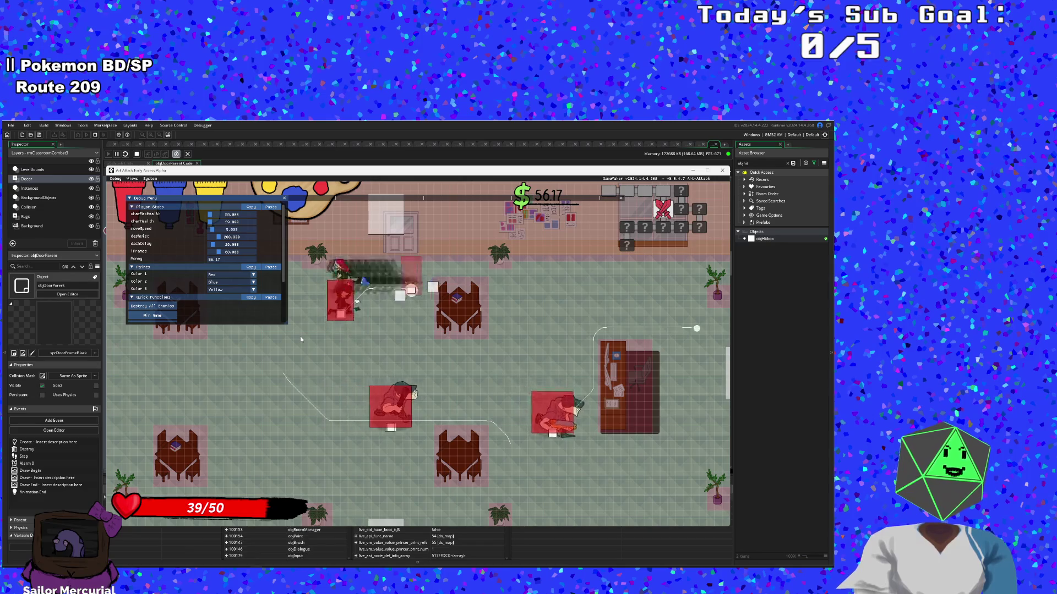
key("d")
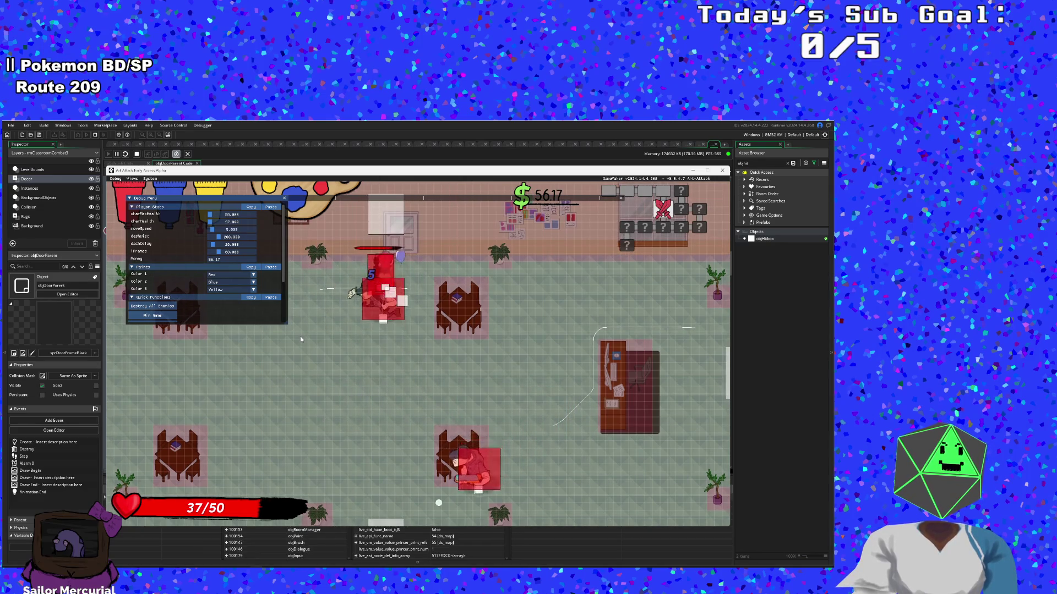
key("a")
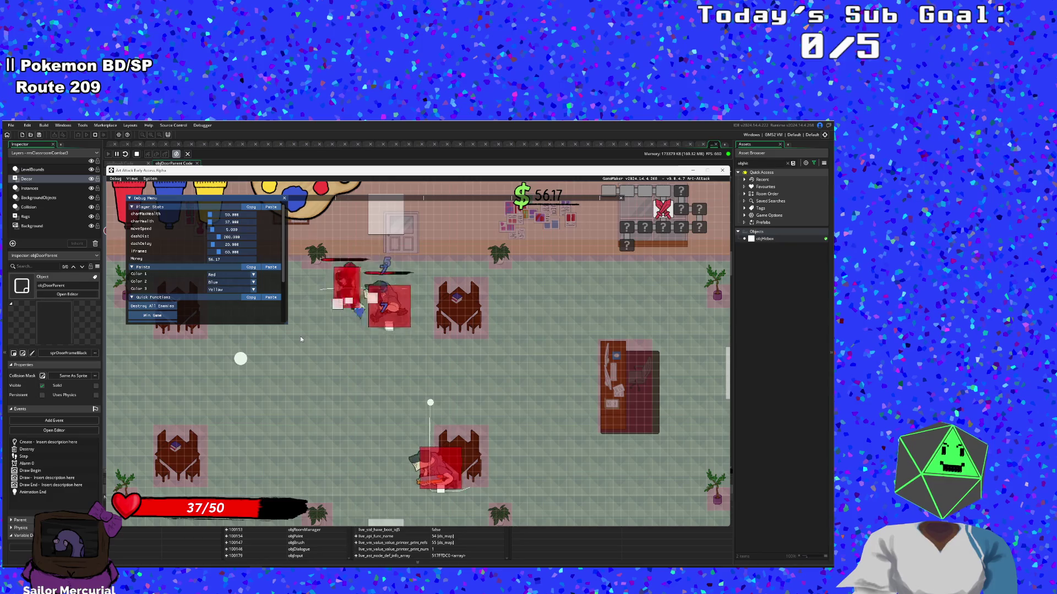
key("d")
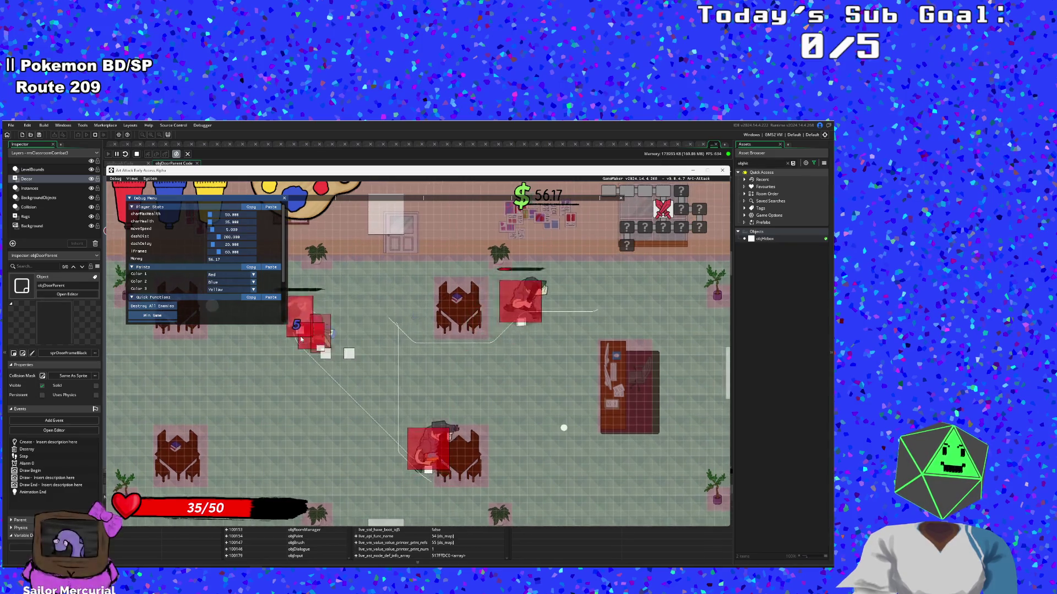
key("a")
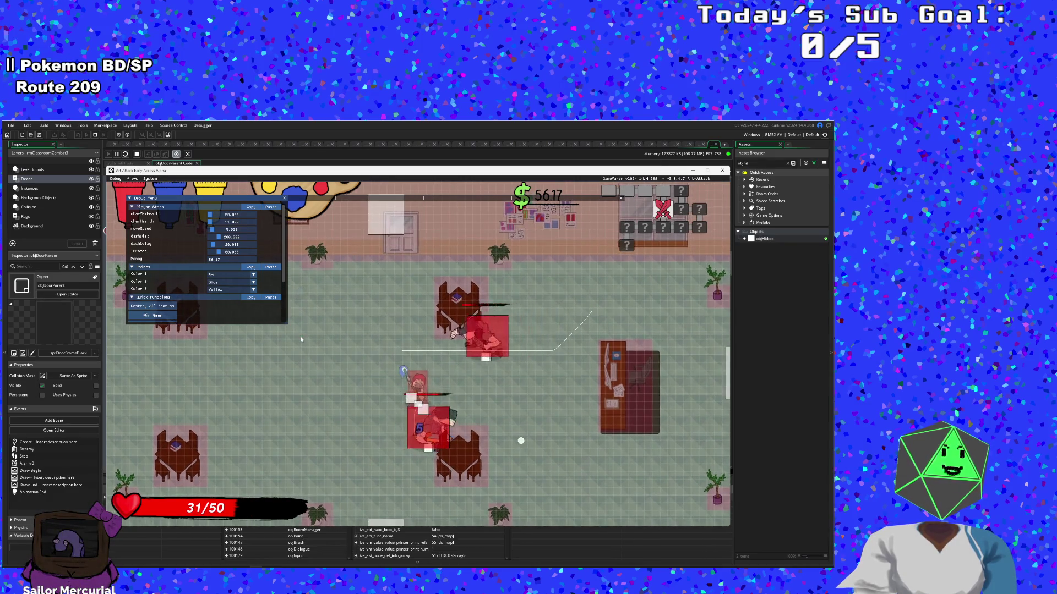
key("s")
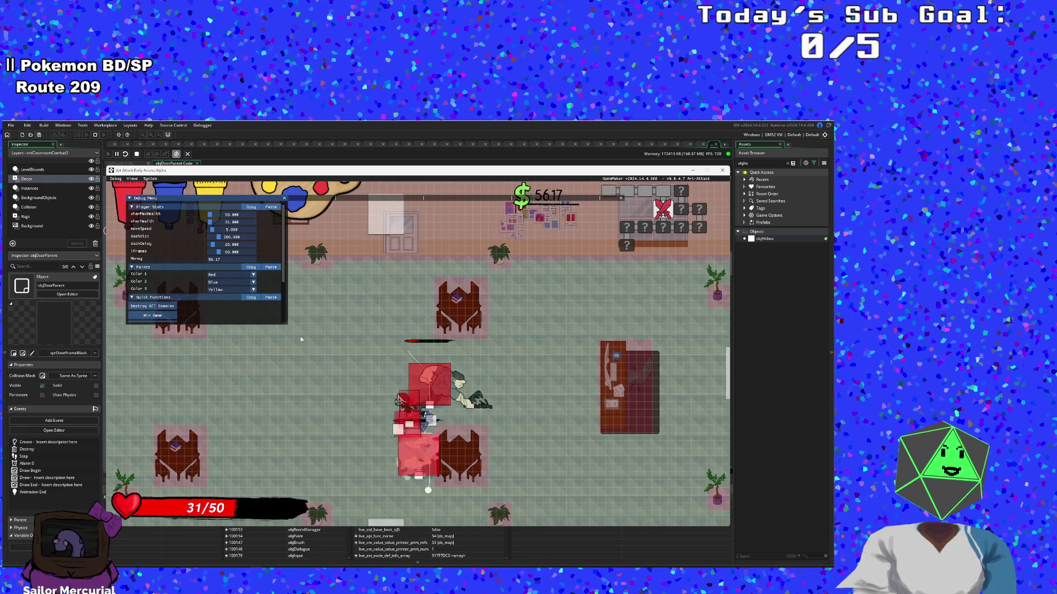
key("w")
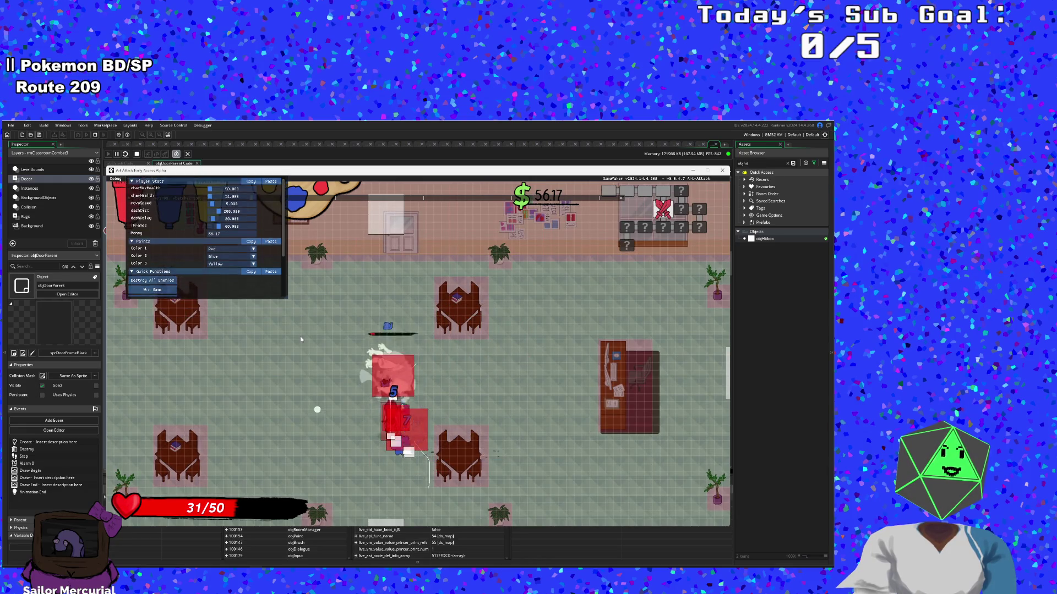
key("w")
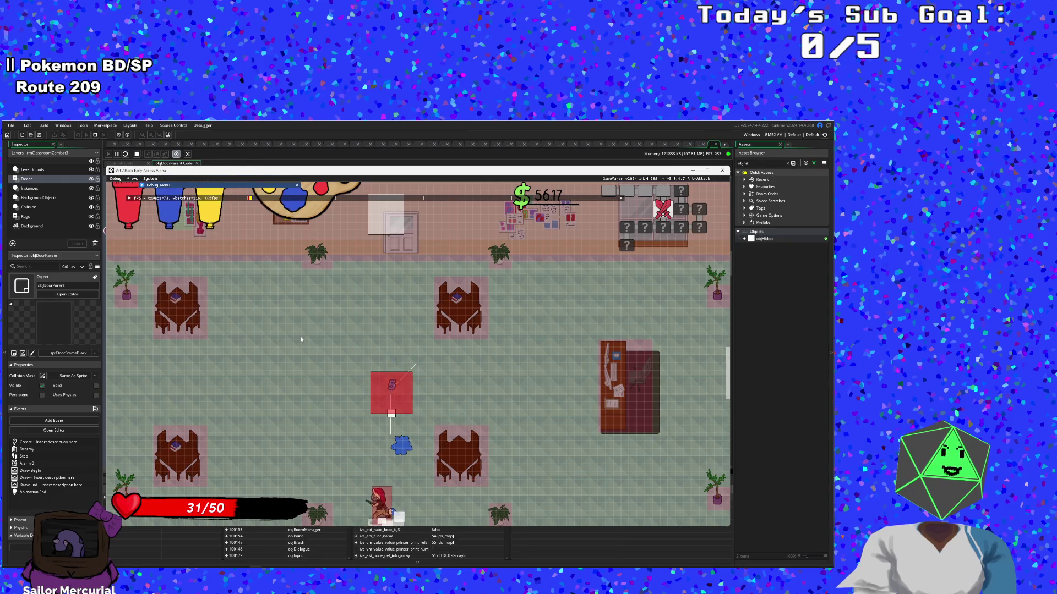
key("w")
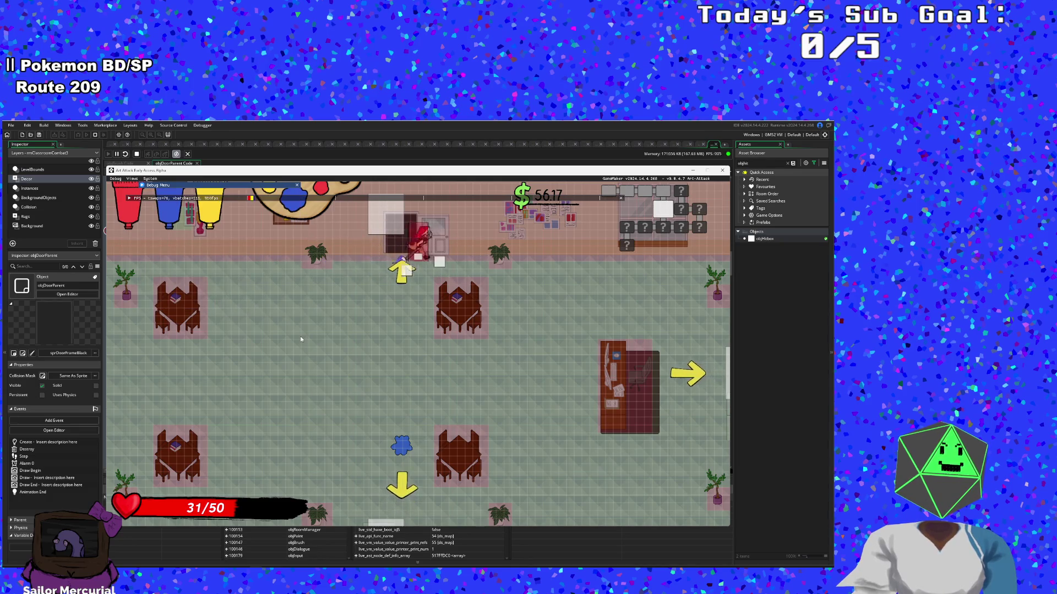
key("a")
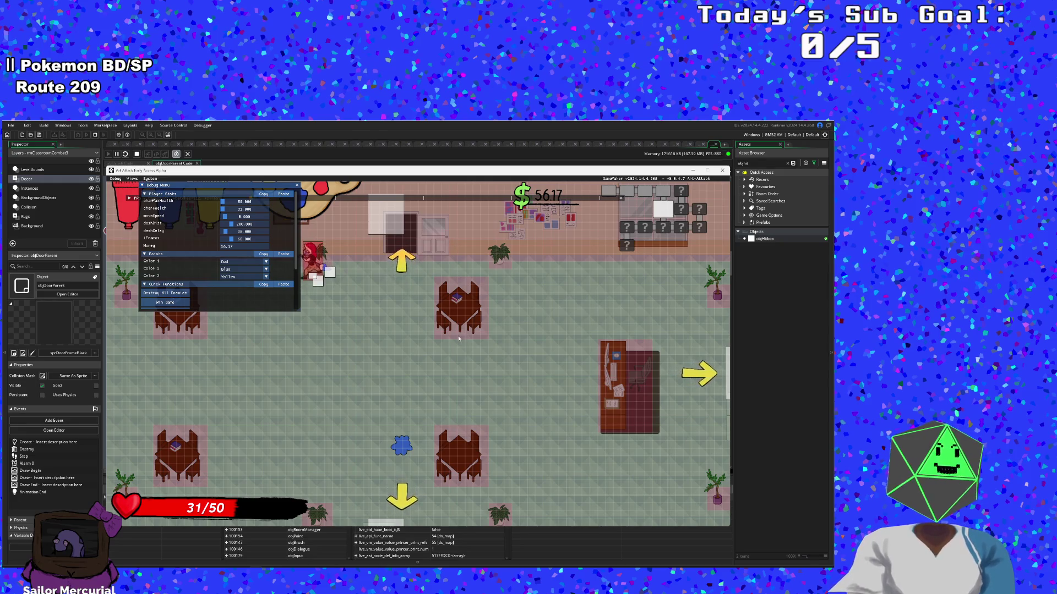
left_click(723, 170)
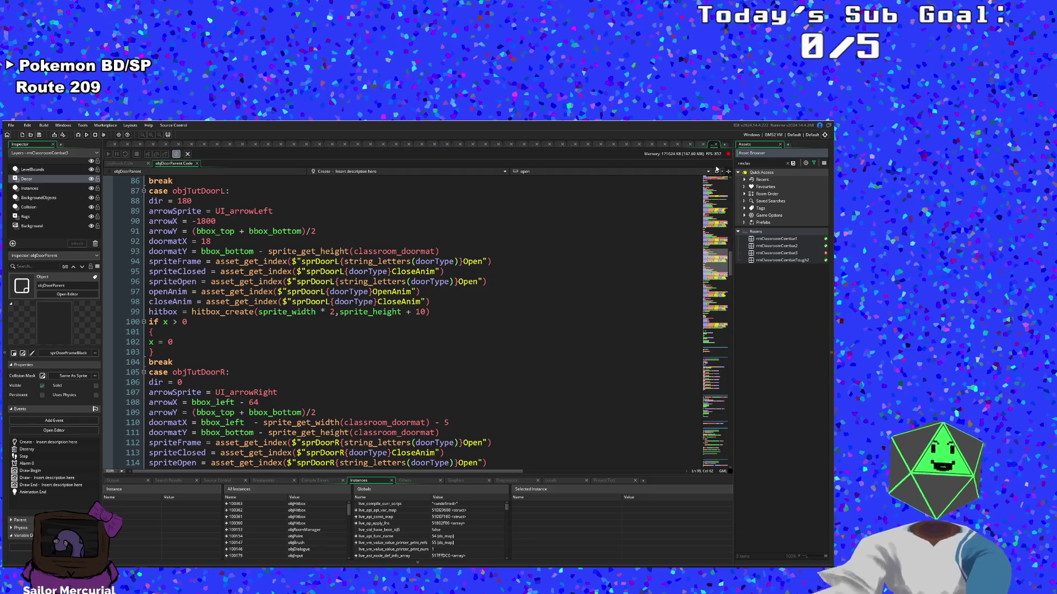
Step: Lower the top door objDoorU in rmClassroomCombat2 to about 862, 132
double_click(765, 246)
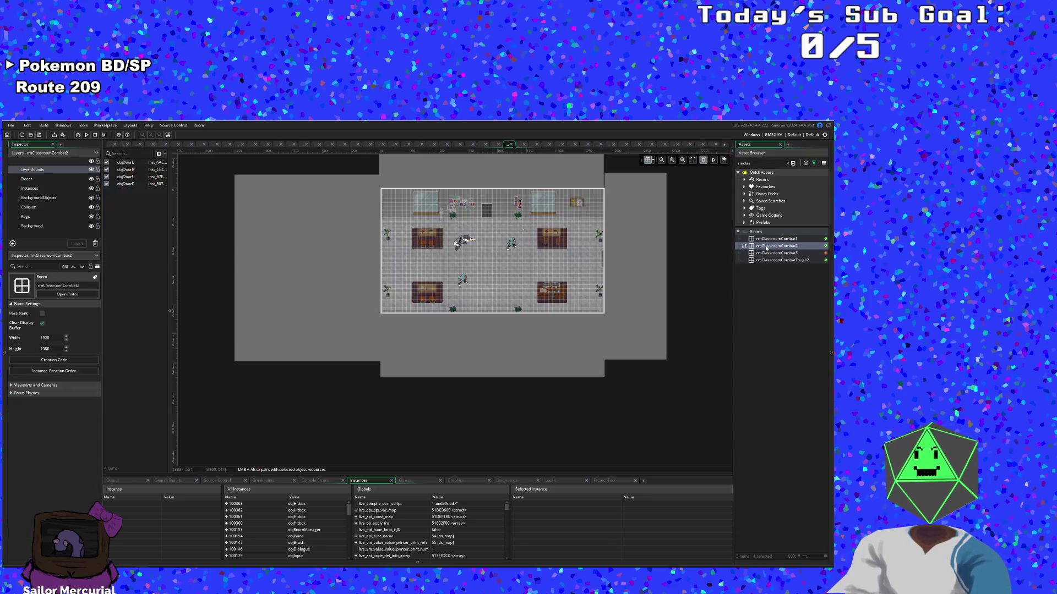
scroll(528, 297, "up", 3)
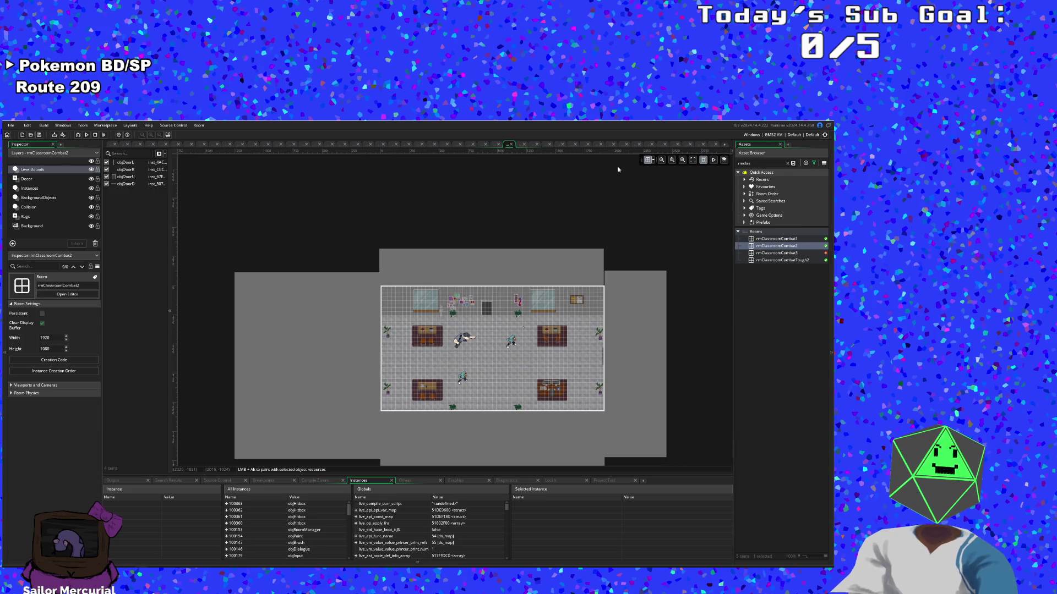
left_click(682, 160)
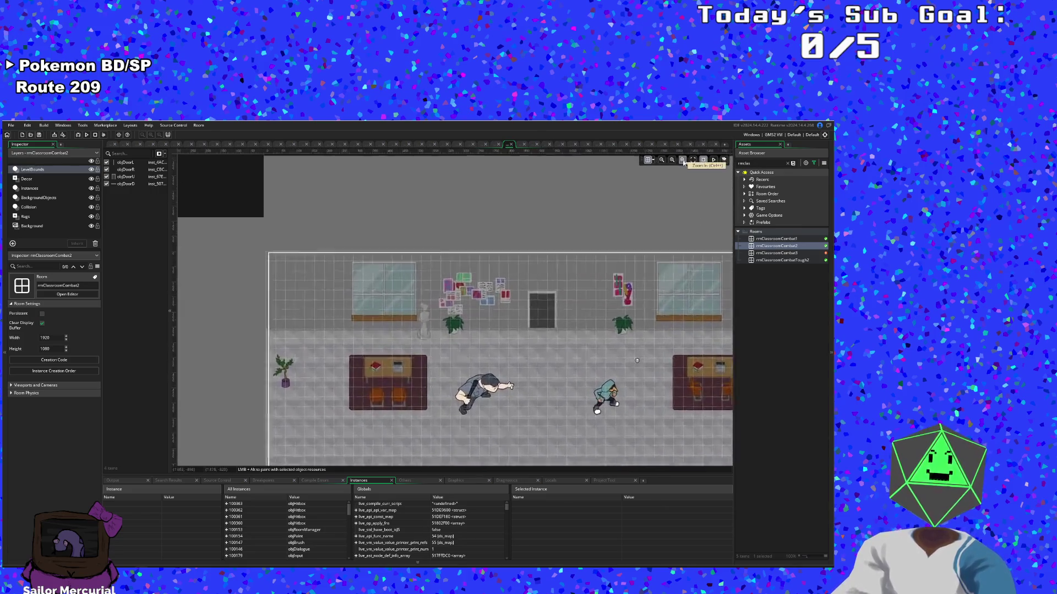
left_click(574, 306)
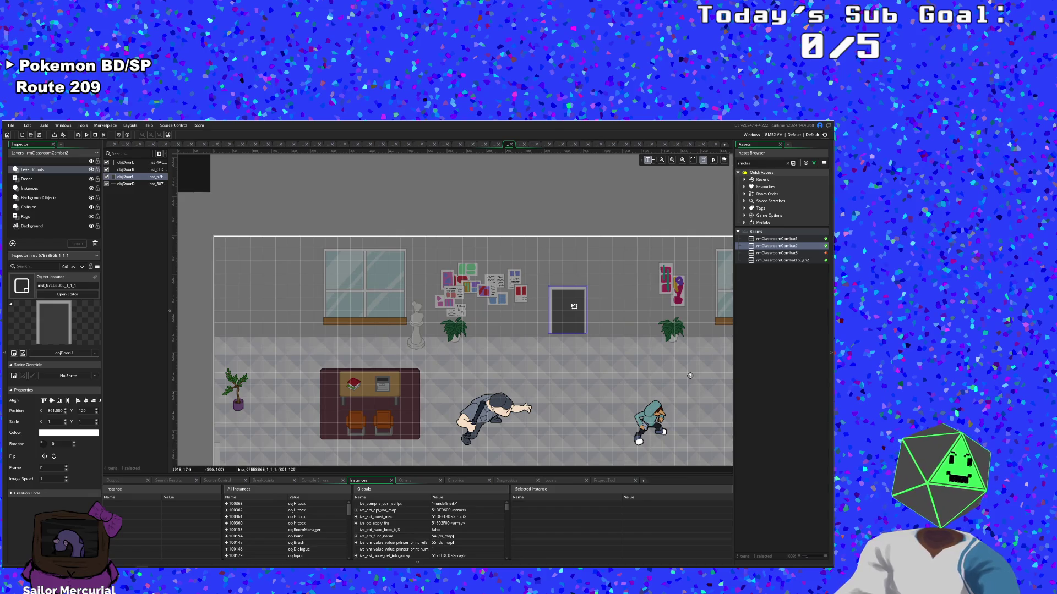
left_click_drag(573, 306, 574, 322)
left_click(661, 161)
Step: Move the top door objDoorU in rmClassroomCombat1 down to Y 140
left_click(768, 240)
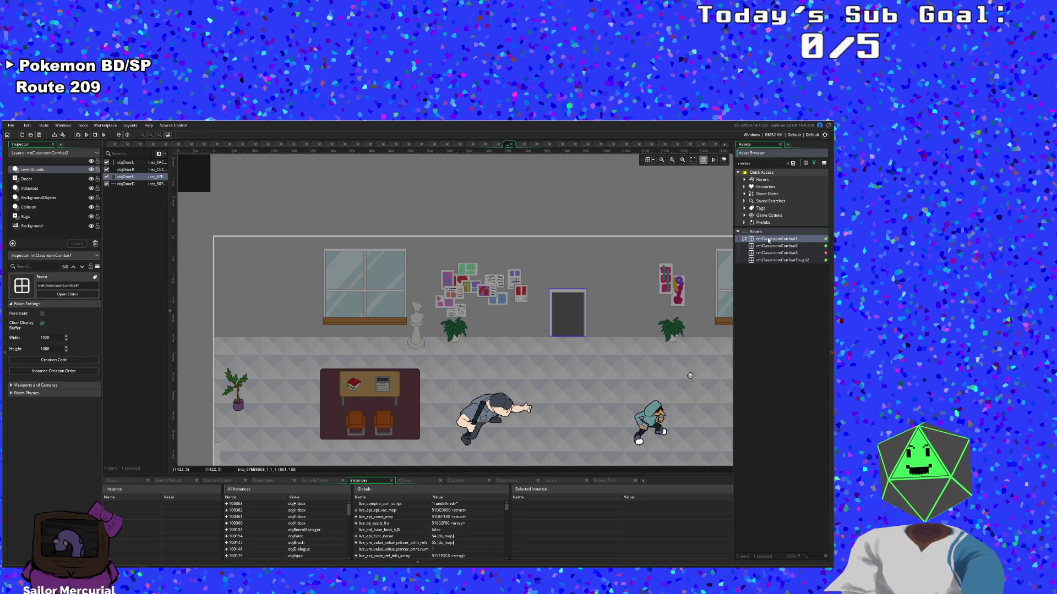
double_click(768, 240)
scroll(637, 276, "up", 5)
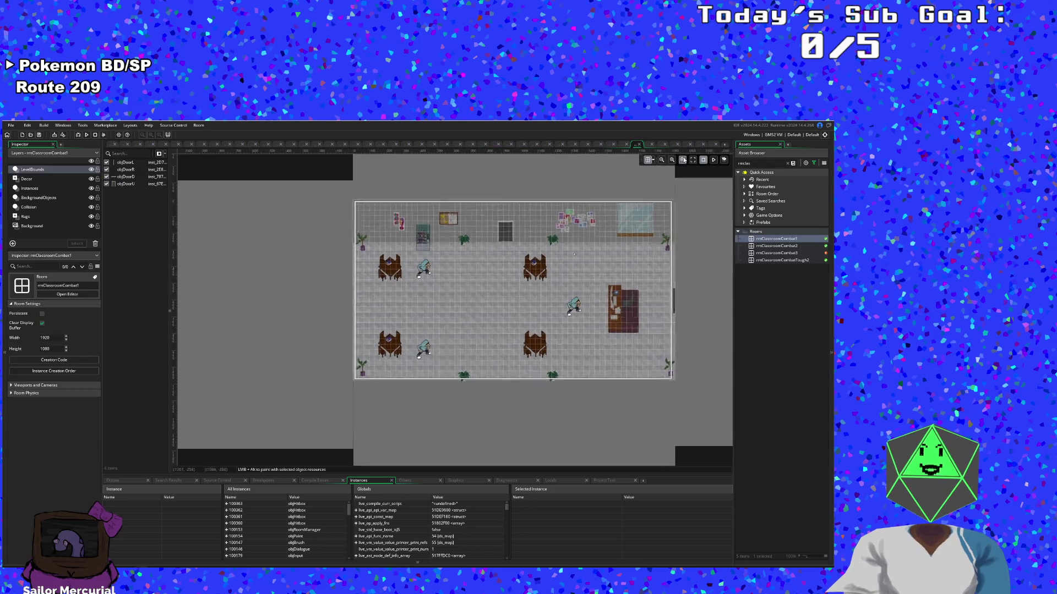
left_click_drag(636, 273, 561, 337)
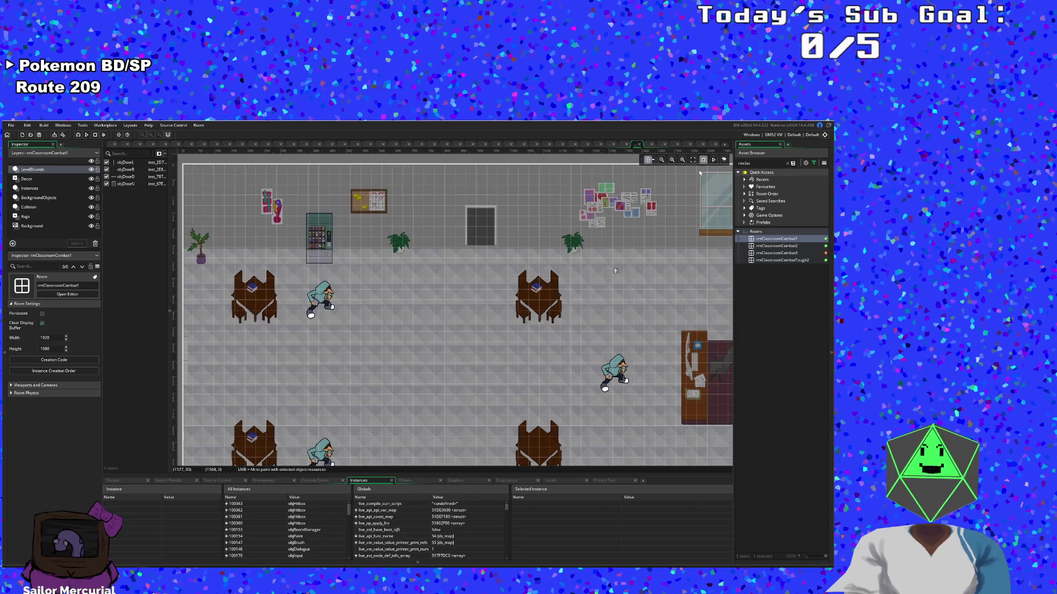
left_click(486, 226)
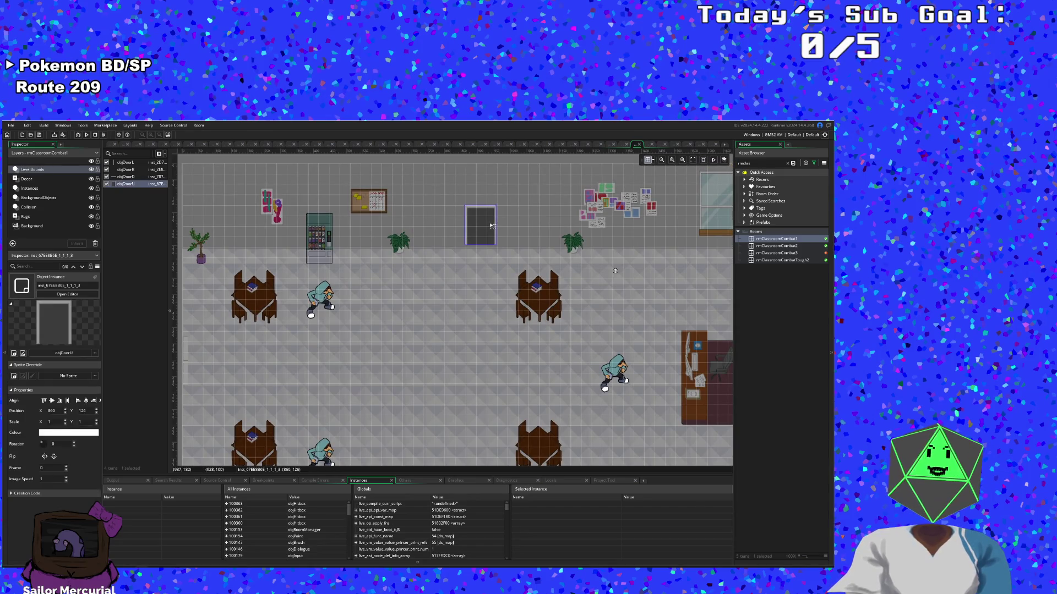
left_click(648, 160)
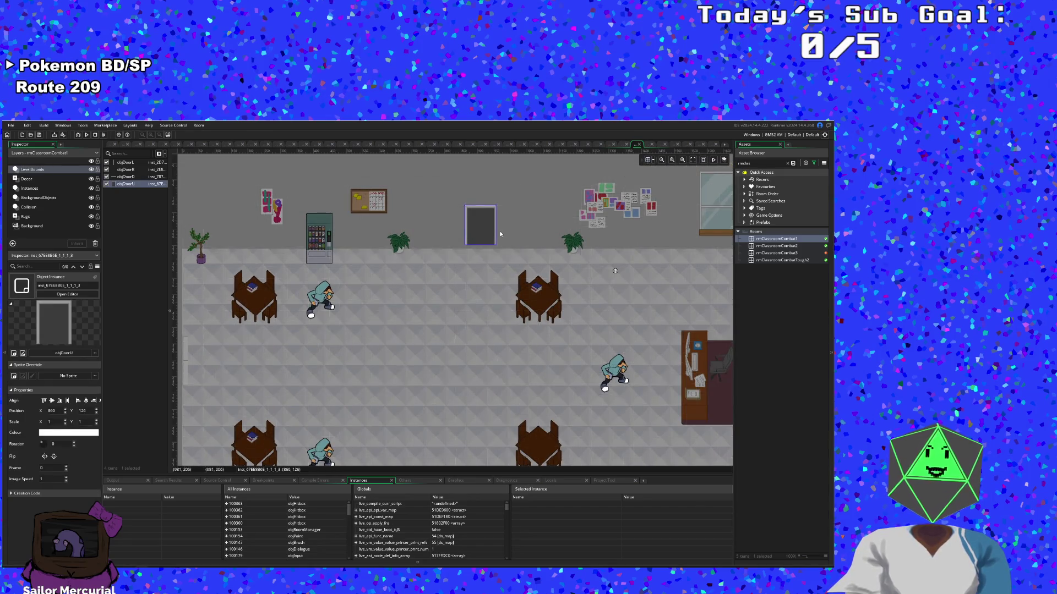
left_click_drag(488, 227, 488, 232)
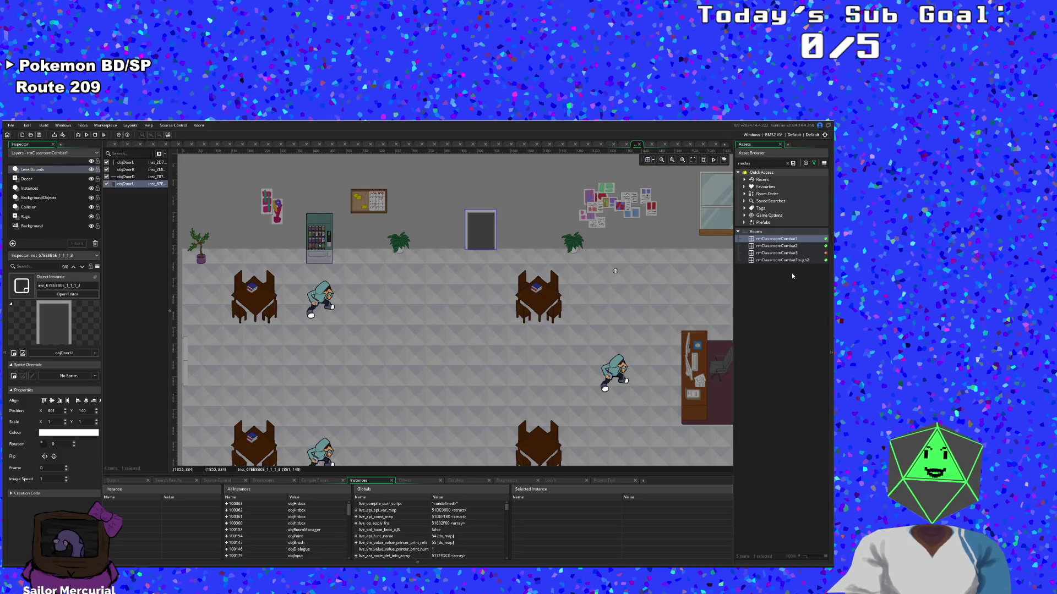
double_click(779, 253)
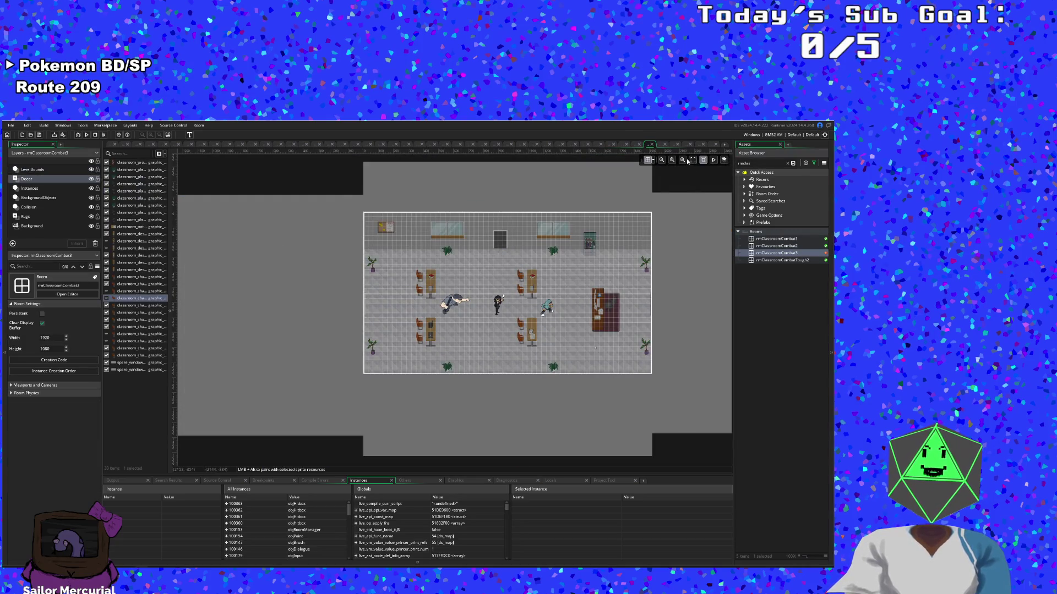
Step: Move the top-wall door in rmClassroomCombat3 down to Y 125
left_click(685, 160)
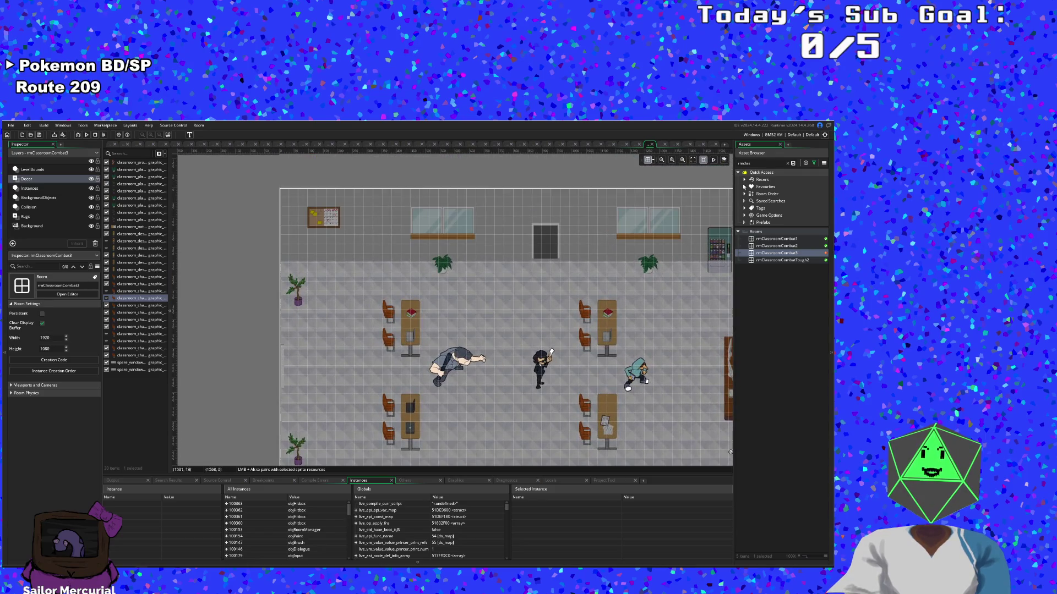
left_click(648, 160)
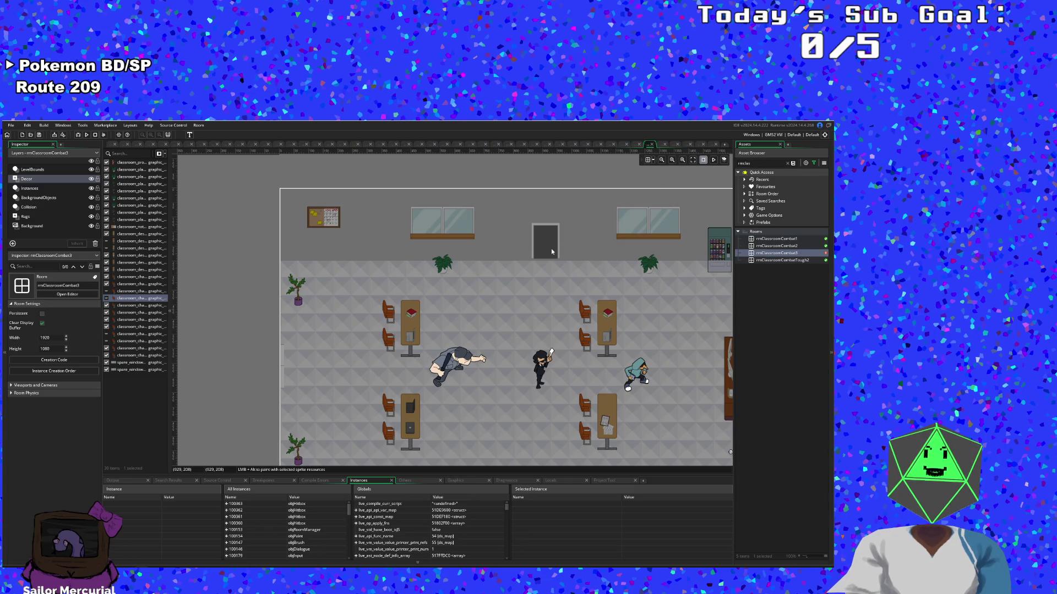
left_click(648, 160)
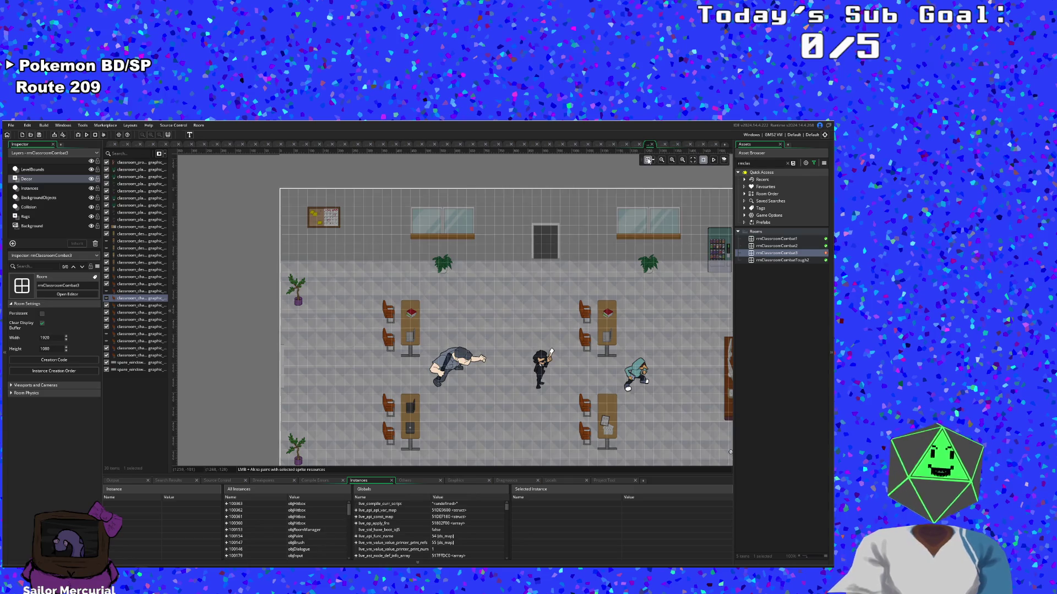
left_click(37, 187)
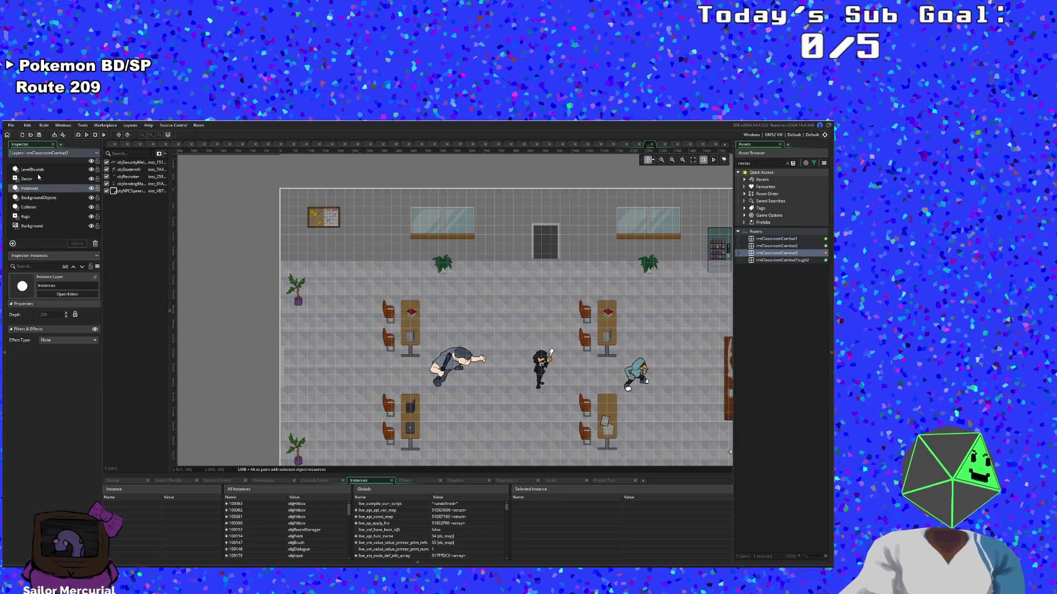
left_click(34, 170)
left_click(552, 241)
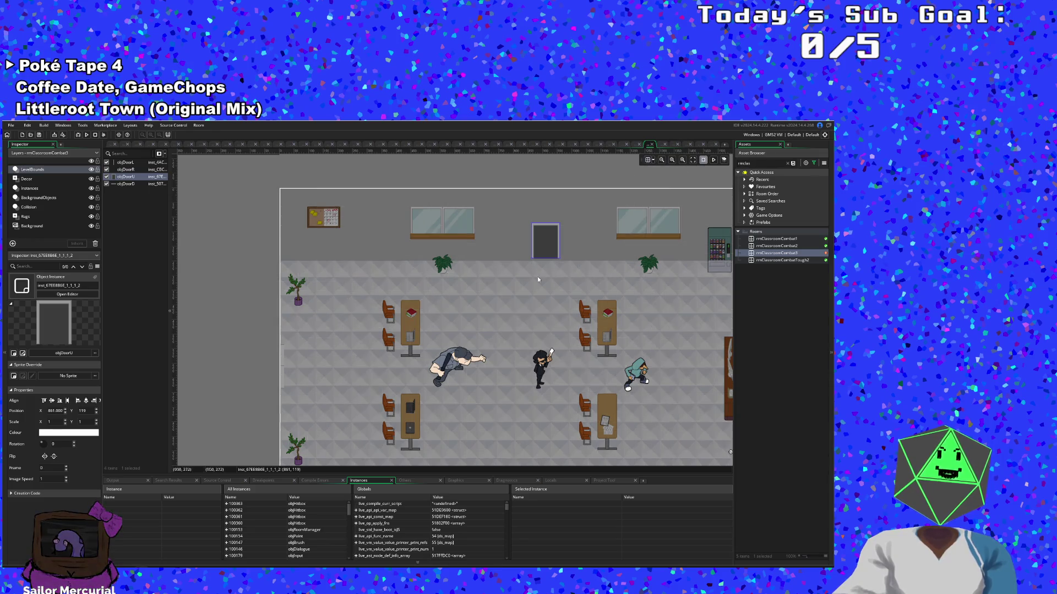
left_click_drag(546, 249, 546, 251)
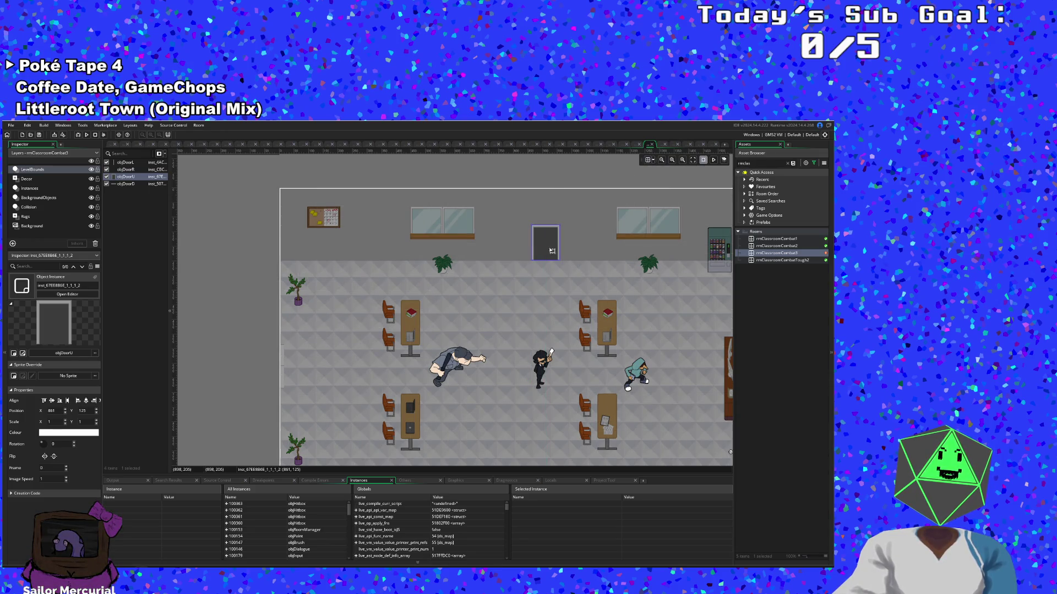
Step: Move the top-wall door in rmClassroomCombatTough2 down to Y 129
double_click(774, 260)
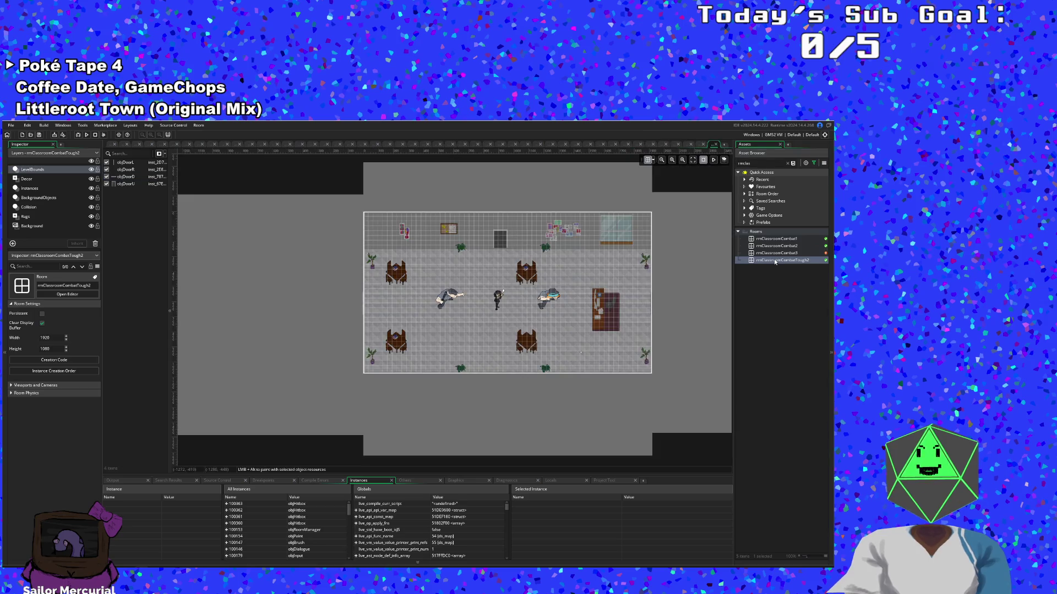
left_click(682, 159)
left_click_drag(672, 260, 631, 320)
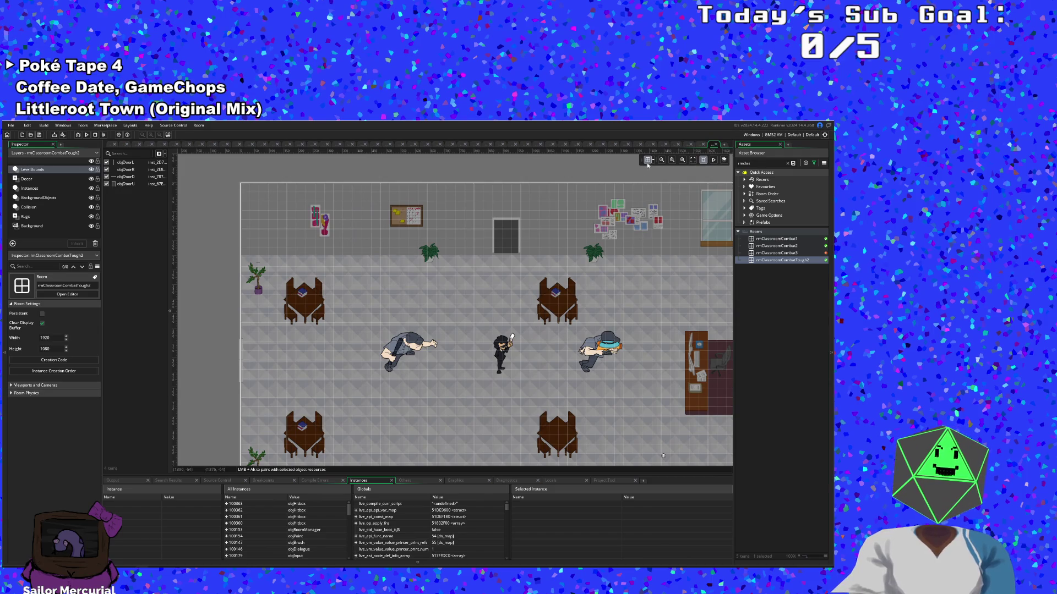
left_click(508, 239)
left_click_drag(507, 238, 508, 244)
scroll(638, 319, "down", 3)
scroll(638, 322, "up", 5)
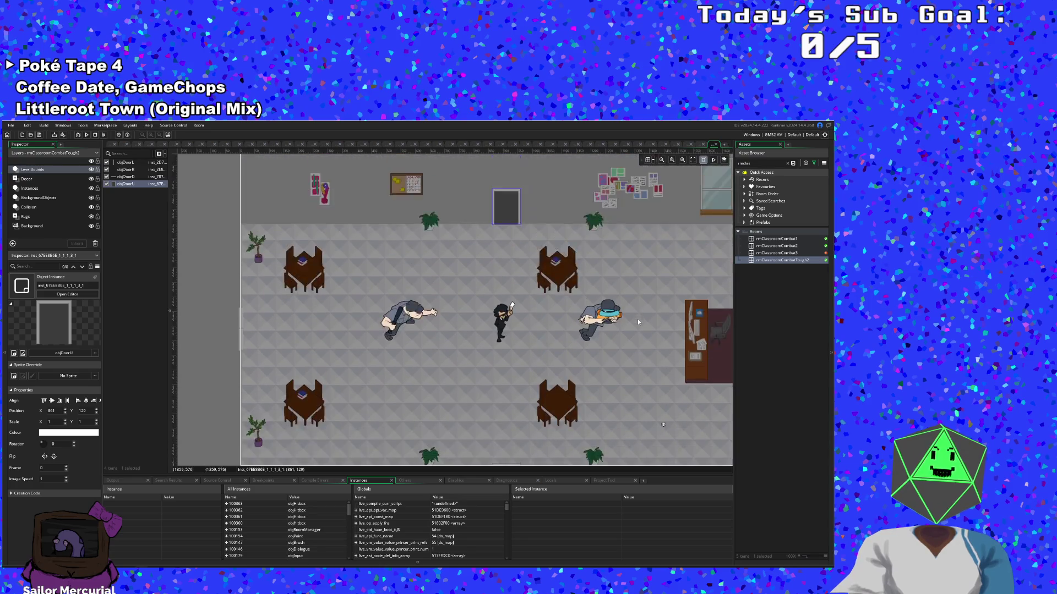
scroll(619, 325, "up", 4)
scroll(618, 325, "down", 8)
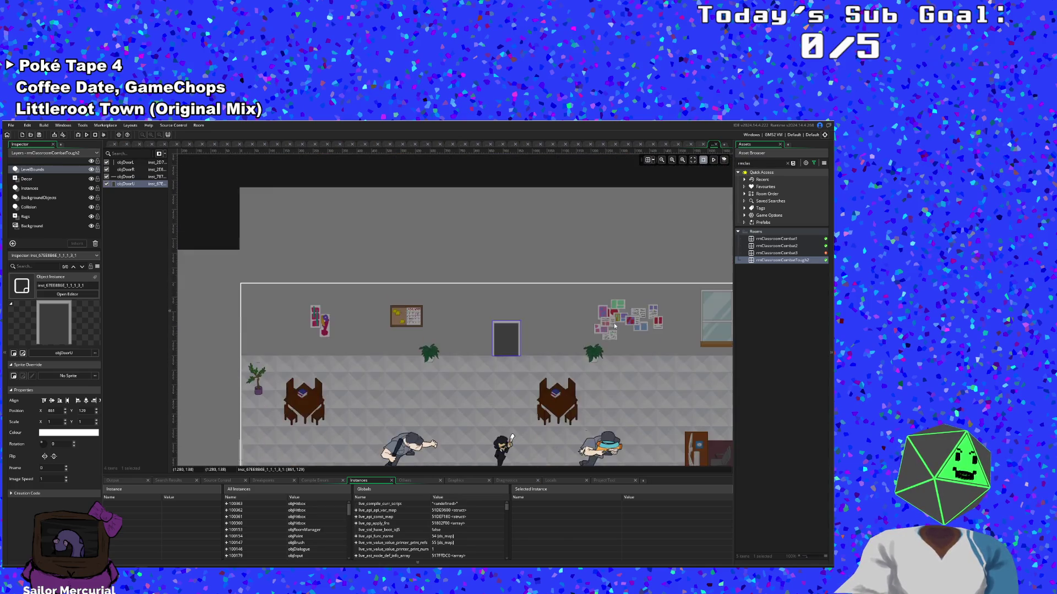
scroll(607, 330, "up", 1)
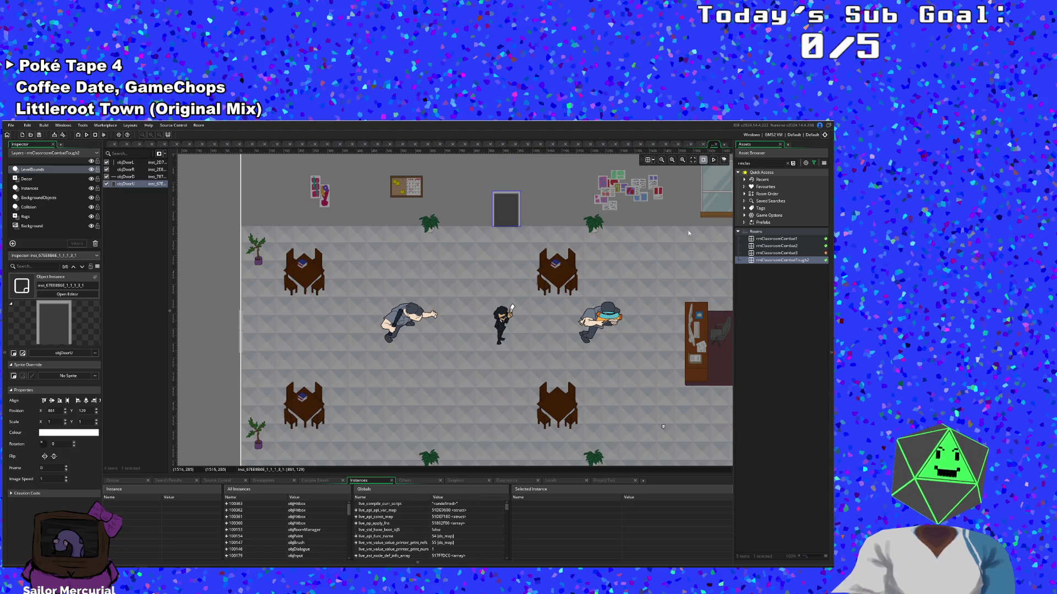
left_click(768, 346)
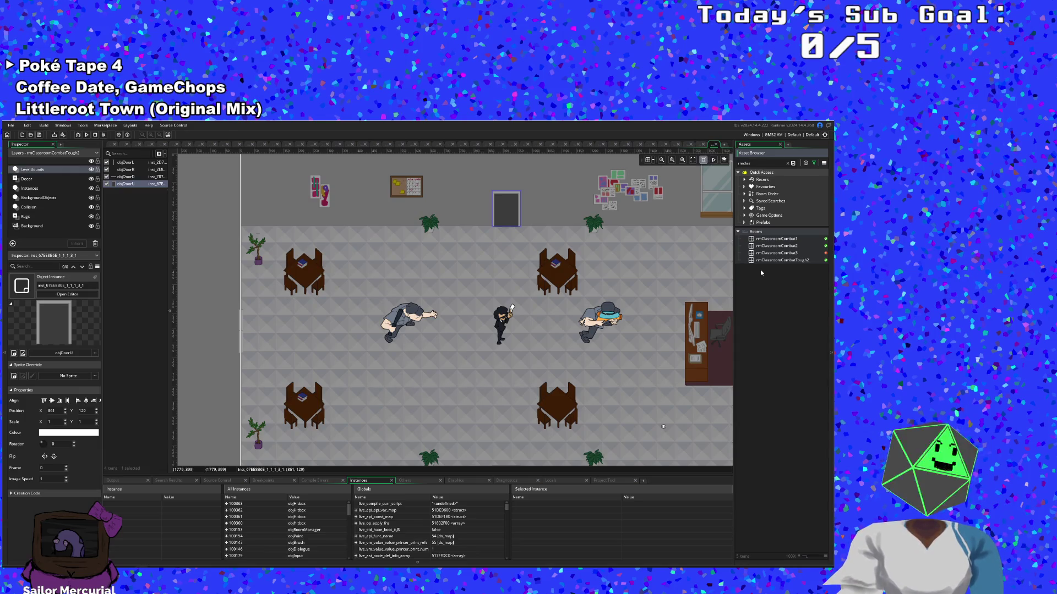
Step: Check rmClassroomCombat3, 1 and 2, then close the room tabs back to the door code
left_click(716, 144)
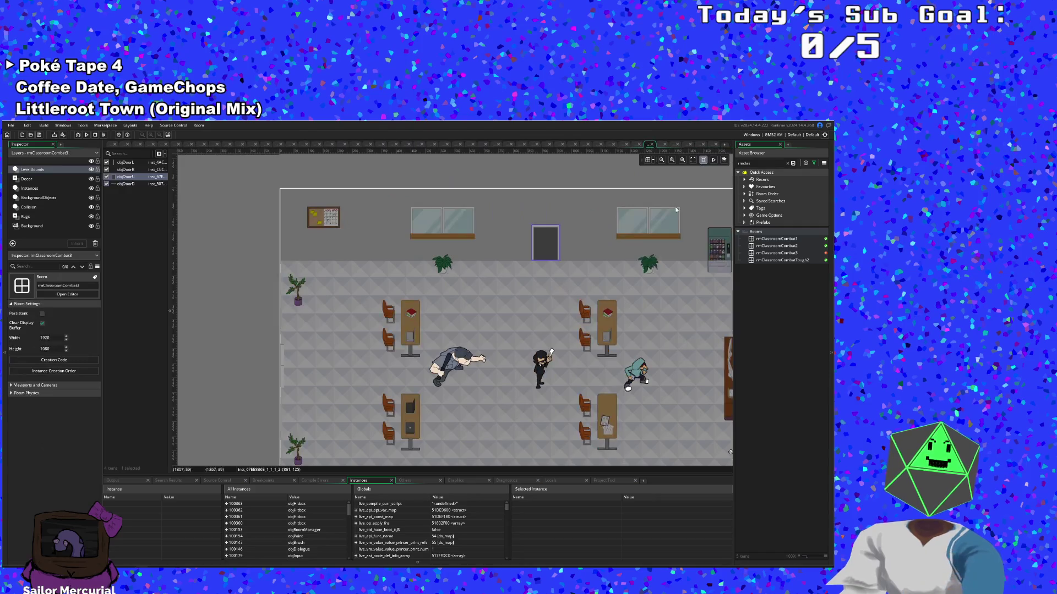
left_click(651, 145)
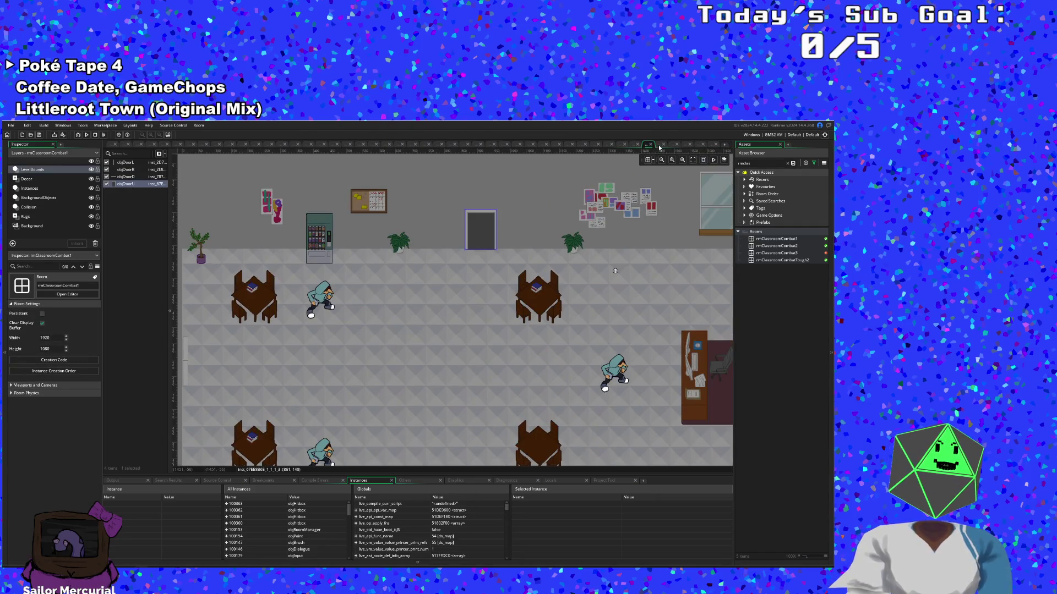
left_click(652, 146)
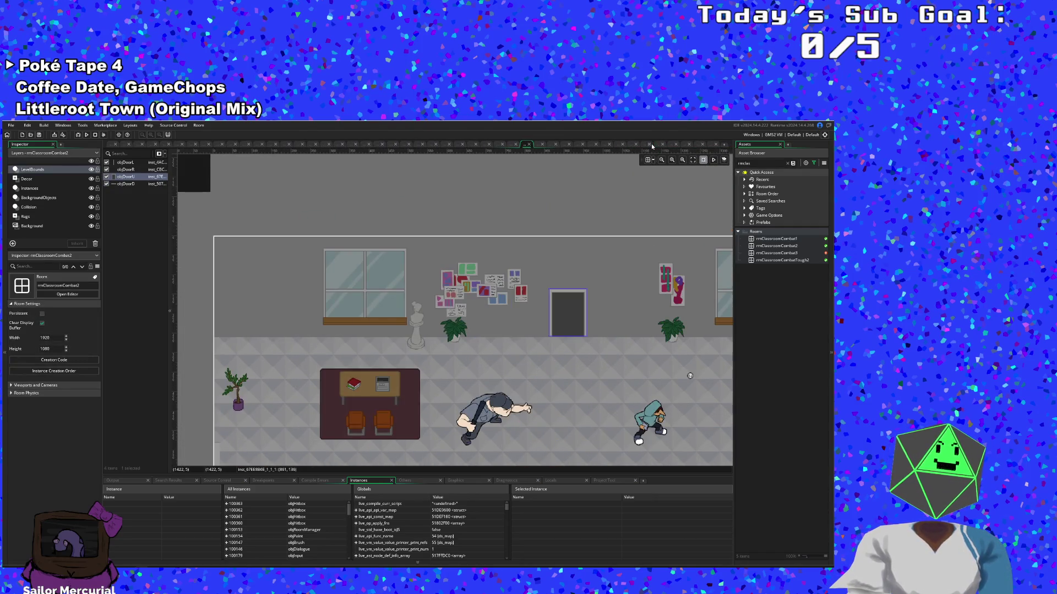
left_click(529, 145)
scroll(409, 338, "up", 4)
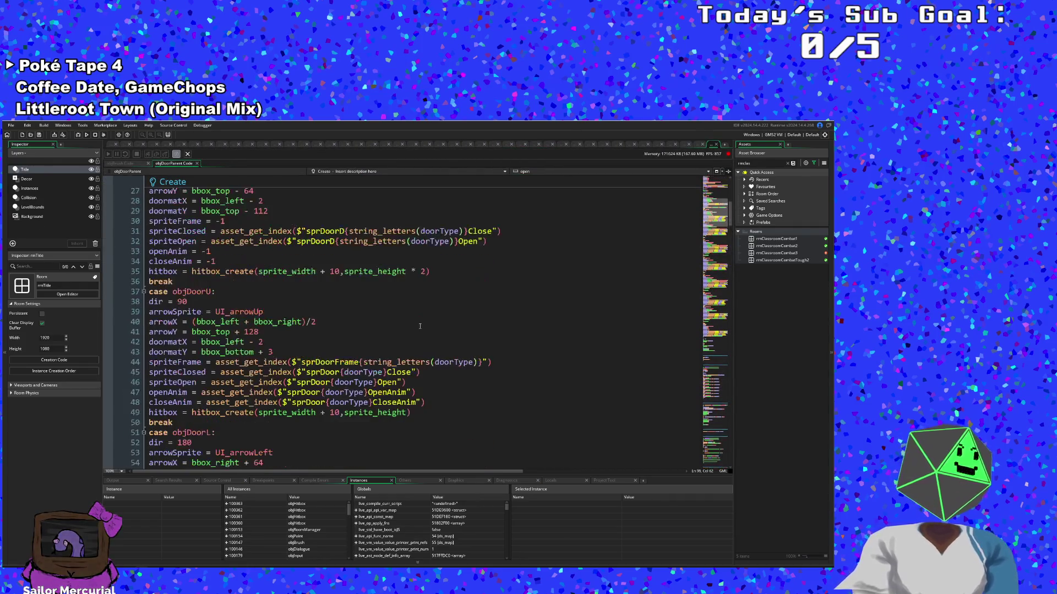
scroll(417, 326, "down", 18)
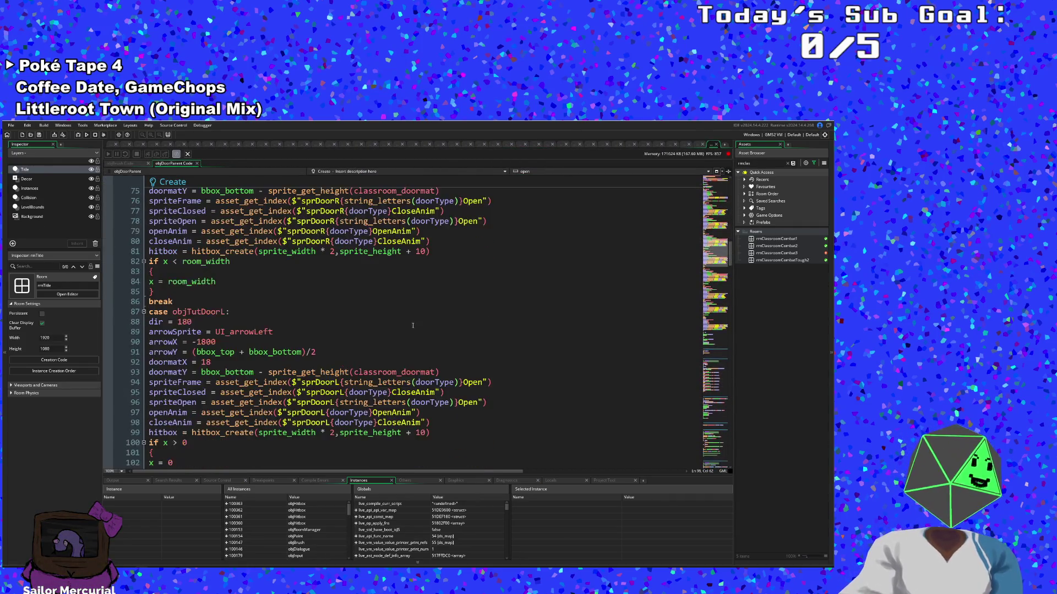
scroll(411, 325, "down", 2)
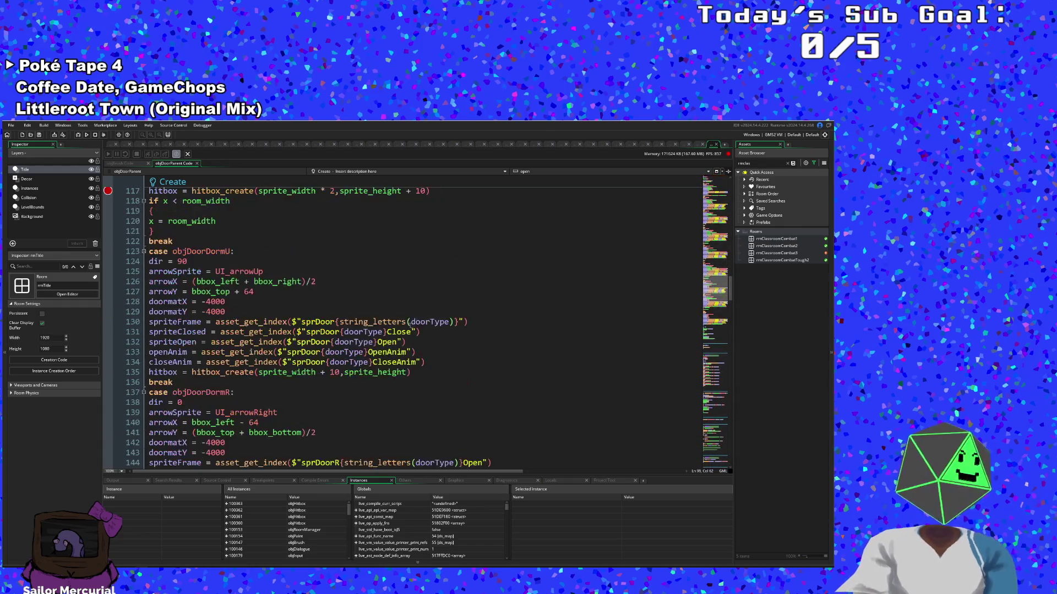
left_click(255, 324)
scroll(256, 323, "down", 2)
scroll(256, 324, "up", 2)
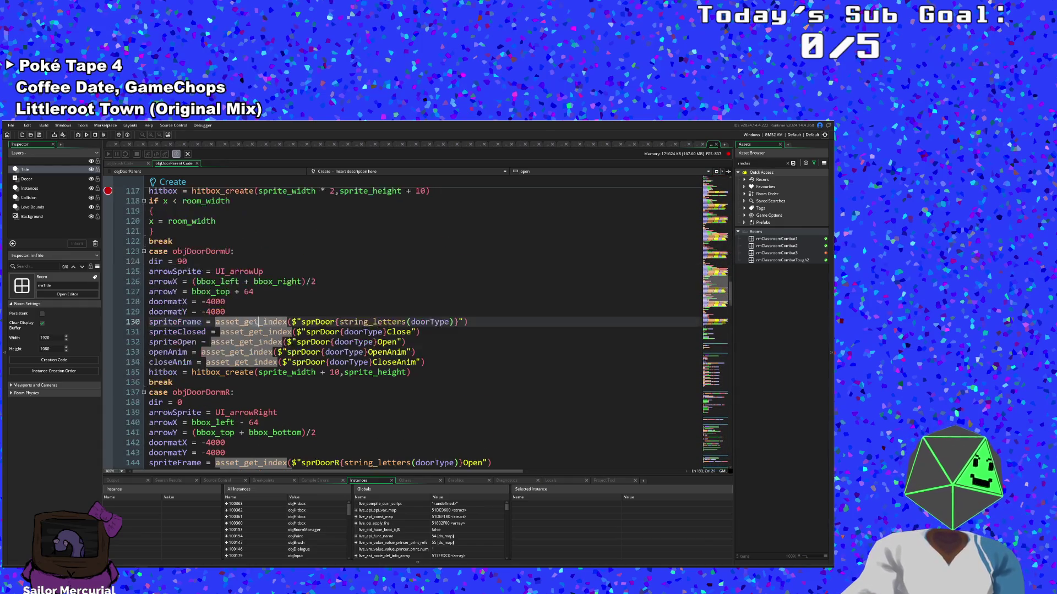
scroll(259, 323, "down", 4)
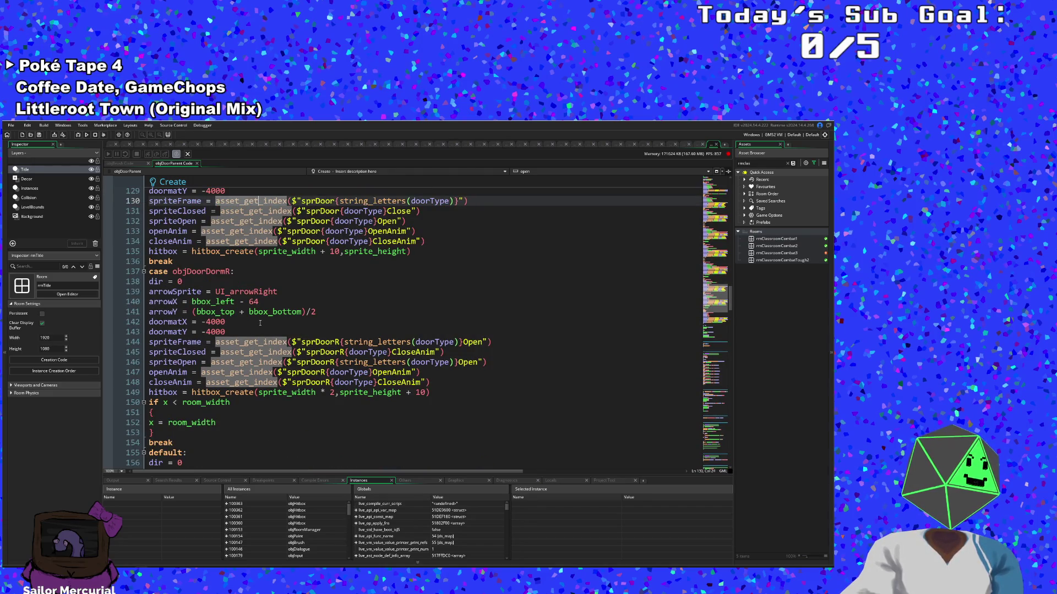
scroll(260, 323, "up", 4)
scroll(260, 323, "down", 4)
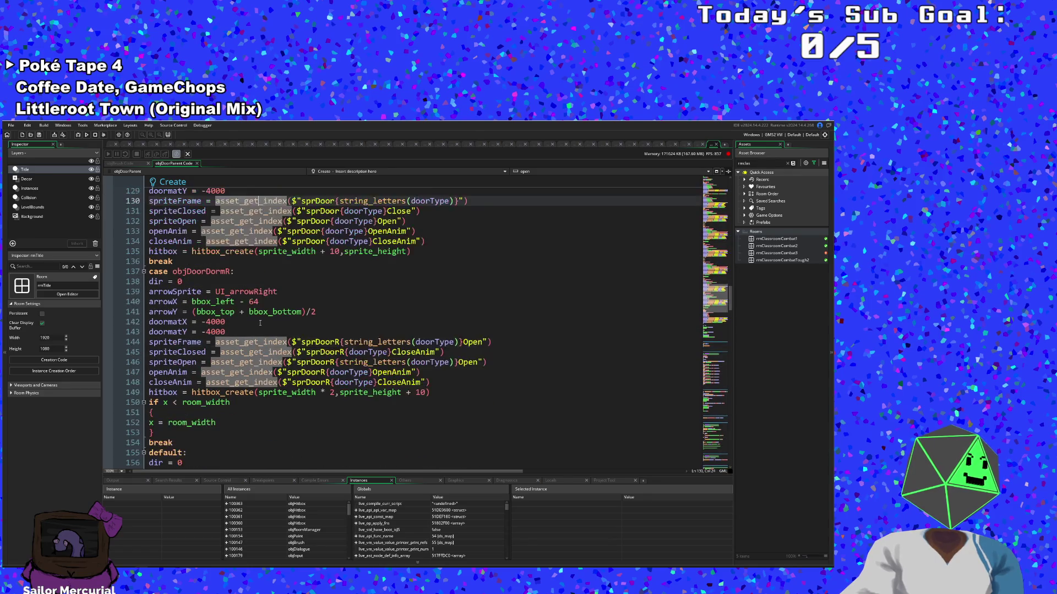
scroll(261, 323, "up", 4)
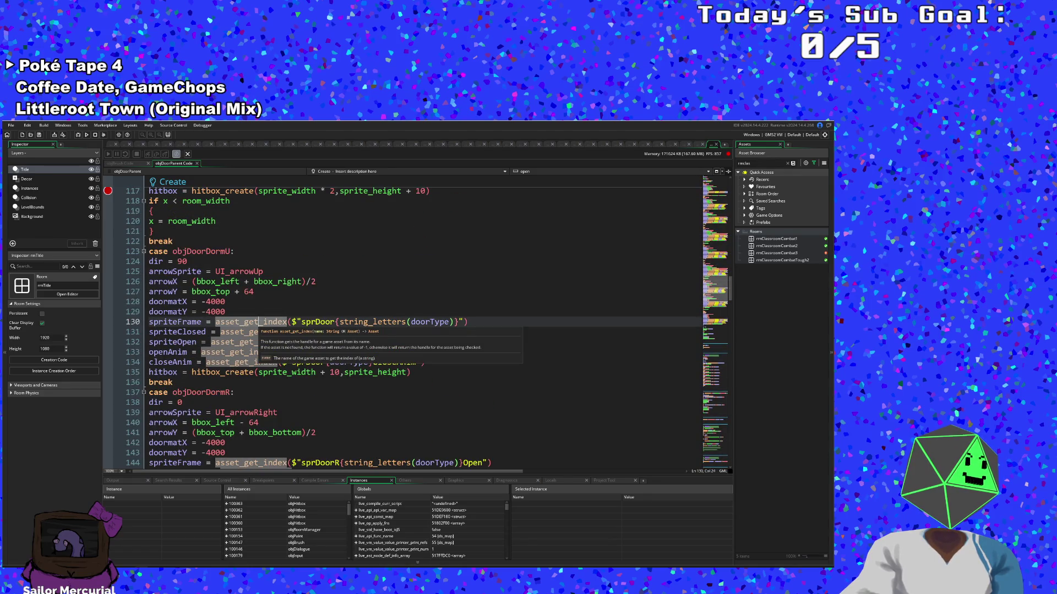
scroll(261, 325, "down", 2)
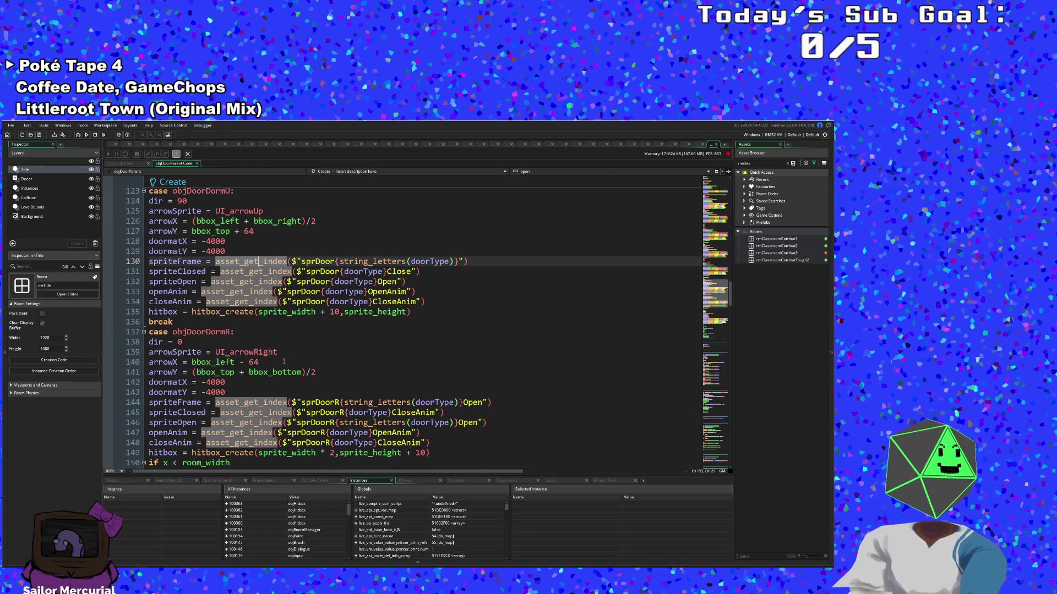
scroll(286, 363, "up", 2)
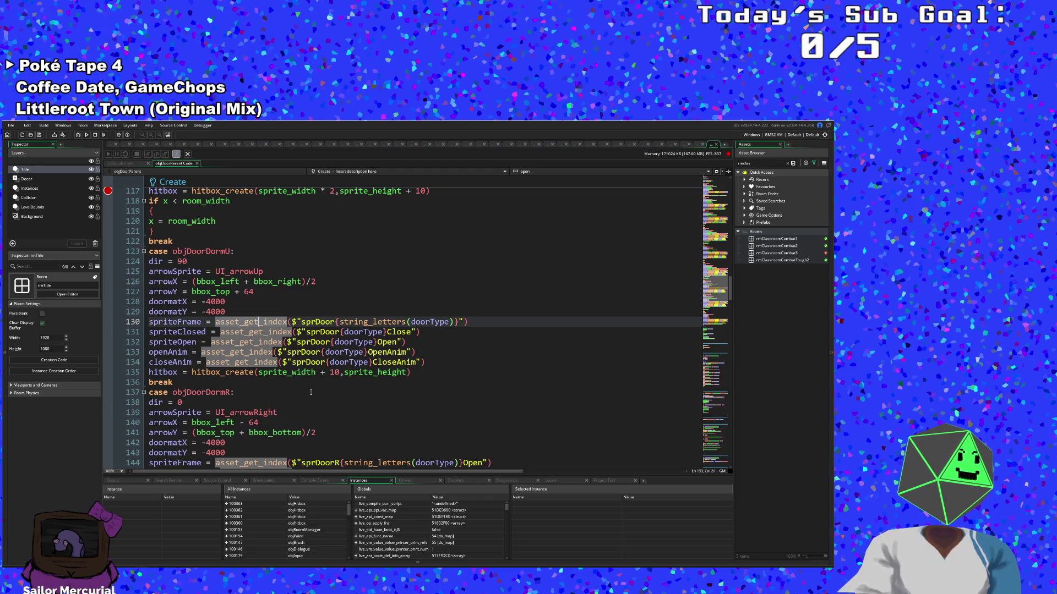
left_click(341, 374)
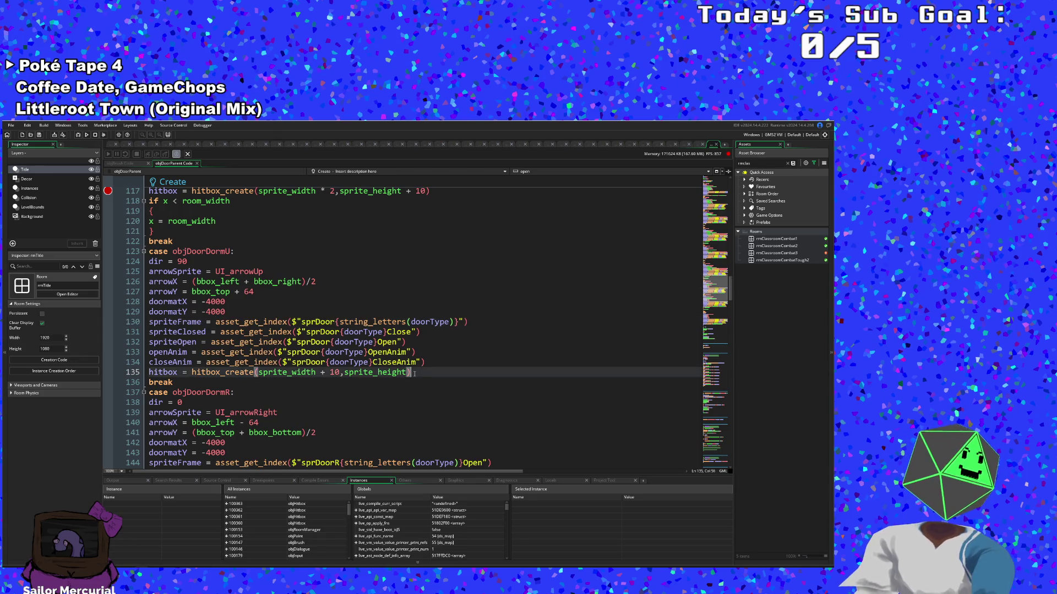
Step: Add hitbox_set_alignment(hitbox, sprite_width * 0.5, sprite_height * 0.5) under objDoorDormU's hitbox on line 136
key("Return")
type("hit")
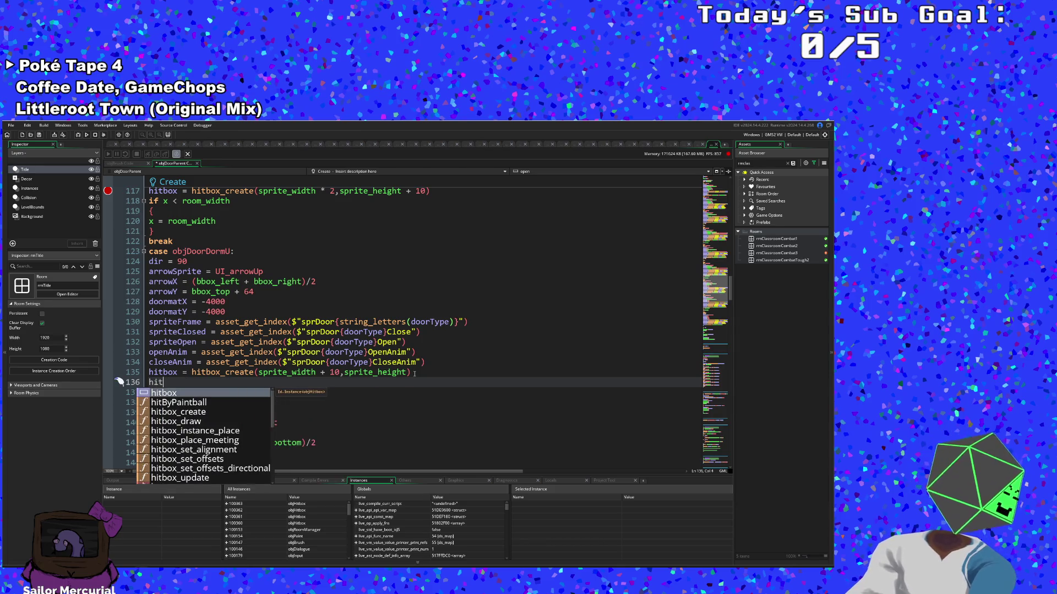
type("box")
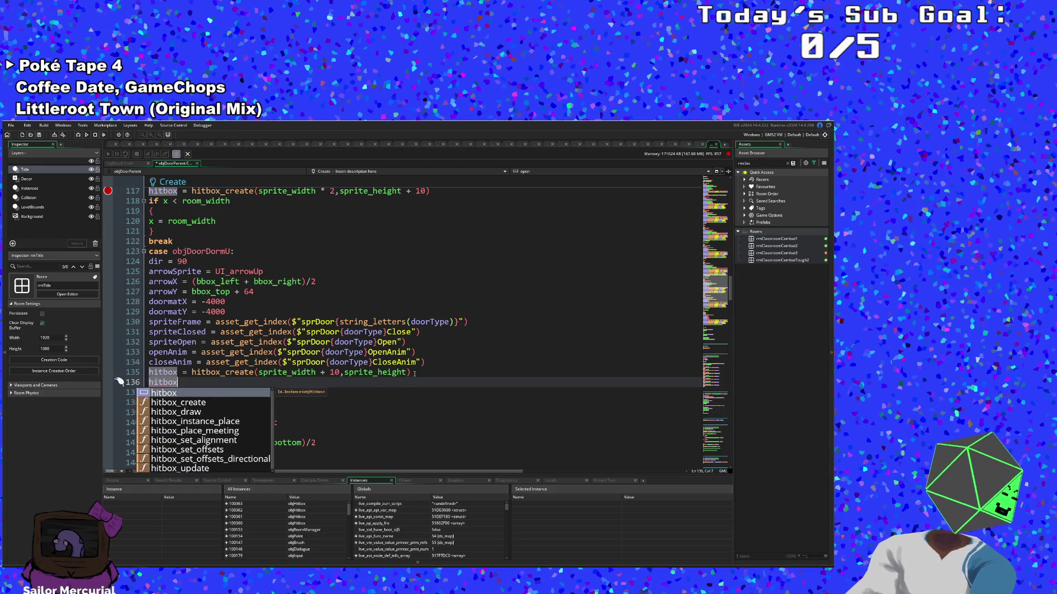
type("_")
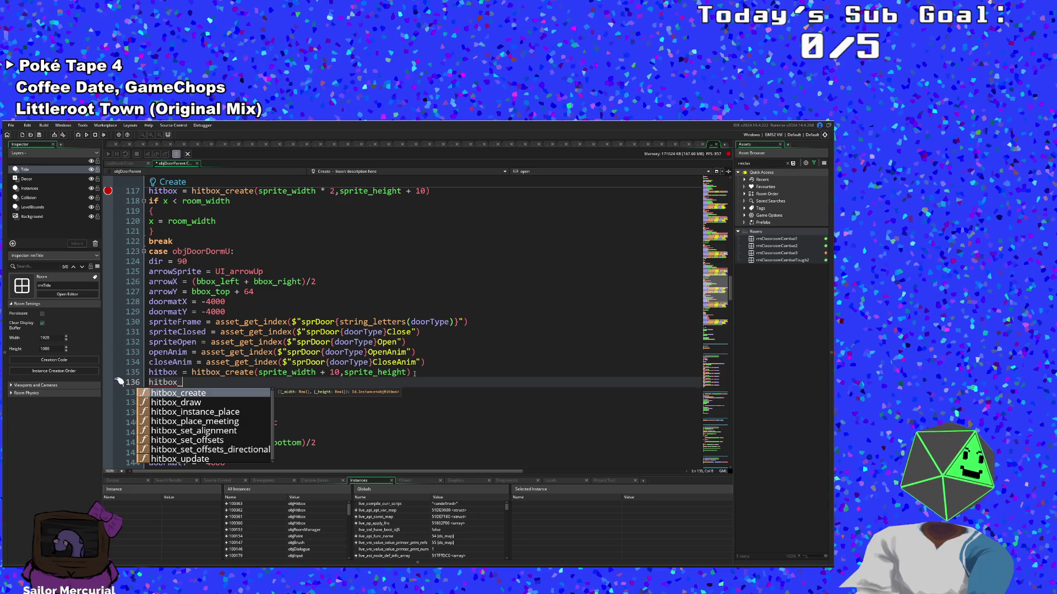
type("set")
key("Return")
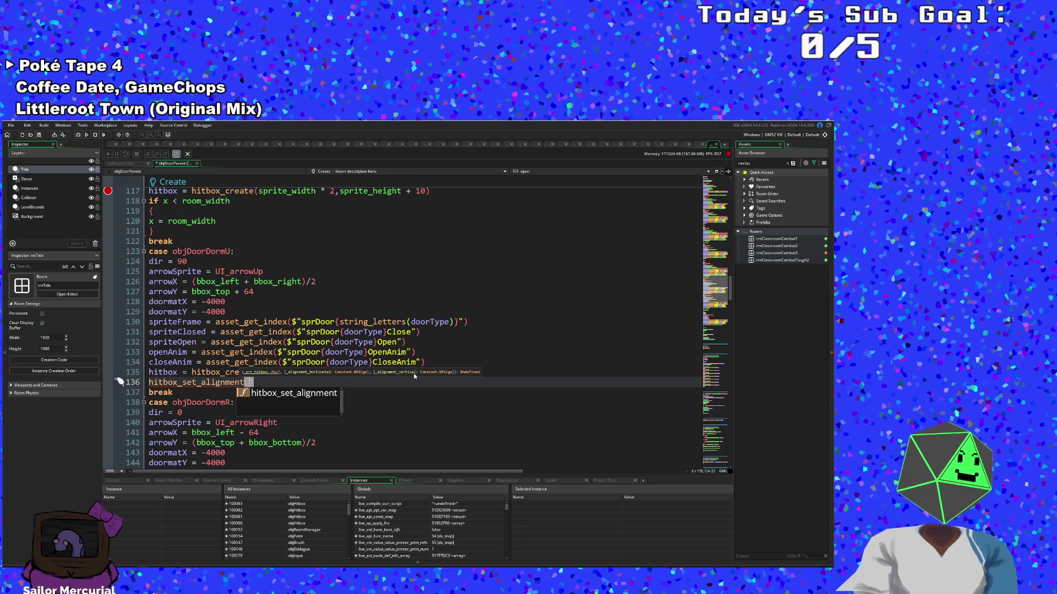
type("hitbox,")
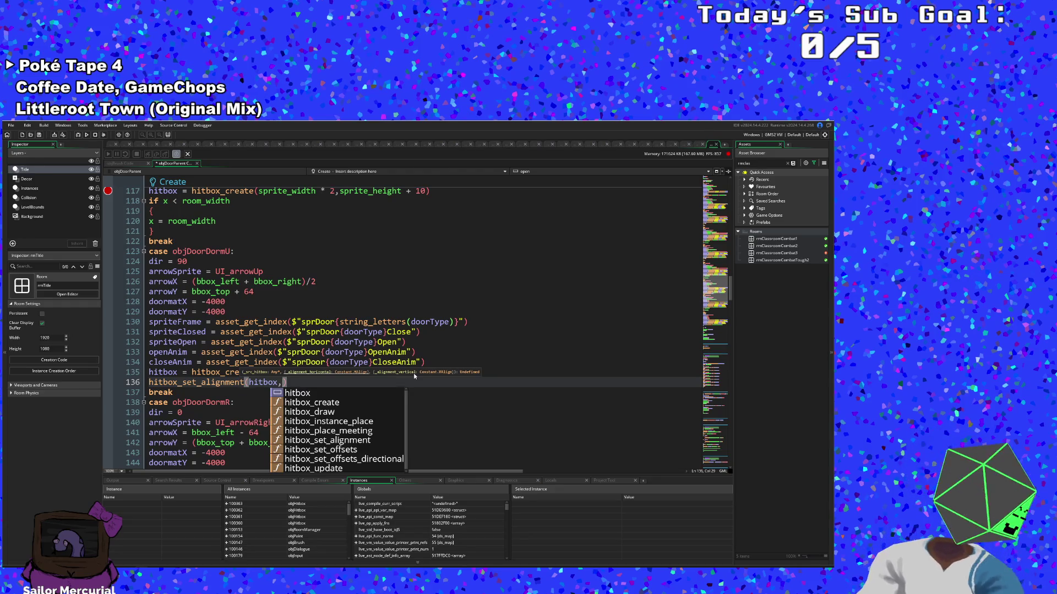
type("sprite")
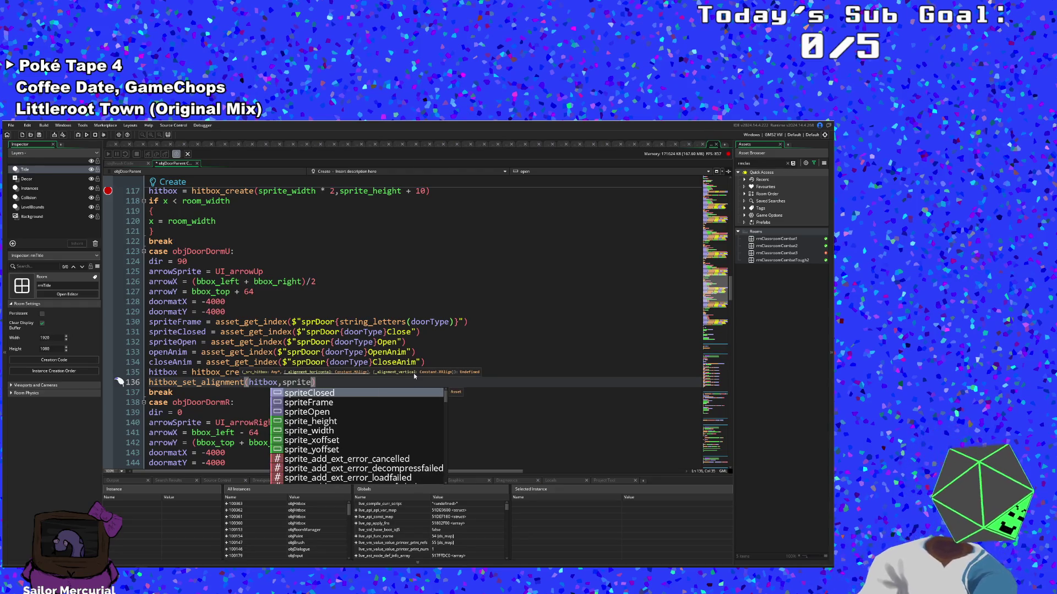
type("_wid")
key("Return")
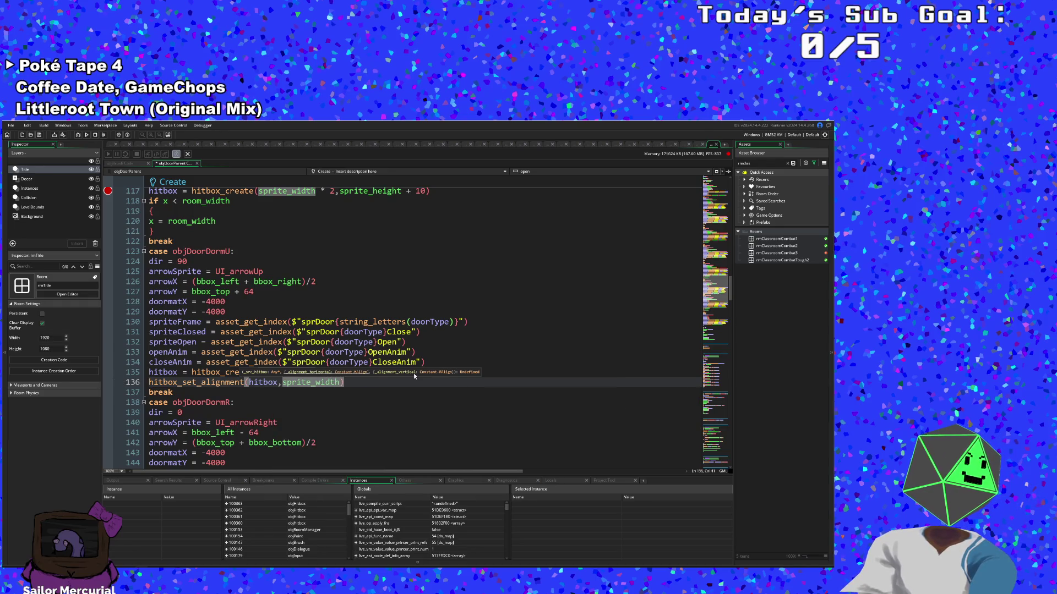
type("* 0.5,sprite_e")
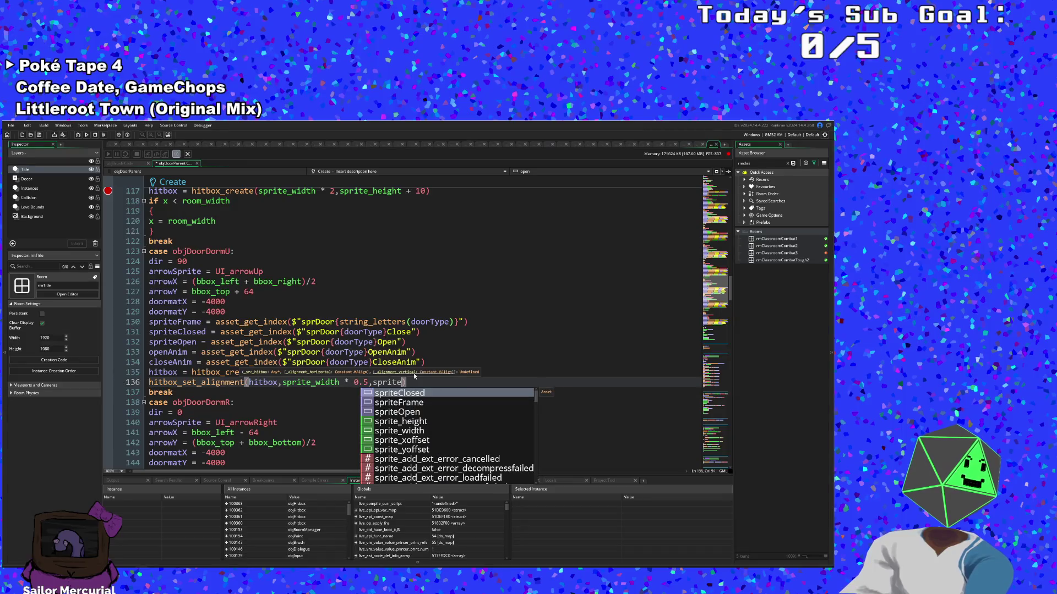
type("xi")
key("BackSpace")
key("BackSpace")
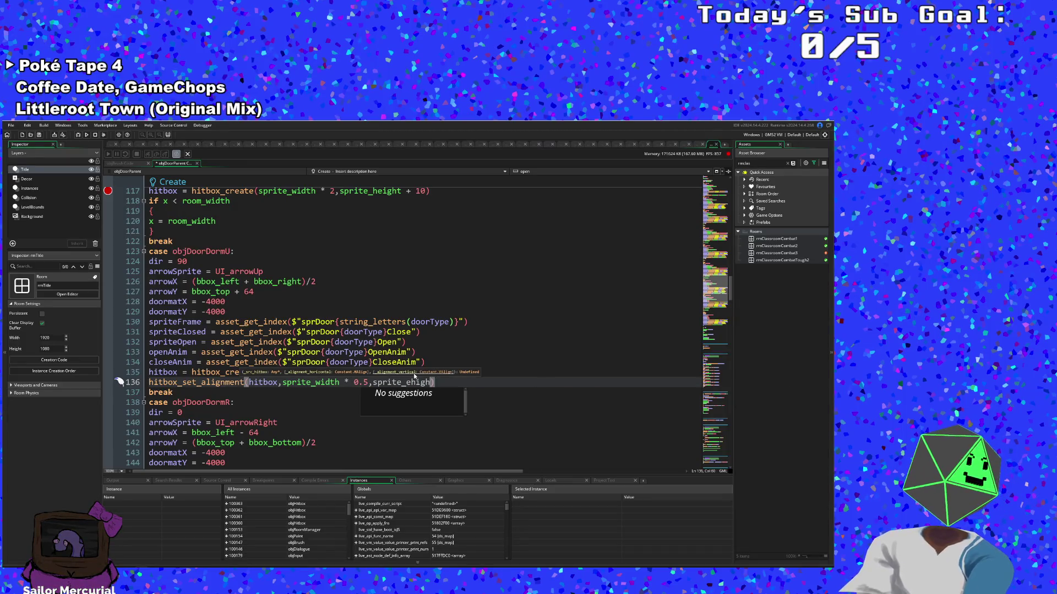
key("BackSpace")
type("he")
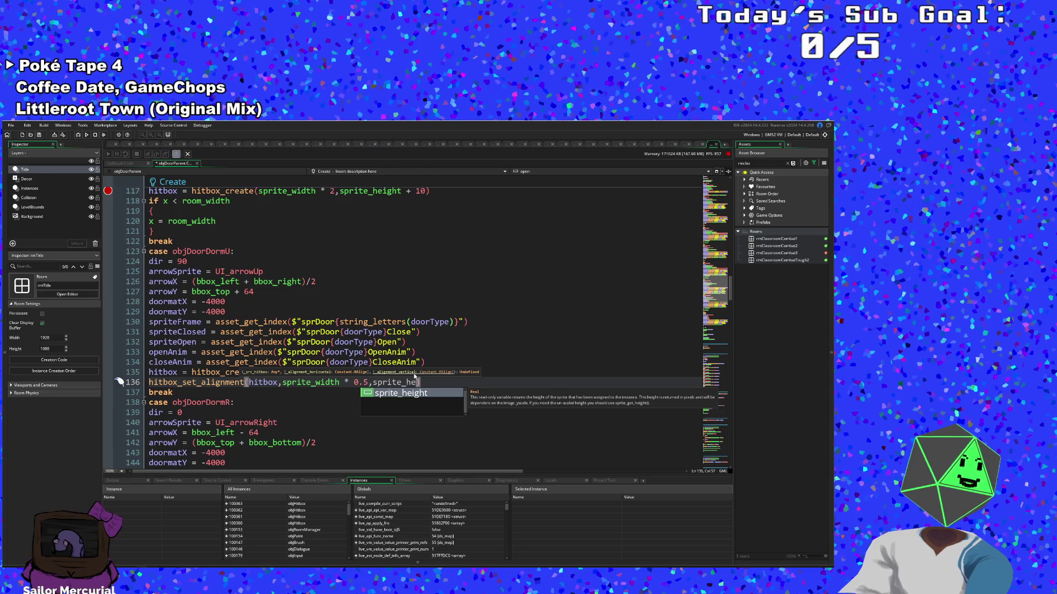
key("Return")
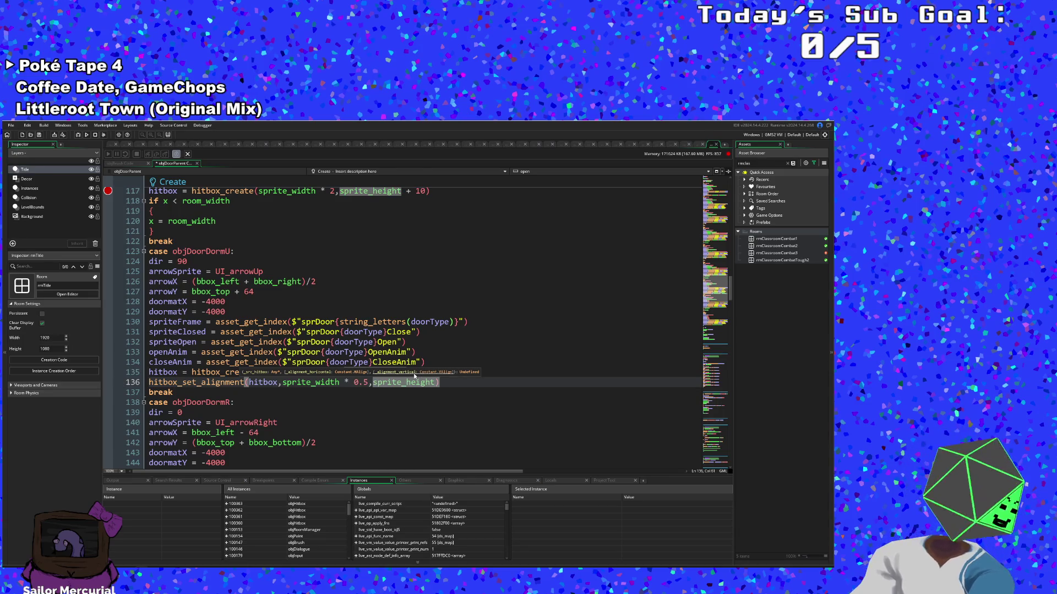
type("* 0.5")
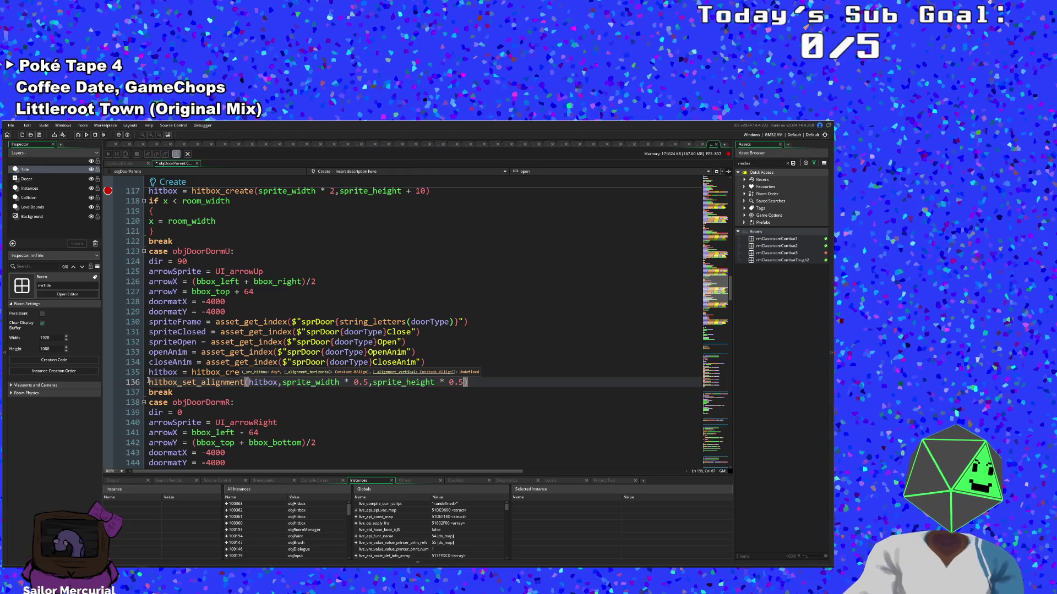
mouse_move(147, 384)
left_mouse_down()
mouse_move(496, 392)
mouse_move(476, 383)
left_mouse_up()
key("ctrl+c")
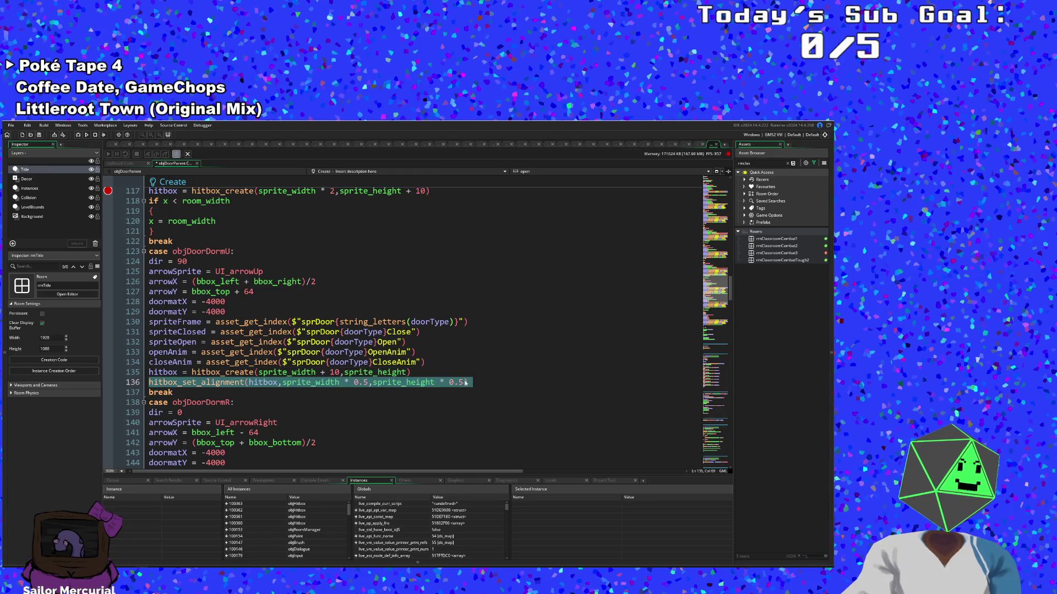
scroll(403, 406, "down", 2)
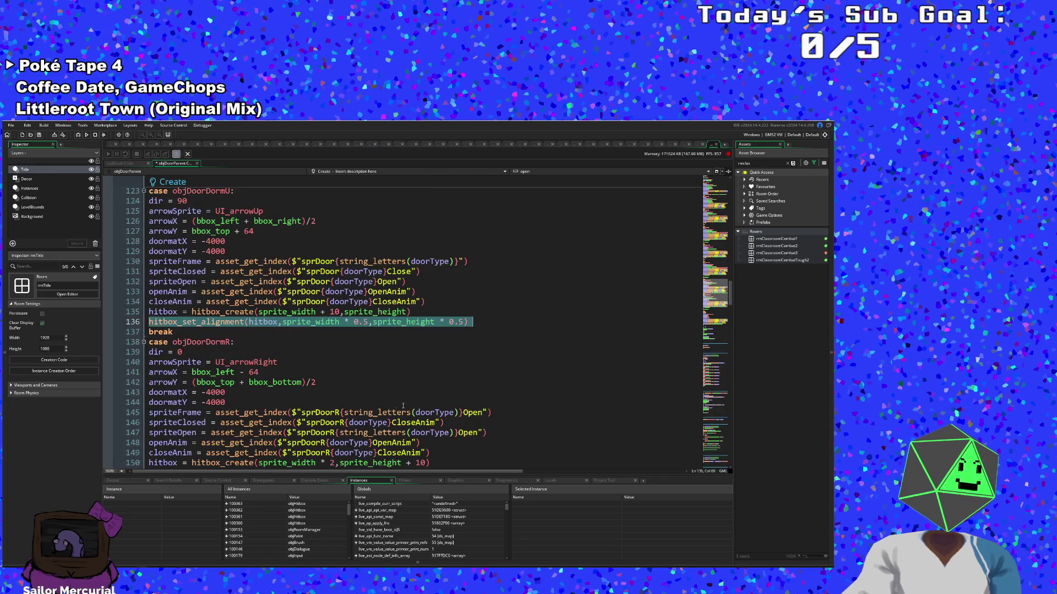
left_click(263, 397)
scroll(264, 396, "down", 10)
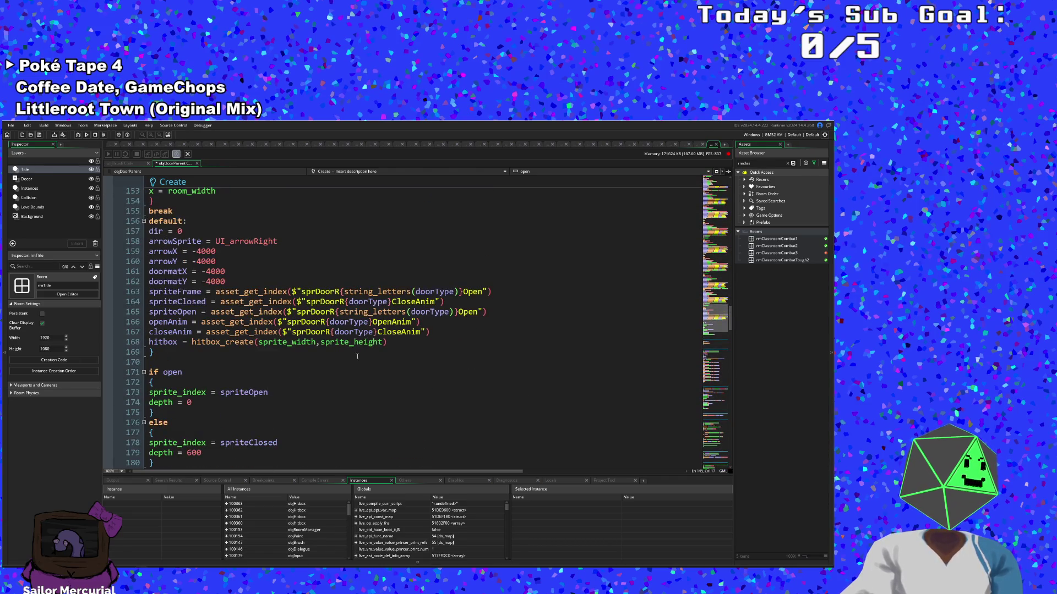
left_click(395, 344)
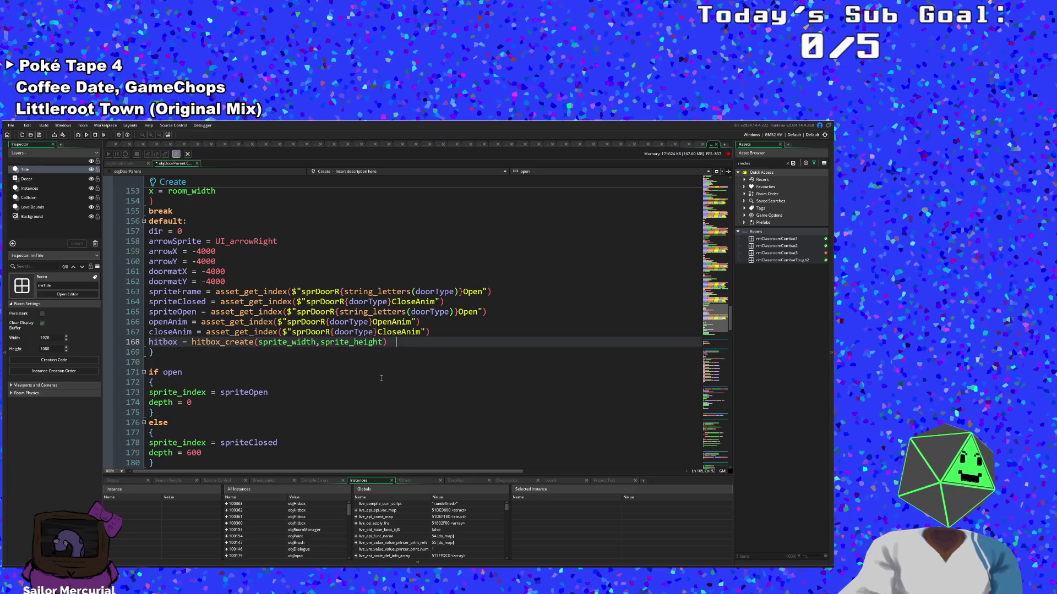
scroll(388, 361, "up", 4)
scroll(381, 378, "down", 4)
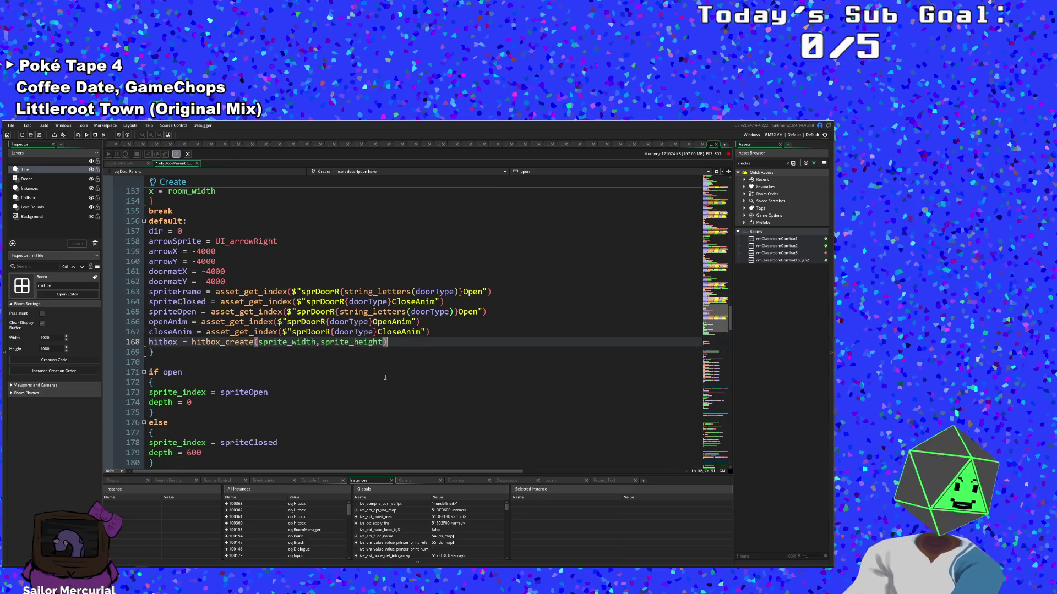
scroll(384, 378, "up", 12)
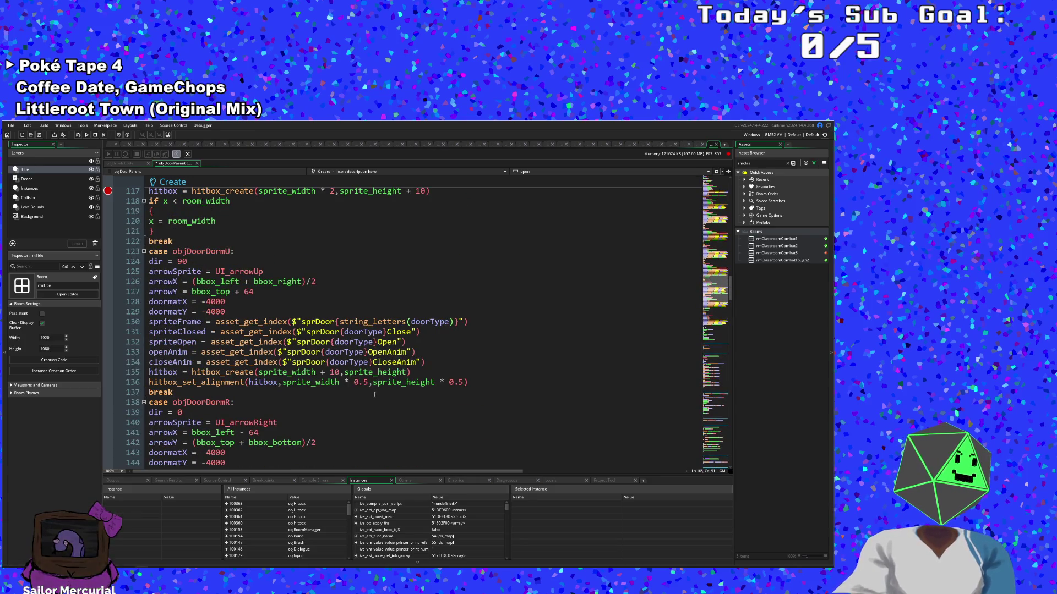
scroll(391, 379, "up", 6)
scroll(386, 392, "up", 12)
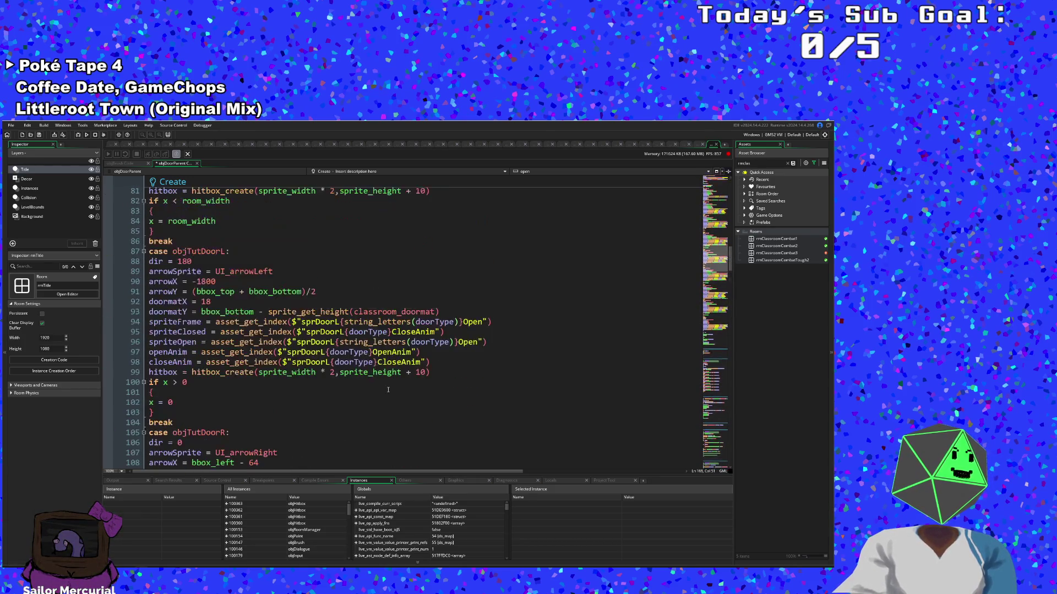
scroll(361, 401, "up", 8)
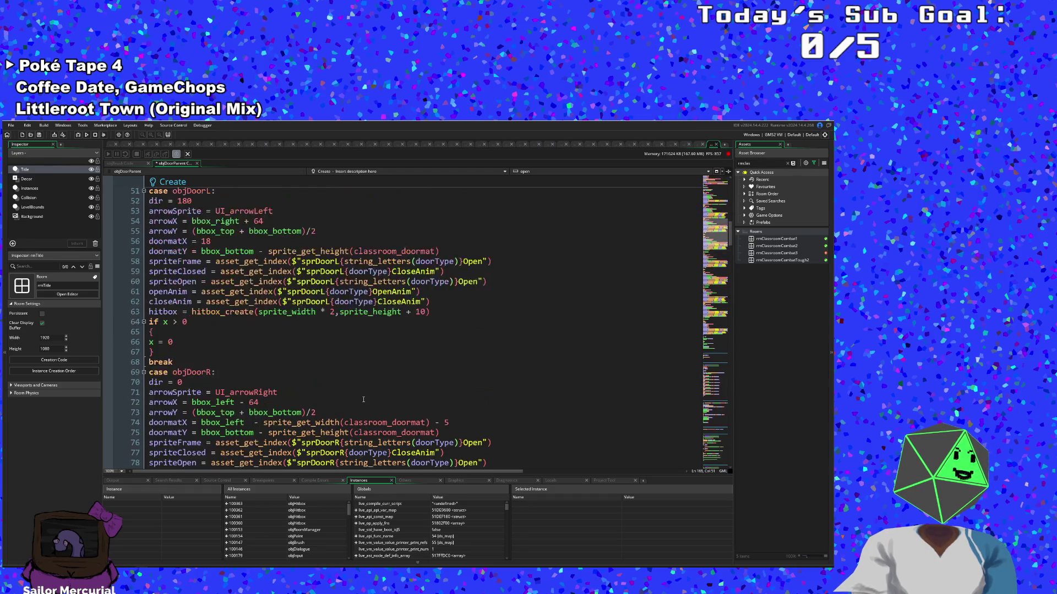
scroll(364, 401, "up", 4)
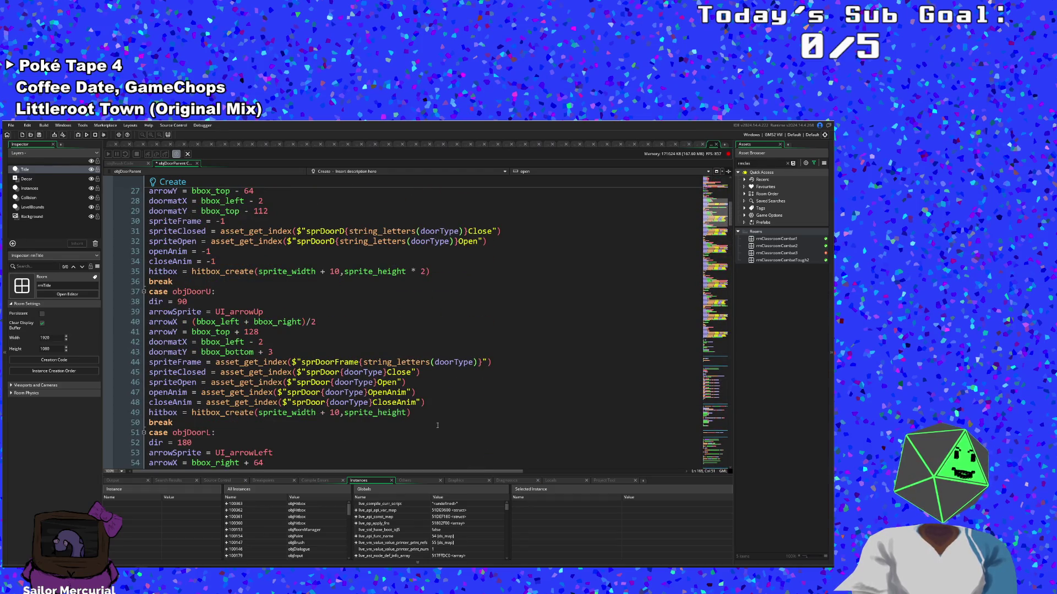
left_click(421, 414)
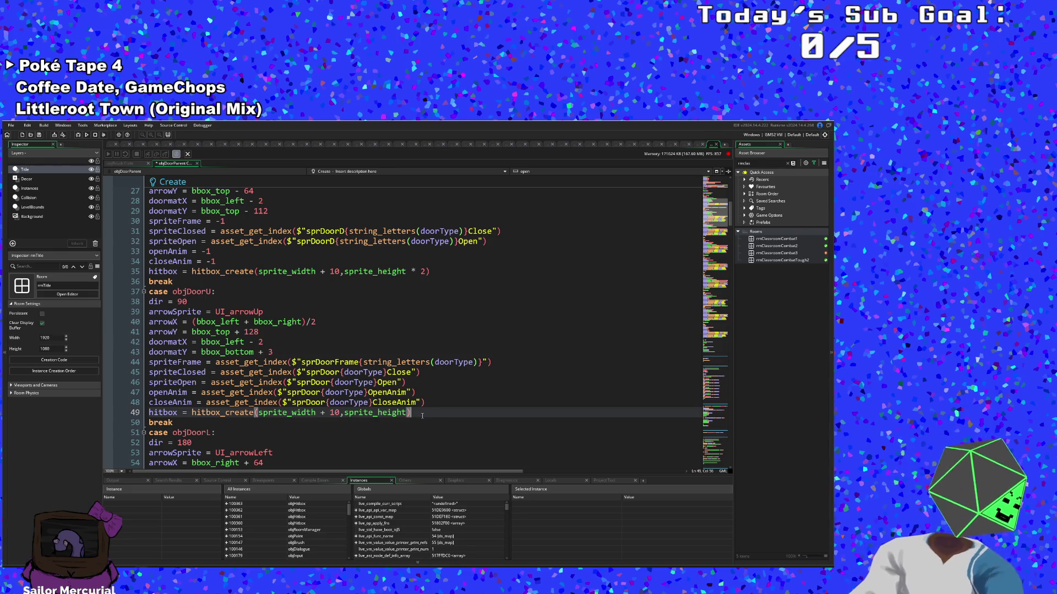
Step: Paste the hitbox_set_alignment line onto new line 50 under objDoorU's hitbox
key("Return")
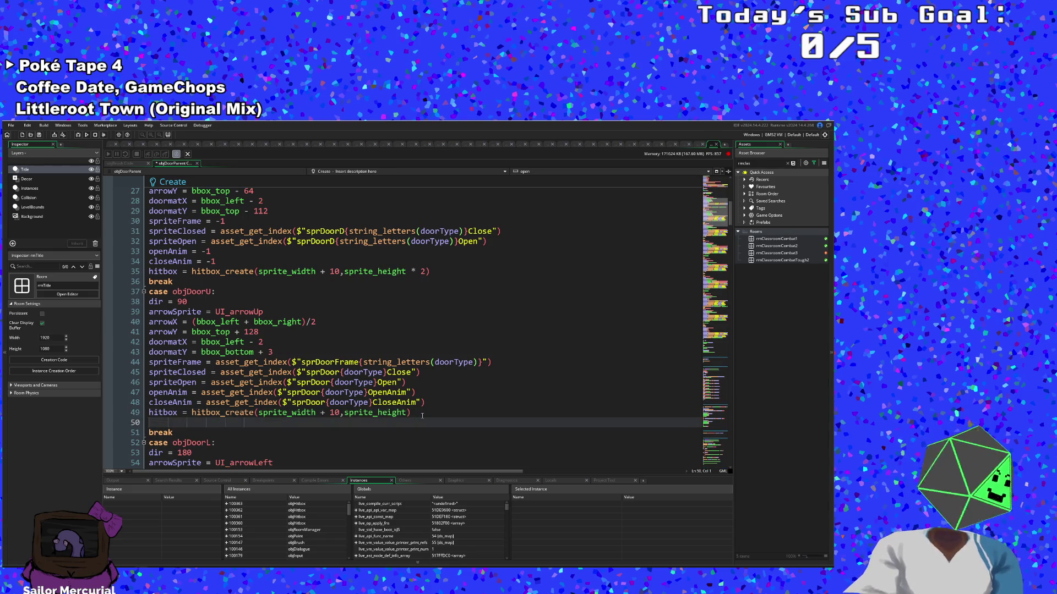
key("ctrl+v")
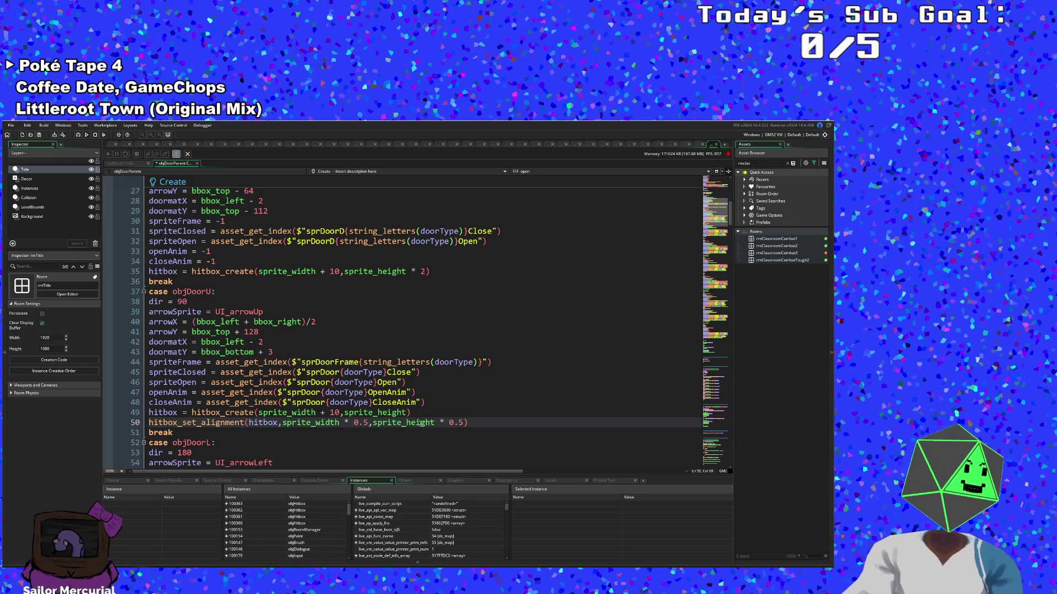
left_click(395, 423)
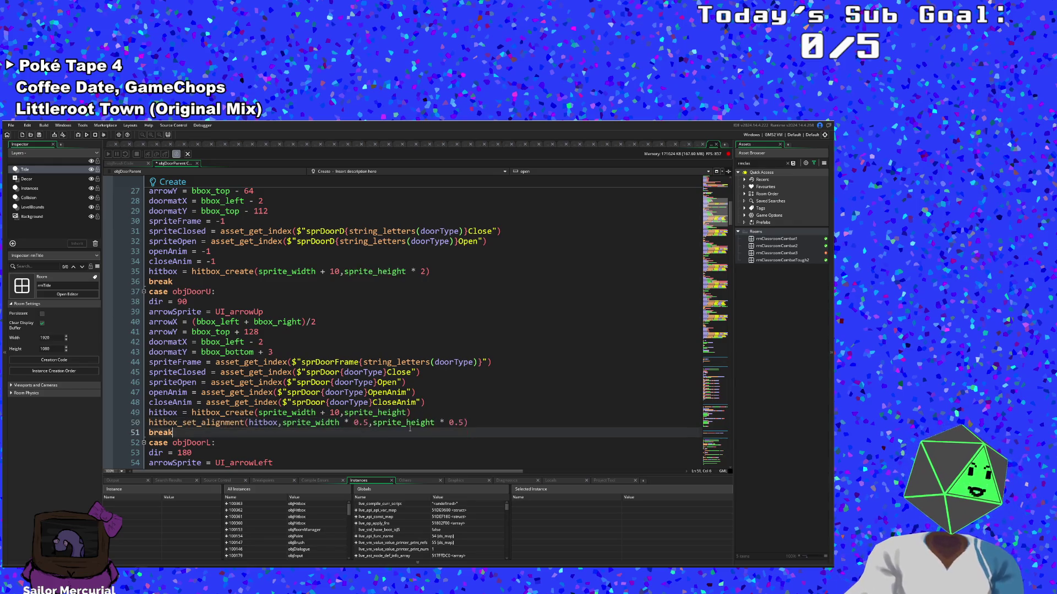
Step: Compare the + 10 width padding and sprite_height usages across the door cases
left_click(342, 412)
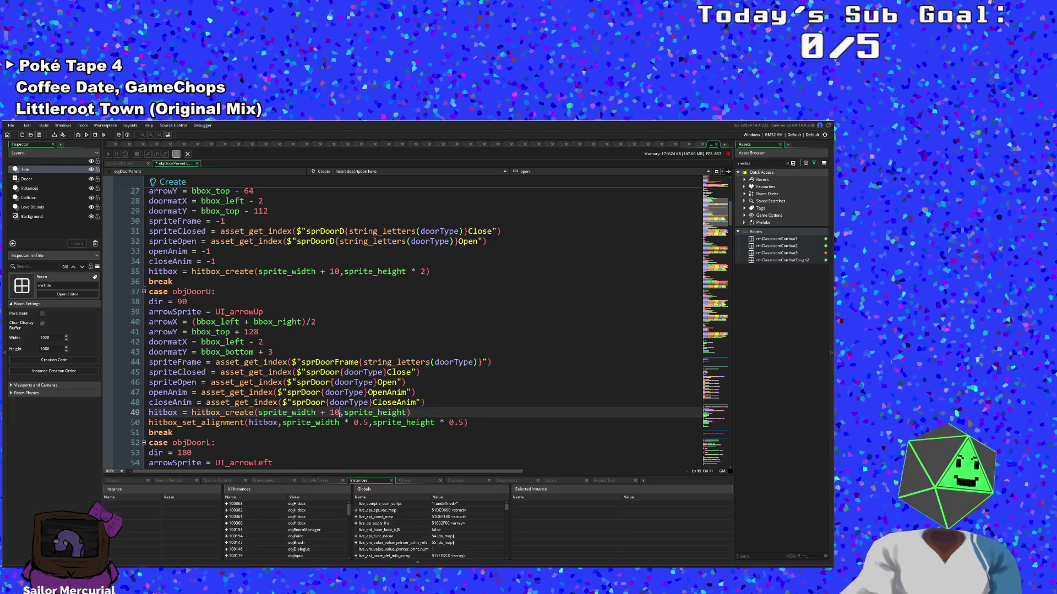
key("ctrl+shift+Left")
left_click(345, 413)
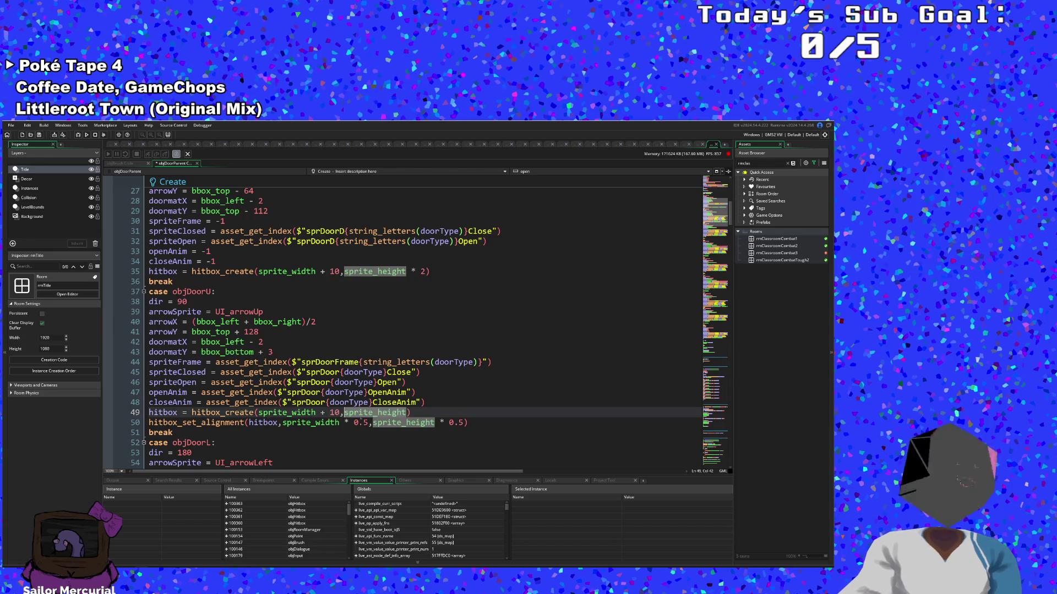
left_click(383, 423)
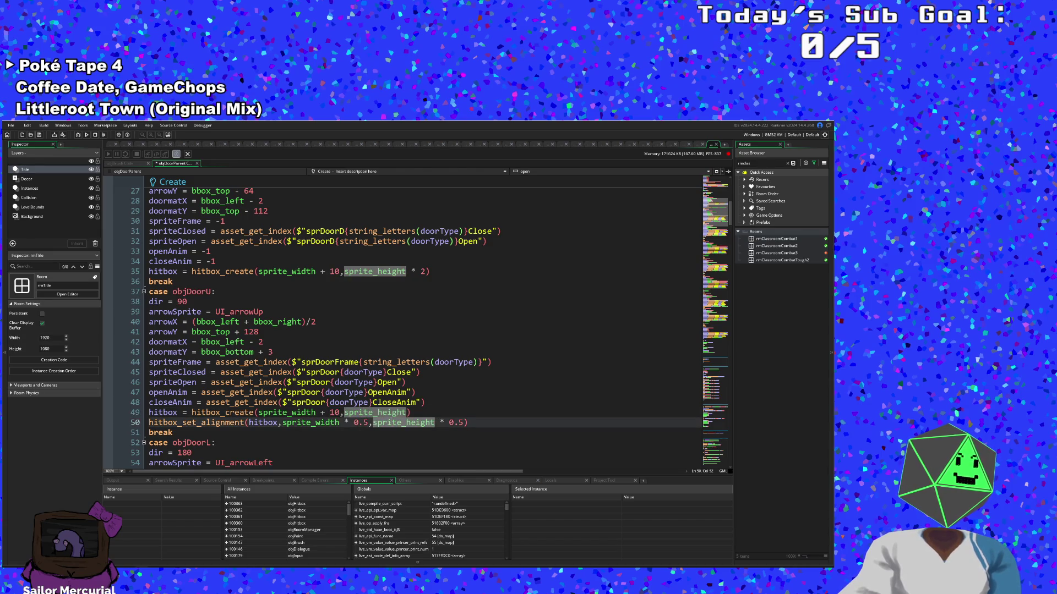
scroll(369, 409, "up", 9)
scroll(369, 410, "down", 7)
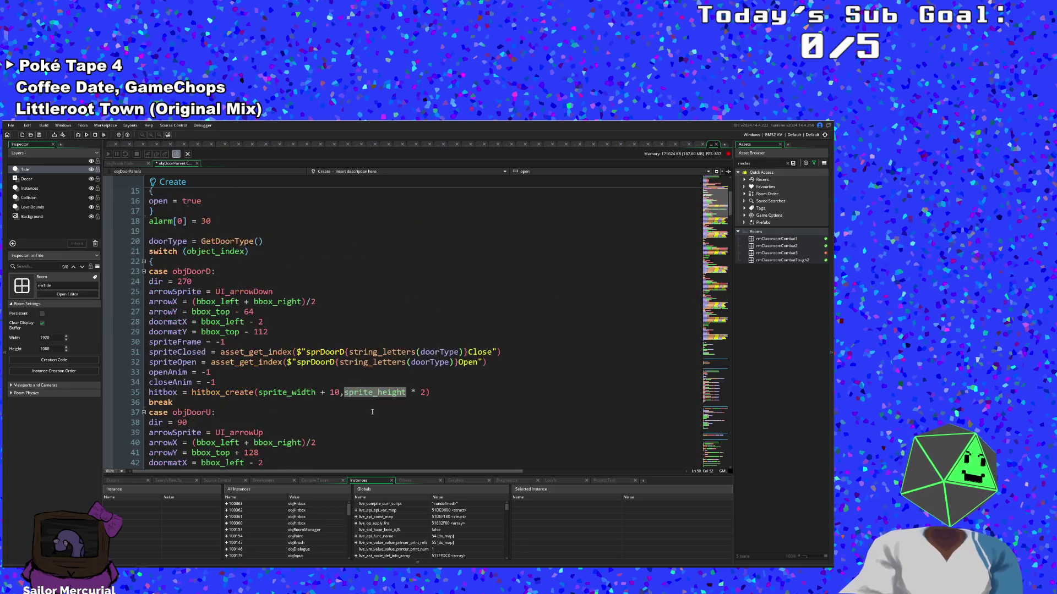
left_click(318, 332)
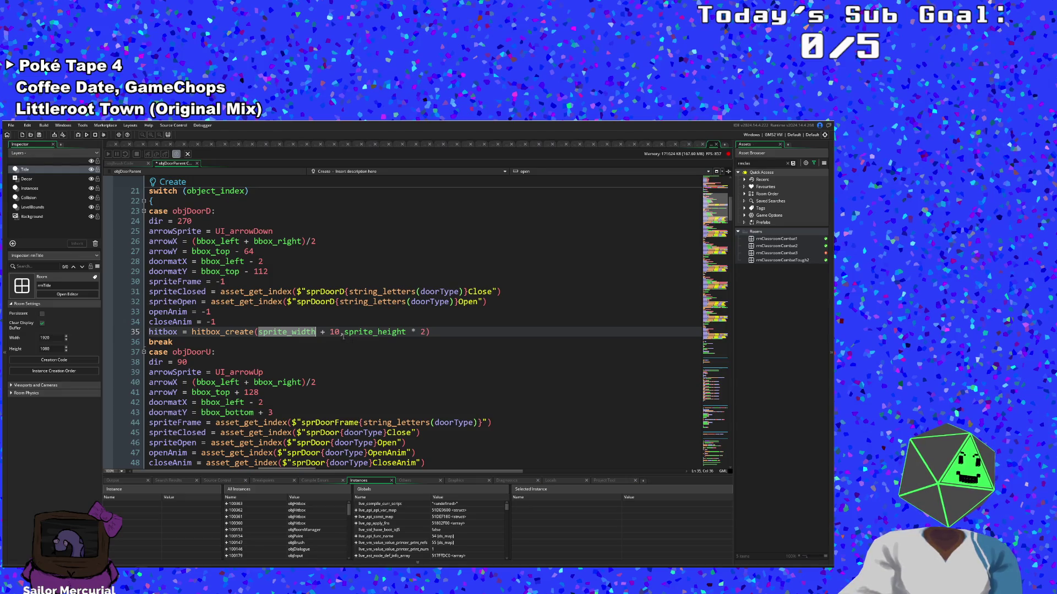
Step: Change objDoorD's hitbox width on line 35 from sprite_width + 10 to sprite_width *2
left_click(330, 332)
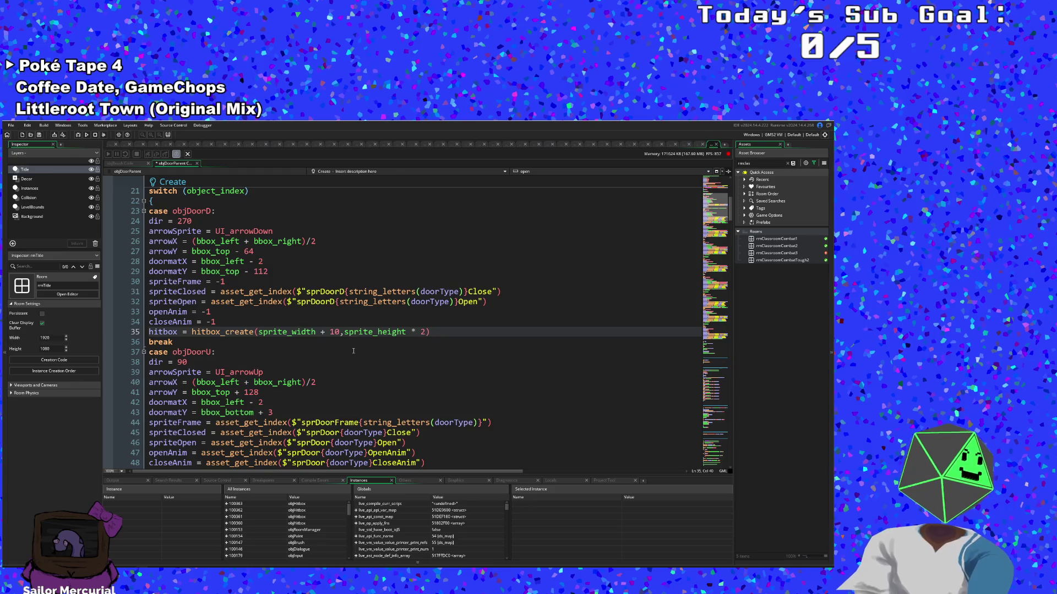
key("BackSpace")
key("BackSpace")
key("BackSpace")
key("BackSpace")
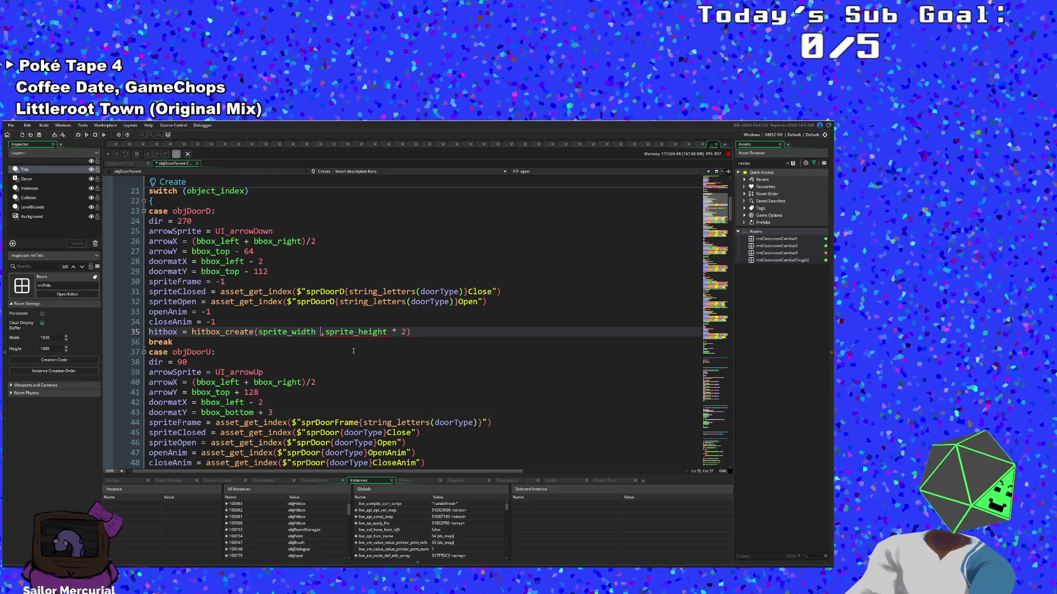
type("*2")
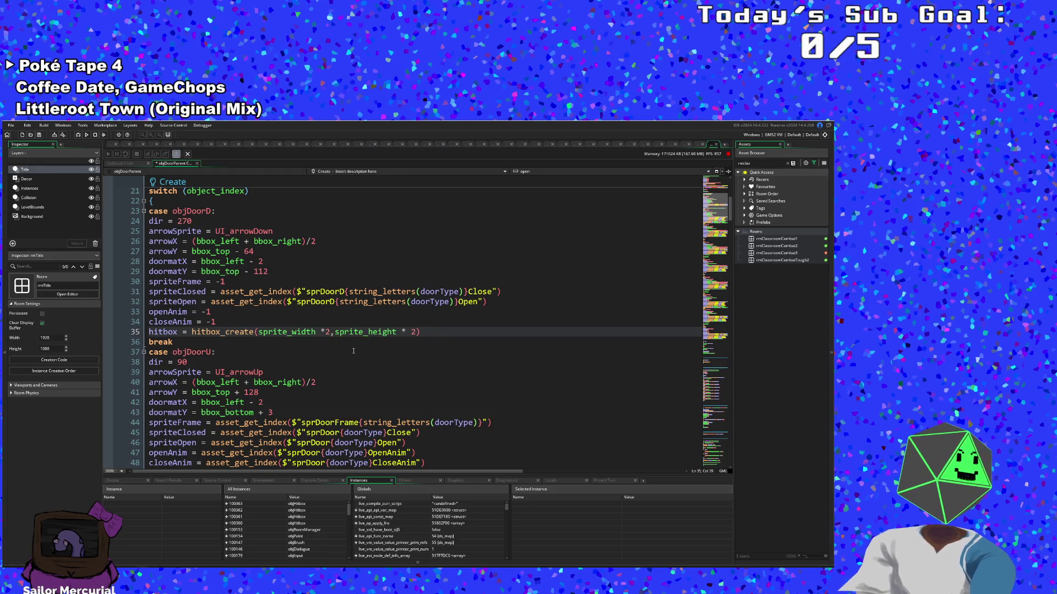
scroll(354, 351, "down", 8)
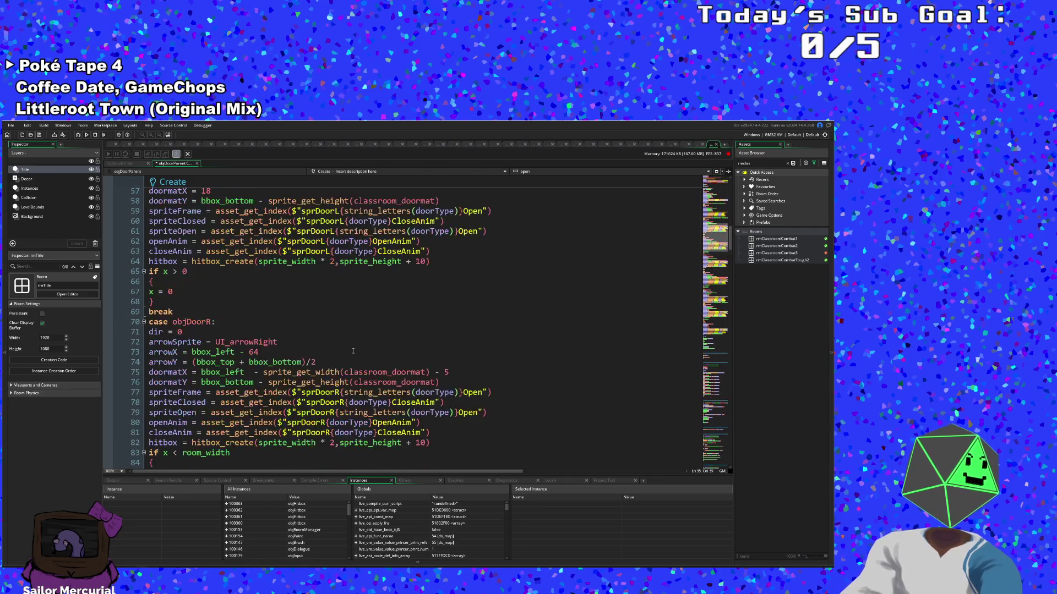
scroll(353, 351, "down", 20)
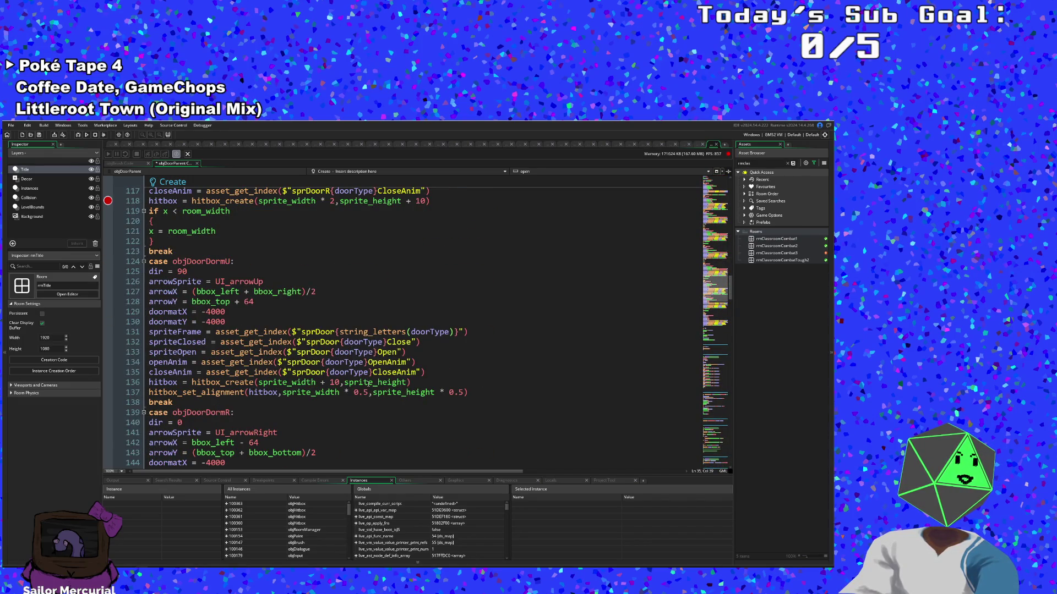
Step: Remove the + 10 from objDoorDormU's hitbox width on line 136
double_click(334, 382)
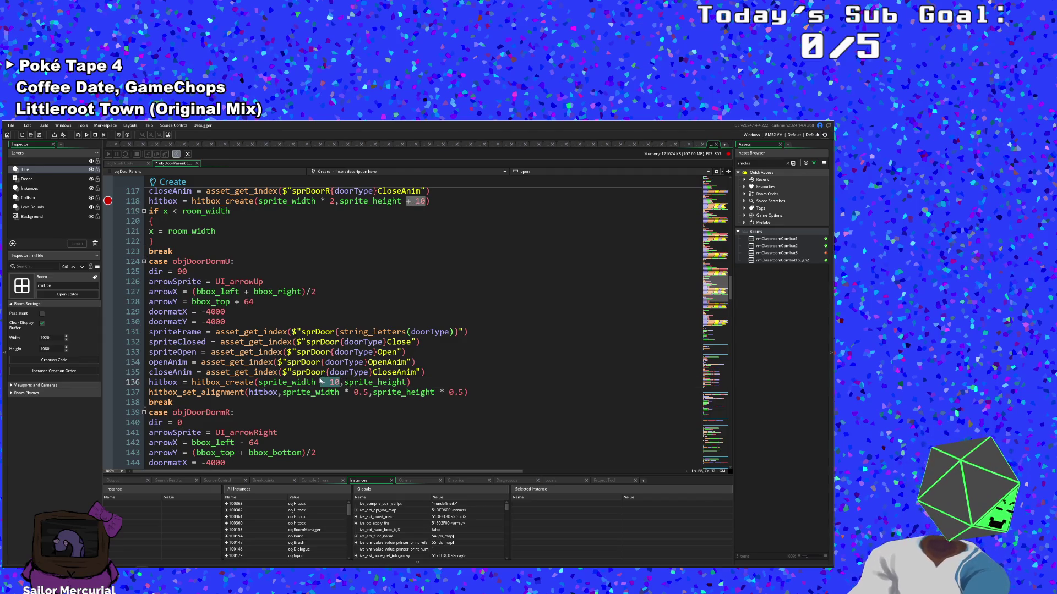
key("BackSpace")
type("2")
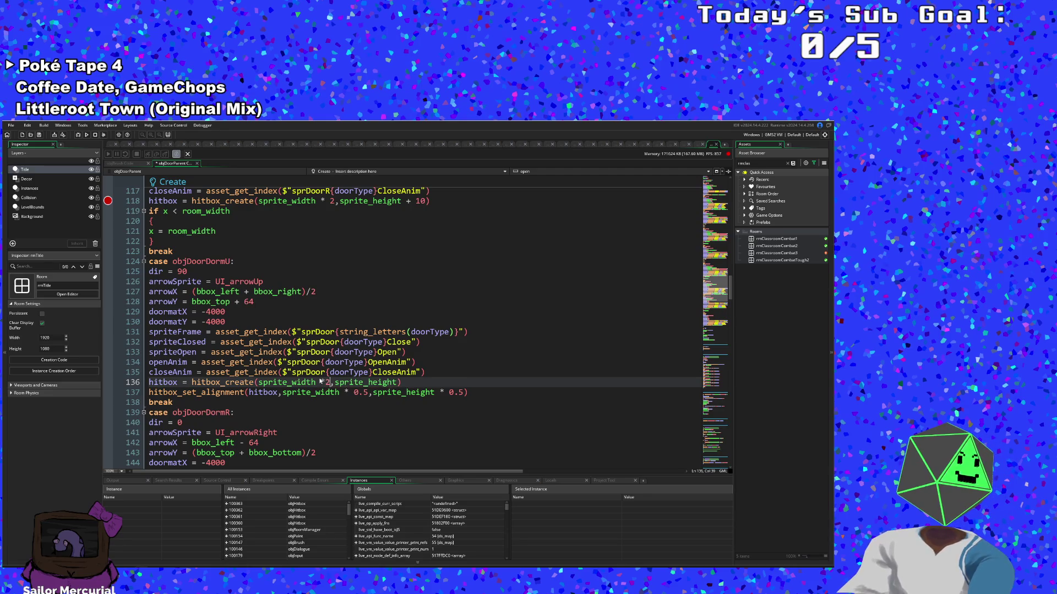
left_click(321, 382)
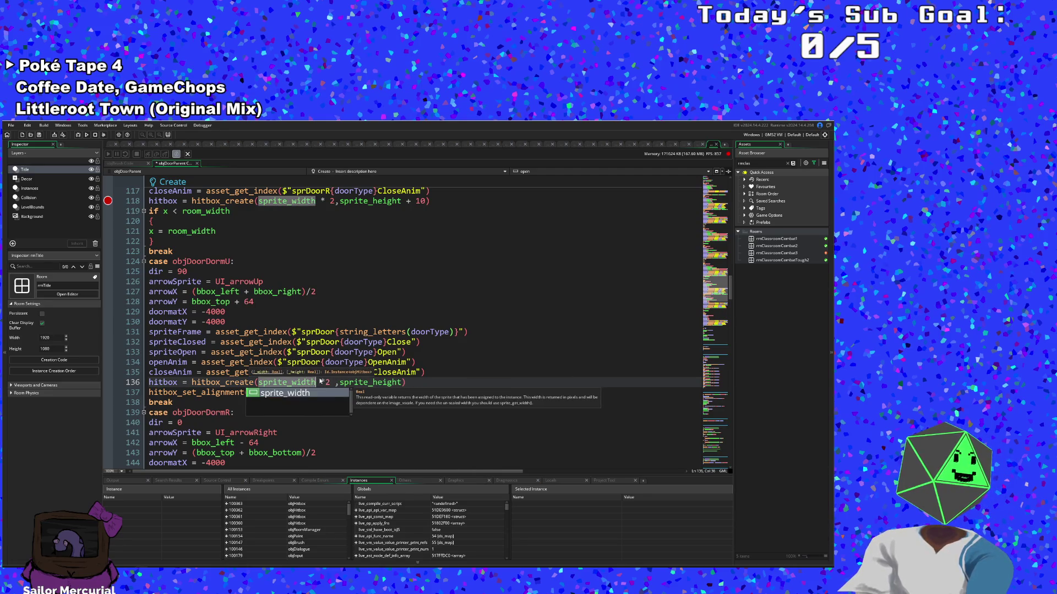
key("Right")
key("Right")
key("Right")
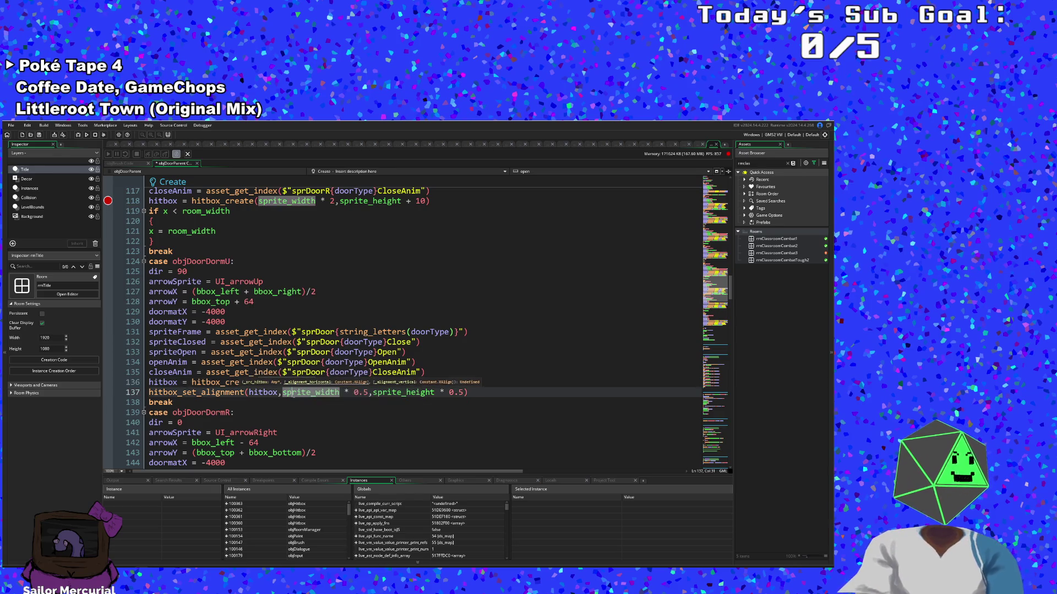
left_click(372, 382)
Step: Delete ' * 0.5' after sprite_width in line 137's hitbox_set_alignment call
left_click(344, 392)
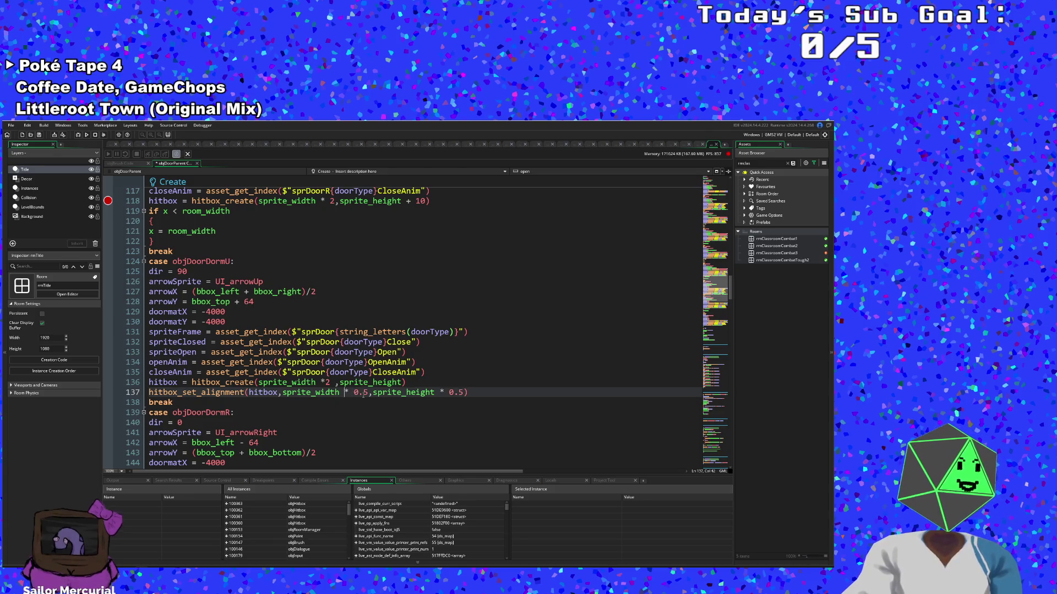
key("shift+Right")
key("shift+Right")
key("shift+Right")
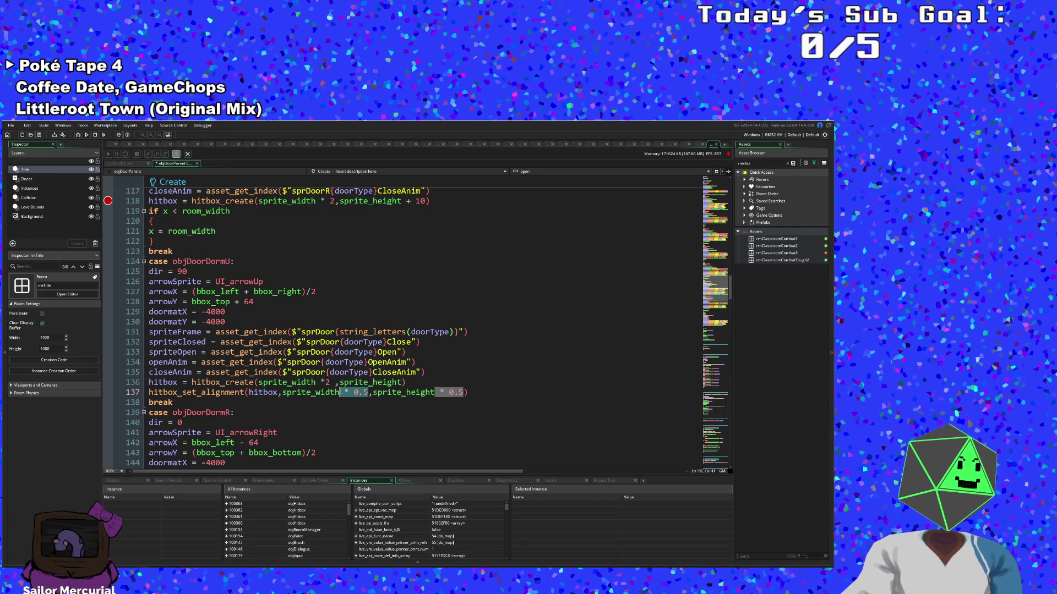
key("BackSpace")
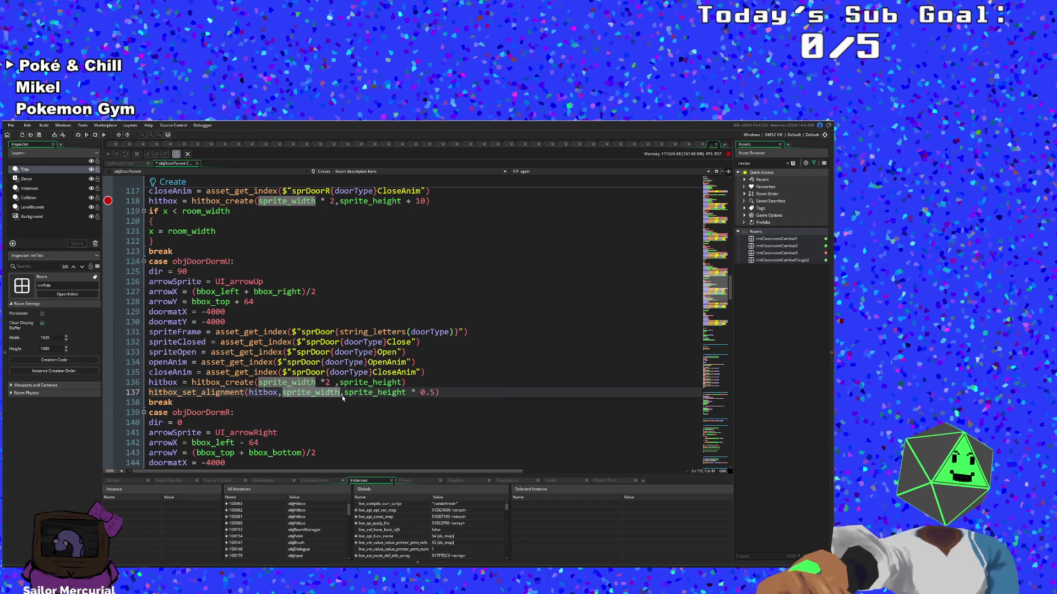
left_click(355, 393)
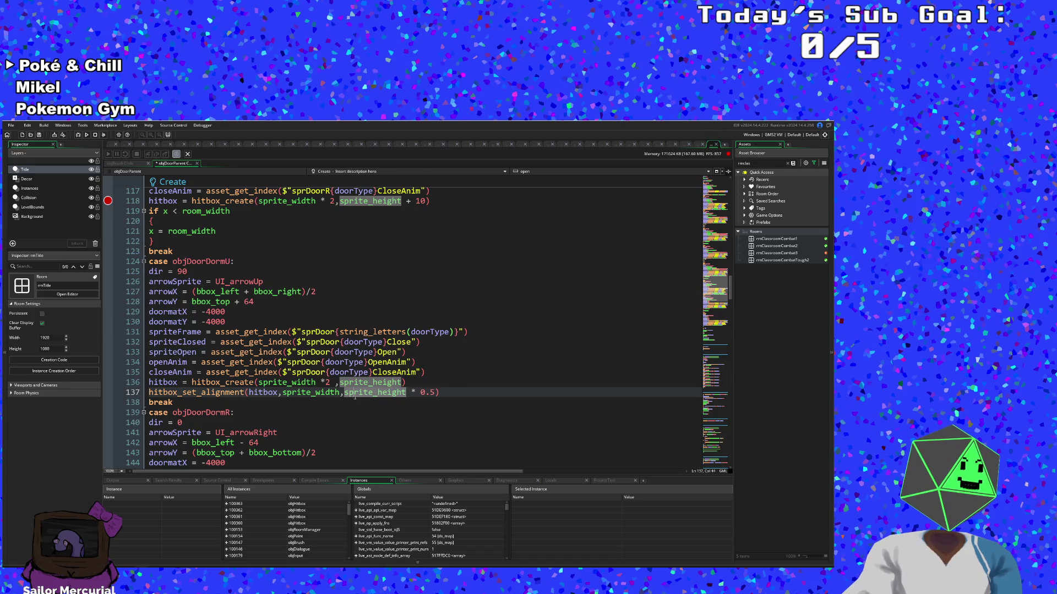
Step: Copy the full-width hitbox_set_alignment line 137
scroll(356, 394, "up", 6)
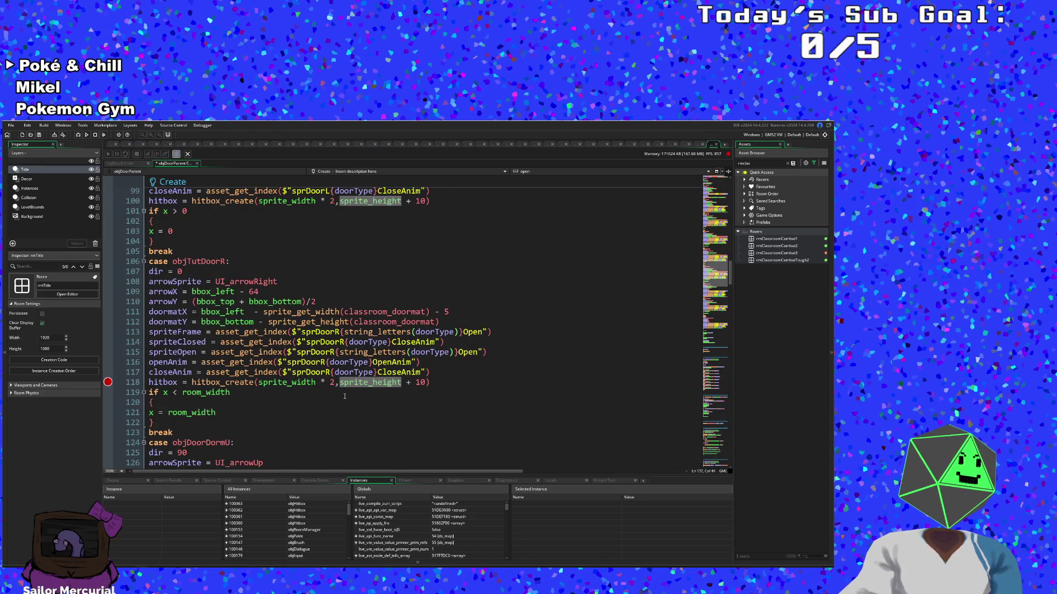
scroll(345, 396, "up", 2)
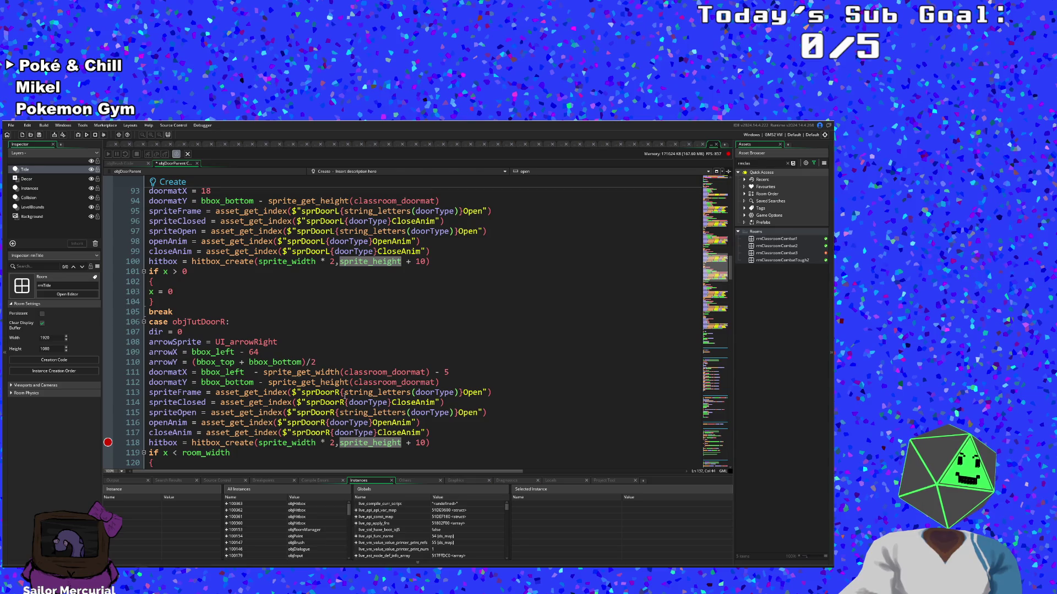
scroll(344, 396, "up", 2)
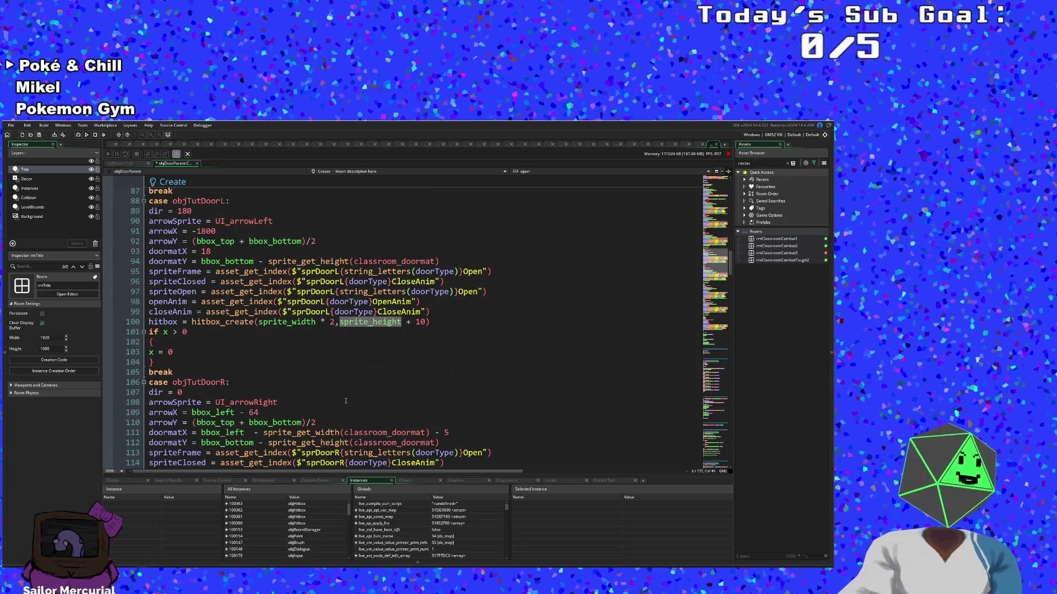
scroll(346, 400, "down", 12)
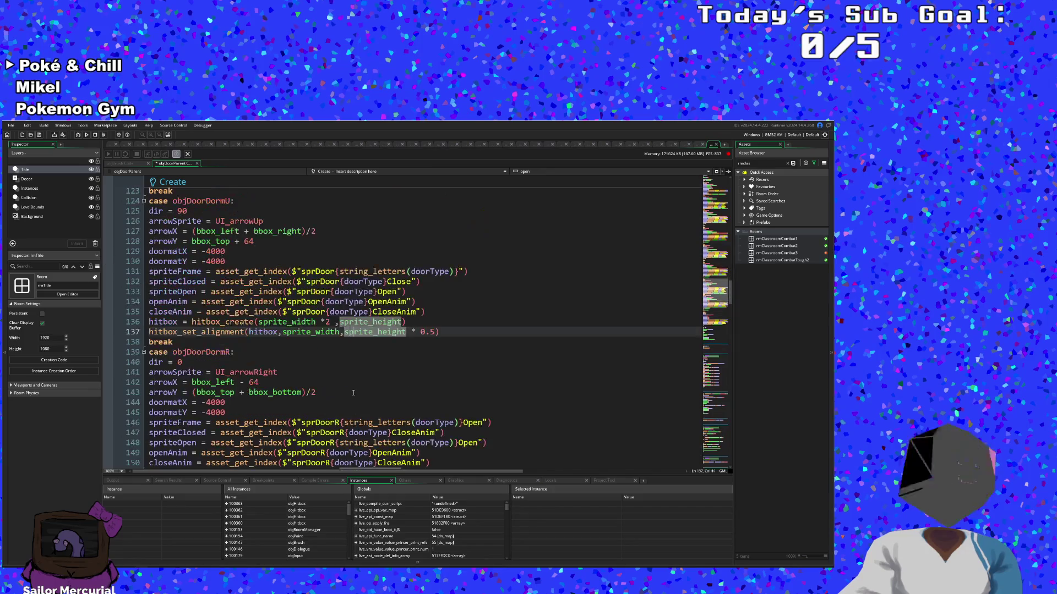
mouse_move(451, 334)
left_mouse_down()
mouse_move(131, 340)
mouse_move(132, 331)
left_mouse_up()
right_click(164, 333)
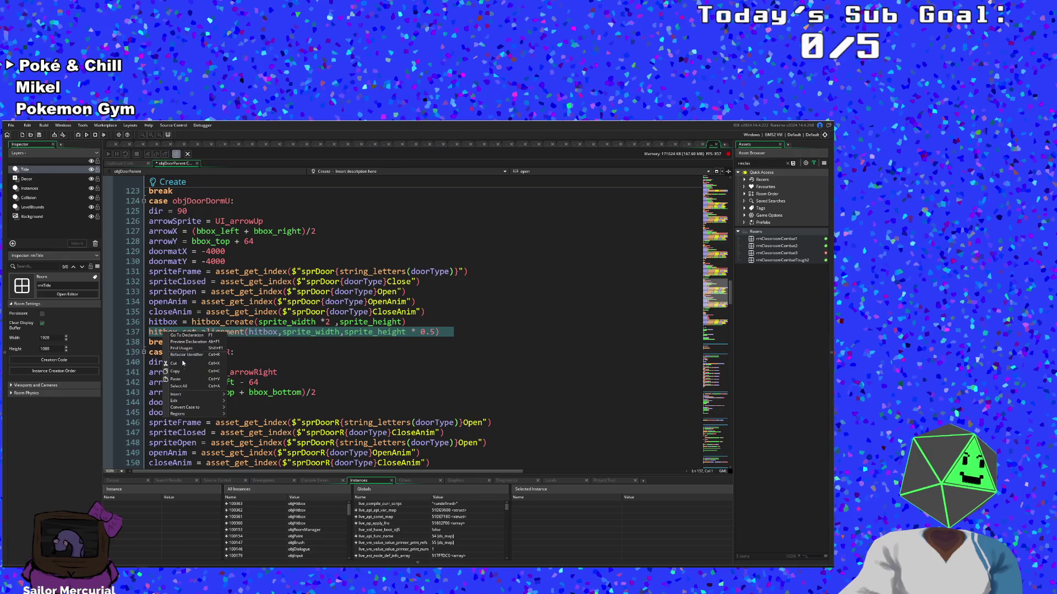
left_click(182, 372)
Step: Paste the alignment line as new line 51 in the objDoorU case, without the indent
scroll(210, 382, "up", 16)
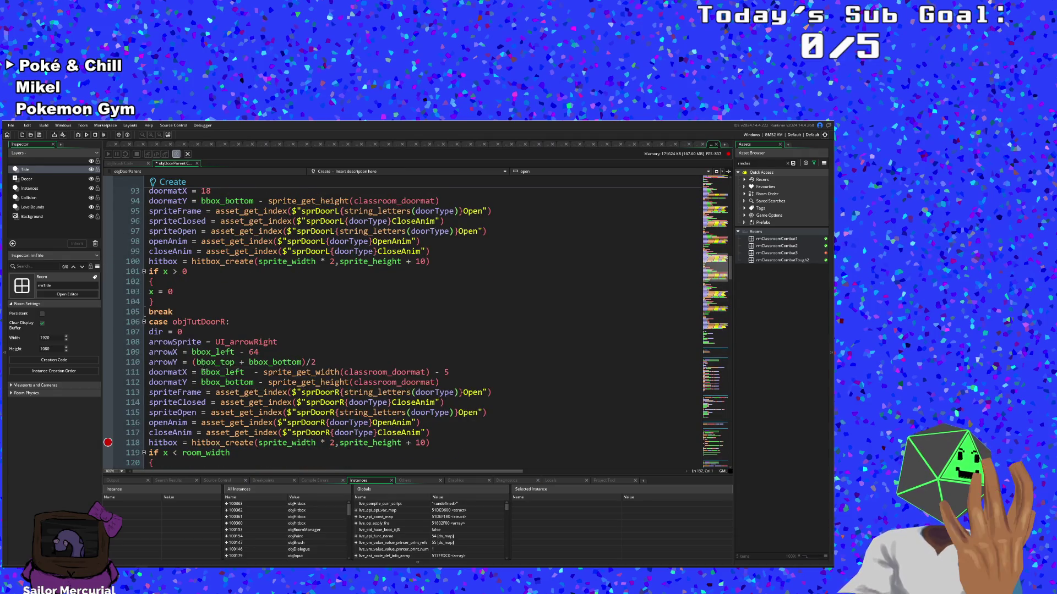
scroll(211, 382, "up", 10)
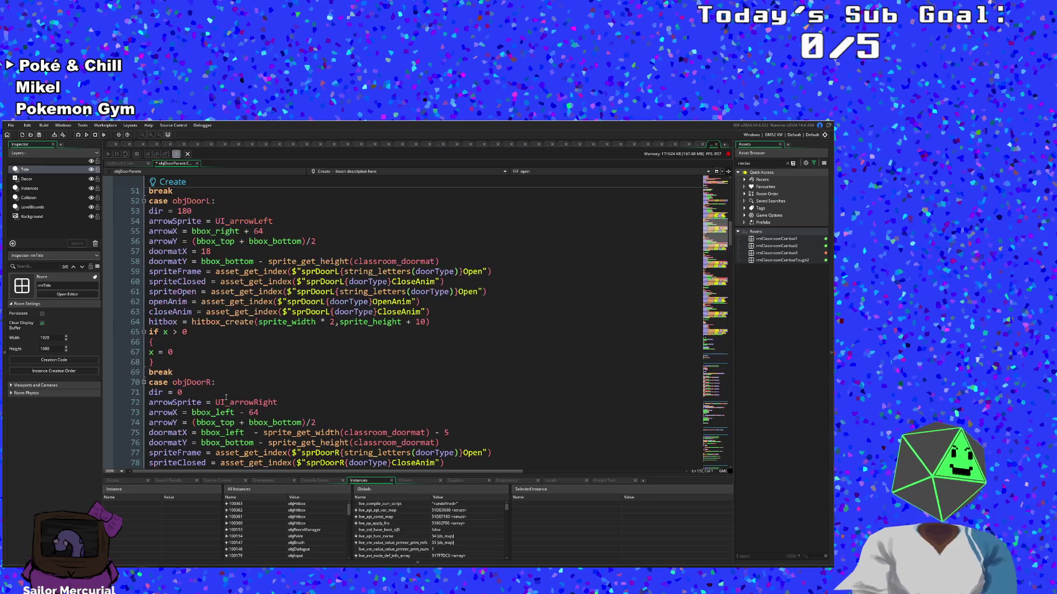
scroll(226, 397, "up", 6)
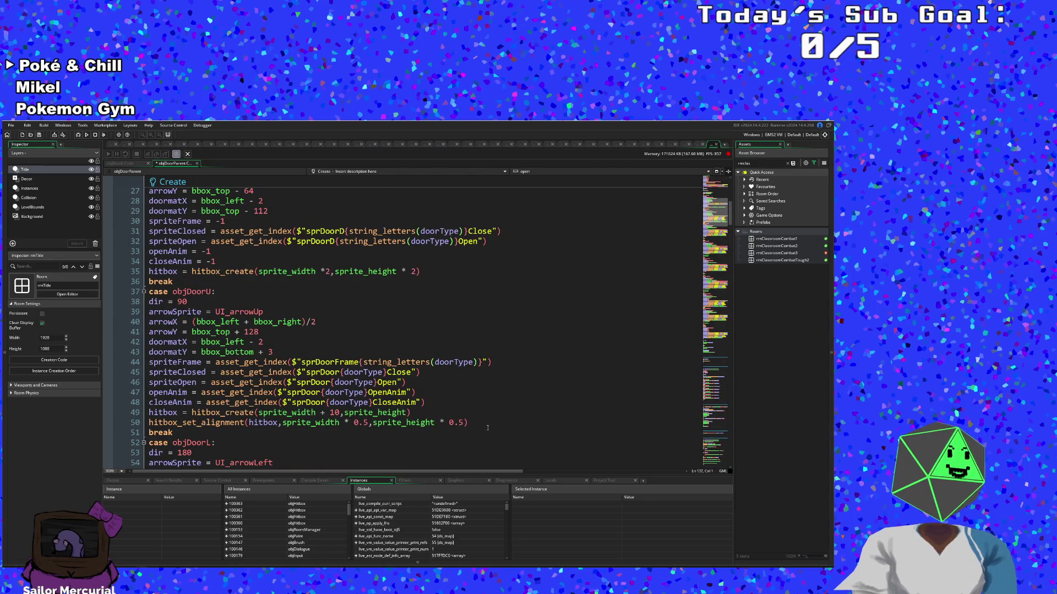
left_click(484, 422)
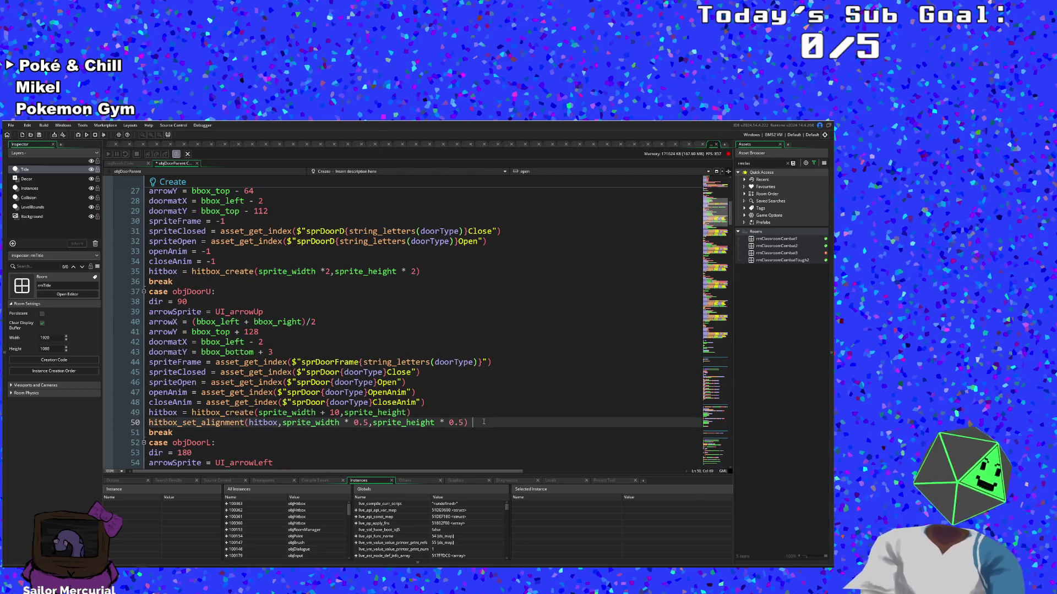
key("Return")
key("ctrl+v")
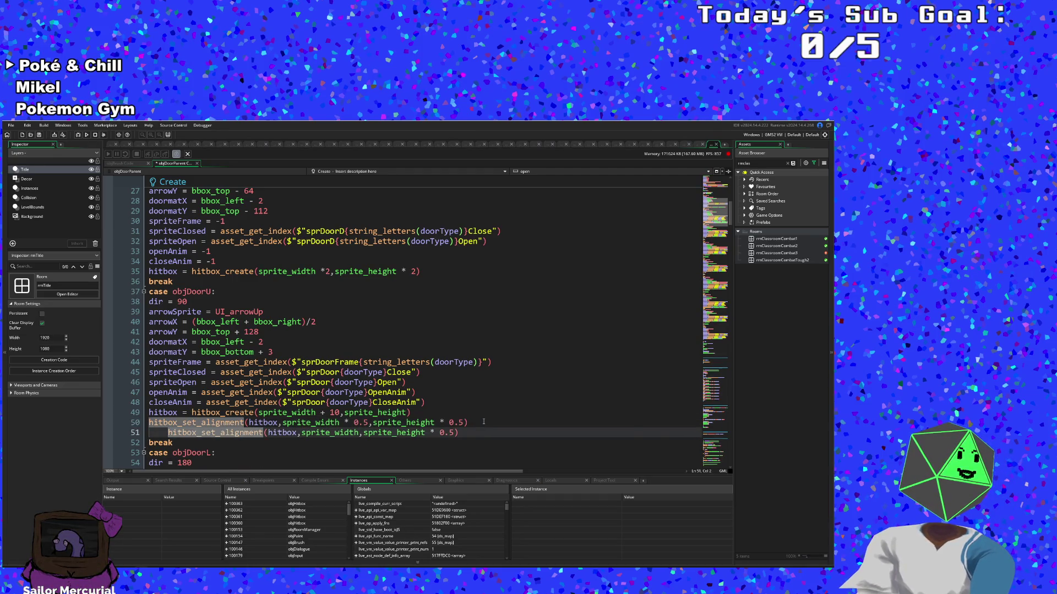
key("BackSpace")
key("BackSpace")
key("Return")
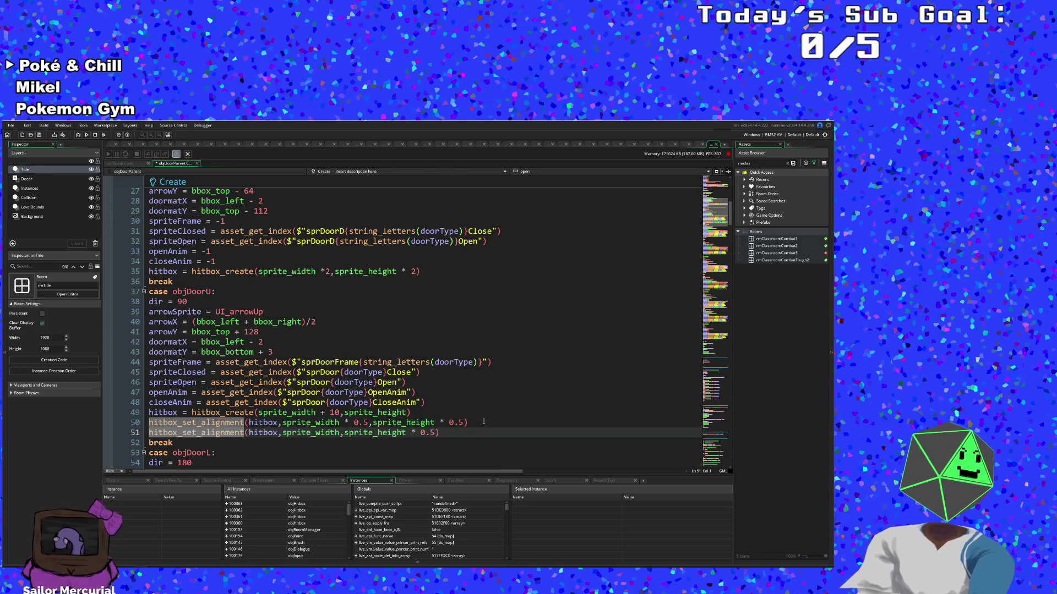
Step: Search the code for 'U' and step through the matches to review the door cases
scroll(480, 425, "up", 6)
left_click(434, 452)
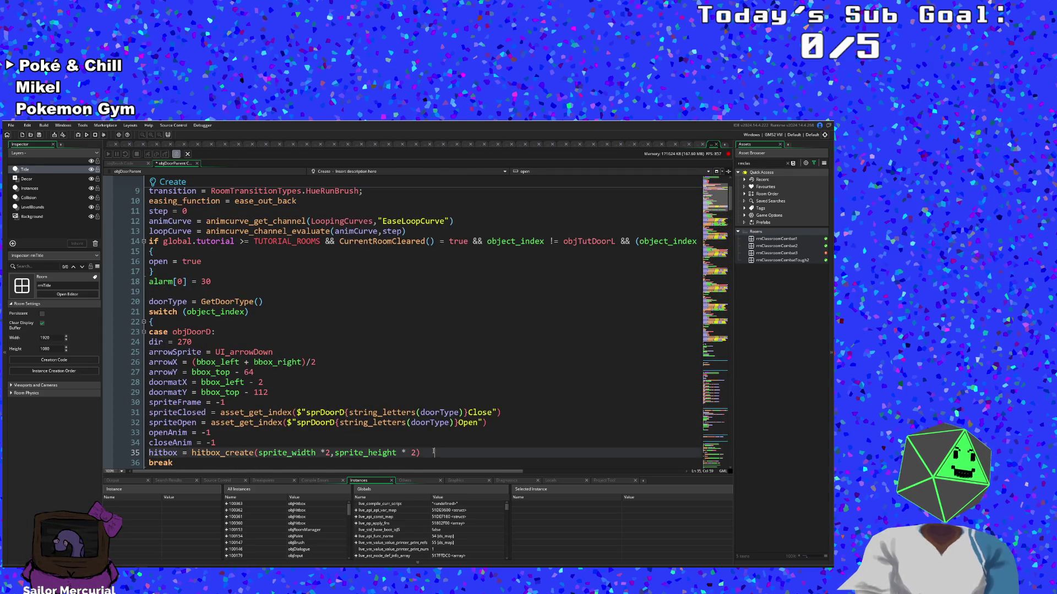
scroll(434, 452, "up", 3)
scroll(432, 452, "down", 20)
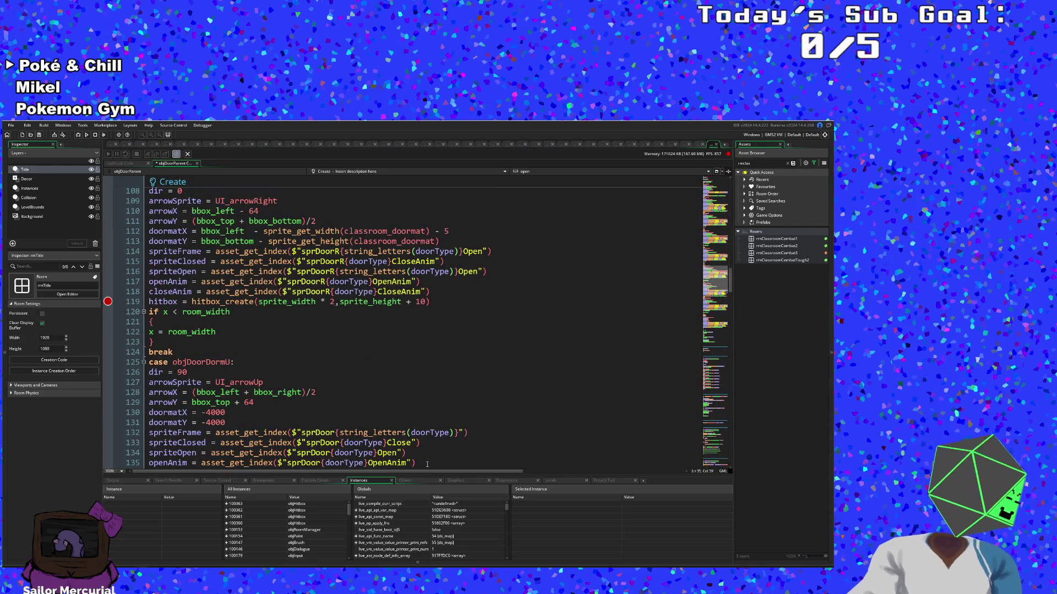
type("U")
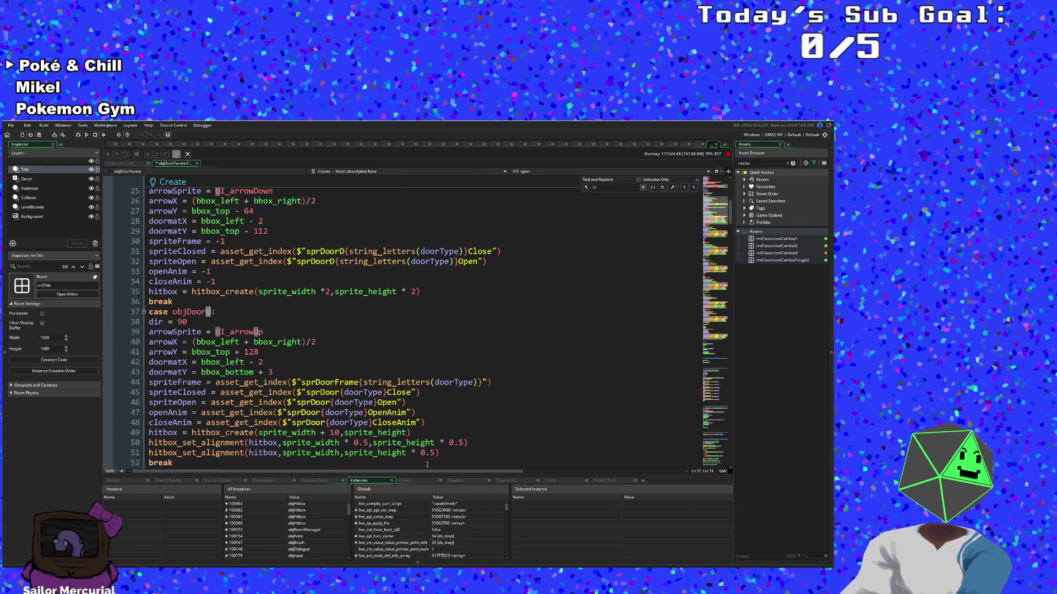
scroll(413, 464, "down", 4)
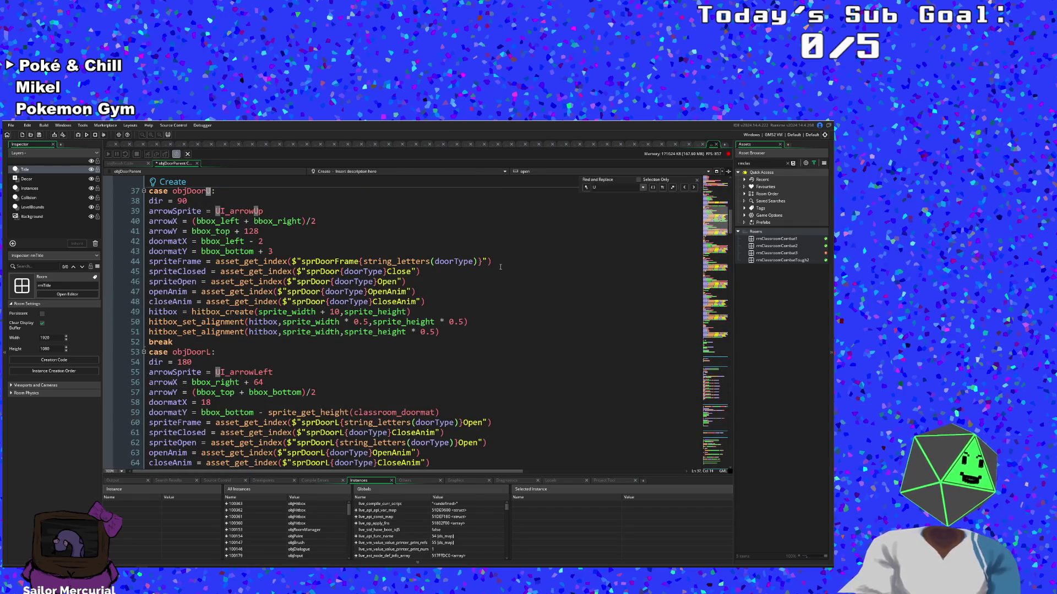
left_click(694, 188)
left_click(694, 188)
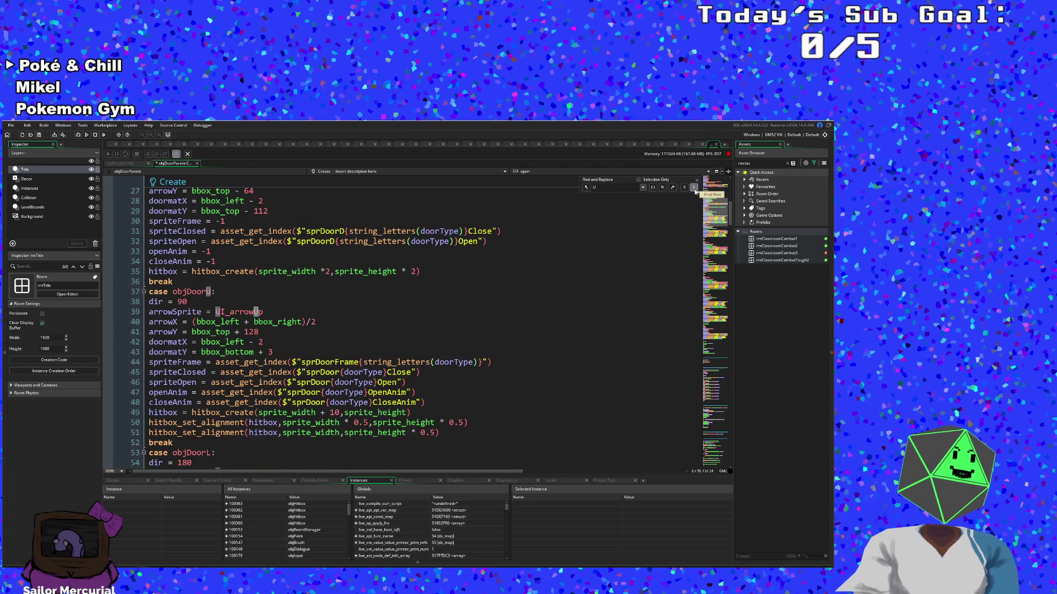
left_click(694, 187)
left_click(684, 187)
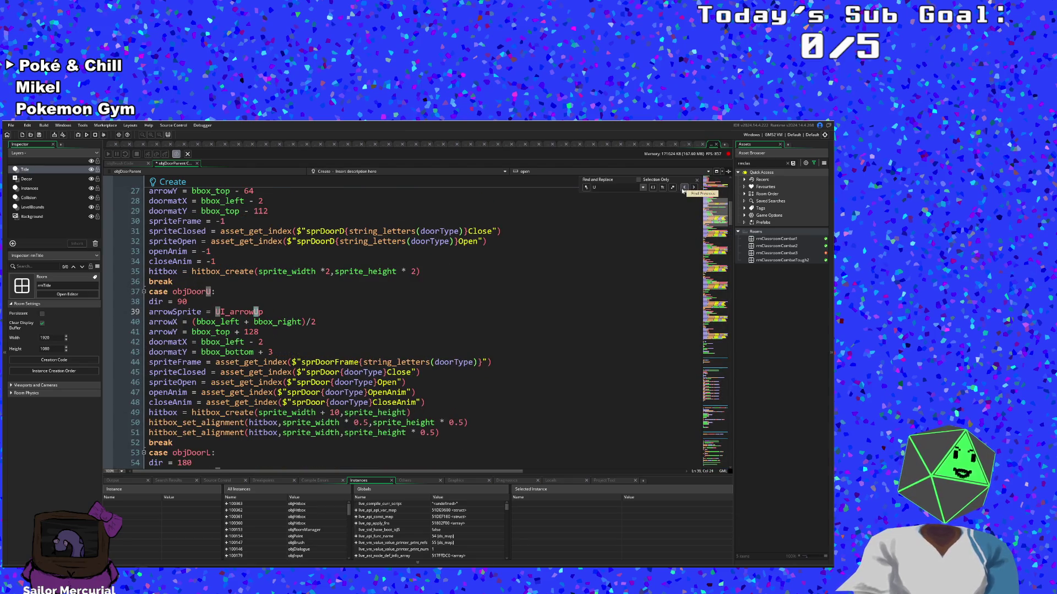
left_click(461, 440)
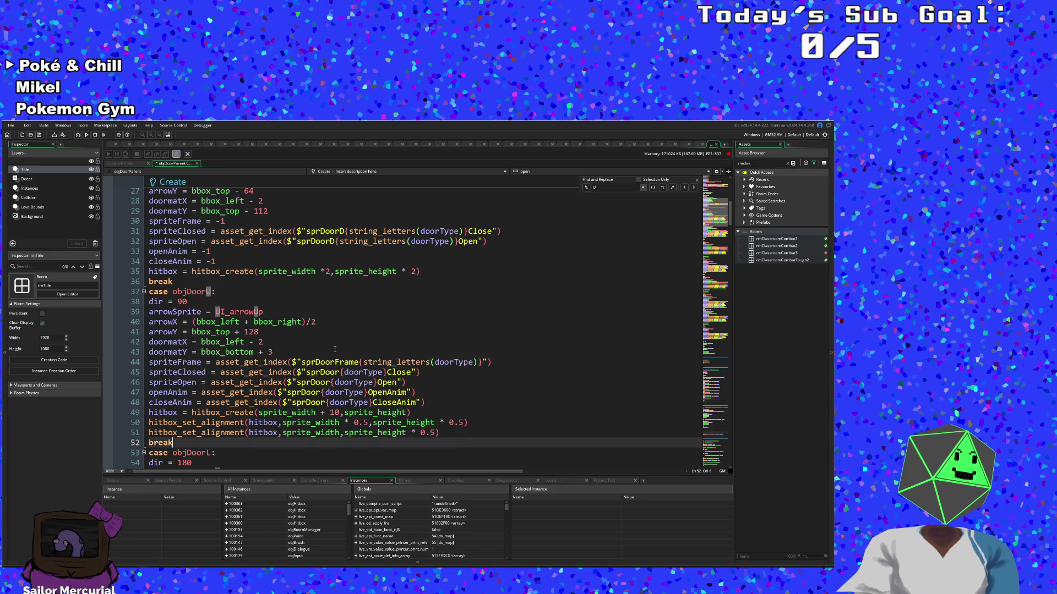
Step: Save the project and stop the previous debug session
left_click(12, 125)
left_click(43, 162)
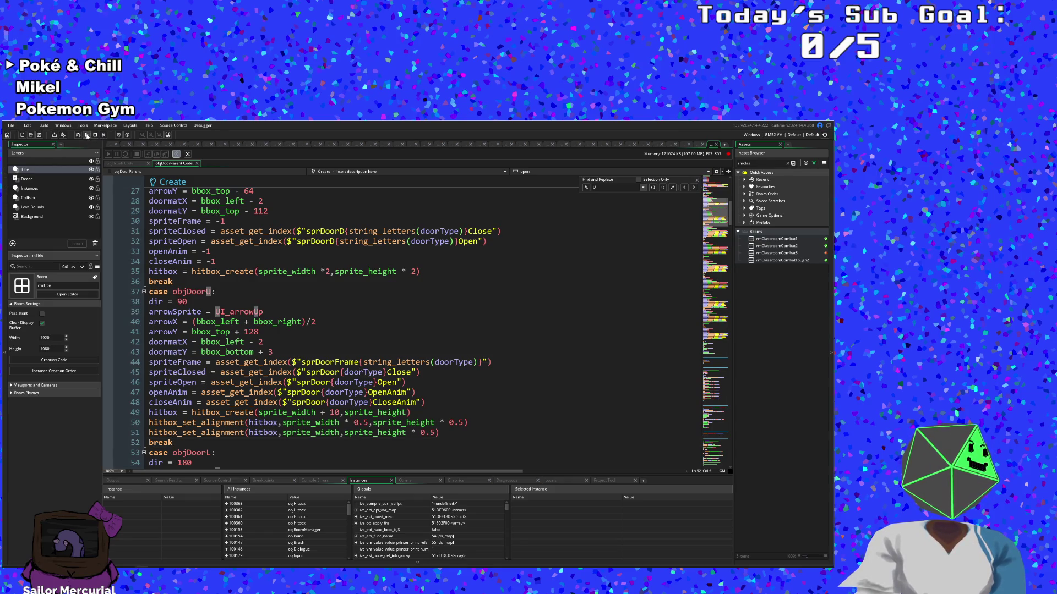
left_click(86, 135)
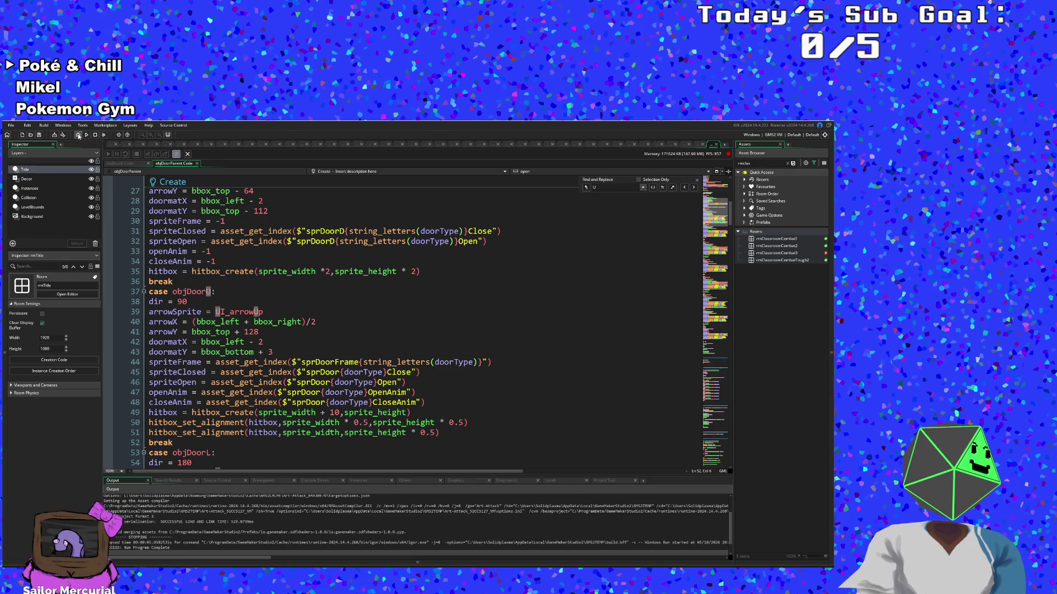
Step: Launch the game in debug mode, start a new run and walk through the first rooms
left_click(78, 135)
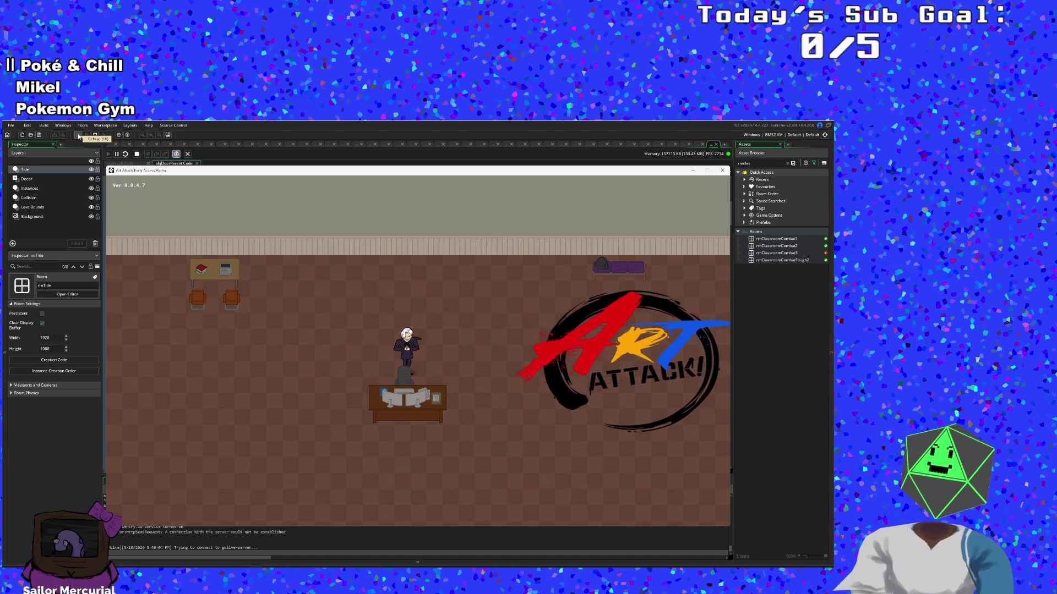
key("Return")
key("Return")
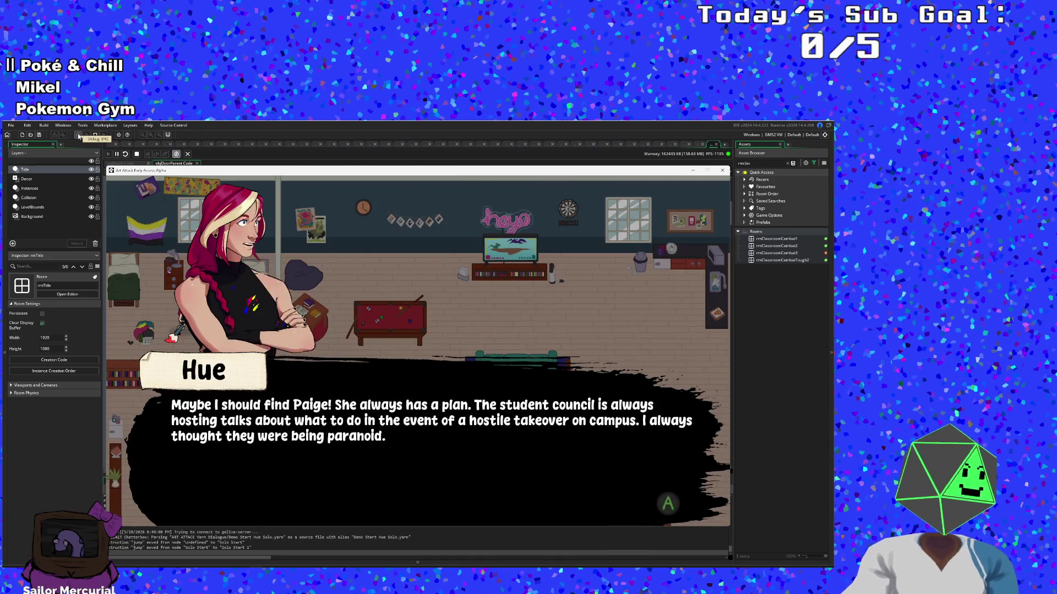
key("Return")
key("Return")
key("Down")
key("Right")
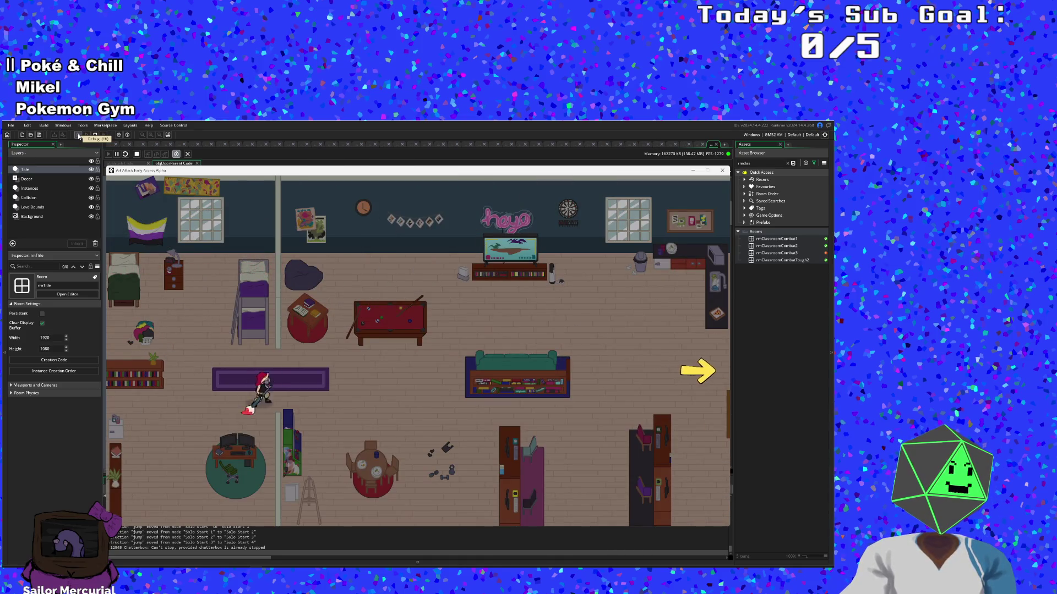
key("Up")
key("Right")
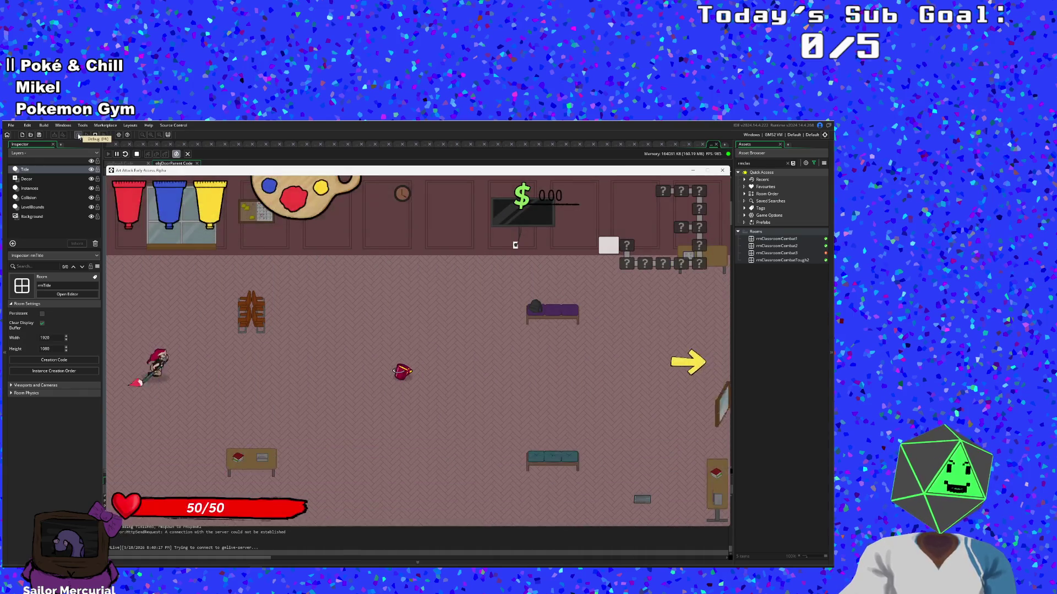
key("Right")
Step: Turn on the F1 debug overlay, destroy all enemies, and walk to the bottom exit
key("Right")
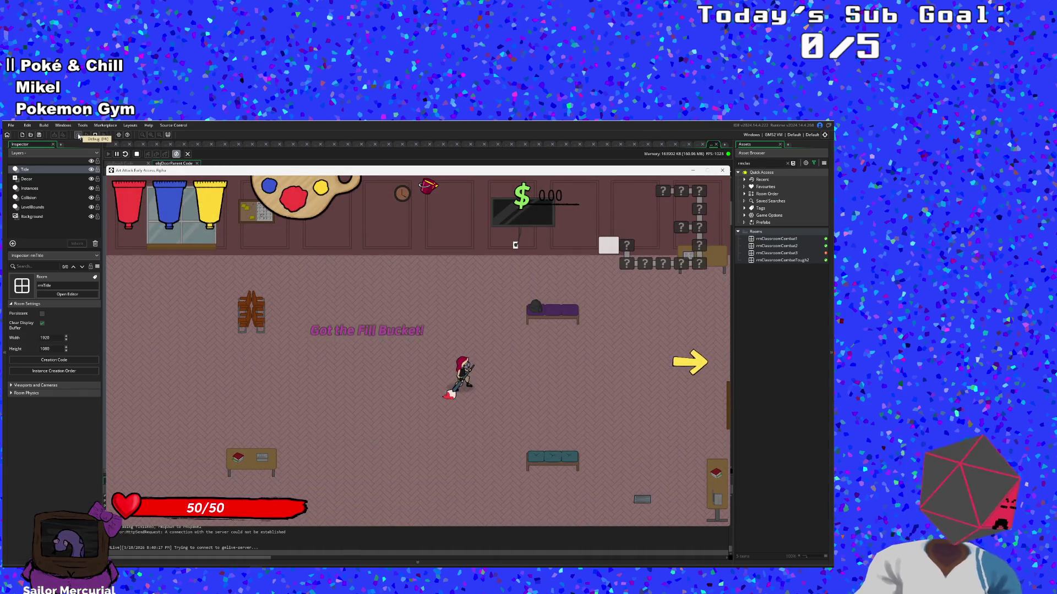
key("F1")
key("Right")
key("Right")
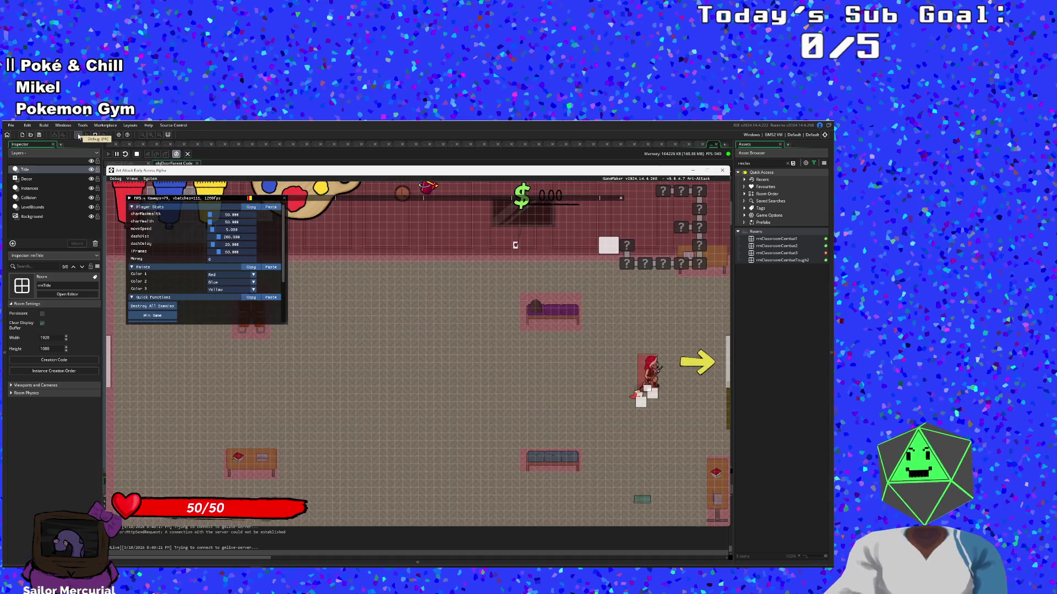
key("Right")
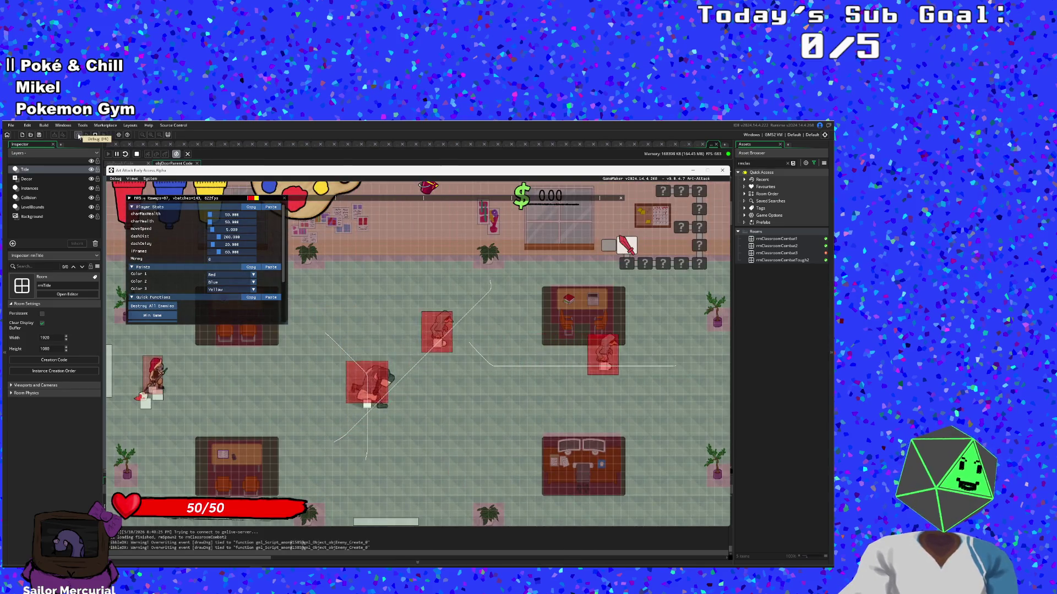
left_click(154, 306)
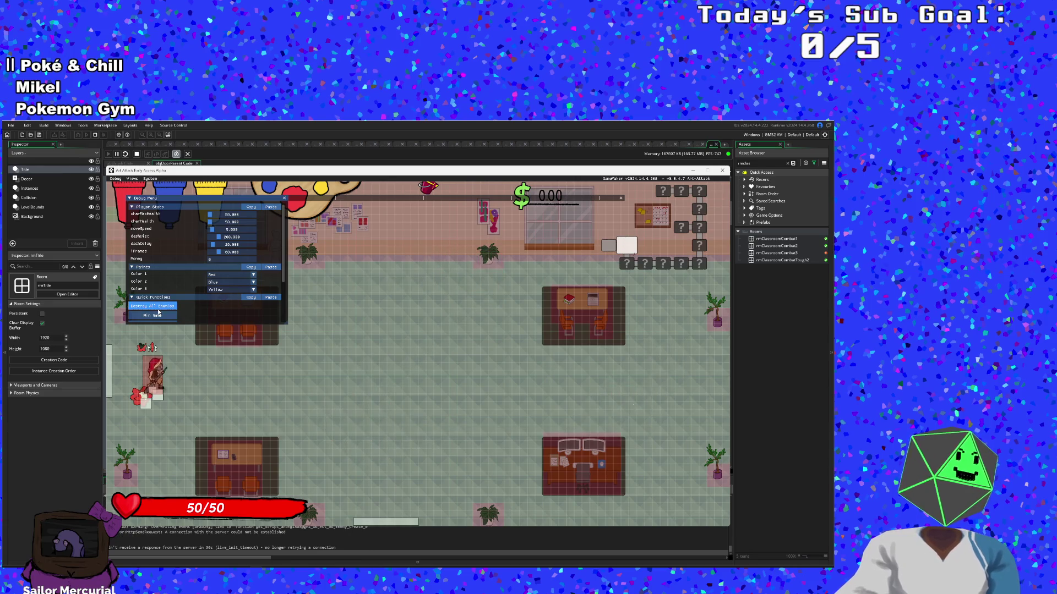
key("Right")
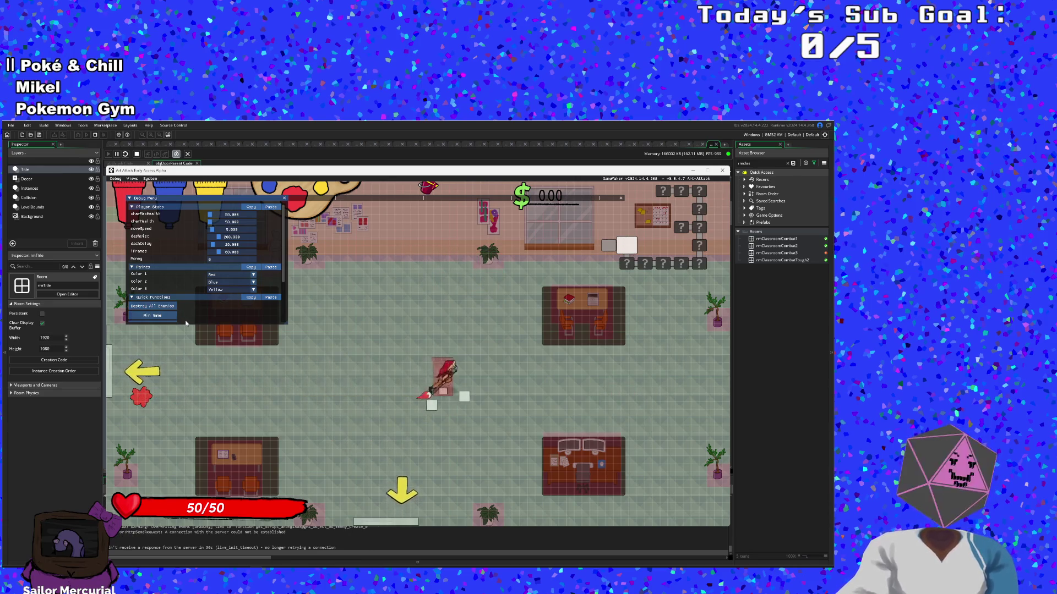
key("Down")
Step: Stop the running game with Escape and return to the objDoorParent Create code
scroll(186, 320, "down", 3)
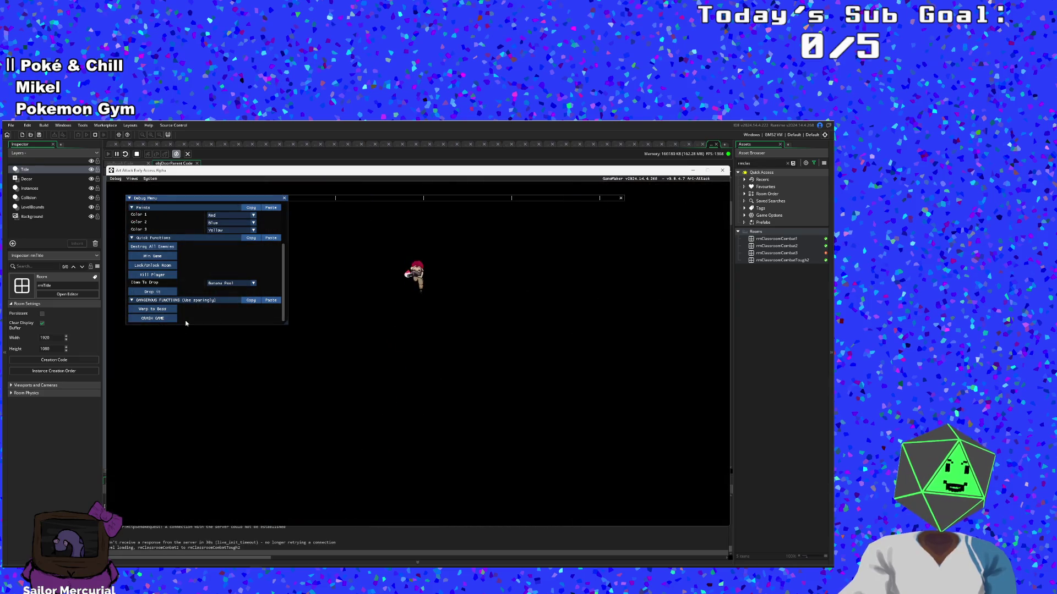
scroll(186, 324, "up", 3)
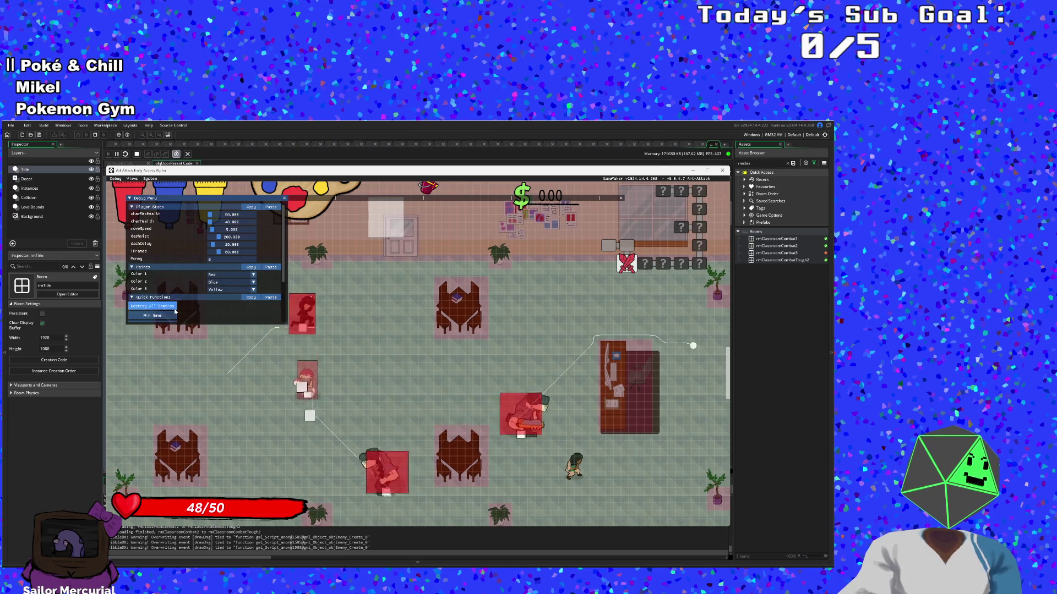
scroll(176, 313, "down", 1)
scroll(175, 312, "up", 1)
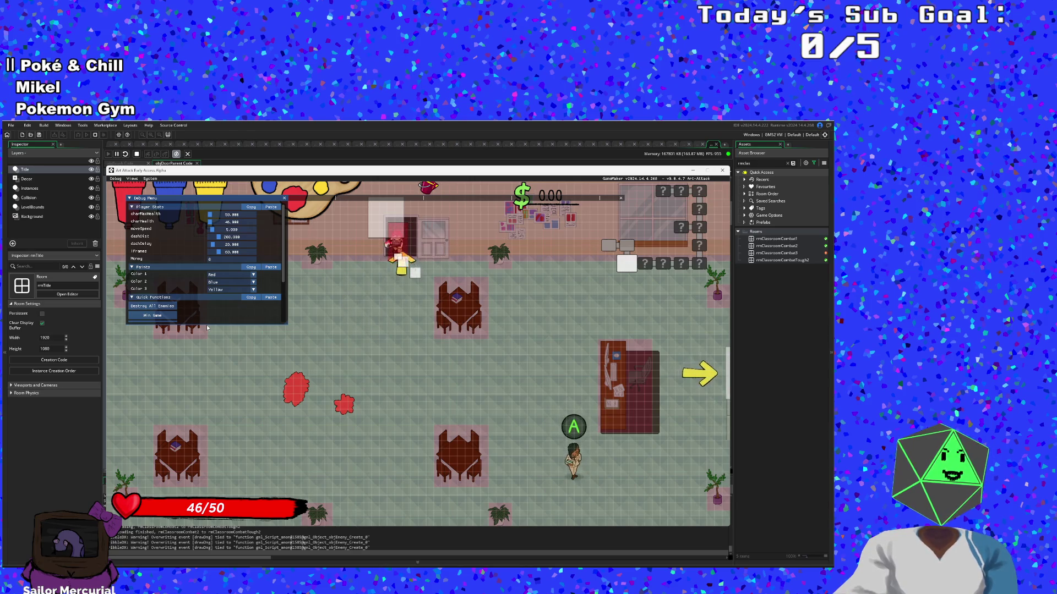
scroll(207, 328, "down", 1)
scroll(207, 328, "up", 2)
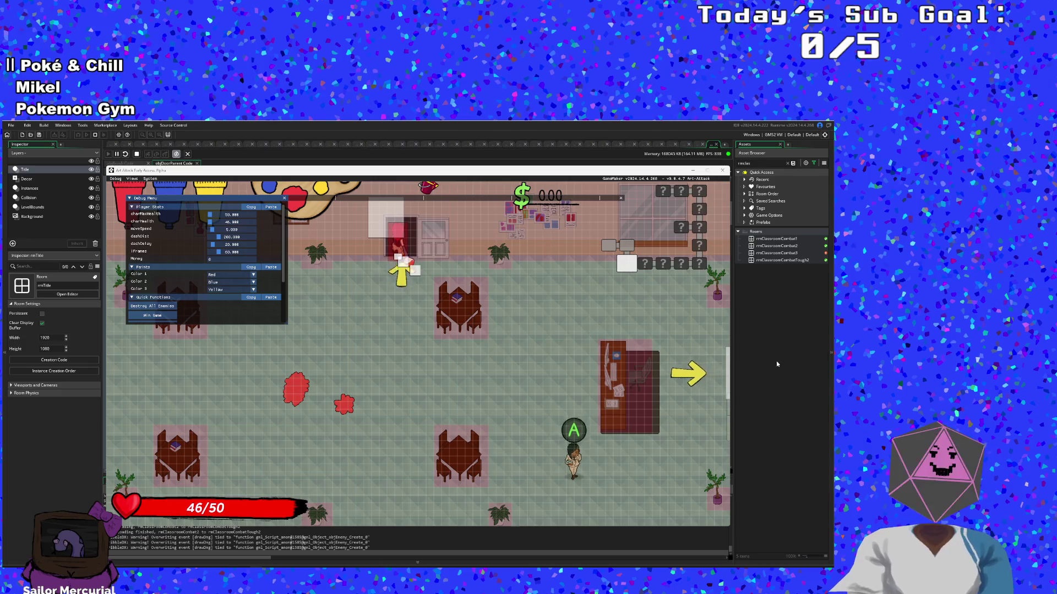
key("Escape")
scroll(384, 392, "up", 4)
Step: Delete the first hitbox_set_alignment line in the objDoorU case
scroll(368, 391, "down", 6)
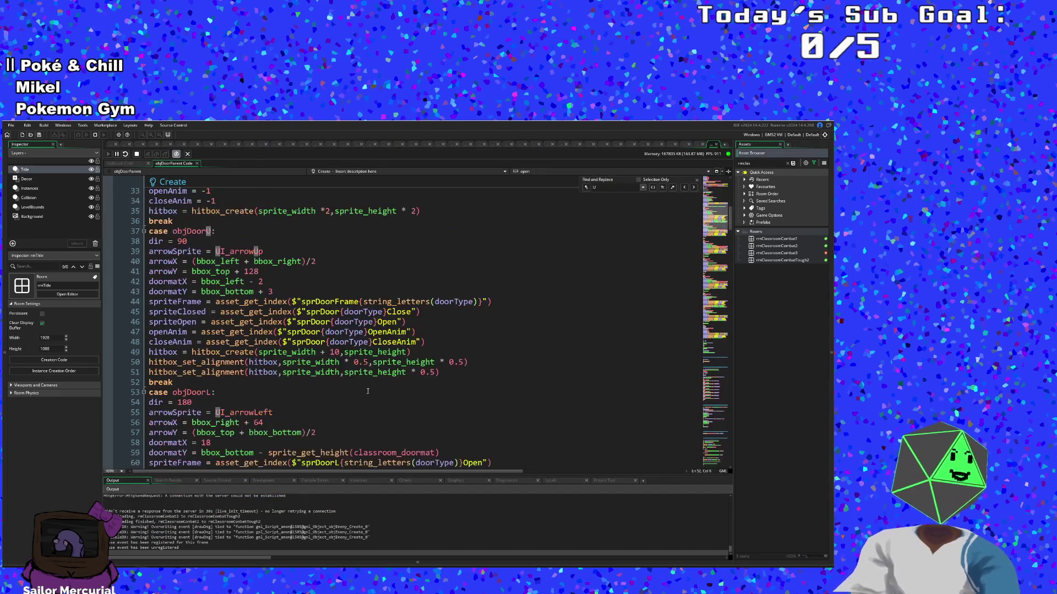
left_click(282, 372)
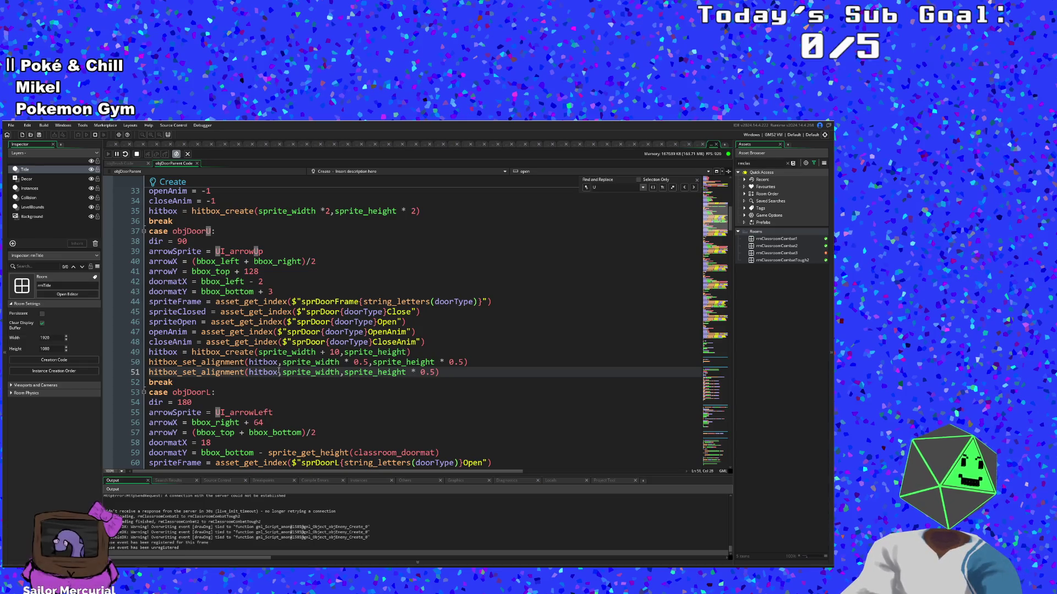
triple_click(444, 373)
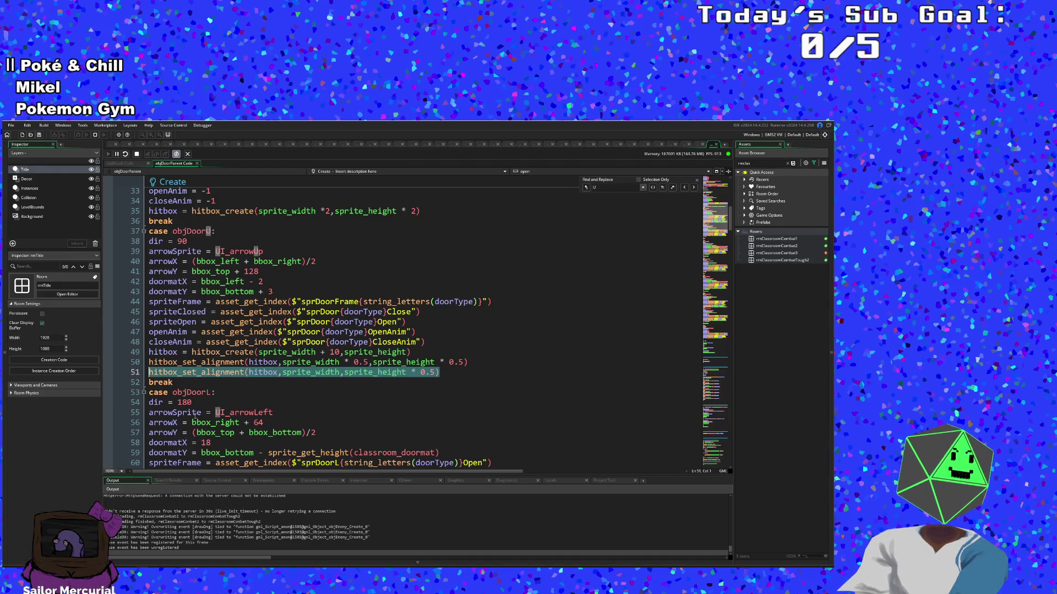
left_click(464, 375)
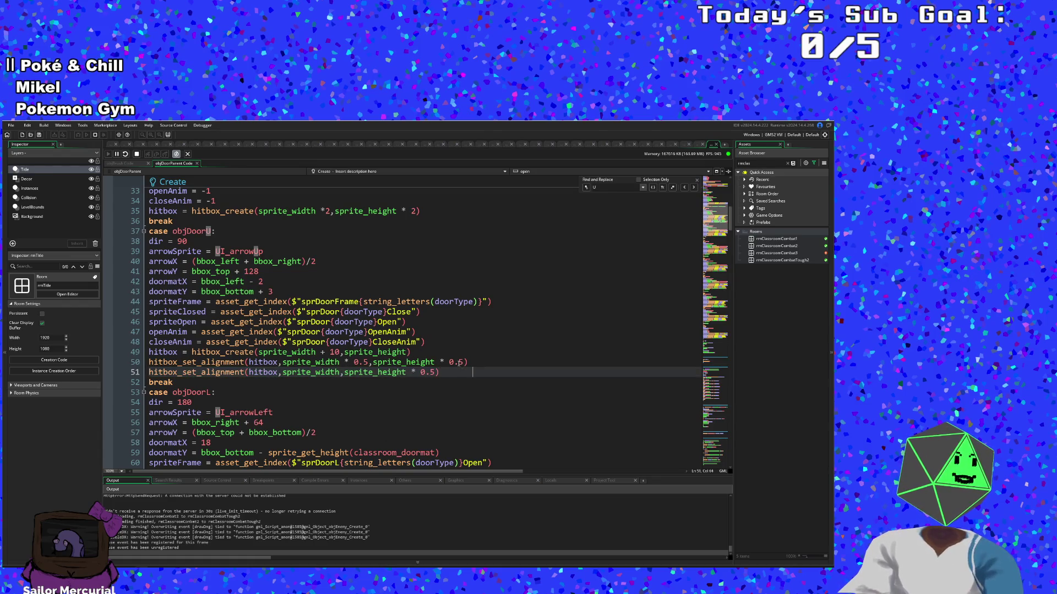
left_click_drag(472, 362, 133, 367)
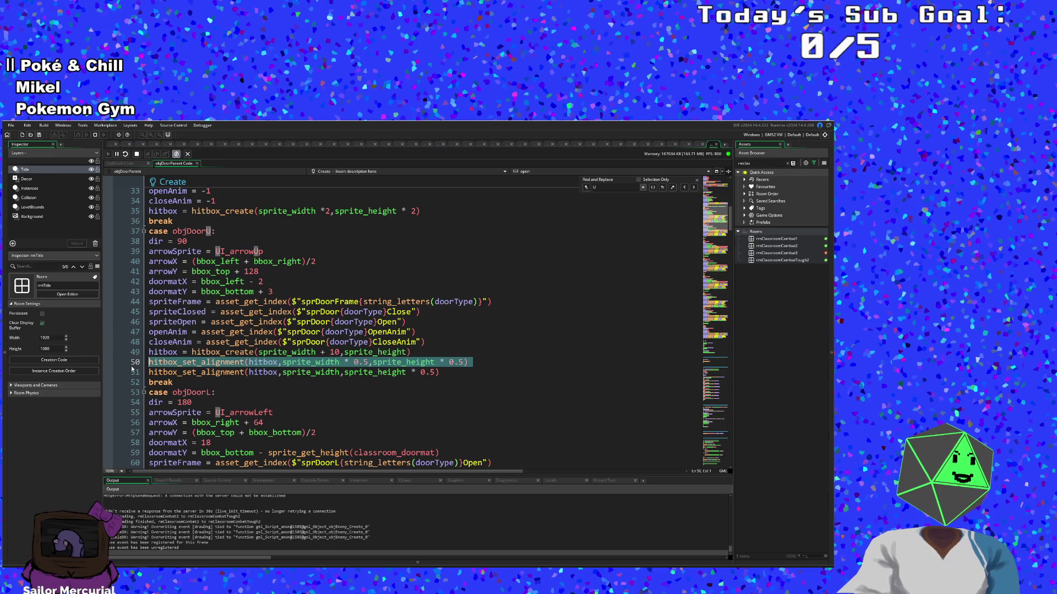
key("BackSpace")
key("BackSpace")
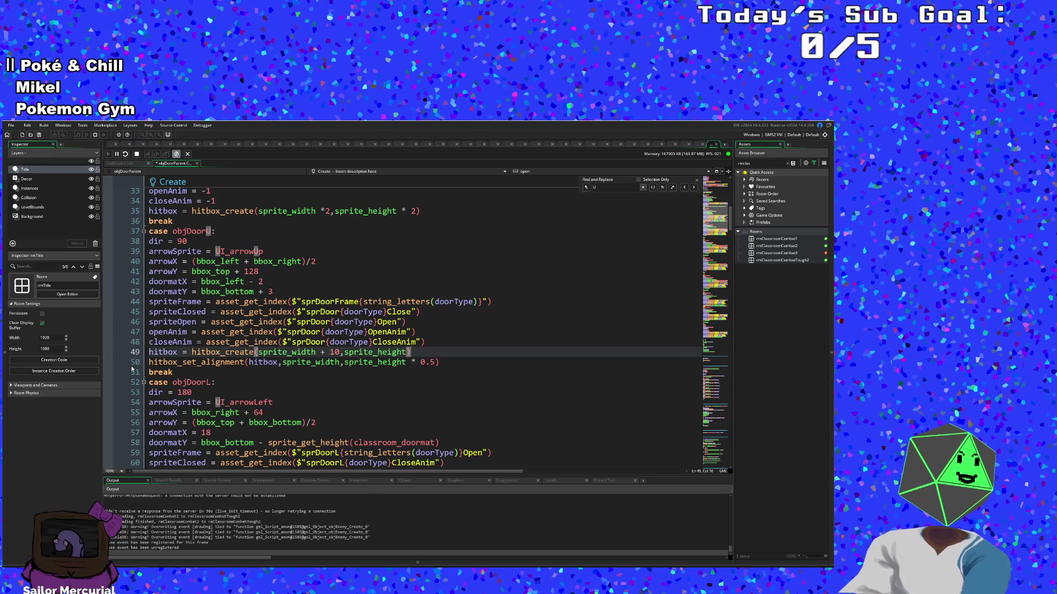
Step: Change the hitbox width from sprite_width + 10 to sprite_width *2
left_click_drag(342, 352, 323, 352)
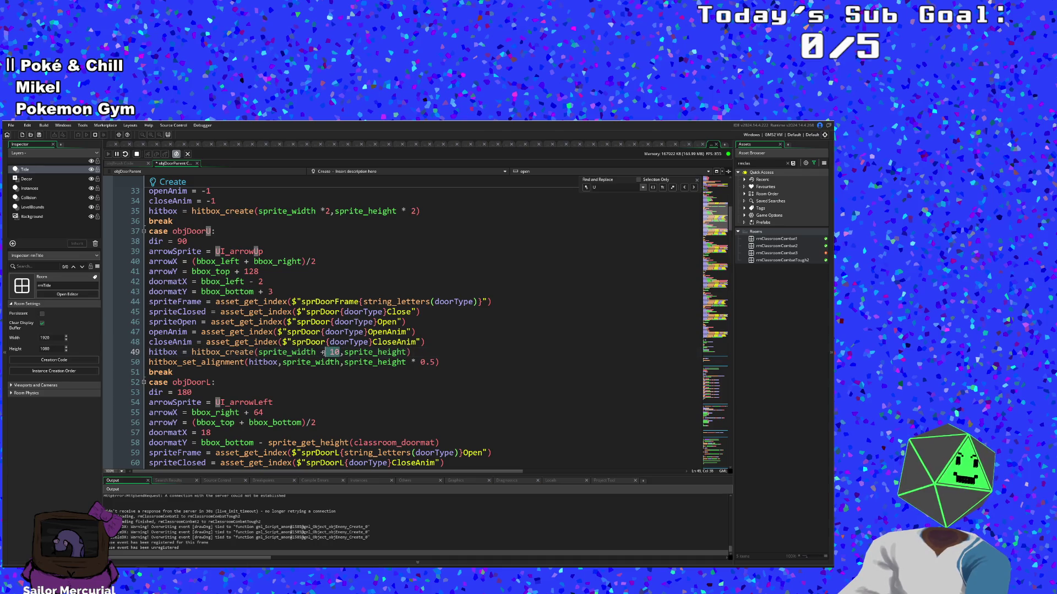
type("*")
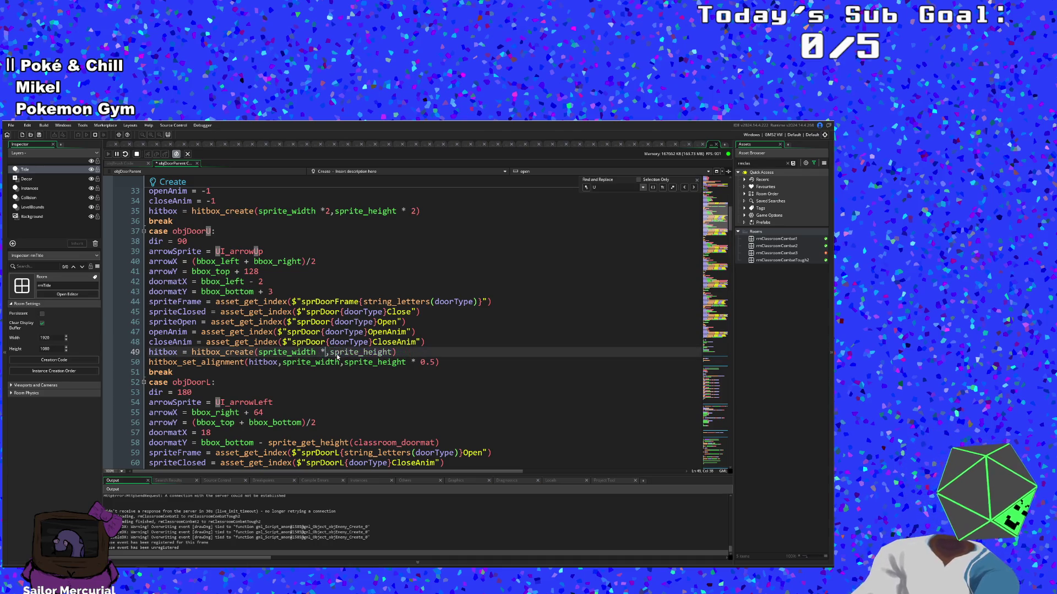
scroll(418, 325, "down", 2)
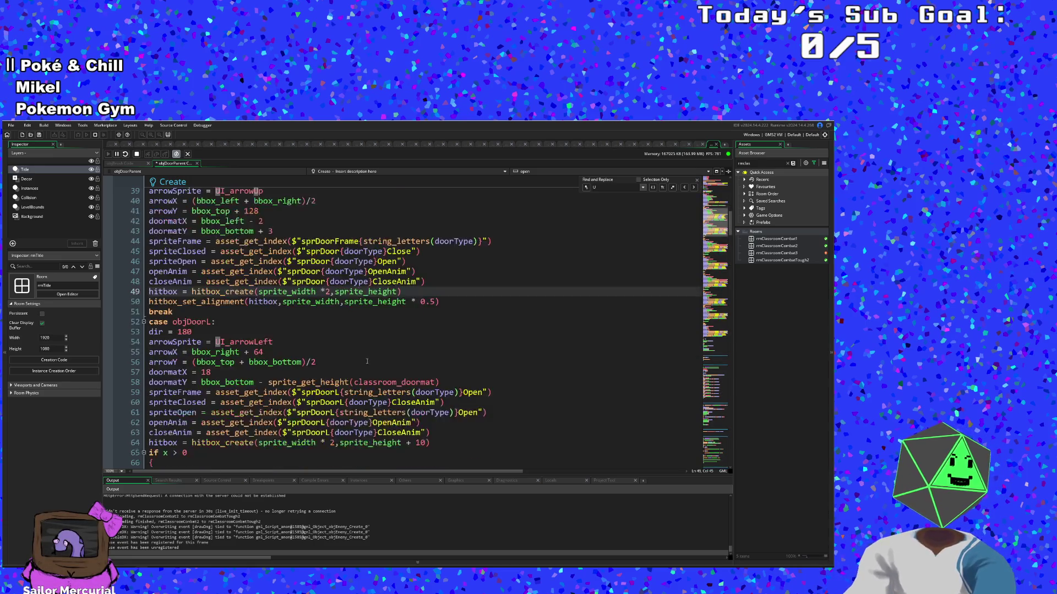
scroll(418, 325, "up", 2)
Step: Save the project and launch a new playtest
left_click(10, 126)
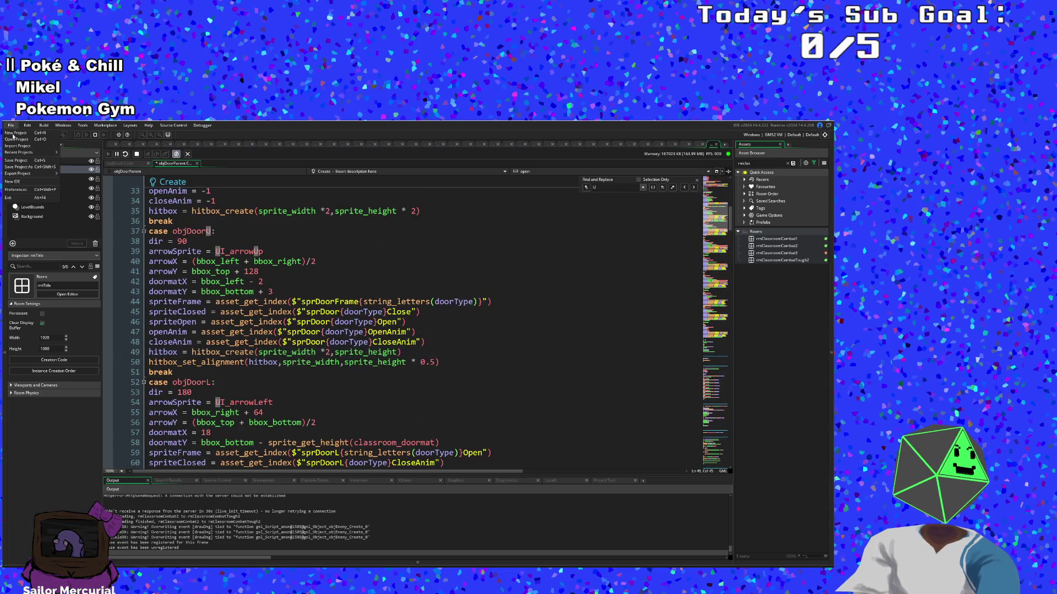
left_click(22, 160)
left_click(79, 137)
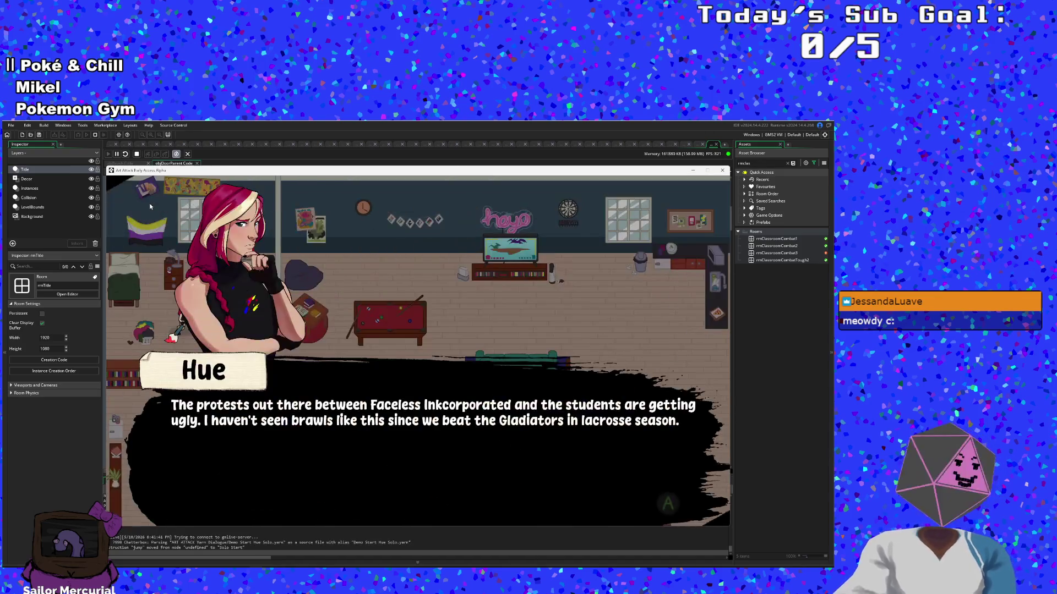
Step: Skip Hue's opening dialogue and cross the library, picking up yellow paint, into the next room
key("space")
key("space")
key("space")
key("Down")
key("Right")
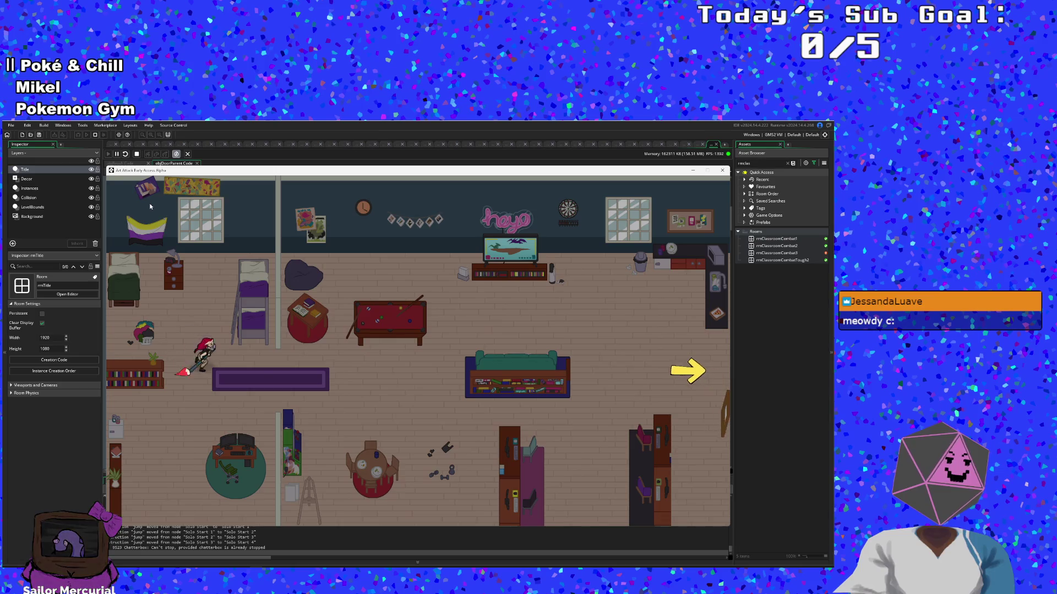
key("Up")
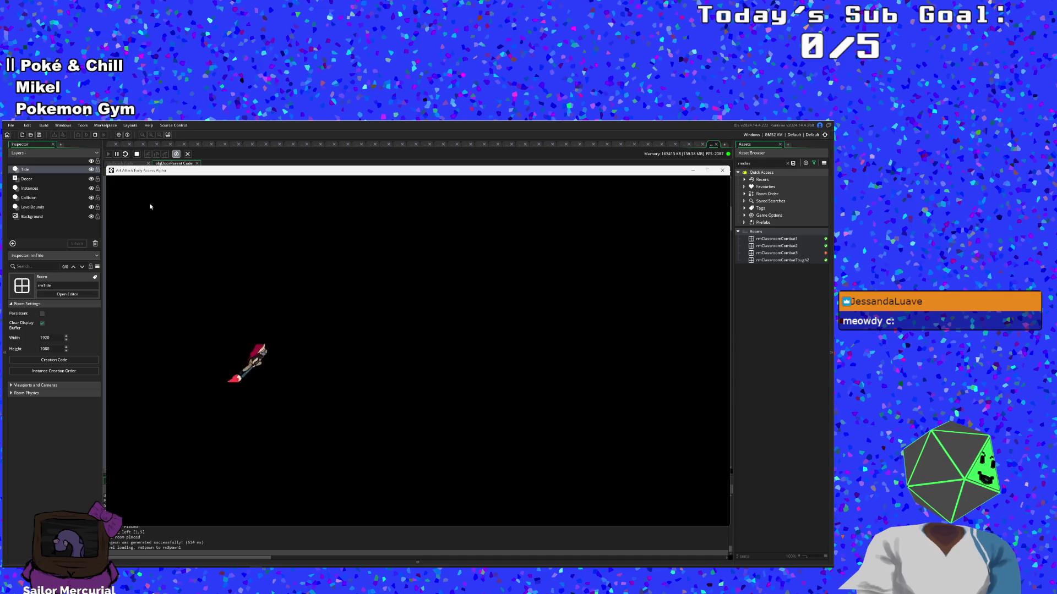
key("Right")
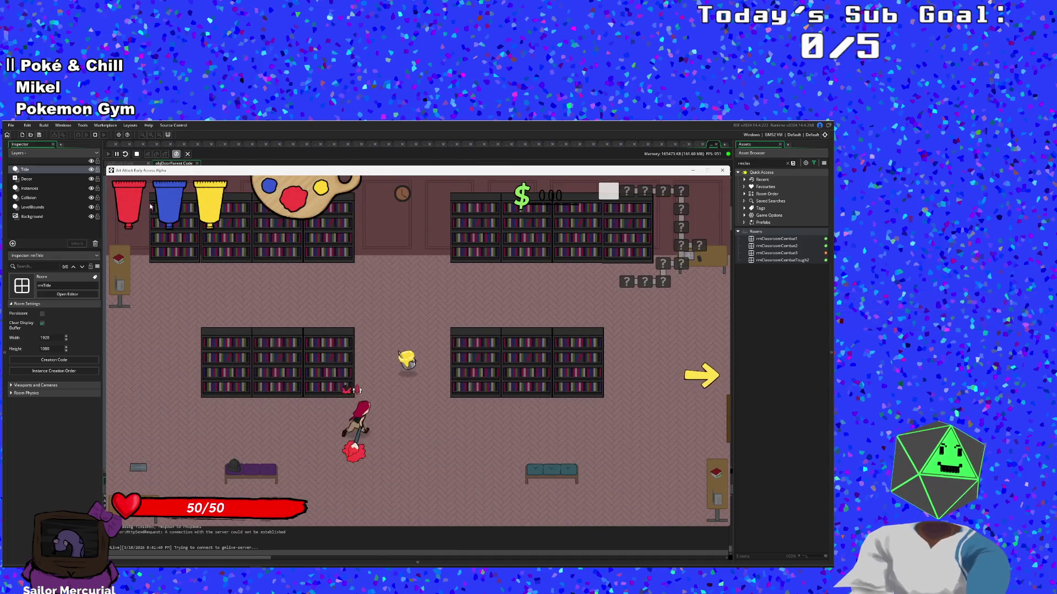
key("Up")
key("Right")
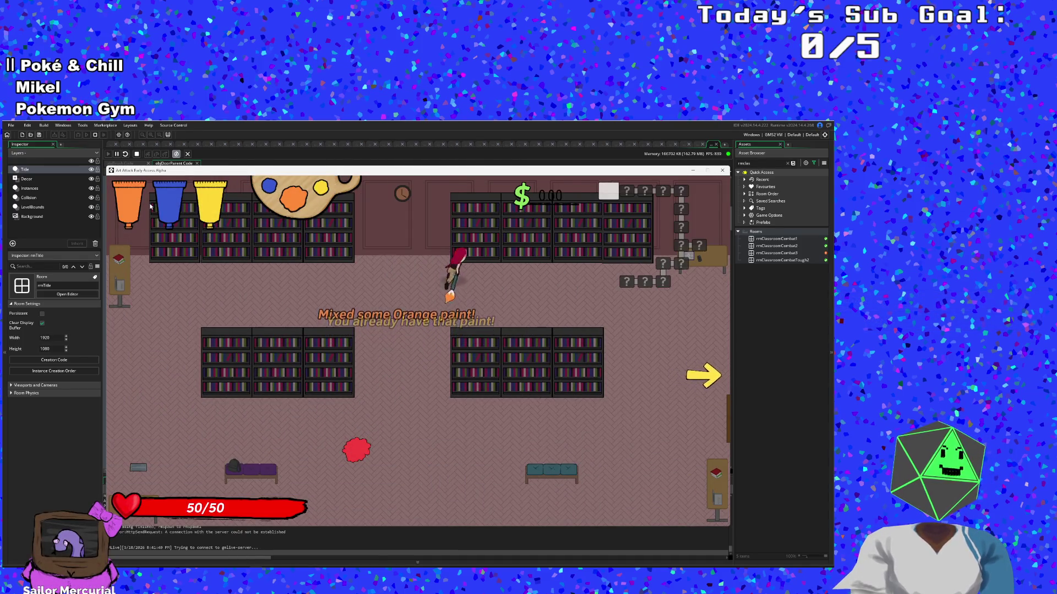
key("Right")
key("Down")
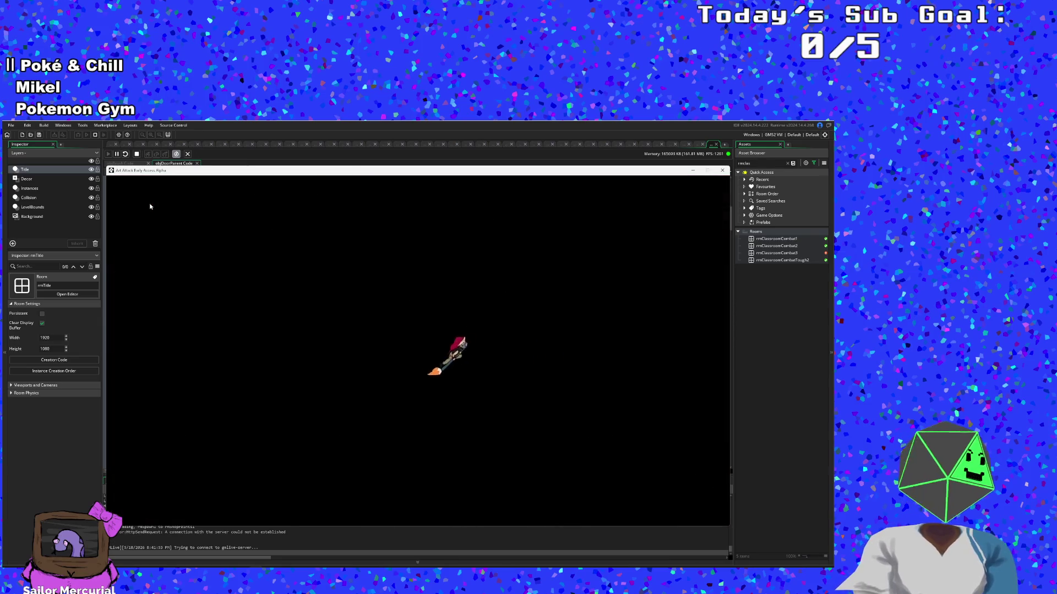
key("Left")
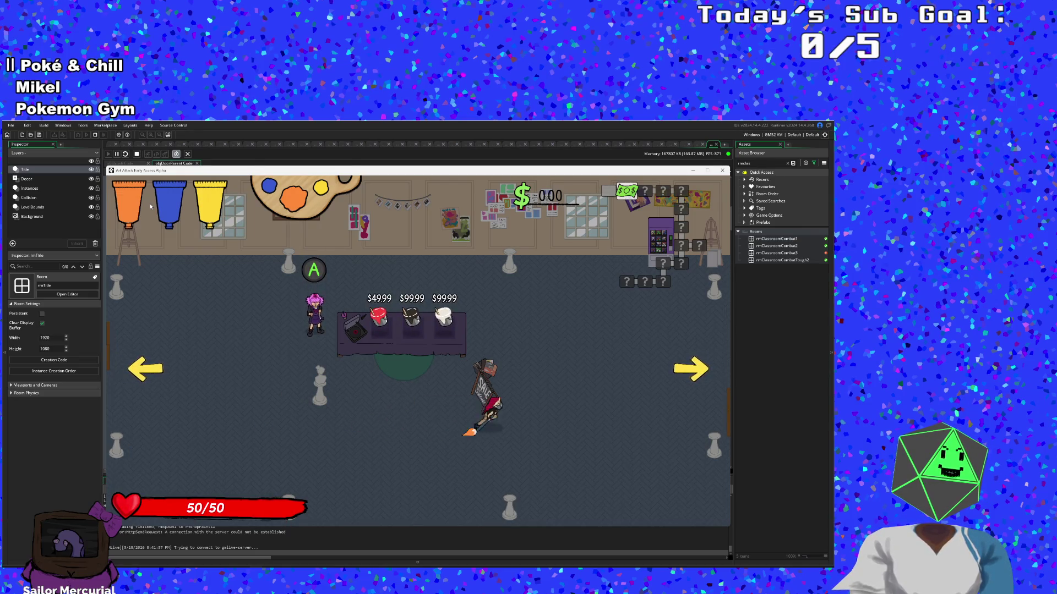
Step: Grab the money by the vending machine, then destroy all enemies via the F1 debug overlay
key("w")
key("a")
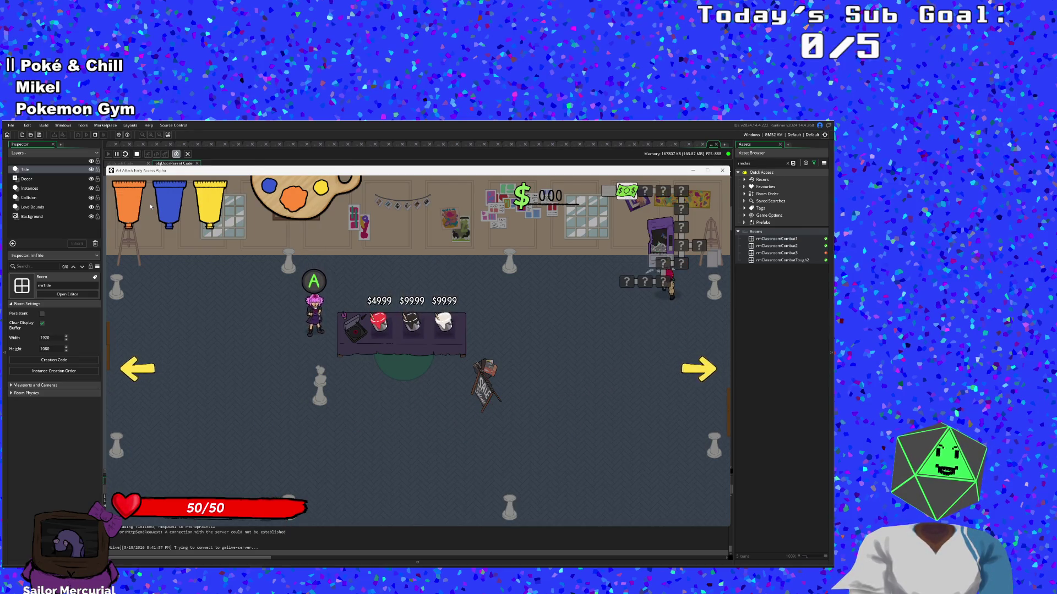
key("s")
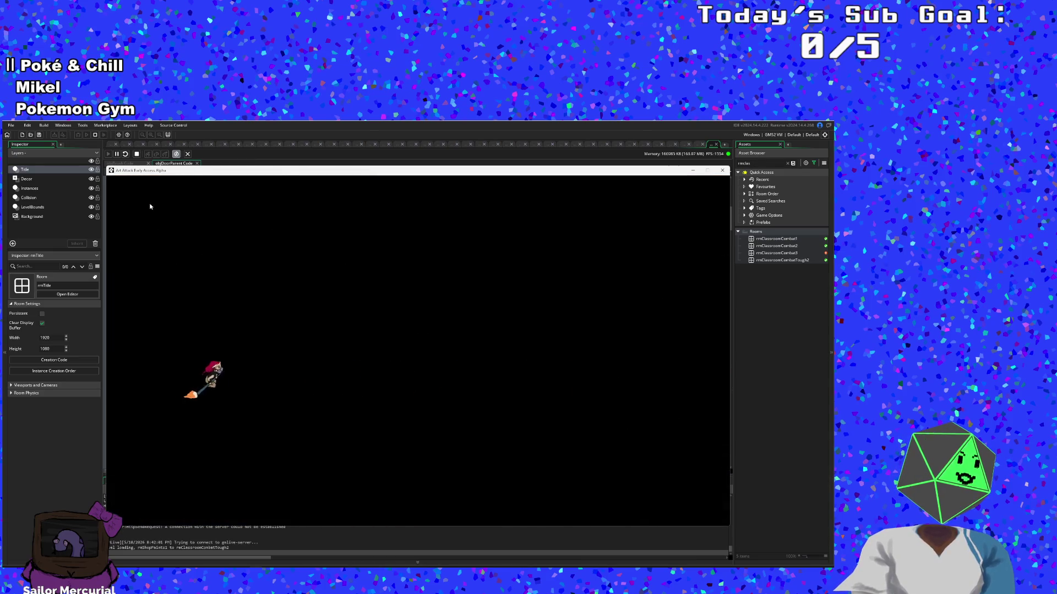
key("F1")
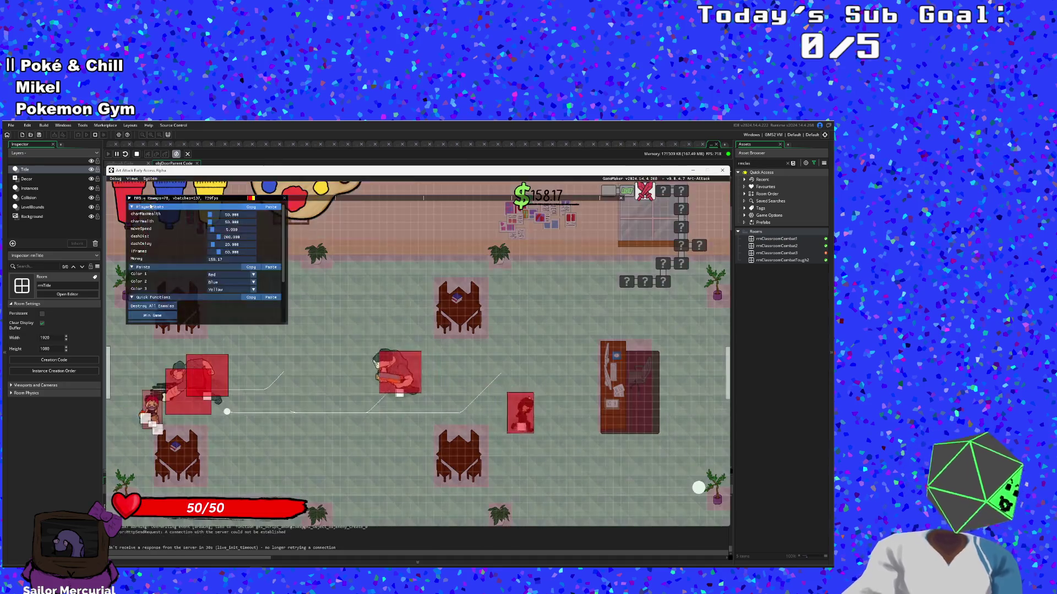
left_click(148, 306)
key("d")
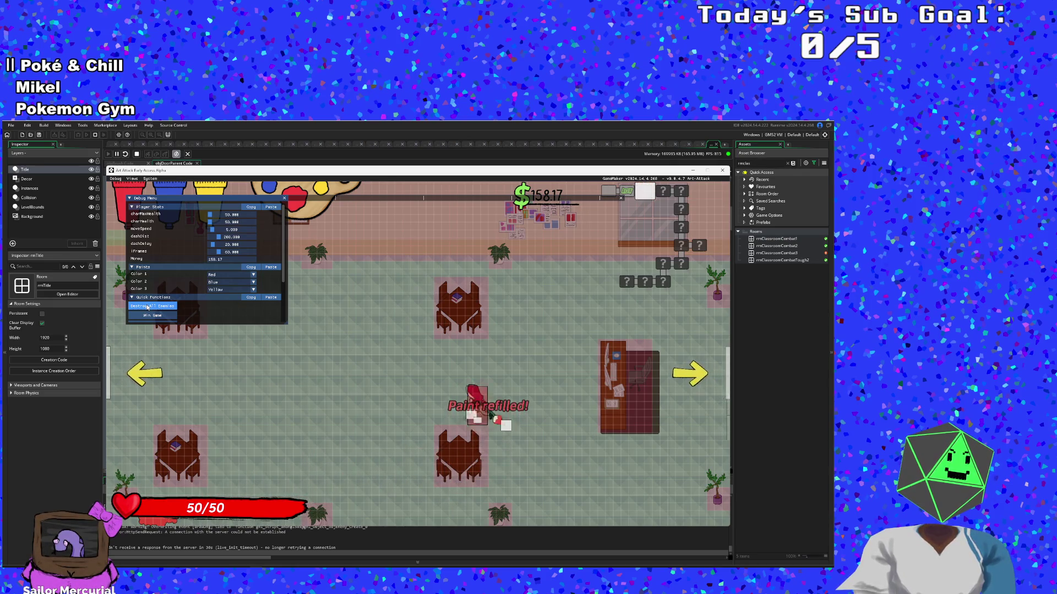
key("w")
key("d")
Step: Walk out the right exit, wipe the room's enemies, and finish the character dialogue
scroll(147, 308, "down", 2)
key("d")
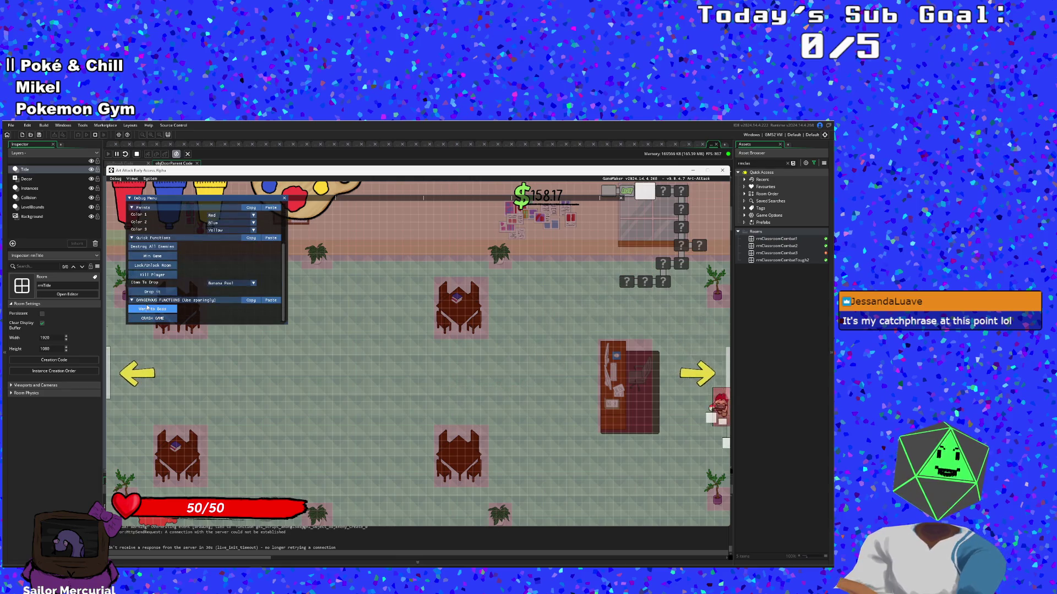
scroll(147, 307, "up", 3)
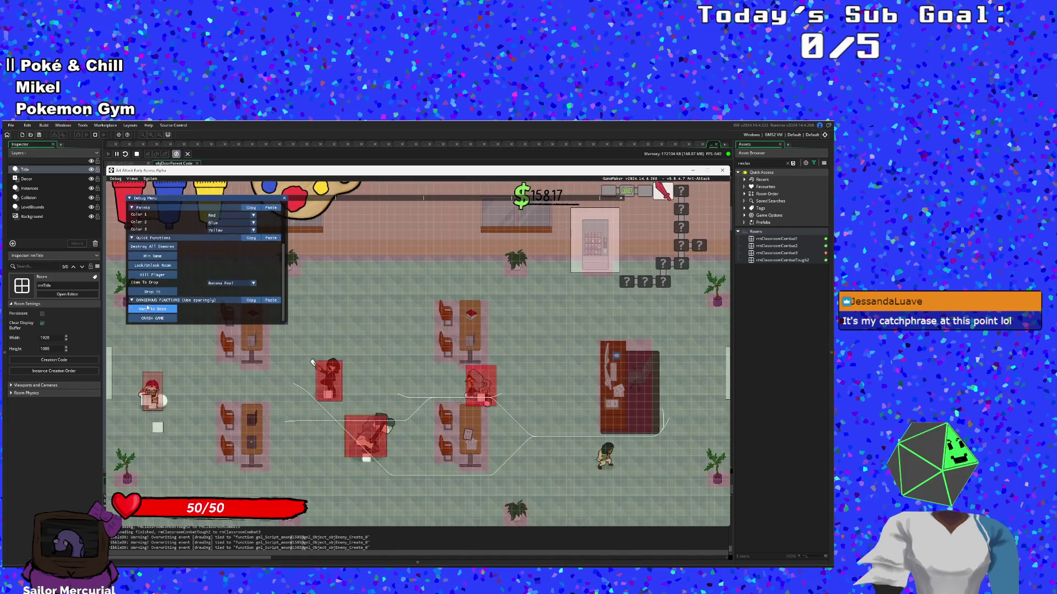
scroll(147, 307, "down", 2)
left_click(169, 249)
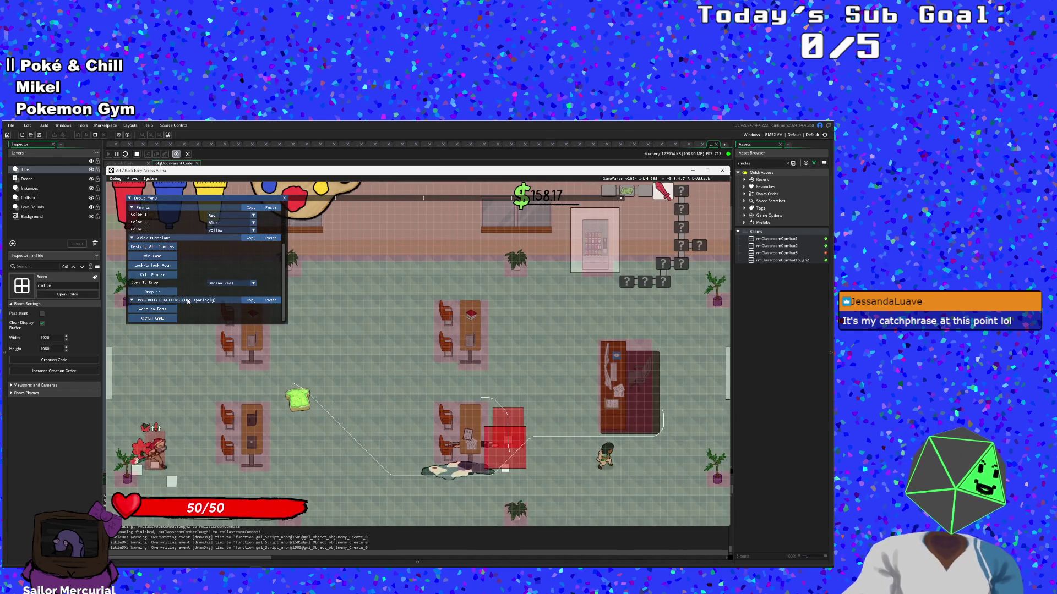
scroll(182, 286, "up", 2)
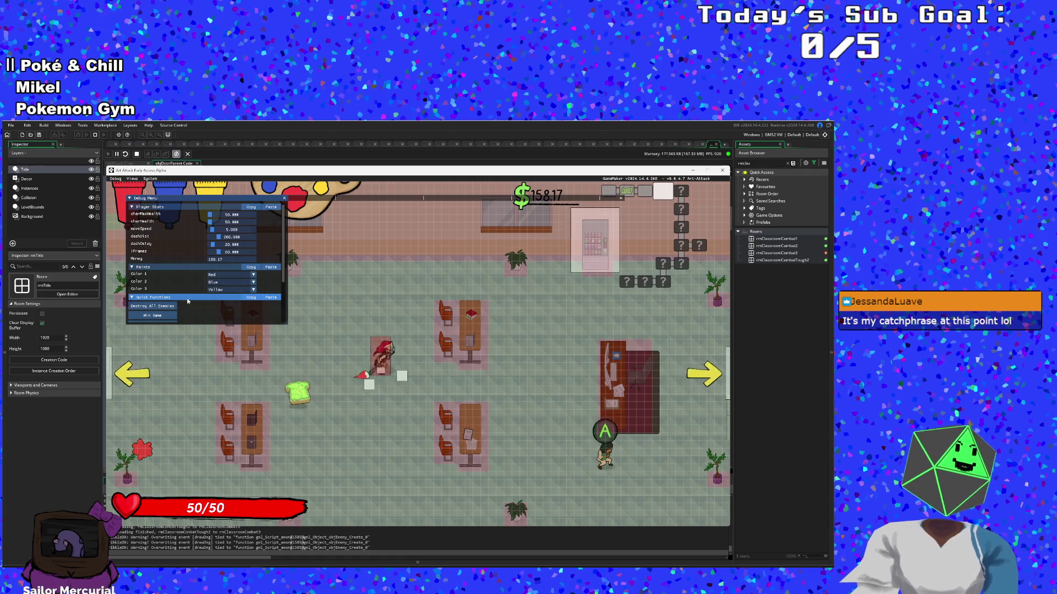
scroll(187, 301, "down", 2)
scroll(187, 301, "up", 2)
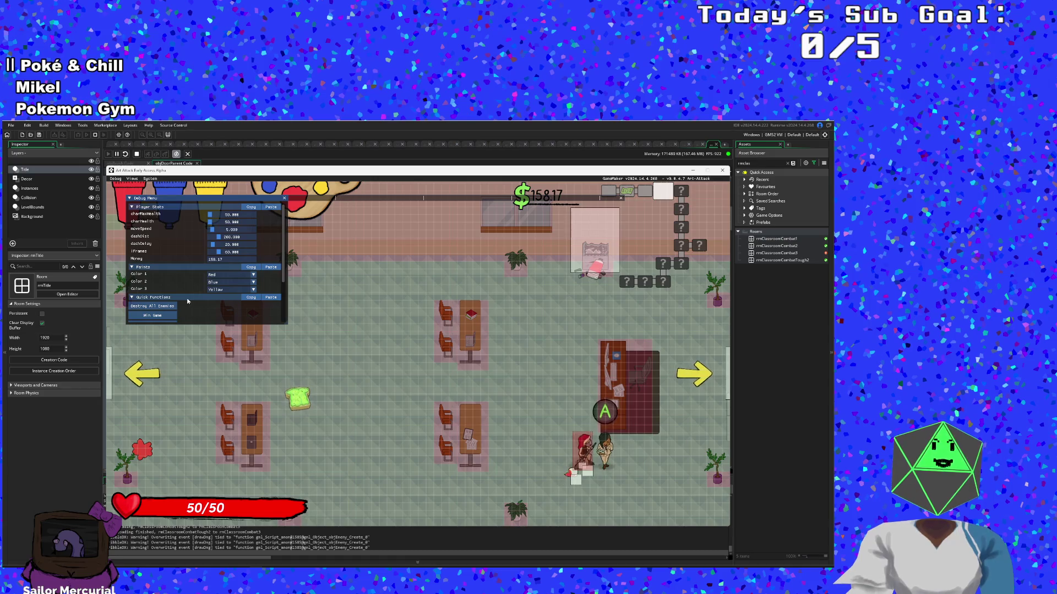
key("space")
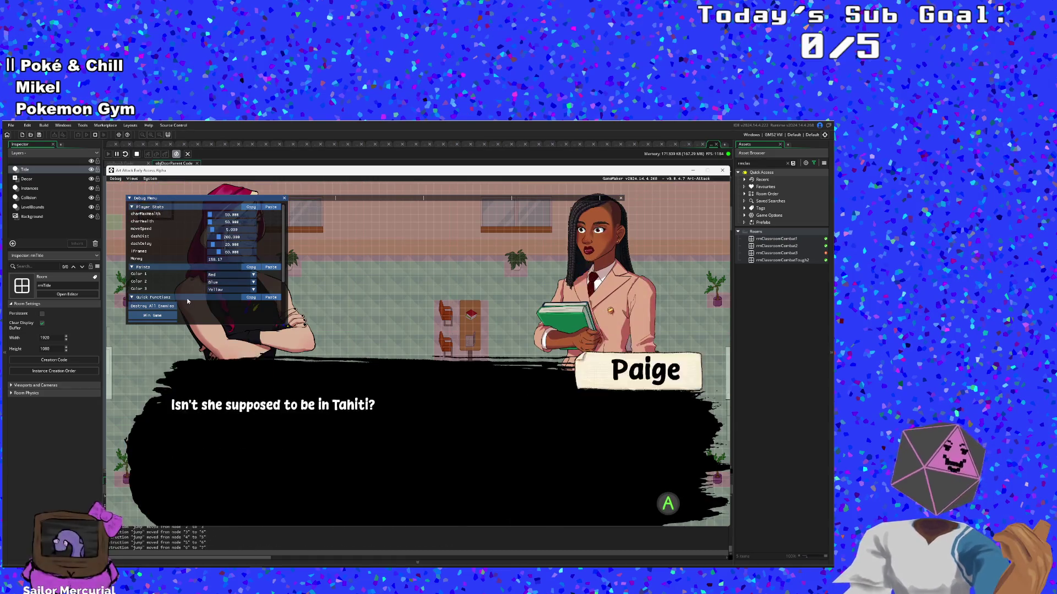
key("space")
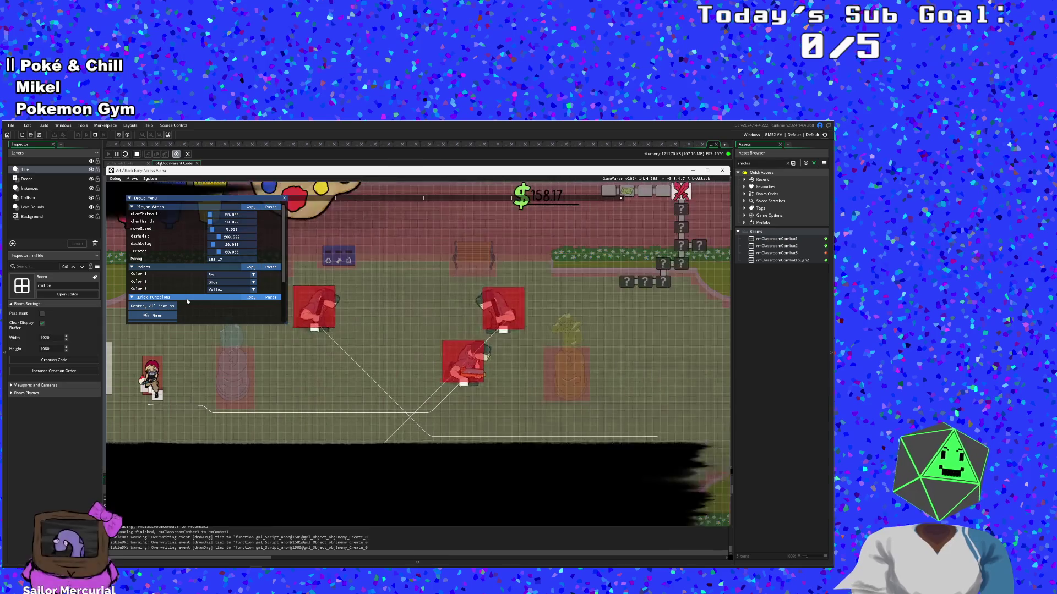
Step: Destroy all enemies in this room and walk into the exit
left_click(165, 306)
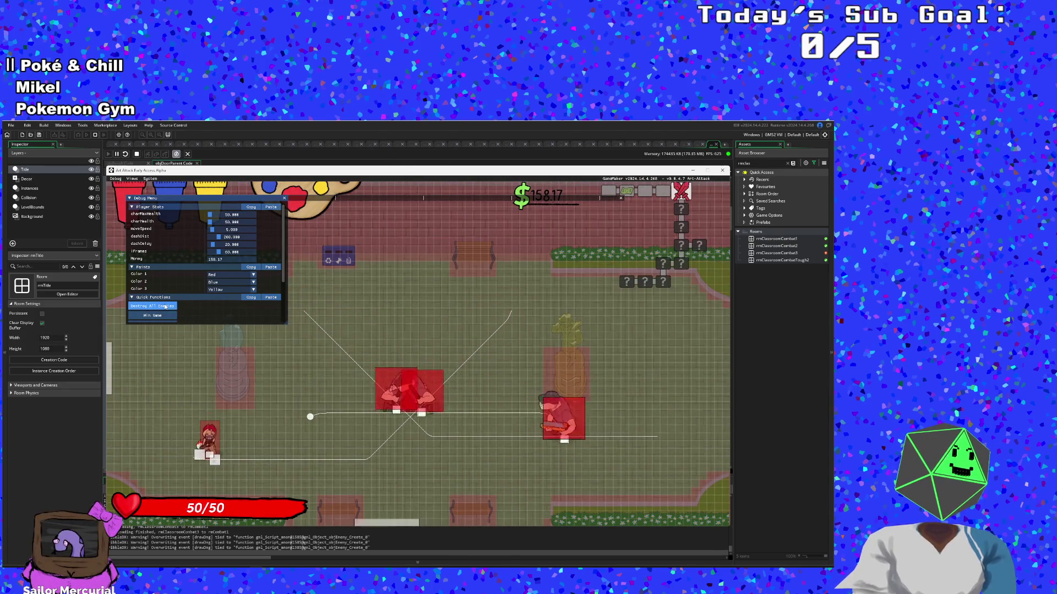
key("d")
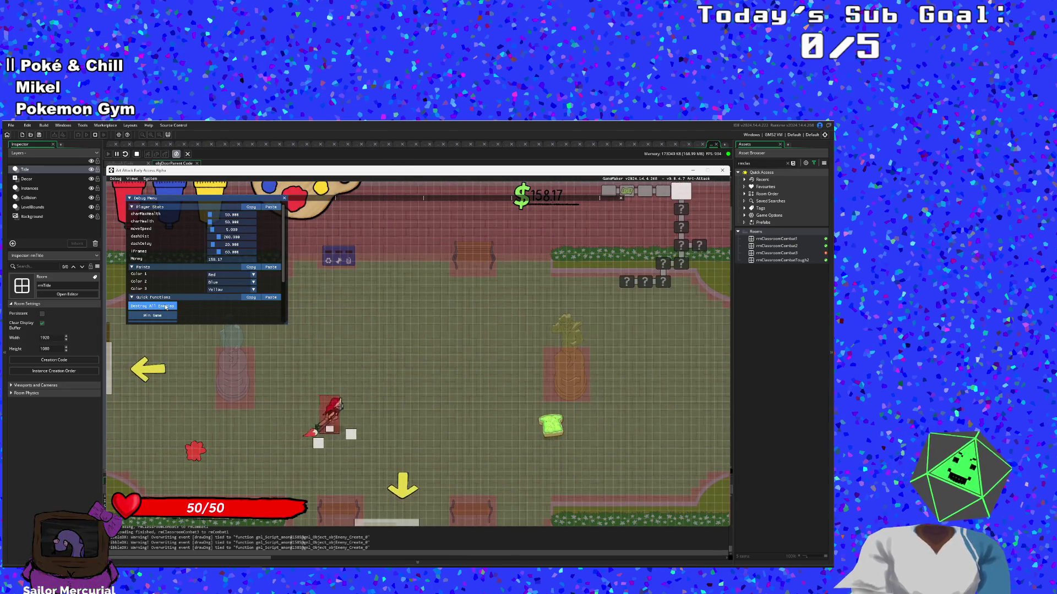
scroll(165, 306, "down", 3)
key("s")
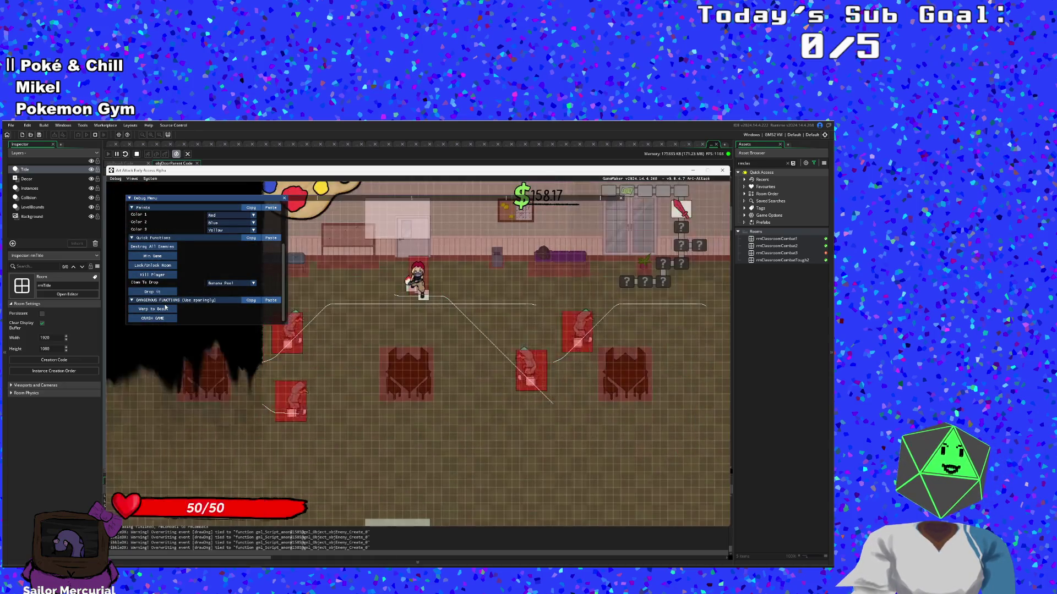
scroll(166, 307, "up", 3)
Step: Fight off the converging enemies, walk up to the classroom's top door, and stop the playtest
key("d")
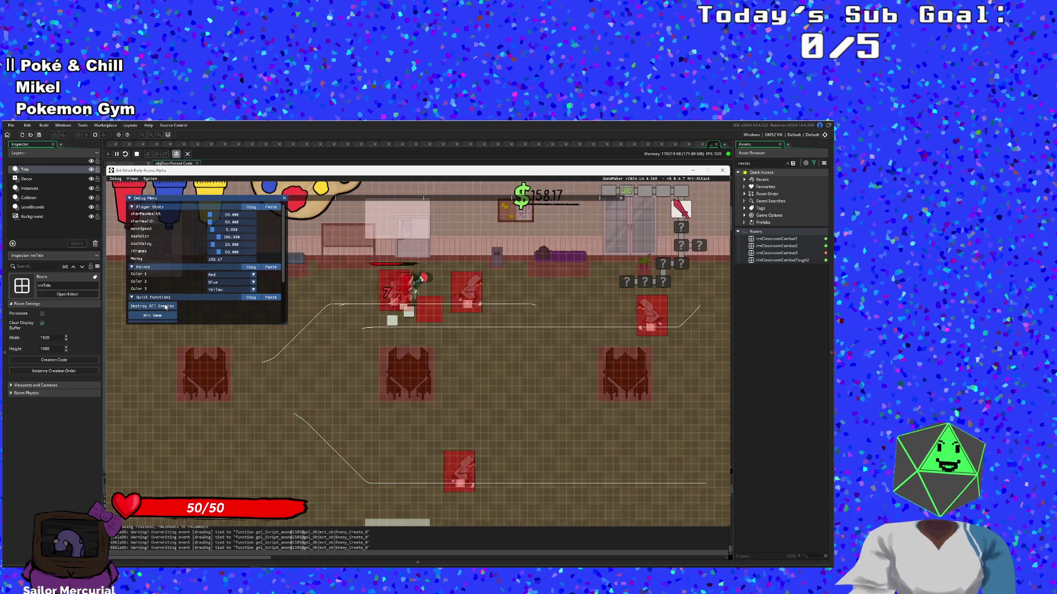
key("d")
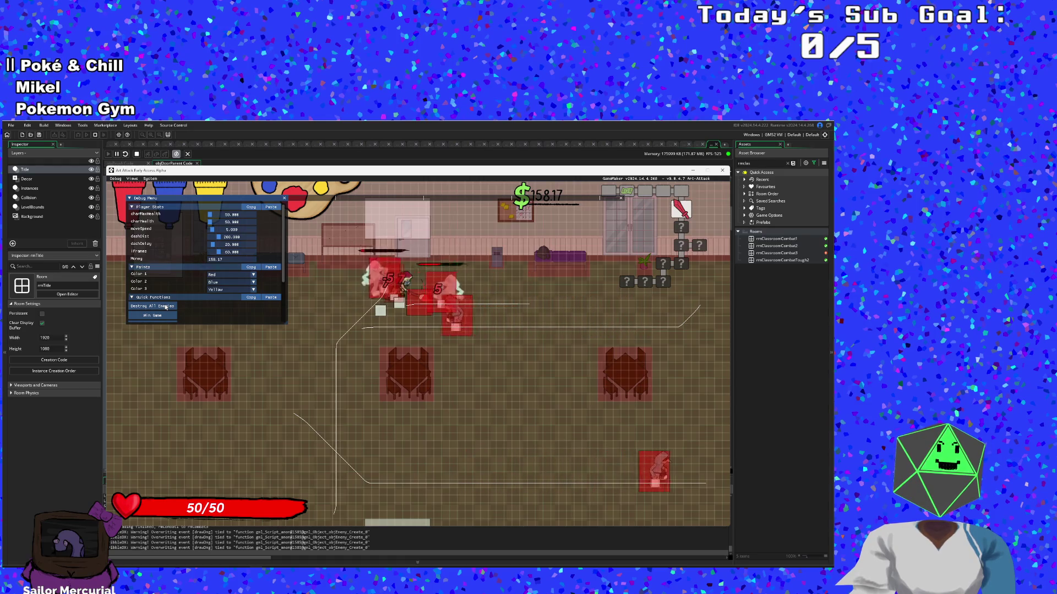
key("s")
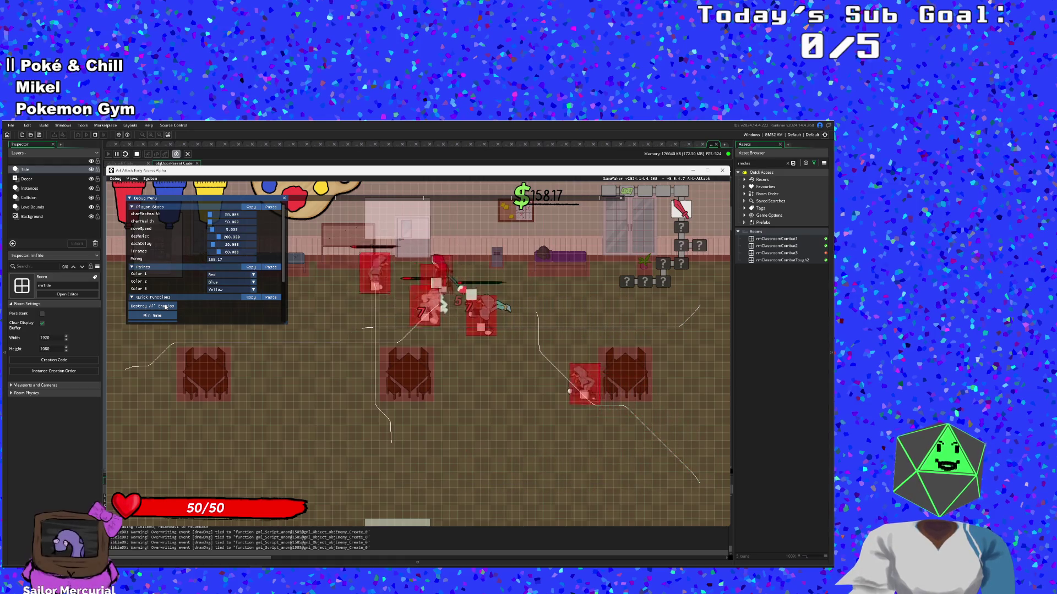
key("a")
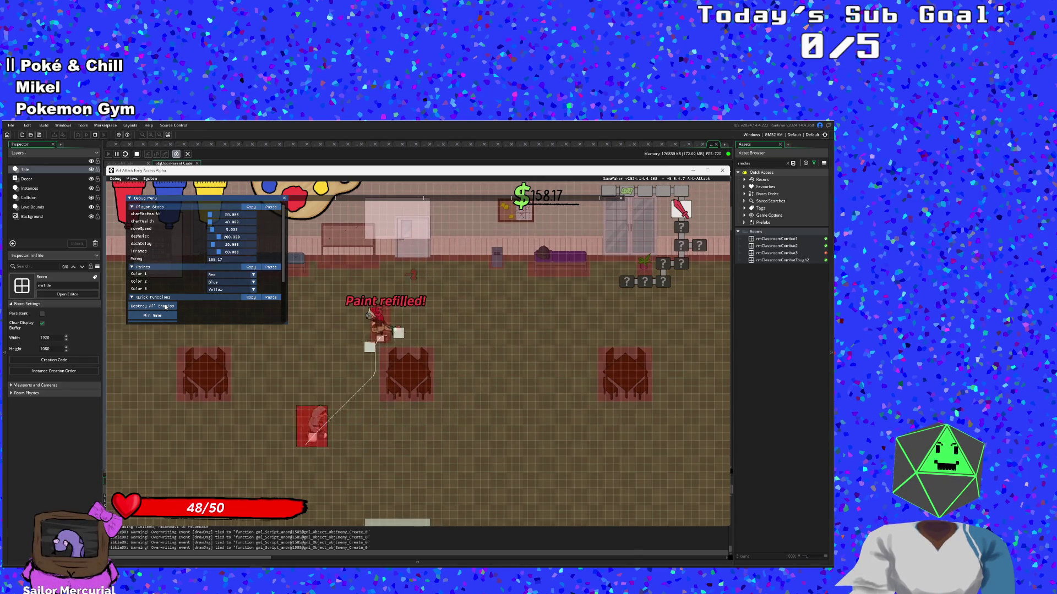
key("s")
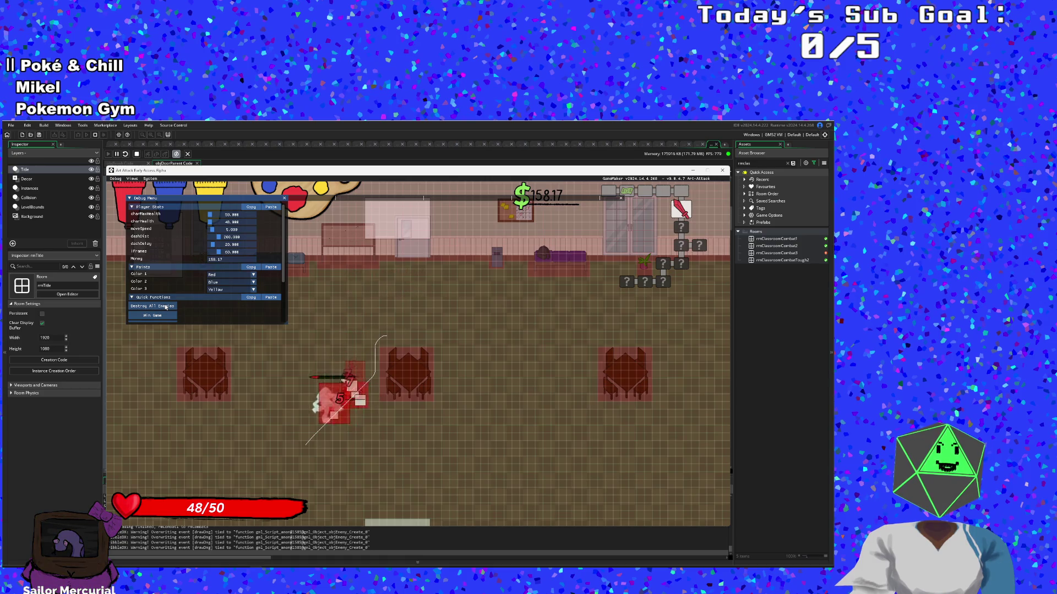
key("a")
key("w")
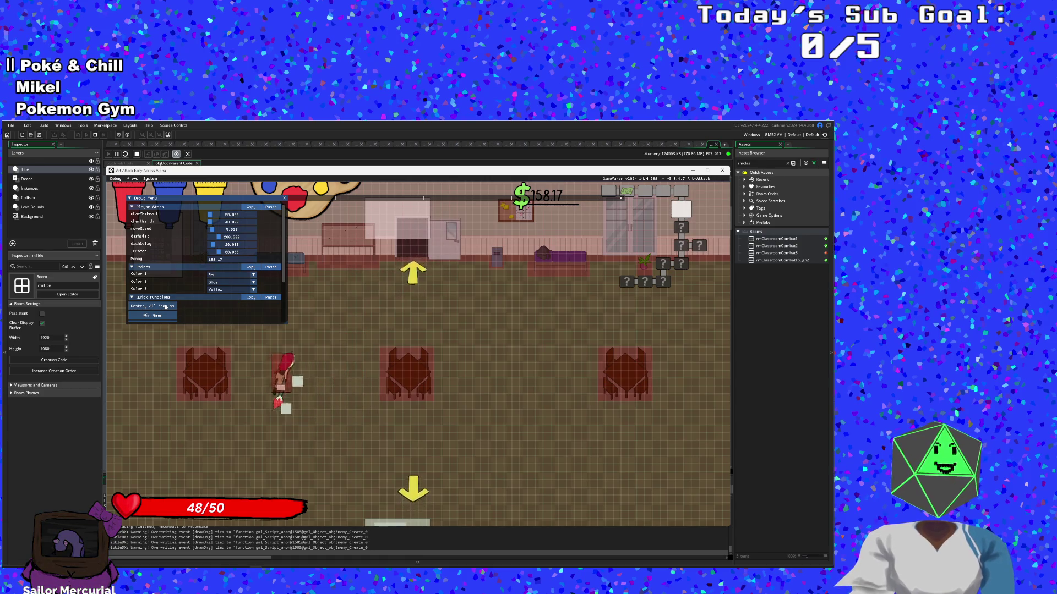
key("d")
key("a")
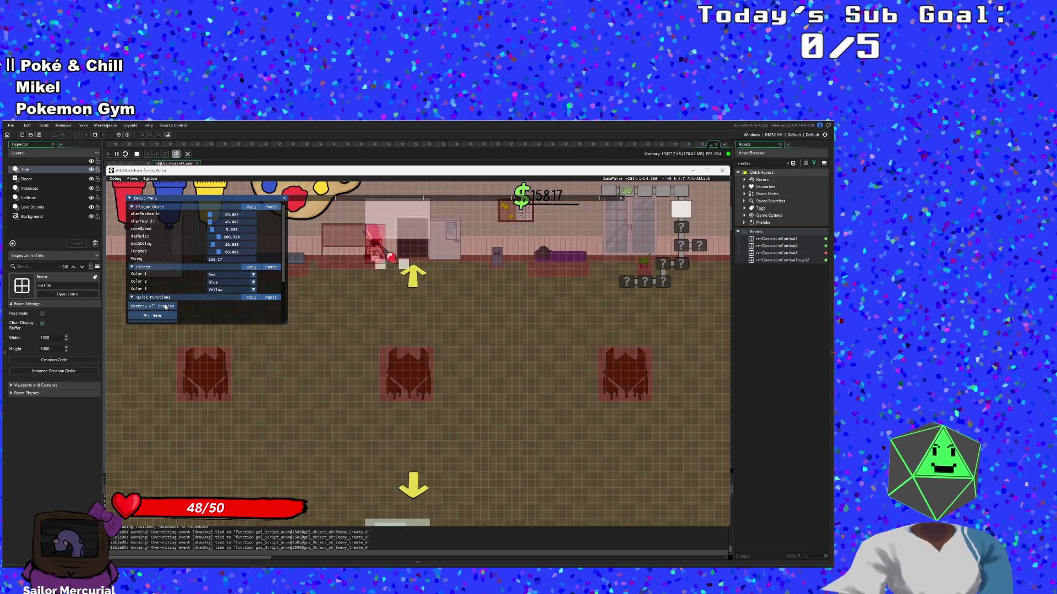
left_click(722, 170)
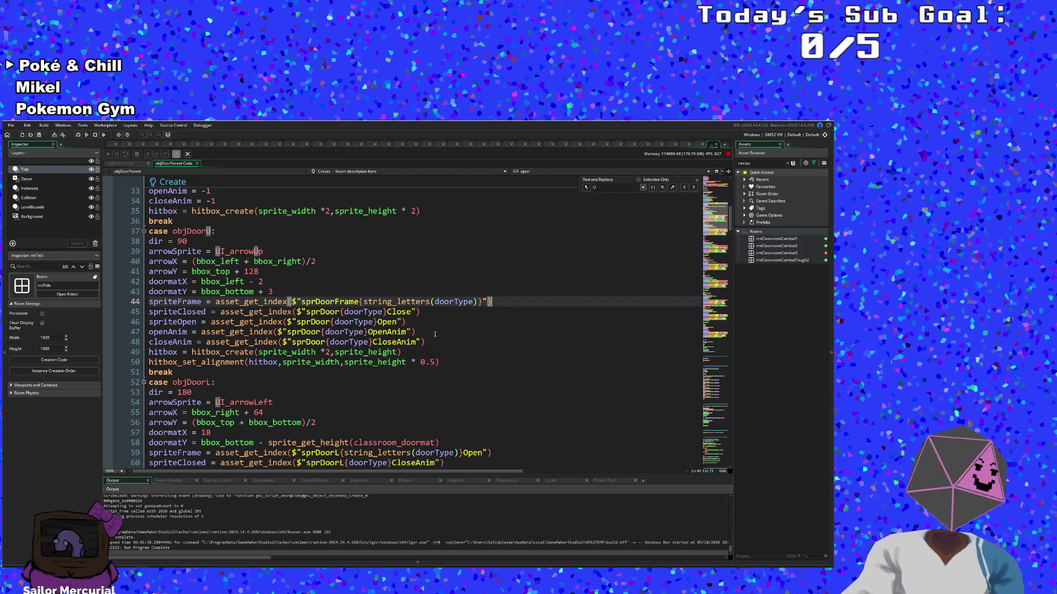
Step: Change line 50's alignment to hitbox_set_alignment(hitbox, sprite_width* 2, sprite_height)
scroll(434, 334, "down", 4)
scroll(434, 337, "up", 6)
scroll(431, 339, "down", 2)
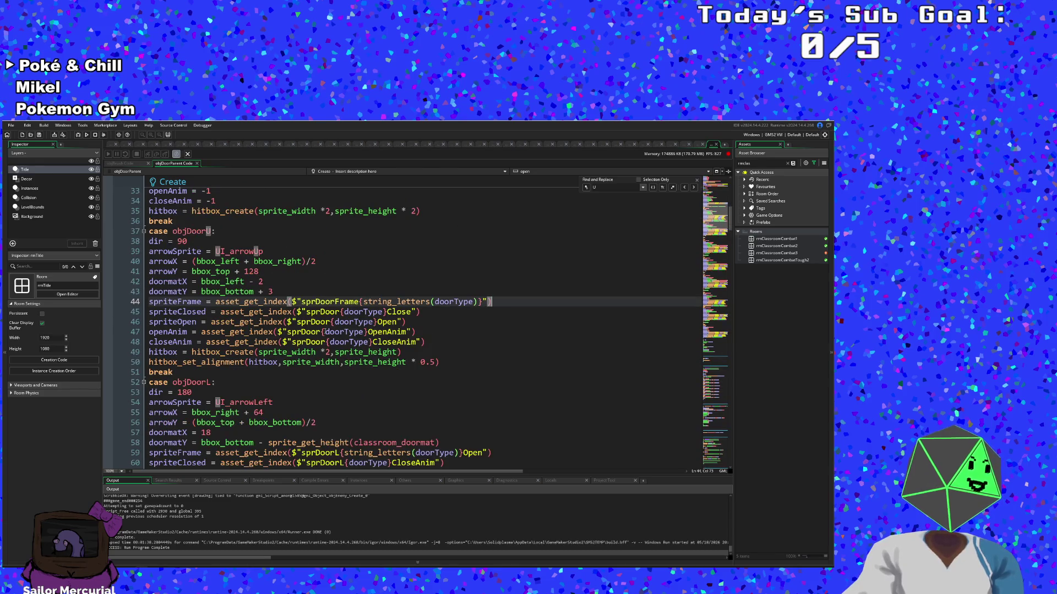
key("Down")
key("Down")
key("Down")
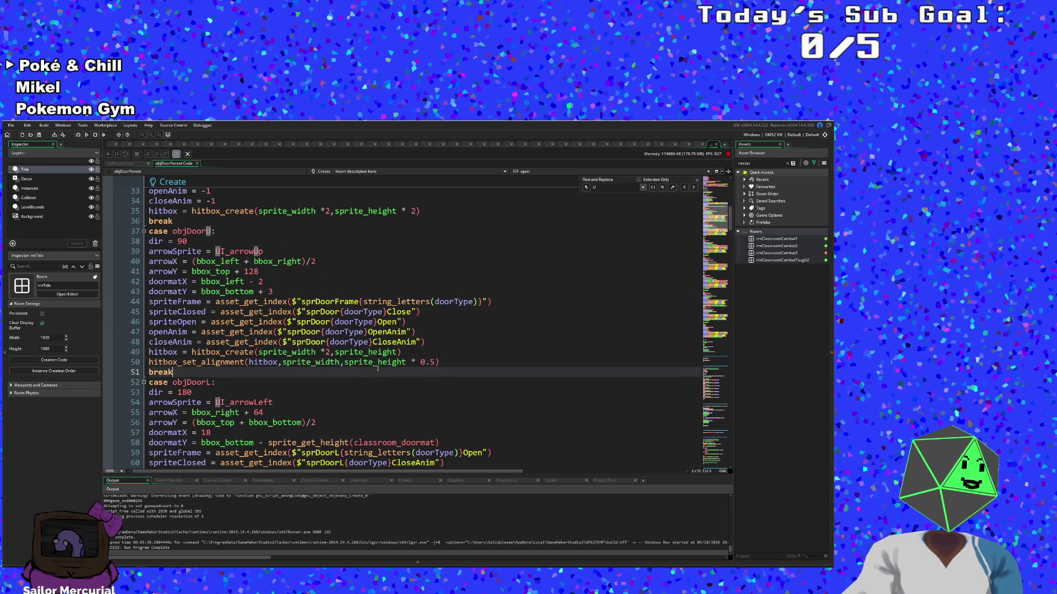
left_click_drag(435, 362, 419, 363)
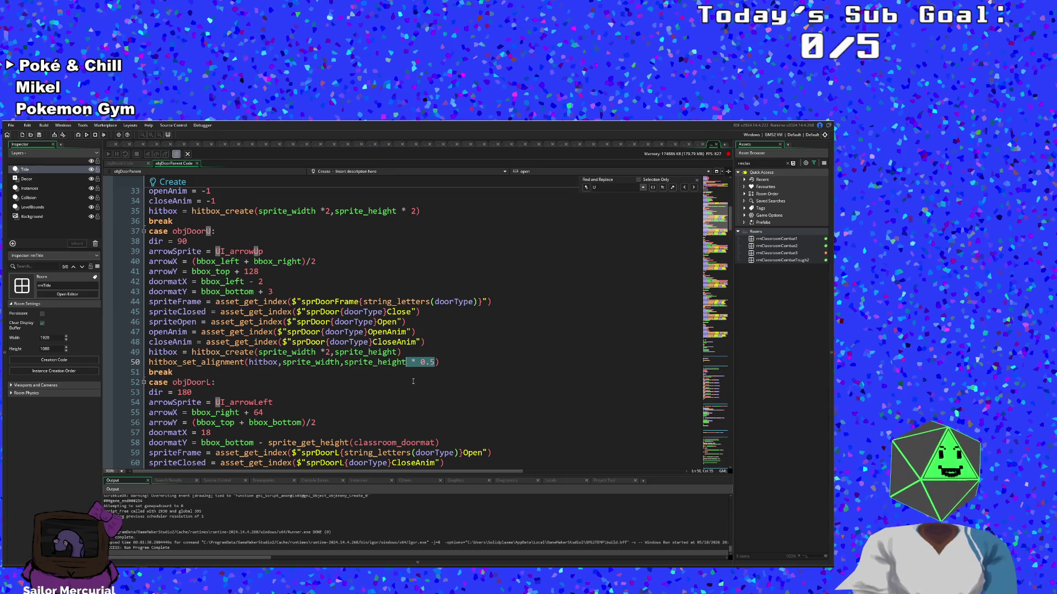
key("BackSpace")
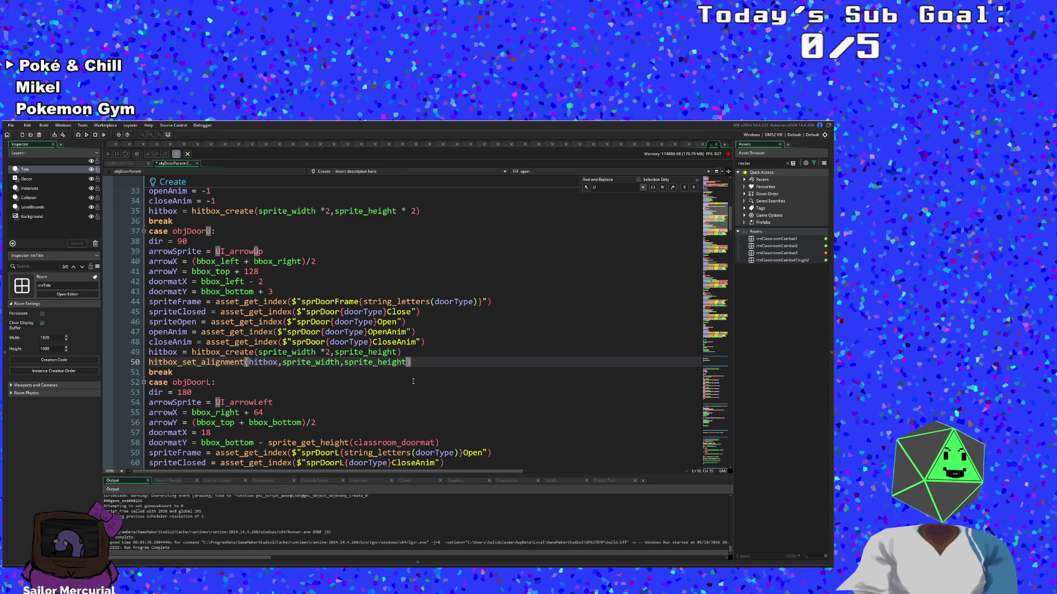
left_click(341, 362)
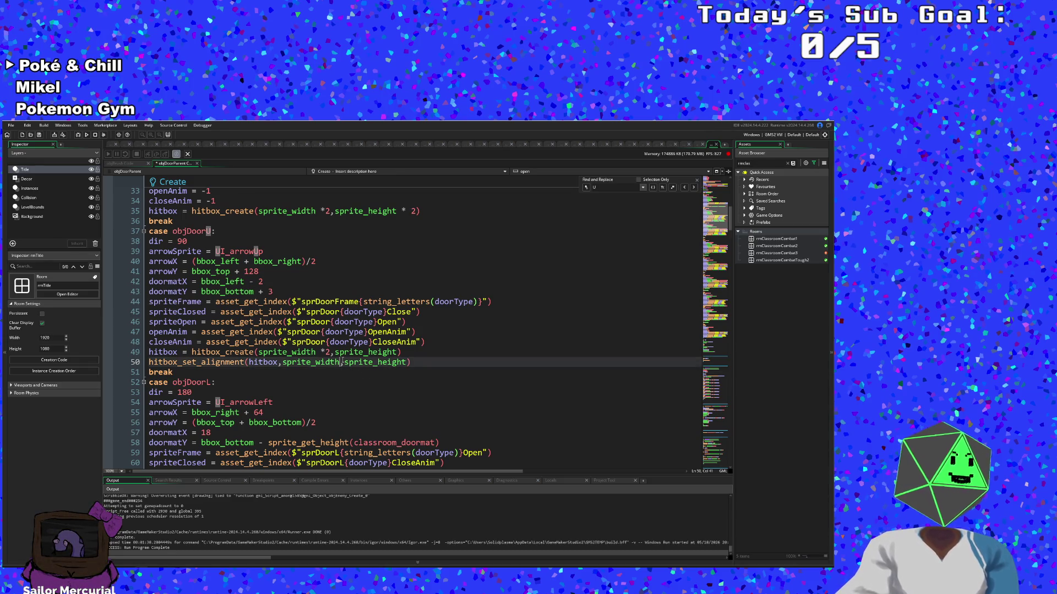
left_click_drag(329, 352, 320, 352)
left_click(314, 362)
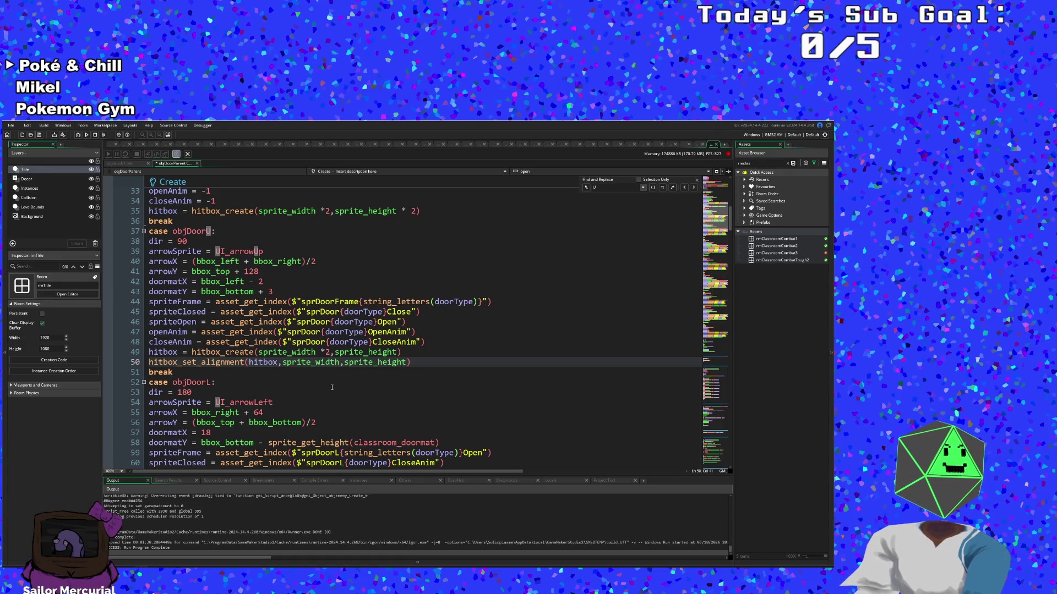
type("*")
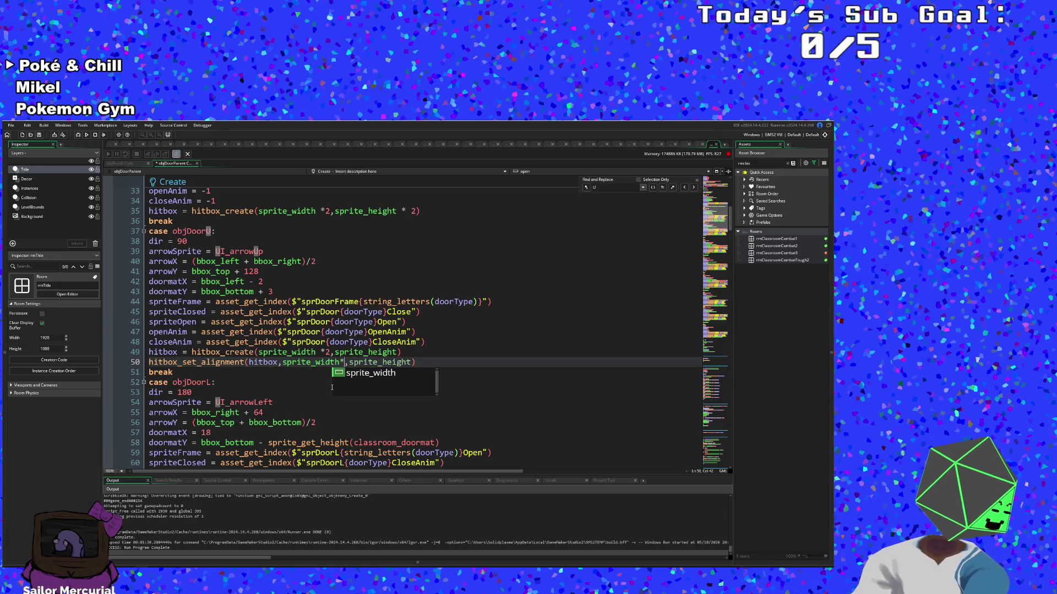
type(" 2")
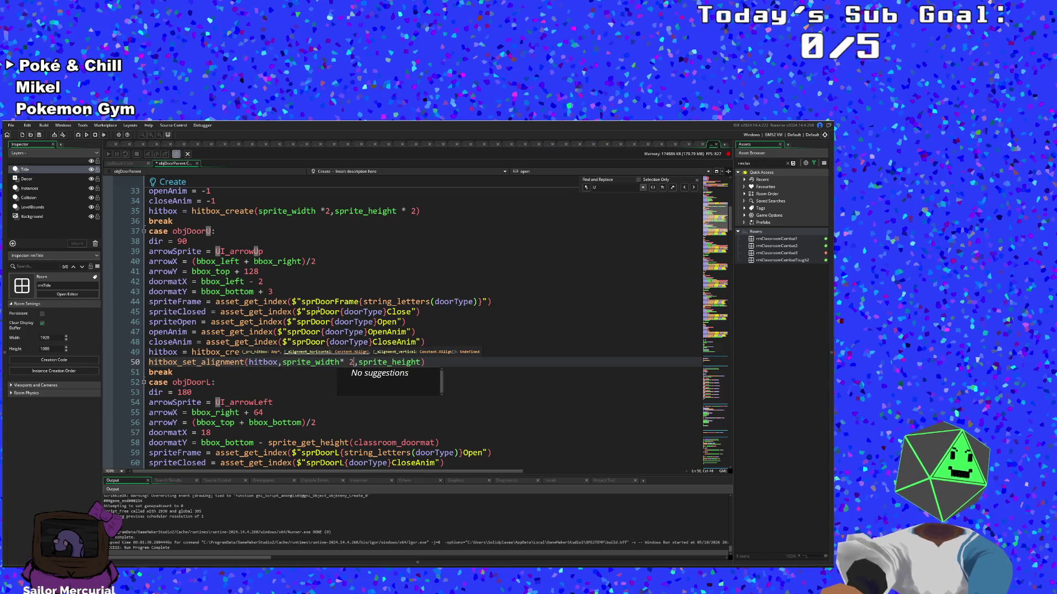
left_click(304, 332)
left_click(328, 353)
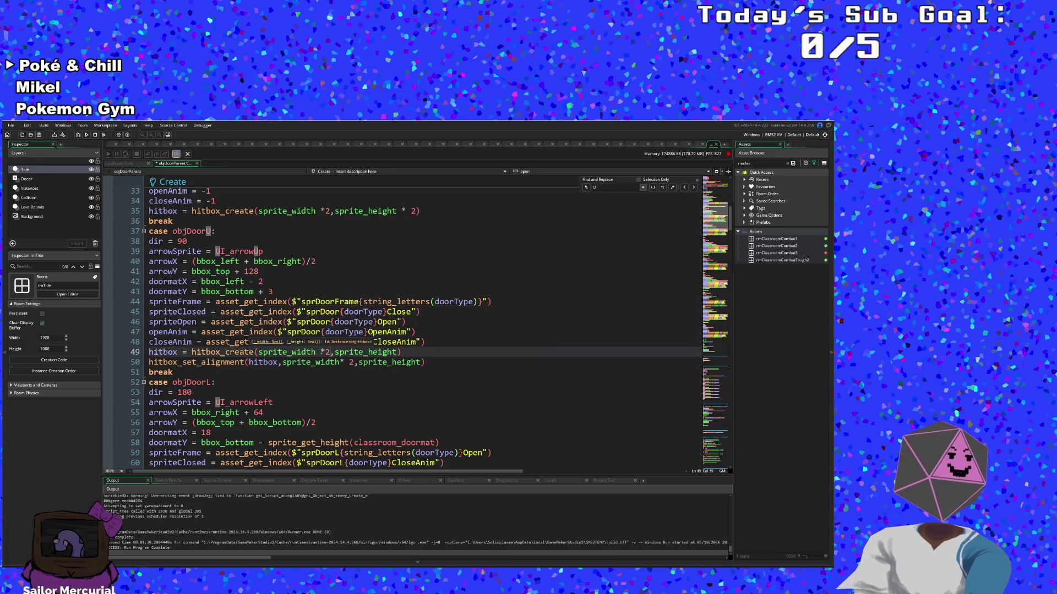
Step: On line 137, remove ' * 0.5' after sprite_height and make sprite_width sprite_width*2
scroll(331, 343, "down", 6)
scroll(331, 344, "down", 6)
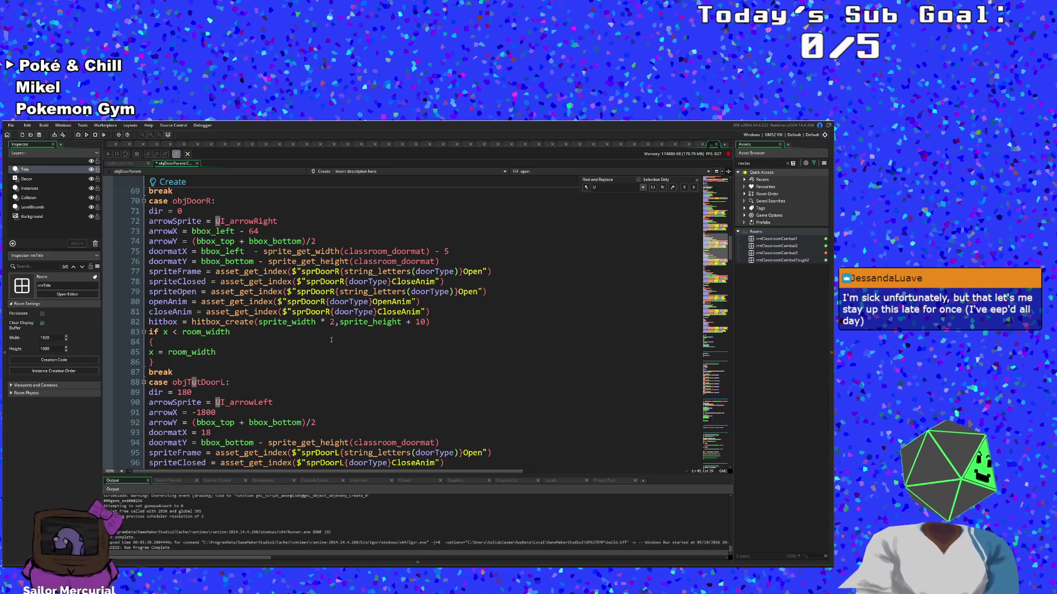
scroll(330, 341, "down", 4)
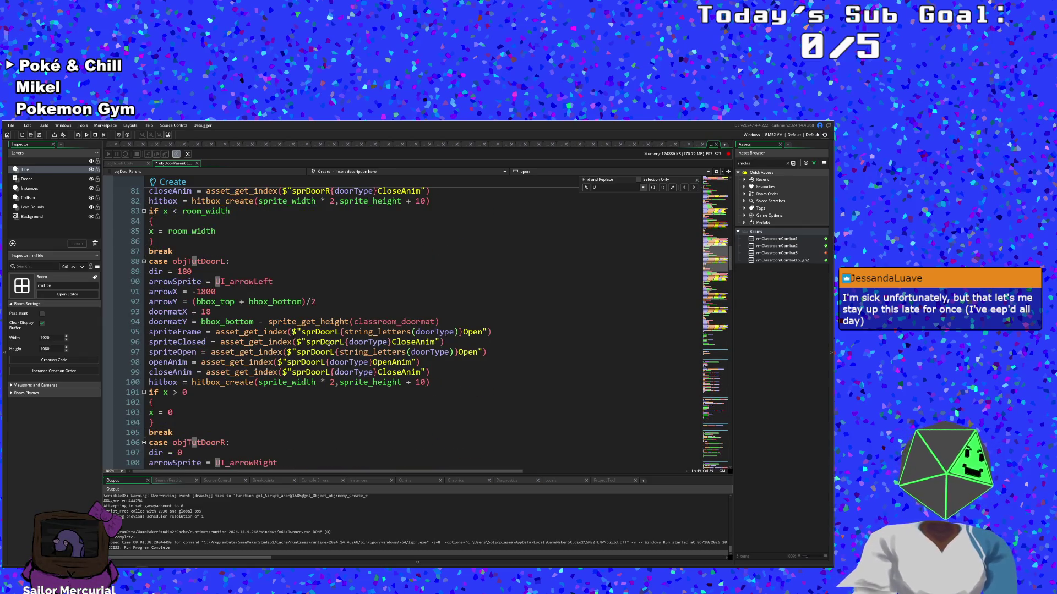
scroll(319, 360, "down", 6)
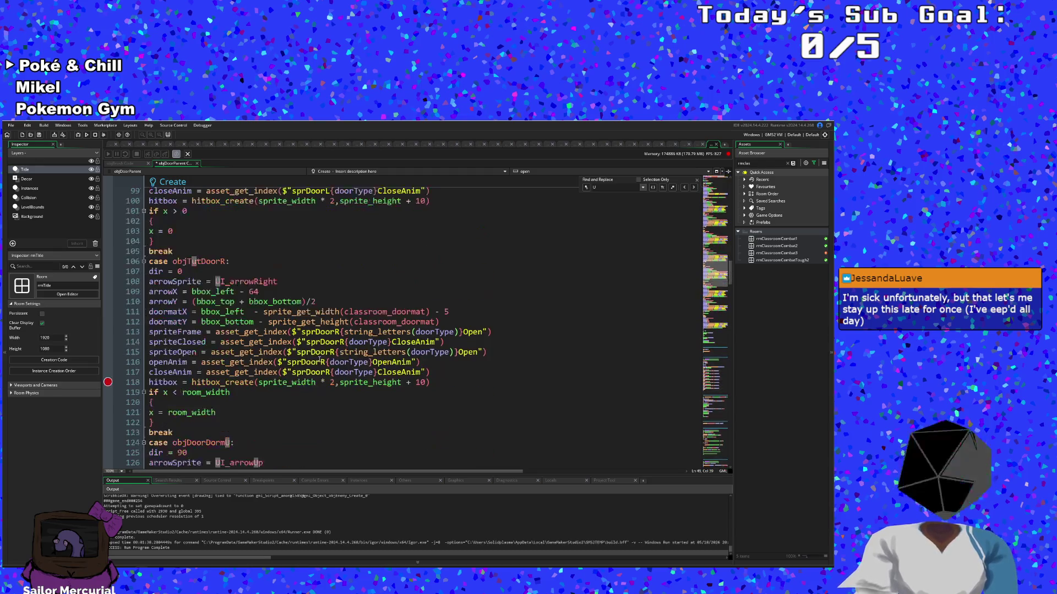
mouse_move(256, 340)
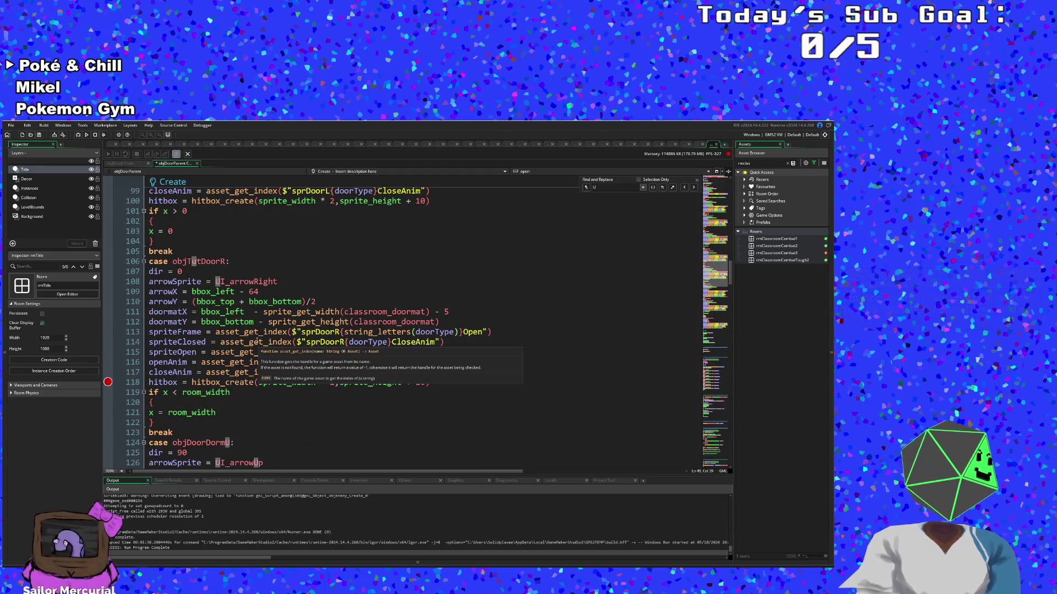
scroll(256, 341, "down", 2)
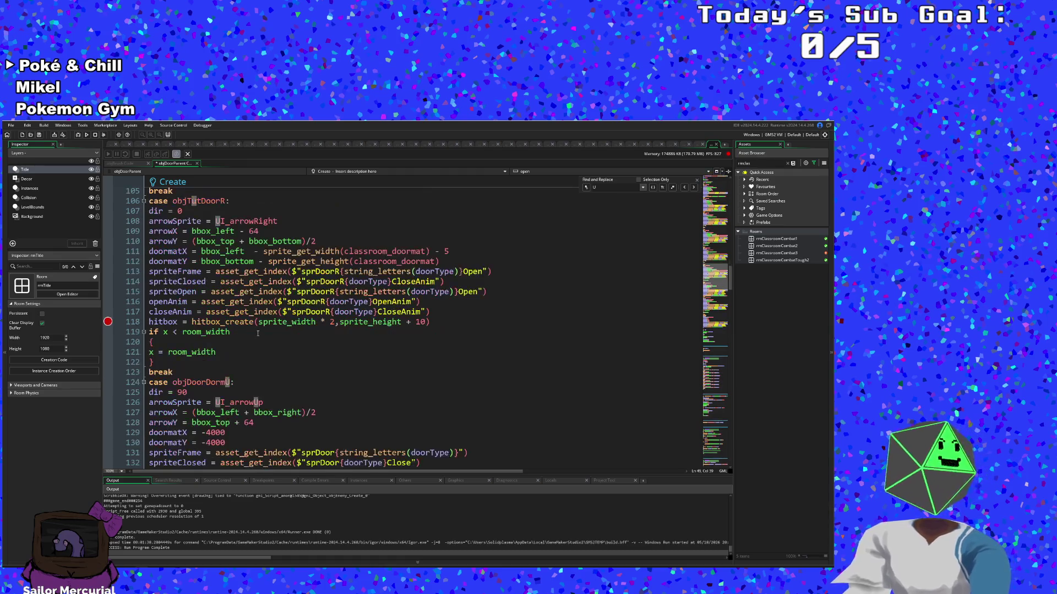
scroll(257, 334, "down", 2)
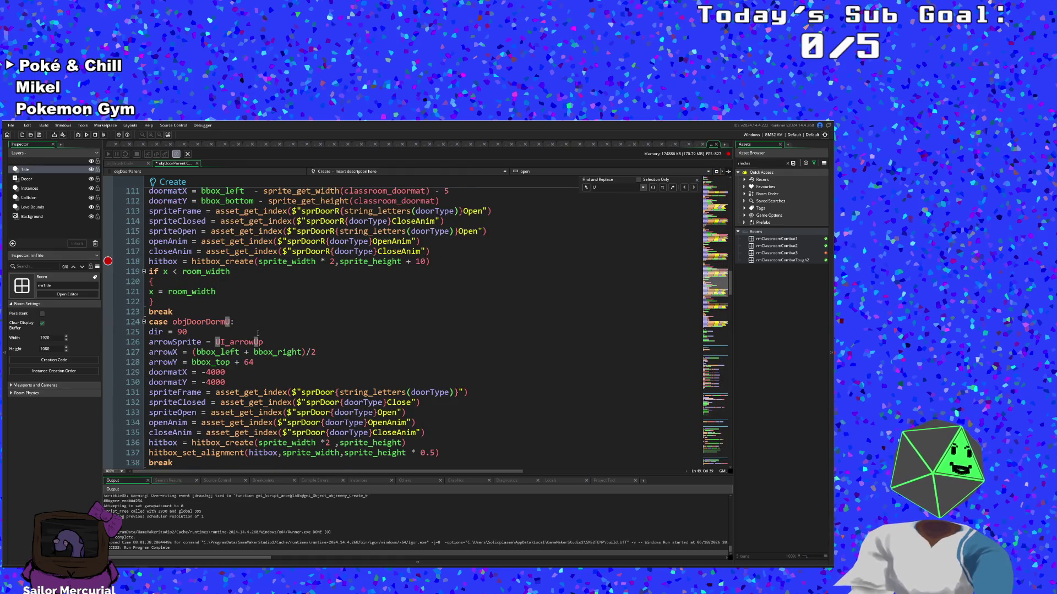
scroll(260, 334, "down", 6)
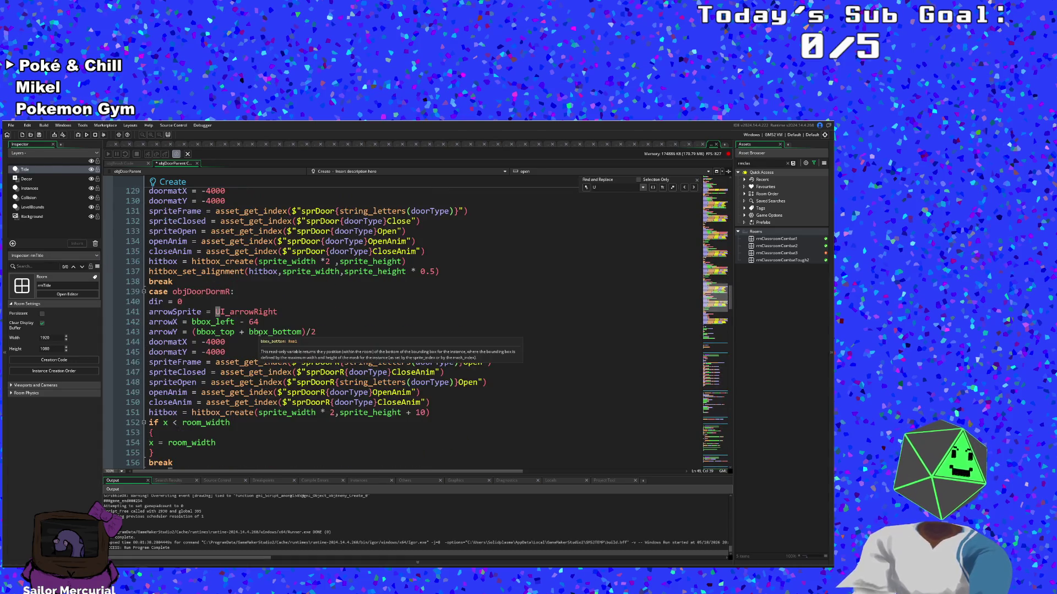
scroll(259, 333, "up", 4)
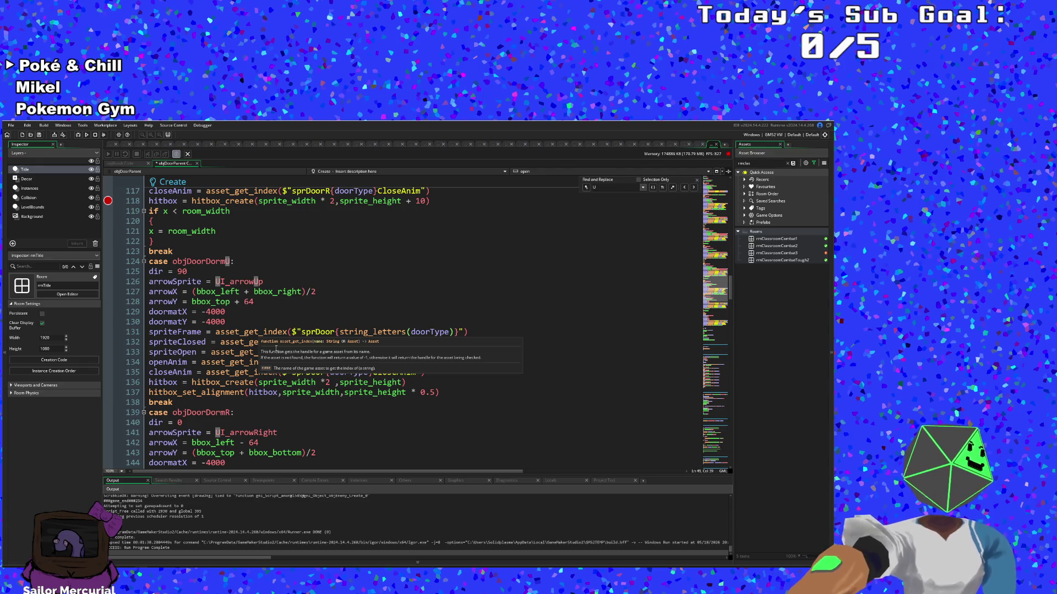
scroll(276, 349, "down", 4)
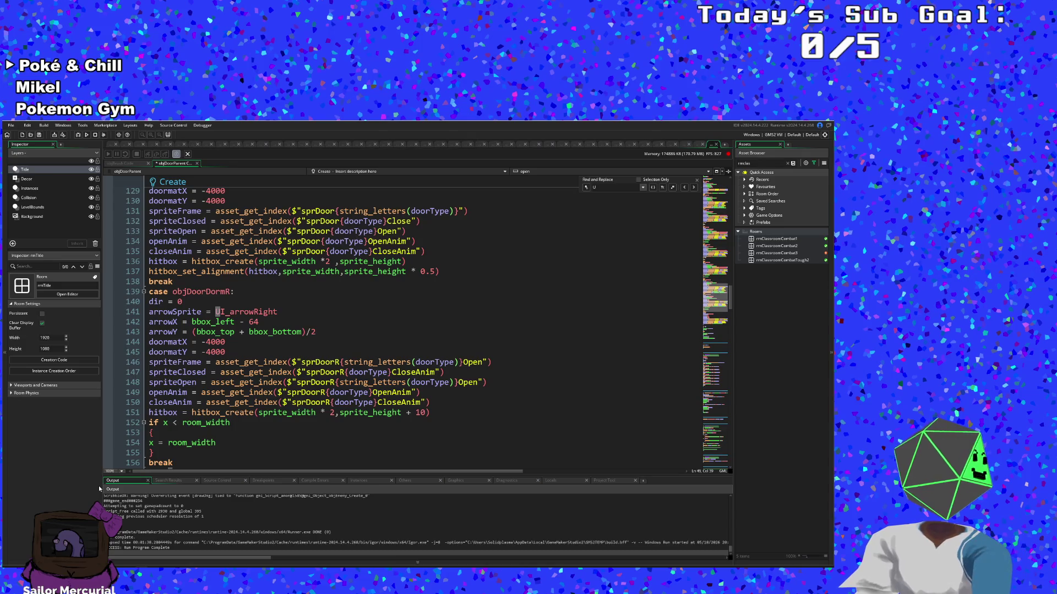
scroll(267, 413, "down", 2)
scroll(267, 412, "up", 2)
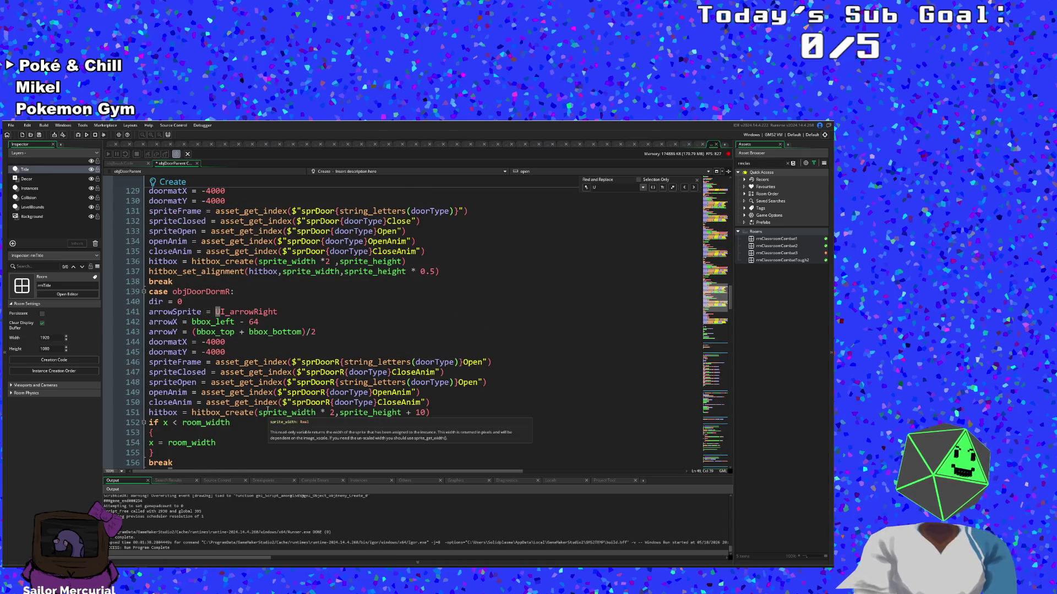
scroll(268, 412, "down", 2)
scroll(267, 398, "down", 6)
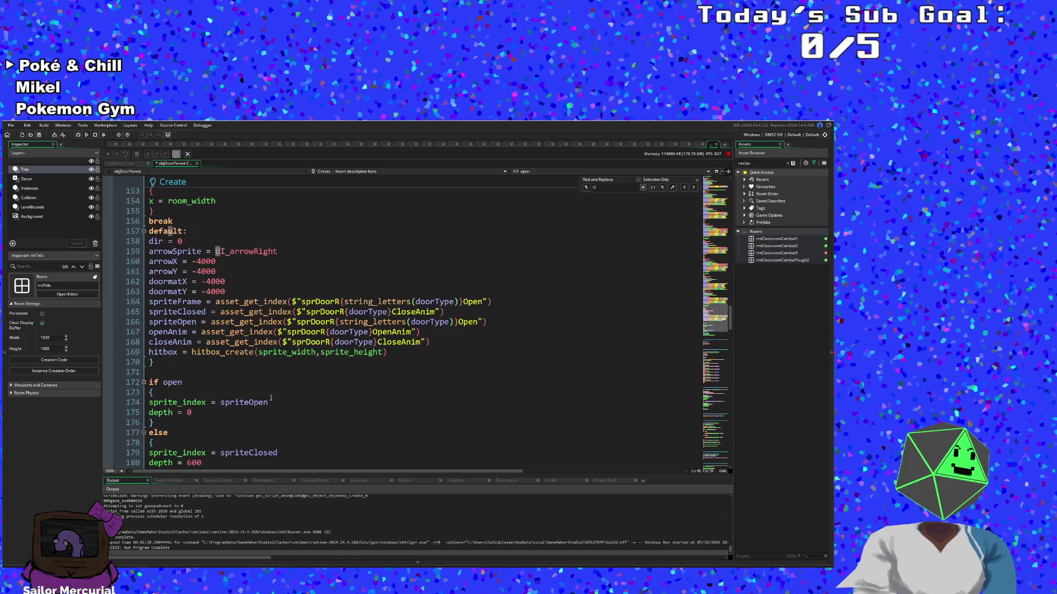
scroll(271, 398, "up", 14)
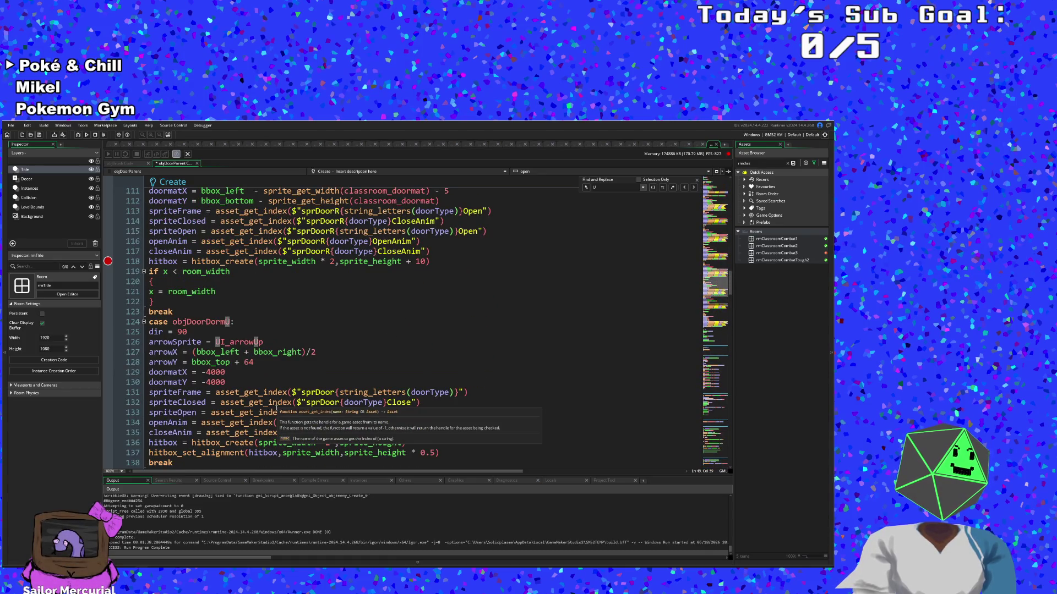
scroll(261, 404, "down", 2)
left_click(213, 402)
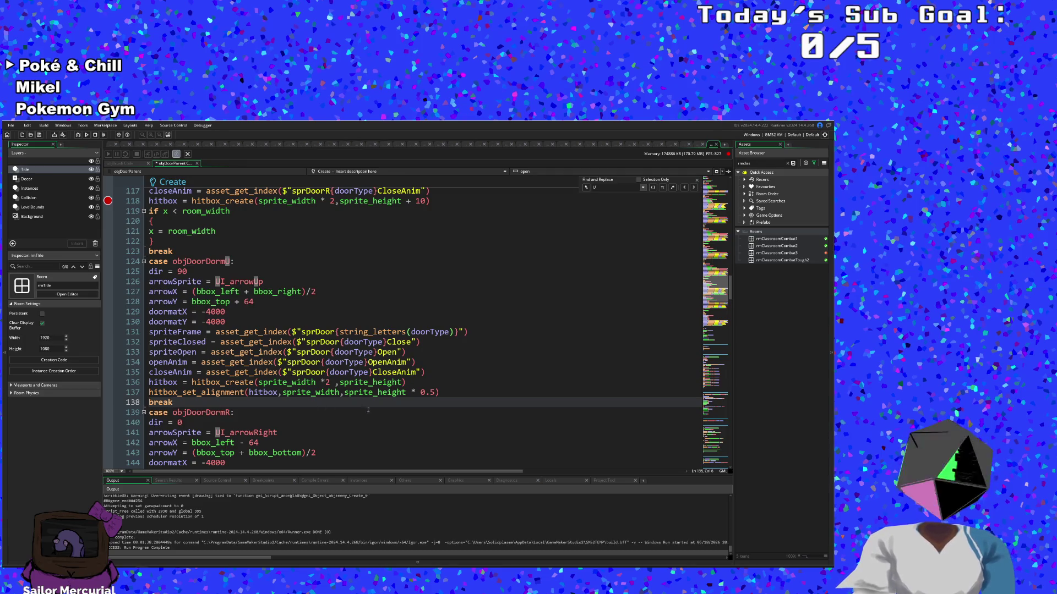
left_click(452, 393)
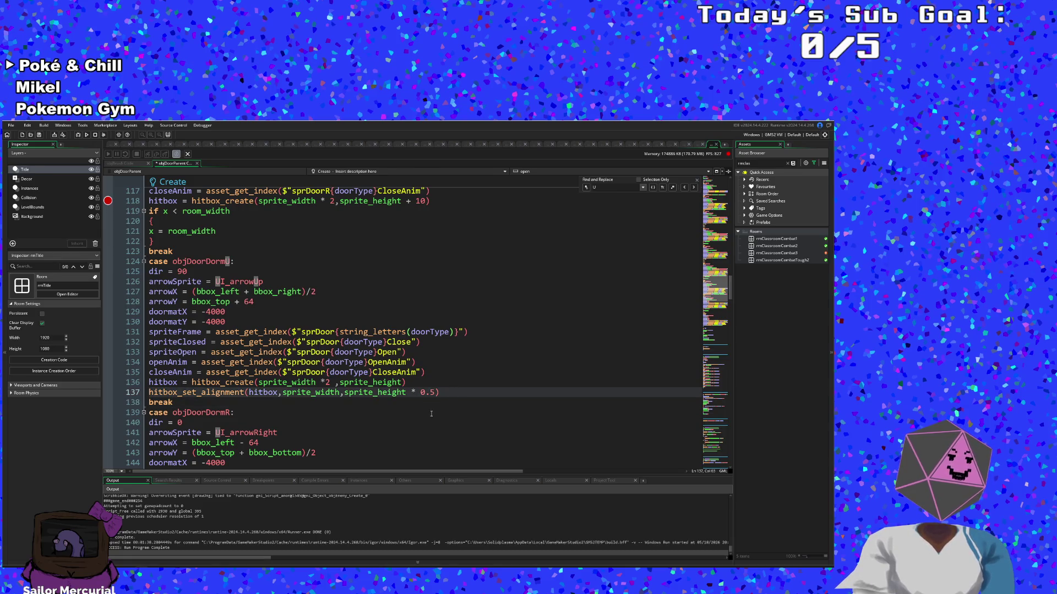
type(";")
left_click(439, 393)
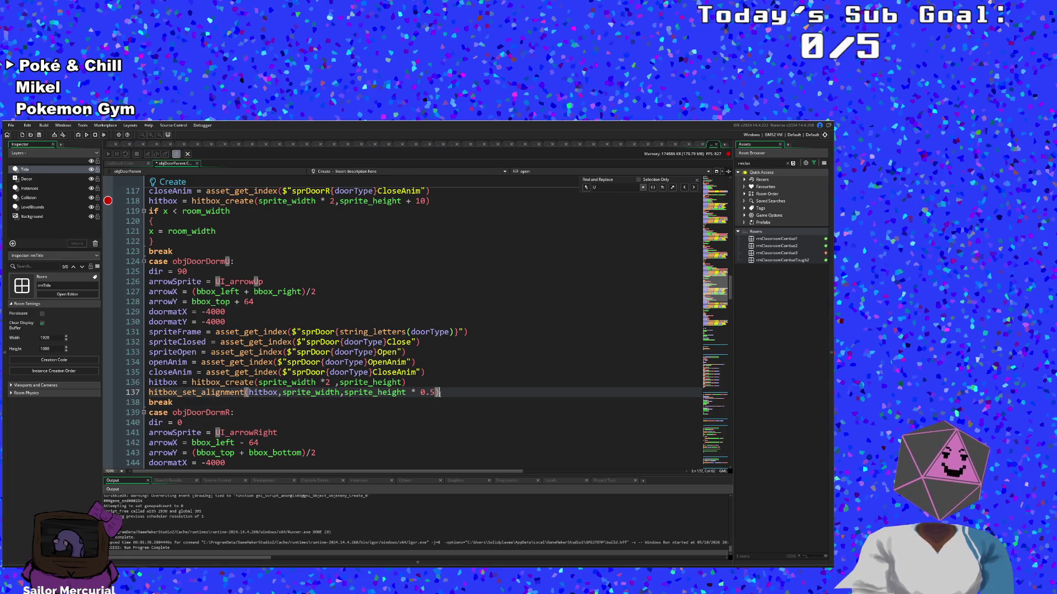
left_click(408, 393)
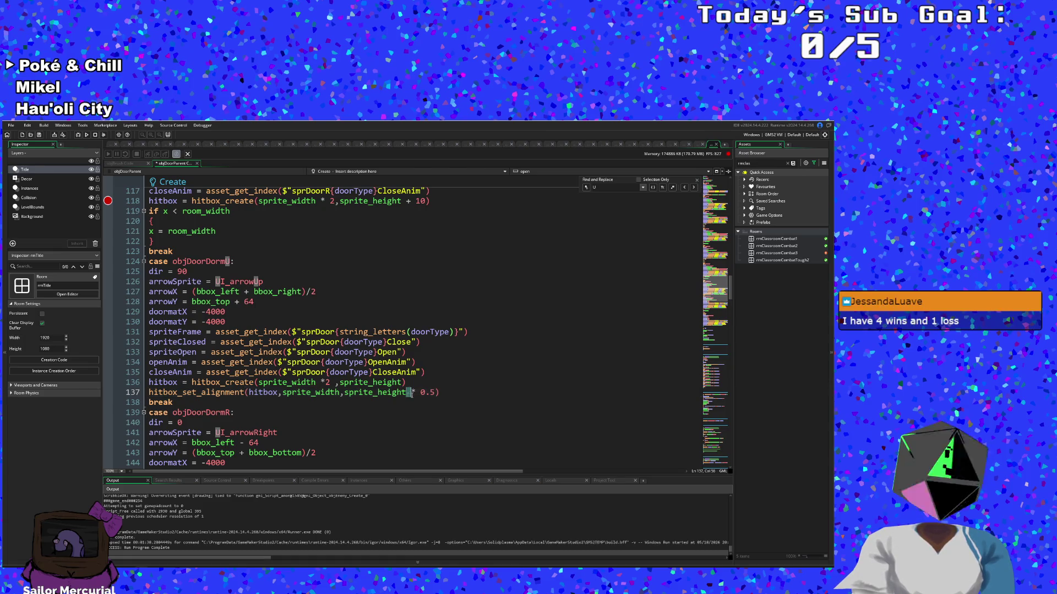
left_click_drag(408, 393, 435, 393)
key("BackSpace")
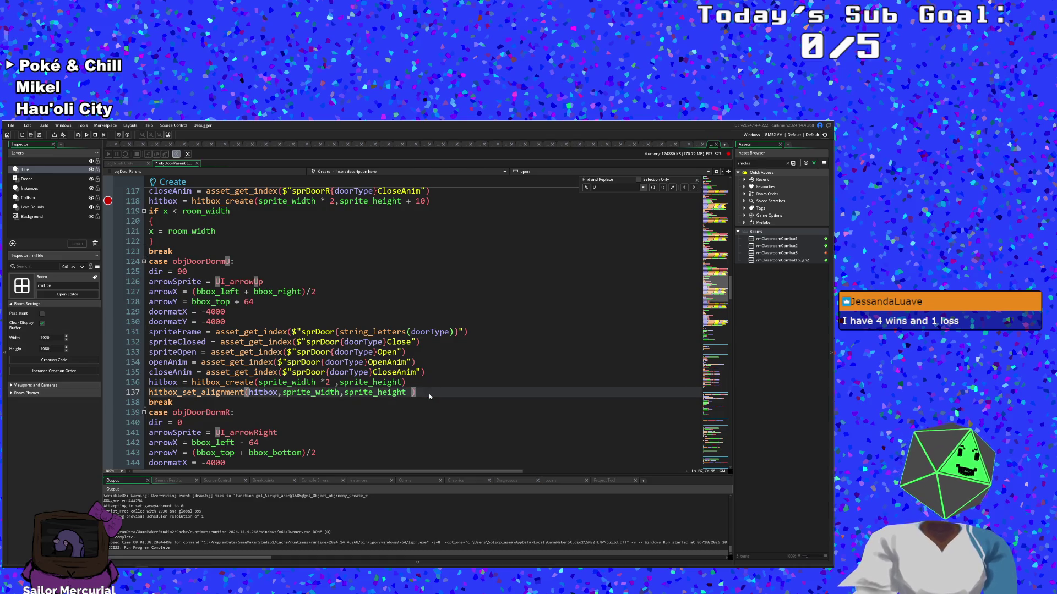
key("BackSpace")
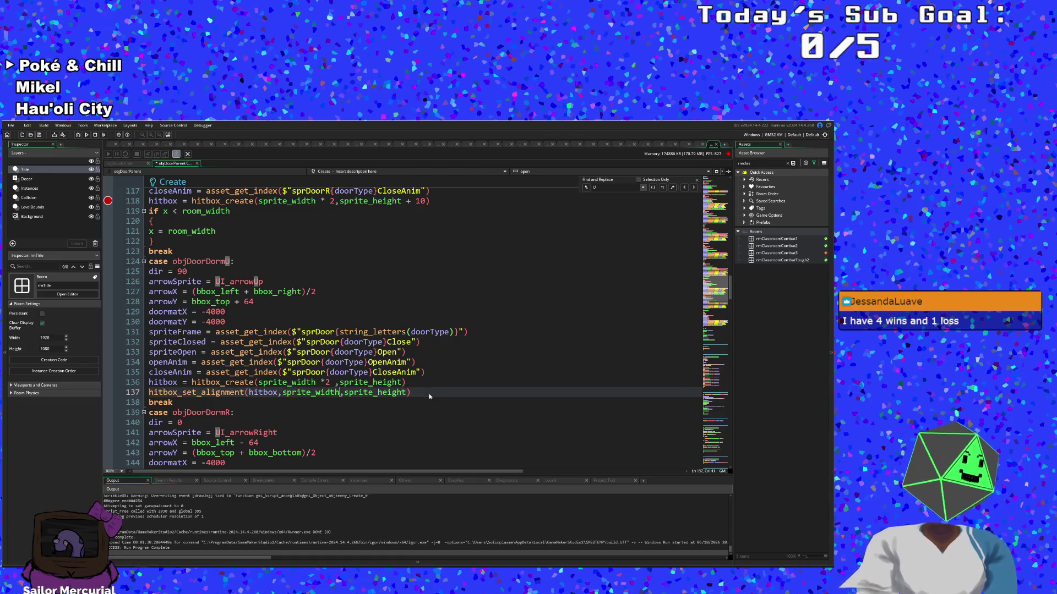
type("*2")
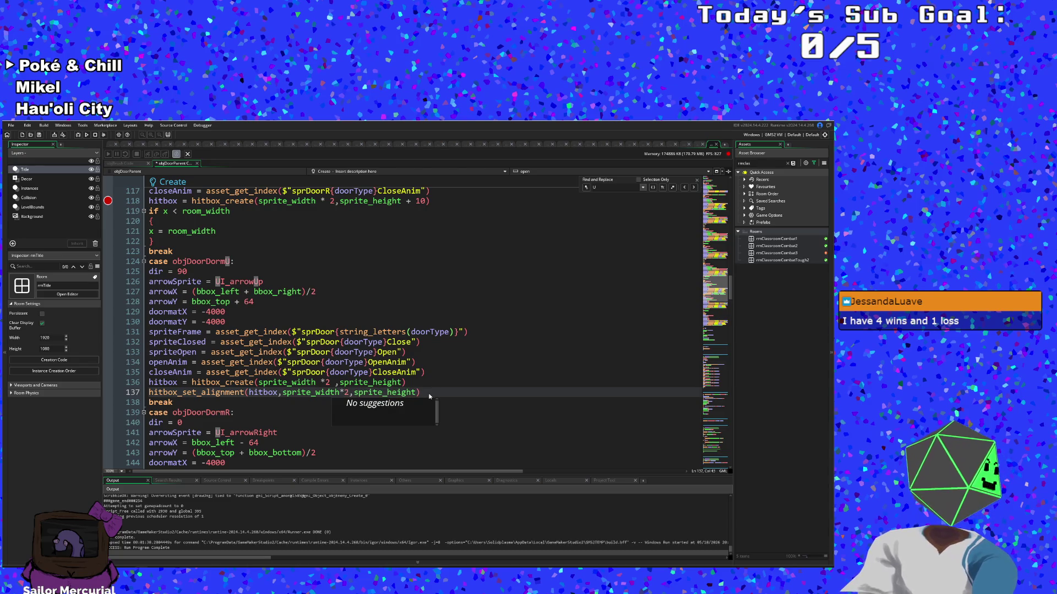
left_click(377, 372)
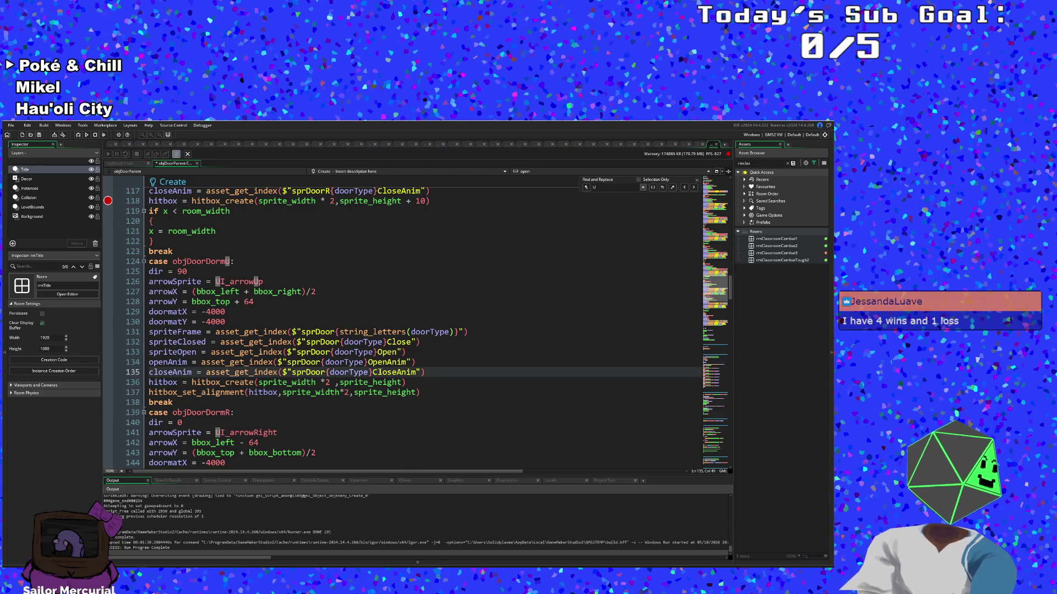
Step: Save the objDoorParent Create event code and build the game for playtesting
scroll(418, 322, "up", 2)
scroll(418, 322, "down", 2)
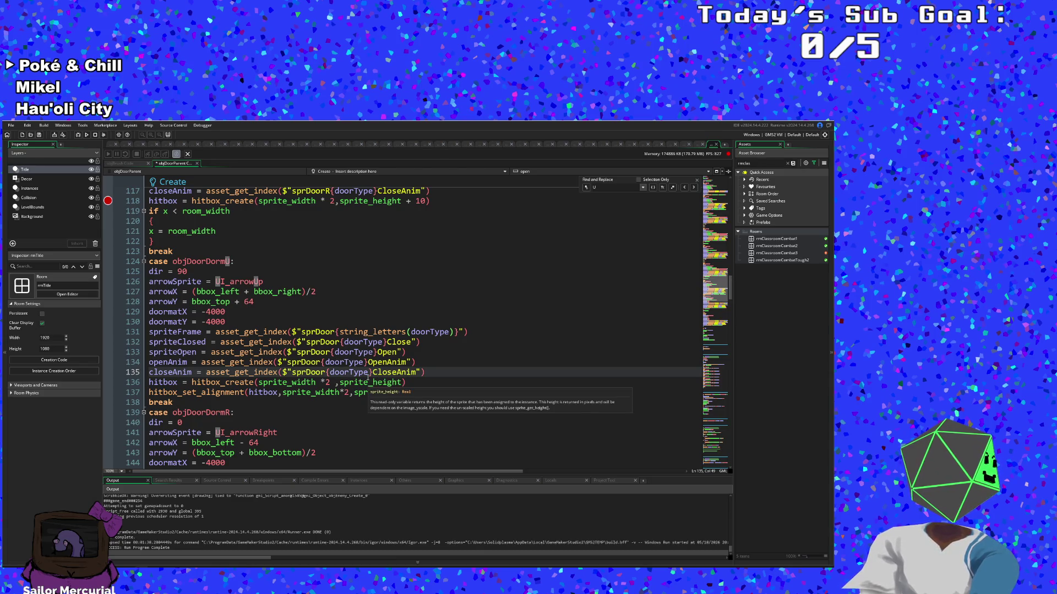
scroll(341, 358, "up", 6)
left_click(294, 324)
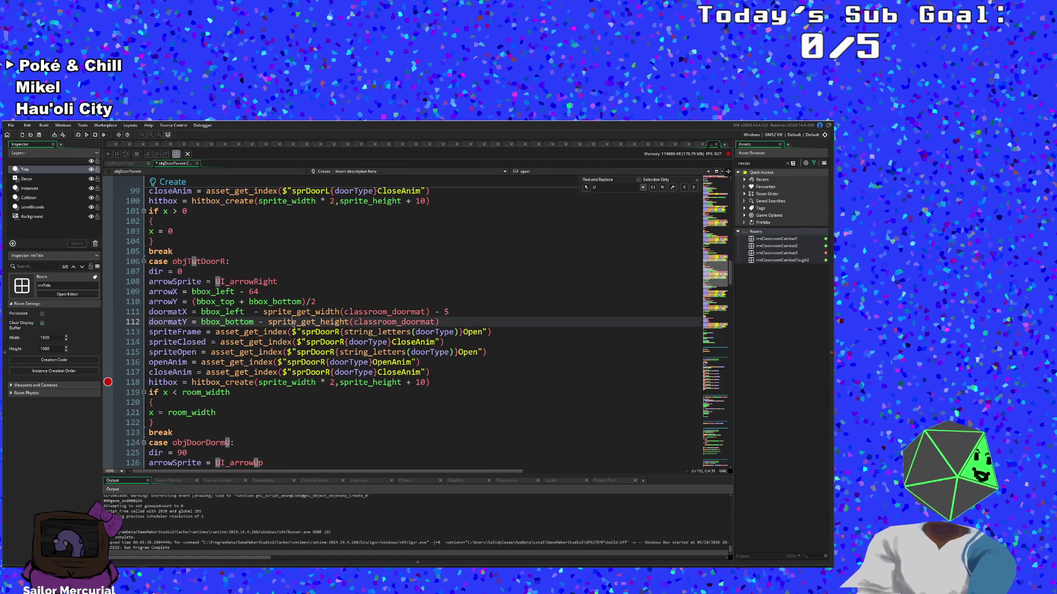
left_click(32, 161)
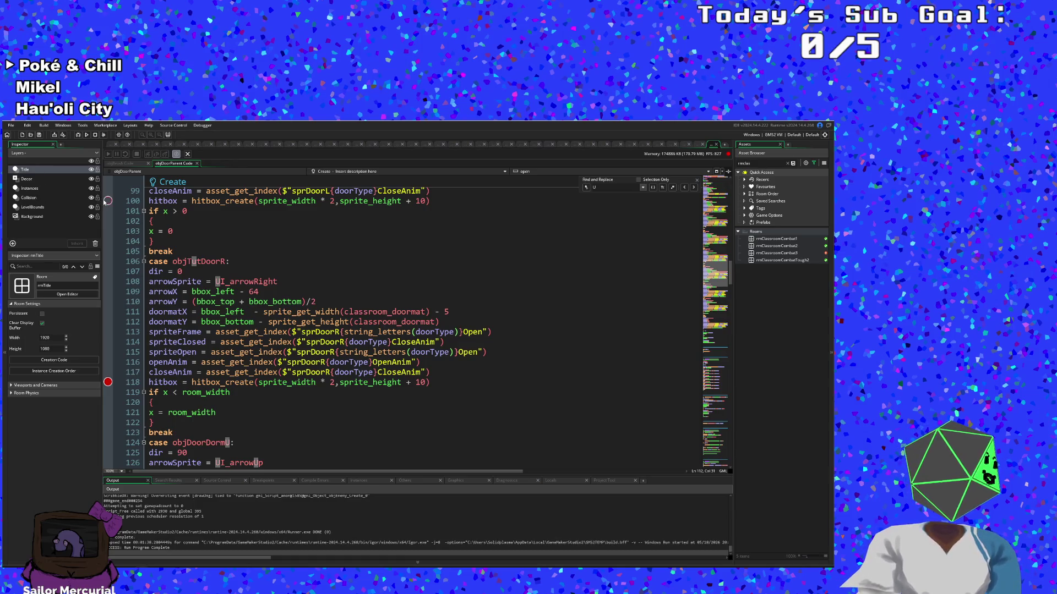
left_click(79, 136)
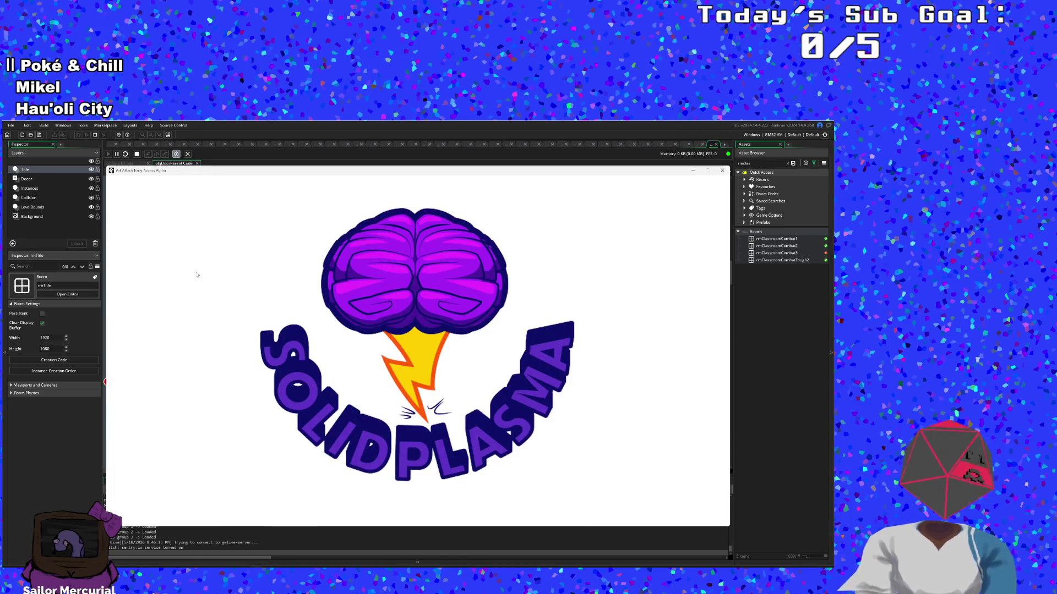
Step: Start the game past the title and opening dialogue, show collision boxes with F1, and leave the first room
key("Return")
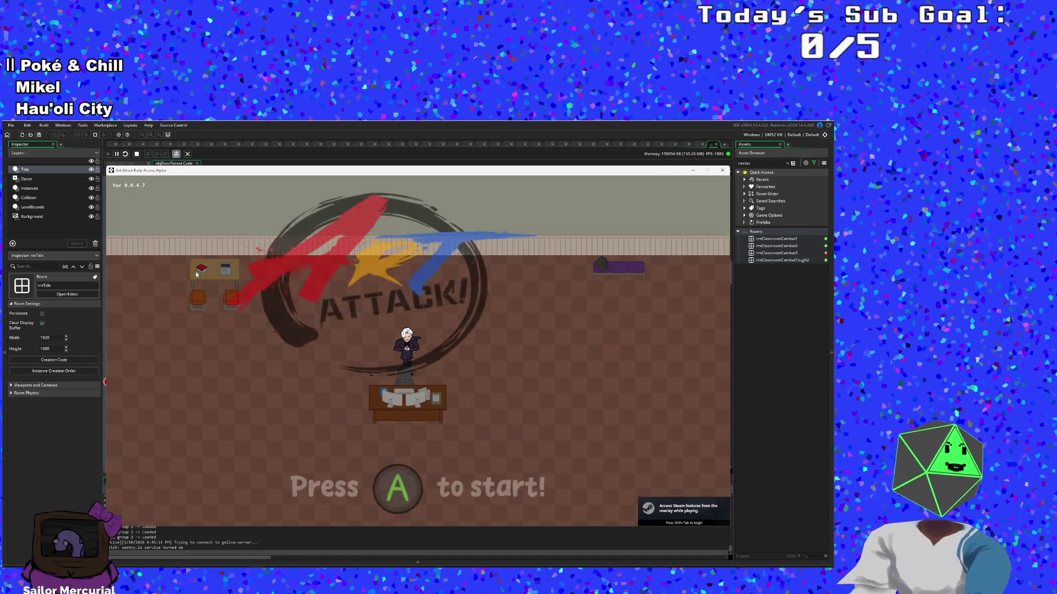
key("Return")
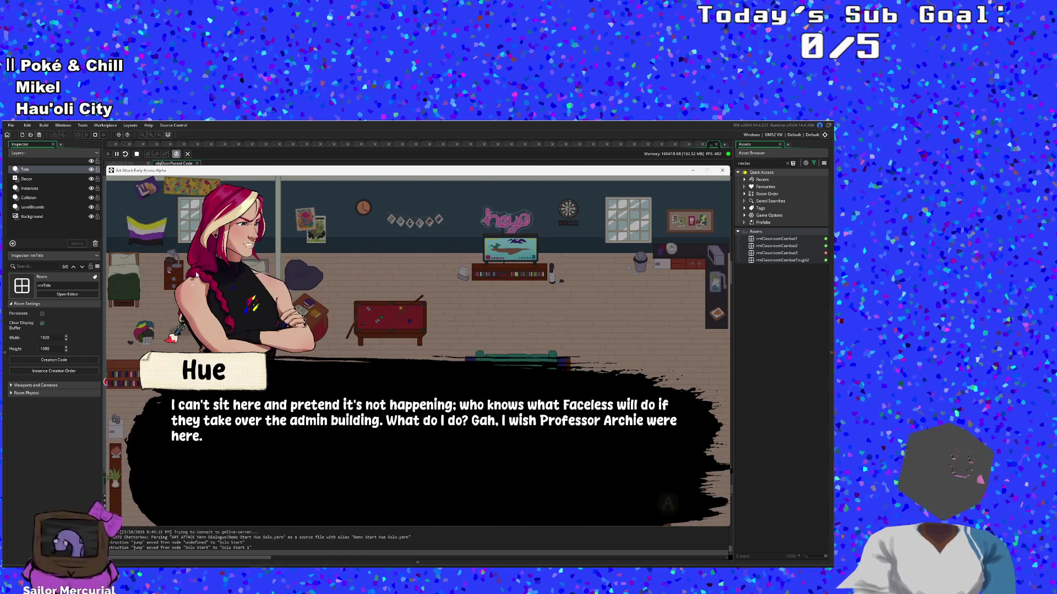
key("Return")
key("Return")
key("d")
key("s")
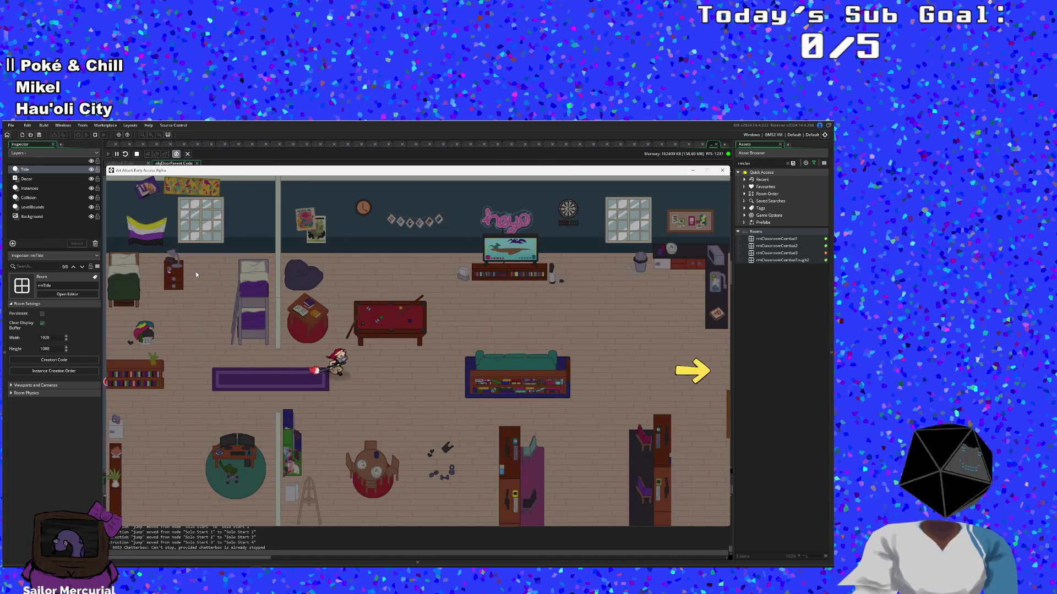
key("F1")
key("d")
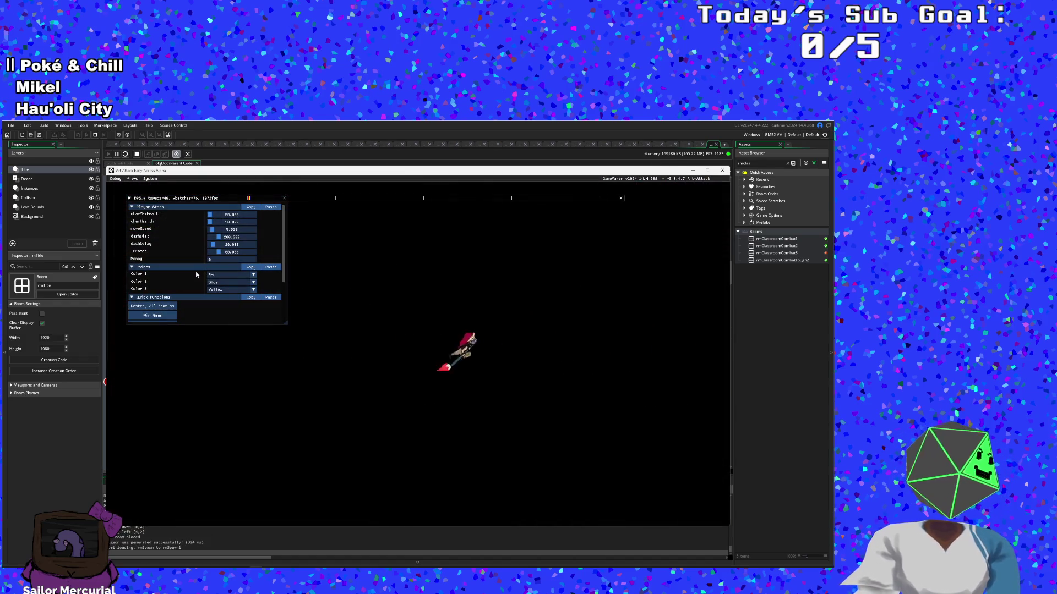
Step: Cross the library room into the courtyard and destroy all enemies there
key("d")
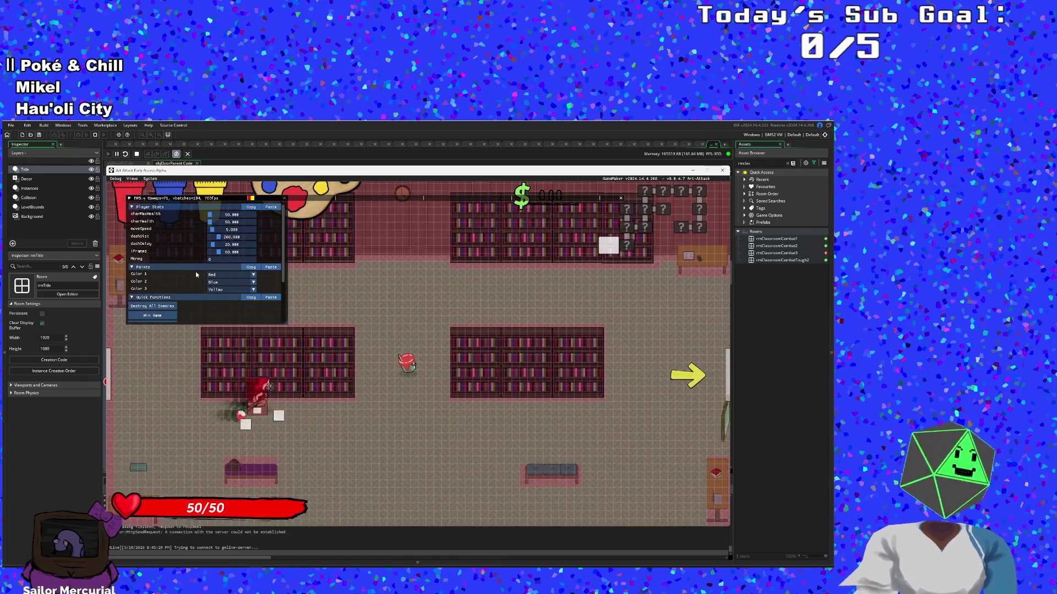
key("w")
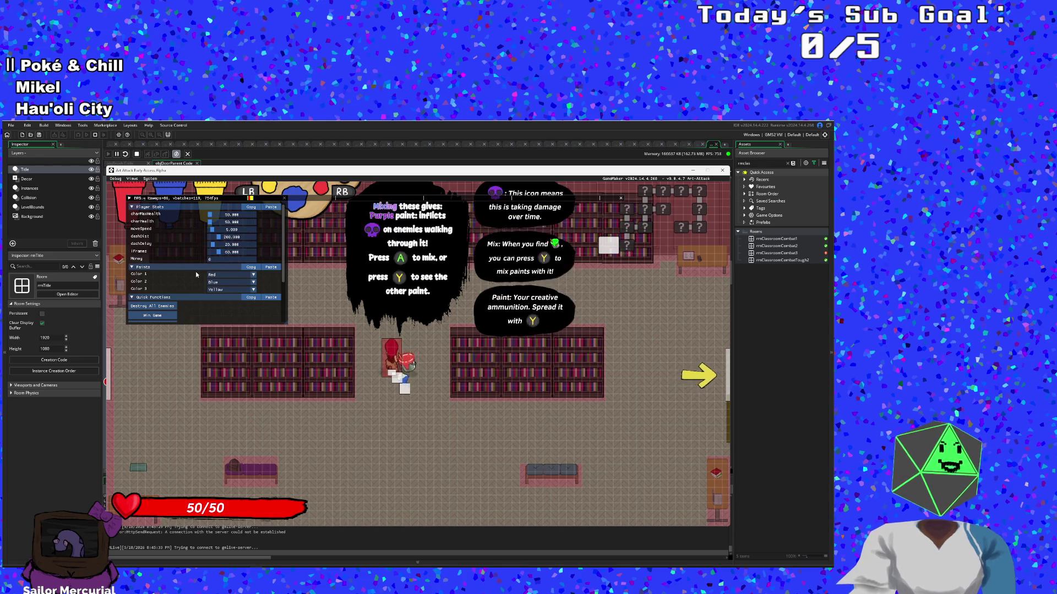
key("e")
key("w")
key("d")
key("s")
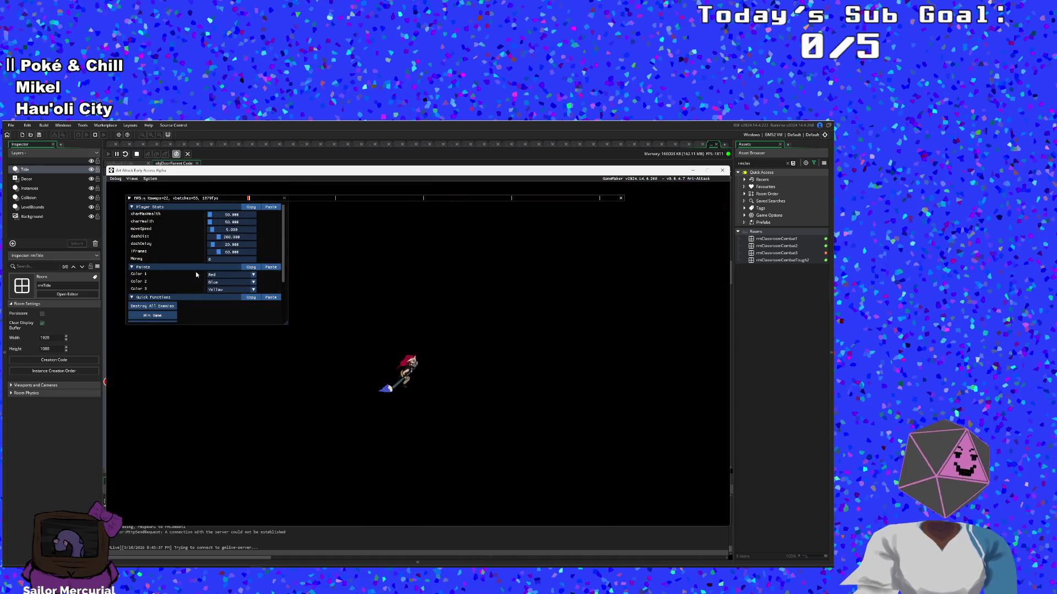
key("s")
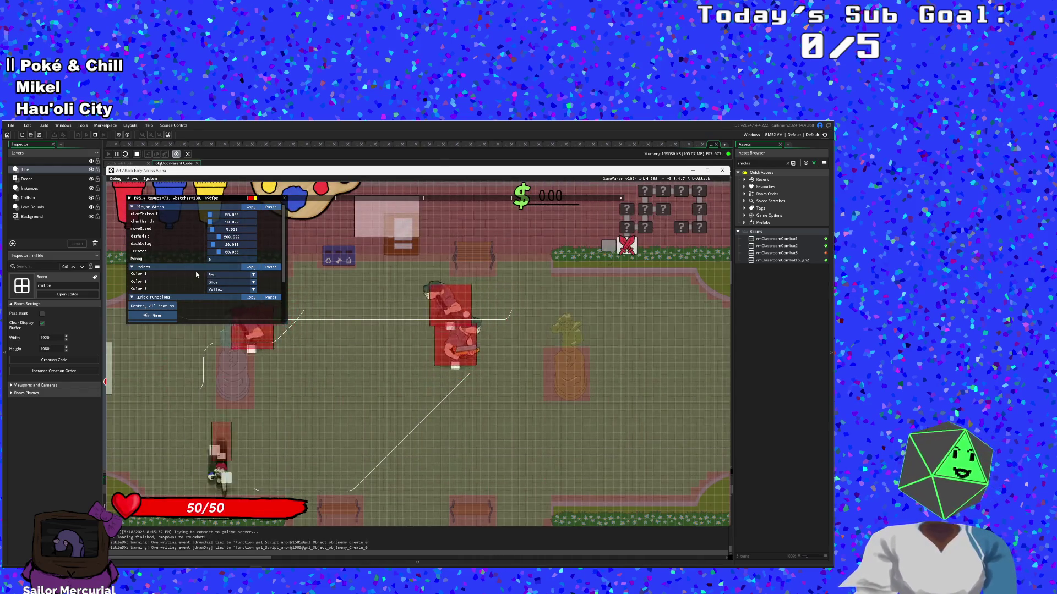
left_click(164, 307)
Step: Walk the player around the courtyard toward the upper door
key("w")
key("d")
key("w")
key("d")
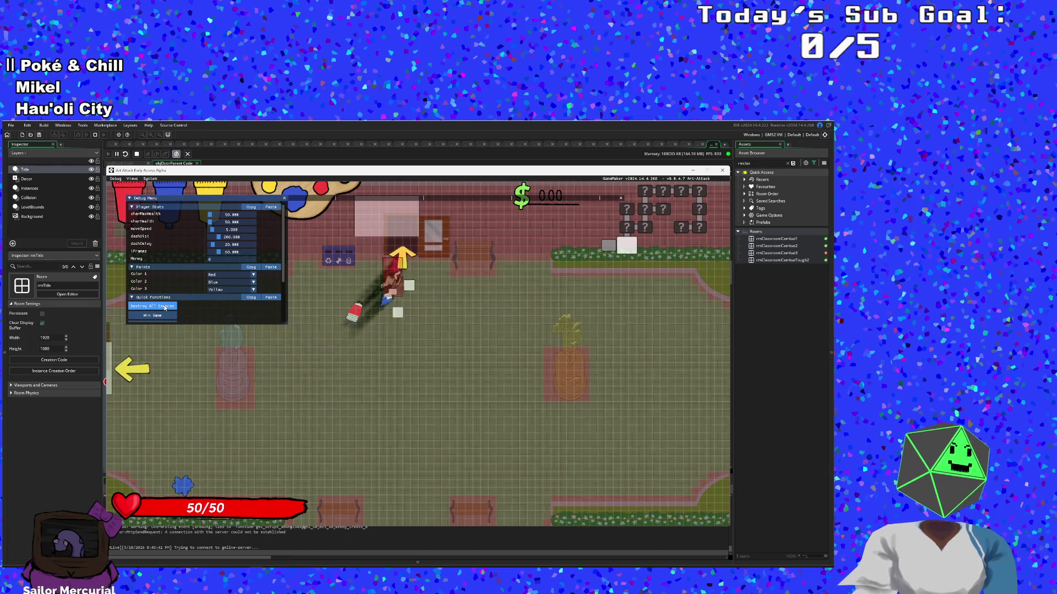
key("a")
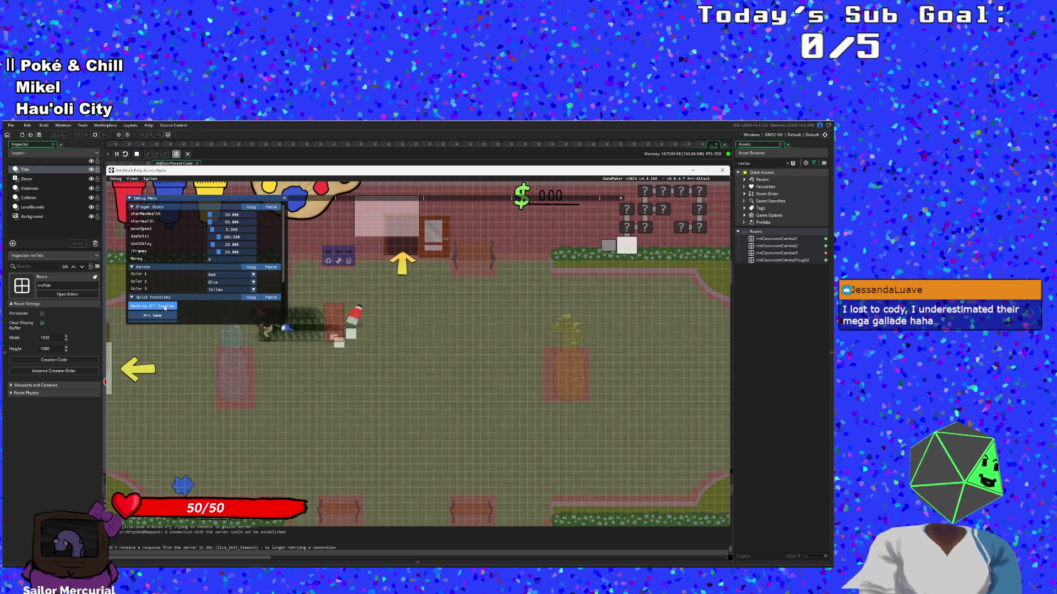
scroll(164, 307, "down", 4)
key("s")
key("d")
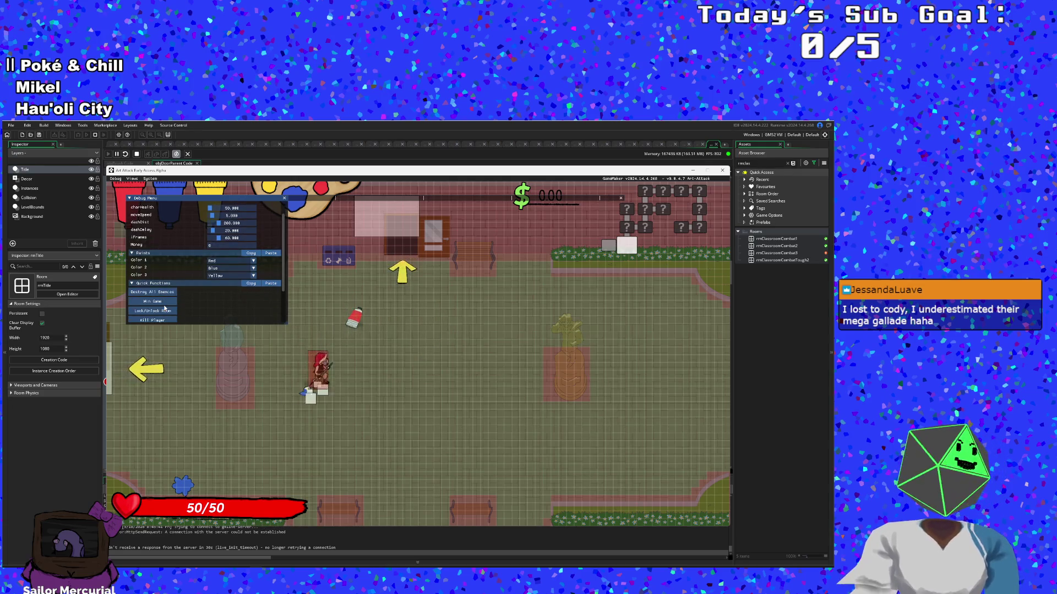
key("w")
key("a")
key("s")
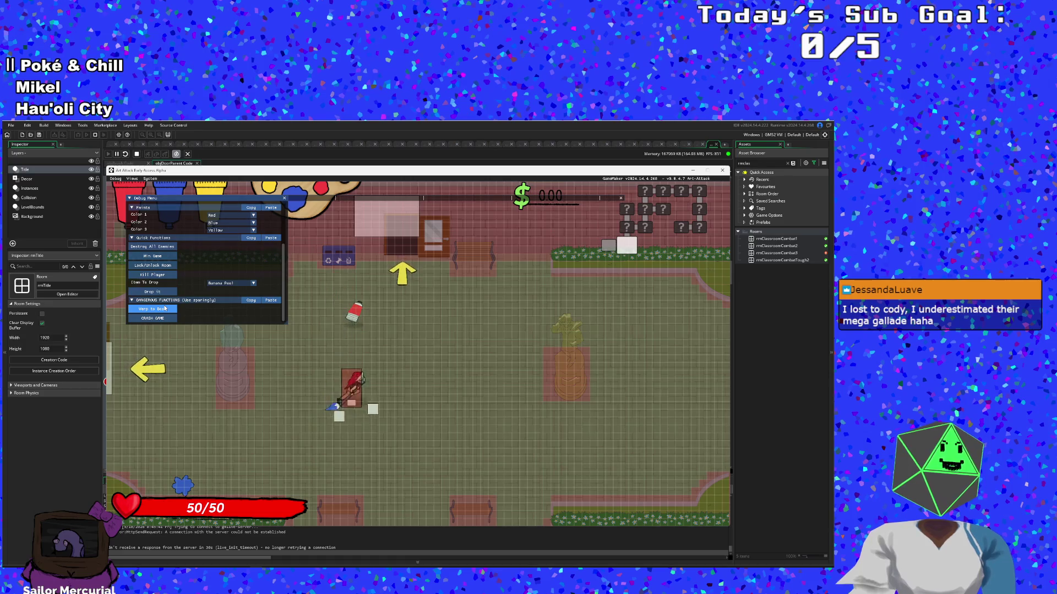
key("d")
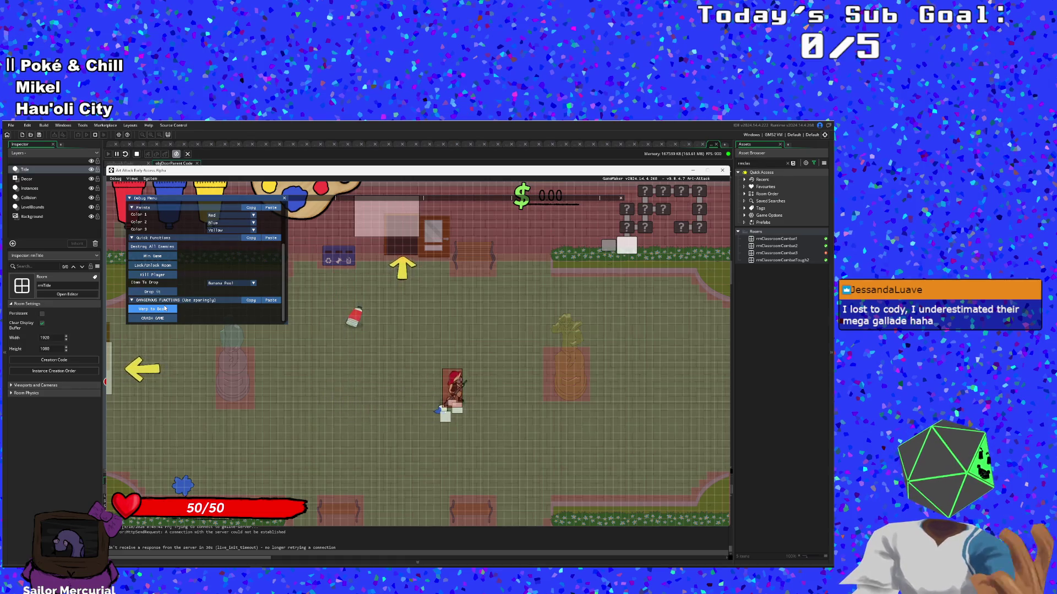
scroll(164, 309, "up", 4)
Step: Walk the player into the top door to test its hitbox, then stop the playtest
key("w")
key("a")
key("s")
key("d")
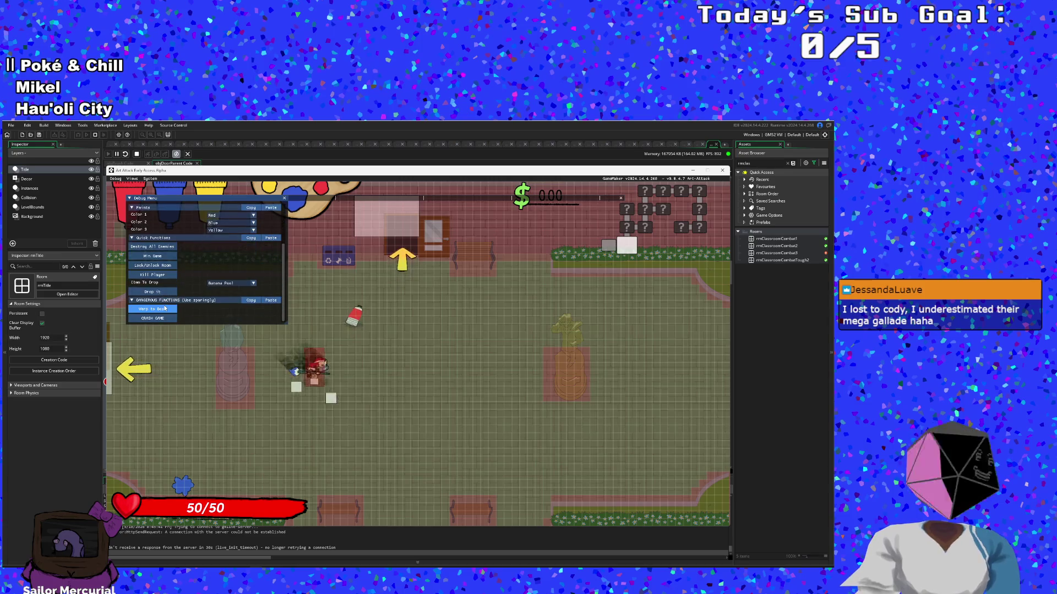
key("w")
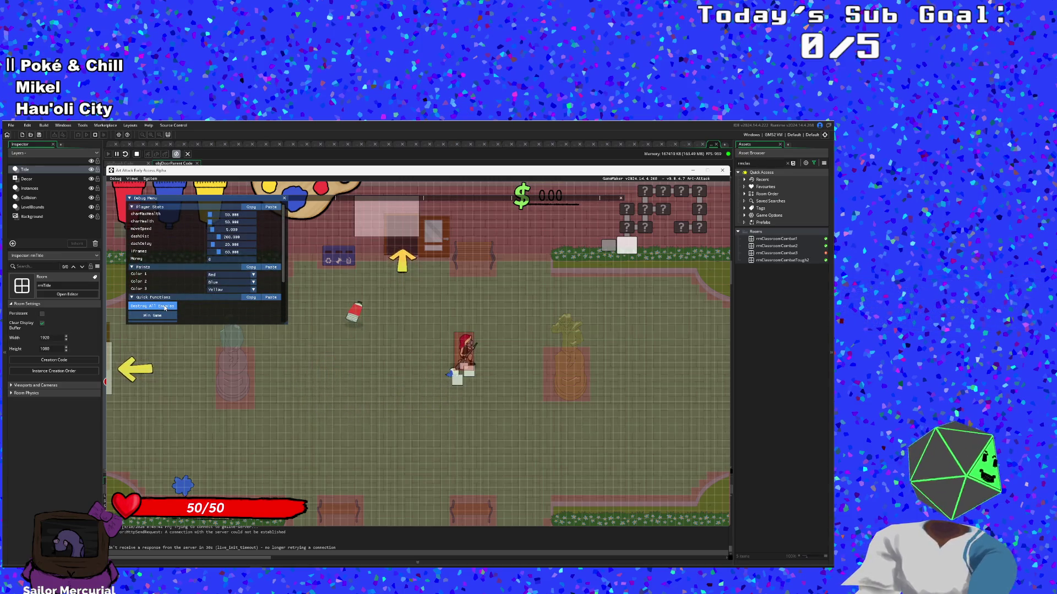
key("a")
key("d")
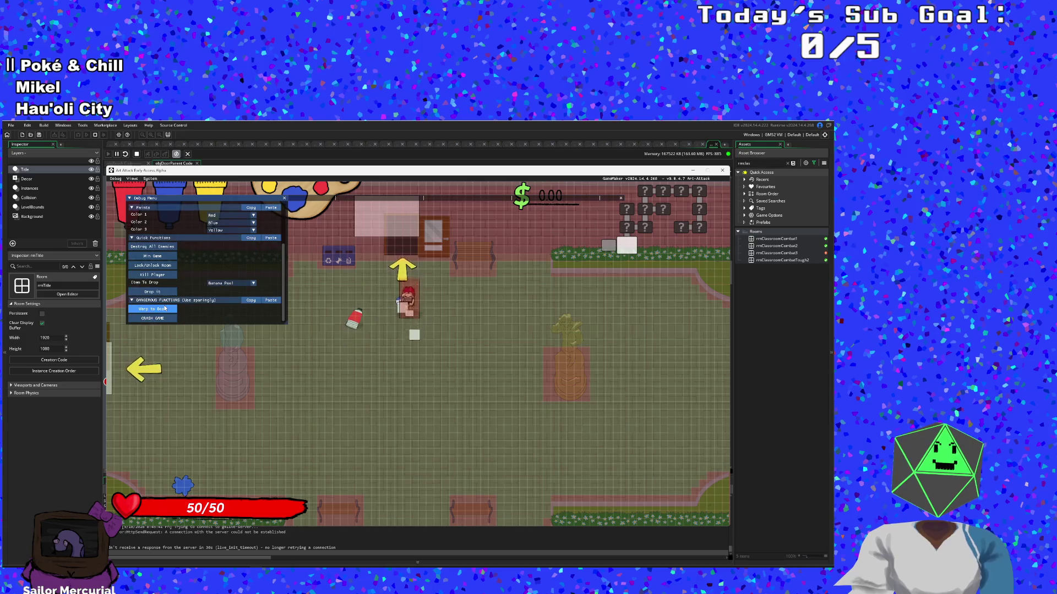
key("s")
key("w")
key("d")
key("a")
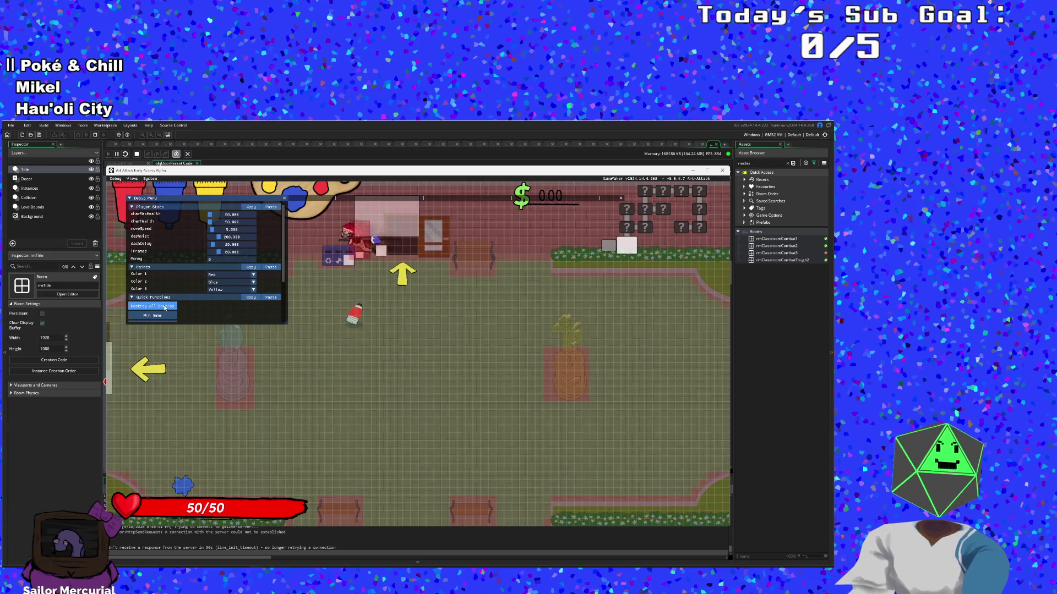
key("a")
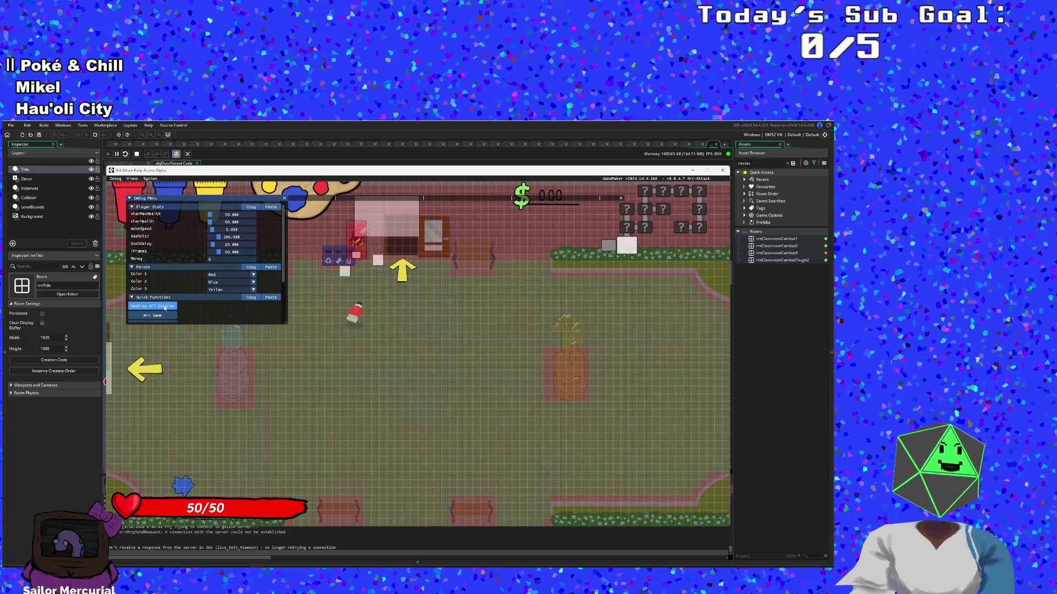
key("d")
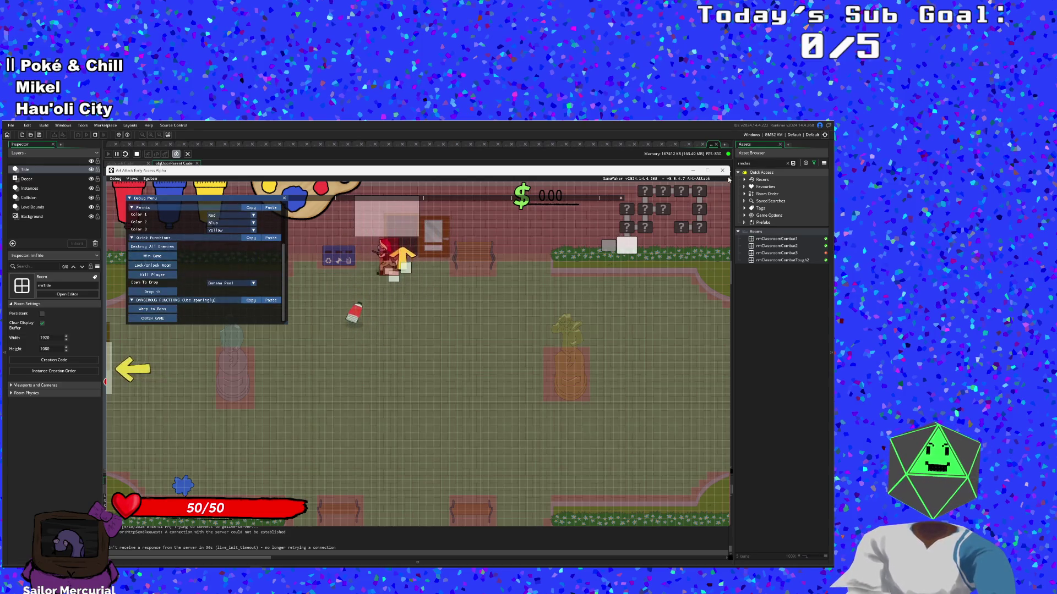
key("Escape")
left_click(357, 312)
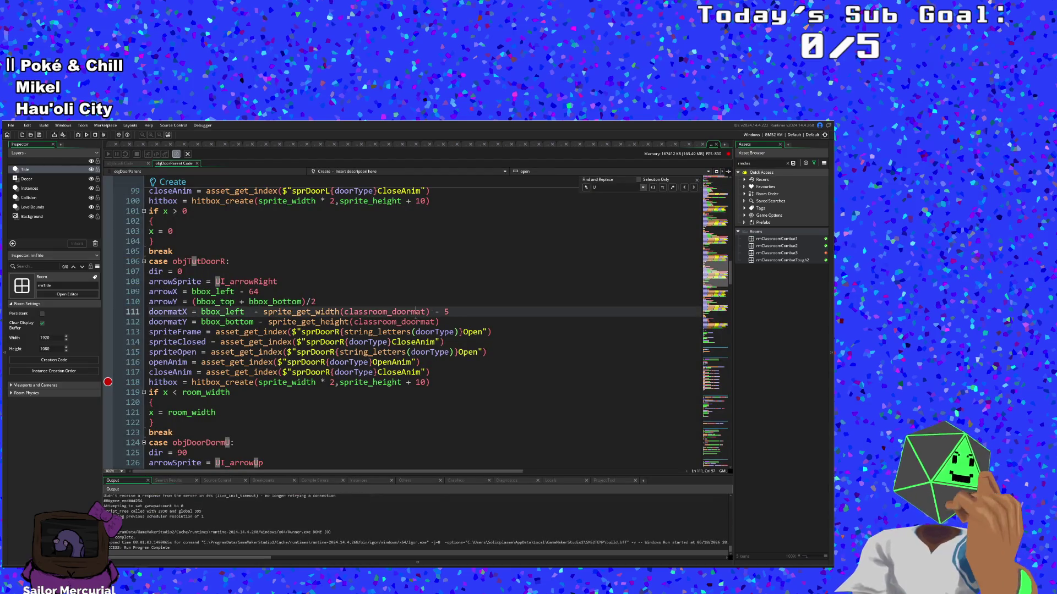
Step: In the objDoorDormU case, change the alignment's sprite_height to sprite_height*2, keeping hitbox_create's sprite_height unchanged
left_click(357, 271)
scroll(357, 269, "down", 8)
scroll(357, 270, "down", 14)
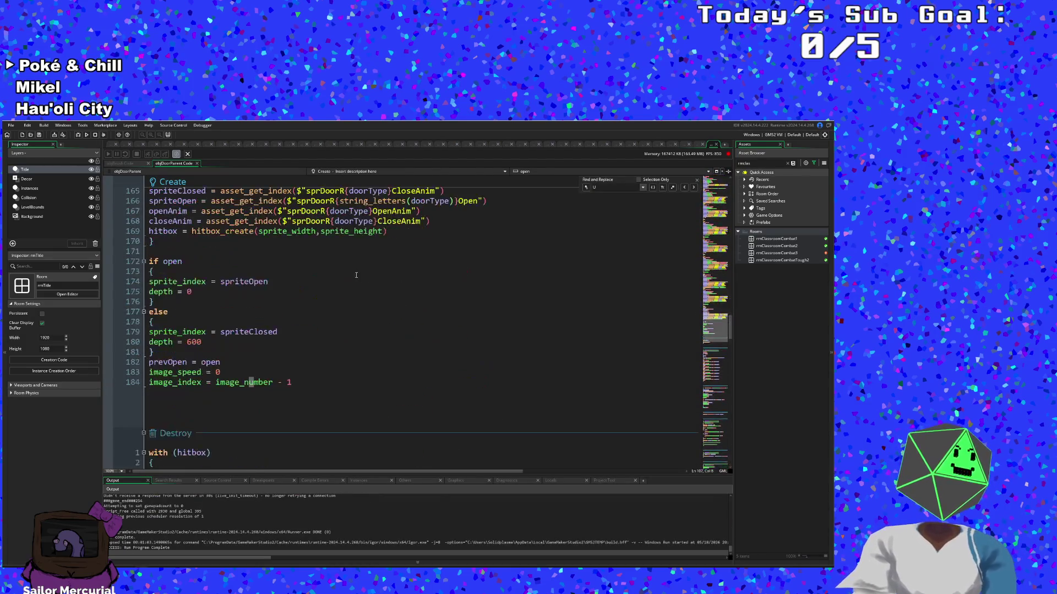
scroll(357, 270, "up", 8)
scroll(159, 192, "down", 6)
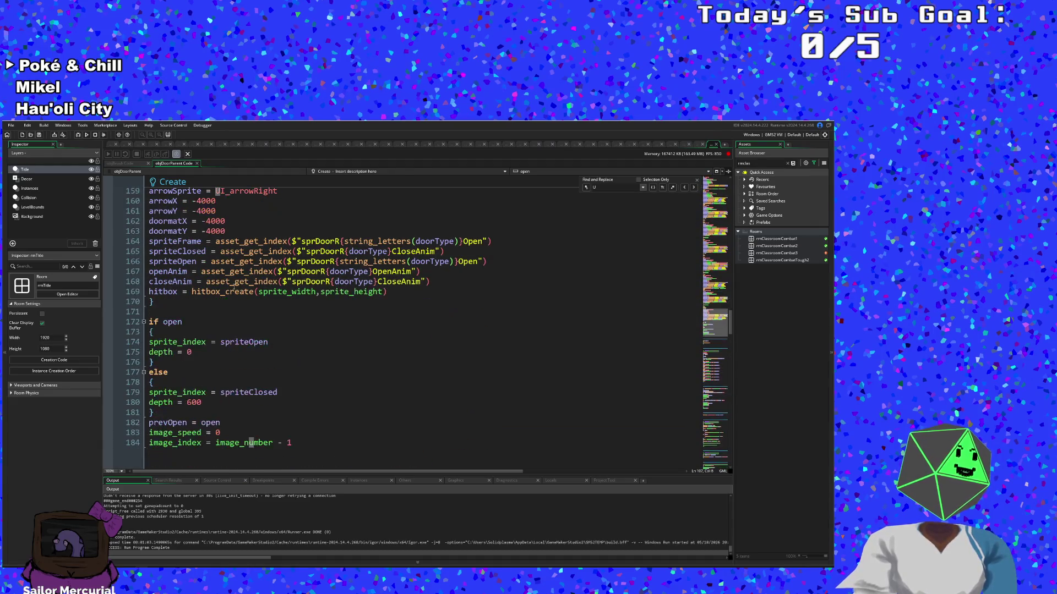
scroll(241, 283, "up", 20)
scroll(241, 282, "down", 6)
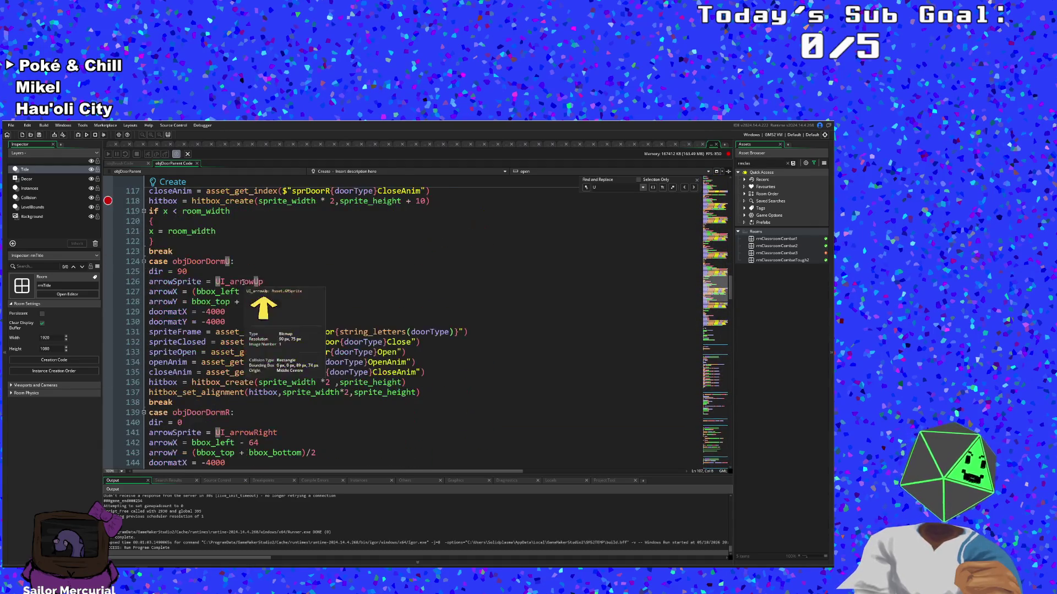
left_click(283, 352)
left_click(333, 372)
left_click(354, 382)
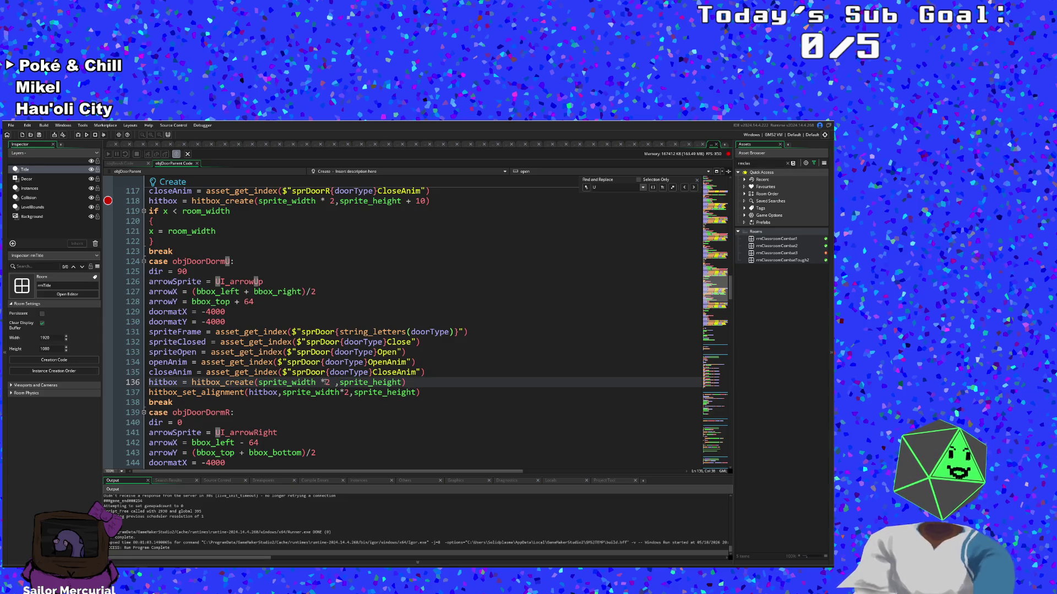
left_click(402, 382)
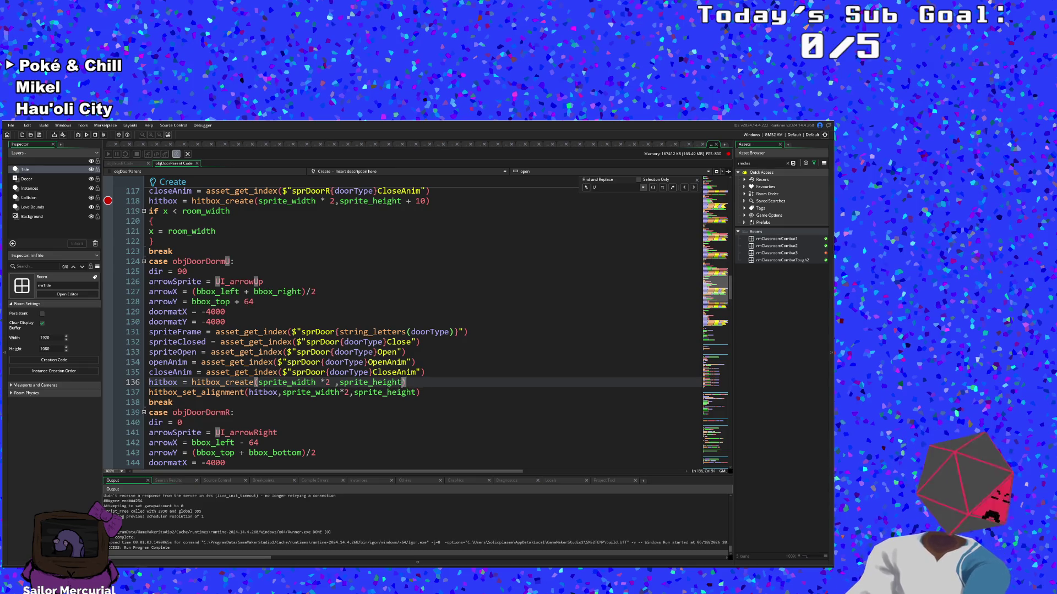
type("*2")
left_click(416, 390)
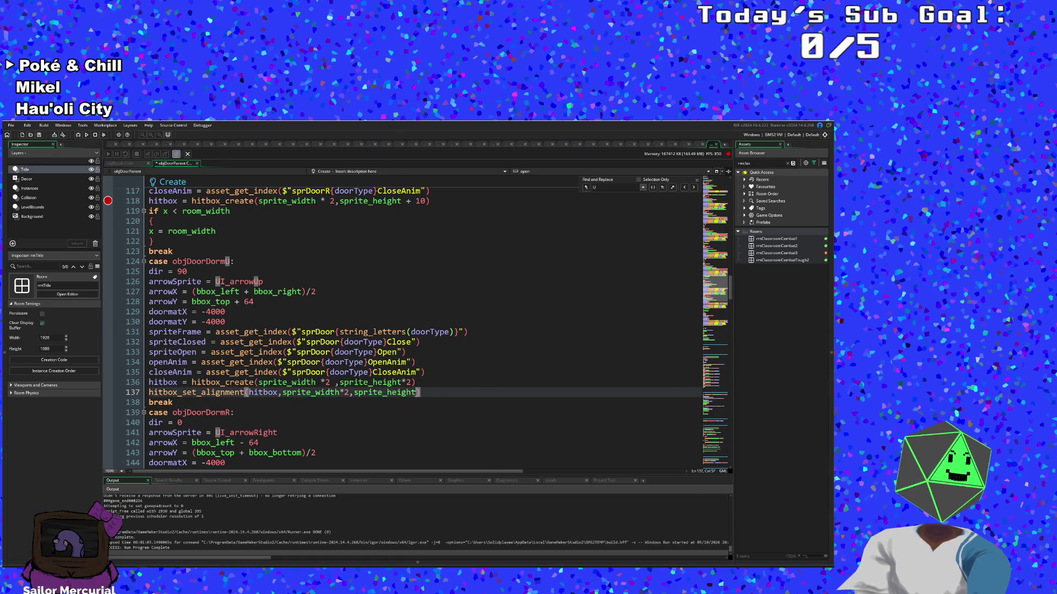
left_click_drag(412, 383, 402, 383)
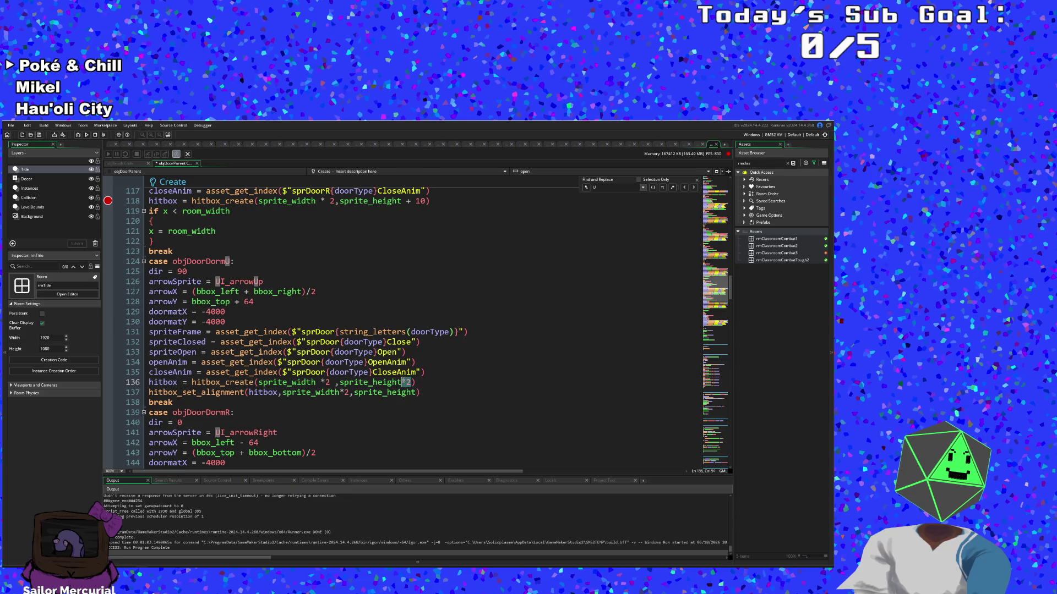
key("BackSpace")
key("Down")
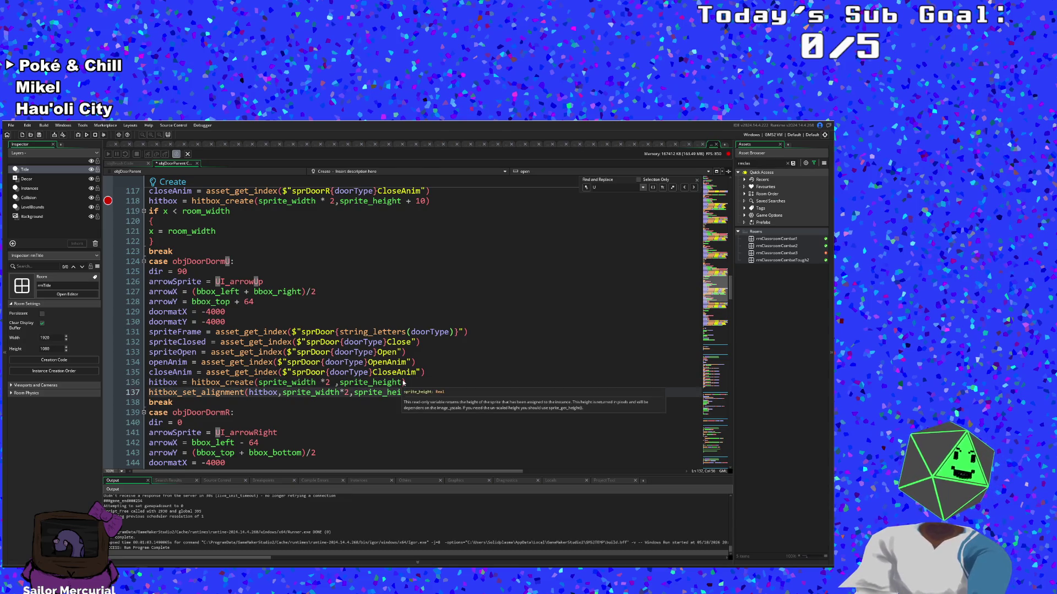
key("Right")
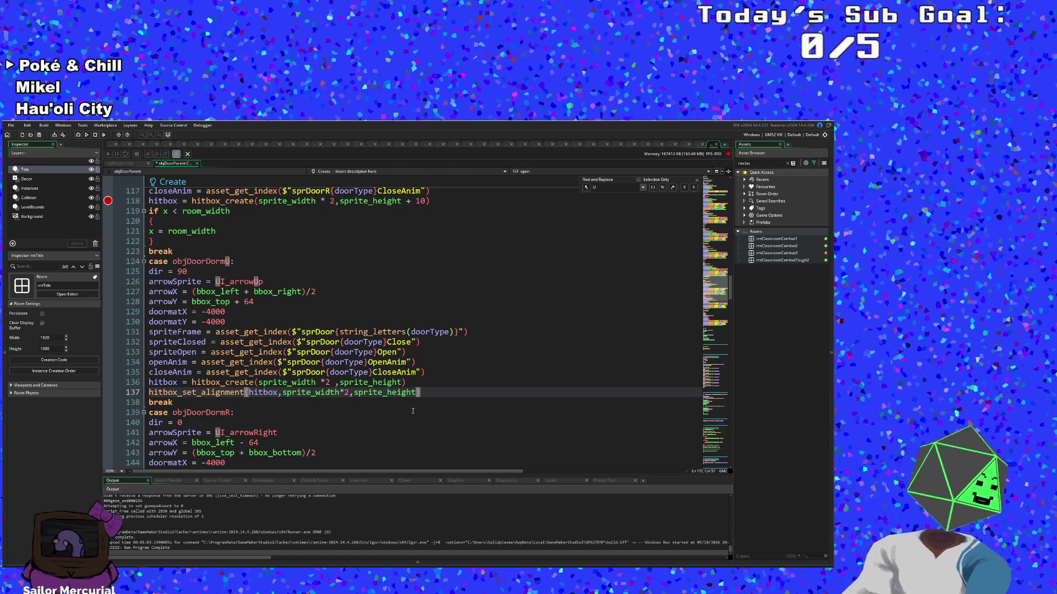
type("*2")
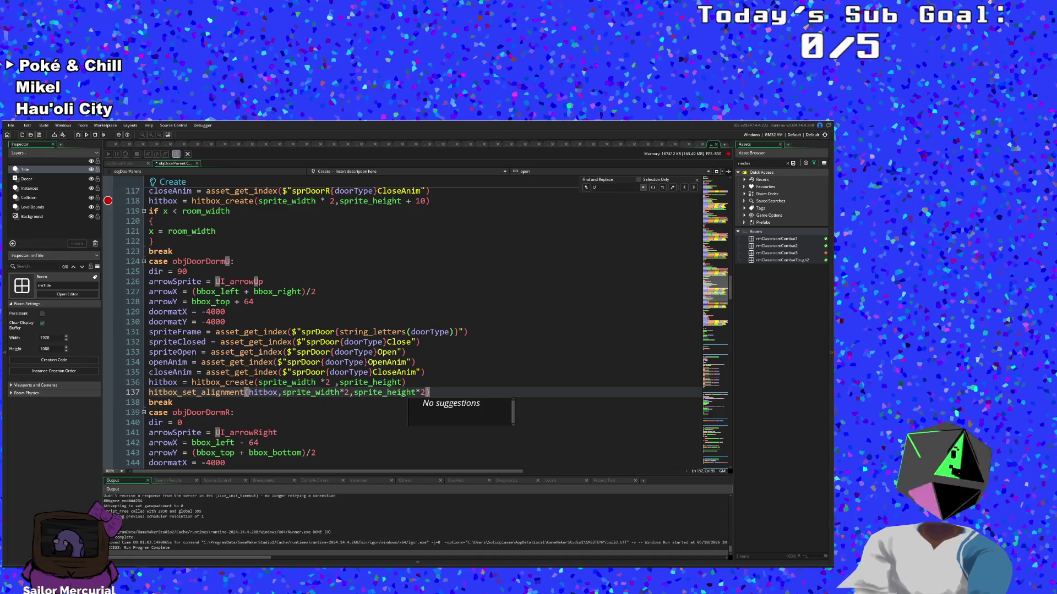
Step: Check the hitbox lines 136-137 and jump to the hitbox_set_alignment definition
left_click(335, 353)
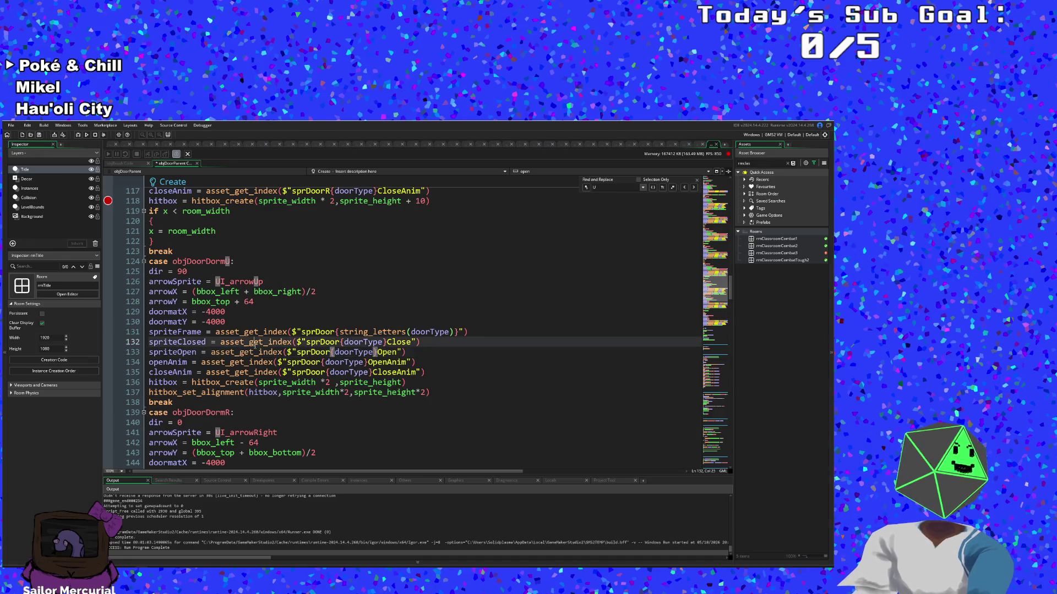
left_click(284, 382)
left_click(283, 392)
type("3")
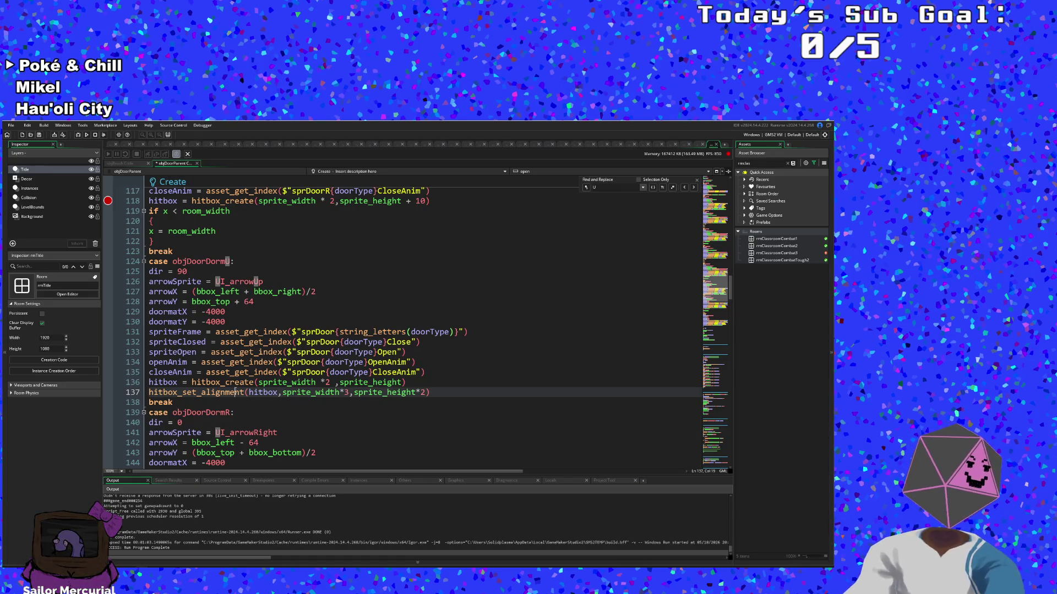
mouse_move(236, 392)
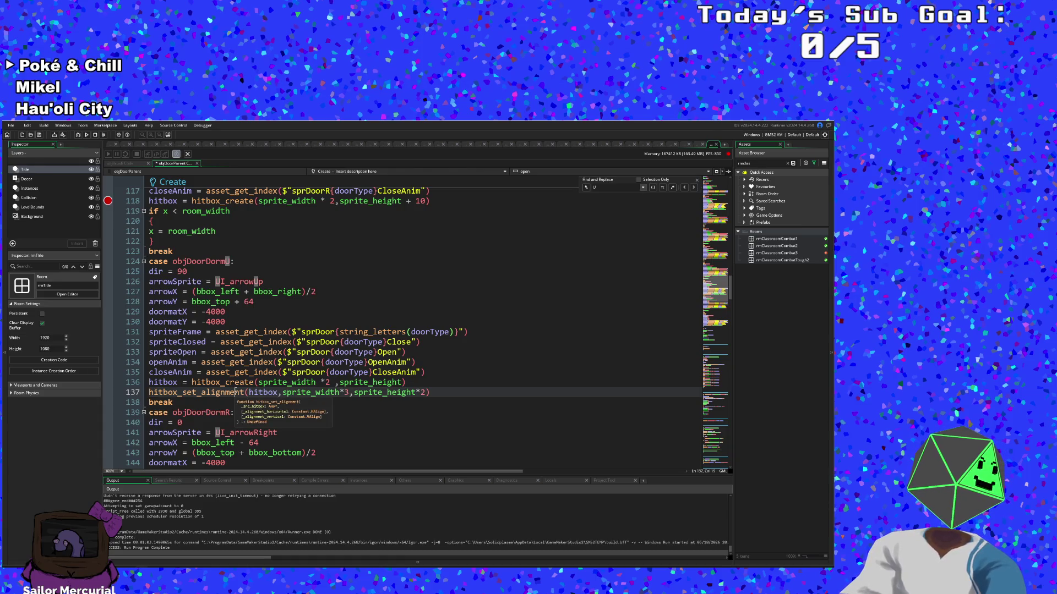
middle_click(236, 391)
Step: Scroll through hitbox_set_alignment's horizontal and vertical alignment switch cases in scrHitbox
scroll(304, 344, "down", 2)
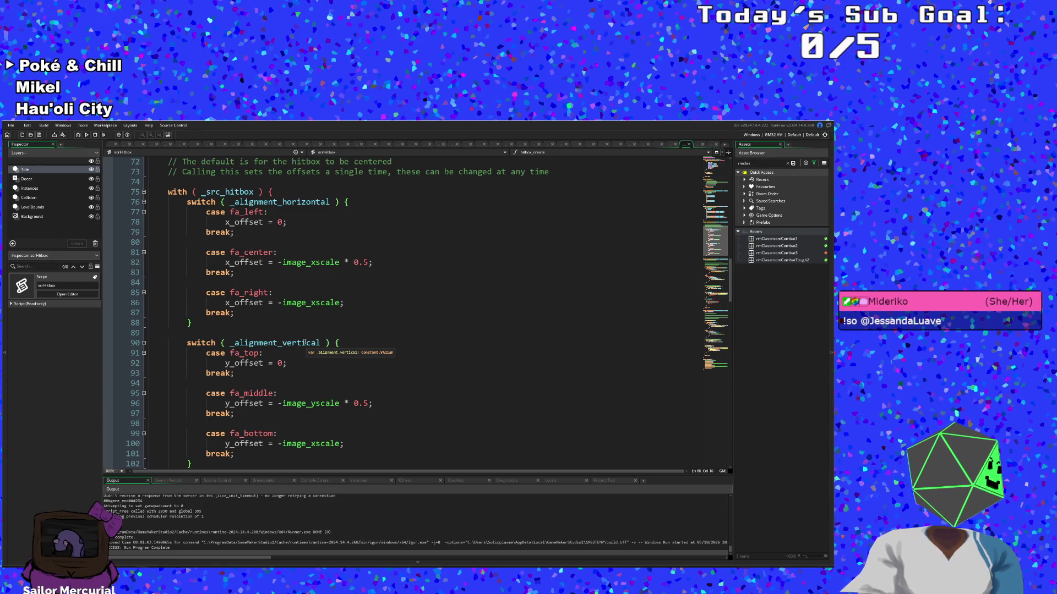
scroll(304, 343, "down", 2)
scroll(307, 344, "up", 2)
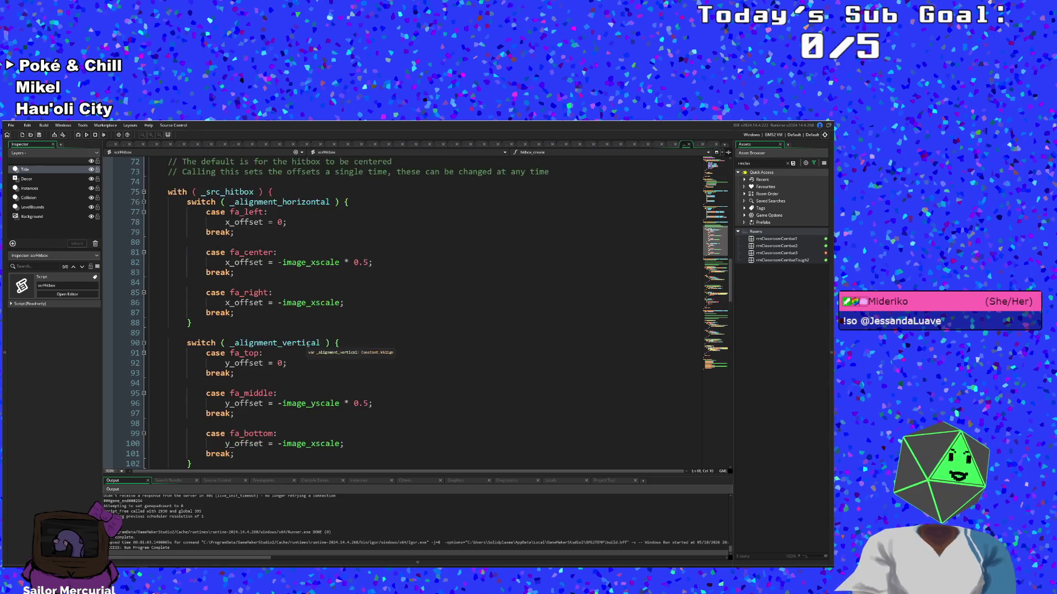
scroll(307, 364, "up", 2)
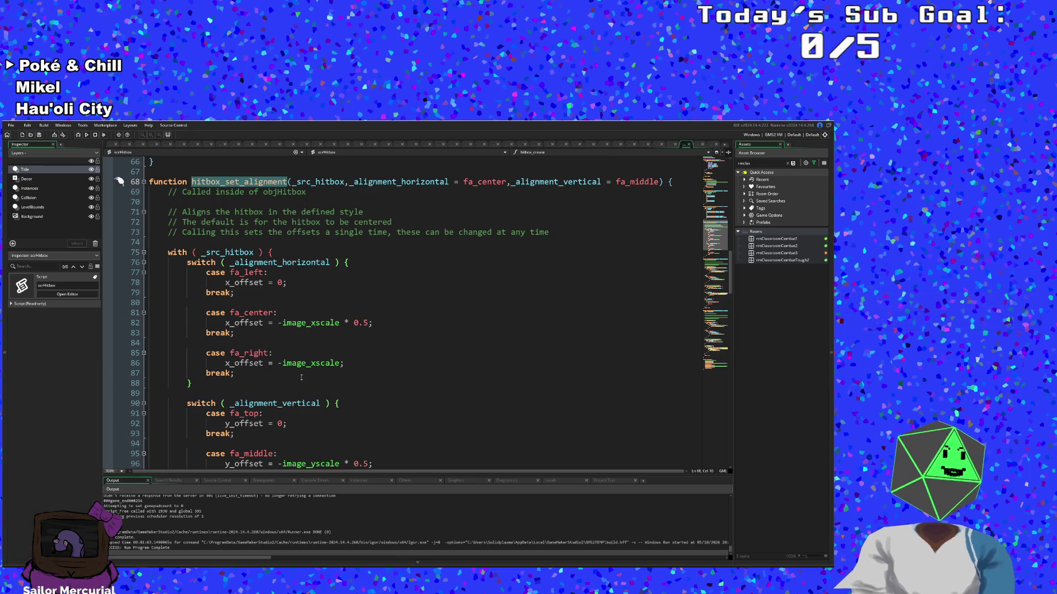
scroll(301, 377, "down", 2)
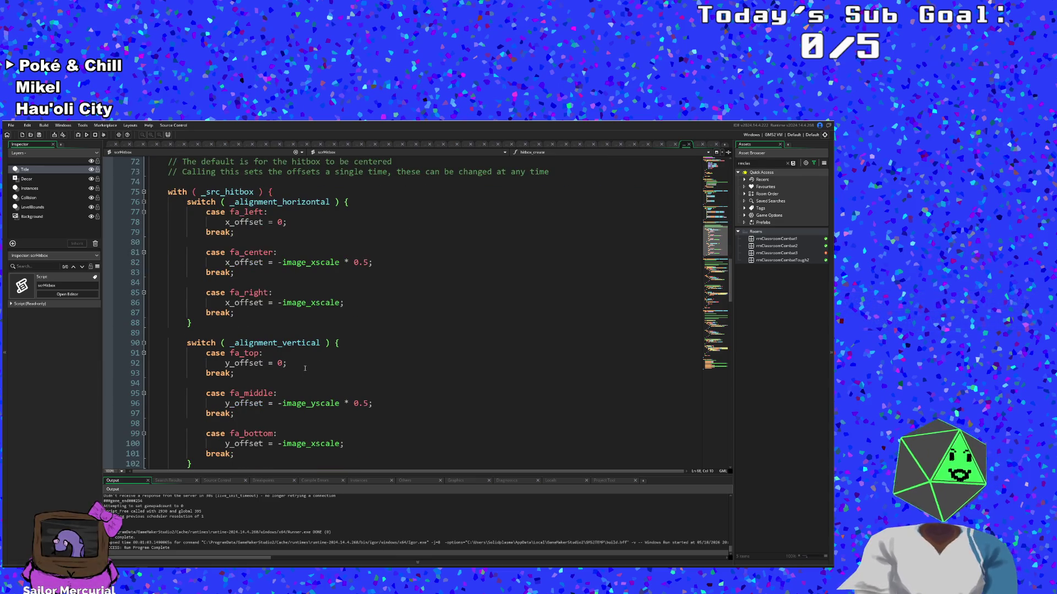
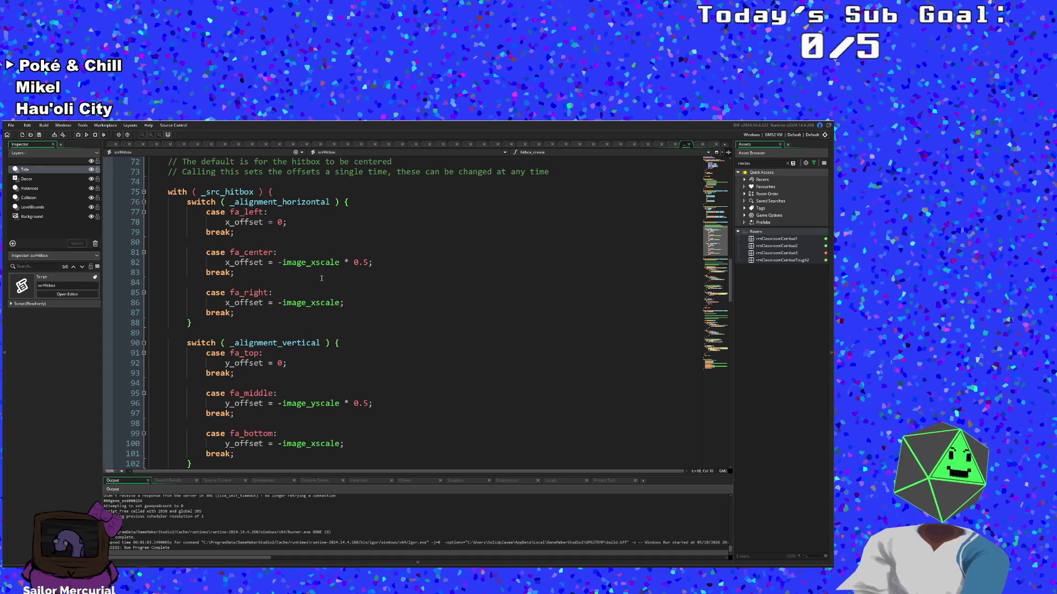
Step: Review scrHitbox's alignment functions, then return to the doormatY line in objDoorParent's Create code
scroll(321, 278, "down", 2)
scroll(316, 279, "up", 4)
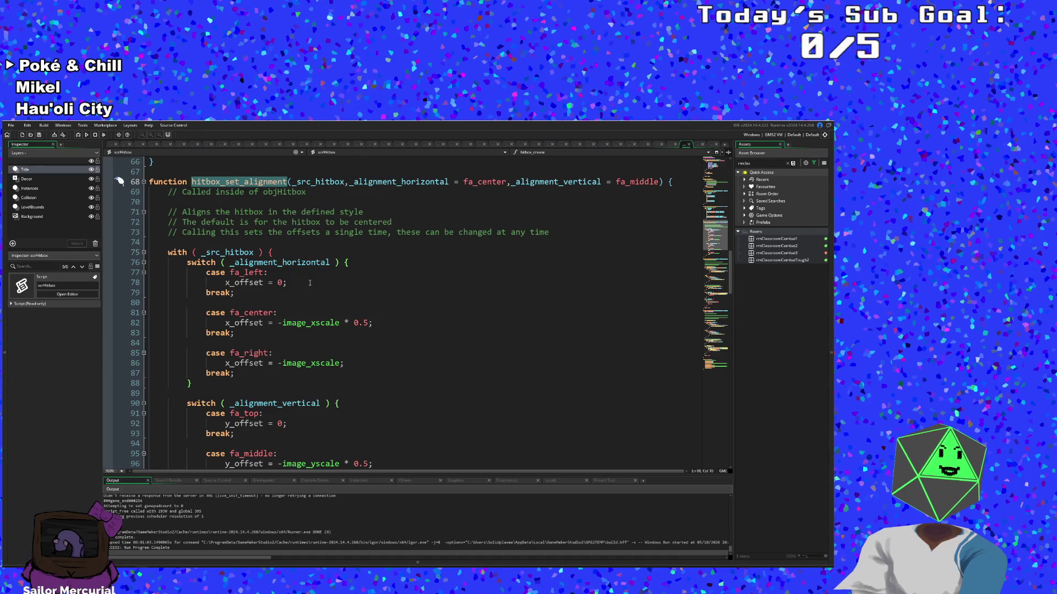
scroll(310, 283, "down", 4)
scroll(306, 292, "down", 7)
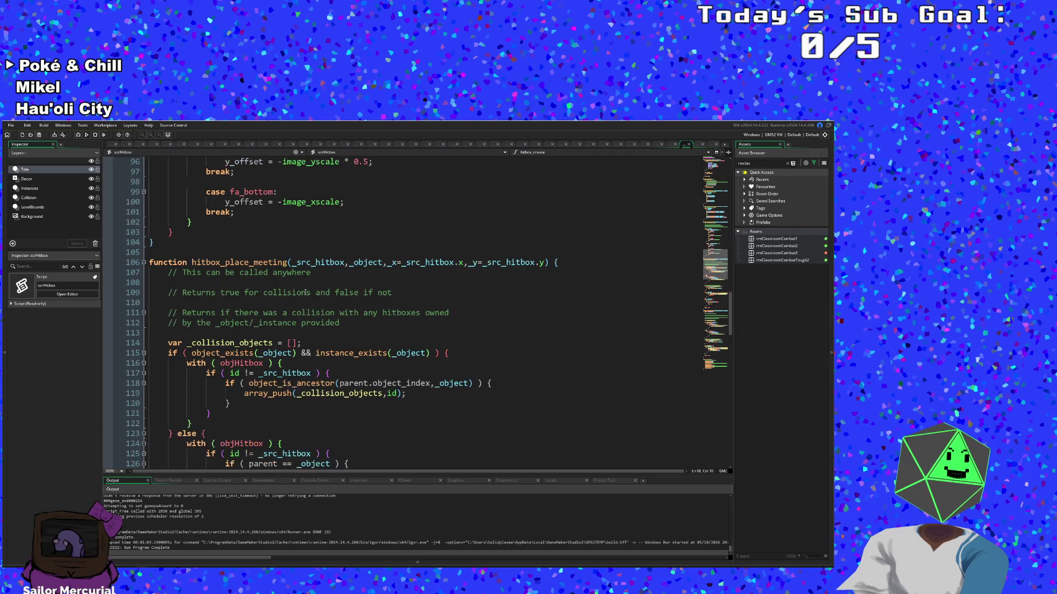
scroll(223, 163, "up", 7)
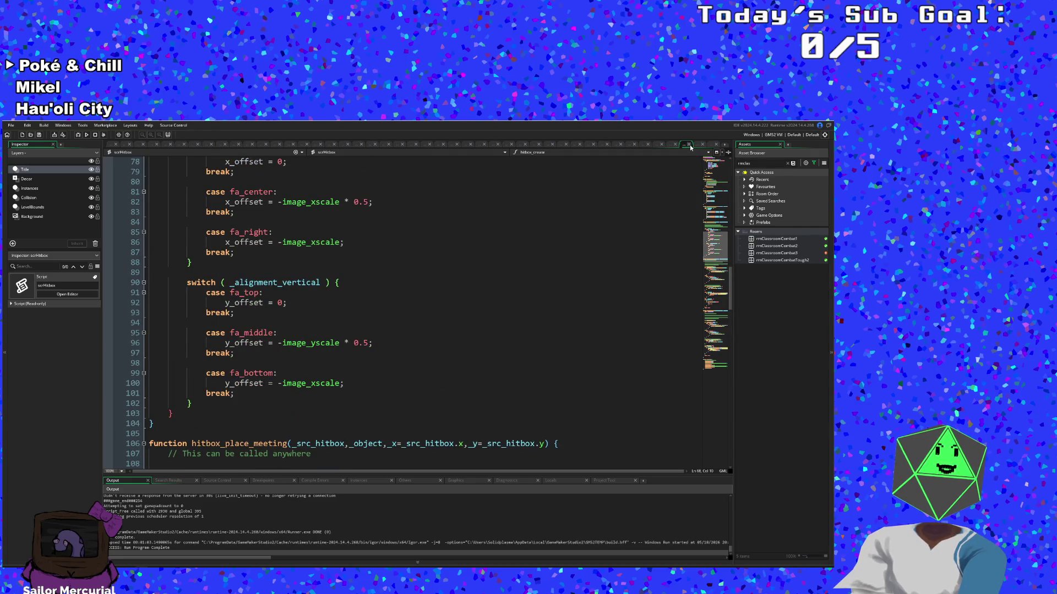
key("Up")
key("Up")
key("Up")
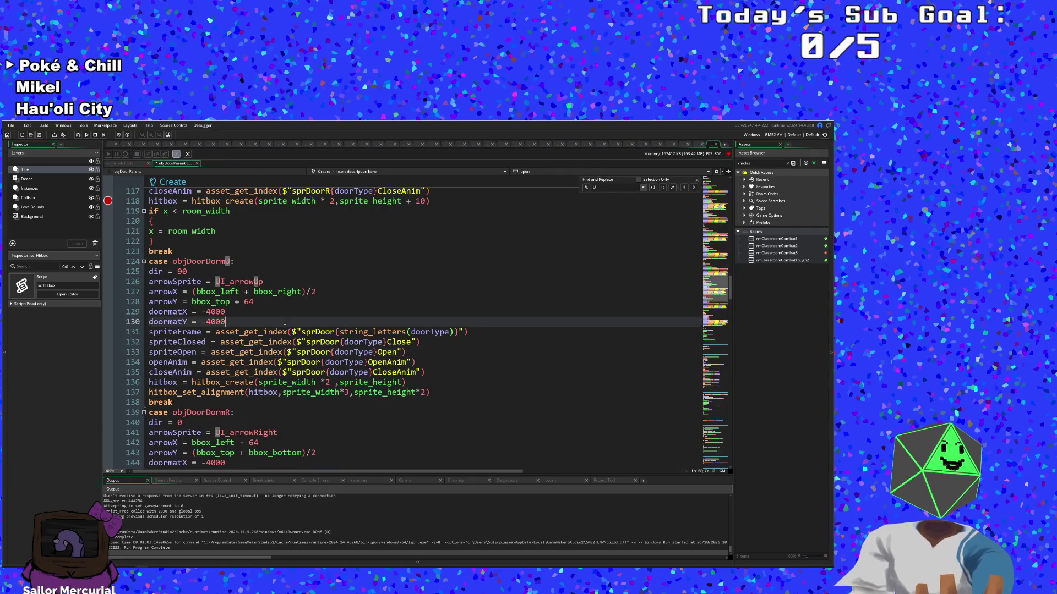
Step: Open the sprDoorBlack1Open sprite through the asset search
mouse_move(275, 341)
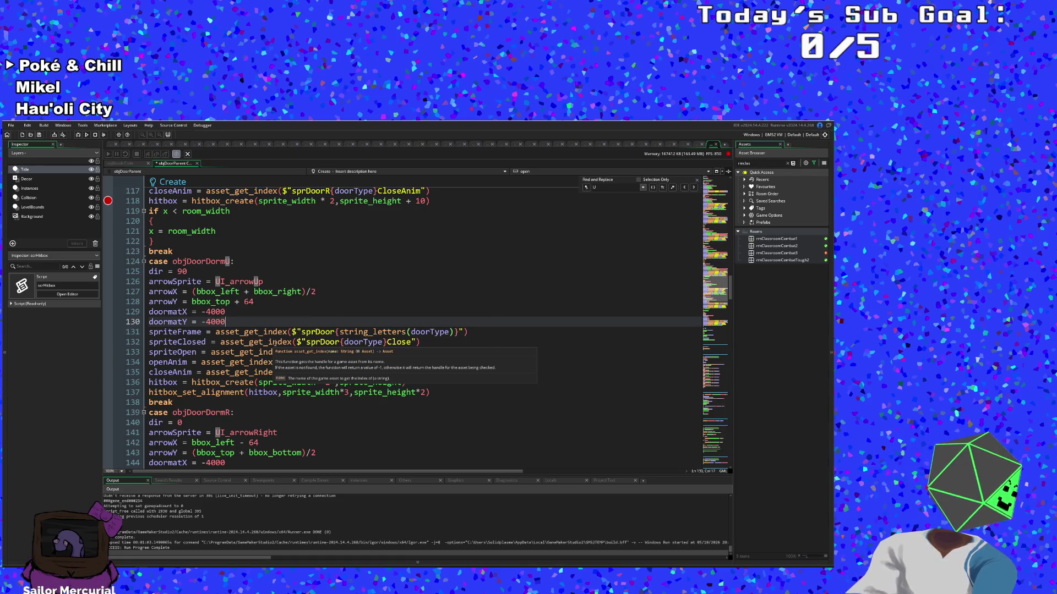
key("ctrl+t")
type("door")
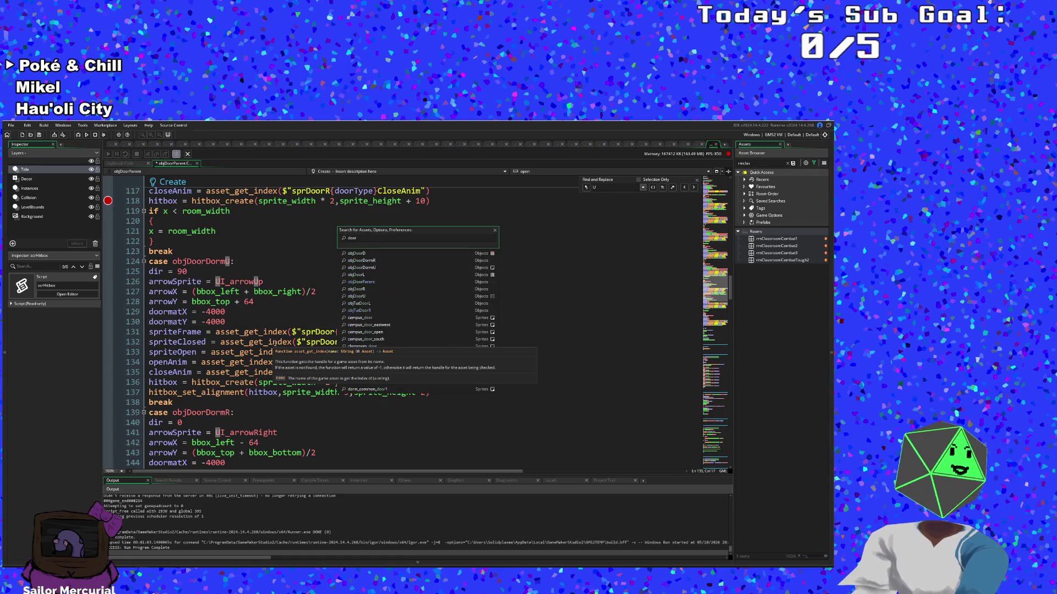
type("spr")
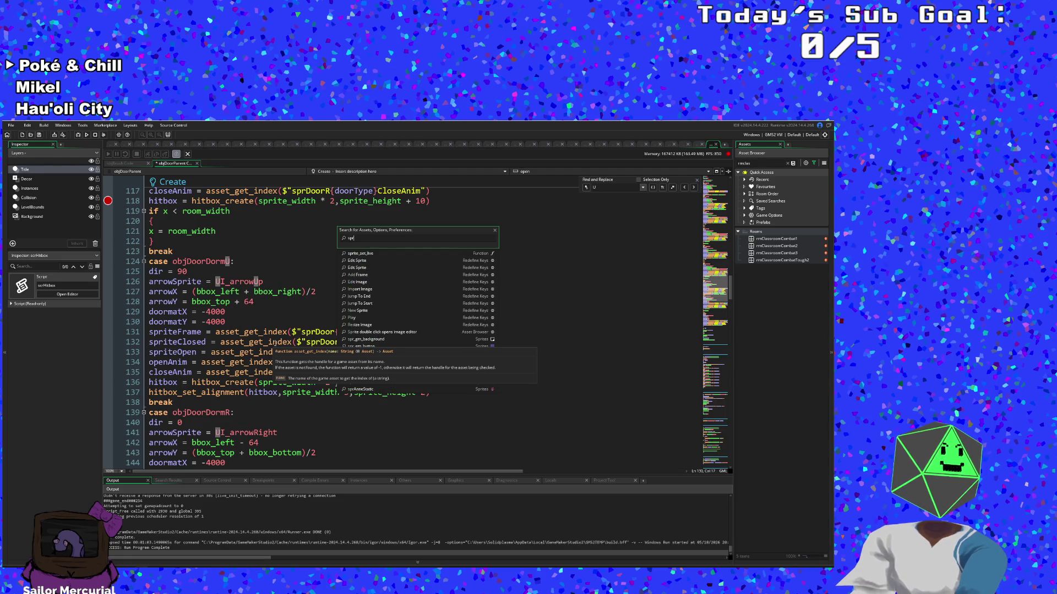
type("D")
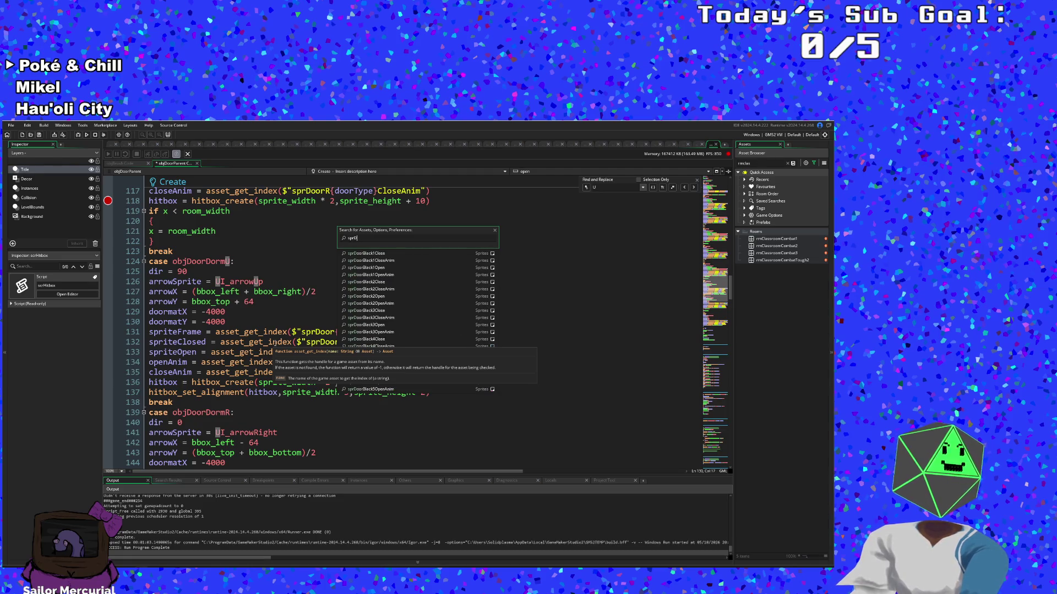
key("Down")
key("Down")
key("Down")
key("Return")
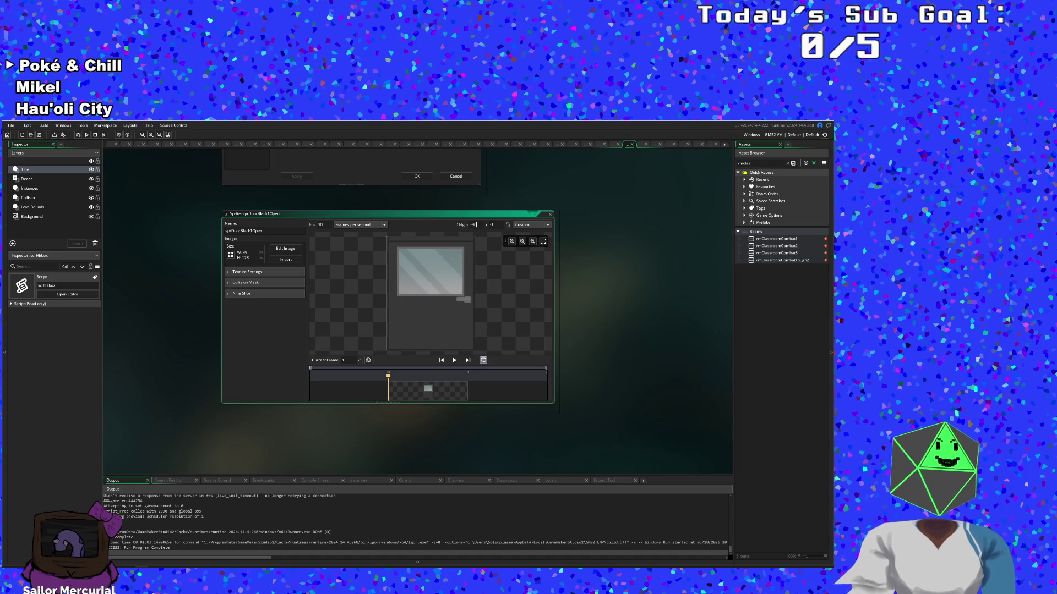
Step: Close the sprDoorBlack1Open editor and open the objDoorDormU object via asset search
left_click(551, 215)
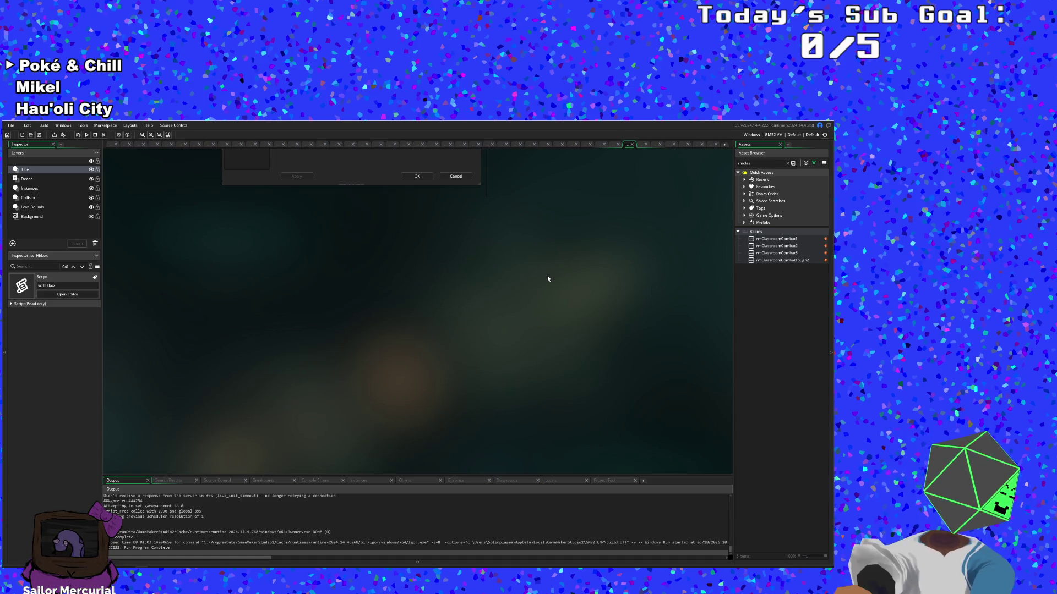
key("ctrl+t")
type("objDoor")
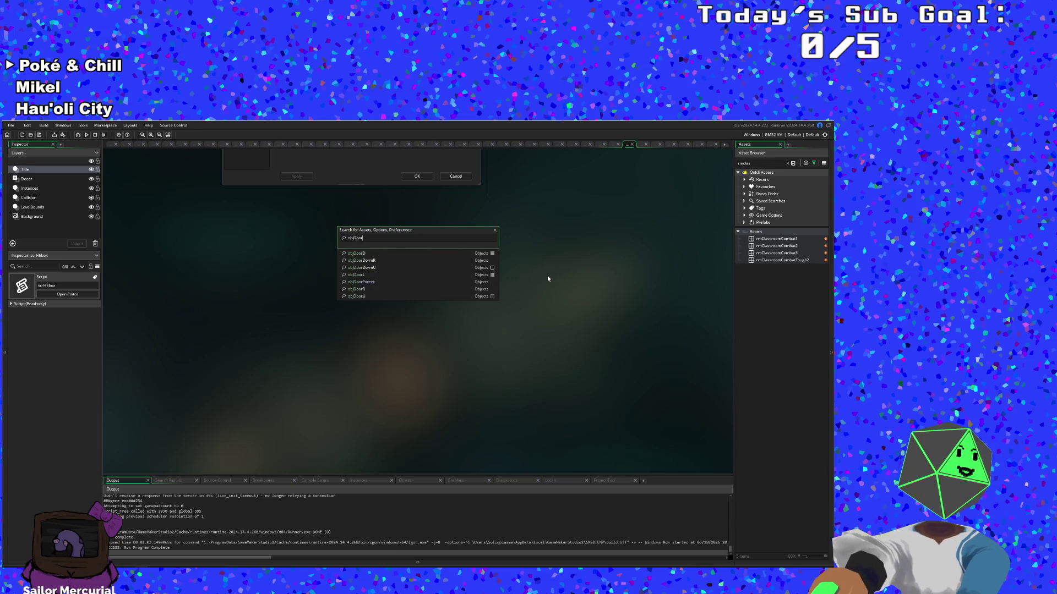
left_click(395, 268)
Step: Open the sprDoorBlack4Open sprite from the asset search, then close its editor
key("ctrl+t")
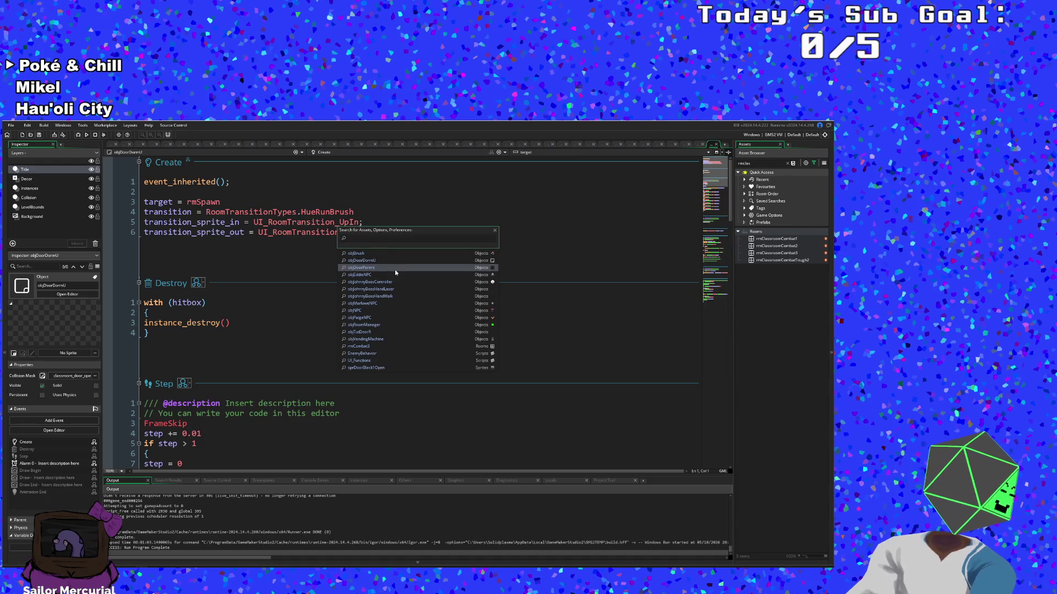
type("srpDoor")
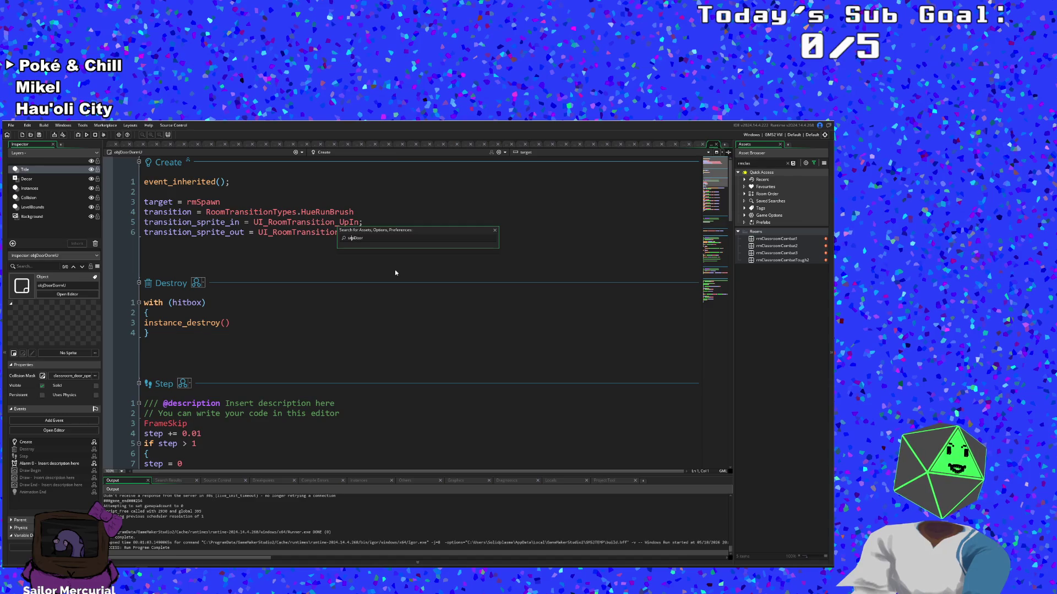
key("Left")
key("Left")
key("Left")
key("BackSpace")
key("BackSpace")
type("pr")
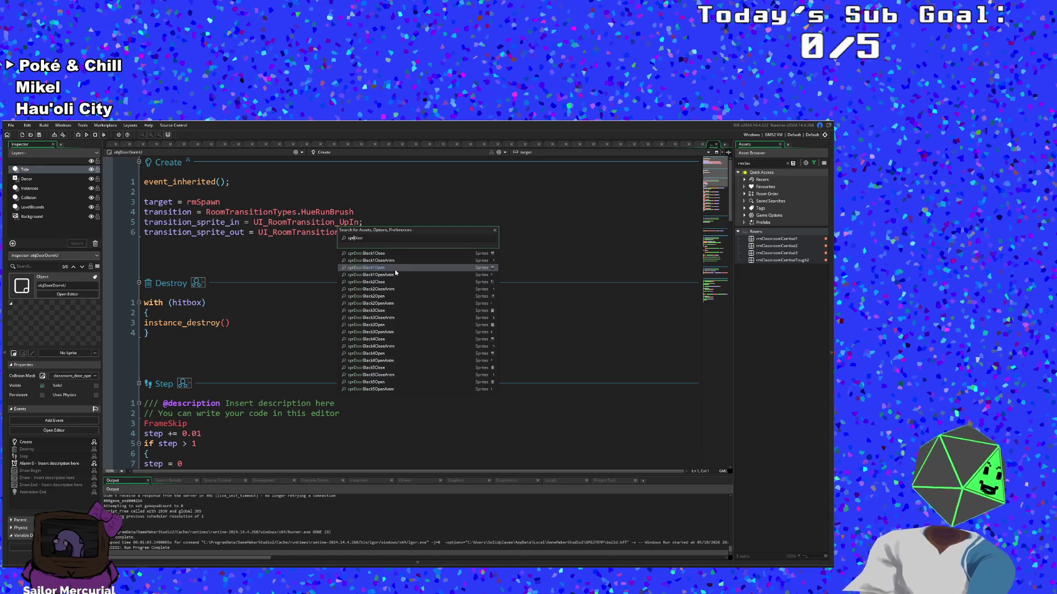
left_click(397, 355)
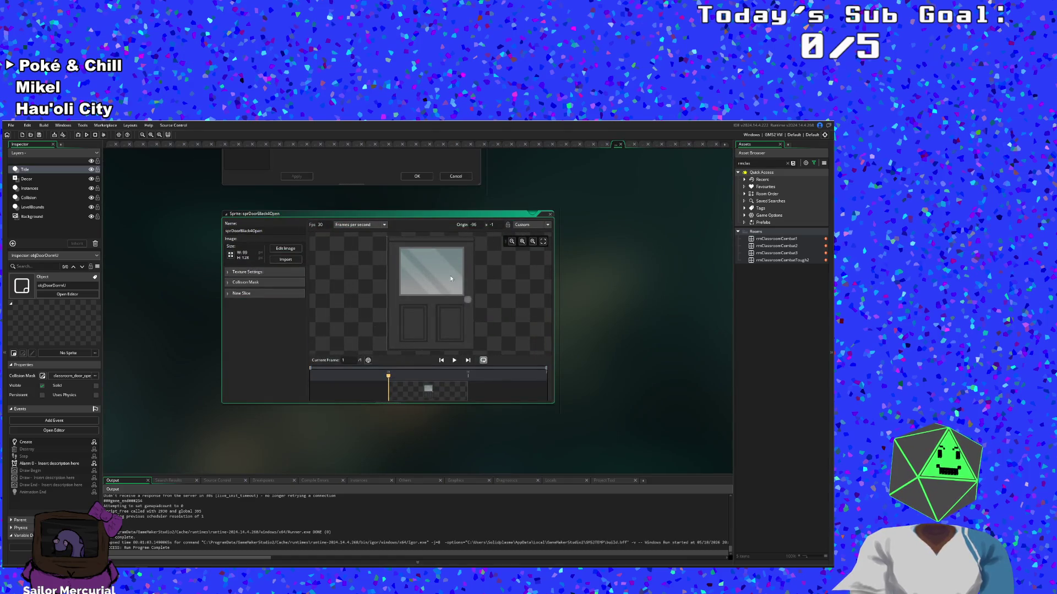
left_click(548, 215)
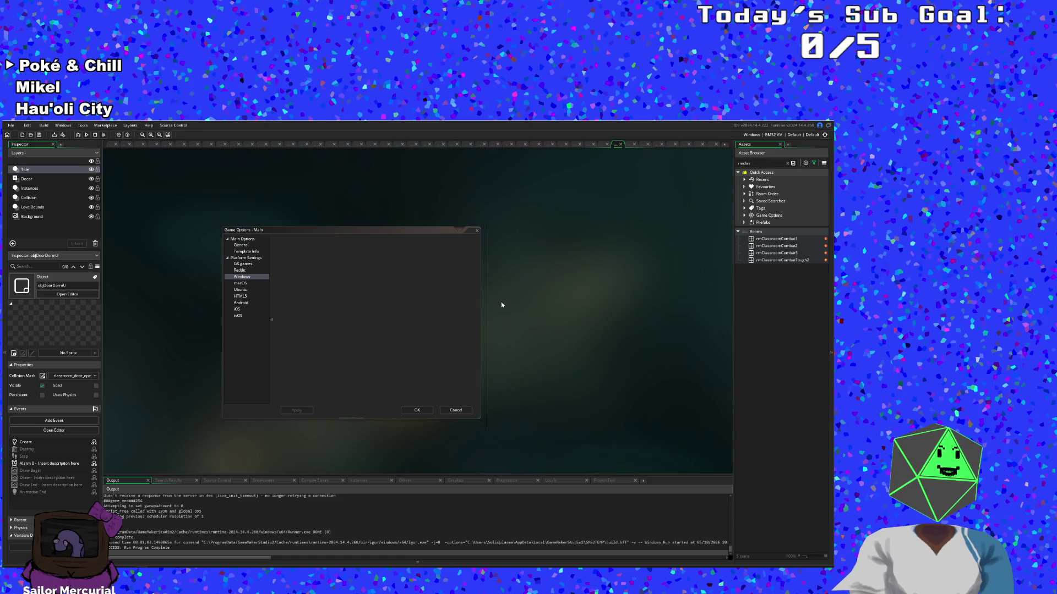
Step: Search 'sprDoF' in the asset search and open the sprDoorFrameBlack sprite
key("ctrl+t")
type("sprDoor")
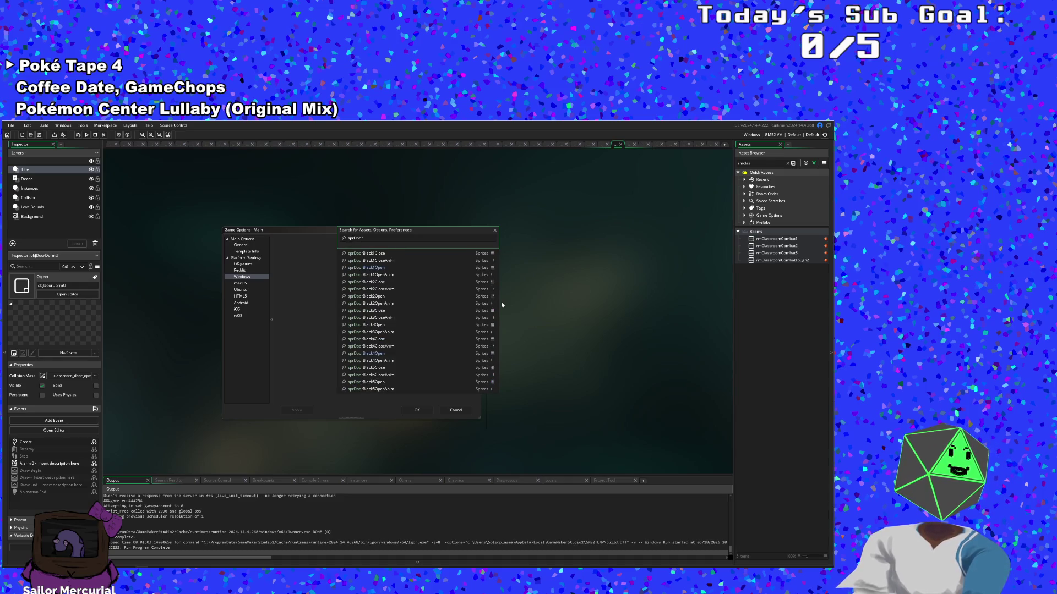
type("W")
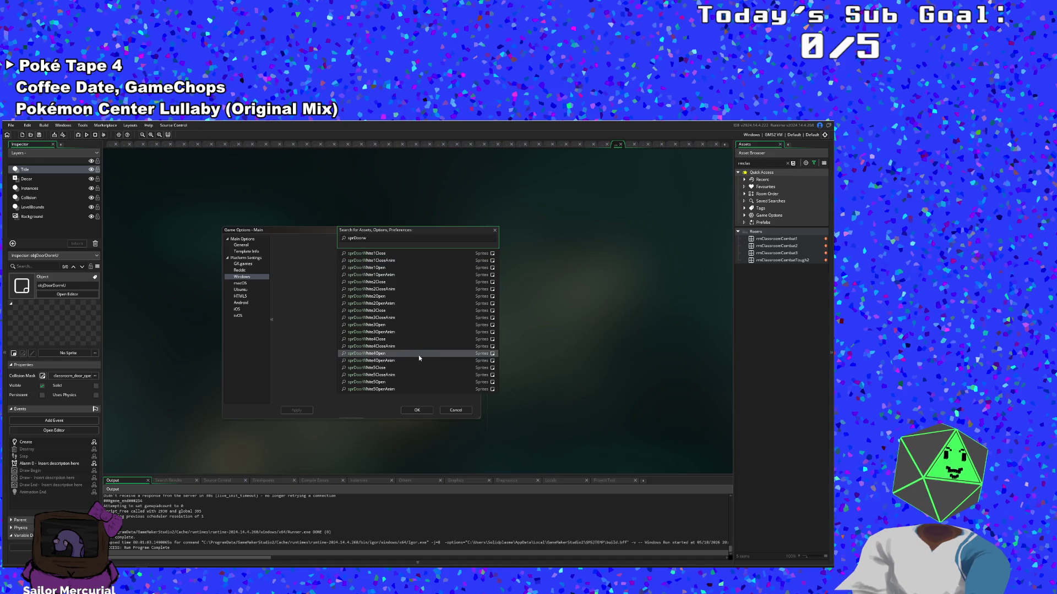
key("BackSpace")
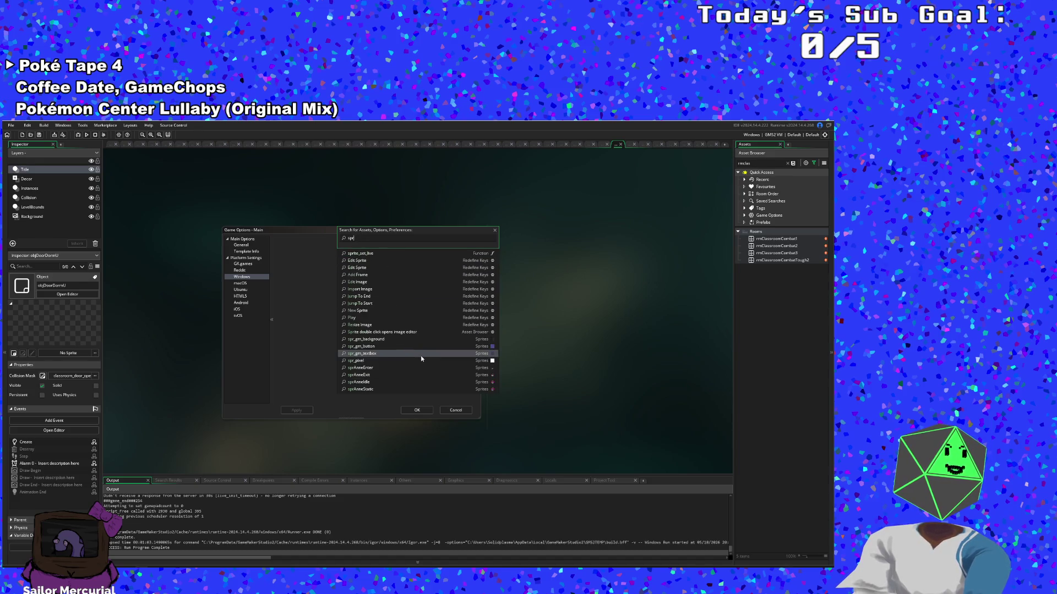
type("Fr")
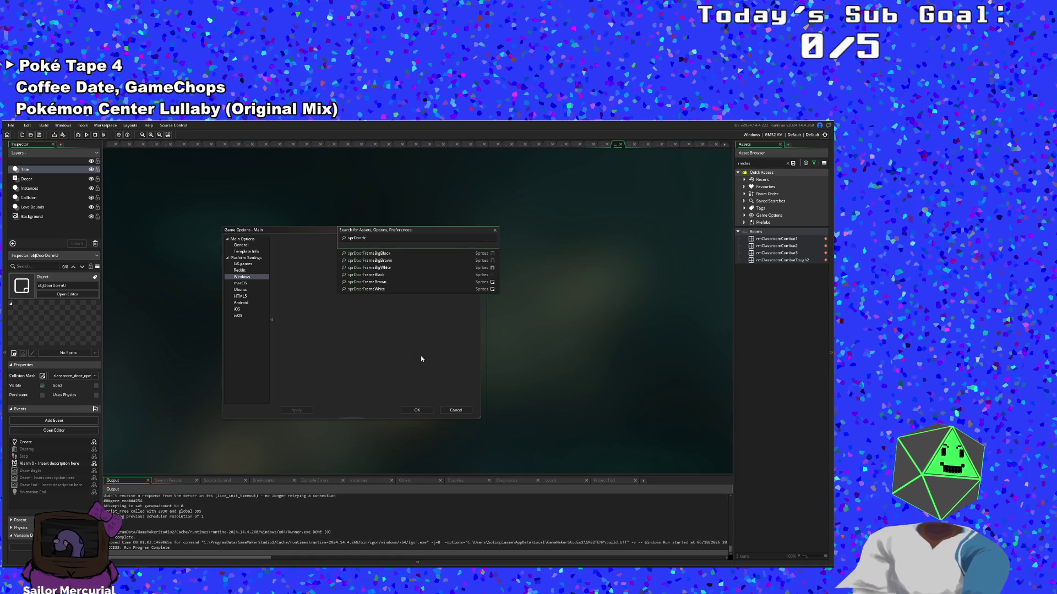
left_click(378, 276)
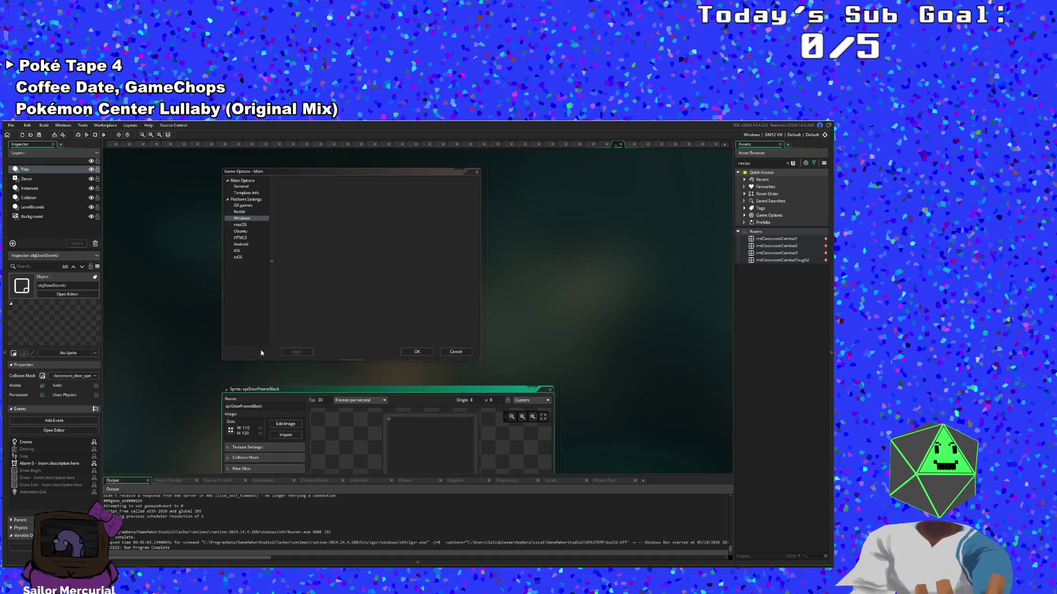
scroll(256, 366, "down", 1)
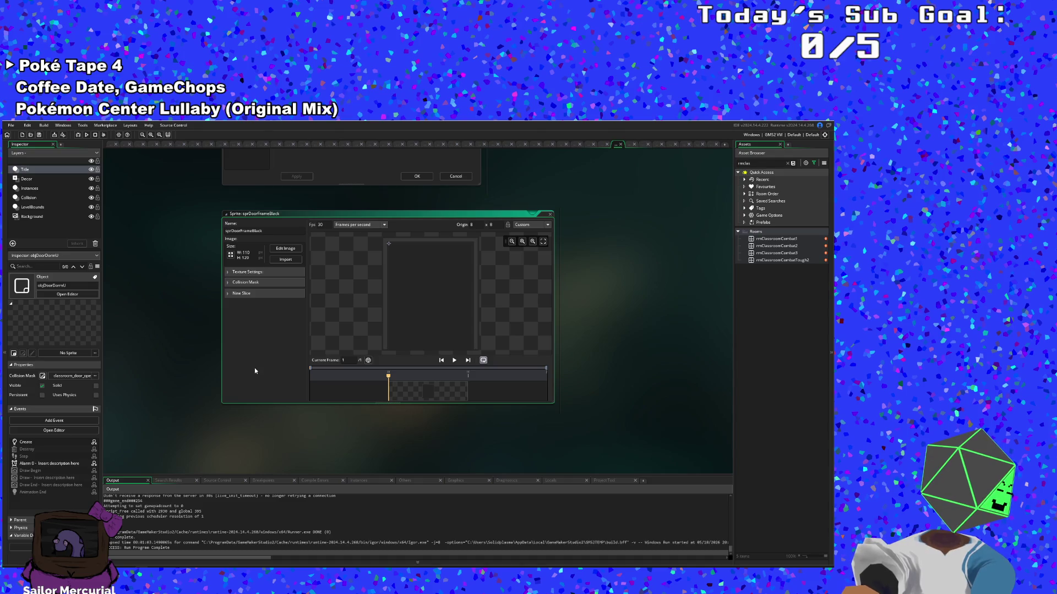
Step: Search the assets again for the door-frame sprites with 'sprDoorf'
key("ctrl+t")
type("o")
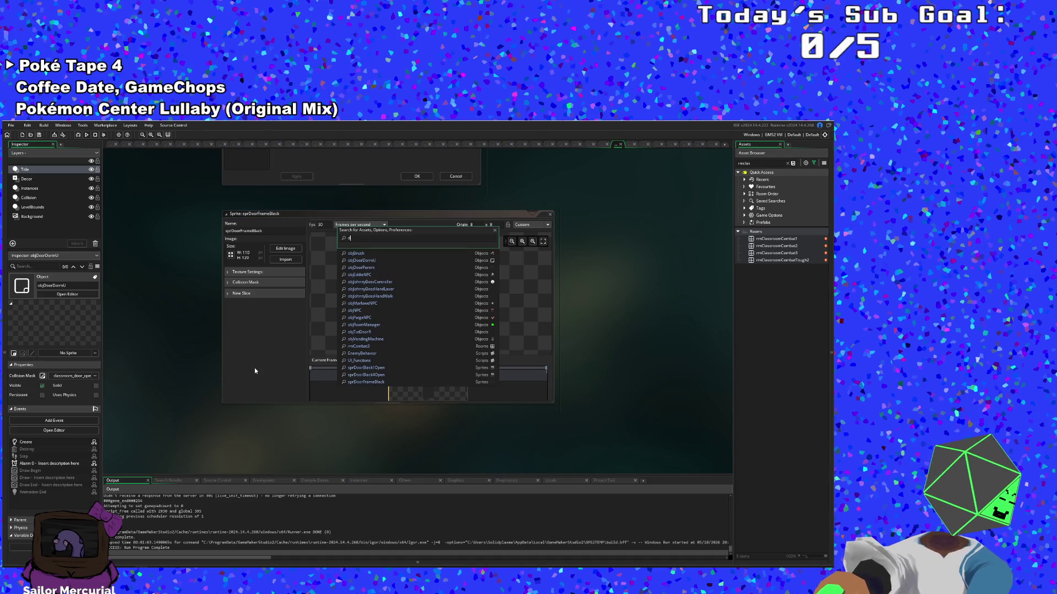
type("p")
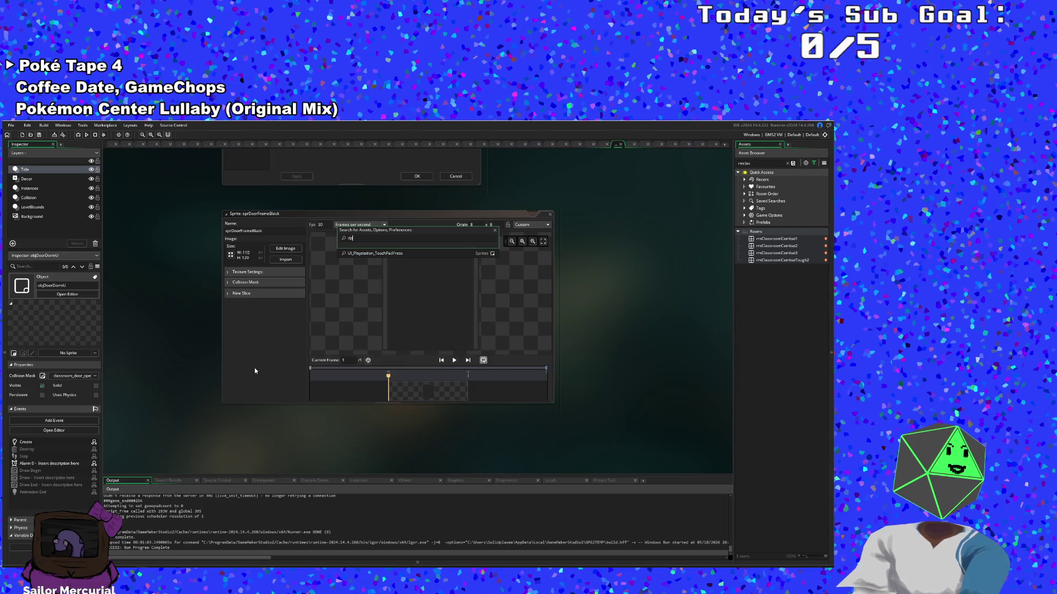
key("BackSpace")
key("BackSpace")
type("sprDoo")
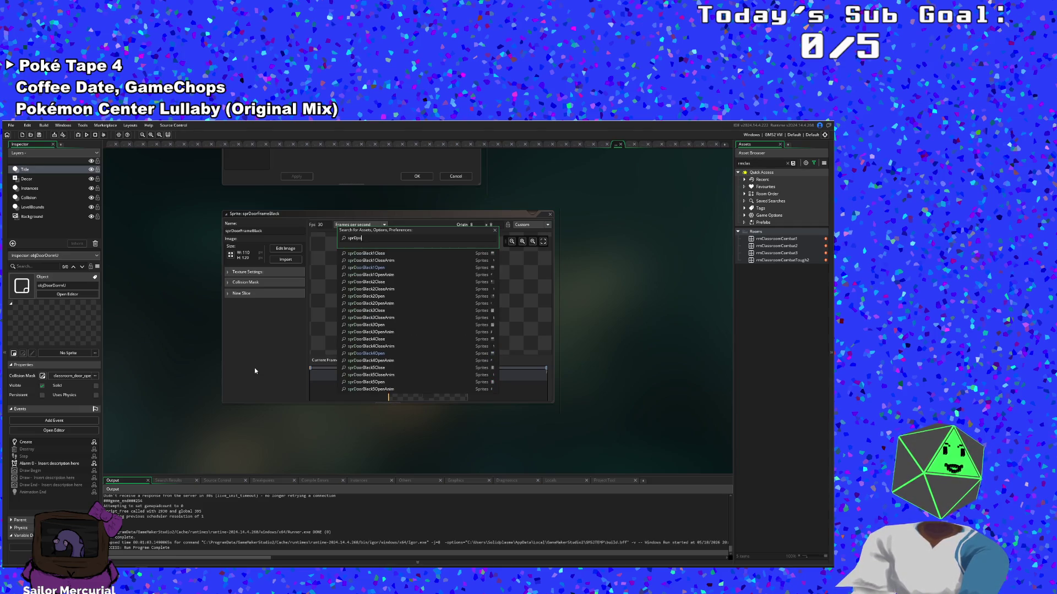
key("BackSpace")
key("BackSpace")
key("BackSpace")
type("Door")
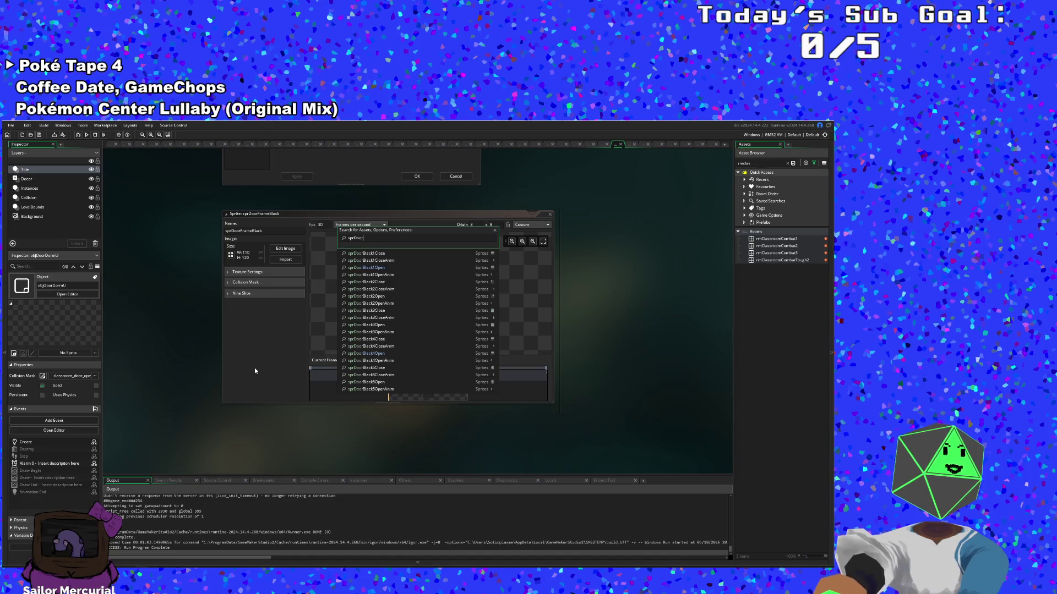
type("f")
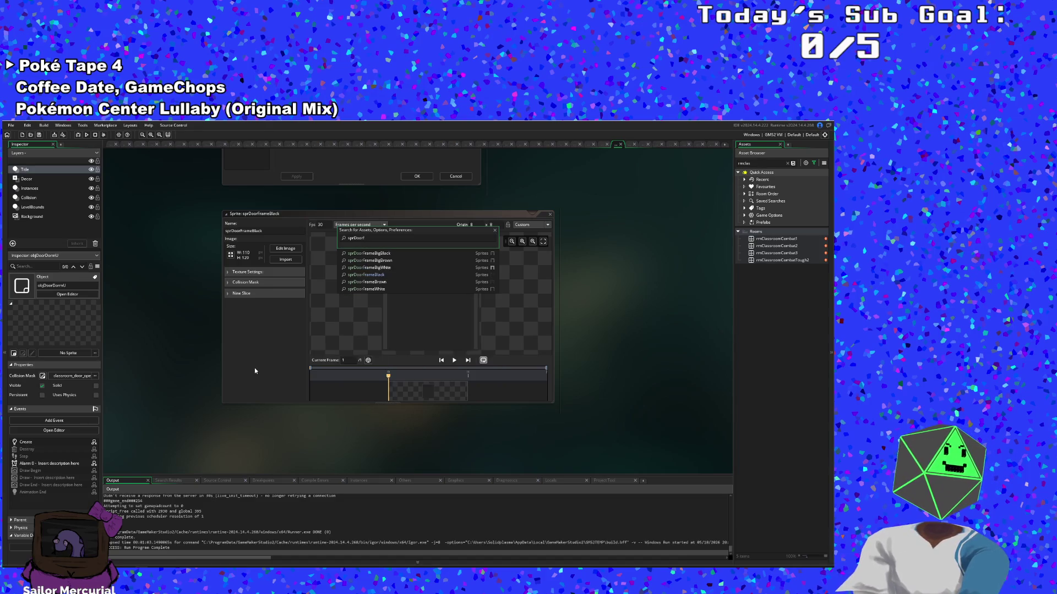
Step: Open the sprDoorFrameBigBrown and sprDoorFrameBigWhite sprites to compare them
left_click(368, 262)
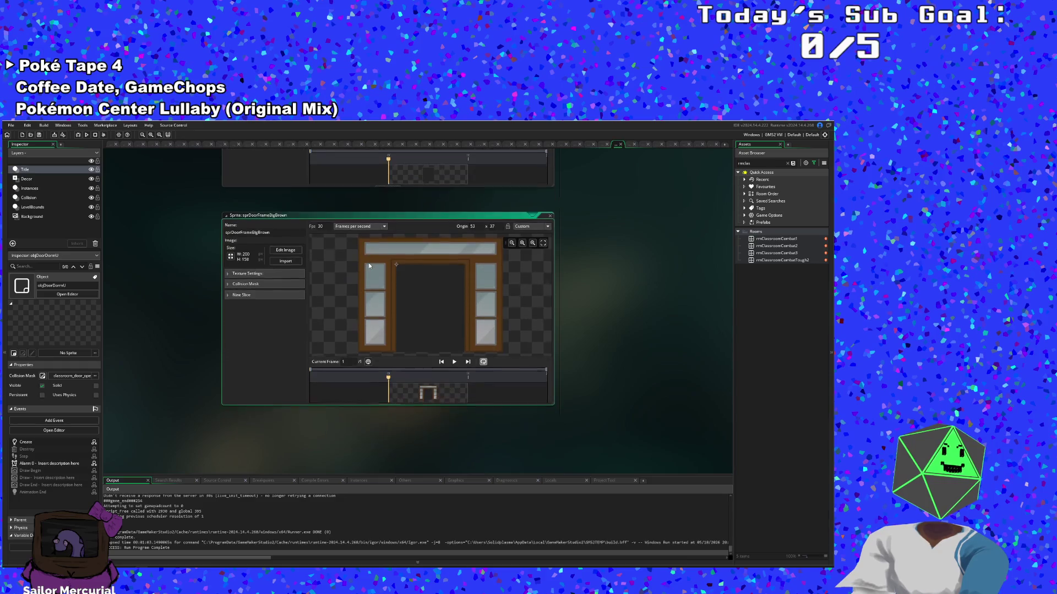
scroll(298, 319, "up", 5)
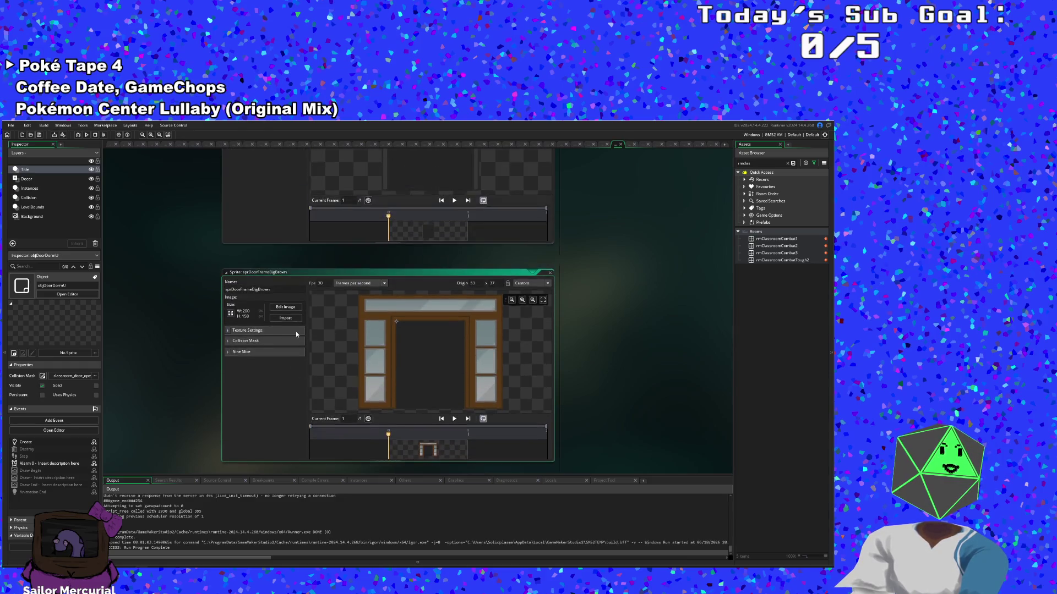
scroll(301, 339, "up", 2)
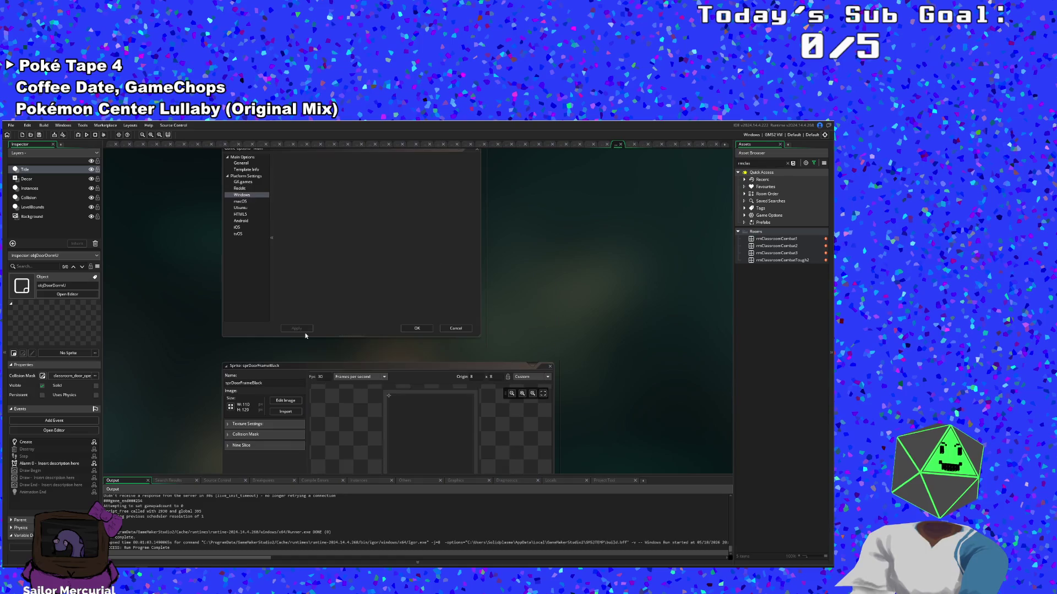
key("ctrl+t")
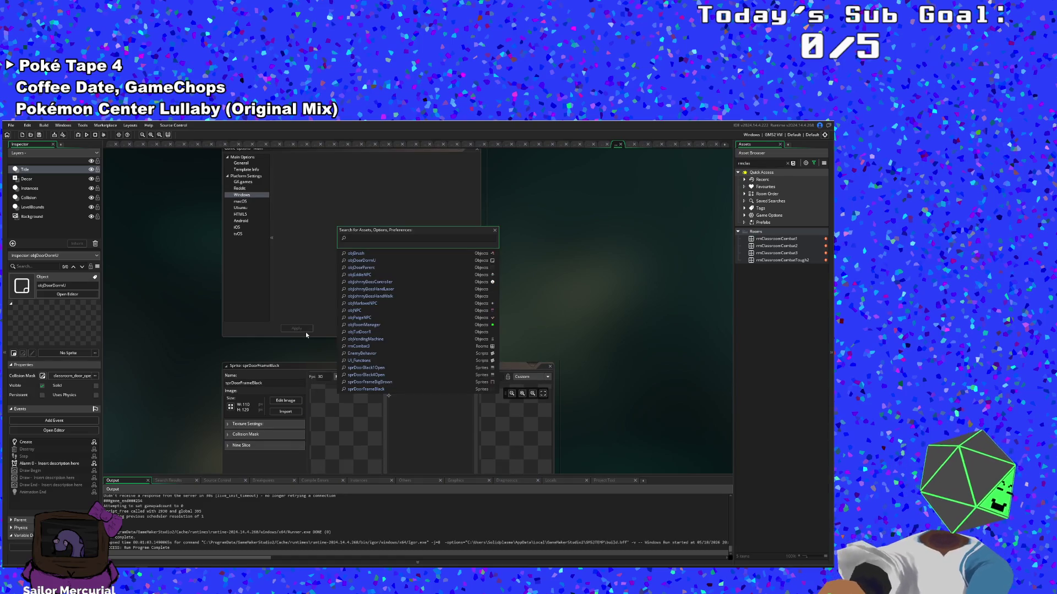
type("sprdoorframe")
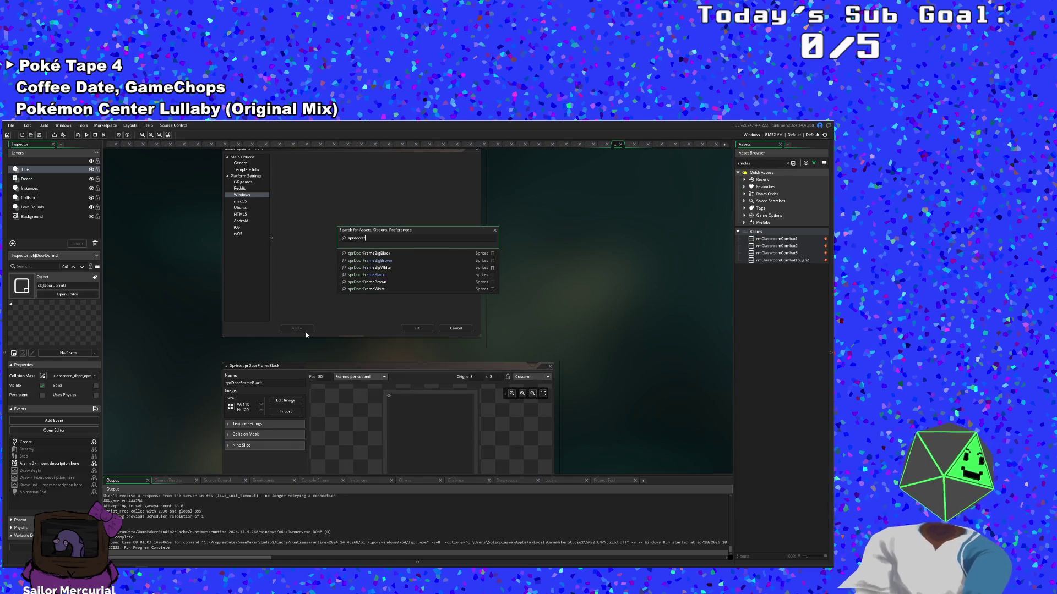
left_click(380, 268)
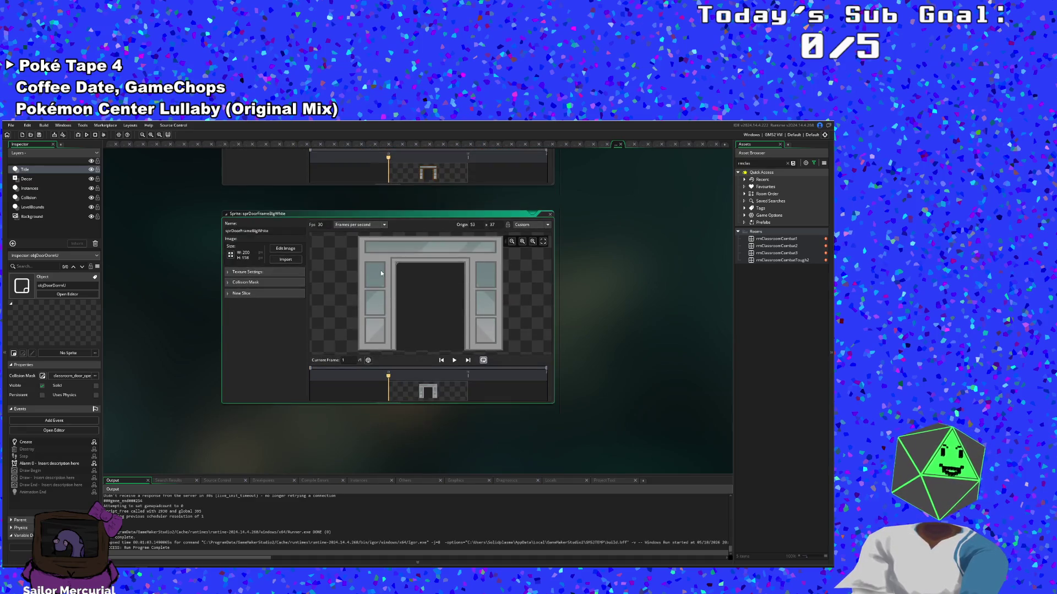
Step: Open sprDoorFrameBrown from an 'fr' asset search, then close its editor
scroll(316, 342, "up", 1)
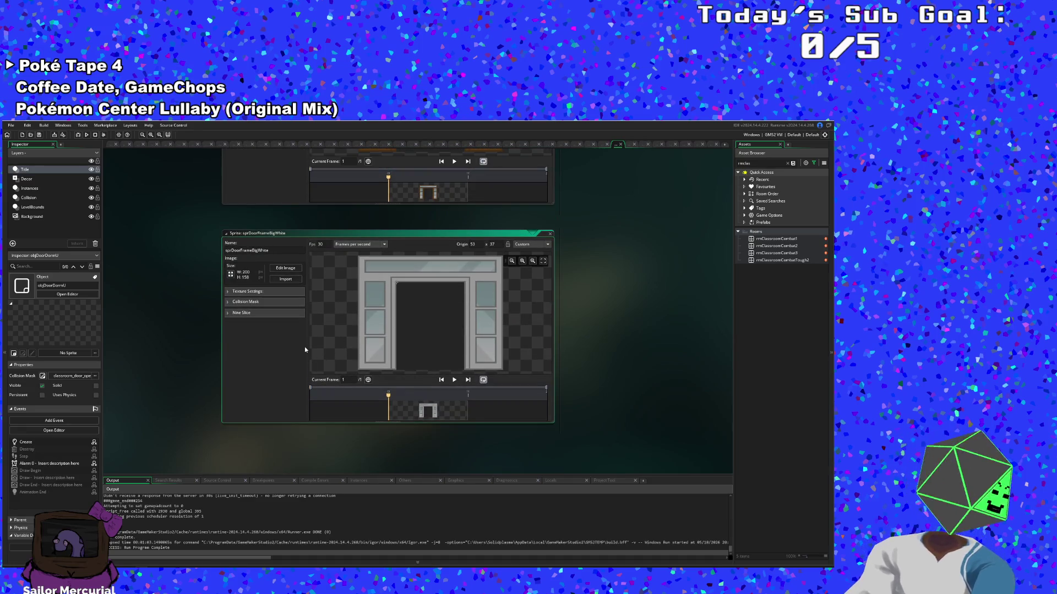
key("ctrl+t")
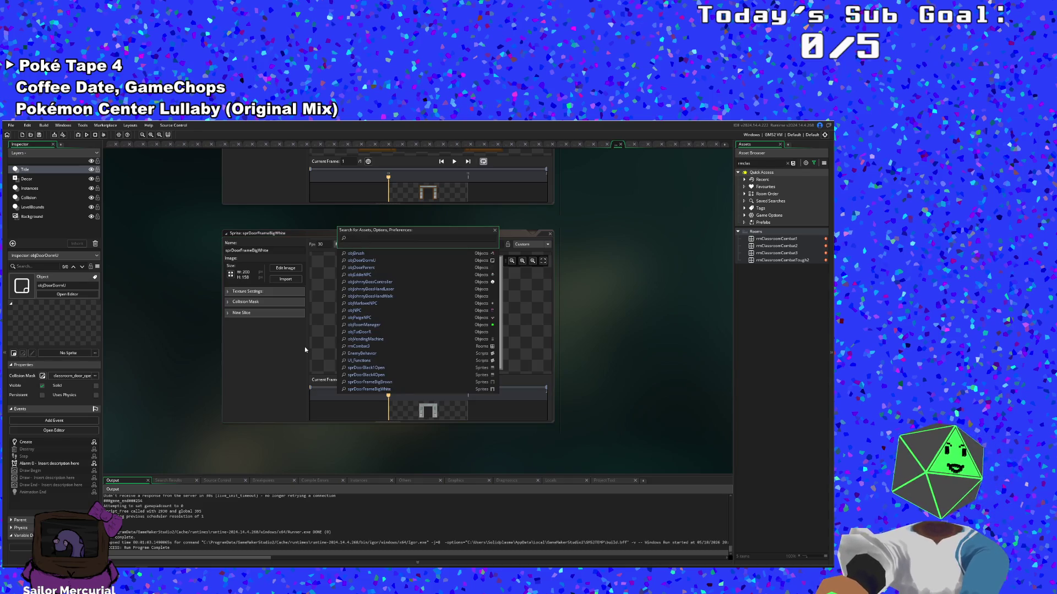
type("doorfra")
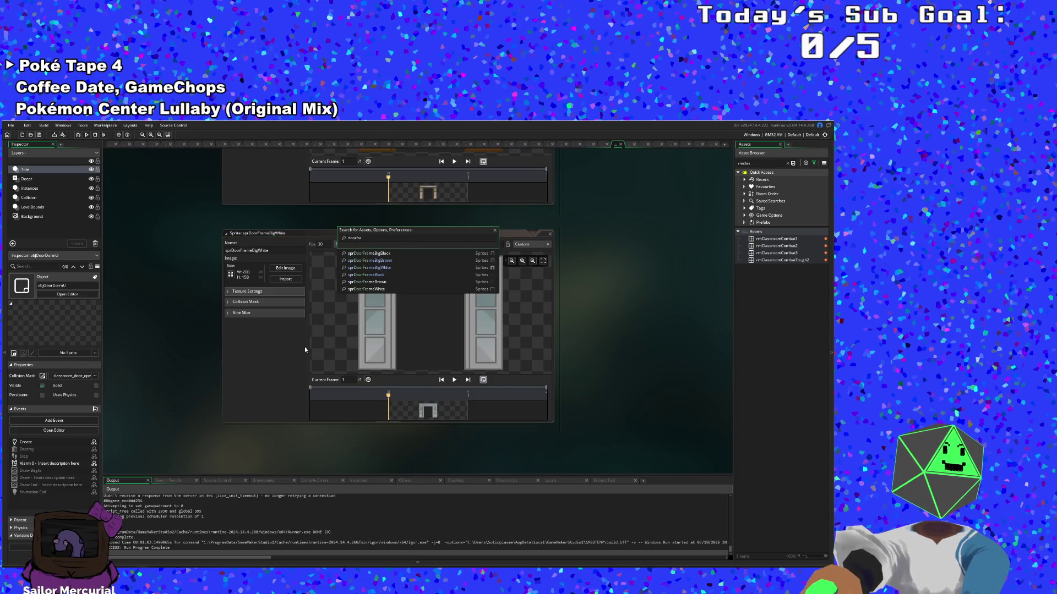
left_click(368, 283)
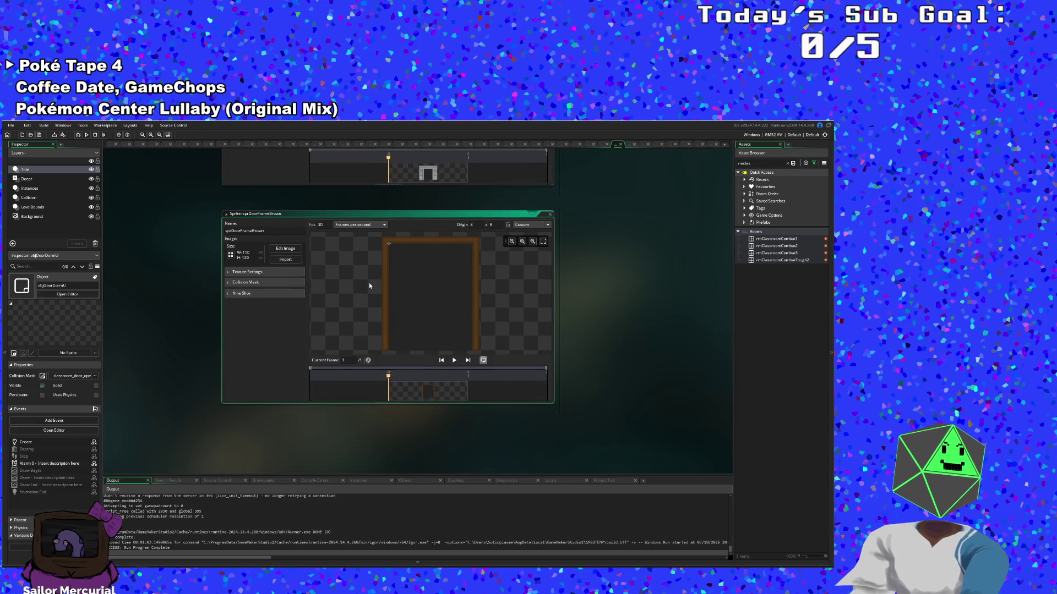
scroll(362, 342, "down", 5)
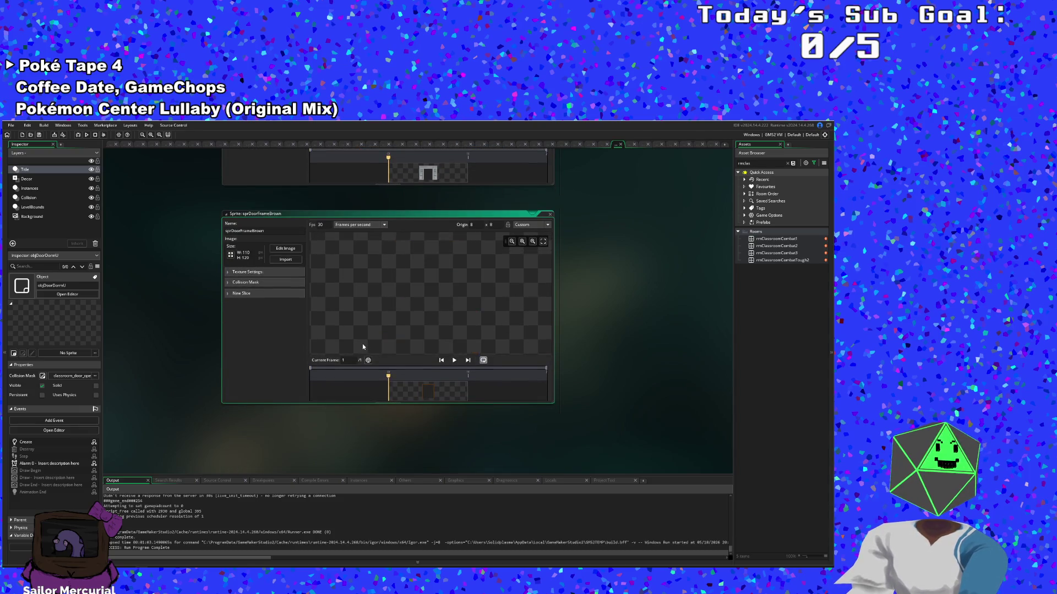
left_click(550, 214)
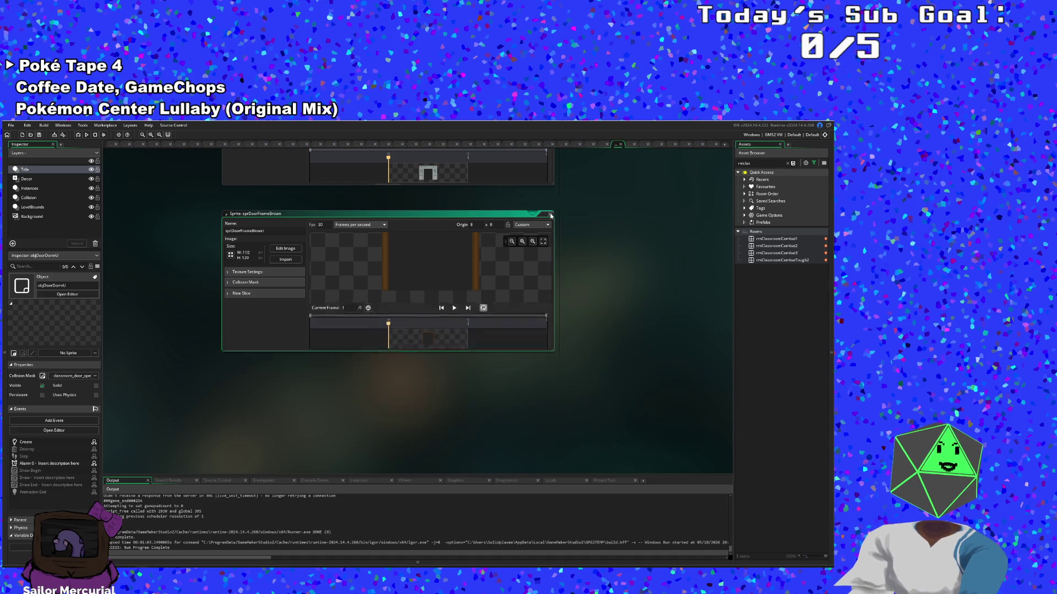
Step: Scroll through the objDoorDormU code to review it
left_click(619, 145)
scroll(421, 351, "down", 4)
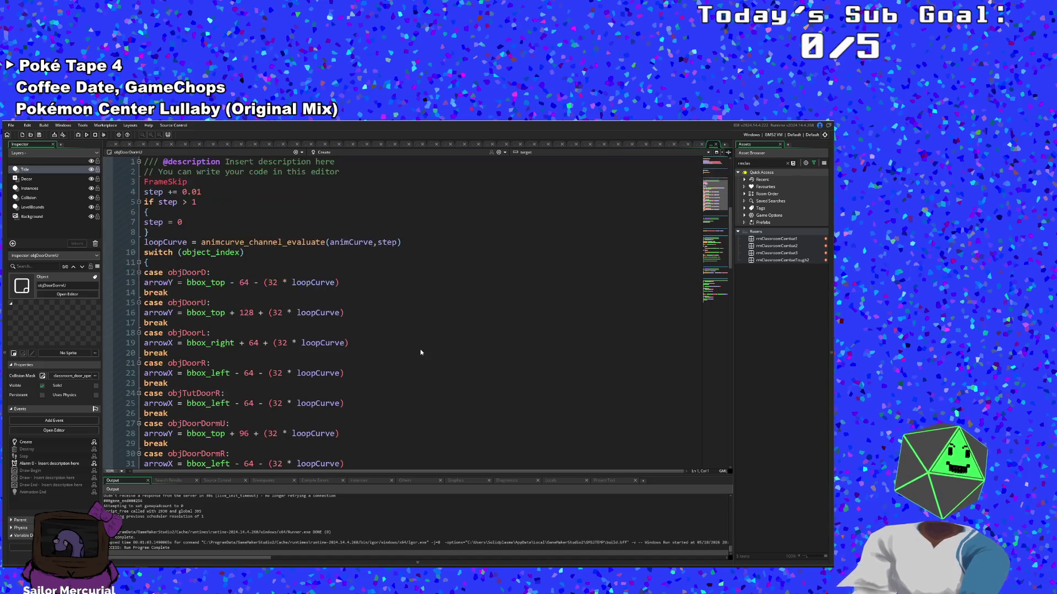
scroll(417, 354, "down", 10)
scroll(418, 353, "up", 13)
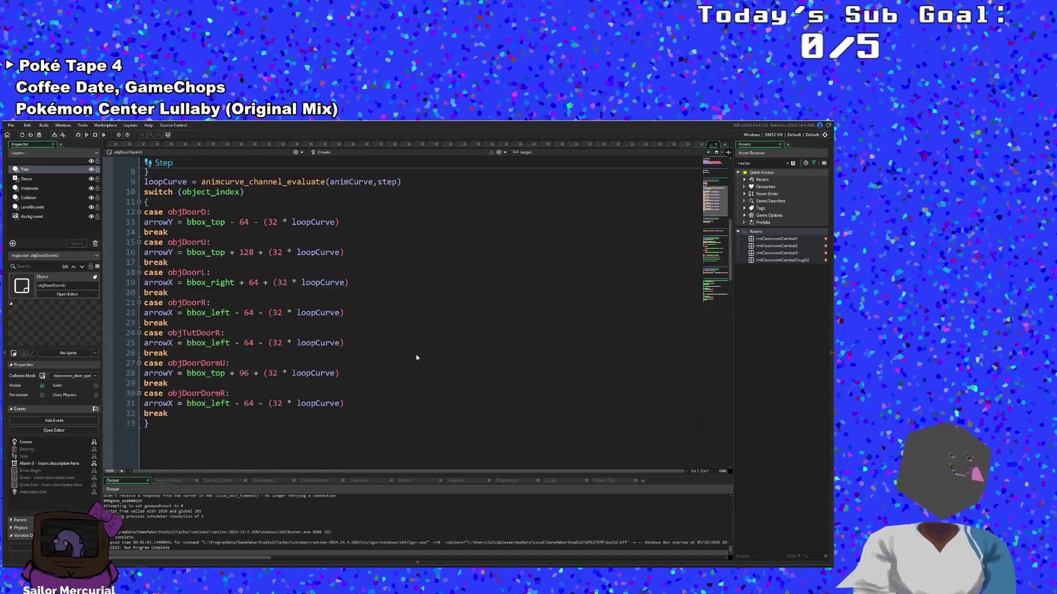
scroll(417, 354, "up", 3)
scroll(417, 356, "down", 12)
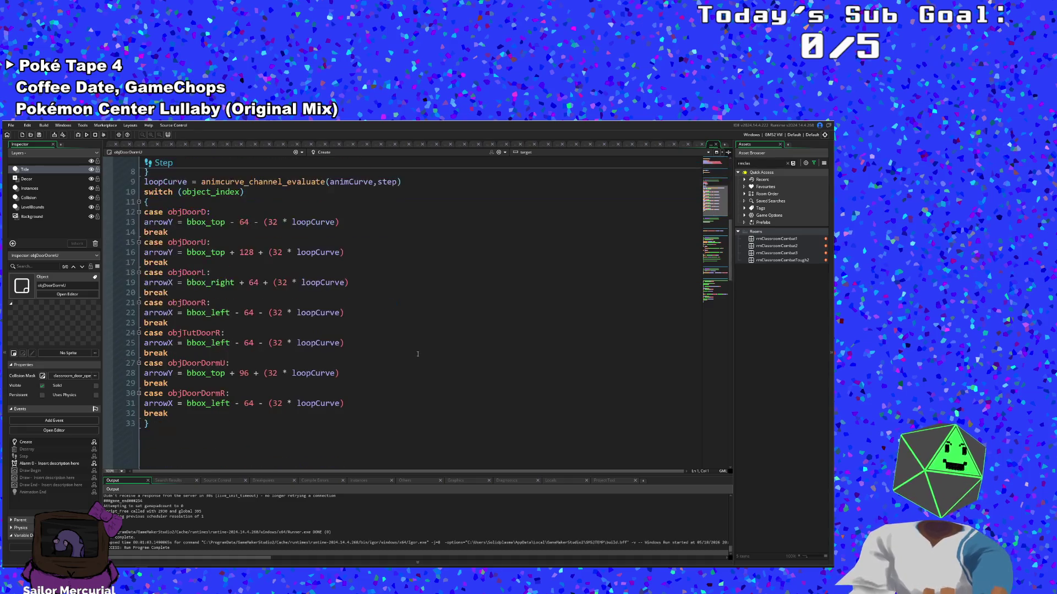
scroll(416, 358, "down", 14)
scroll(424, 336, "up", 20)
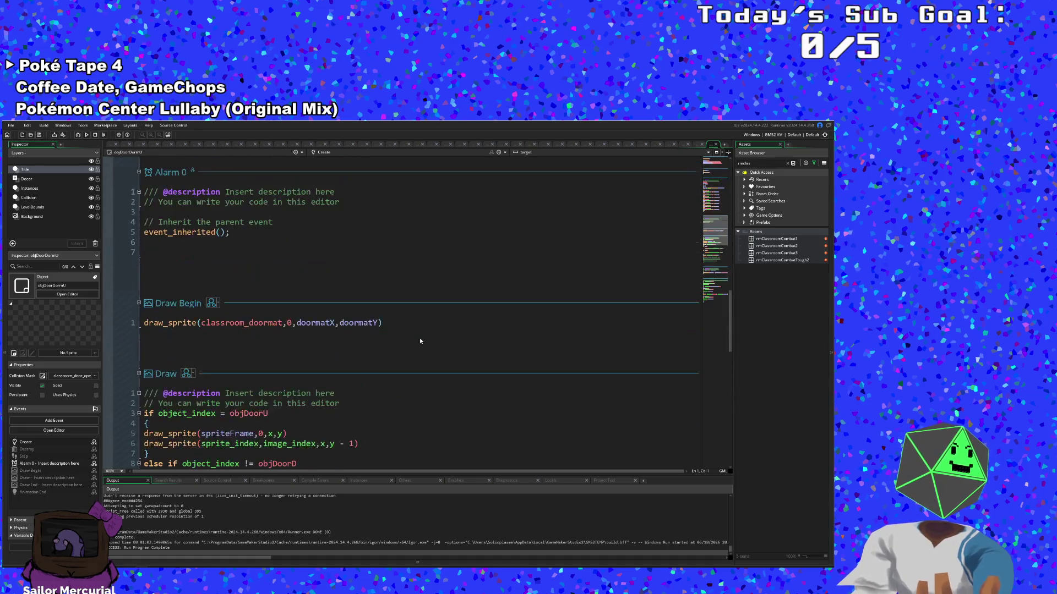
scroll(427, 324, "up", 10)
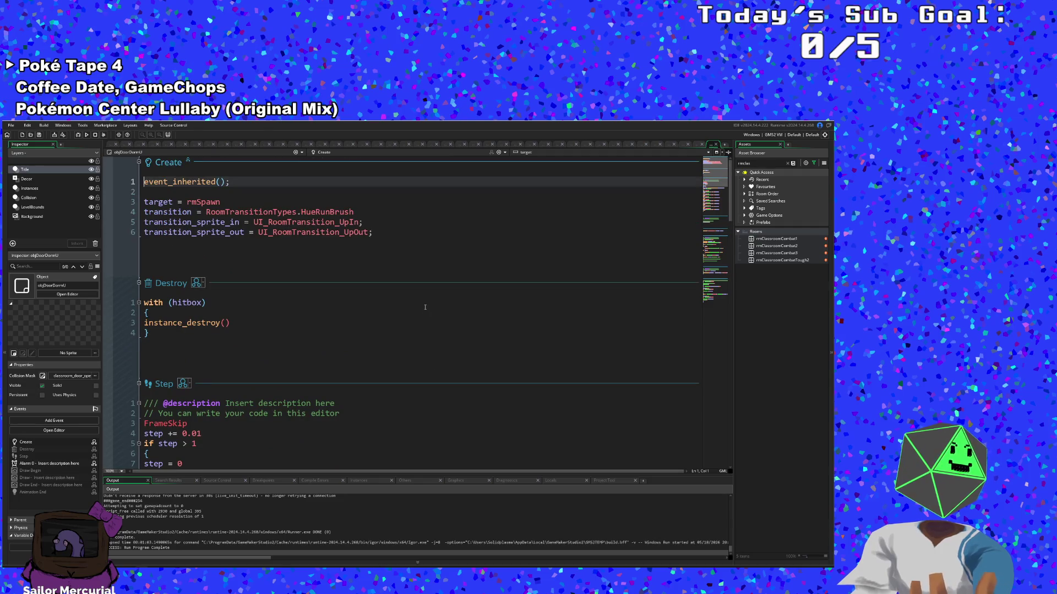
scroll(425, 307, "down", 18)
scroll(442, 309, "up", 2)
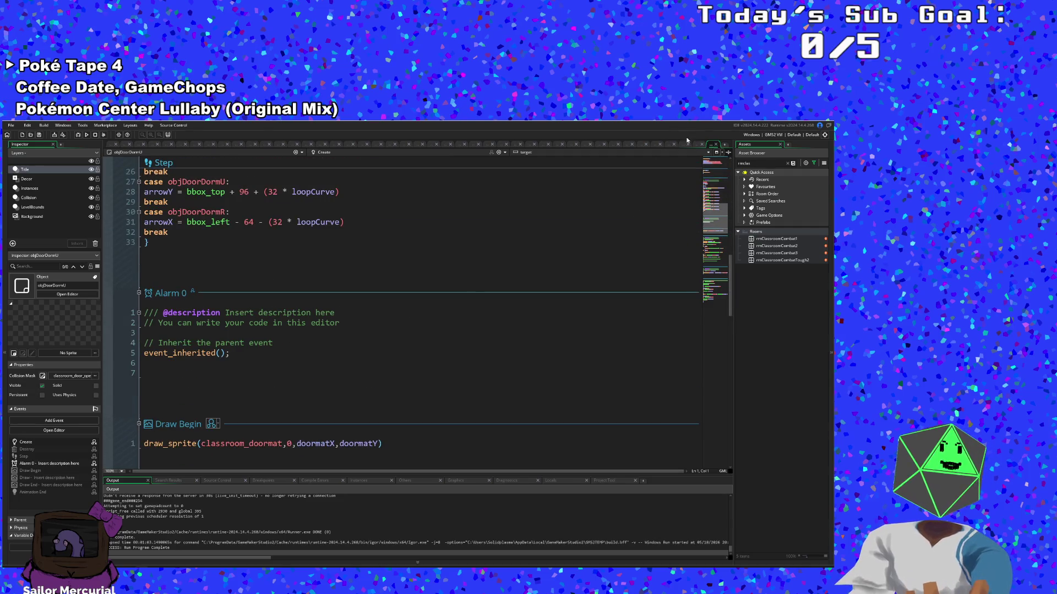
Step: Inspect objDoorParent's objDoorDormU hitbox lines, including sprite_width*3, then close that workspace
left_click(717, 145)
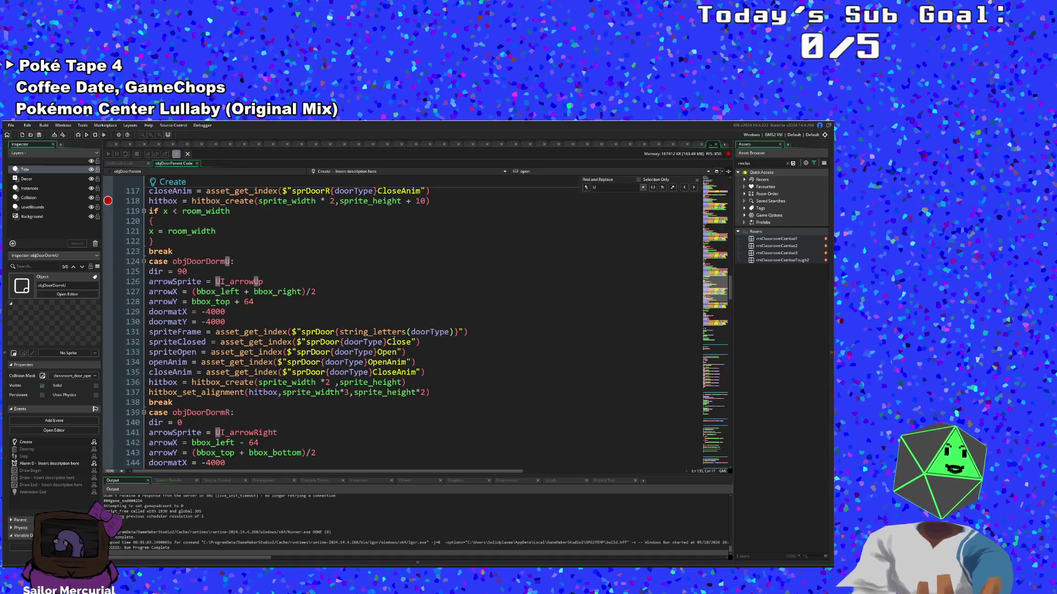
scroll(208, 373, "up", 2)
scroll(231, 352, "down", 2)
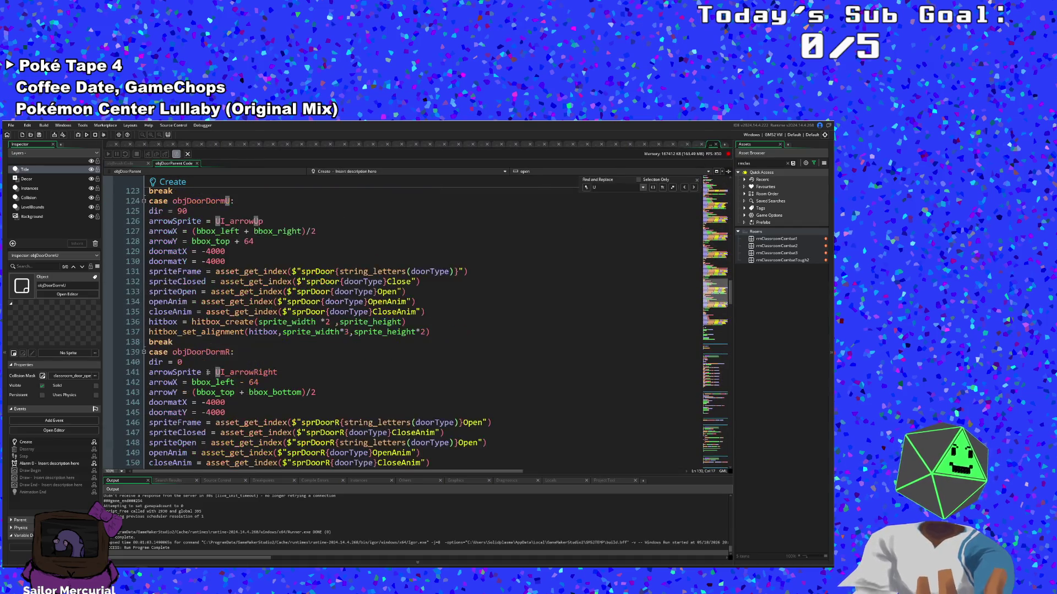
left_click(254, 340)
scroll(304, 312, "down", 2)
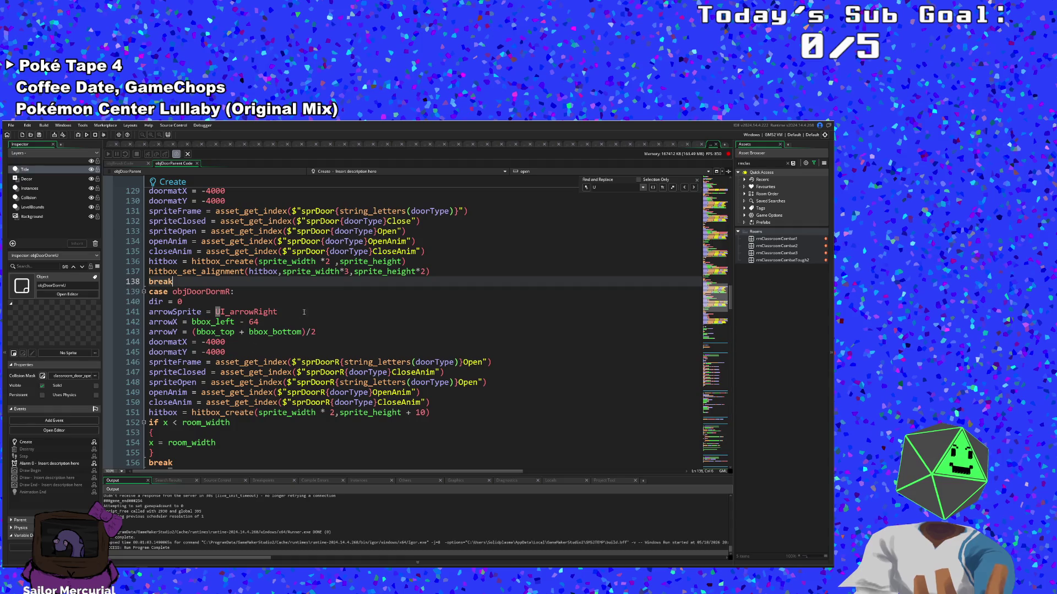
left_click(350, 273)
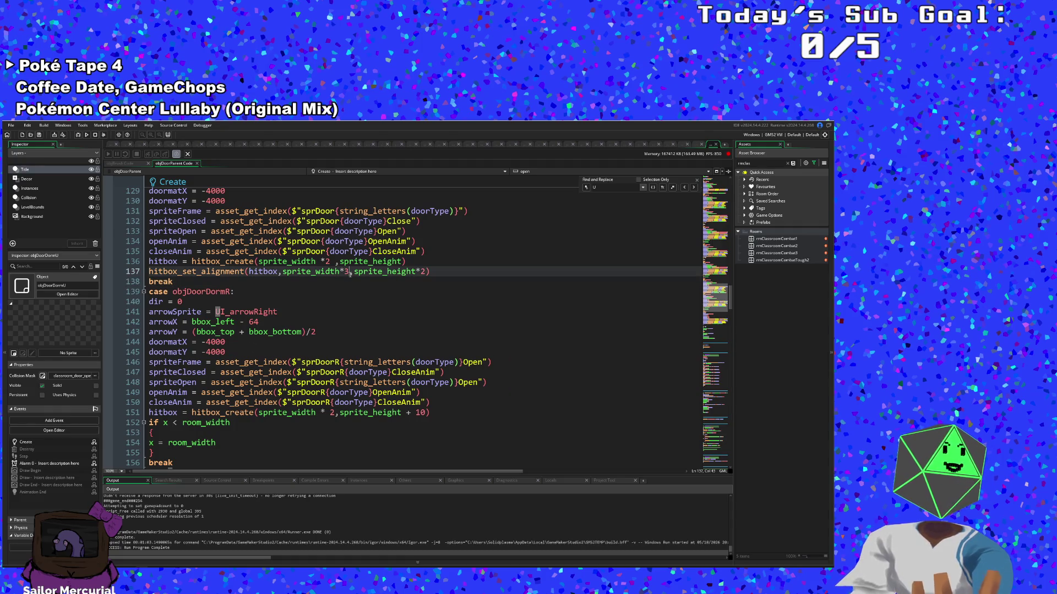
left_click_drag(350, 272, 282, 273)
left_click(307, 262)
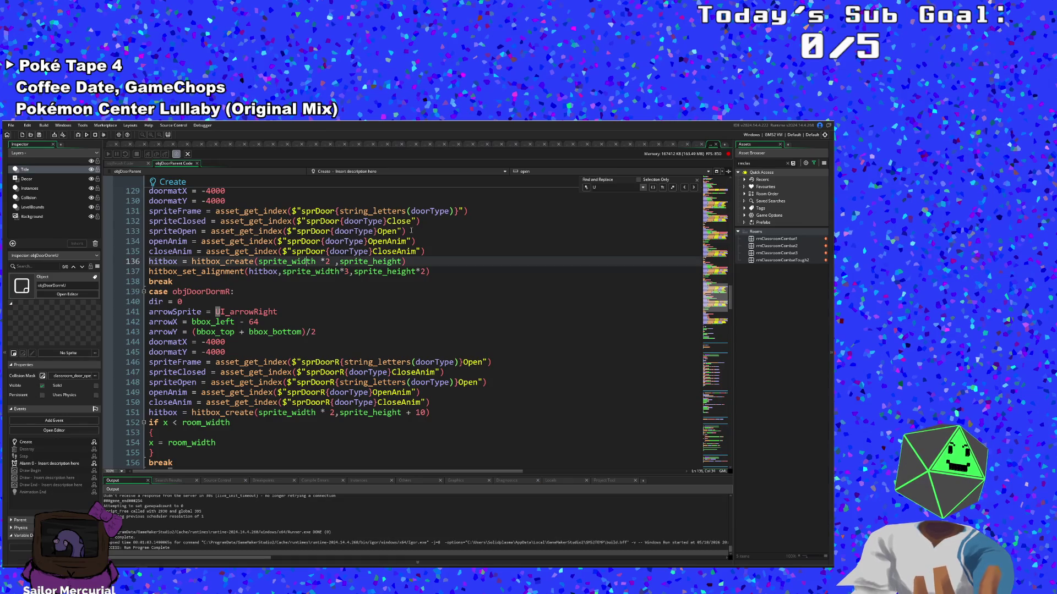
left_click(716, 145)
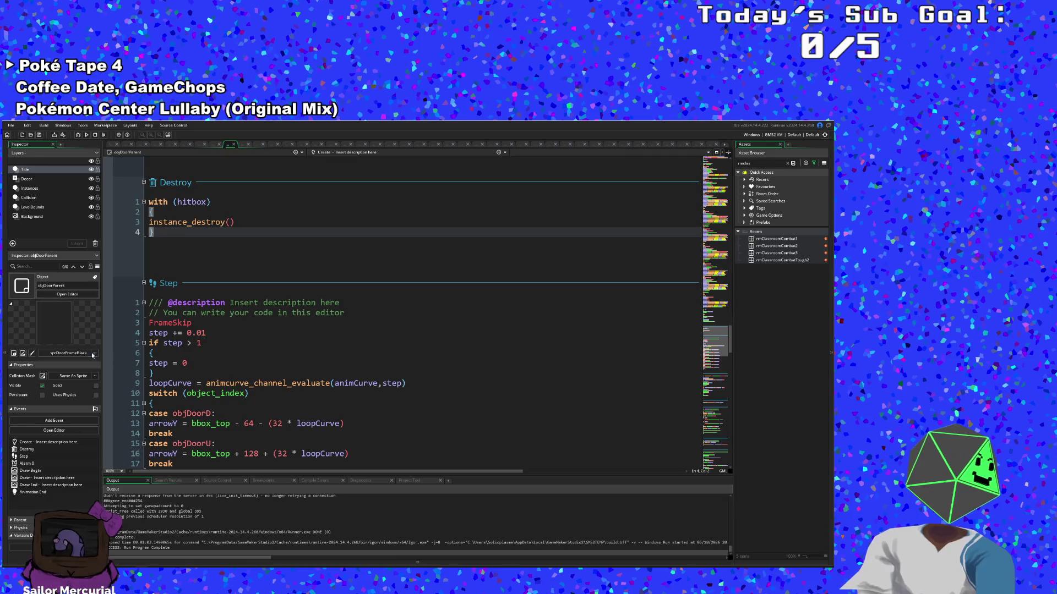
Step: Delete the accidentally created Sprite1003 asset and return to the parent code
left_click(14, 353)
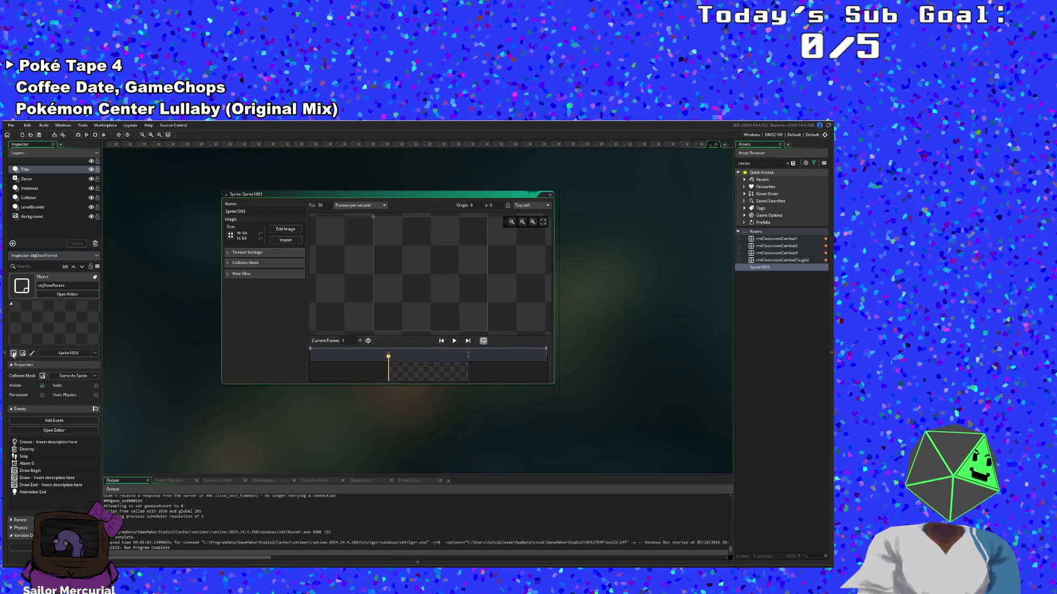
left_click(550, 195)
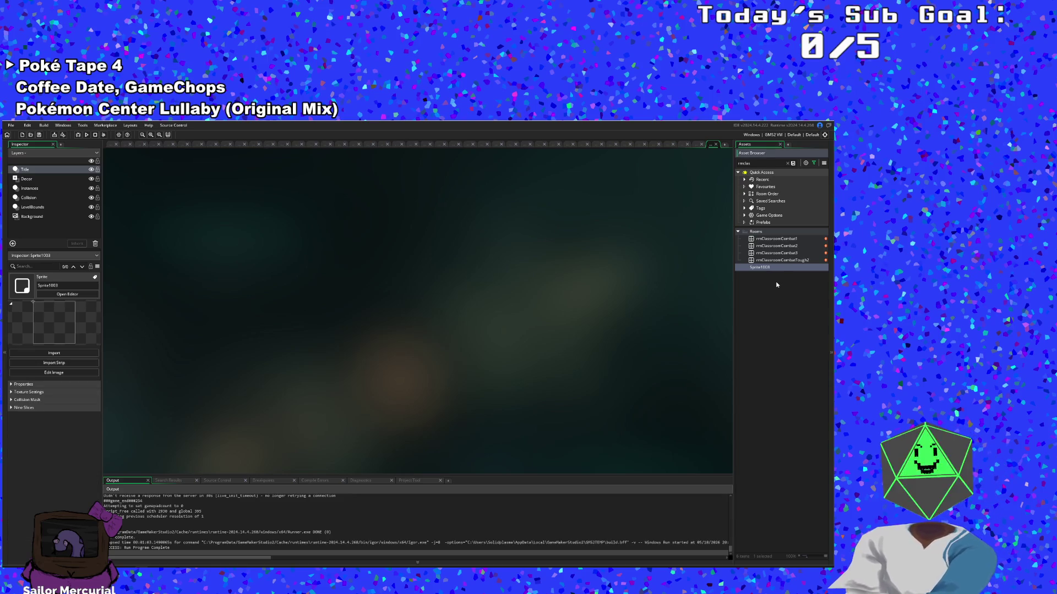
key("Delete")
left_click(434, 355)
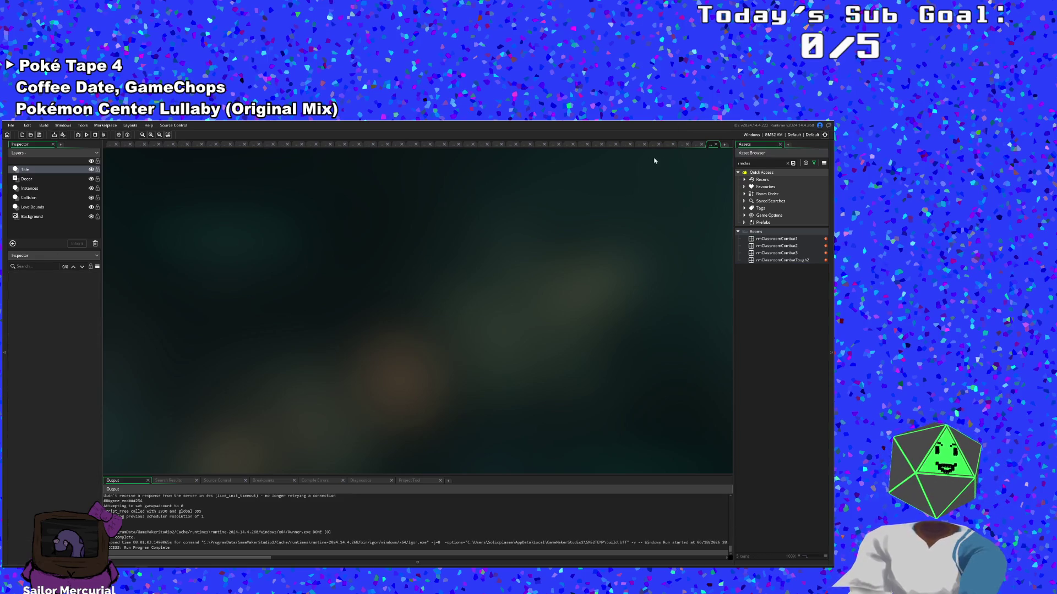
left_click(716, 144)
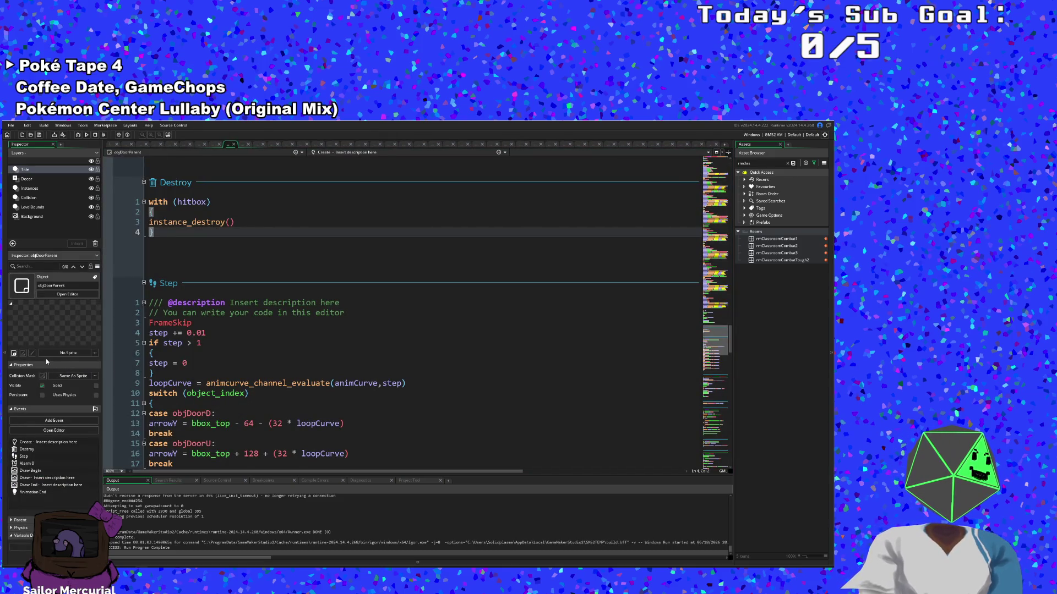
Step: Assign sprDoorFrameBlack as objDoorParent's sprite, preview it, and return to the code
left_click(69, 354)
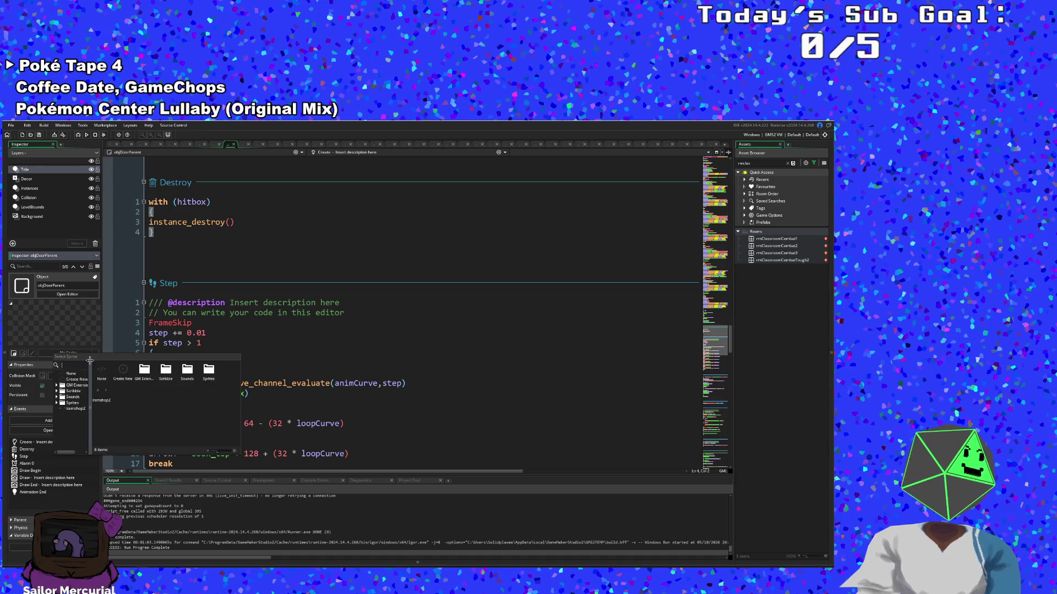
type("sprdoorfr")
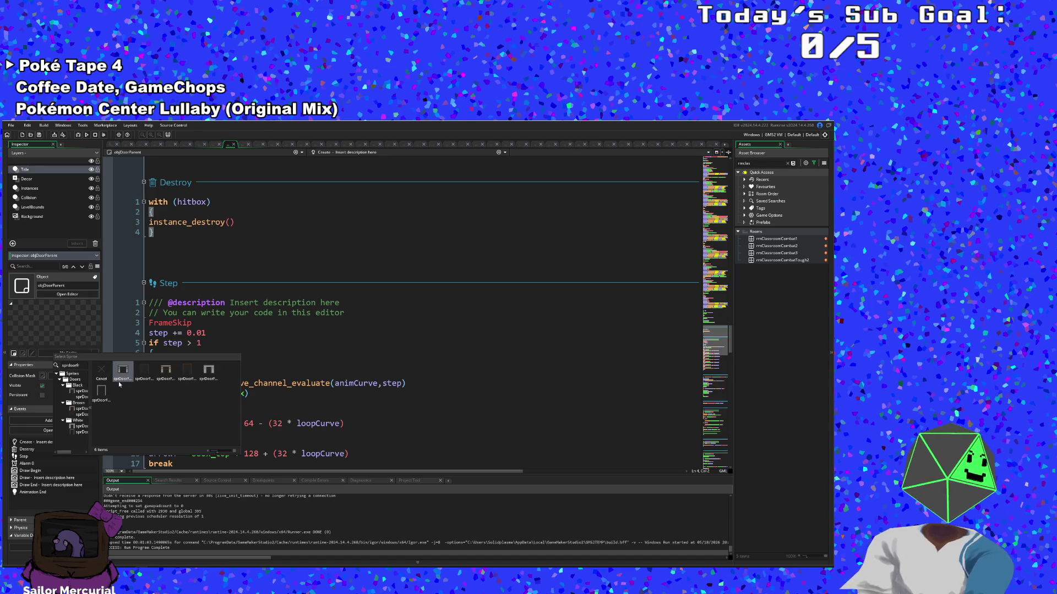
left_click(144, 372)
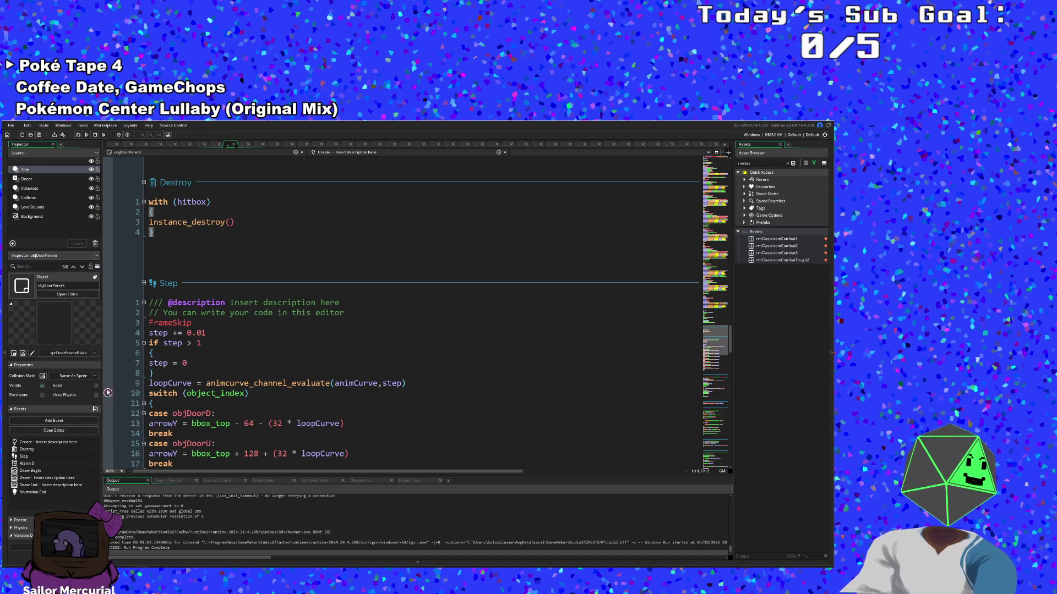
left_click(32, 353)
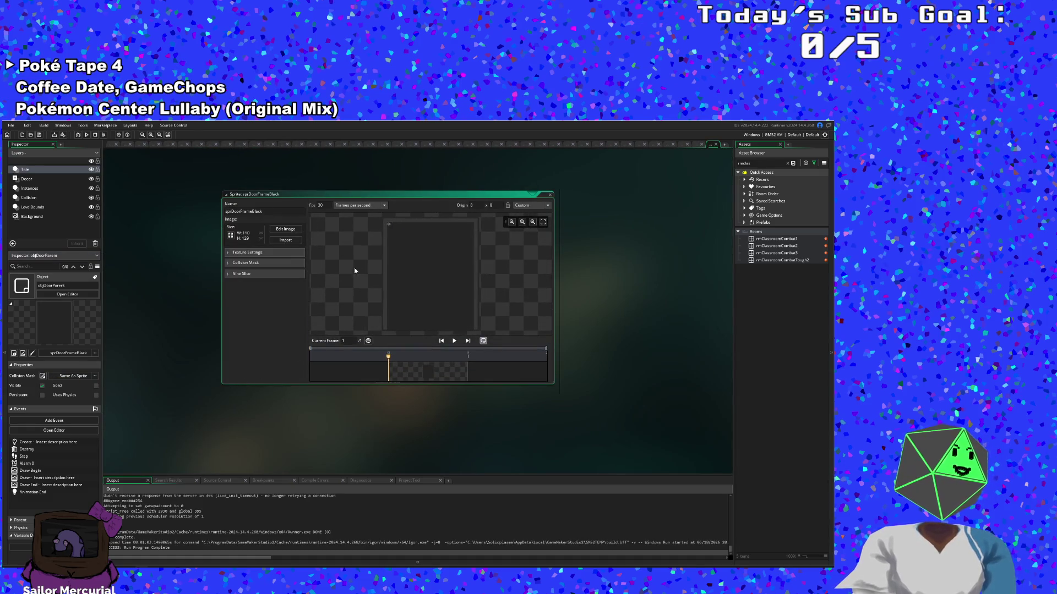
left_click(550, 195)
left_click(711, 145)
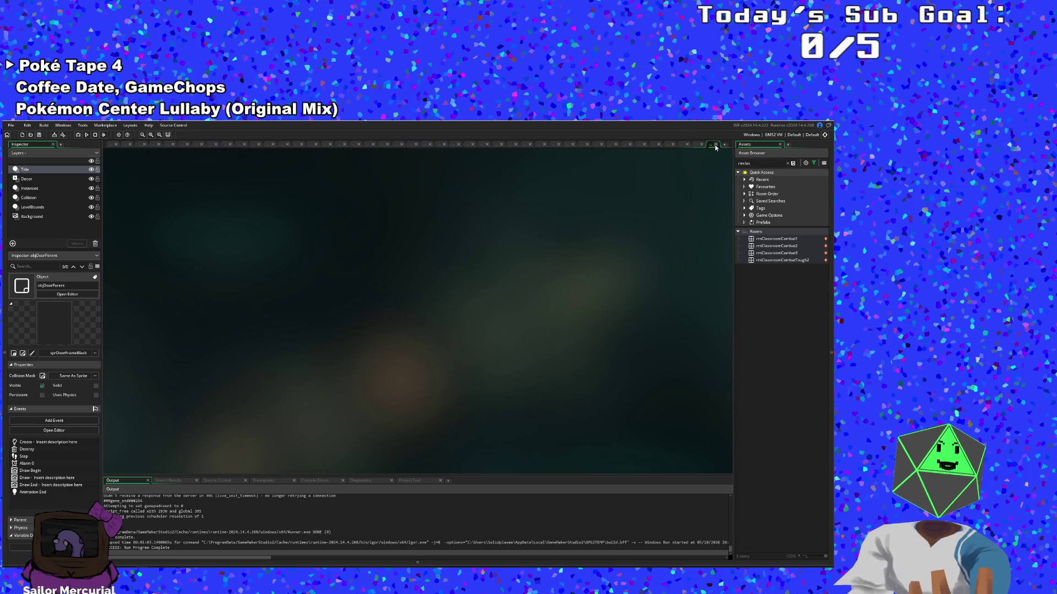
scroll(362, 305, "down", 4)
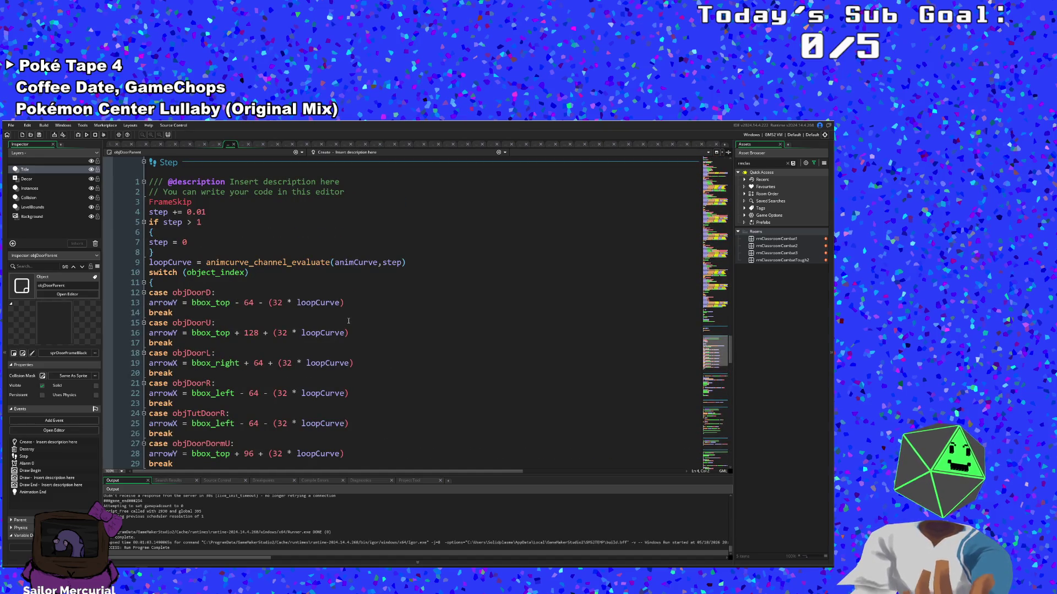
Step: Scroll from the Step event up into the Create event, reviewing each door case's hitbox lines
scroll(341, 324, "down", 12)
scroll(342, 324, "up", 12)
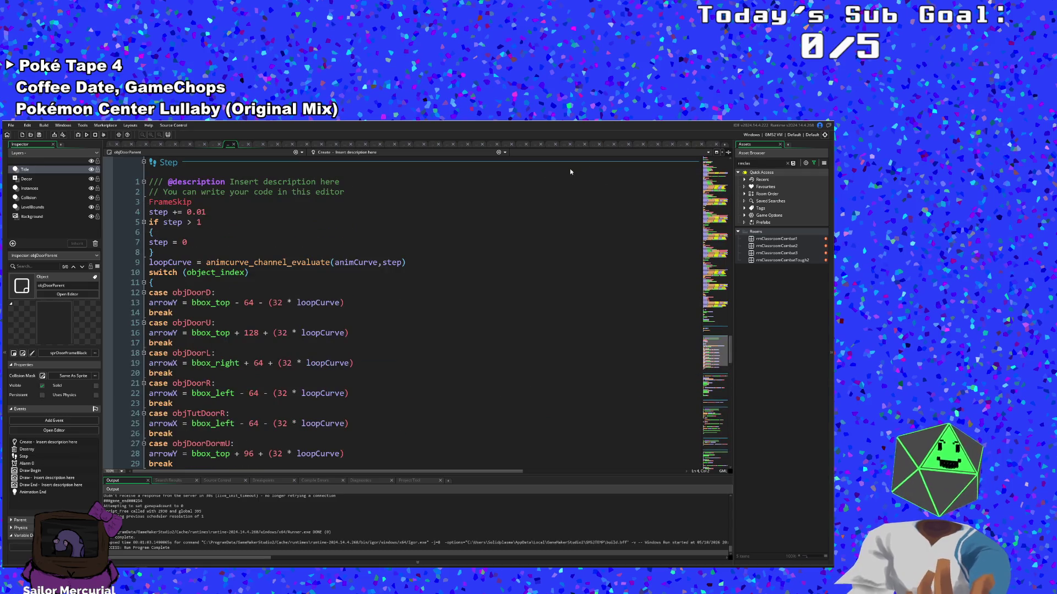
scroll(290, 262, "up", 20)
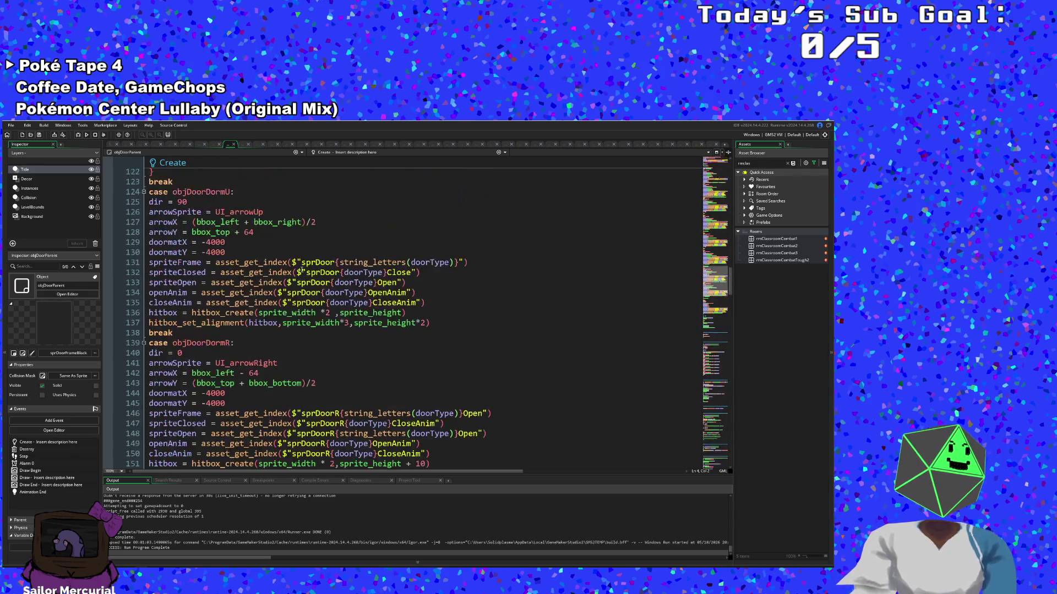
left_click(331, 312)
scroll(333, 308, "up", 10)
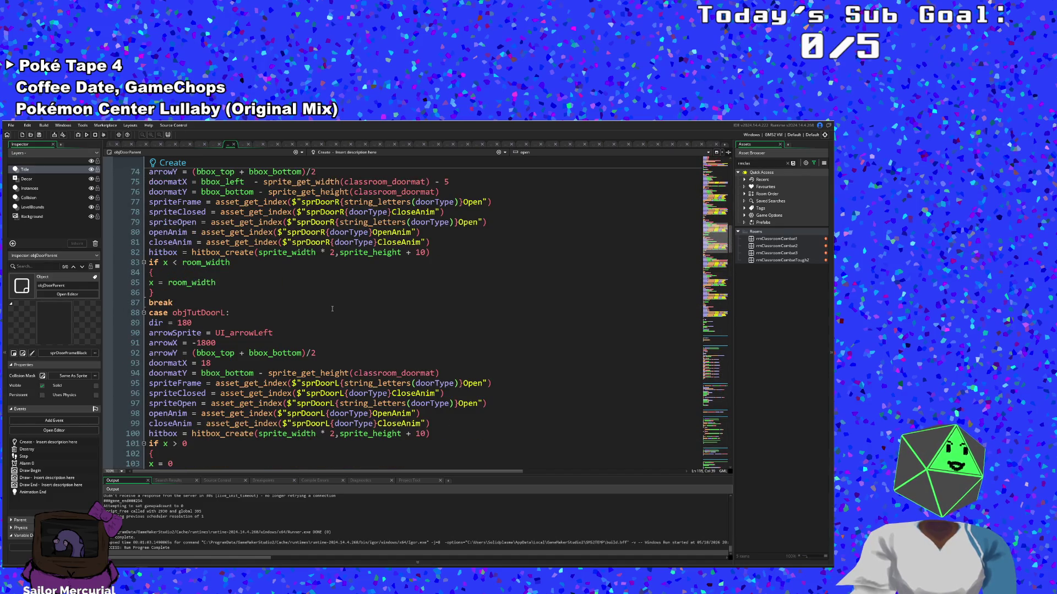
scroll(332, 309, "up", 8)
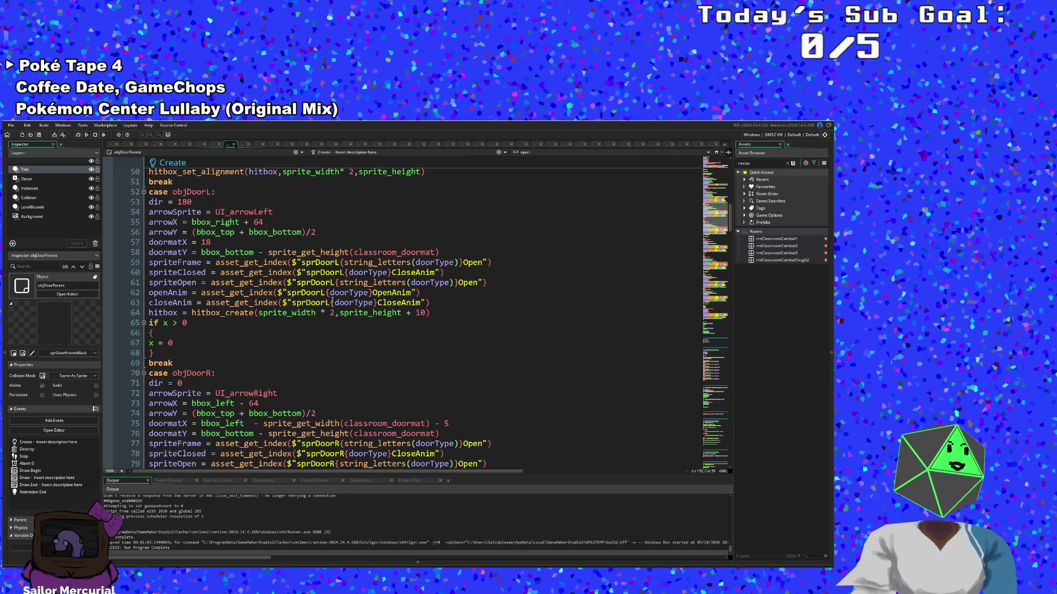
scroll(332, 301, "up", 7)
scroll(329, 292, "down", 1)
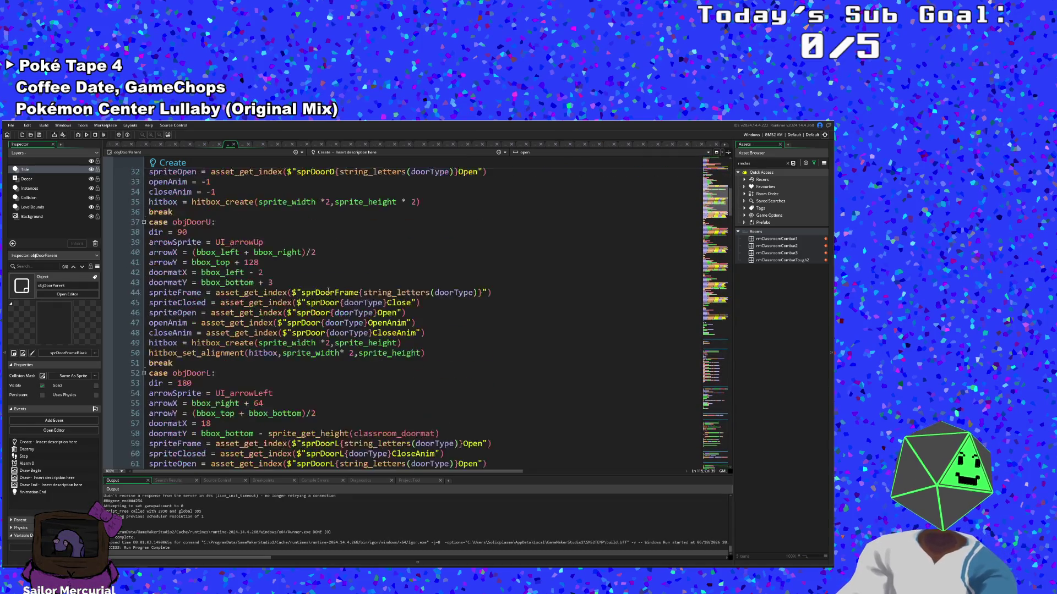
scroll(328, 292, "down", 20)
scroll(327, 277, "up", 8)
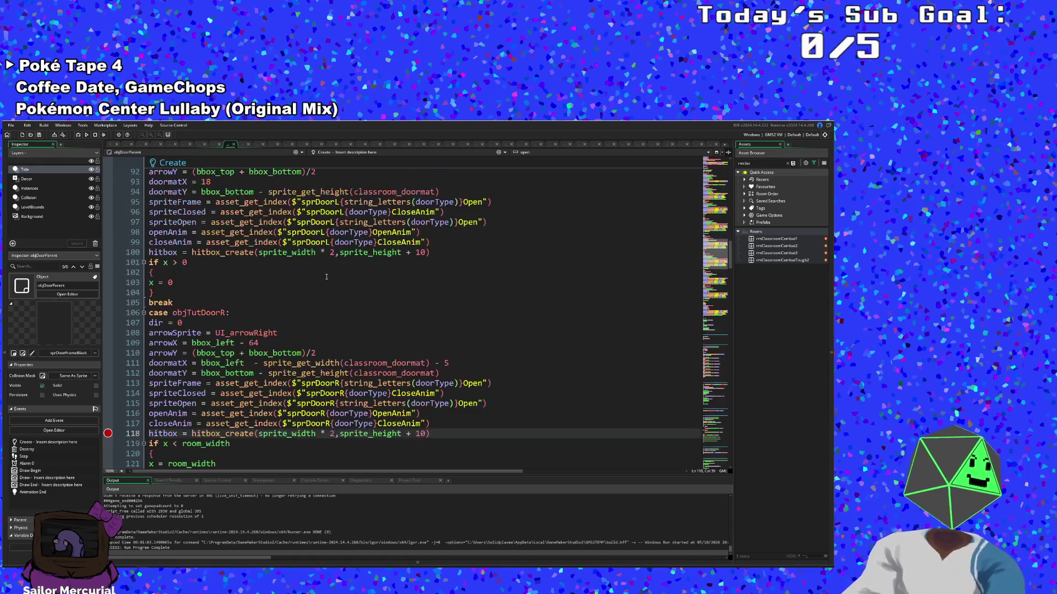
scroll(327, 277, "down", 12)
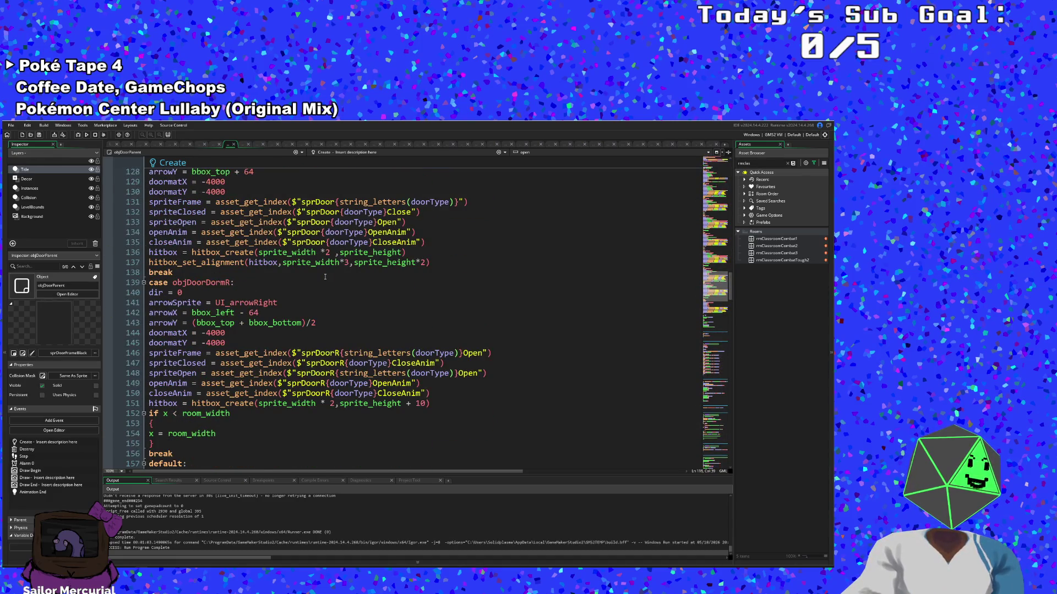
scroll(324, 276, "down", 16)
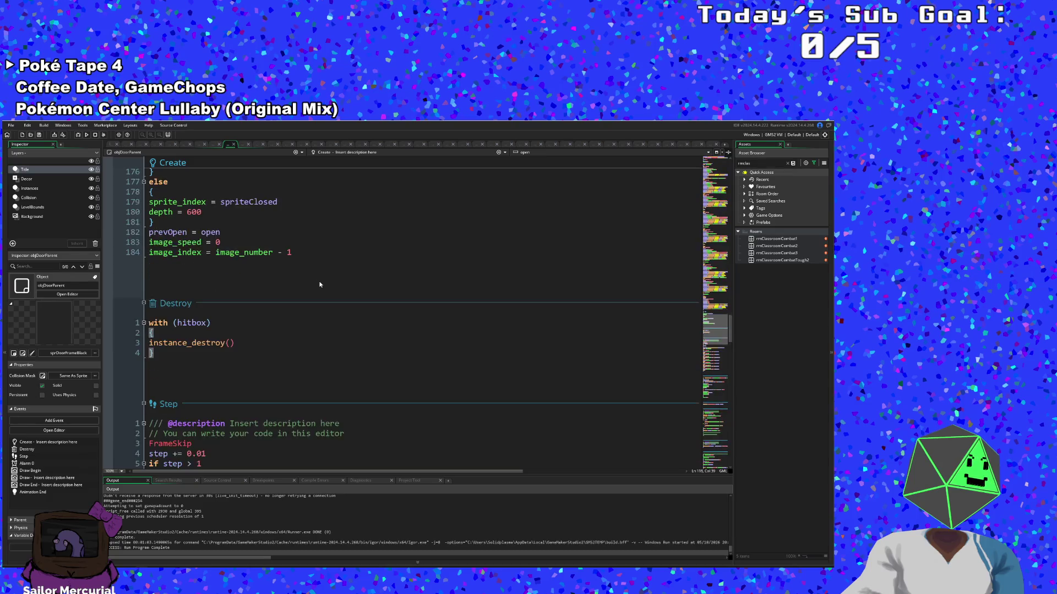
scroll(322, 275, "up", 20)
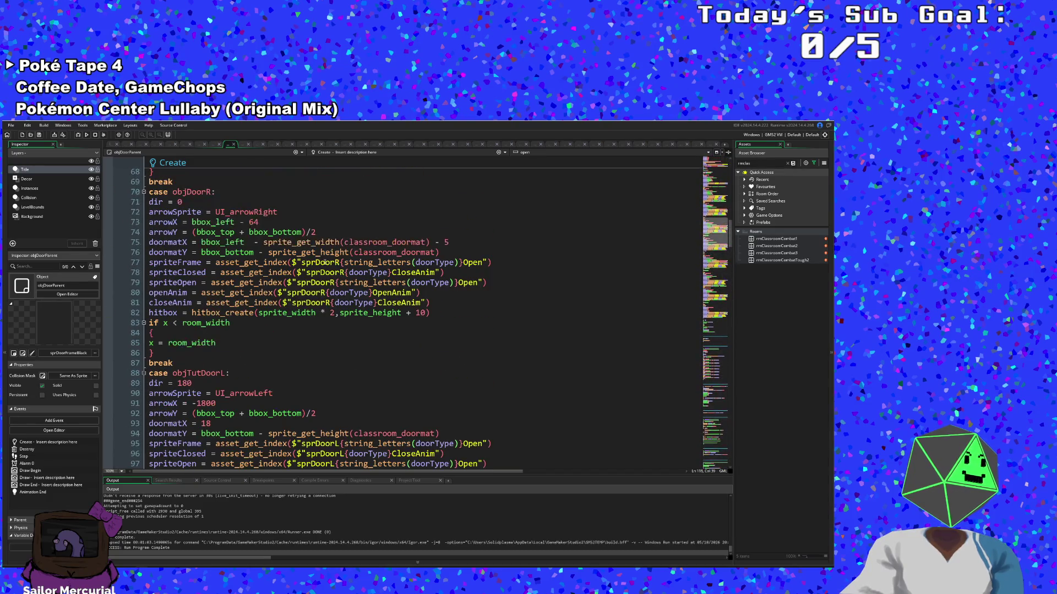
scroll(325, 263, "up", 8)
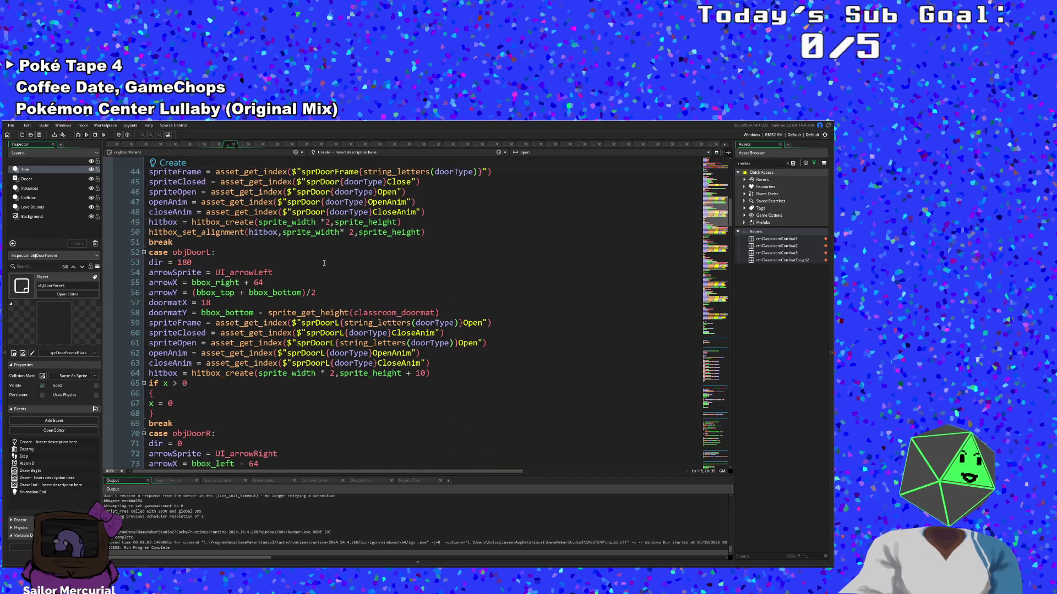
scroll(324, 263, "up", 6)
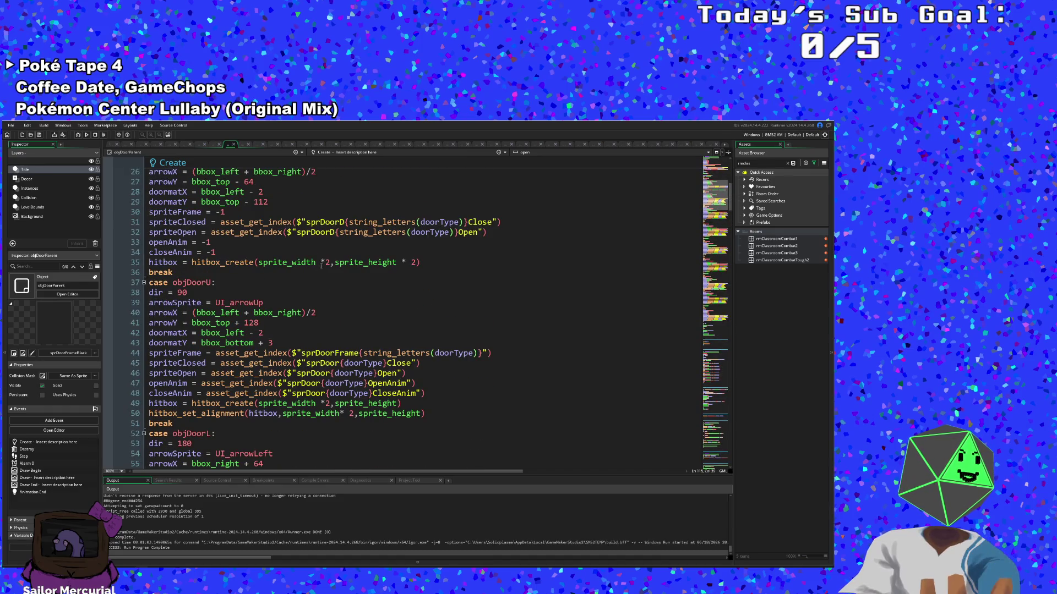
Step: Change line 49 to hitbox_create(130,140) for the objDoorU case
left_click(317, 403)
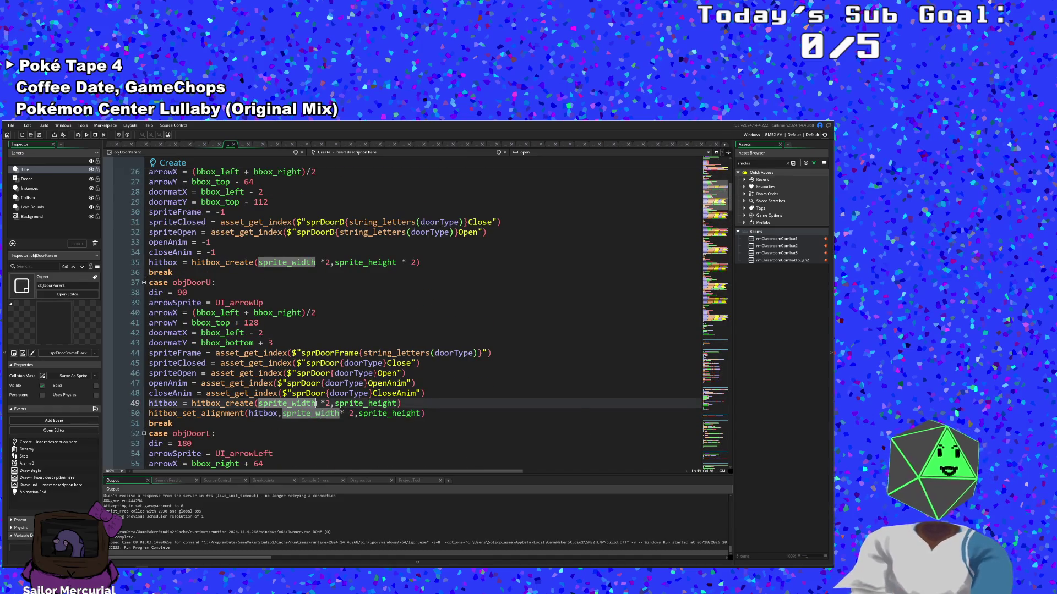
mouse_move(330, 403)
left_mouse_down()
mouse_move(257, 394)
mouse_move(256, 404)
left_mouse_up()
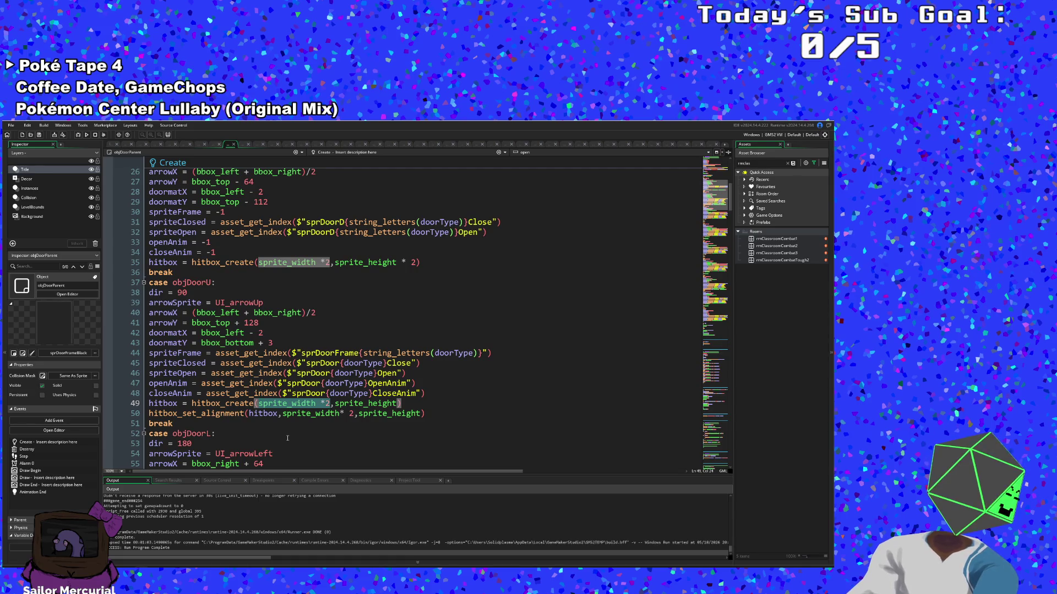
type("130")
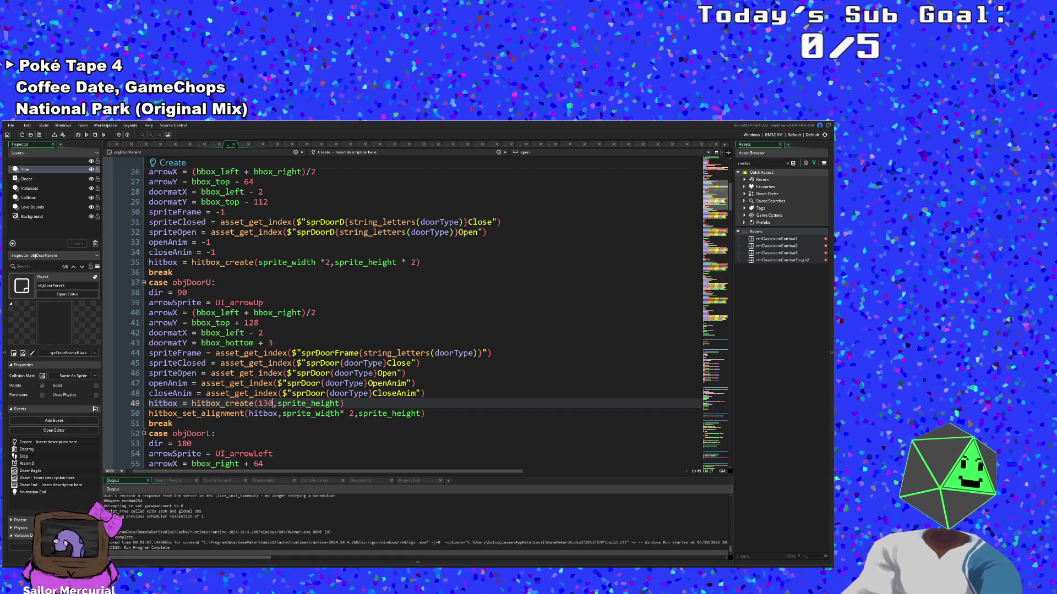
left_click(278, 403)
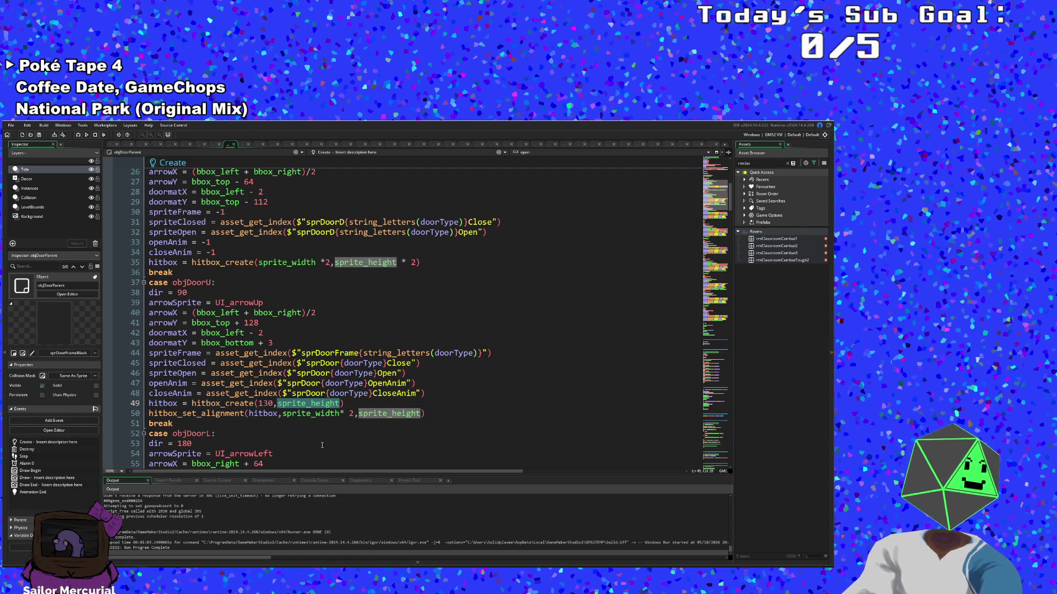
type("1")
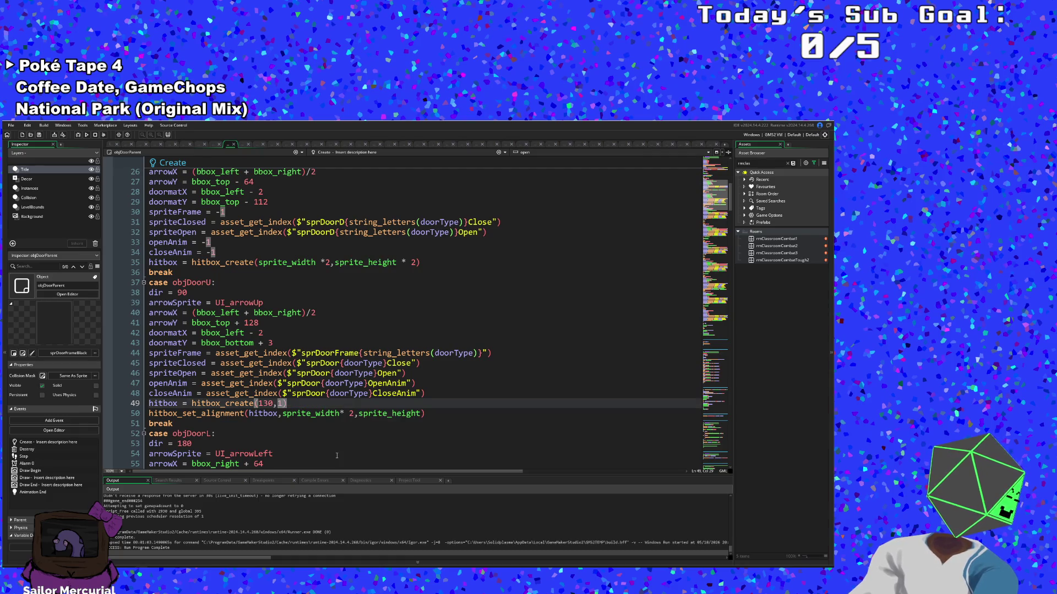
type("40")
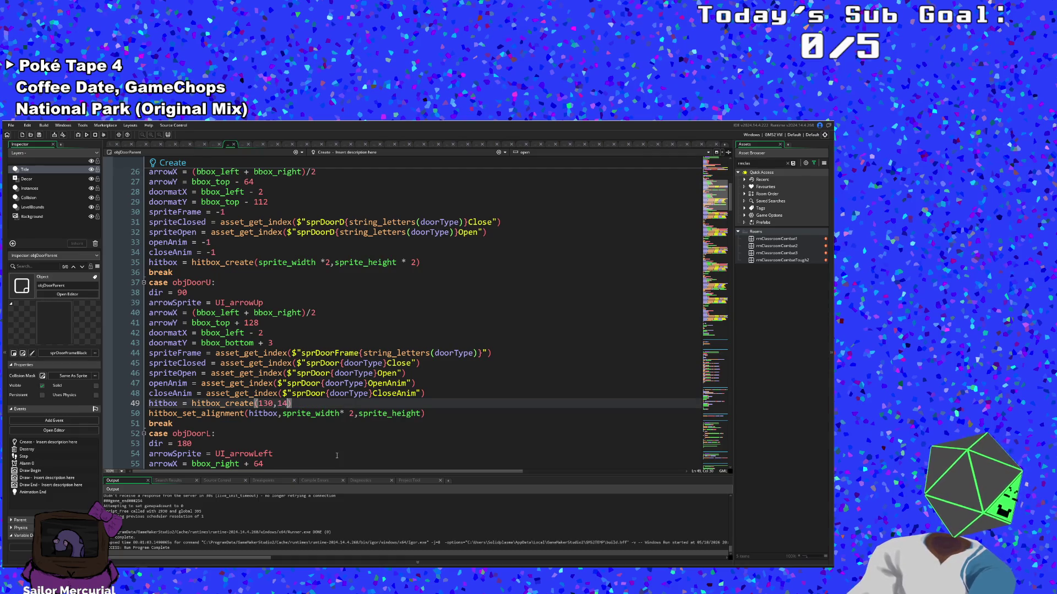
Step: Change line 50 to hitbox_set_alignment(hitbox,65,80)
left_click(315, 414)
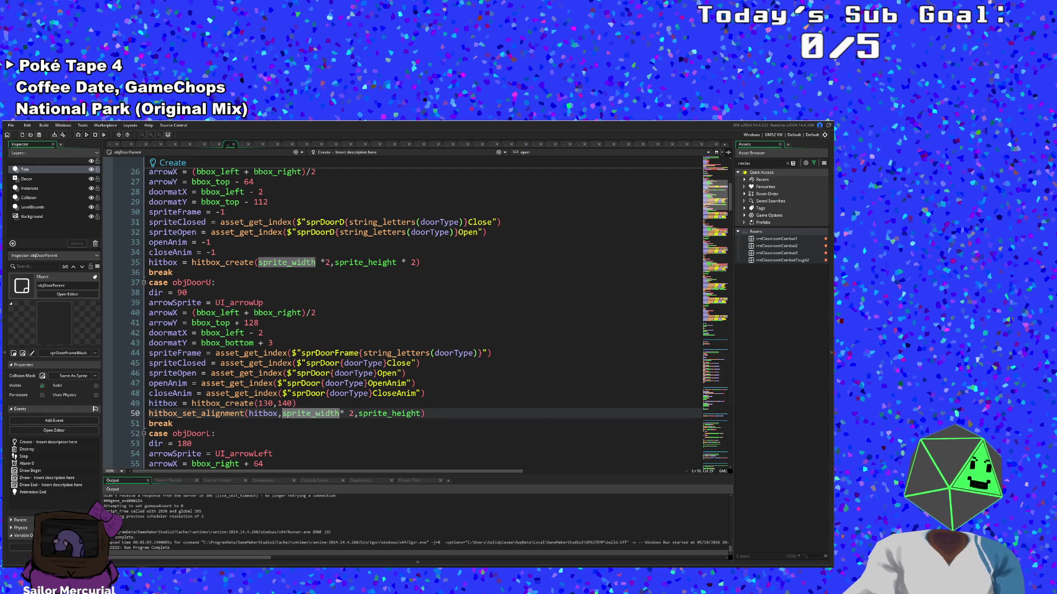
left_click_drag(282, 413, 342, 413)
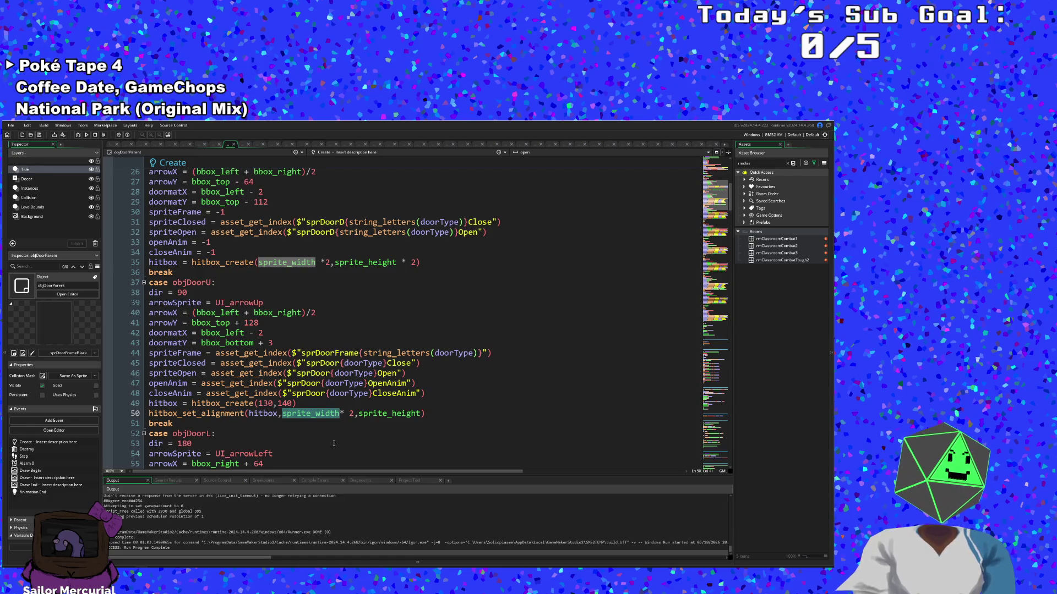
key("BackSpace")
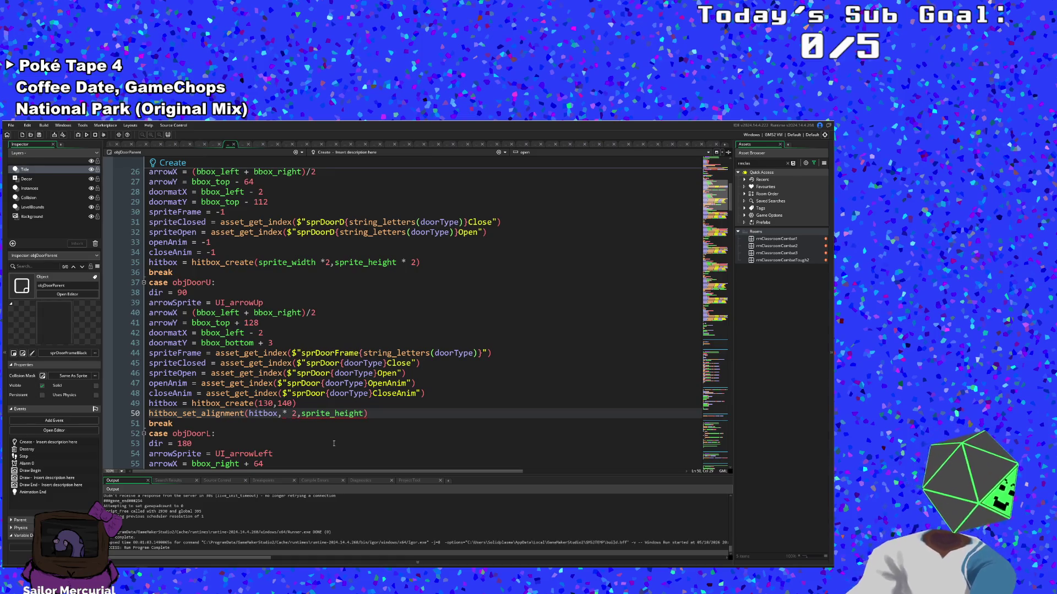
type("65")
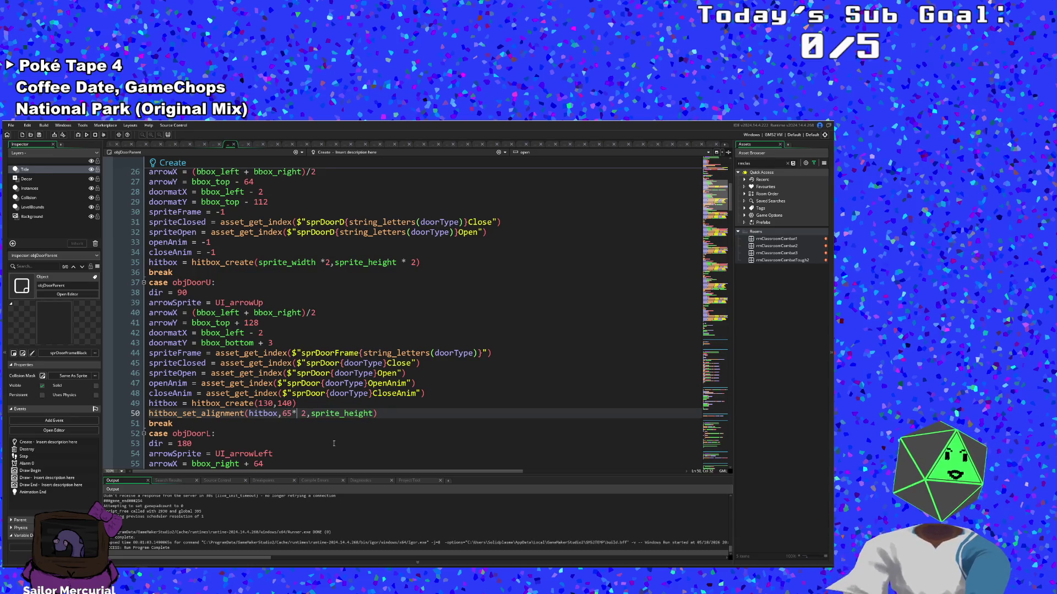
key("BackSpace")
key("BackSpace")
key("BackSpace")
key("Right")
key("Right")
key("Right")
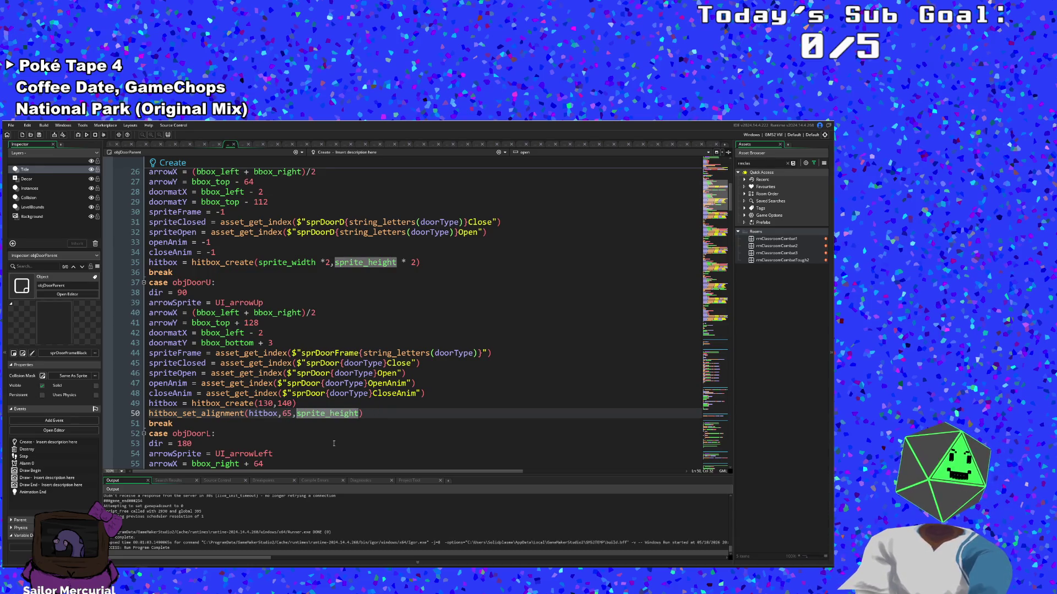
key("BackSpace")
key("BackSpace")
key("BackSpace")
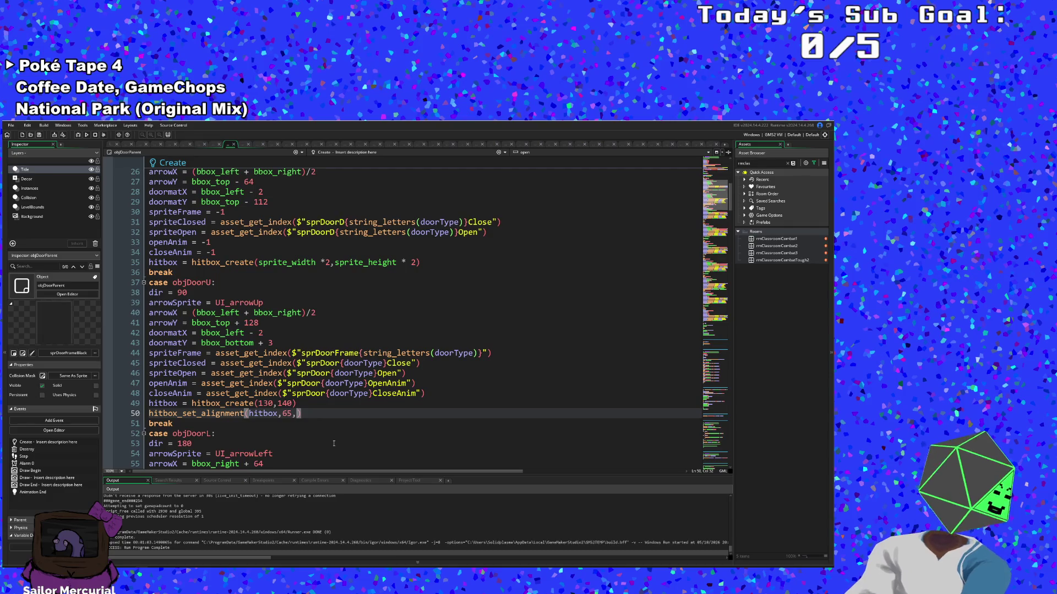
type("80")
scroll(297, 421, "down", 2)
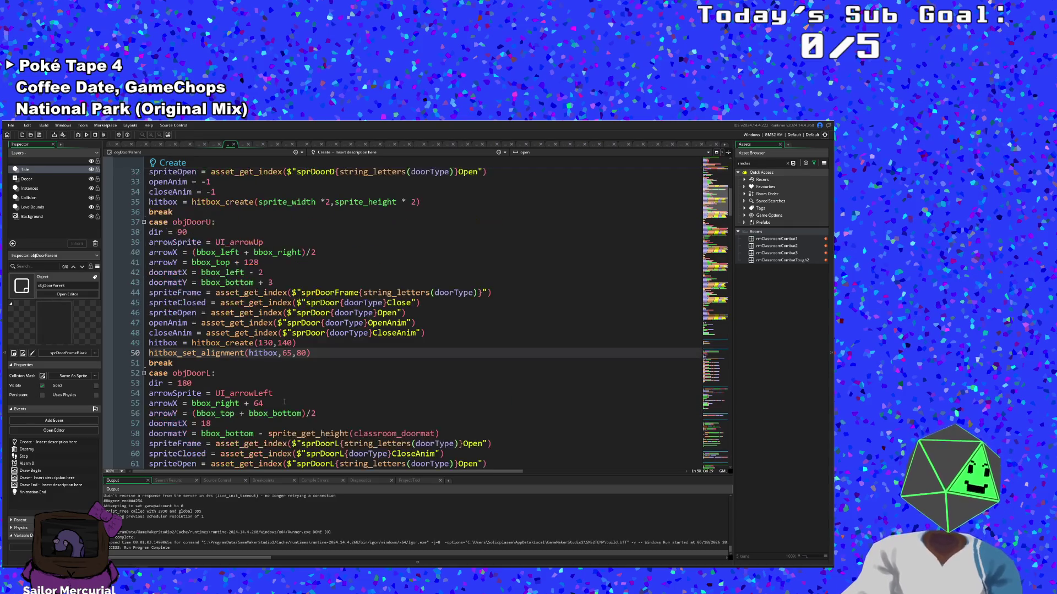
scroll(298, 421, "up", 4)
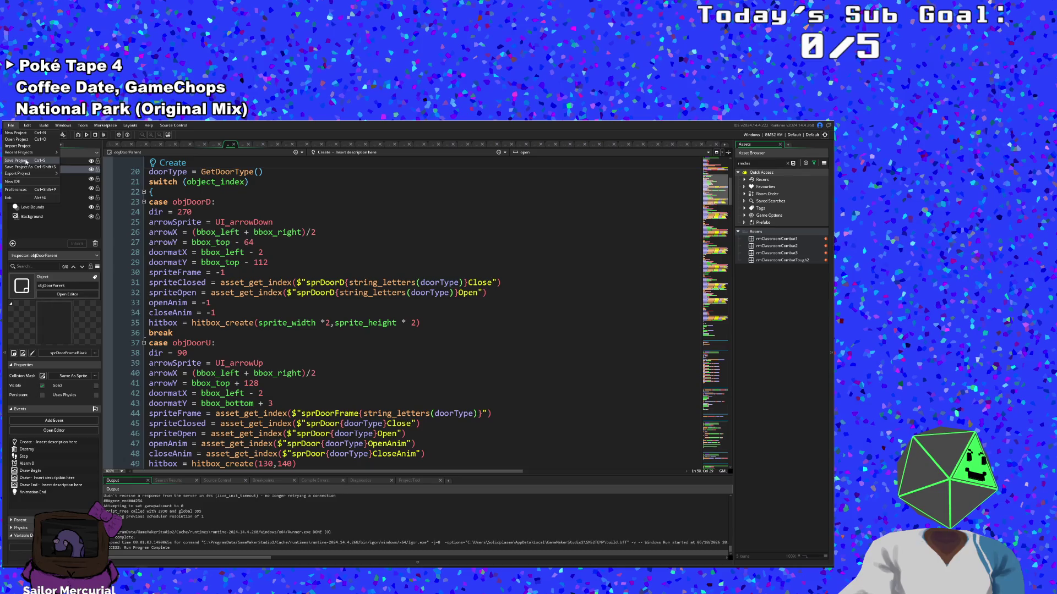
Step: Build and run the game, start a new run, and dismiss the opening dialogue
left_click(79, 137)
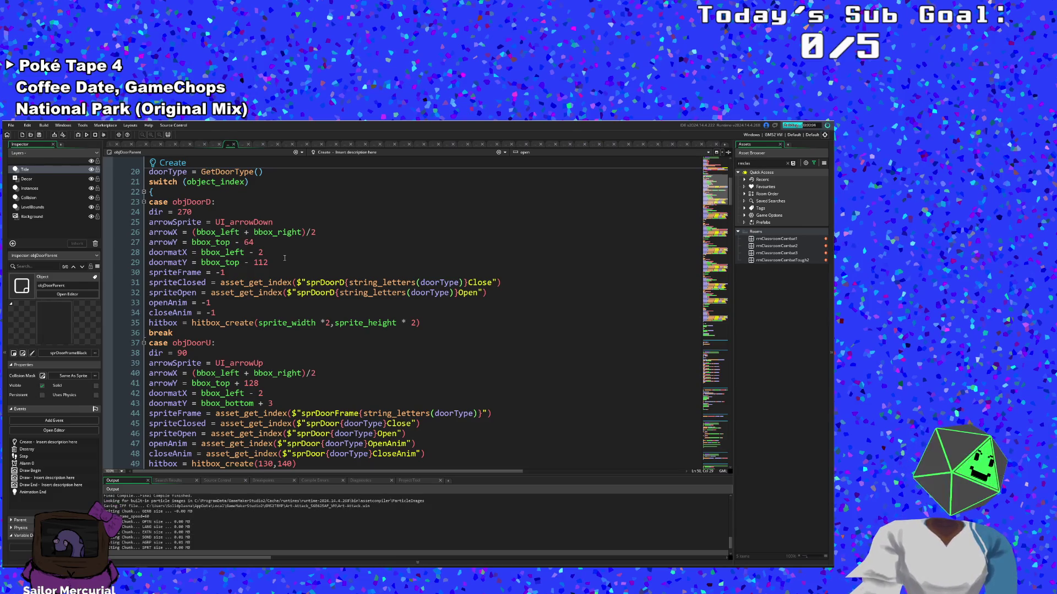
scroll(380, 329, "down", 4)
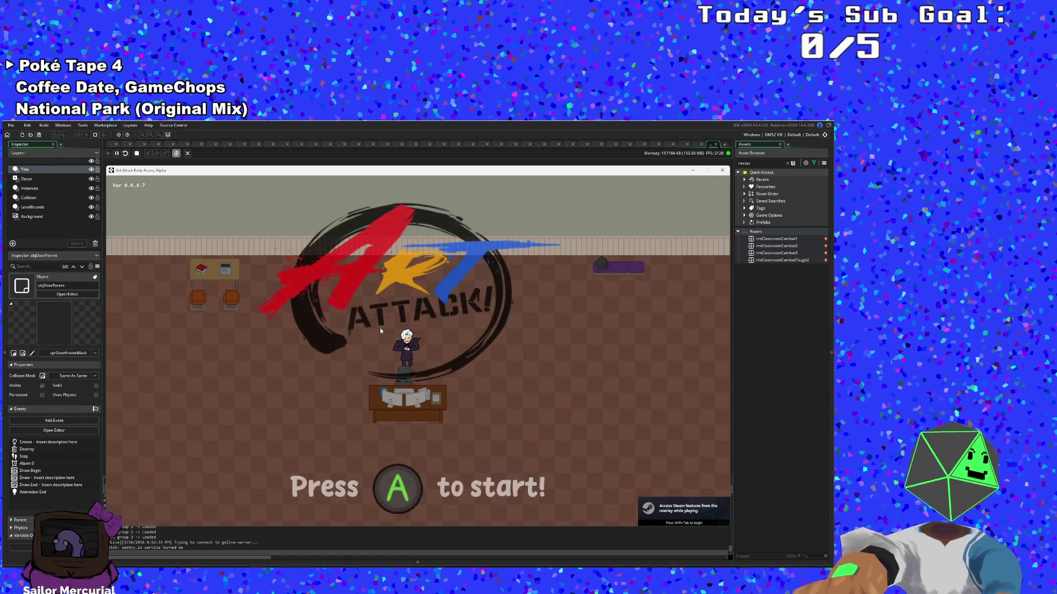
key("Return")
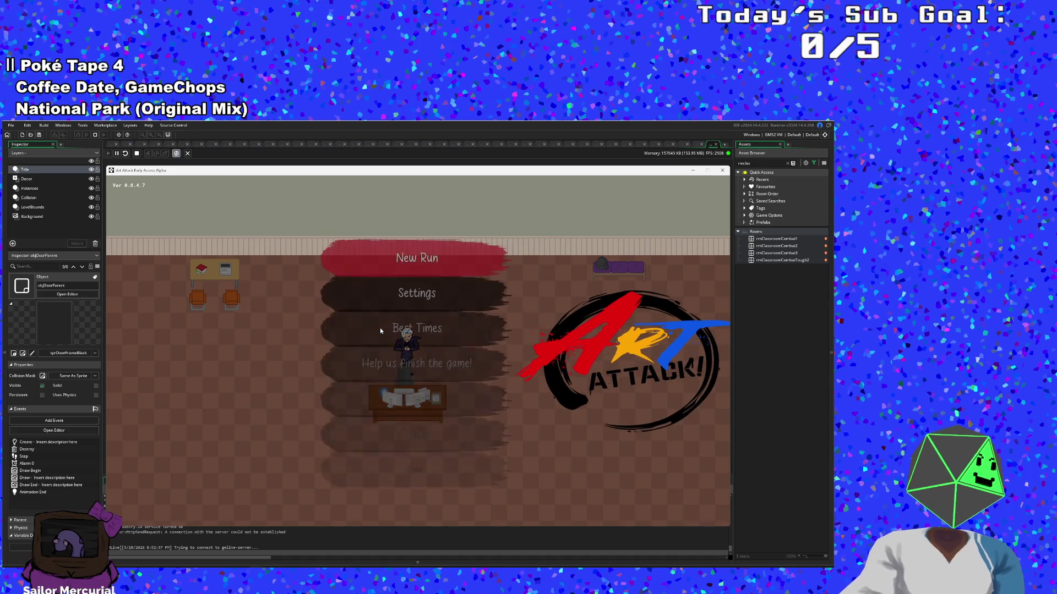
key("Return")
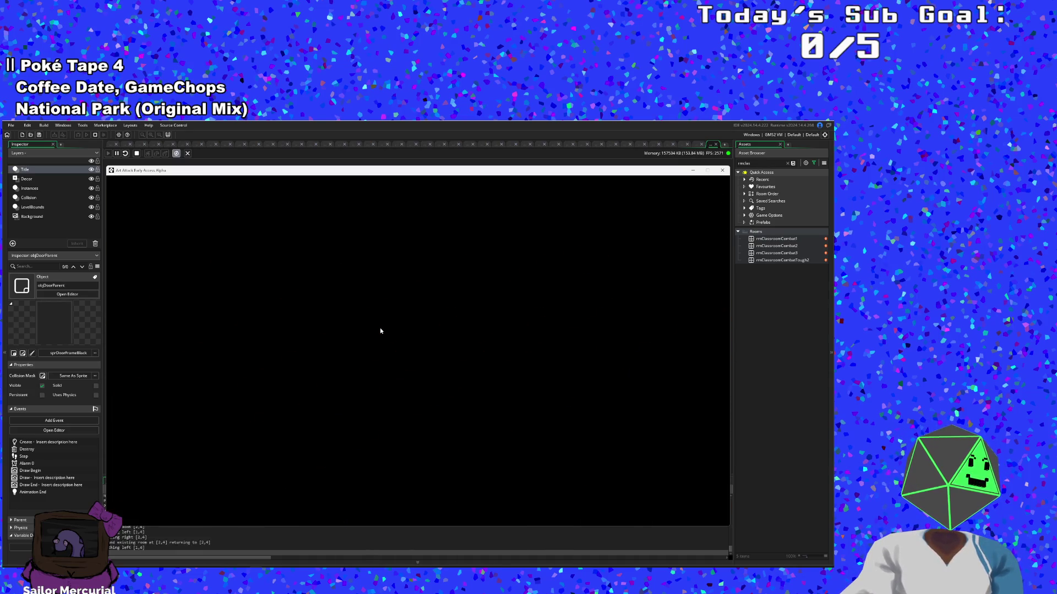
key("Return")
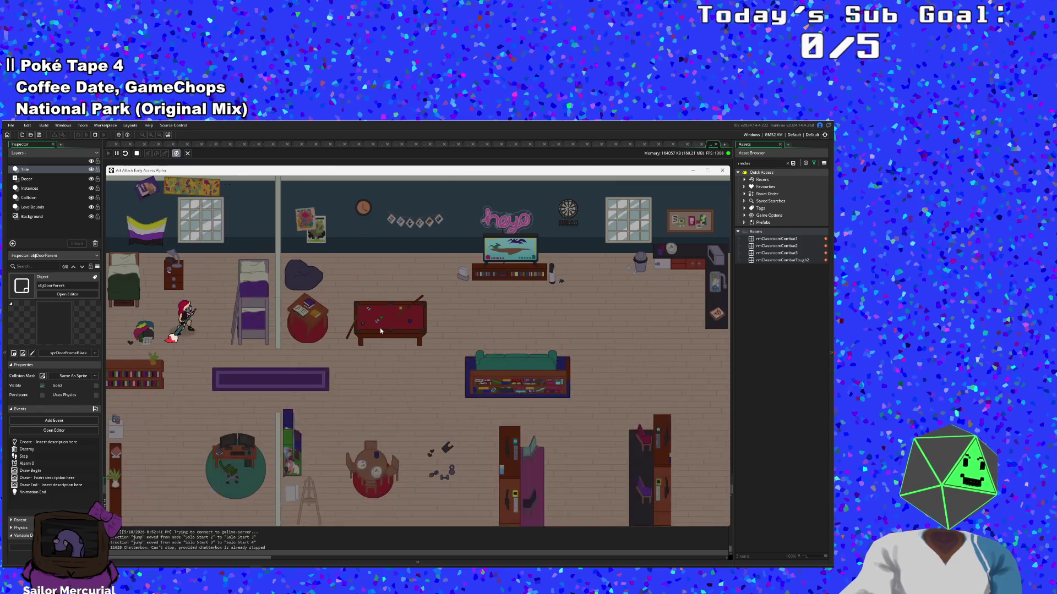
Step: Walk through the classroom to the next room and pick up the Nightshade flower
key("Down")
key("Right")
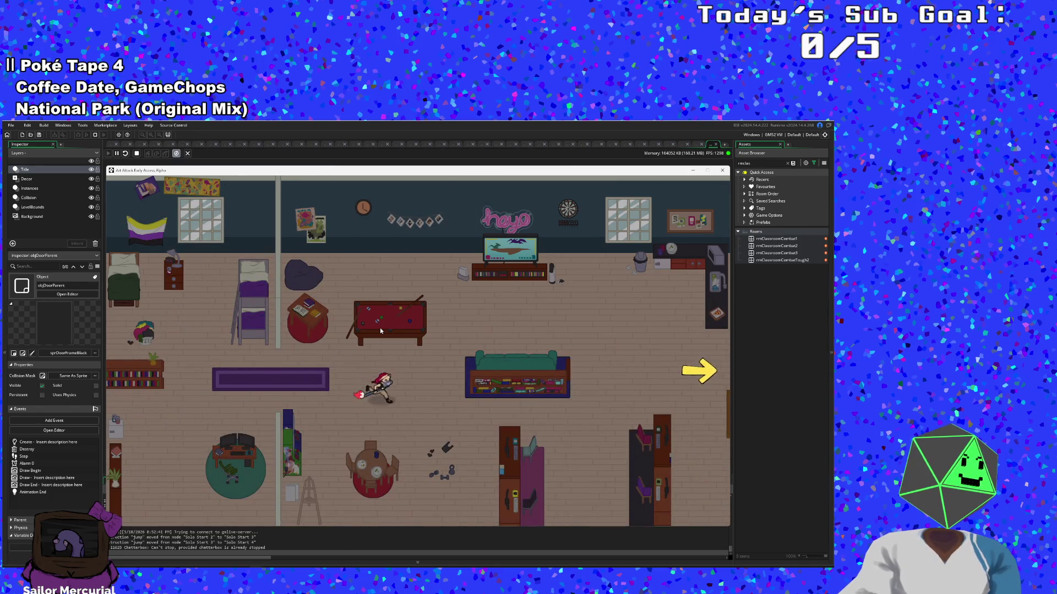
key("Right")
key("Up")
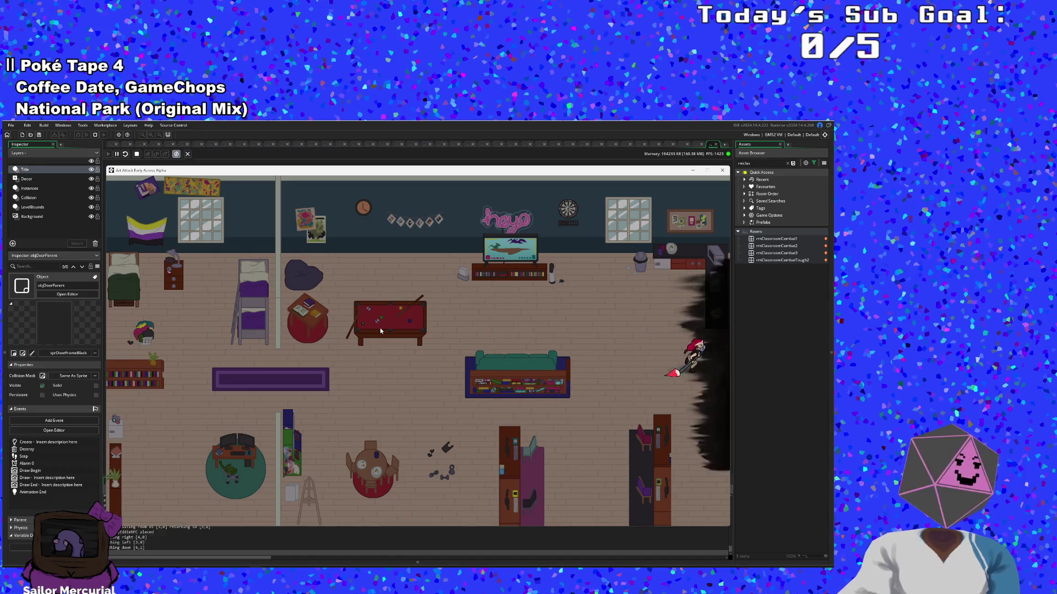
key("Left")
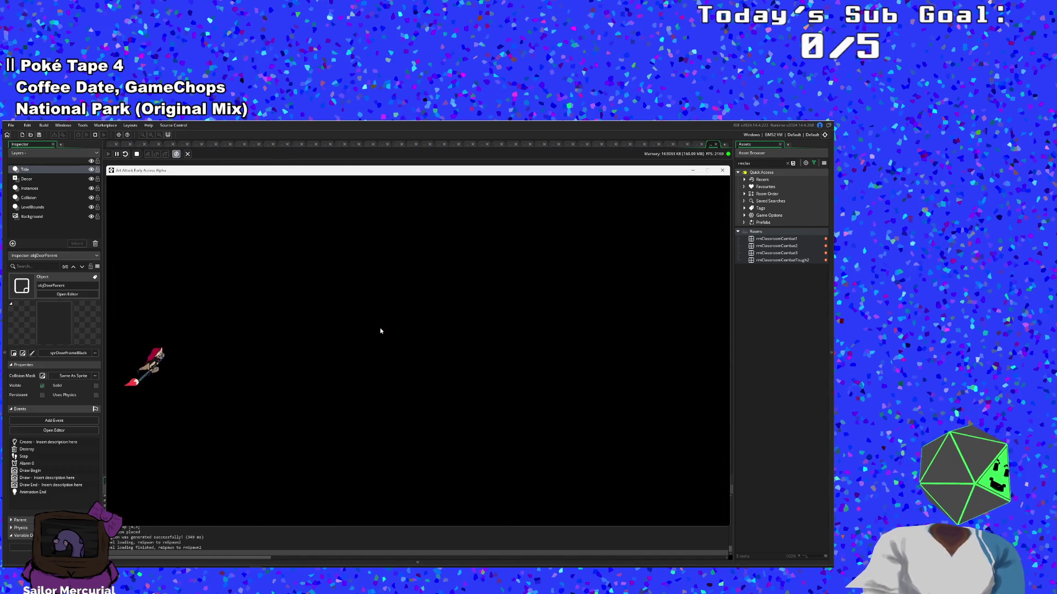
key("Right")
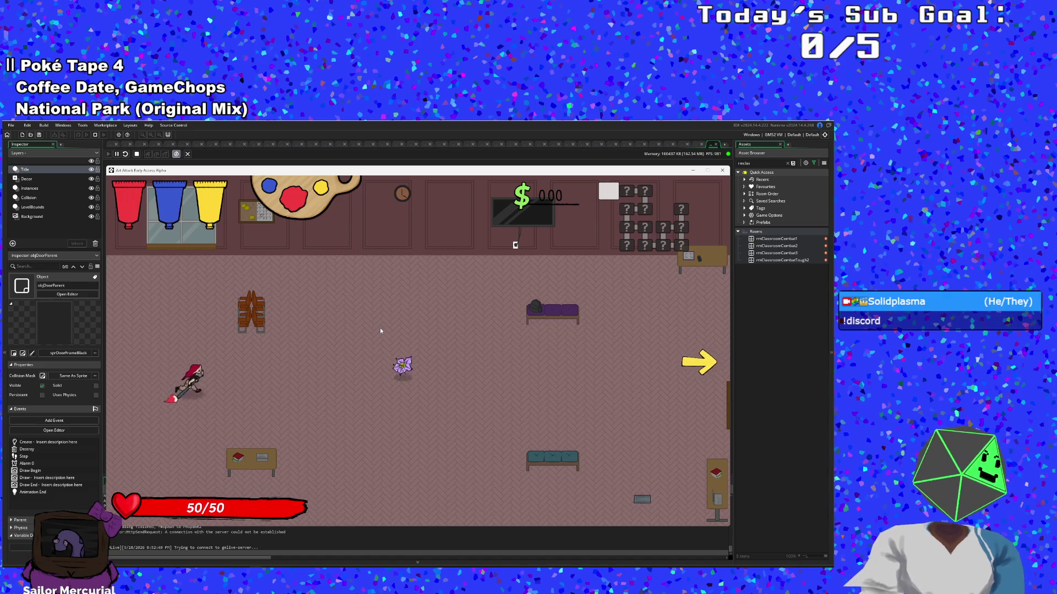
key("Right")
key("a")
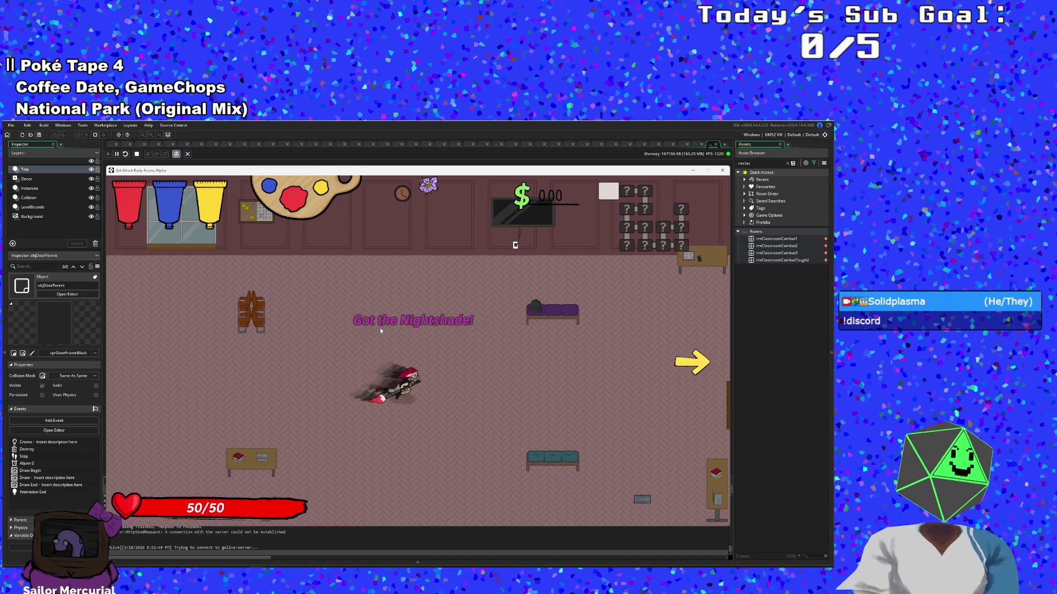
key("Right")
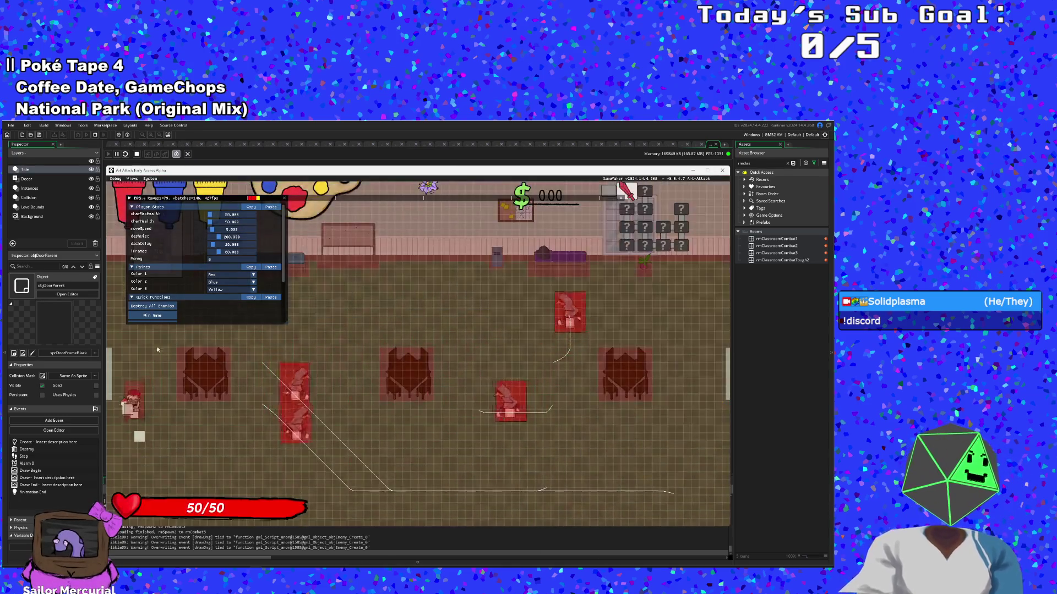
Step: Use Destroy All Enemies in the next two rooms, then stop the game
scroll(172, 251, "down", 2)
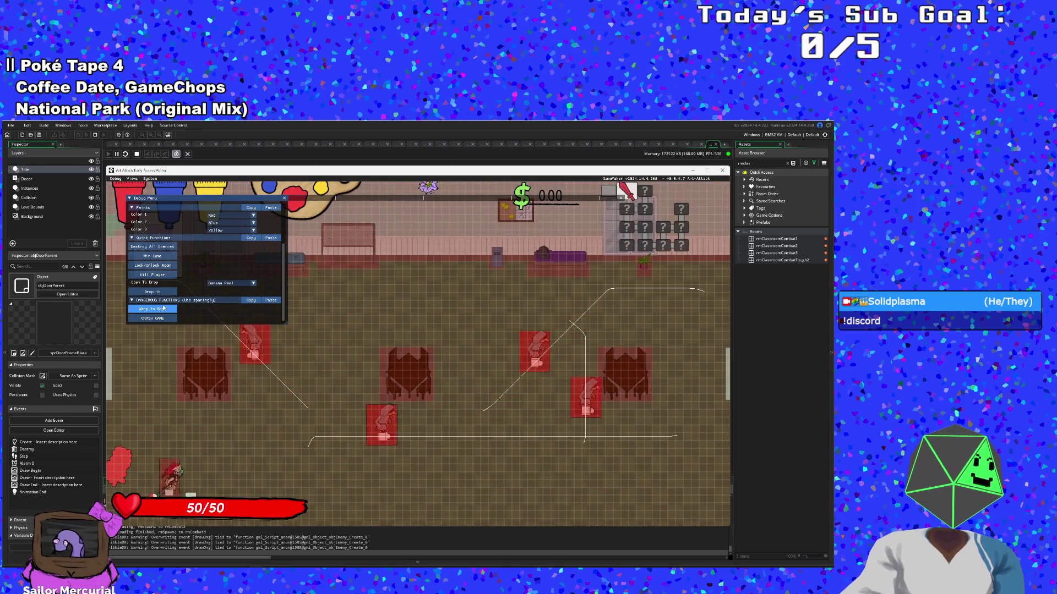
left_click(173, 251)
scroll(171, 252, "up", 2)
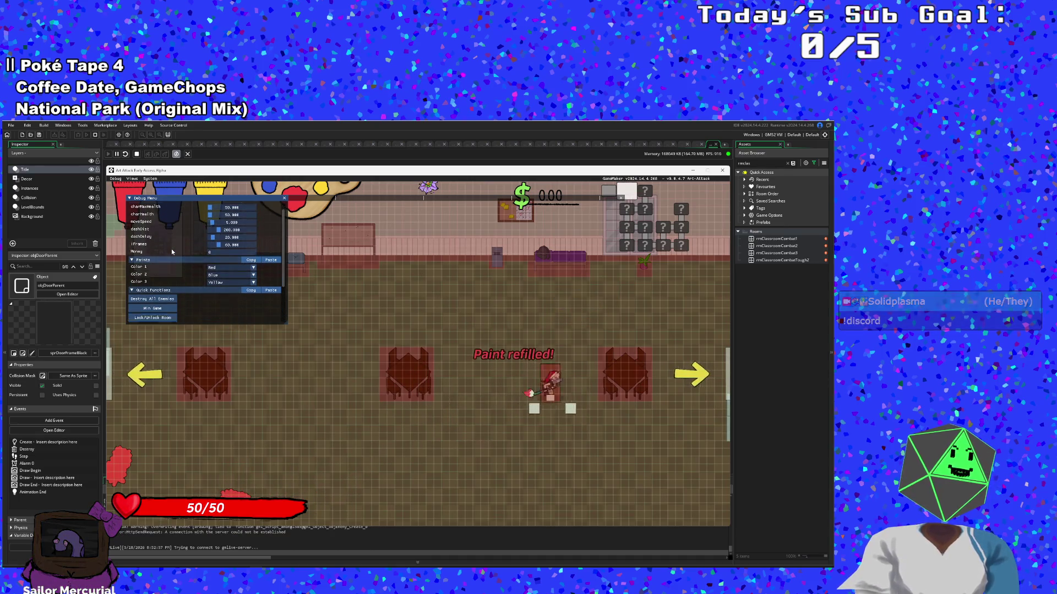
scroll(172, 252, "down", 2)
key("d")
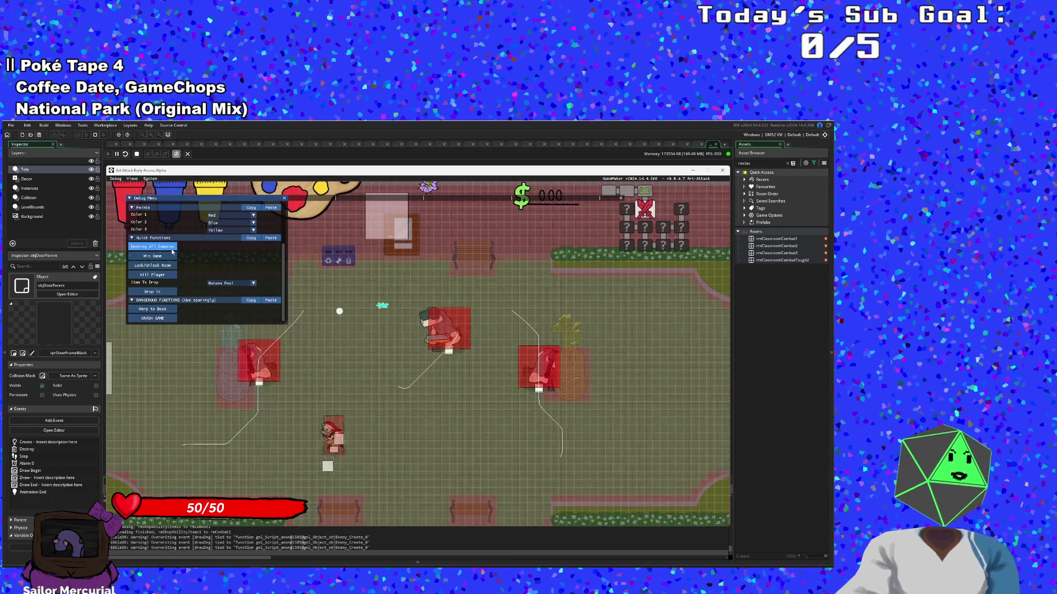
left_click(172, 251)
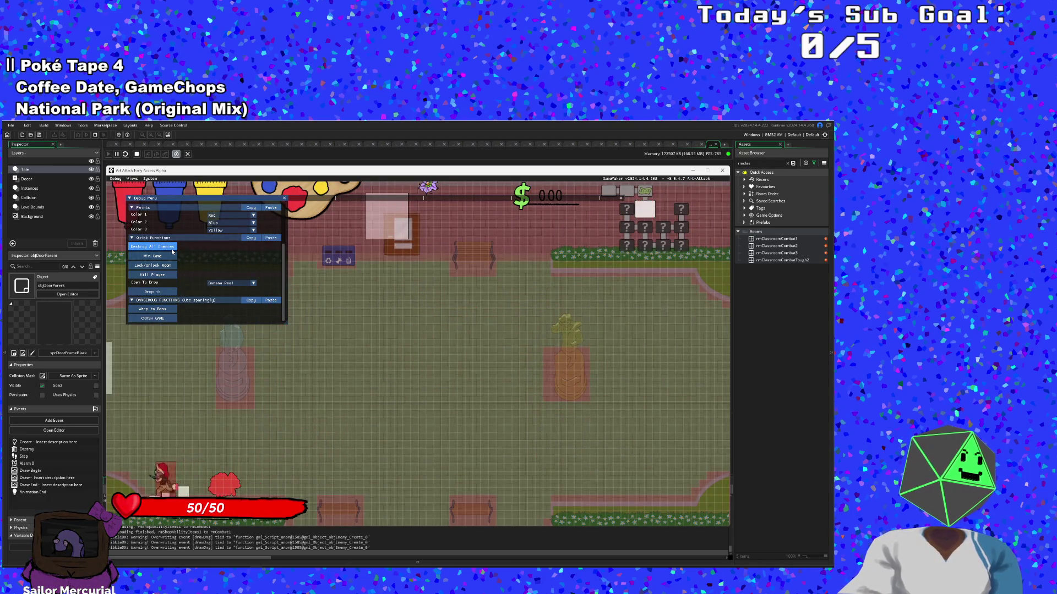
scroll(172, 251, "up", 3)
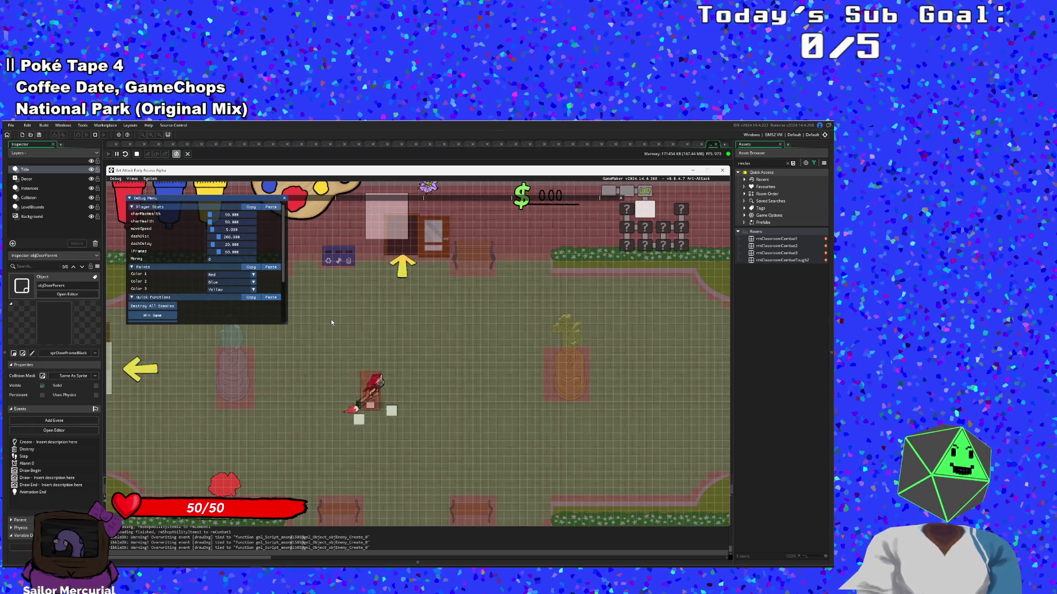
key("Right")
key("Up")
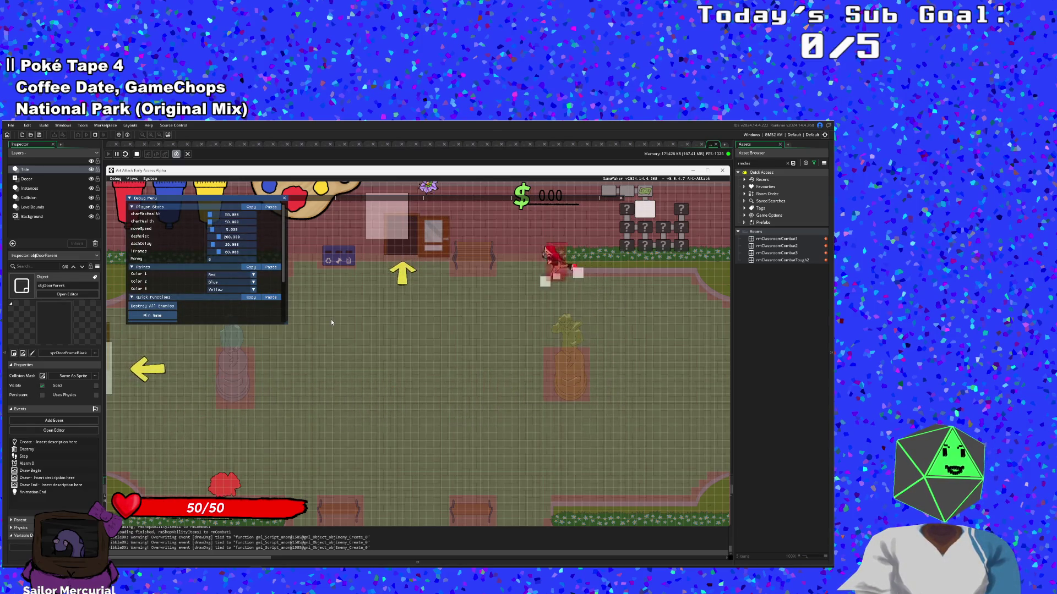
key("Escape")
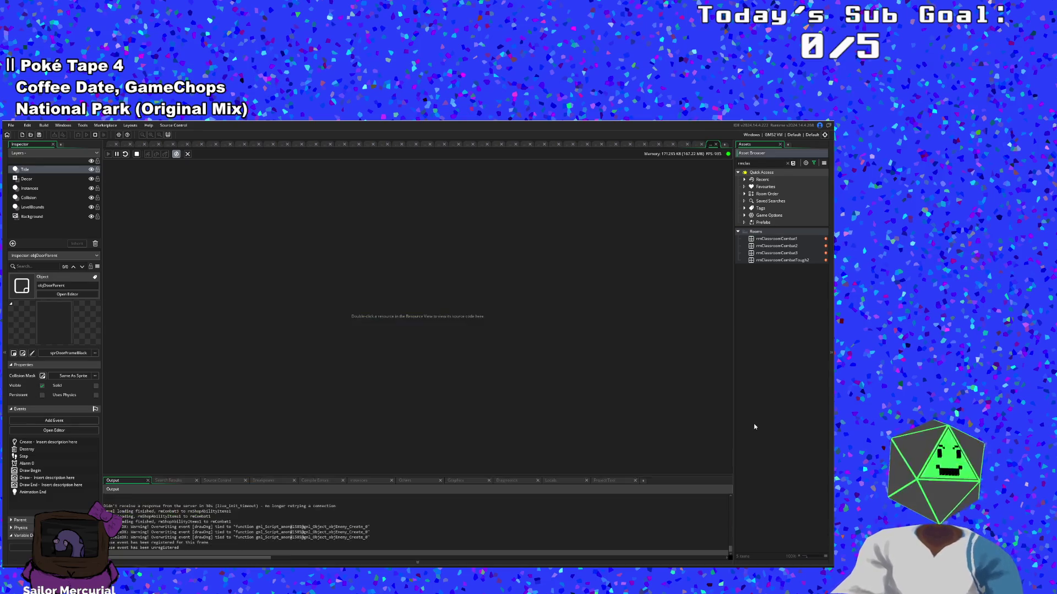
Step: Switch to the objTutDoorR code and scroll through its Create, Destroy and Step events
left_click(695, 144)
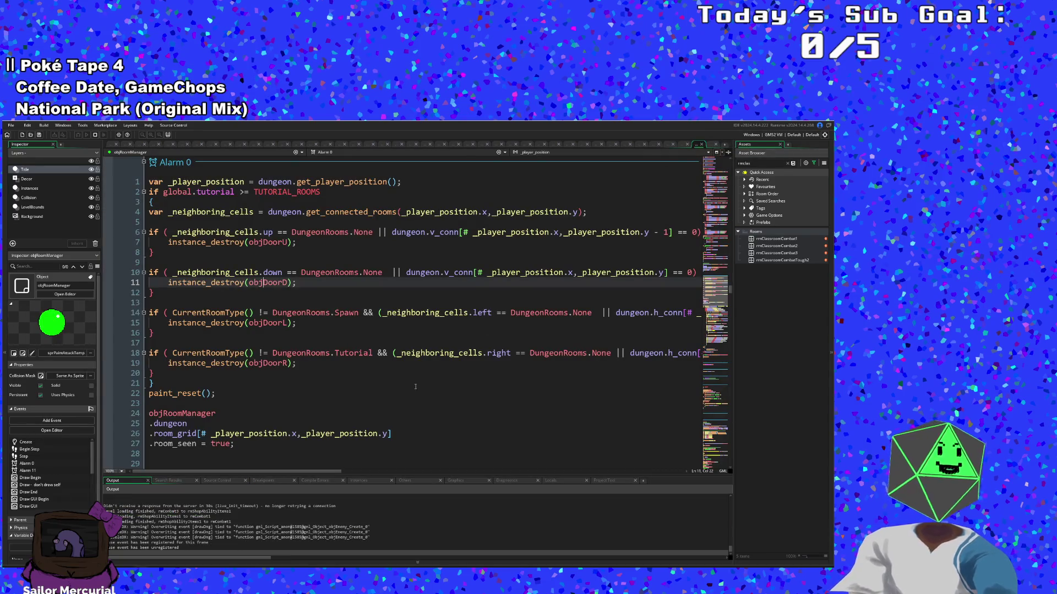
left_click(683, 144)
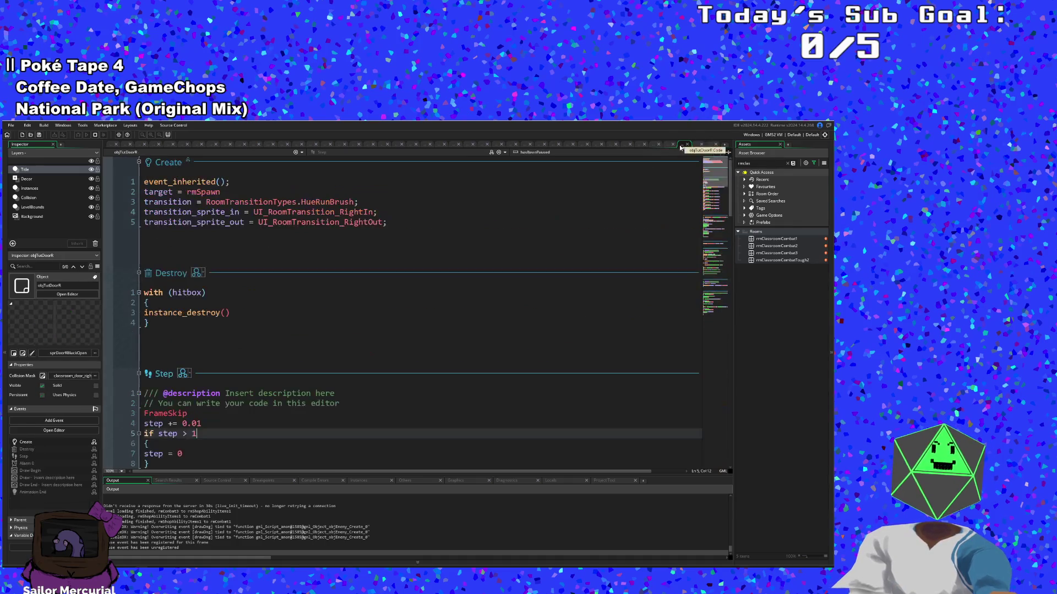
scroll(468, 358, "down", 10)
scroll(464, 365, "up", 10)
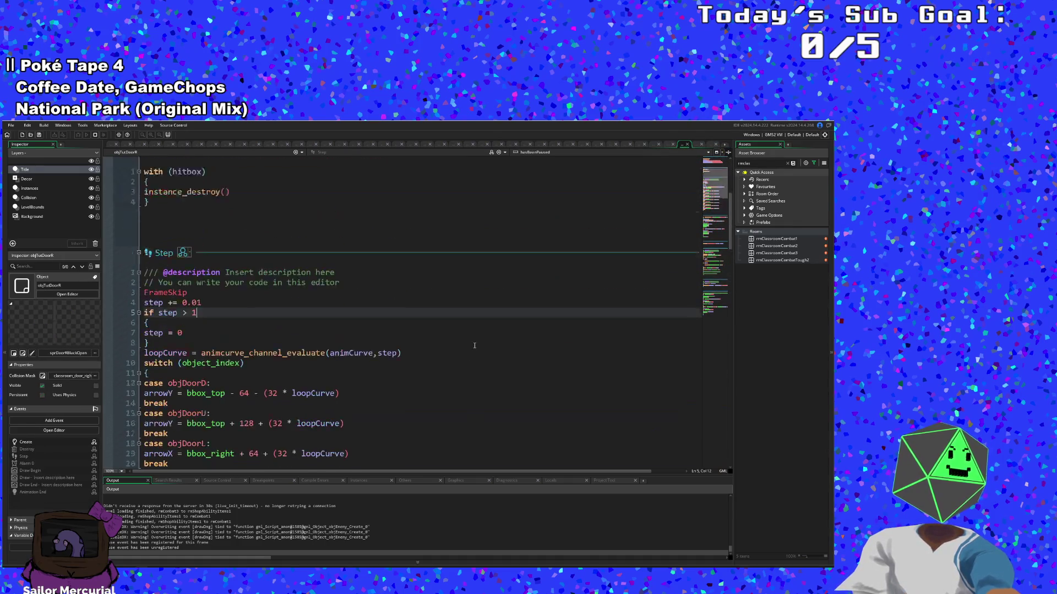
scroll(469, 343, "down", 7)
scroll(468, 342, "down", 4)
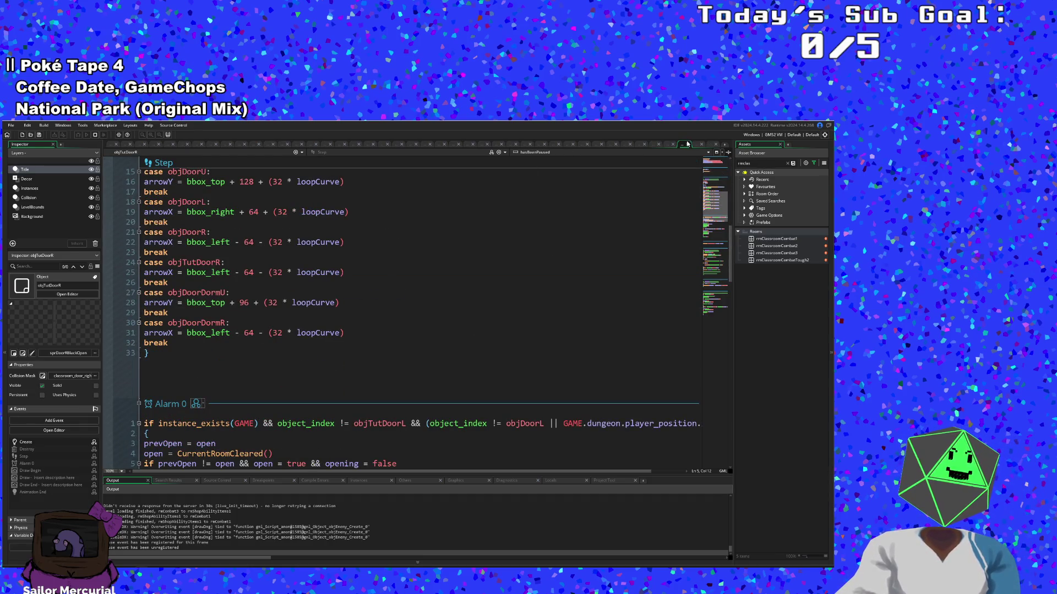
scroll(261, 264, "up", 6)
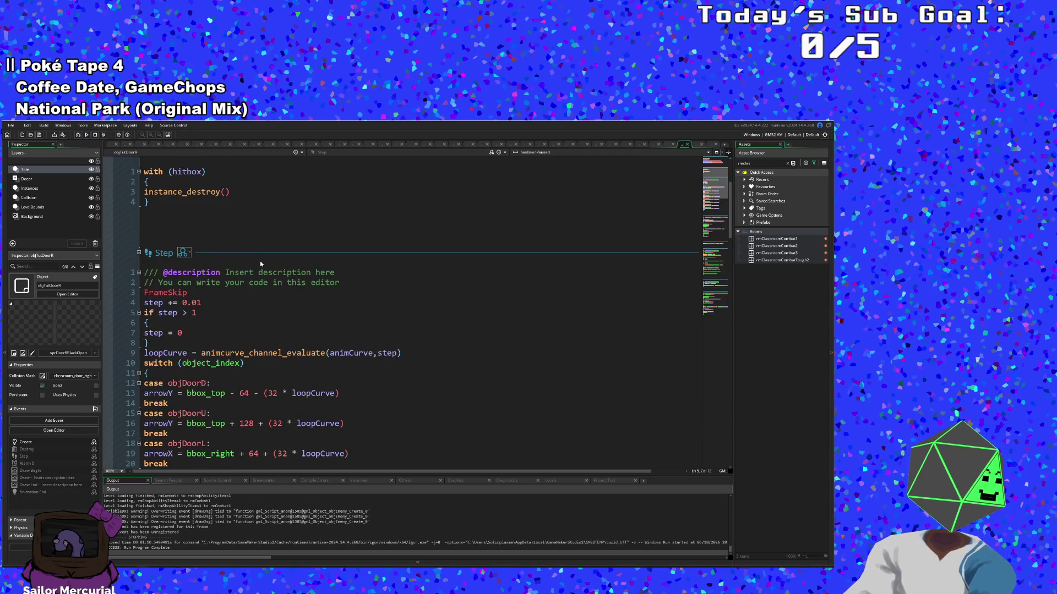
scroll(261, 264, "down", 2)
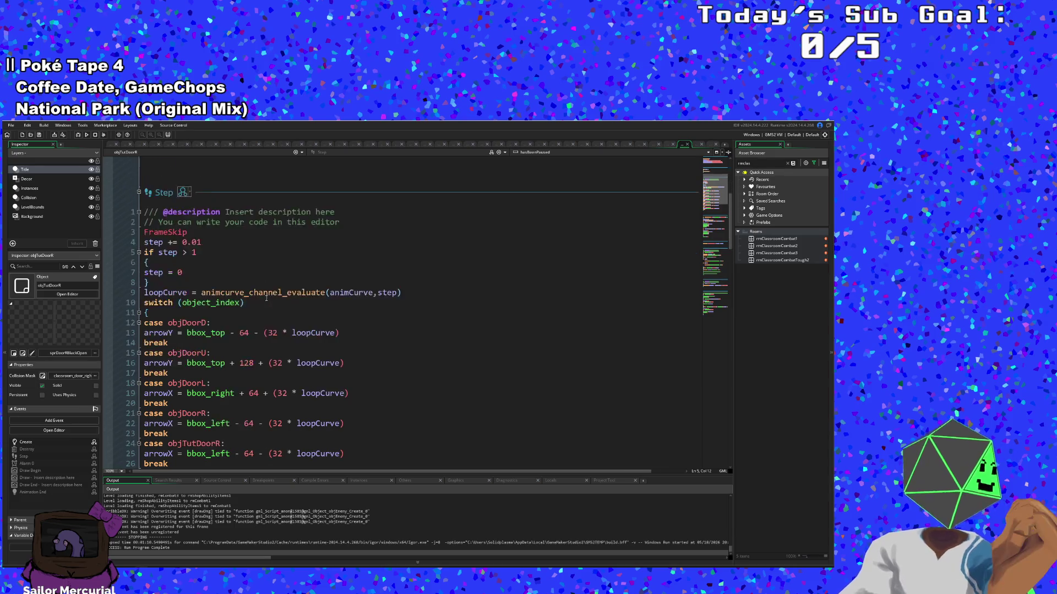
scroll(273, 298, "up", 6)
scroll(267, 285, "down", 10)
scroll(267, 285, "up", 6)
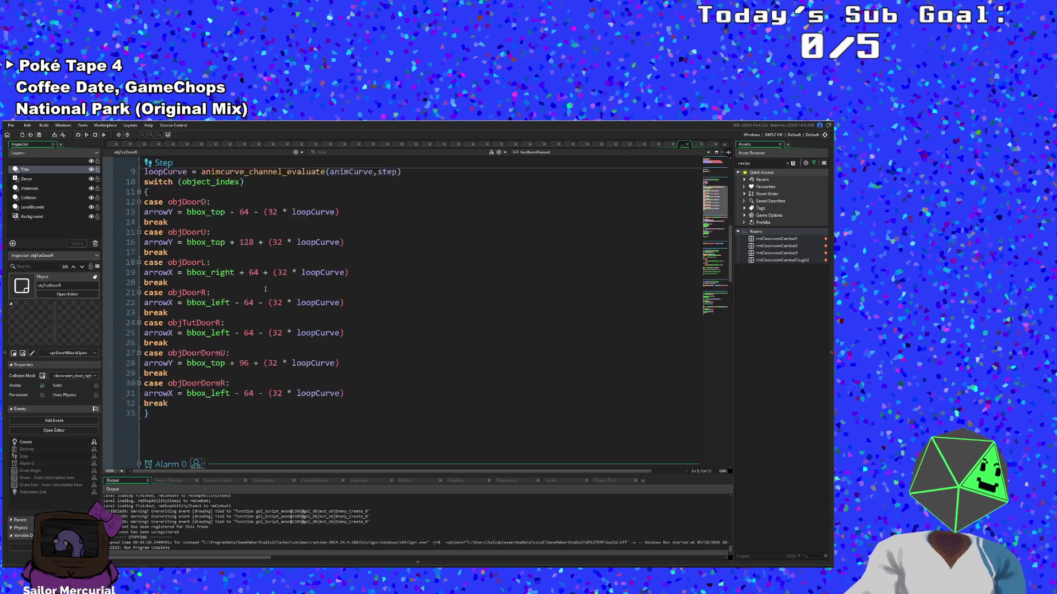
scroll(265, 279, "down", 12)
scroll(264, 279, "down", 15)
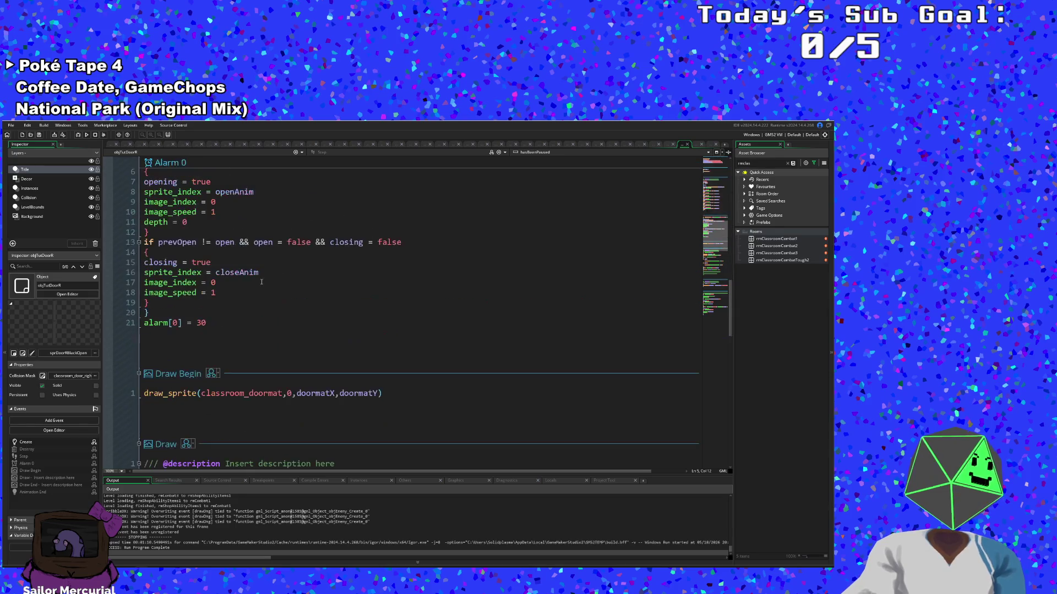
Step: Scroll back to objTutDoorR's Create event and jump to the parent objDoorParent's Create code
left_click(295, 229)
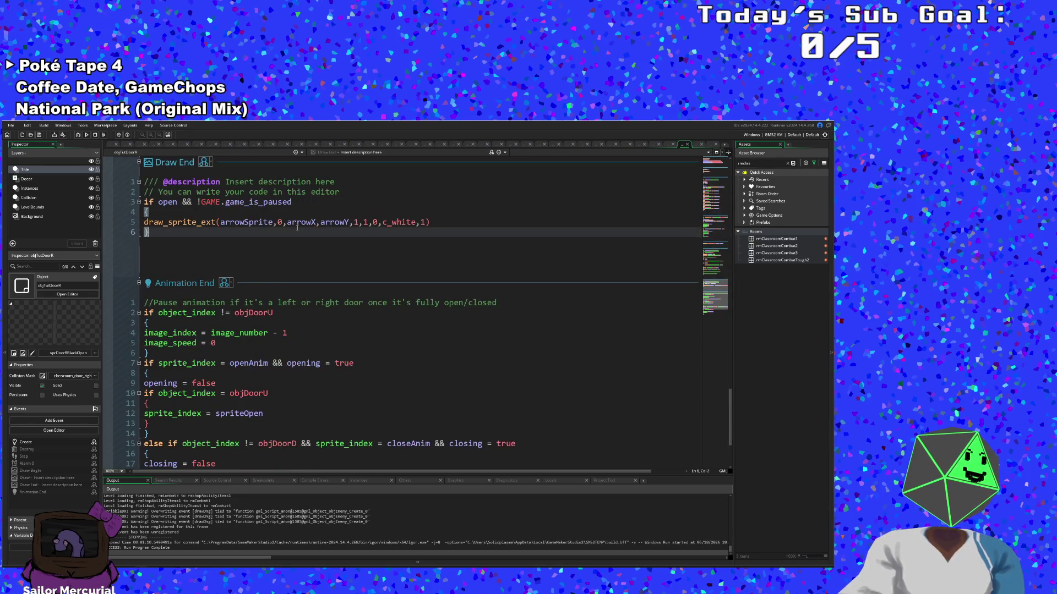
scroll(298, 253, "up", 17)
scroll(302, 278, "up", 12)
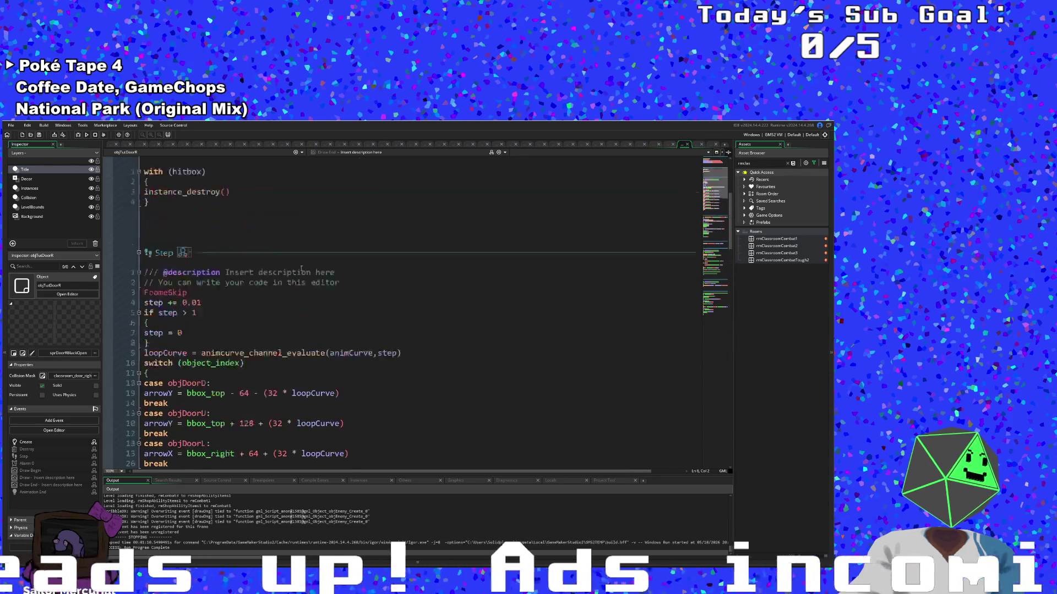
scroll(299, 277, "down", 8)
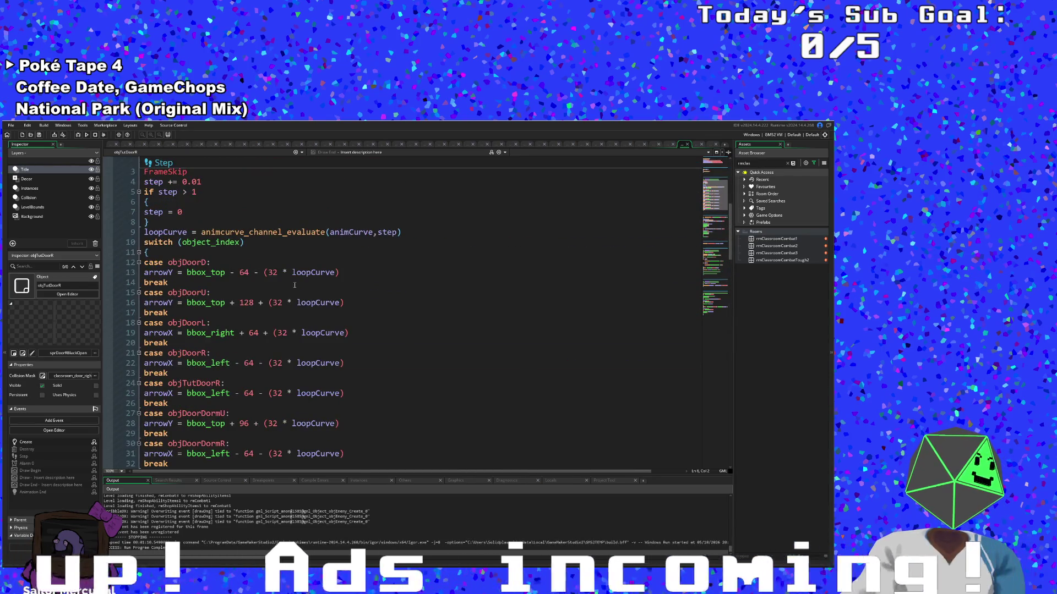
scroll(290, 291, "up", 8)
middle_click(208, 182)
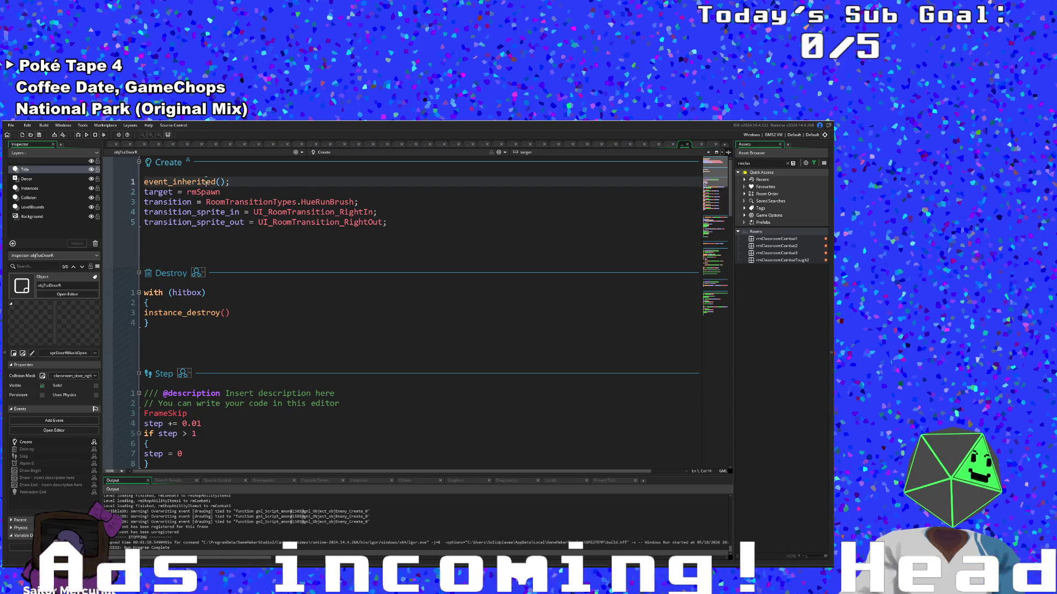
Step: Find the objDoorU case and select hitbox_set_alignment on line 50
scroll(237, 268, "down", 15)
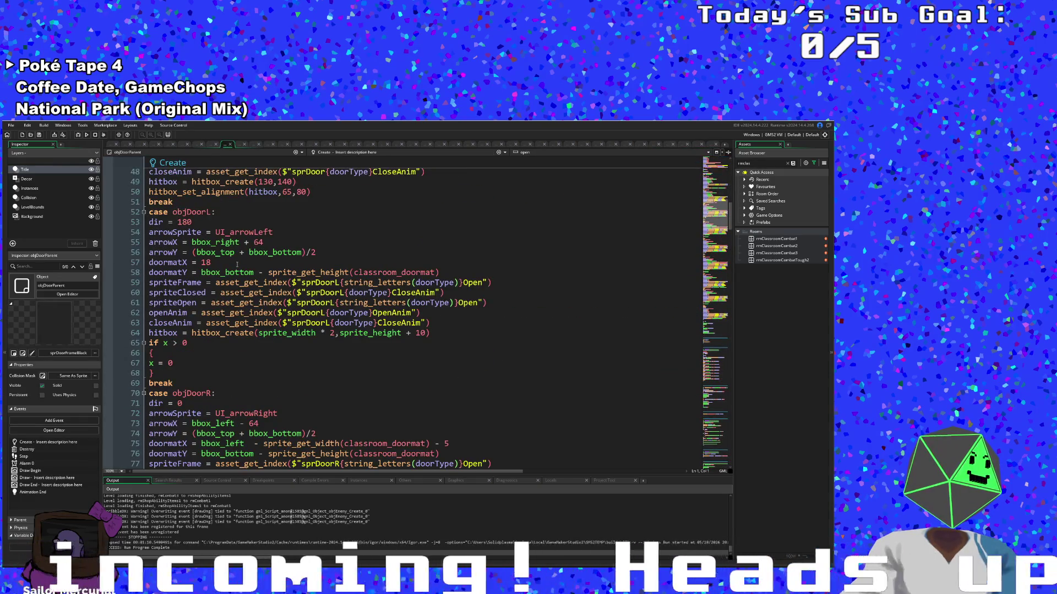
scroll(237, 264, "up", 12)
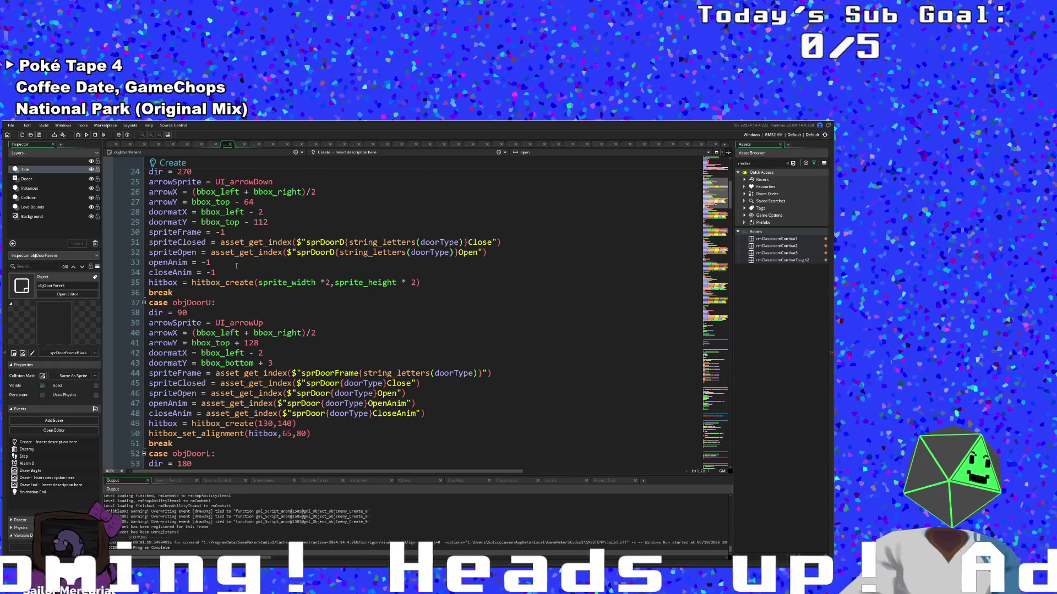
scroll(237, 265, "down", 20)
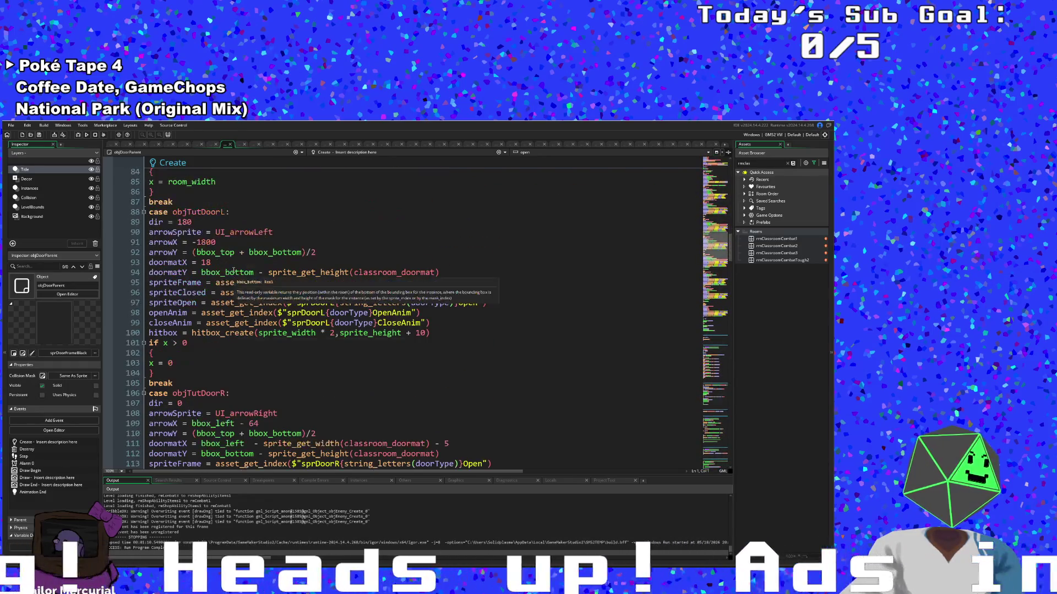
scroll(233, 270, "down", 6)
scroll(233, 270, "down", 4)
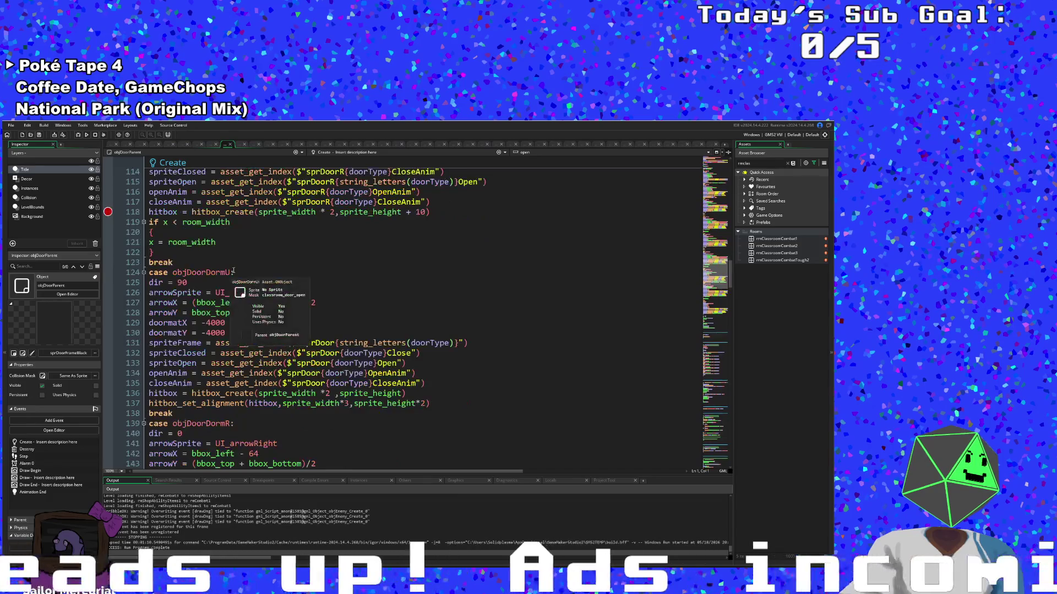
scroll(296, 357, "down", 2)
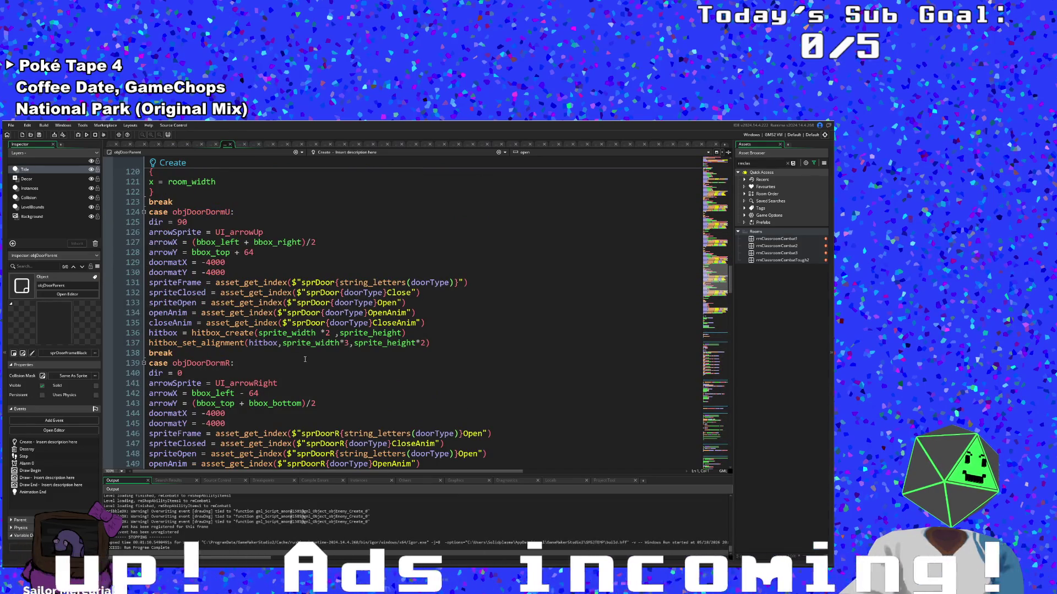
scroll(307, 357, "up", 20)
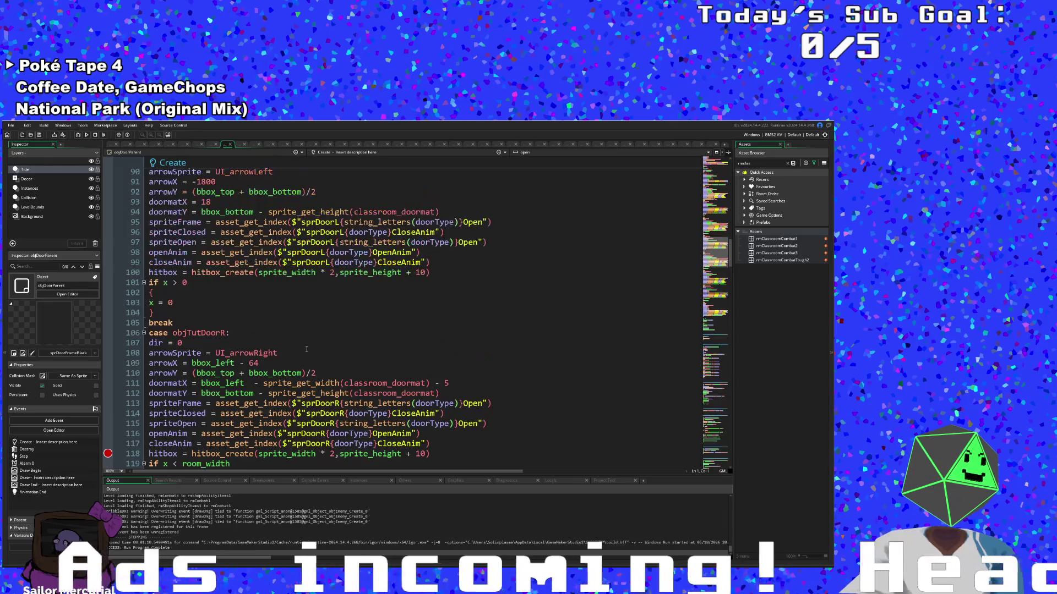
scroll(307, 353, "up", 10)
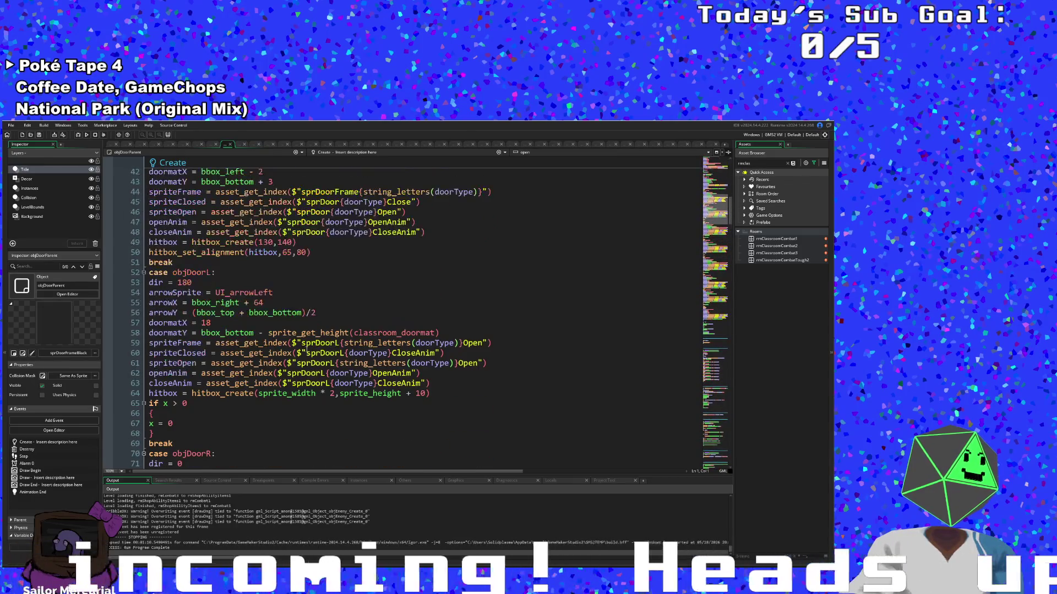
left_click(302, 373)
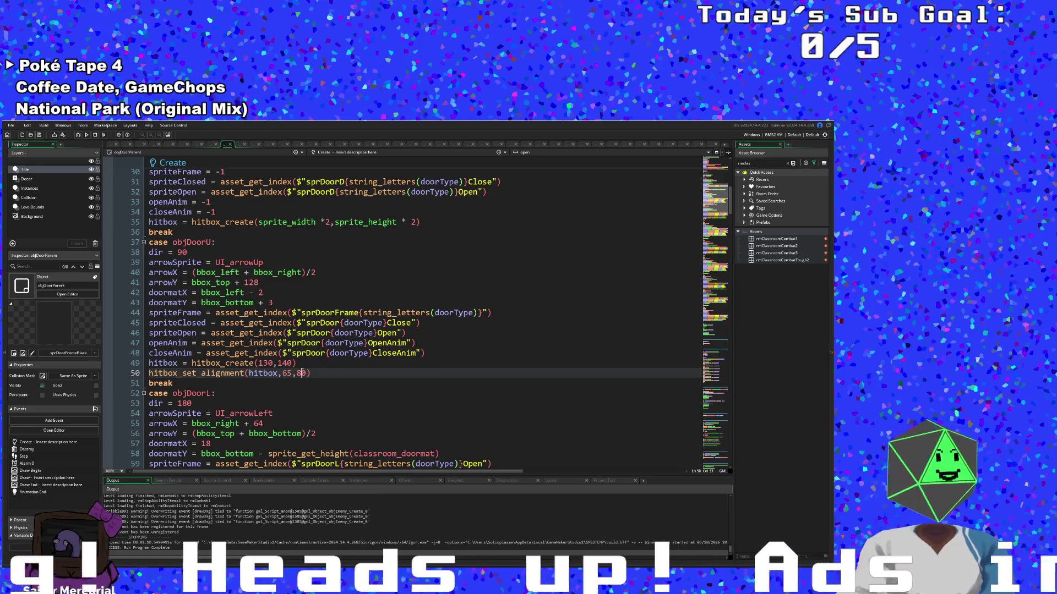
double_click(245, 373)
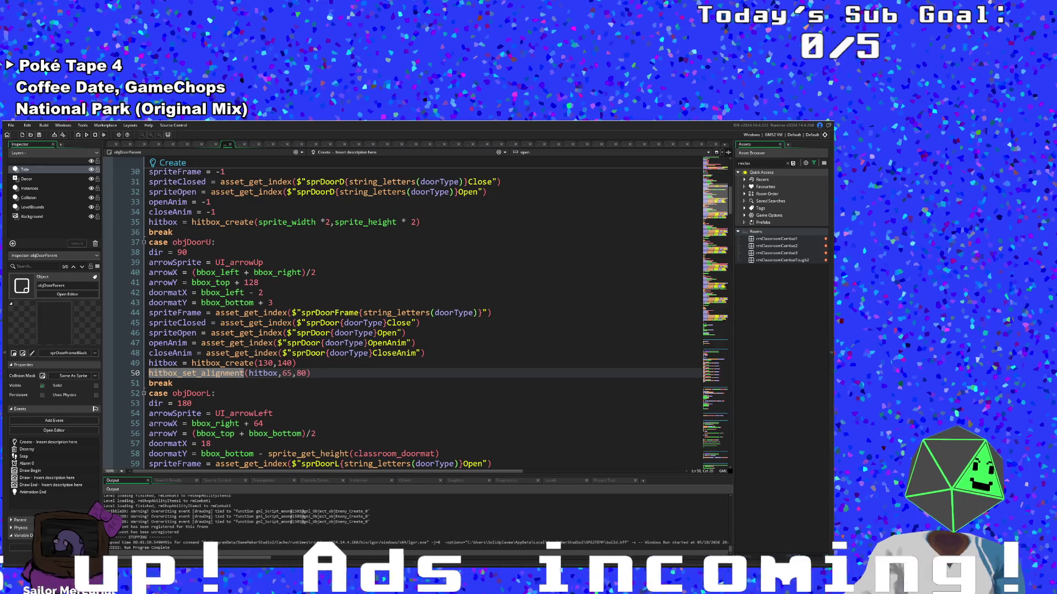
middle_click(240, 373)
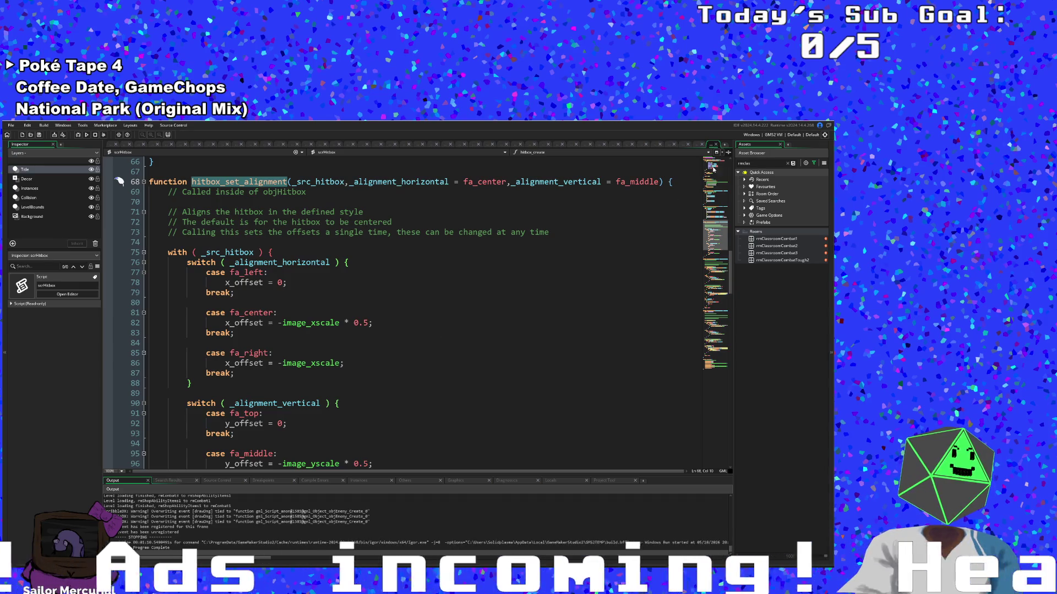
left_click(716, 144)
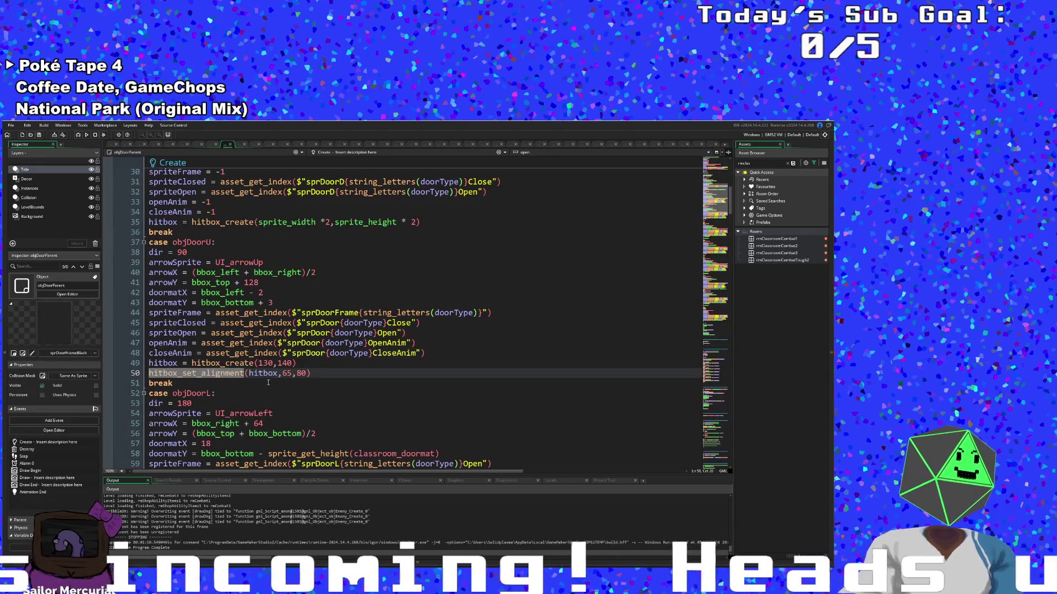
Step: Replace the first alignment argument 65 with fa_center on line 50
left_click(314, 374)
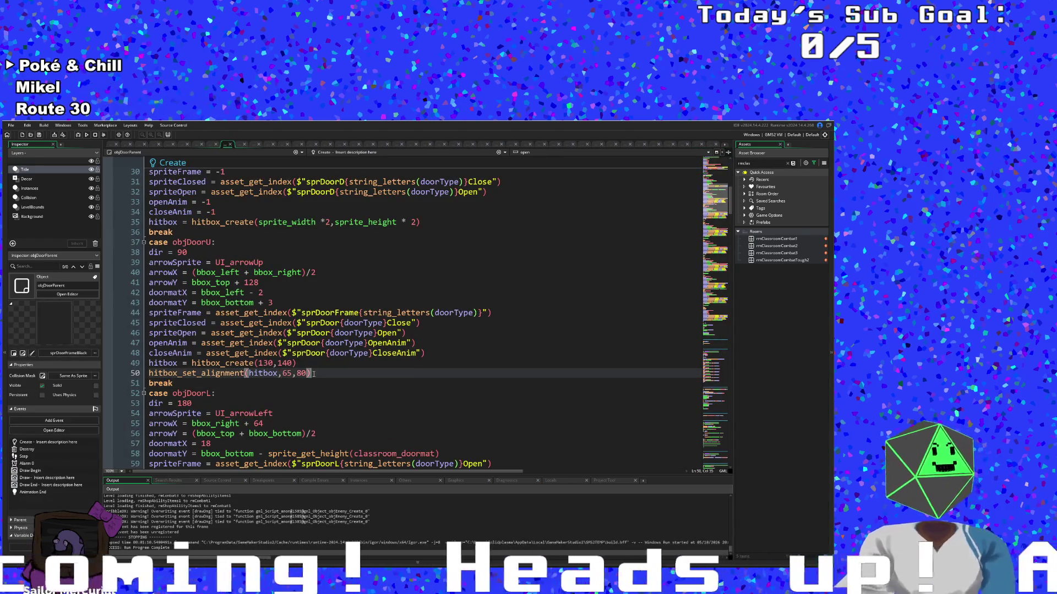
left_click(207, 374)
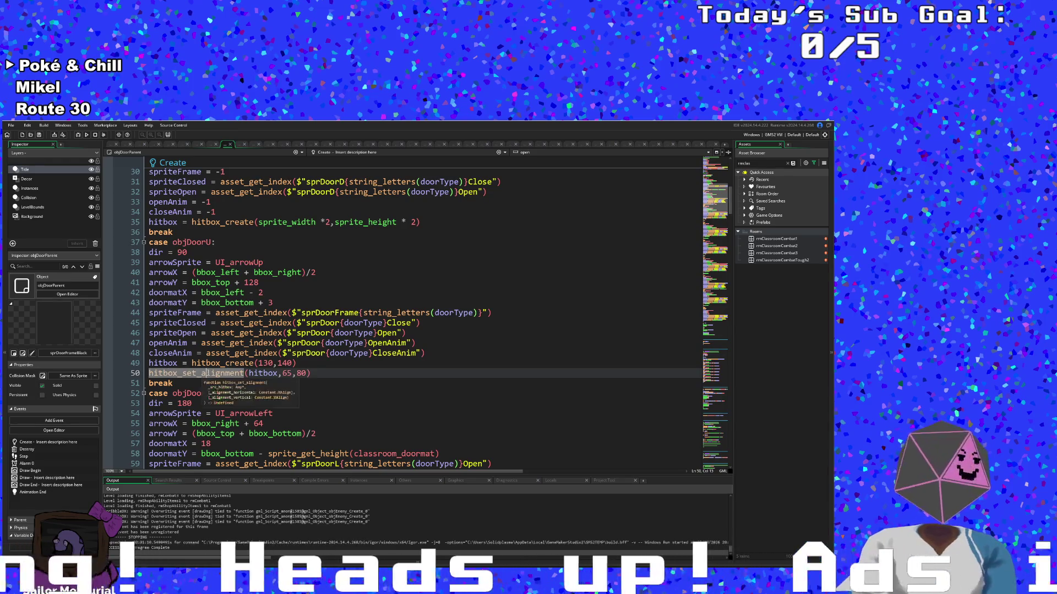
left_click(287, 374)
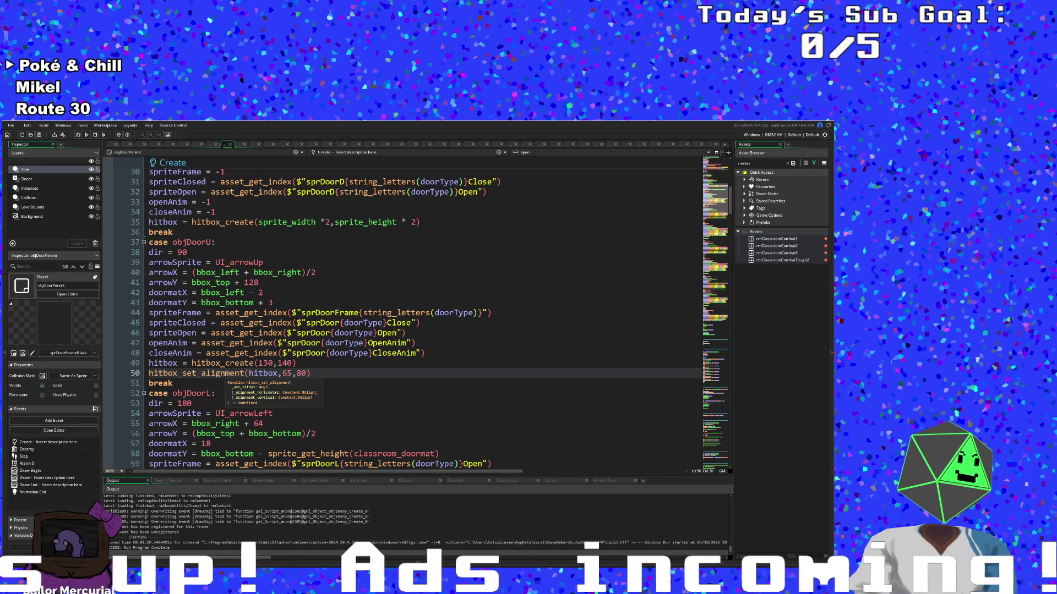
key("Left")
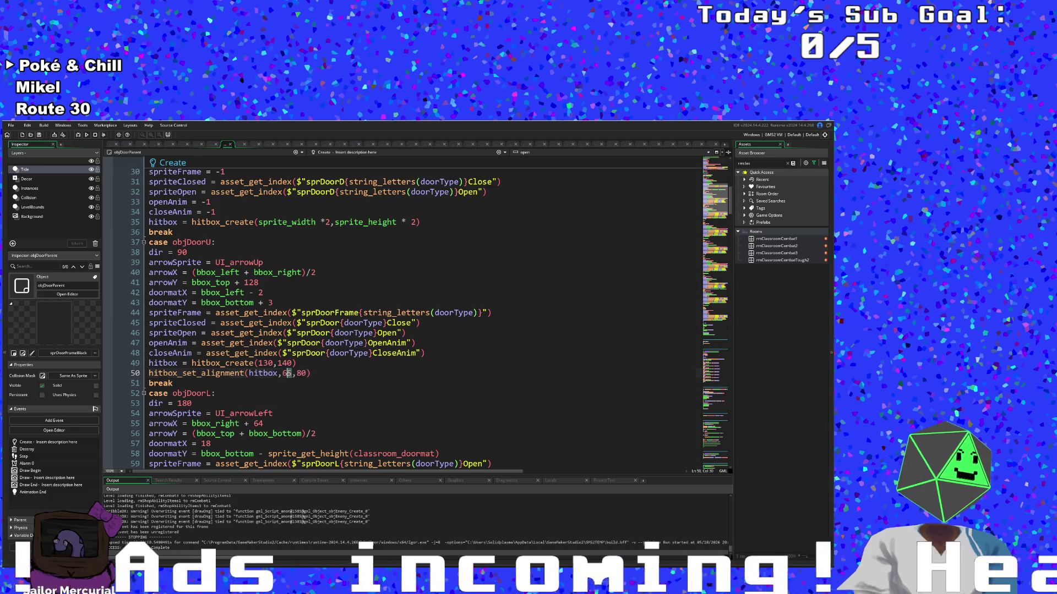
type("hali")
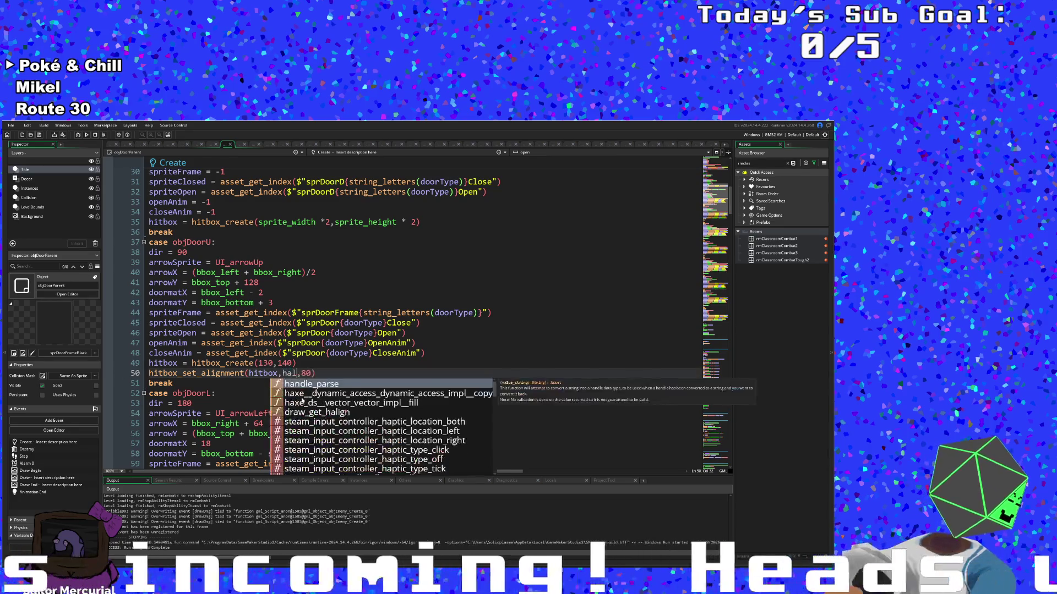
key("Down")
key("Down")
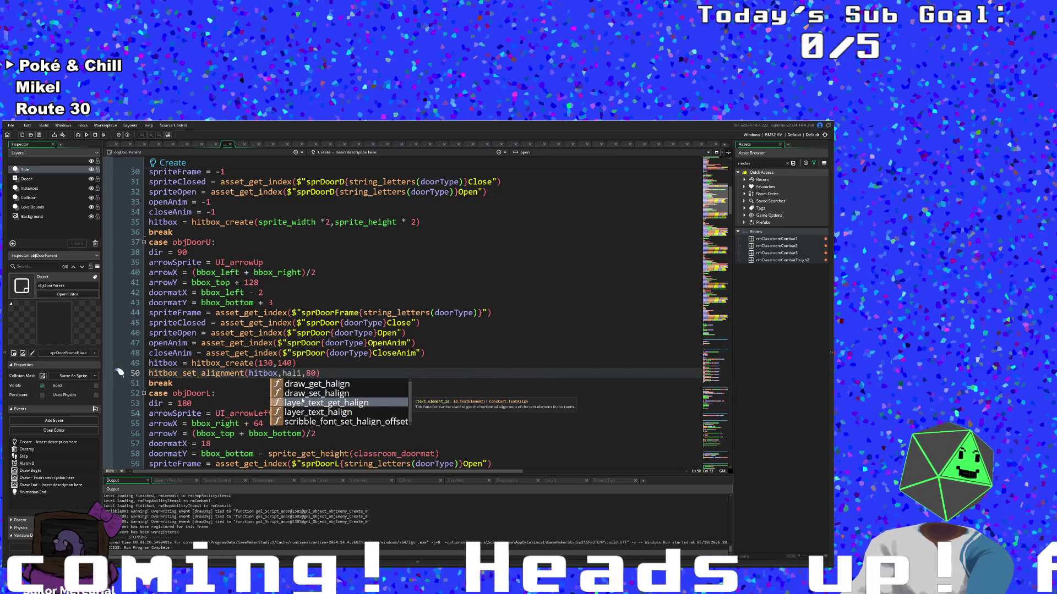
key("Up")
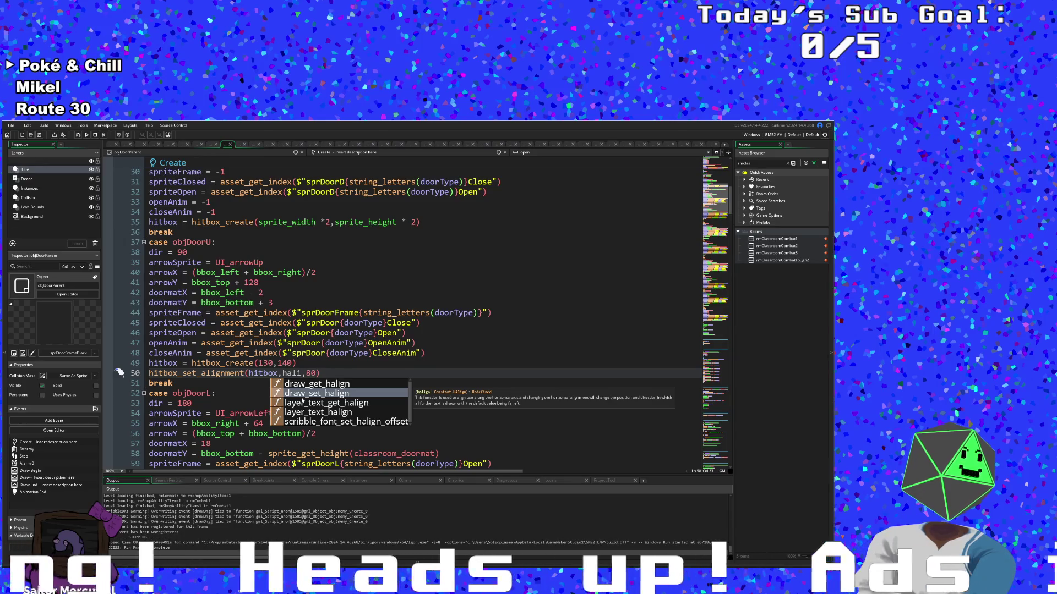
key("BackSpace")
key("BackSpace")
key("BackSpace")
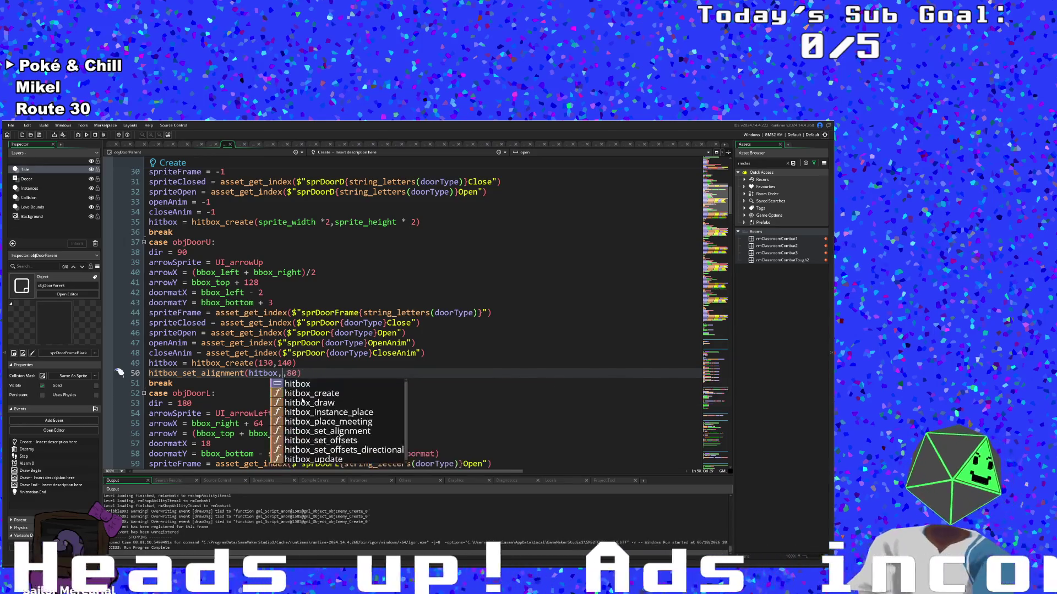
type("fa_")
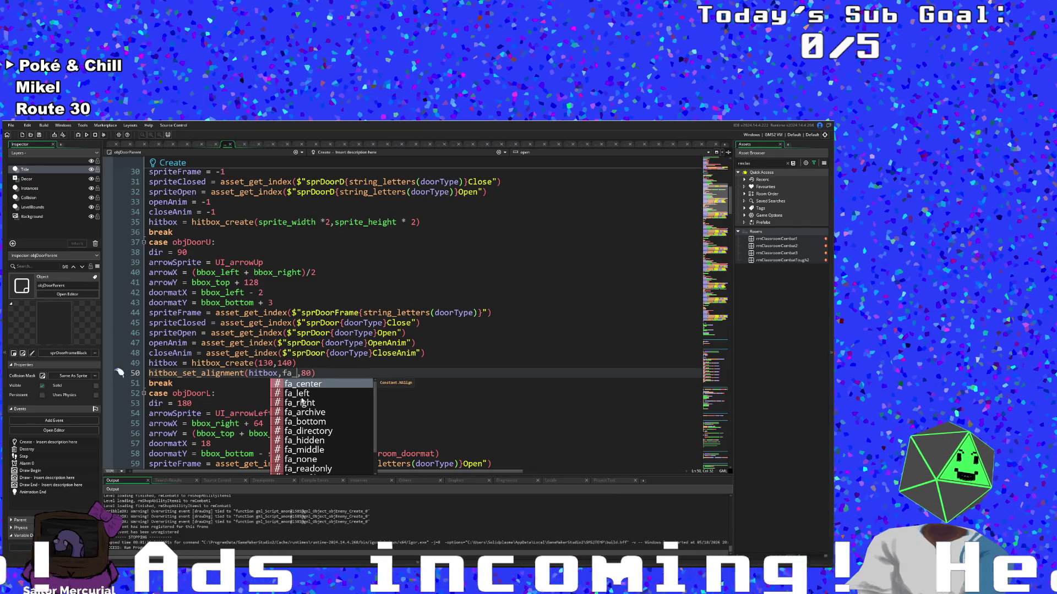
type("c")
key("Return")
Step: Replace 80 with fa_middle, then view the hitbox_set_alignment definition in scrHitbox
key("Right")
key("Delete")
key("Delete")
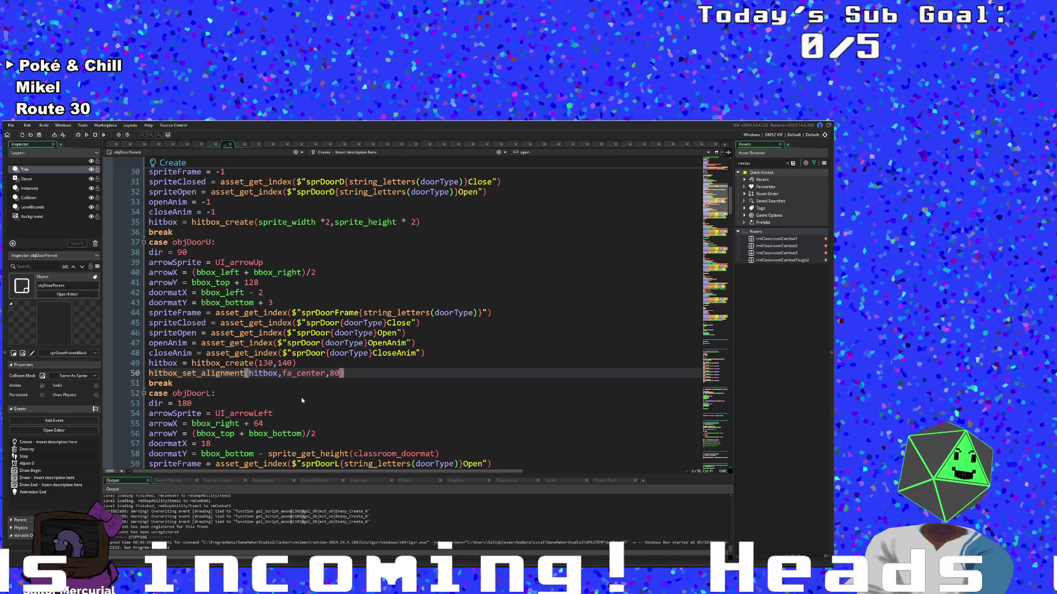
type("fa")
type("_midd")
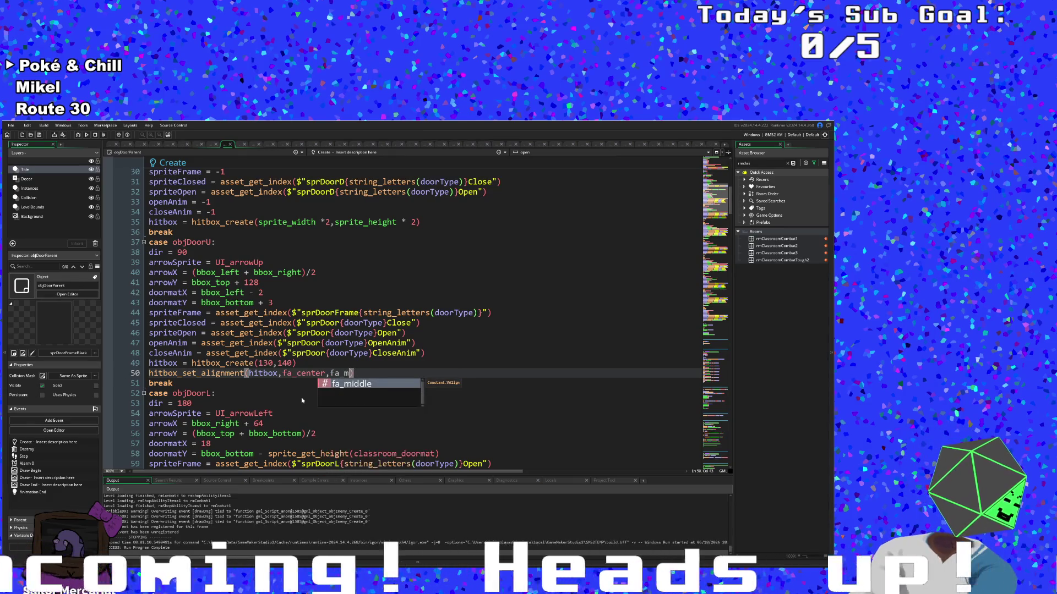
key("Return")
scroll(293, 393, "down", 2)
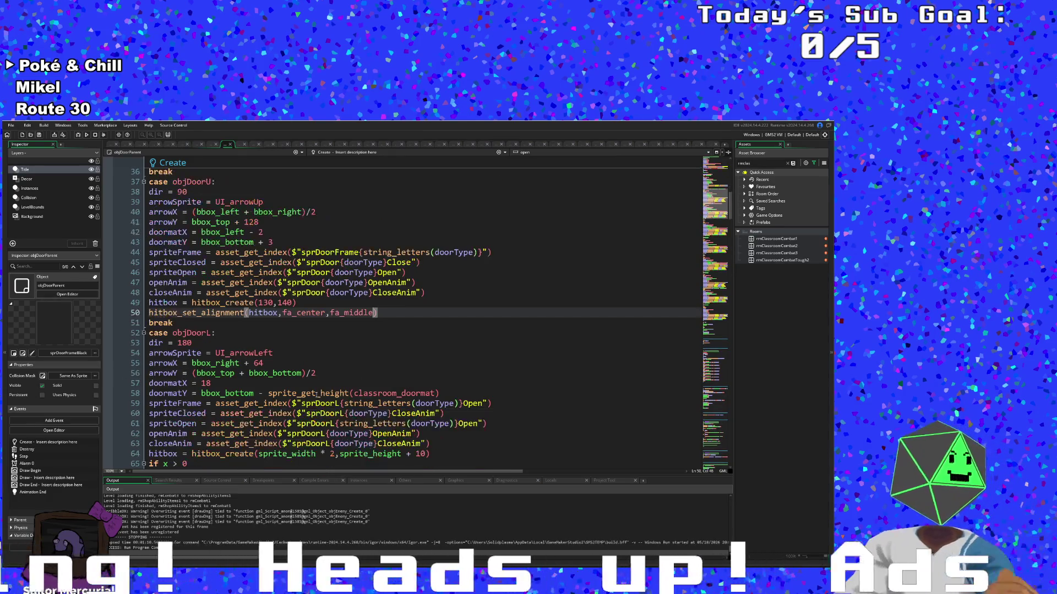
middle_click(242, 313)
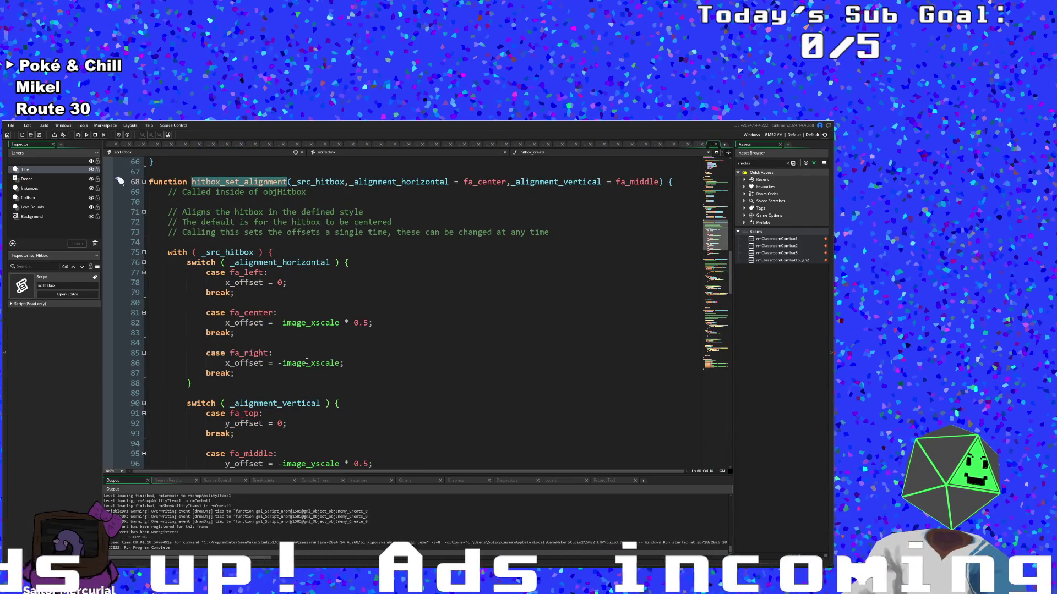
mouse_move(307, 362)
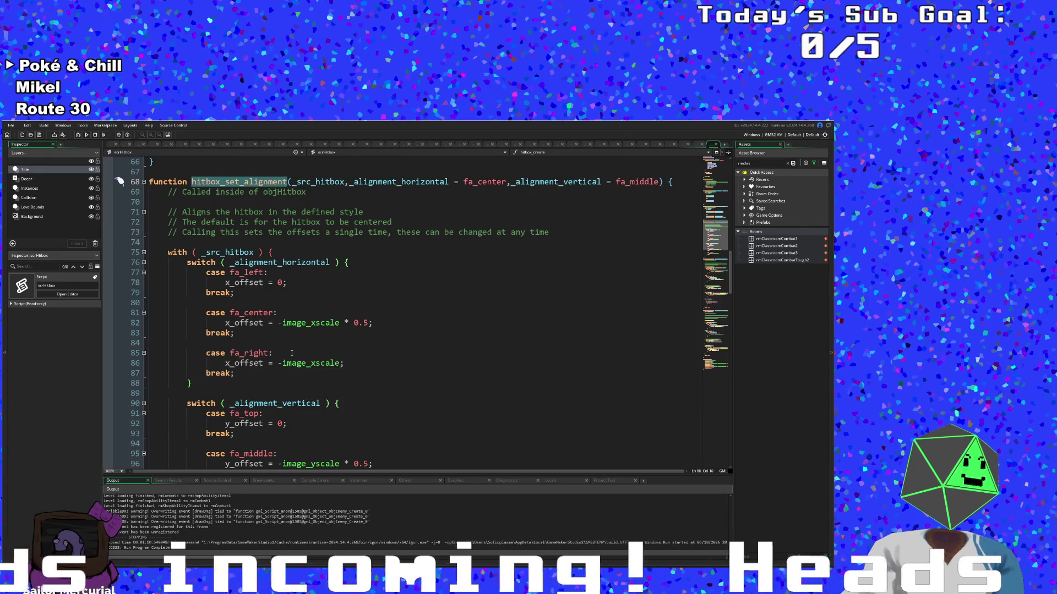
scroll(292, 353, "down", 4)
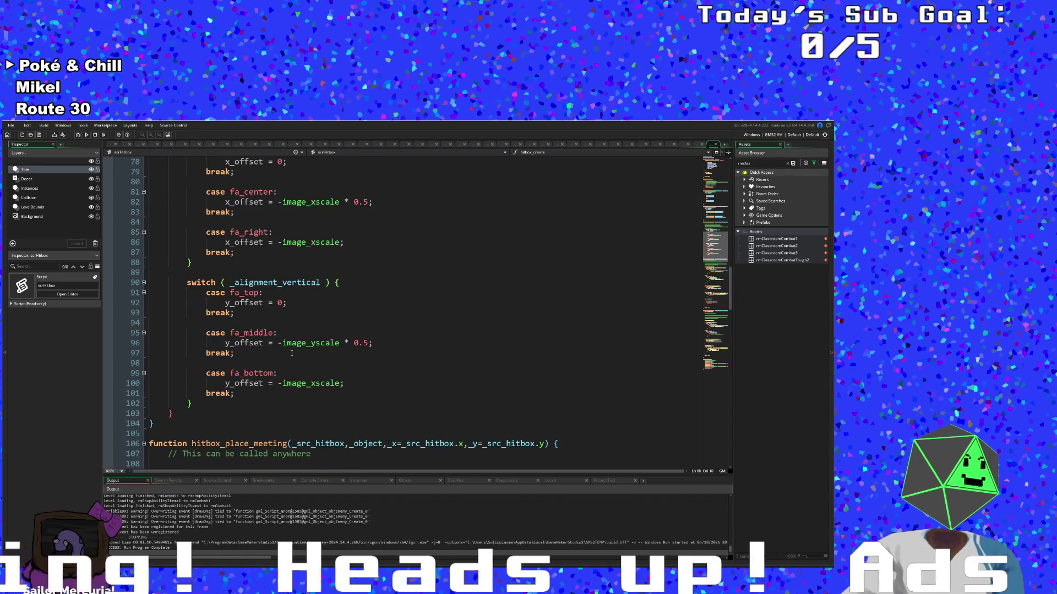
scroll(292, 352, "down", 4)
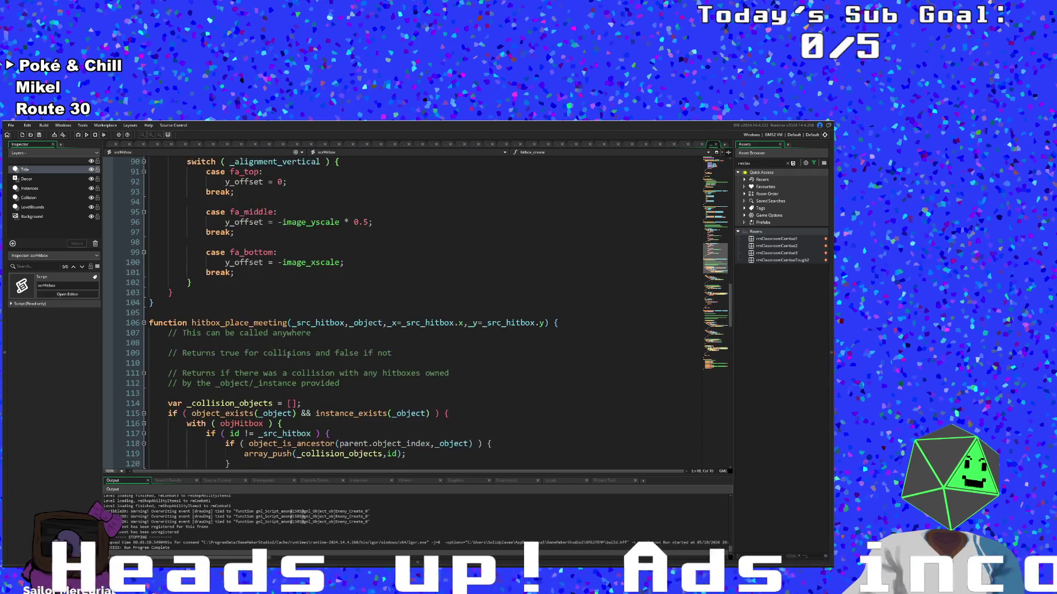
scroll(289, 355, "down", 20)
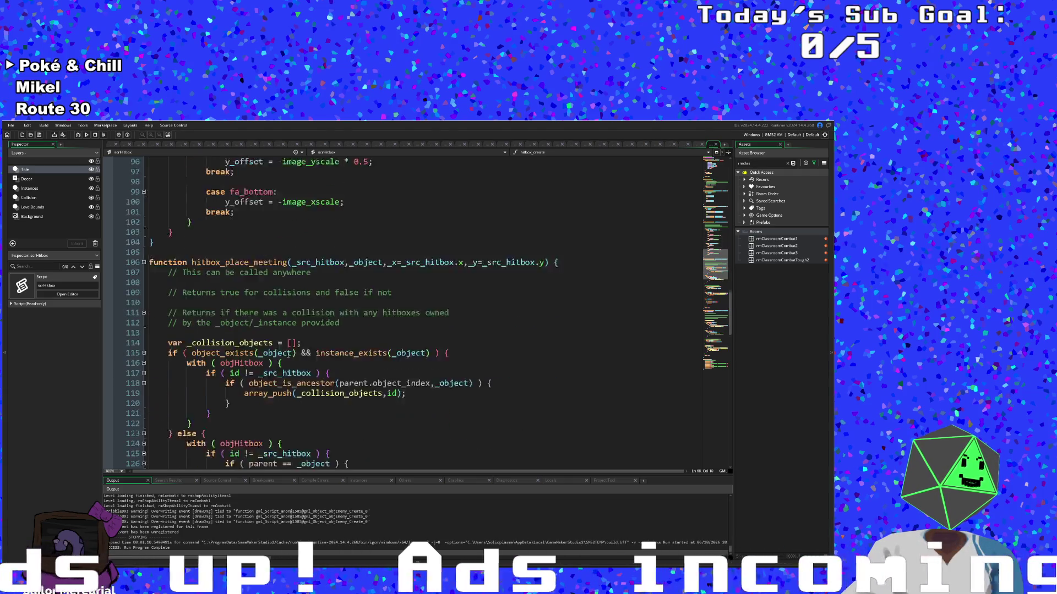
scroll(287, 361, "up", 20)
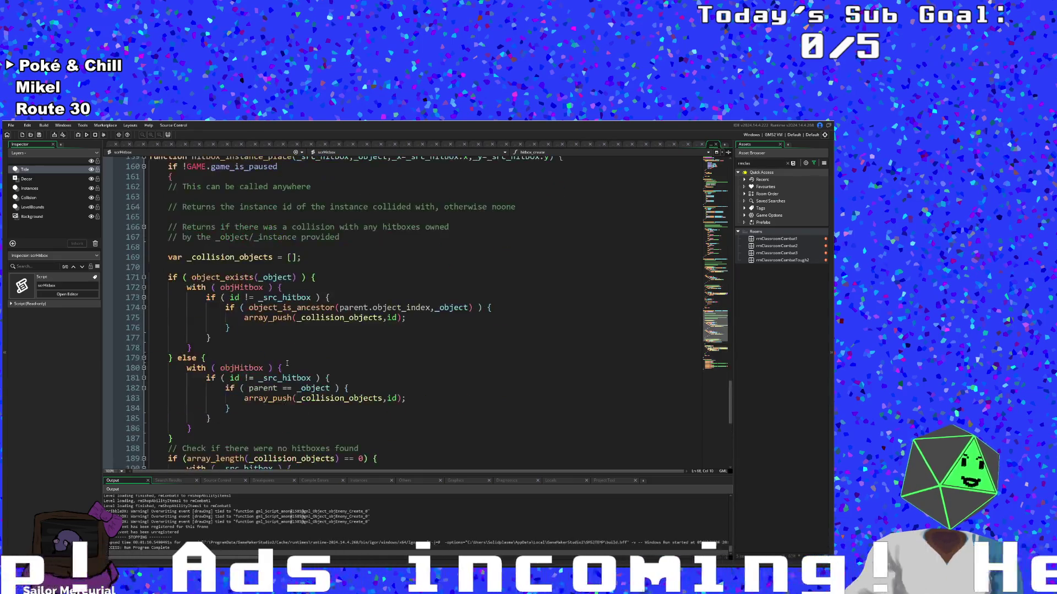
scroll(293, 364, "up", 6)
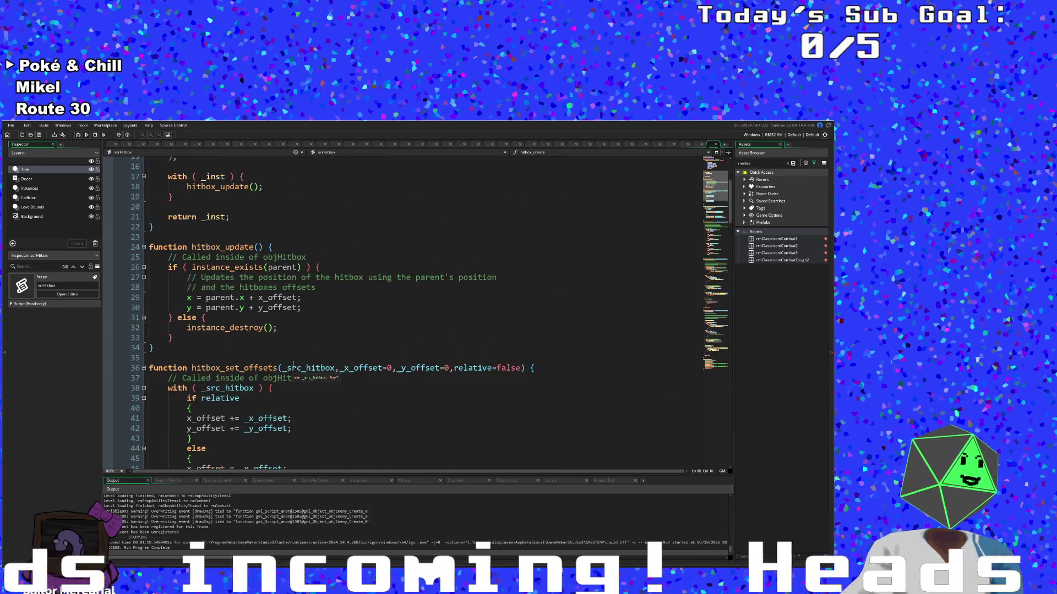
scroll(291, 366, "down", 4)
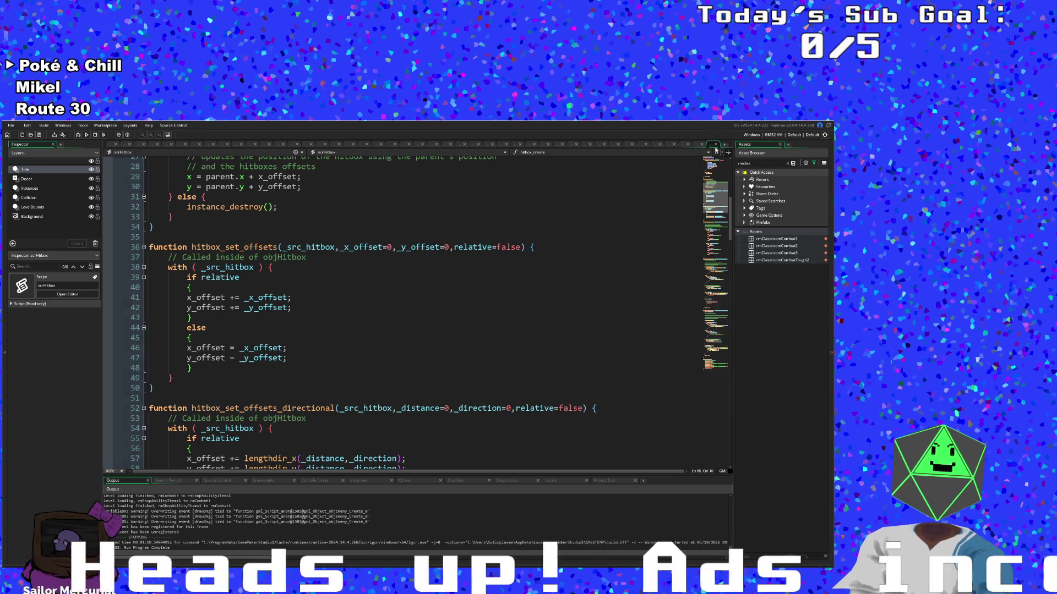
left_click(715, 145)
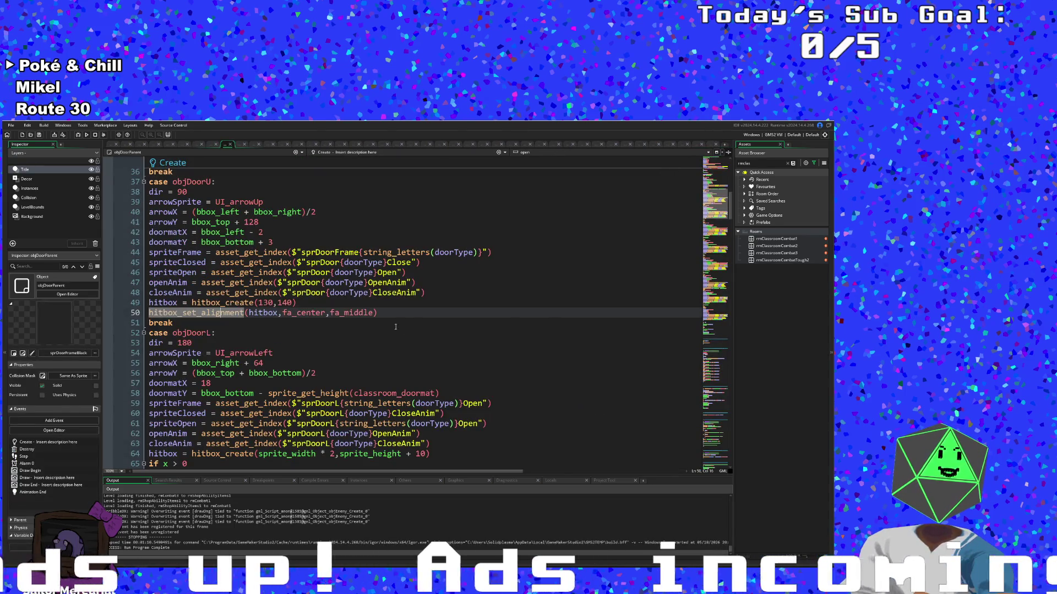
Step: Rename the objDoorU call from hitbox_set_alignment to hitbox_set_offsets
left_click(296, 314)
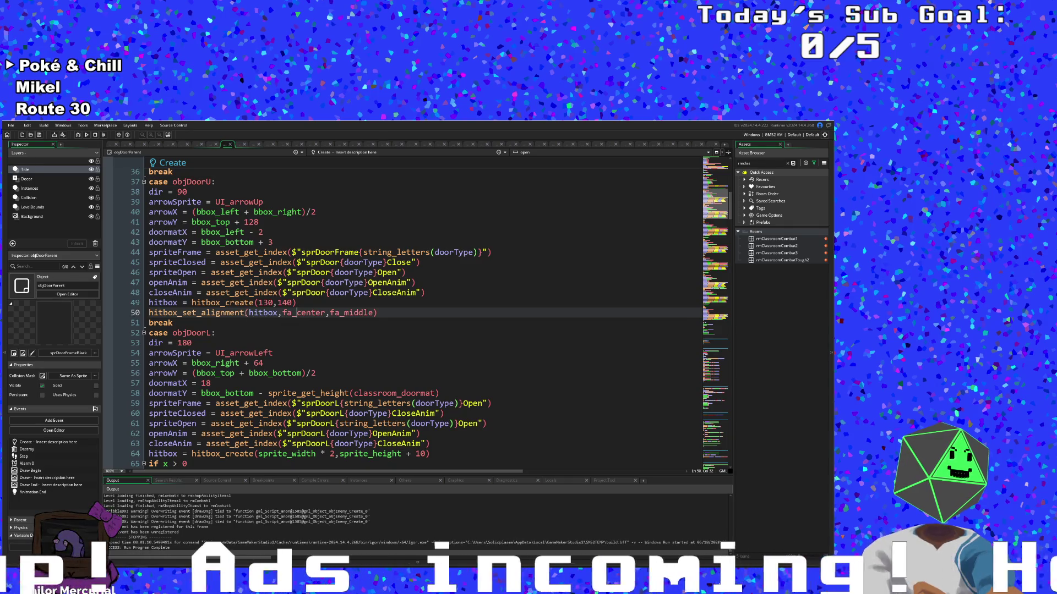
left_click_drag(244, 313, 201, 313)
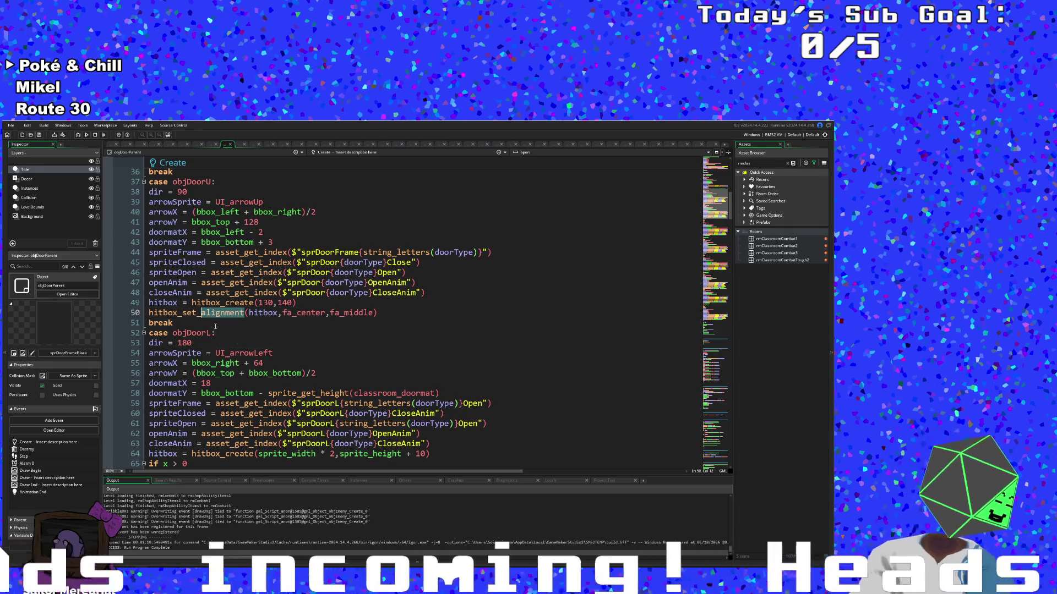
type("offsets")
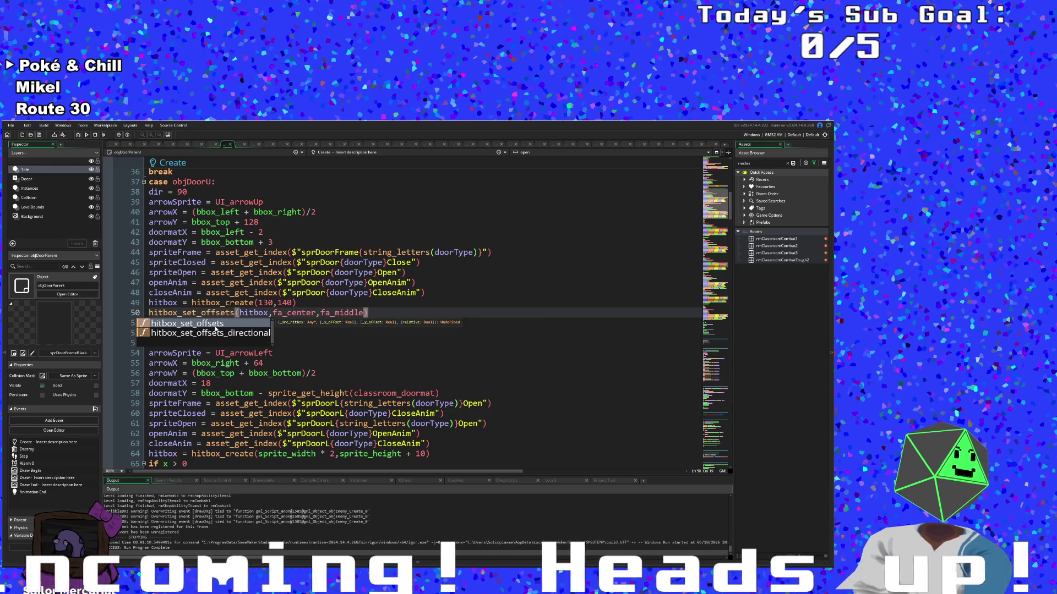
left_click(270, 313)
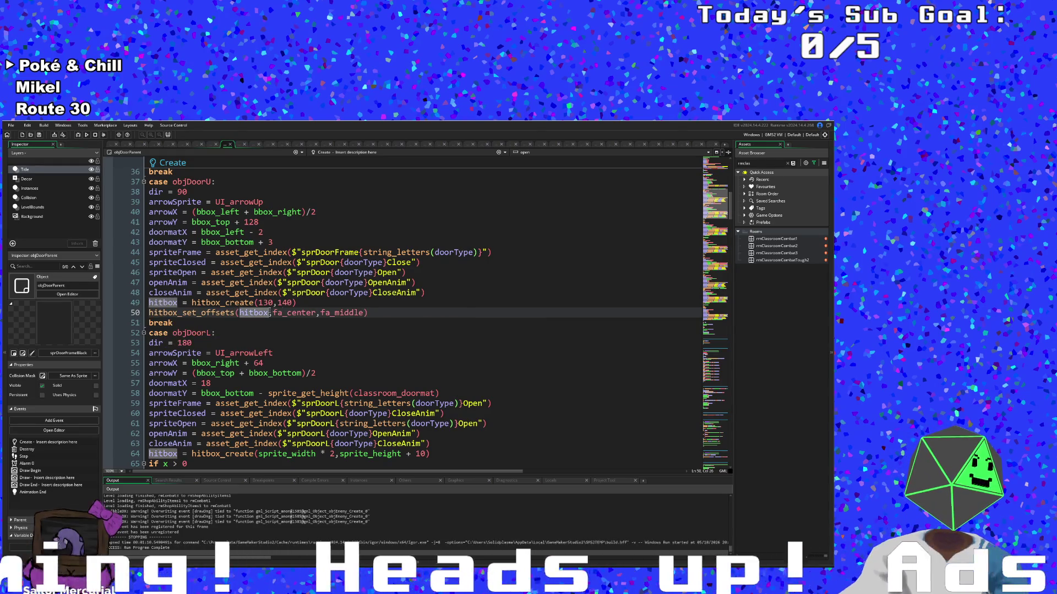
Step: Replace the fa_center and fa_middle arguments with 65 and 80
left_click(272, 313)
left_click_drag(273, 312, 317, 313)
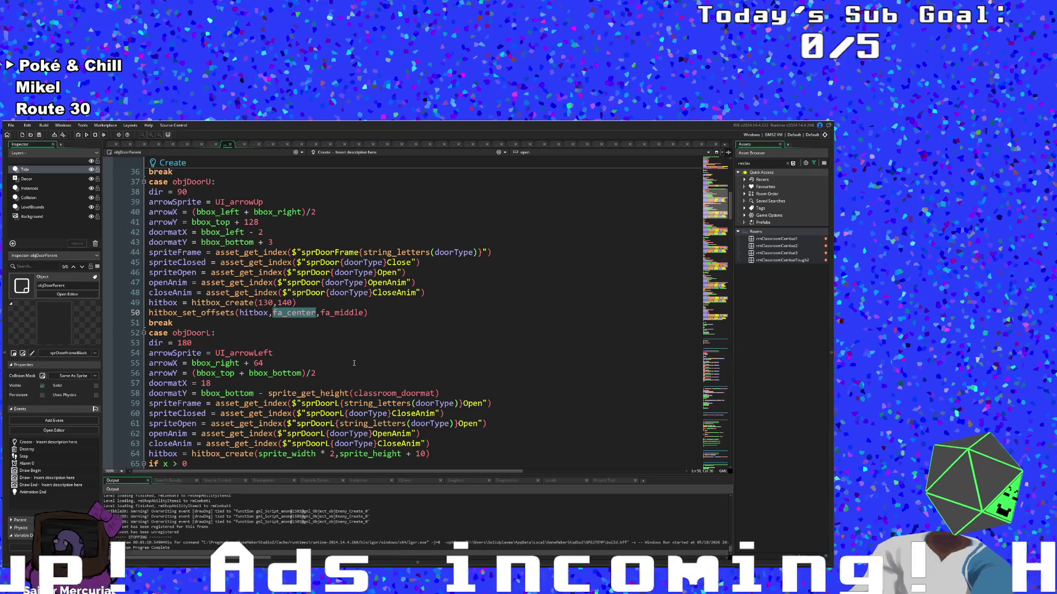
type("065")
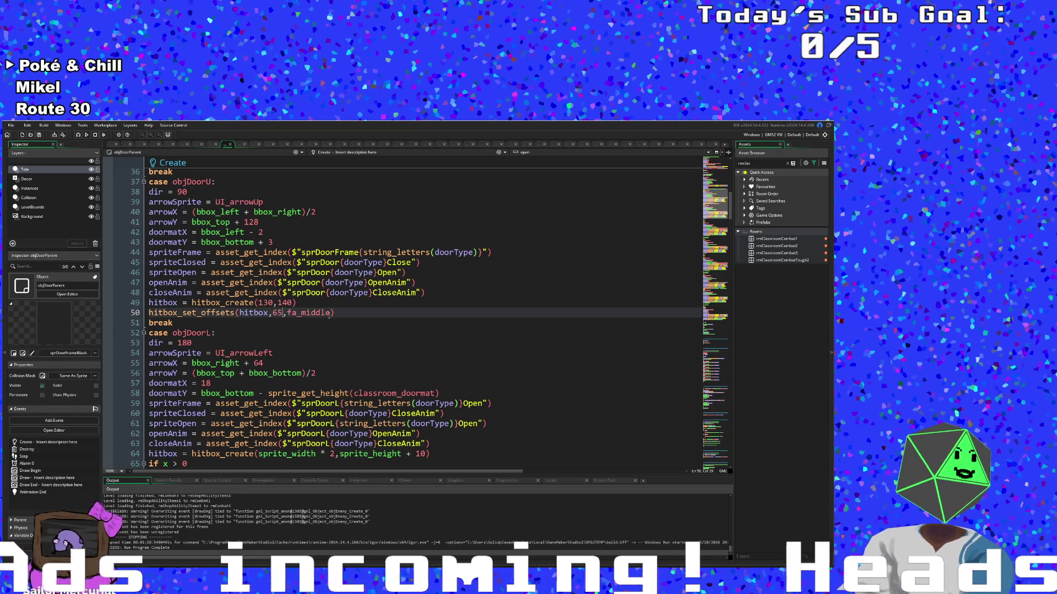
left_click_drag(288, 312, 333, 312)
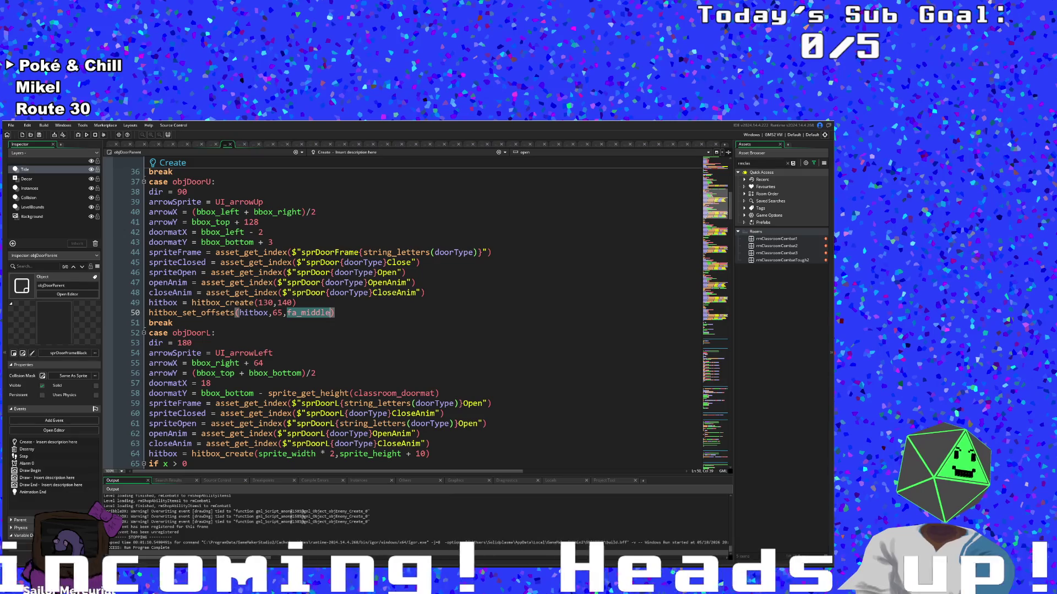
type("80")
left_click(327, 343)
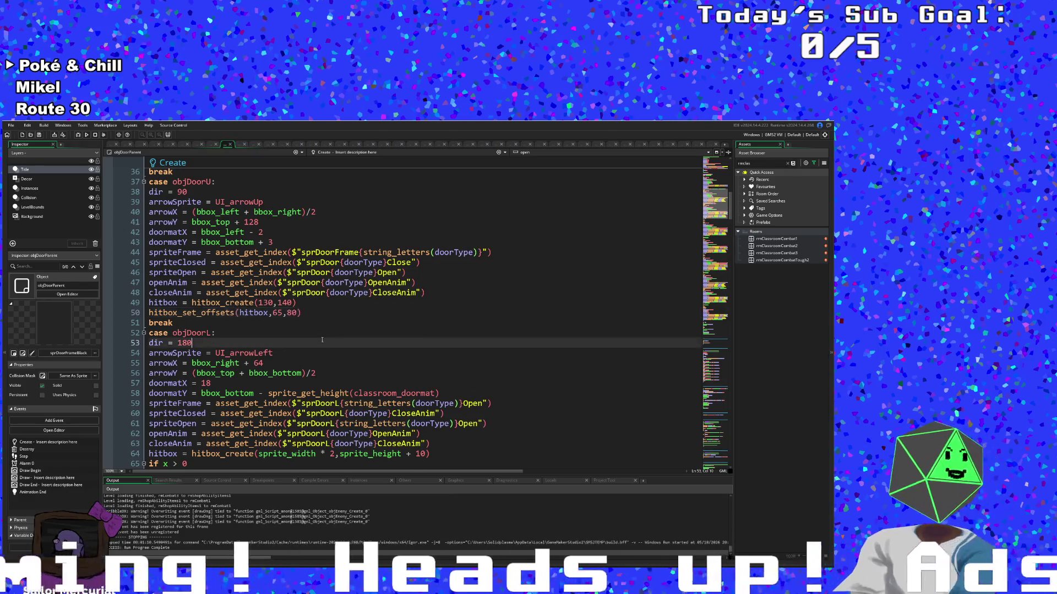
scroll(327, 352, "down", 4)
scroll(327, 351, "down", 16)
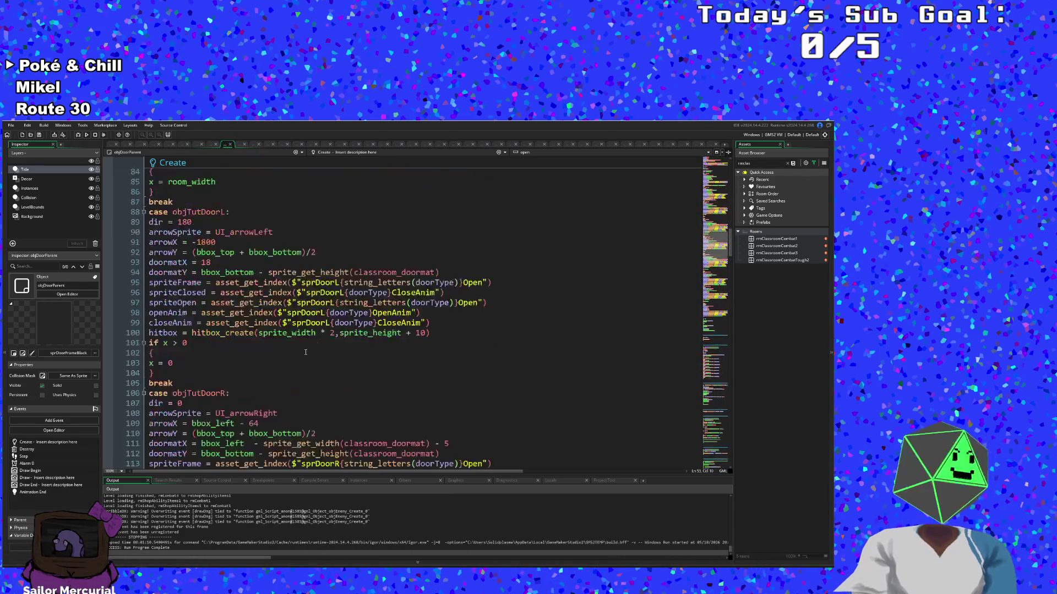
Step: Set objDoorDormU's hitbox_set_alignment arguments to 65 and 80
scroll(306, 350, "down", 8)
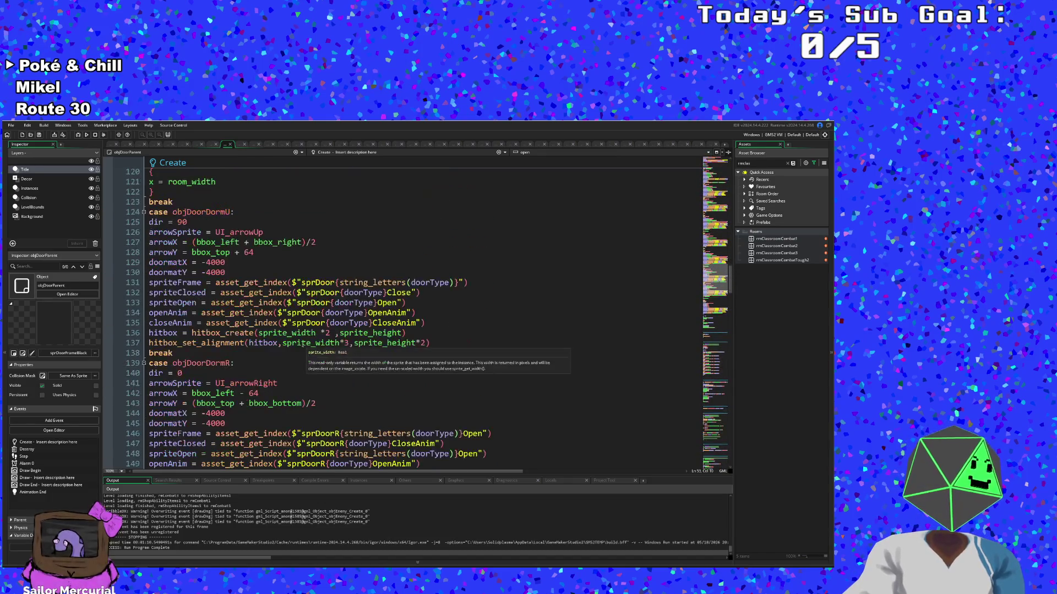
mouse_move(283, 345)
left_mouse_down()
mouse_move(465, 345)
mouse_move(349, 345)
left_mouse_up()
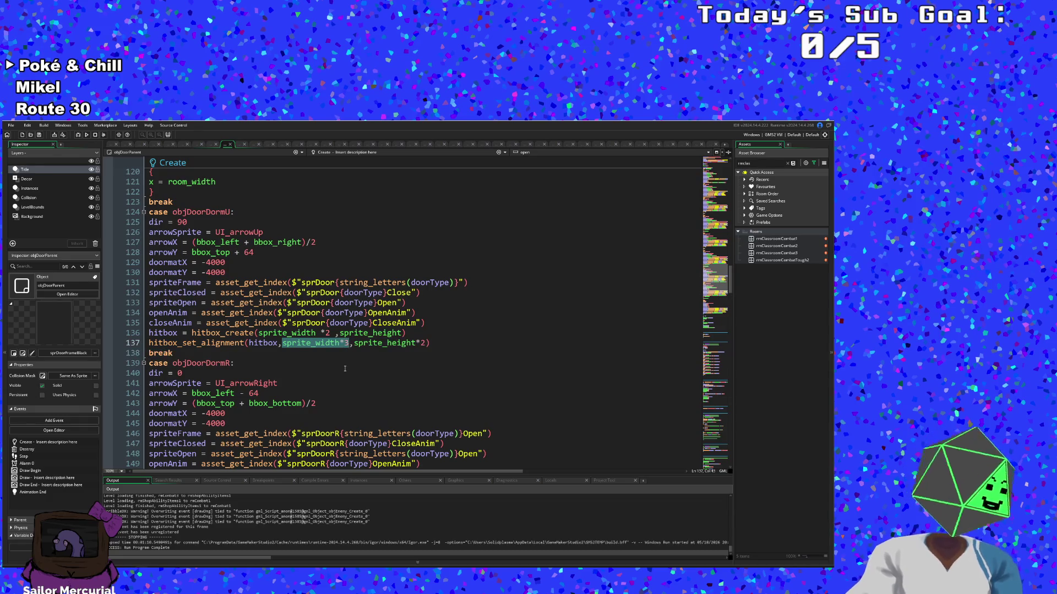
type("65")
key("ctrl+Right")
key("ctrl+Right")
key("ctrl+Right")
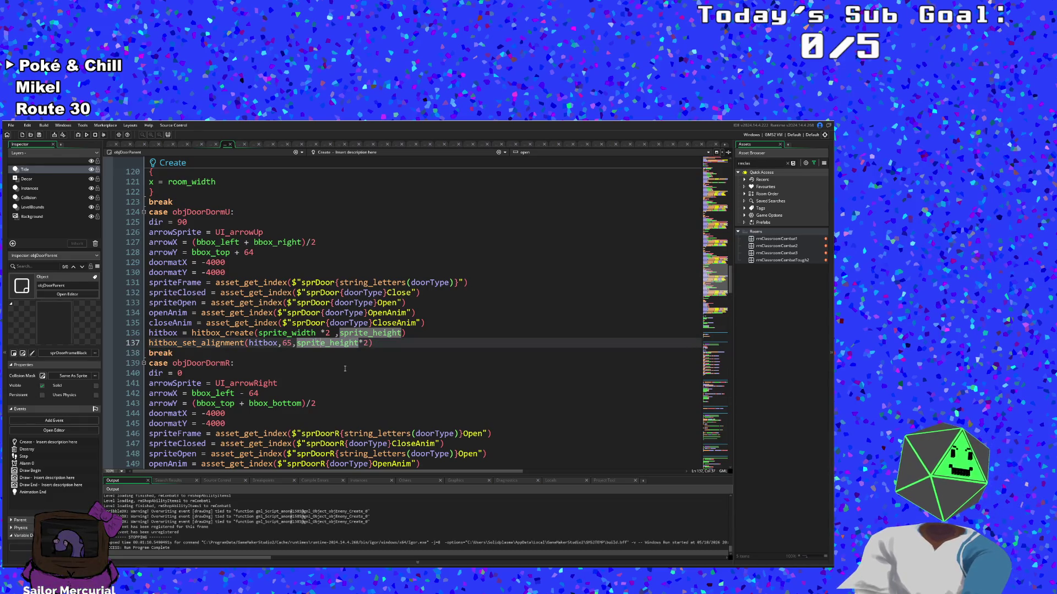
key("Right")
key("ctrl+shift+Left")
key("ctrl+shift+Left")
key("ctrl+shift+Left")
type("7")
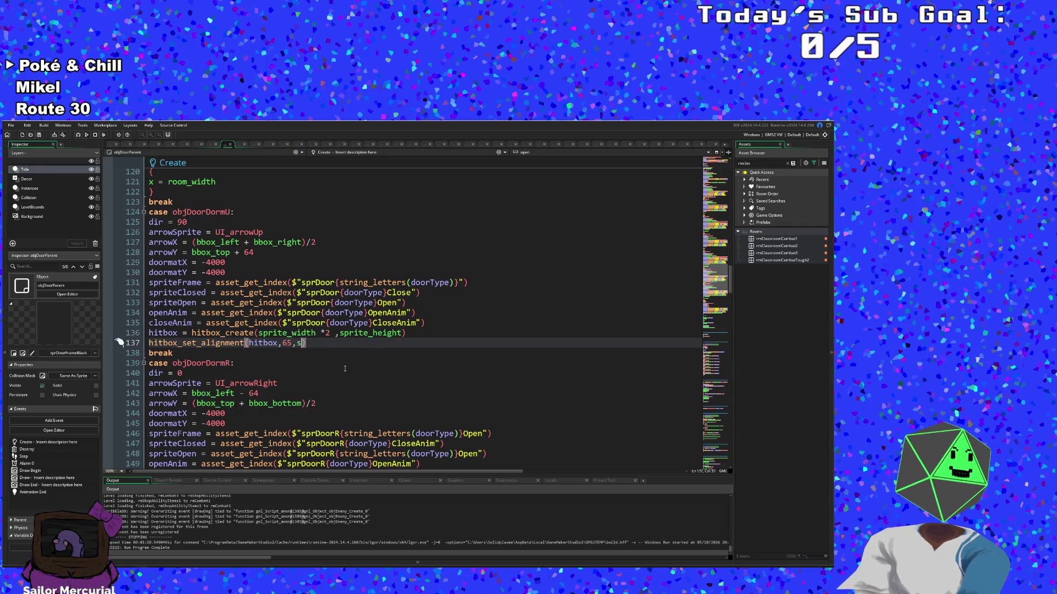
key("BackSpace")
type("8-")
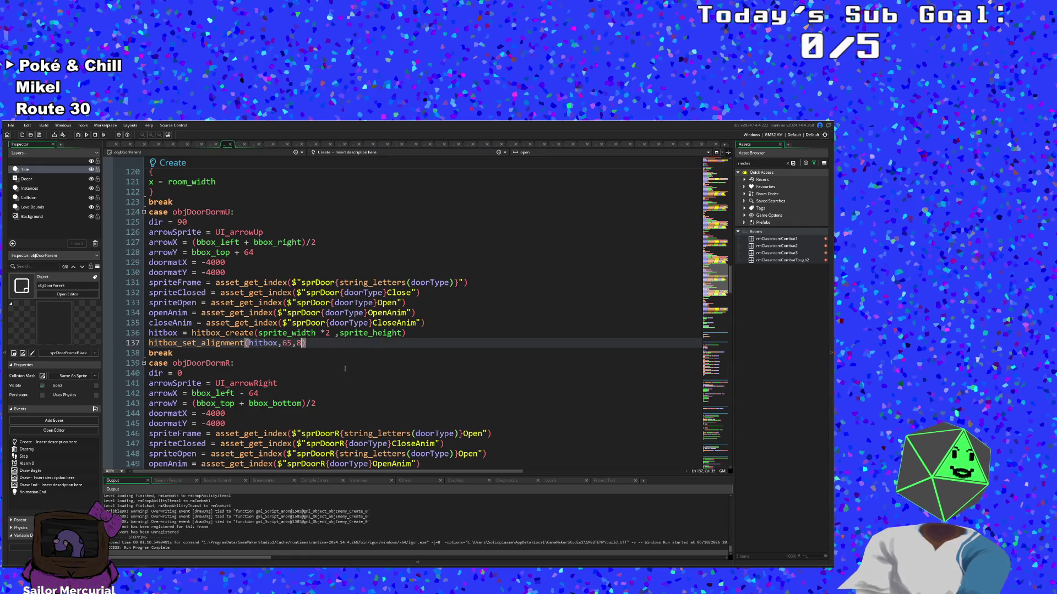
key("BackSpace")
type("09")
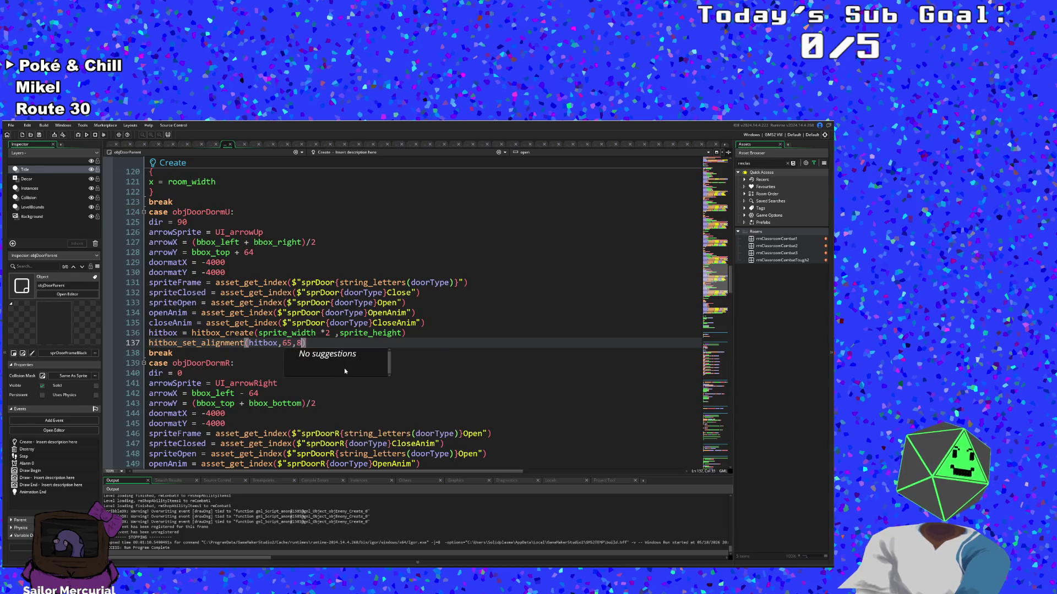
key("BackSpace")
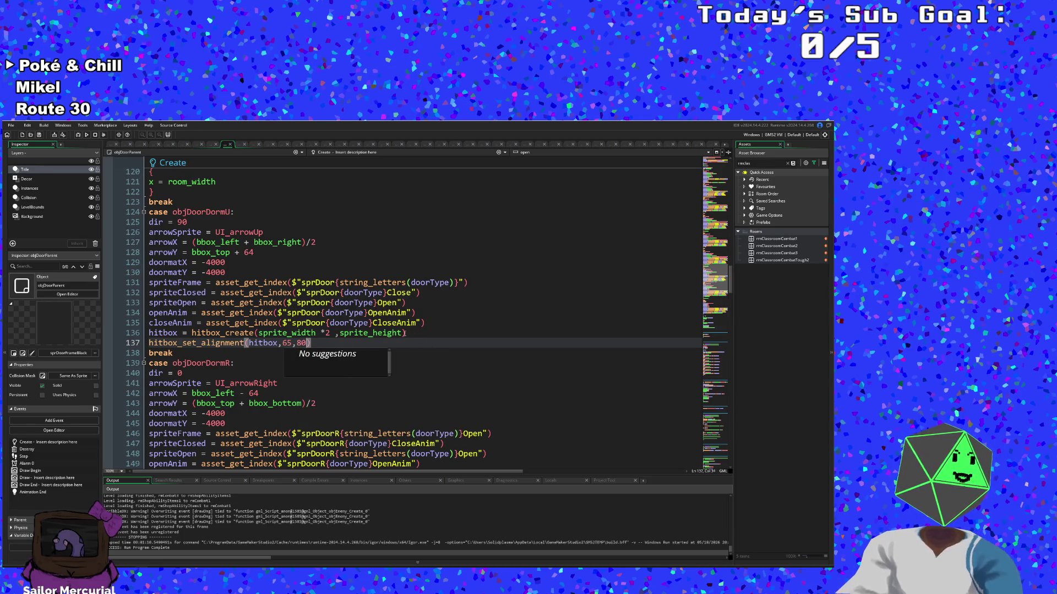
Step: Change objDoorDormU's hitbox_create arguments to a fixed 130 and 140
left_click_drag(332, 334, 261, 337)
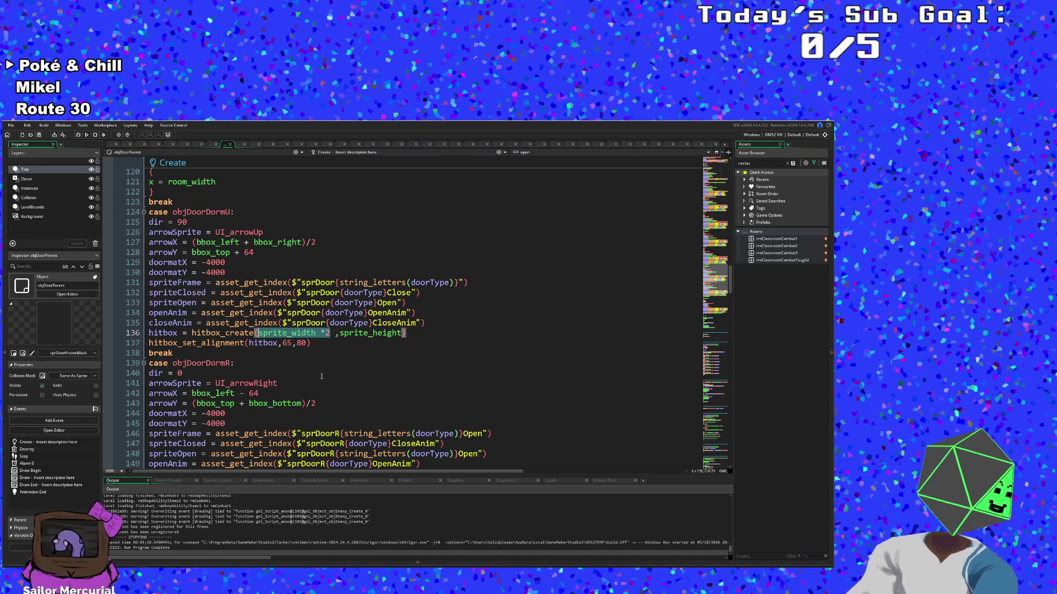
type("130")
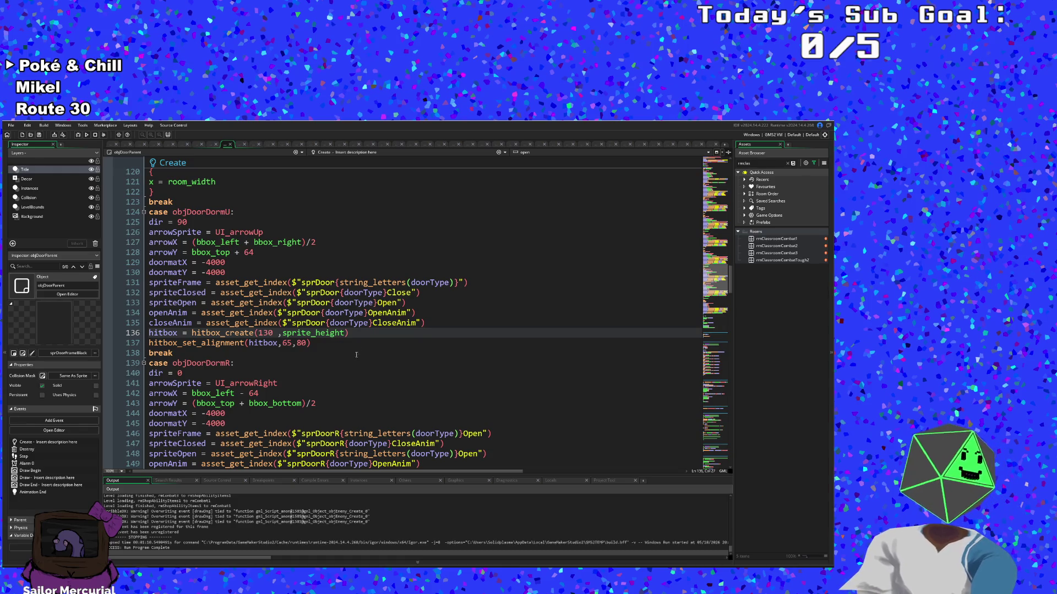
double_click(308, 333)
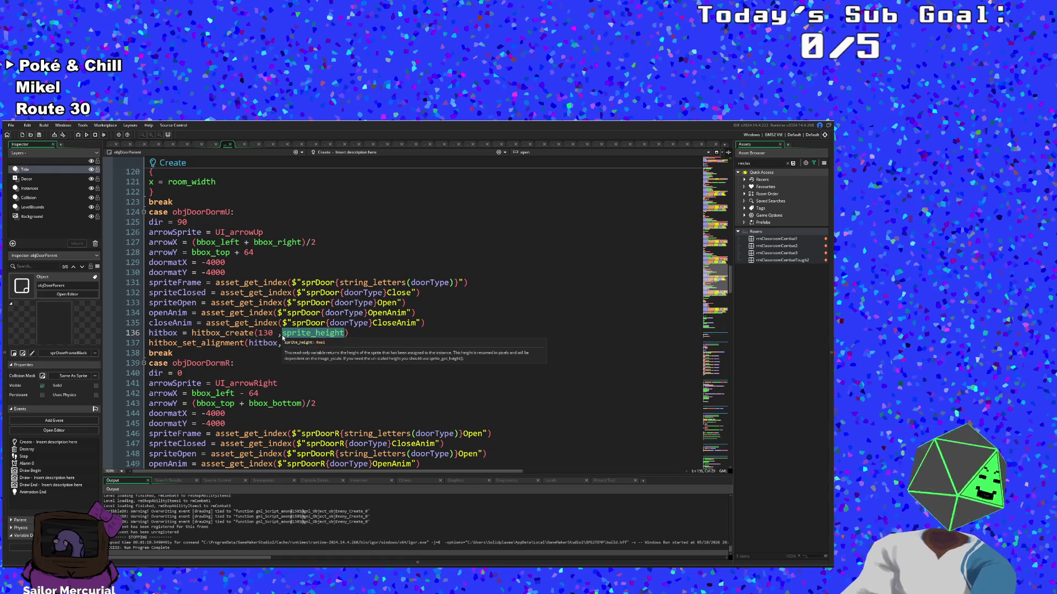
key("BackSpace")
type("140")
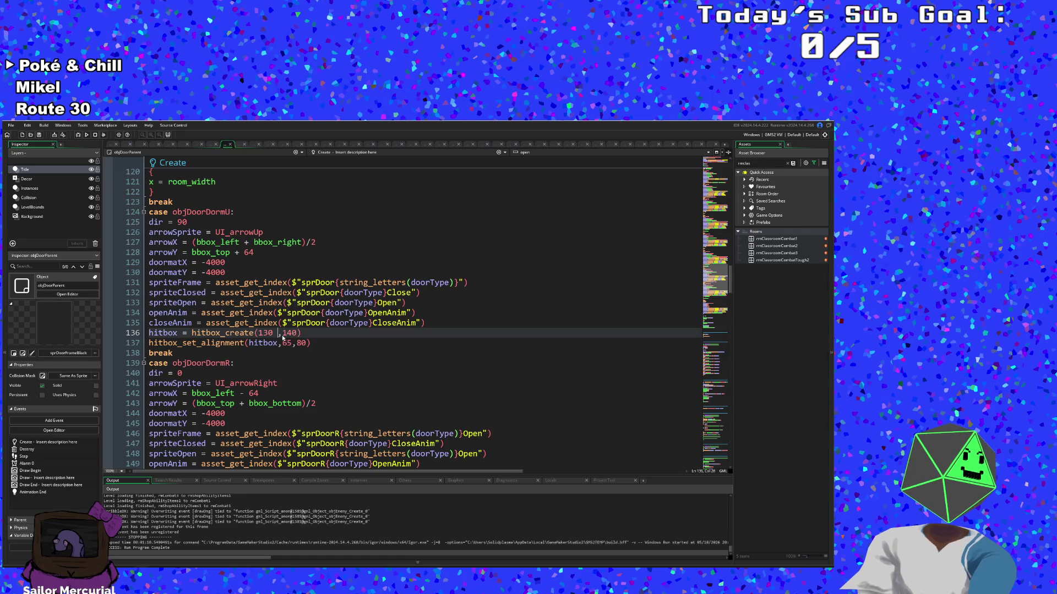
key("BackSpace")
scroll(300, 350, "up", 16)
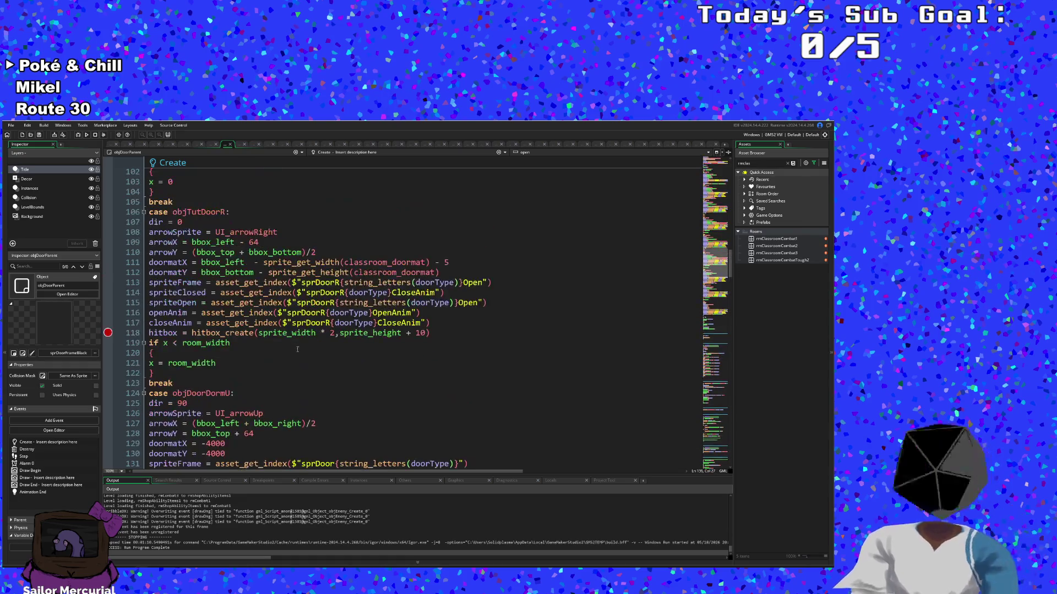
Step: Add a blank line after the objDoorD hitbox_create line
scroll(300, 350, "up", 4)
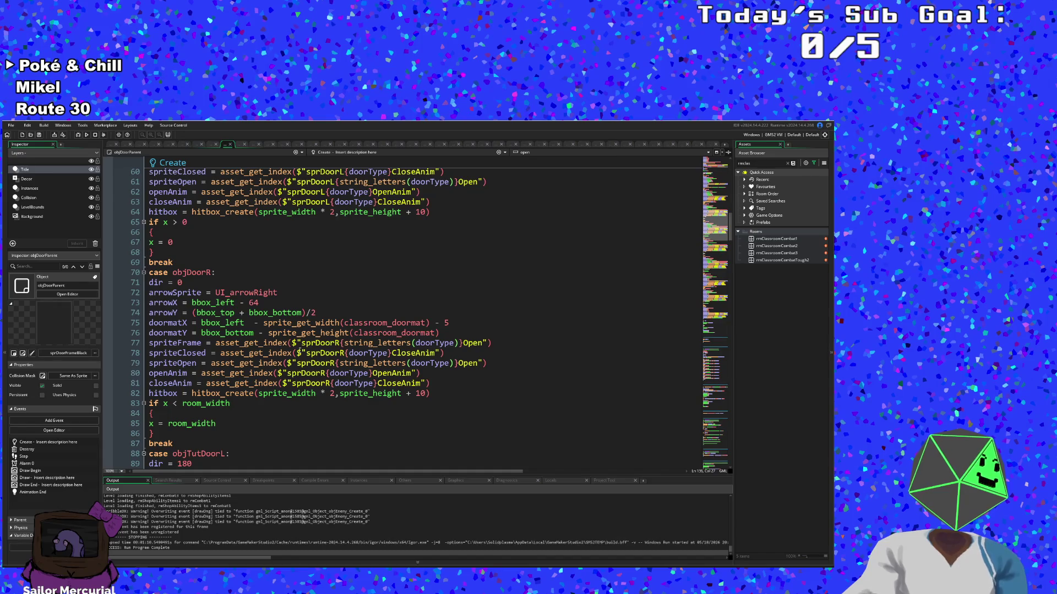
scroll(300, 351, "up", 14)
left_click(292, 342)
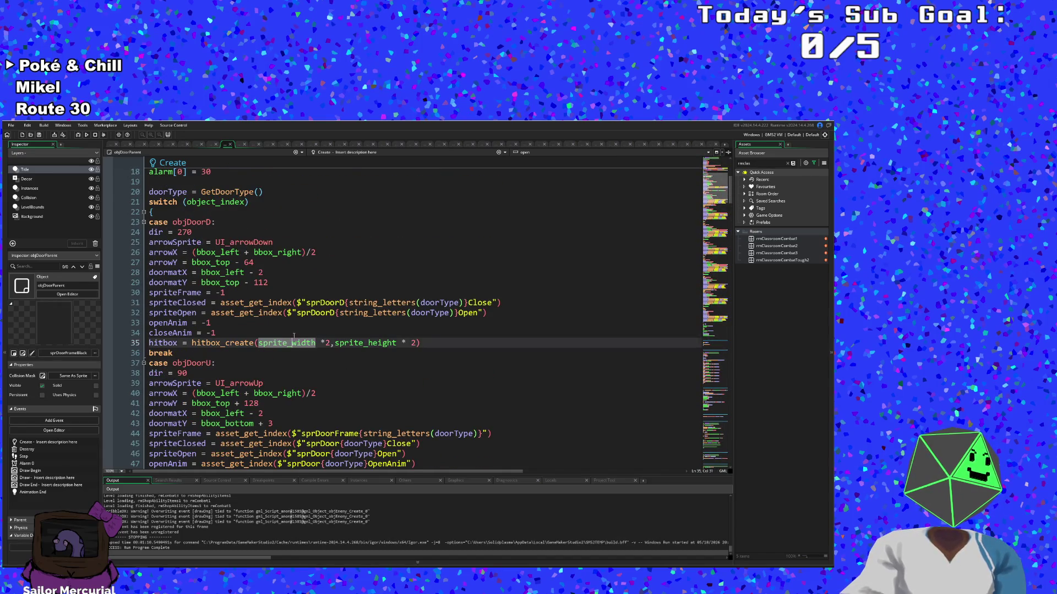
left_click(295, 334)
left_click(426, 343)
key("Return")
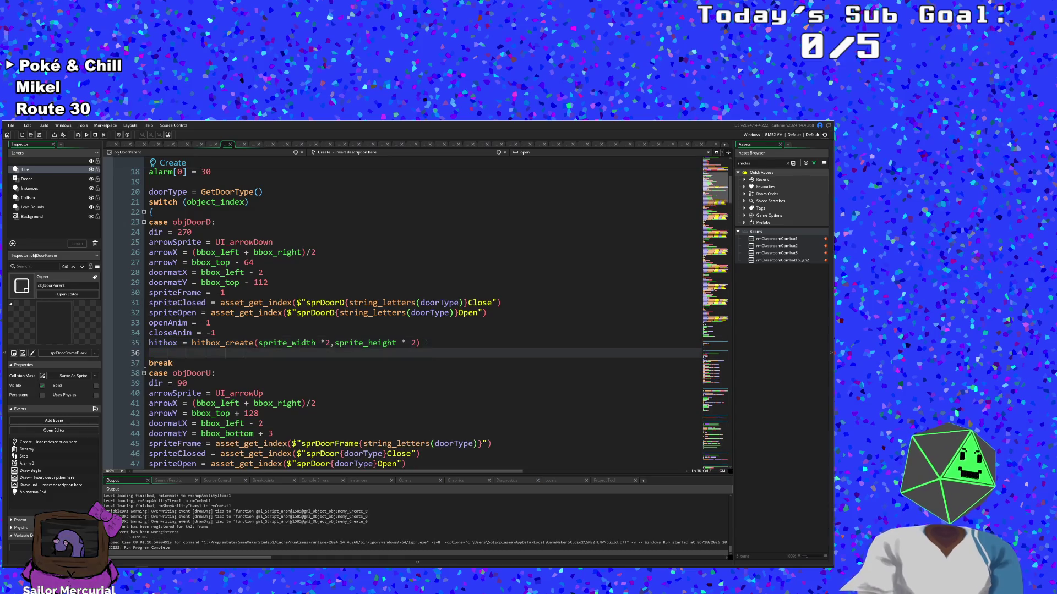
Step: Delete sprite_width *2, leaving hitbox_create( ,sprite_height * 2)
left_click(426, 343)
key("Down")
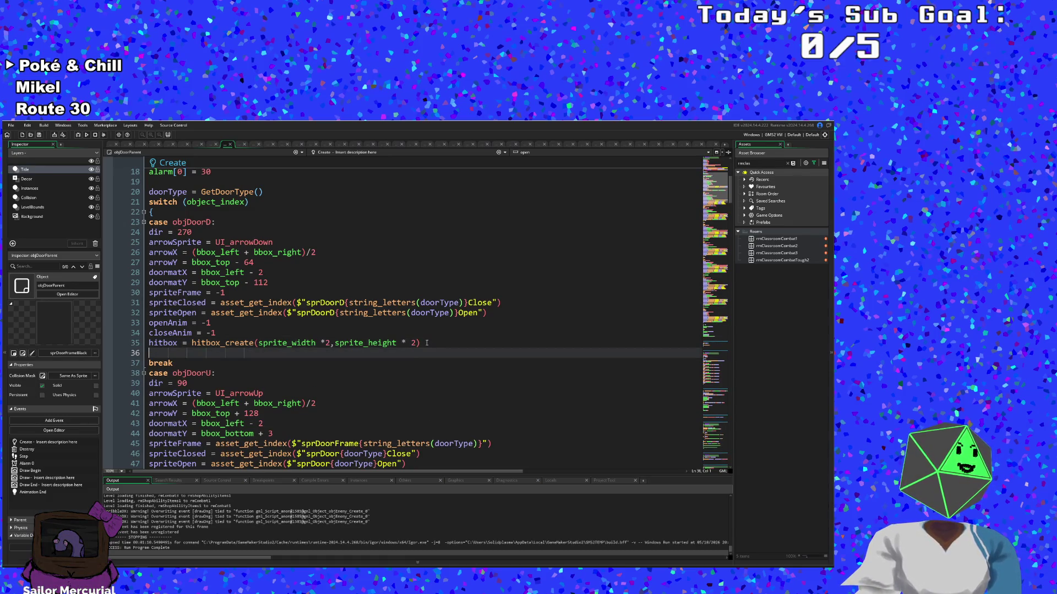
key("Up")
key("Left")
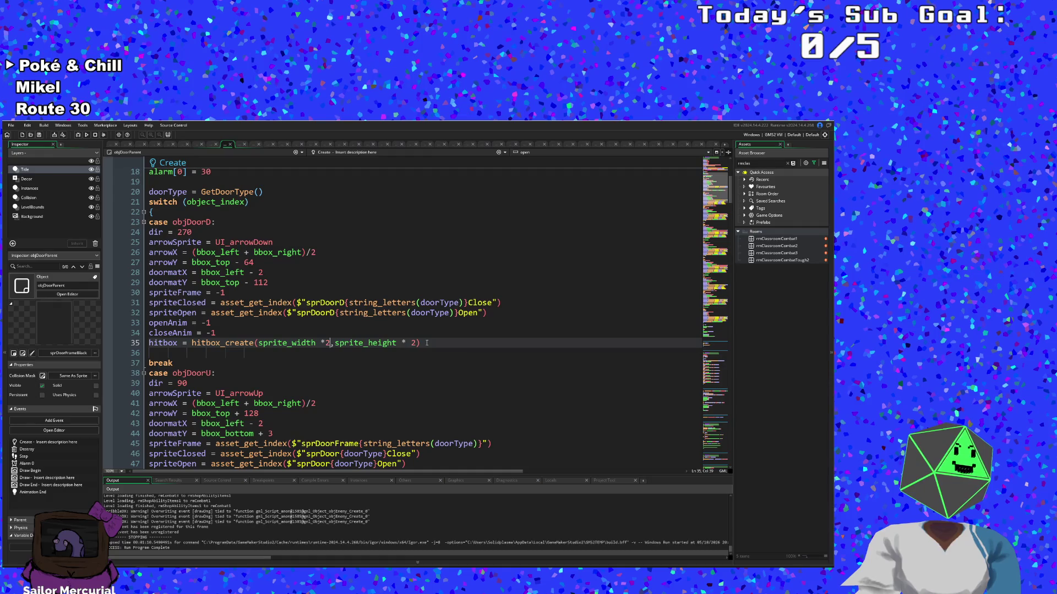
key("BackSpace")
key("BackSpace")
key("BackSpace")
key("BackSpace")
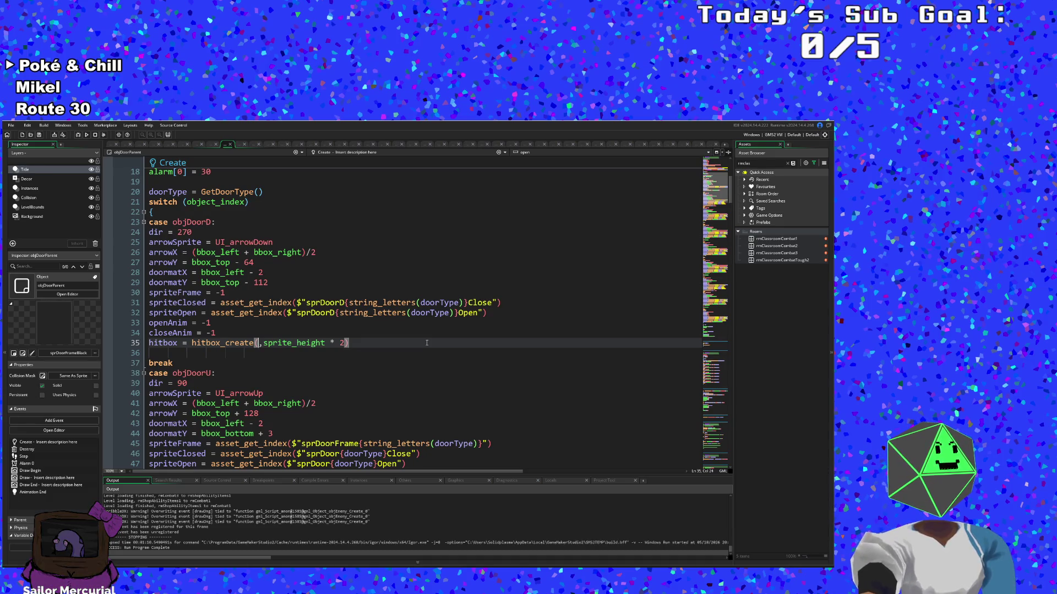
Step: Open the sprDoorFrameBlack sprite to check the door frame's dimensions
key("Return")
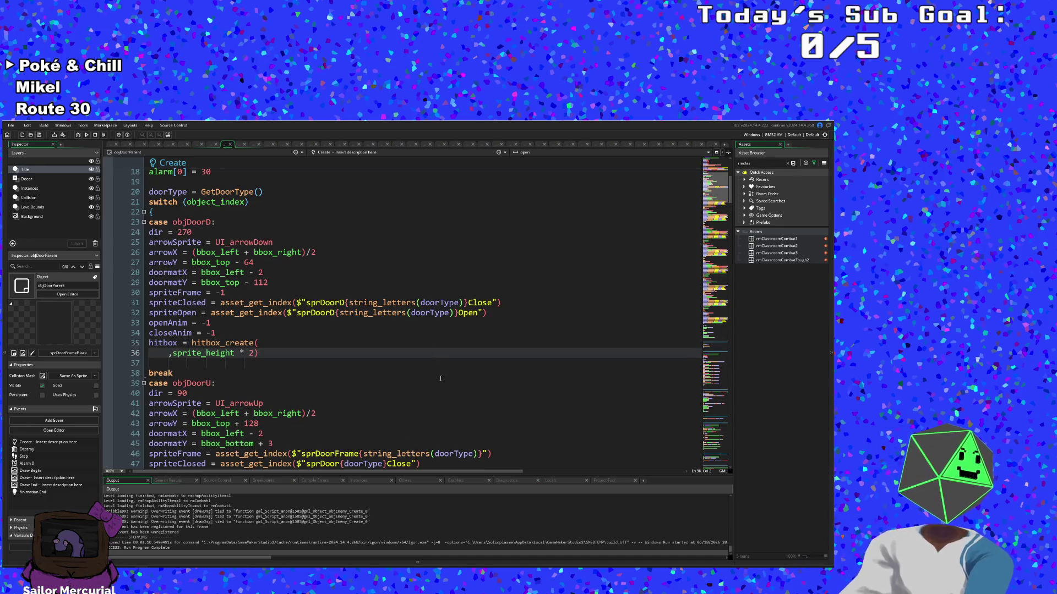
key("BackSpace")
key("BackSpace")
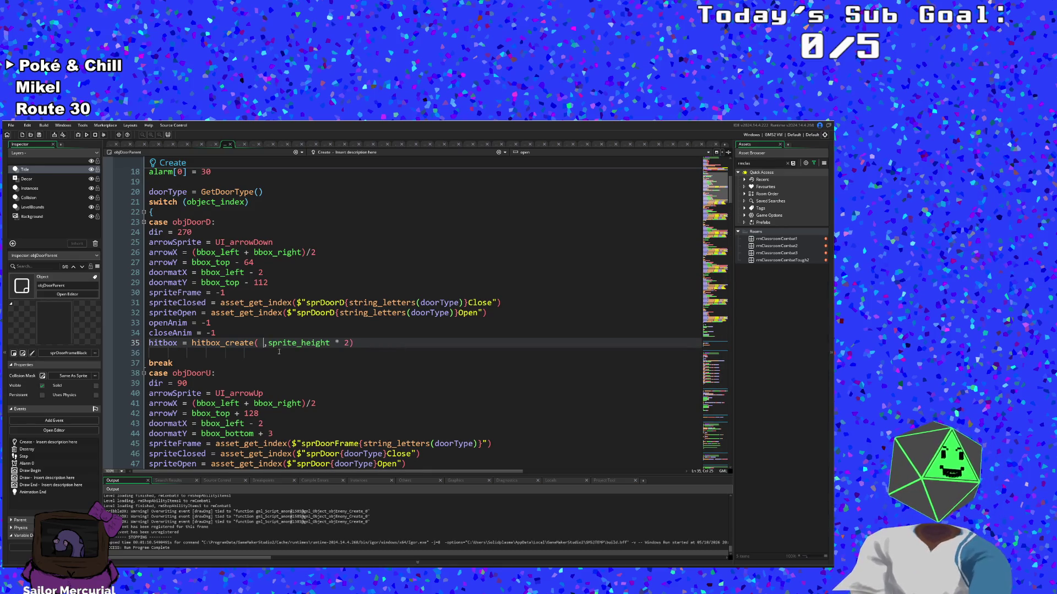
key("Return")
key("BackSpace")
key("BackSpace")
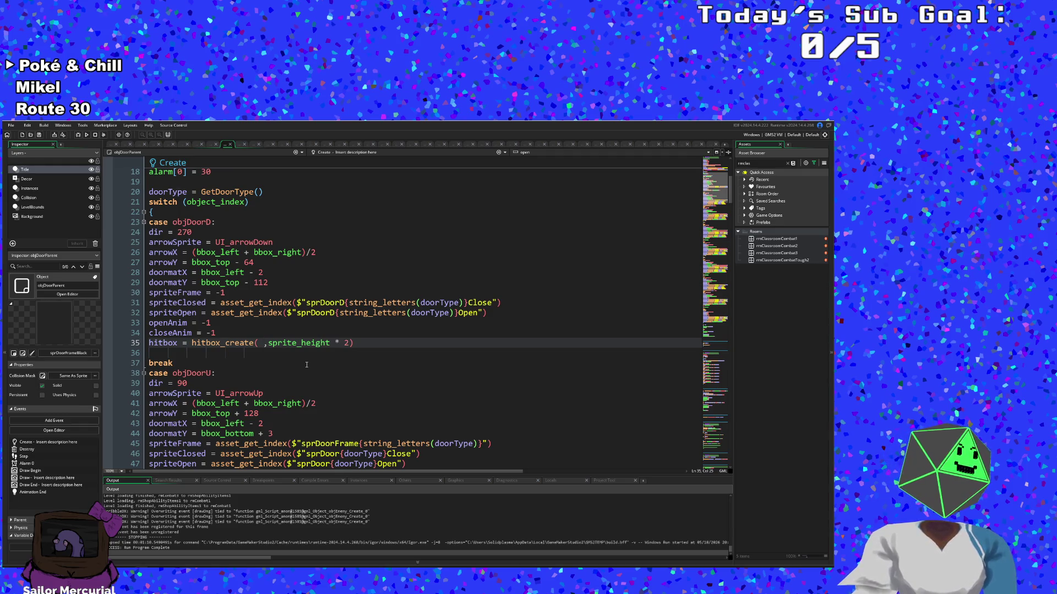
left_click(22, 353)
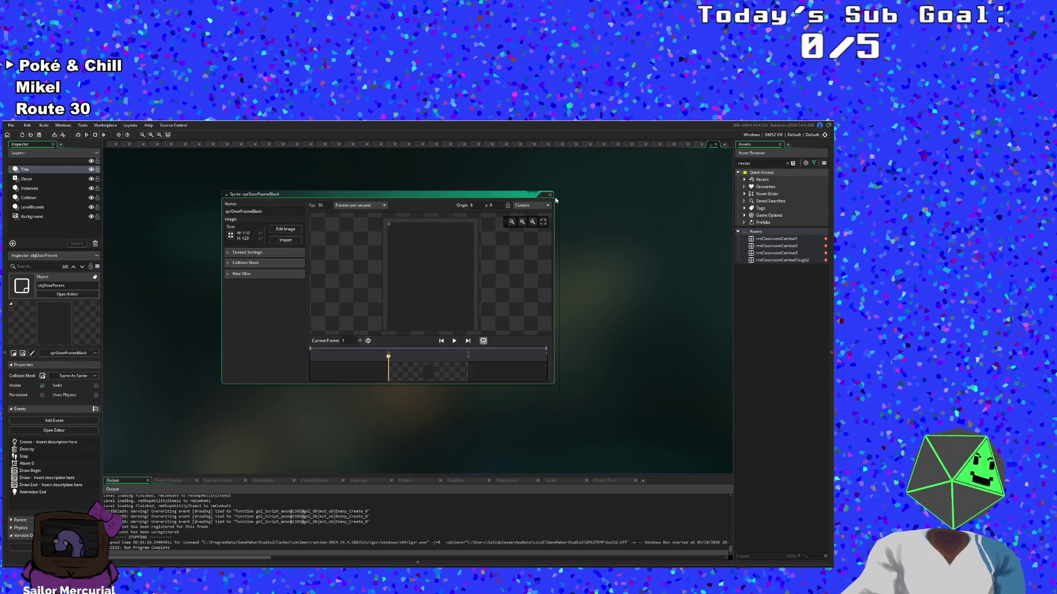
Step: Close the sprite view and filter the asset list by "door"
left_click(549, 196)
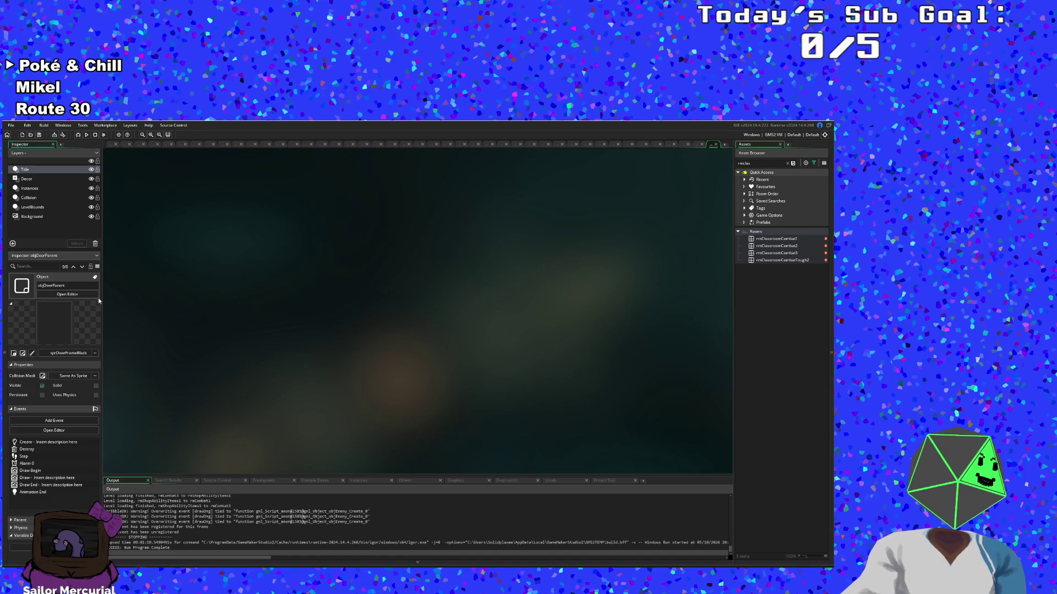
double_click(760, 163)
type("sp")
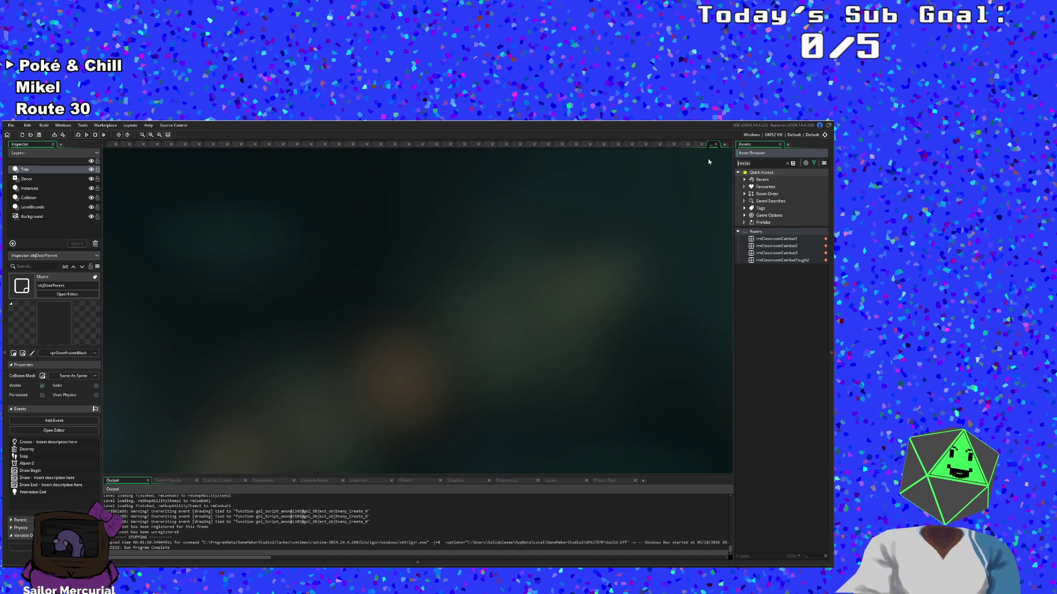
type("rdoors")
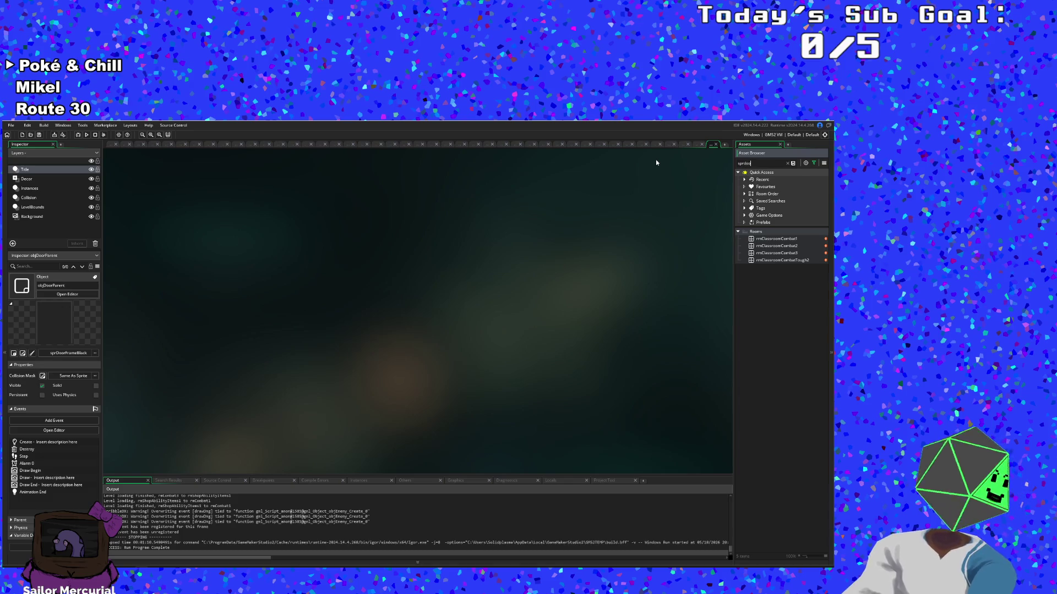
key("BackSpace")
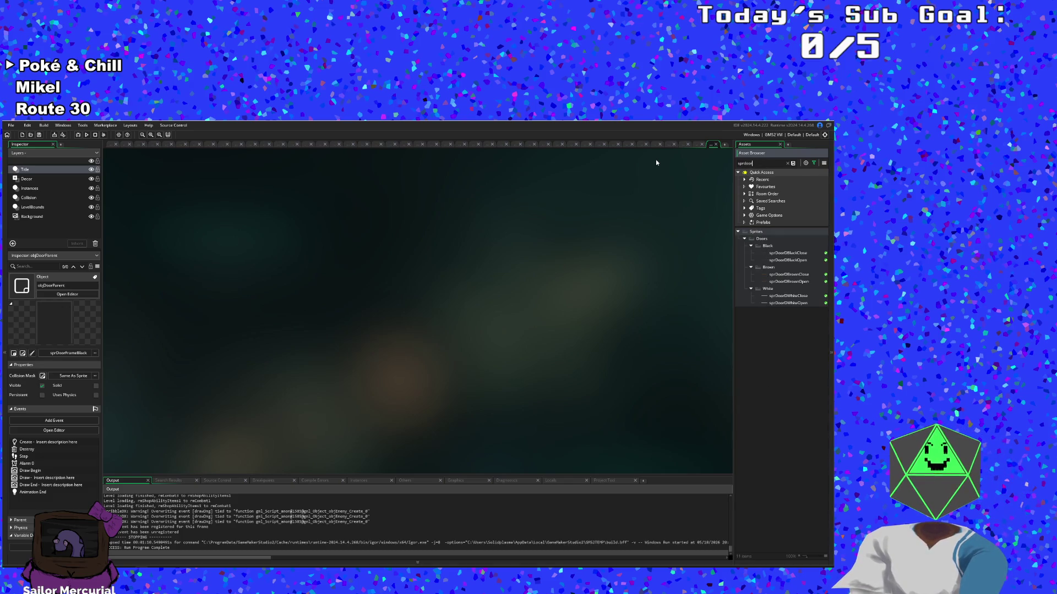
type("Black")
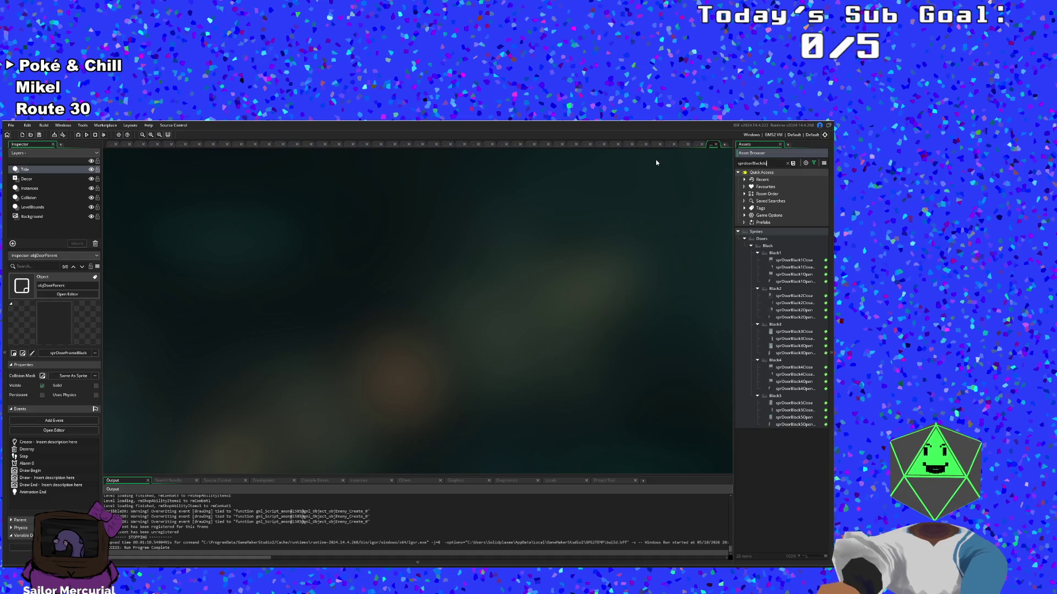
type("do")
key("BackSpace")
key("BackSpace")
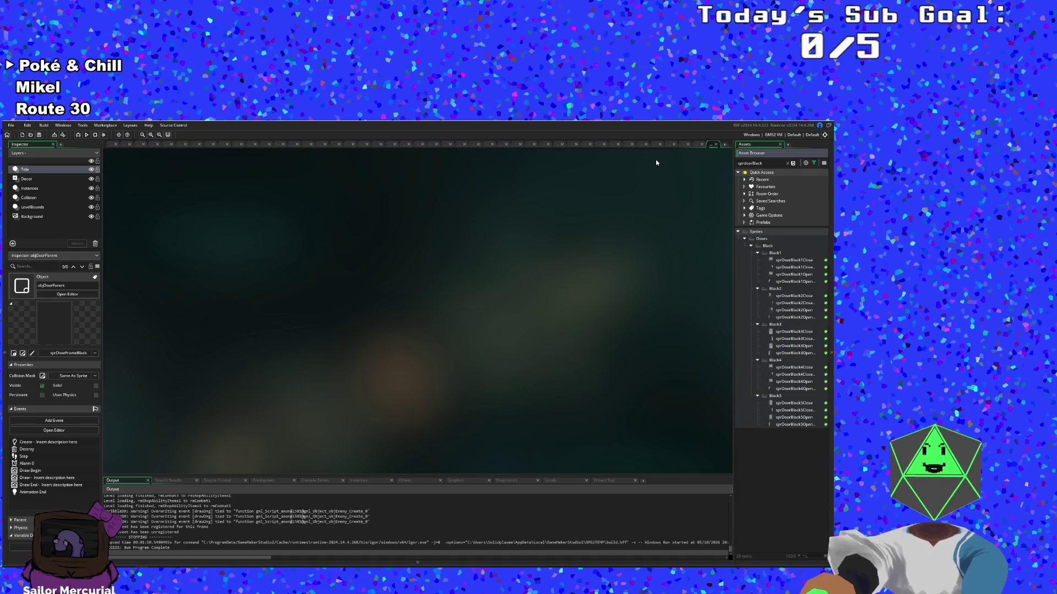
key("BackSpace")
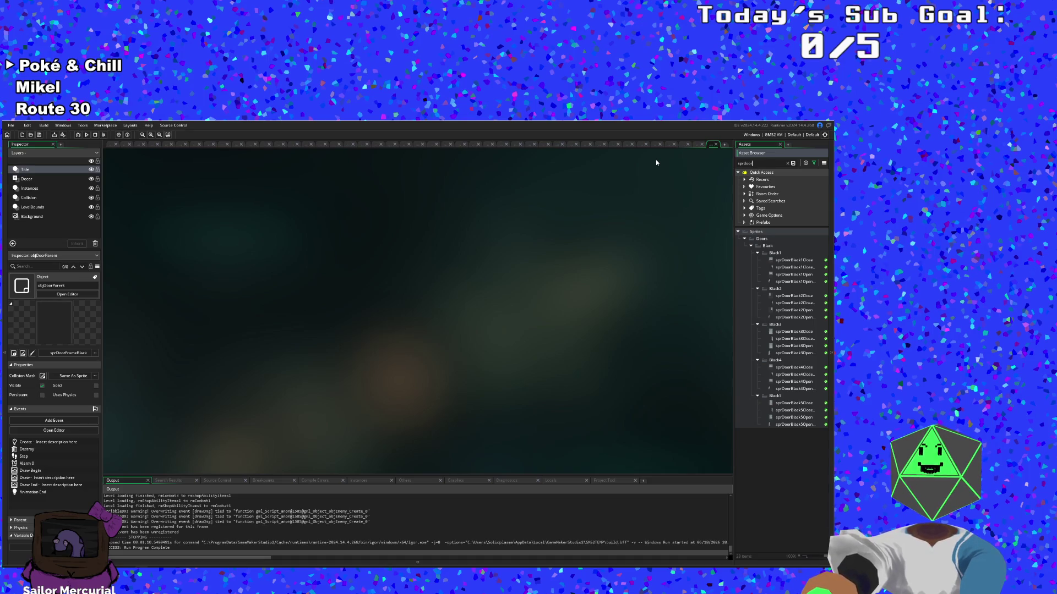
key("BackSpace")
key("BackSpace")
key("BackSpace")
type("door")
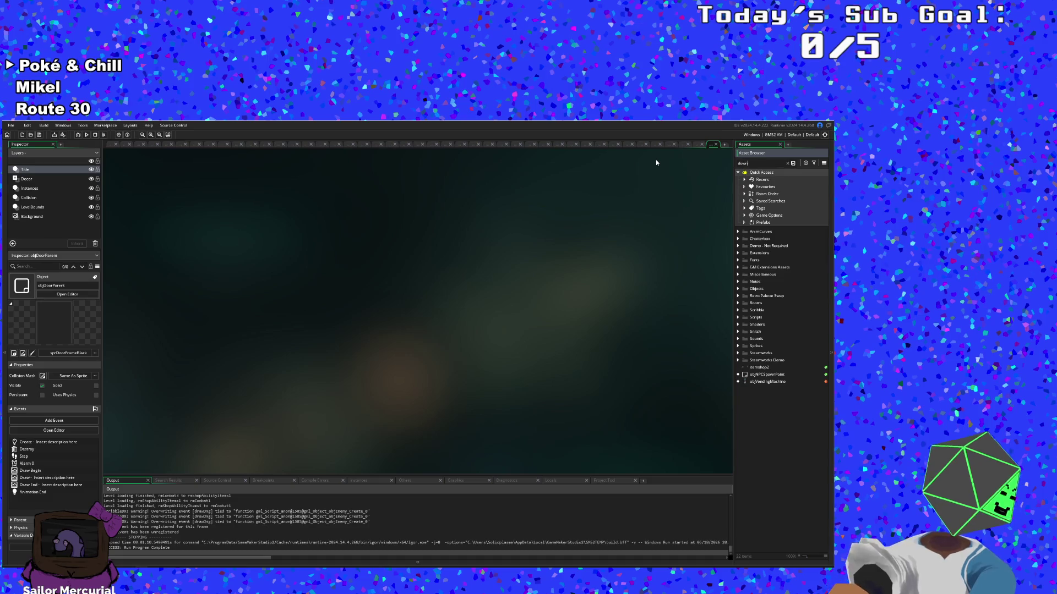
Step: Collapse the Characters folder and scroll down to the Black and Brown door sprite folders
scroll(766, 326, "down", 5)
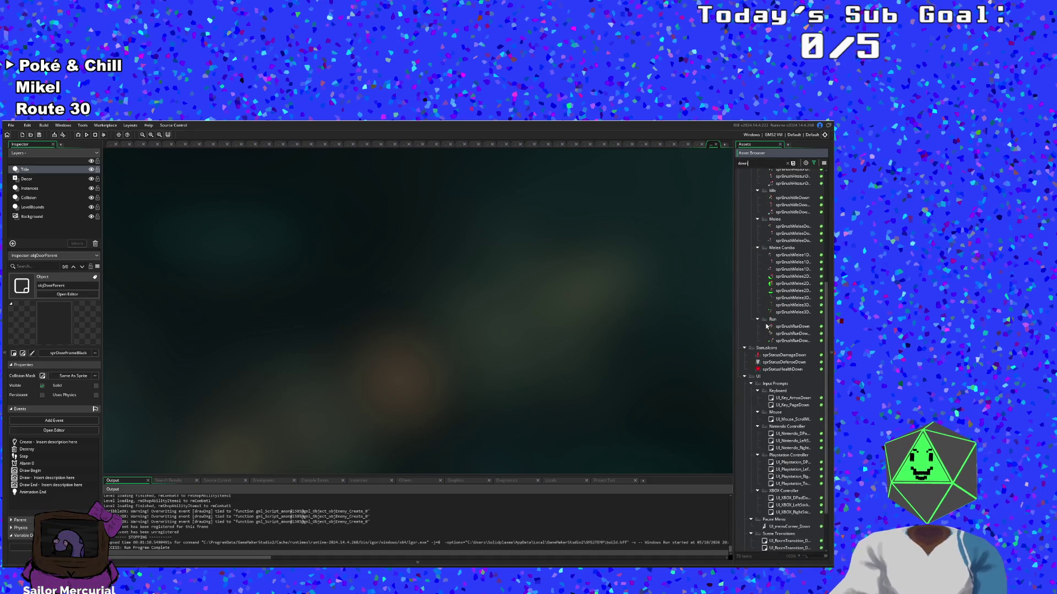
scroll(765, 326, "up", 5)
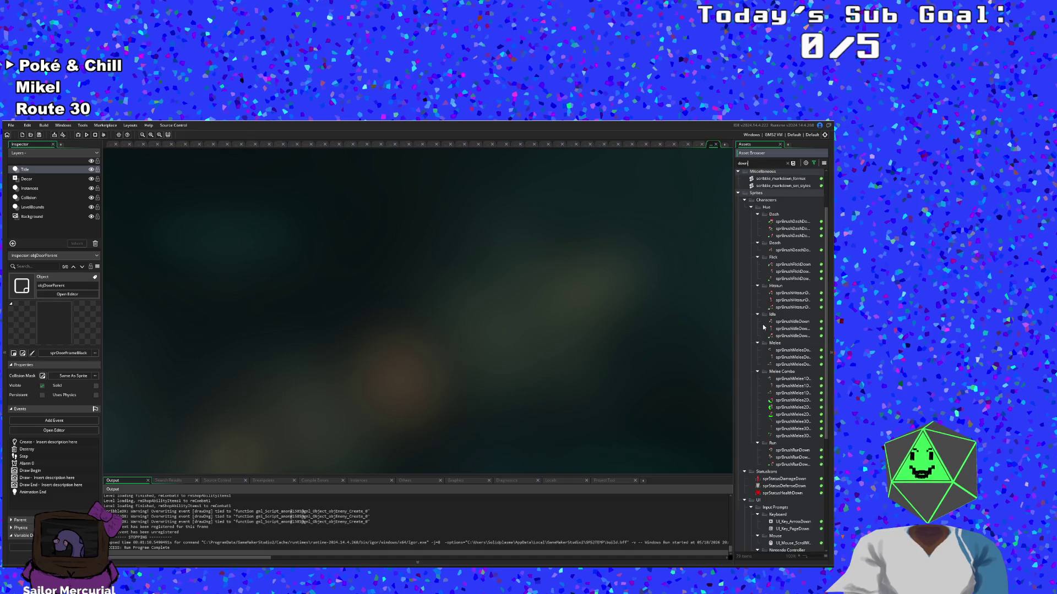
scroll(763, 327, "down", 5)
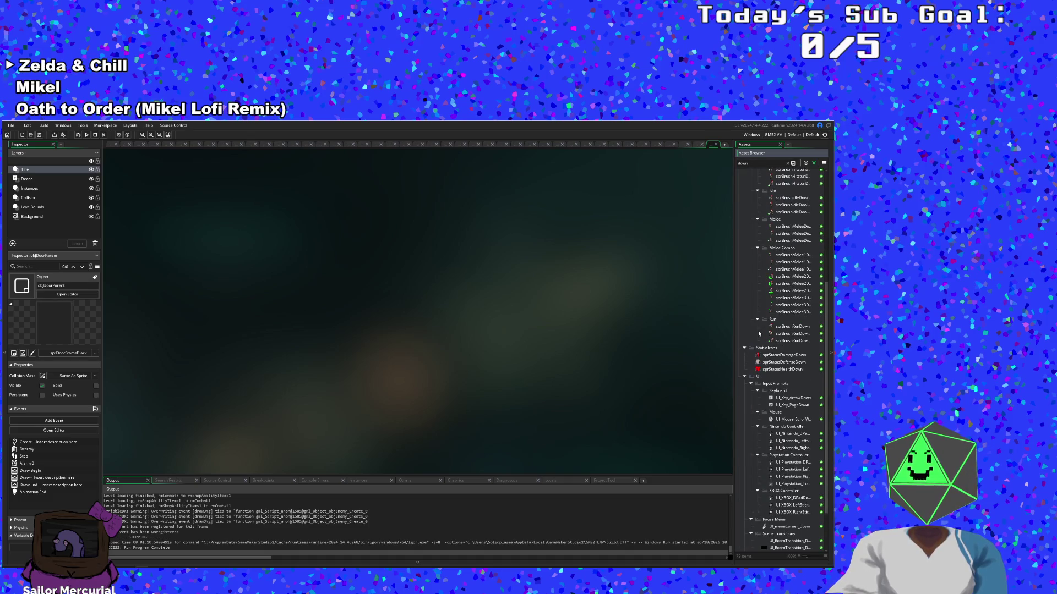
scroll(753, 327, "up", 8)
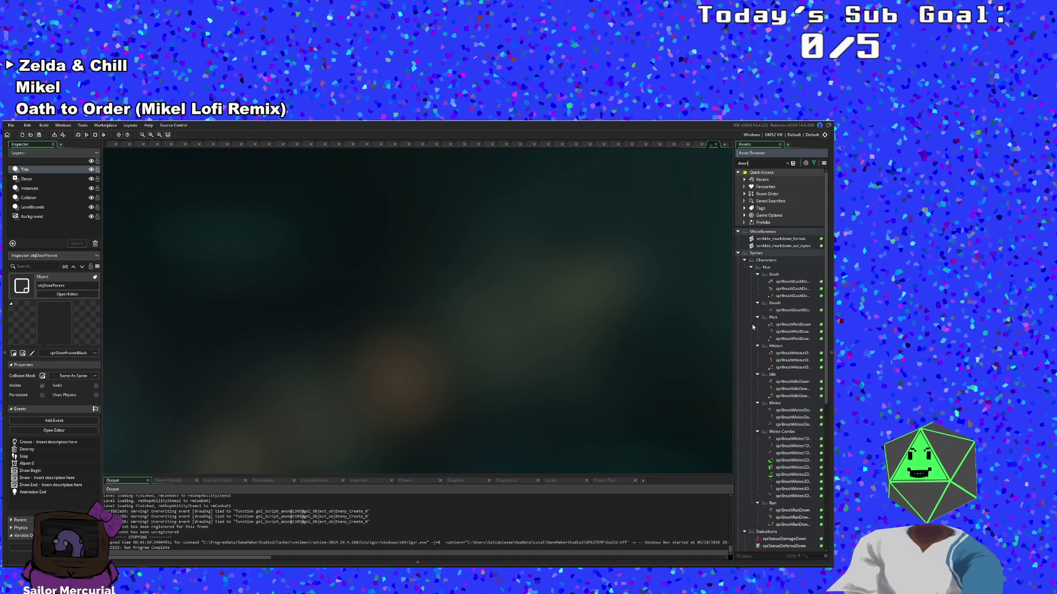
left_click(745, 261)
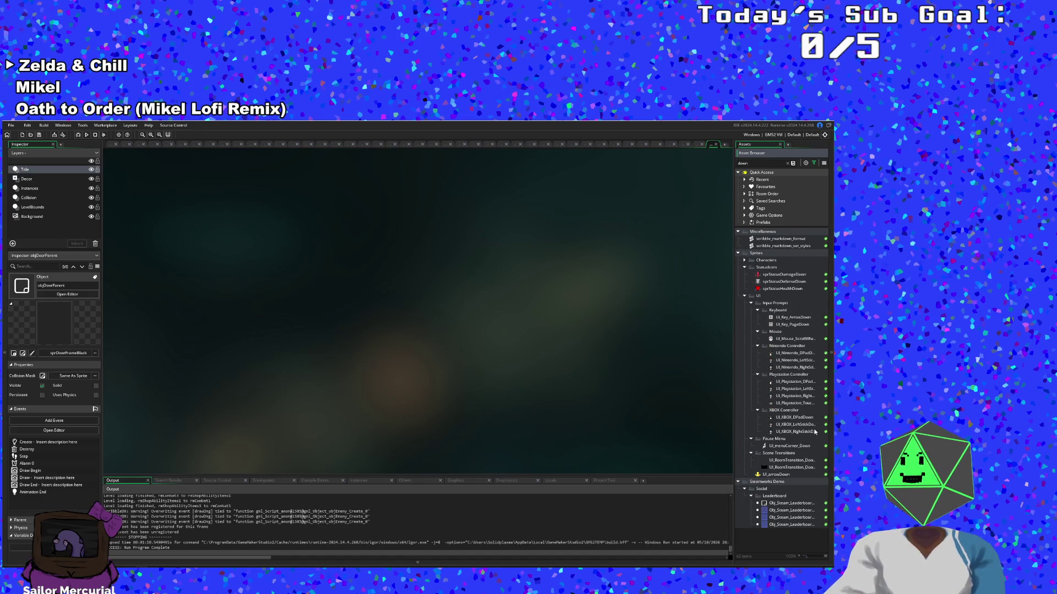
key("BackSpace")
key("BackSpace")
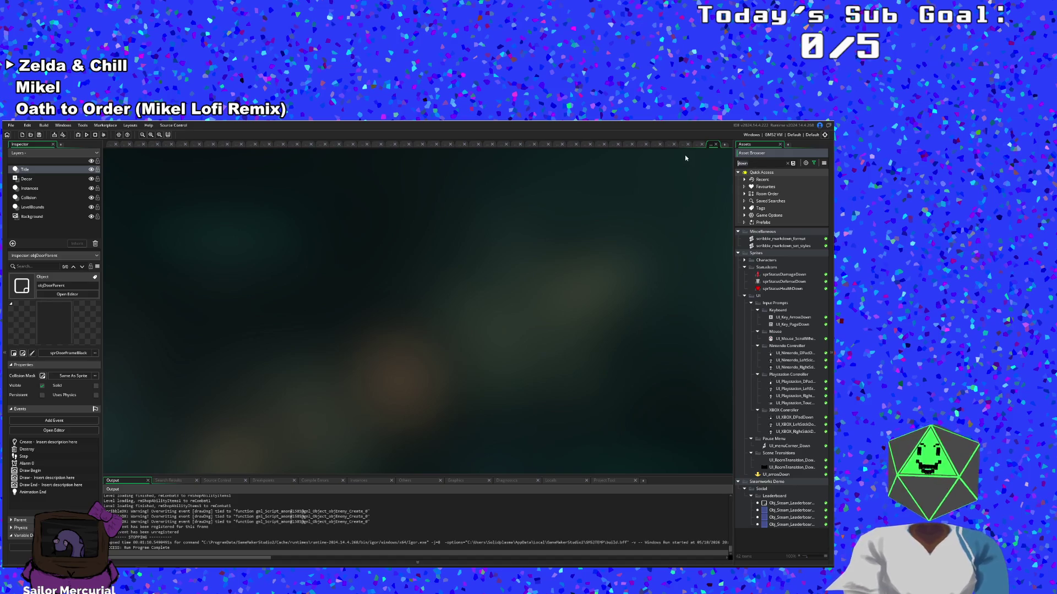
type("or")
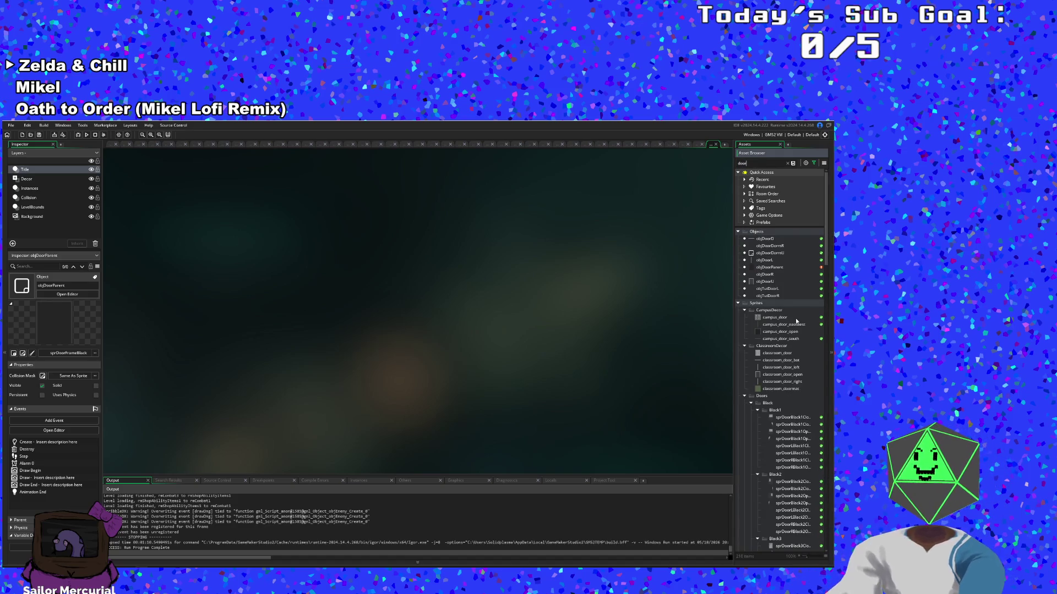
scroll(788, 320, "down", 1)
scroll(788, 320, "down", 1)
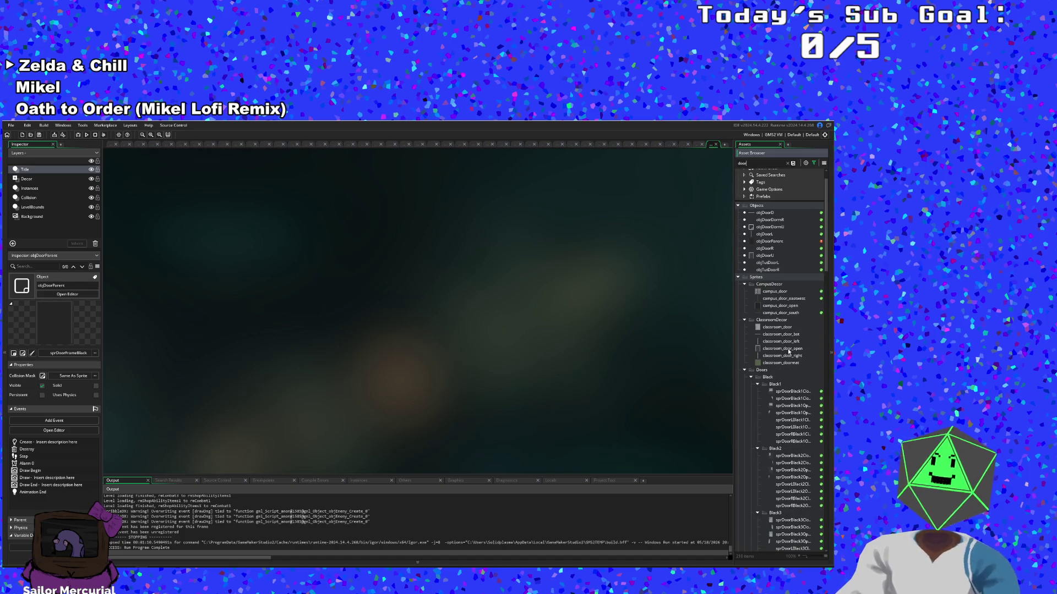
scroll(789, 352, "down", 6)
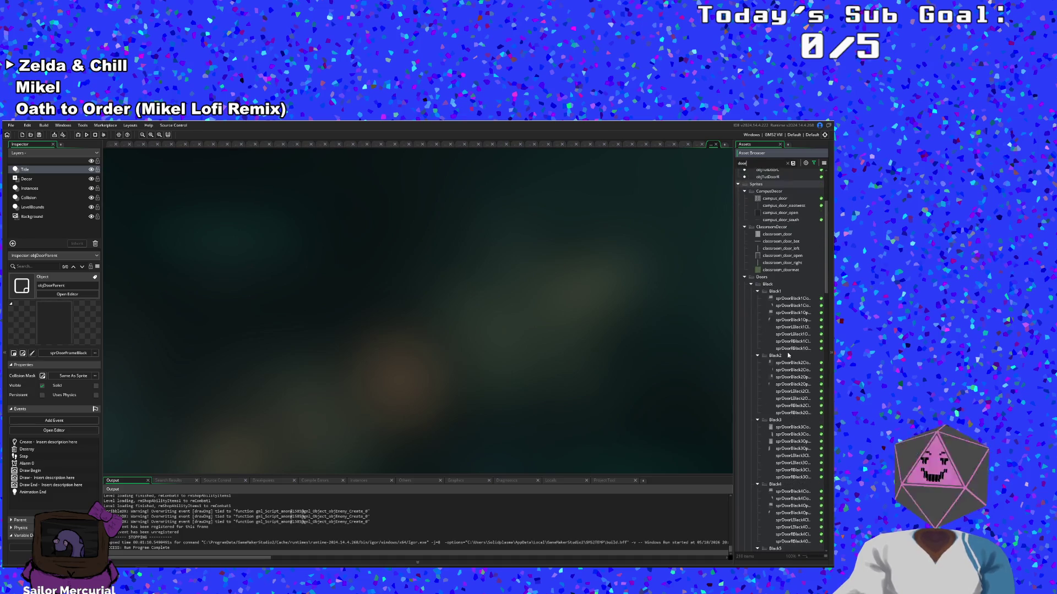
scroll(788, 355, "up", 2)
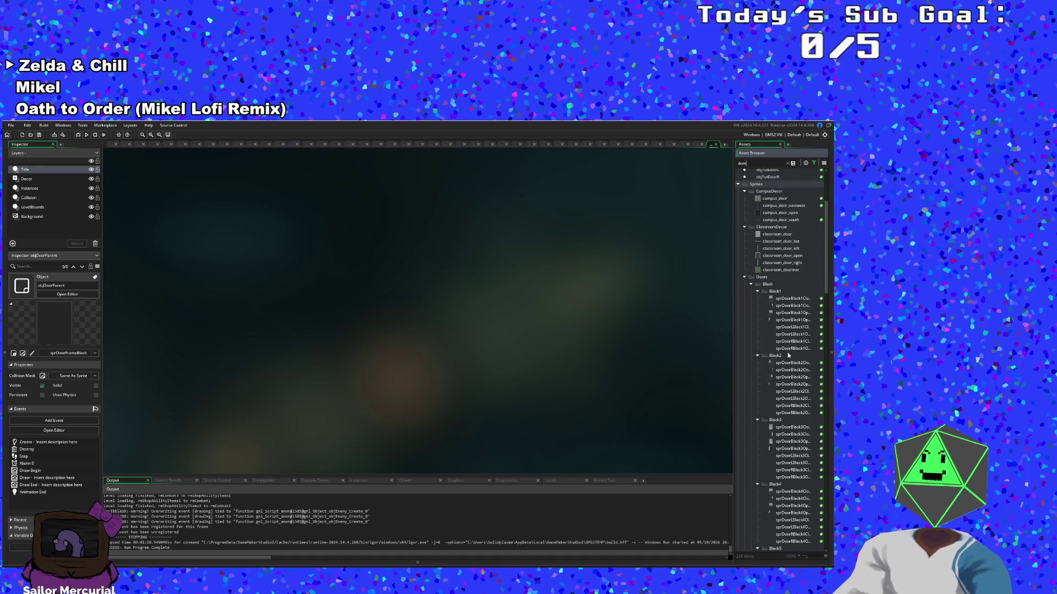
scroll(788, 355, "down", 10)
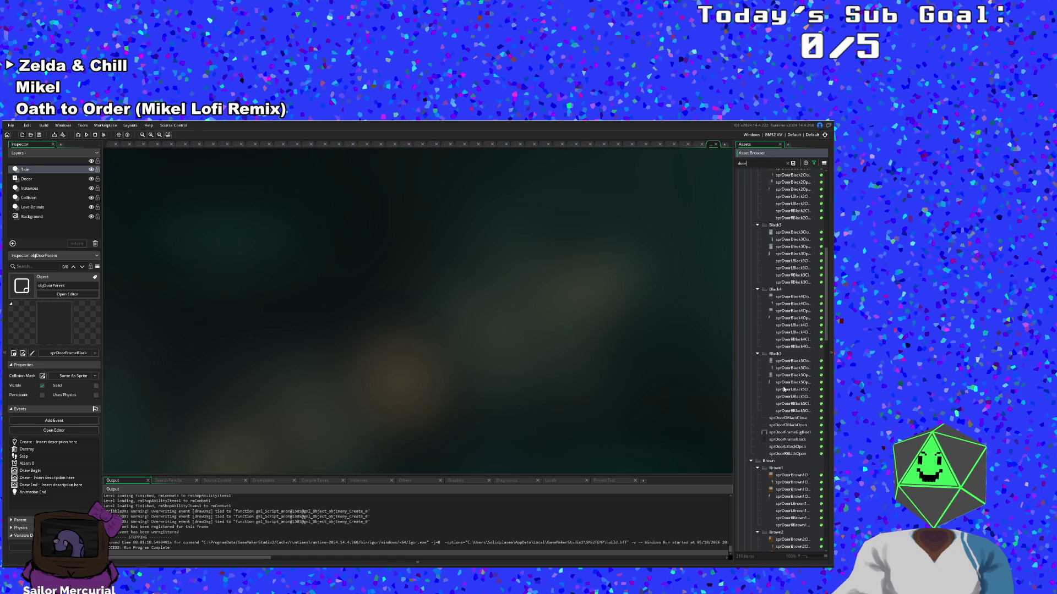
Step: Check the sprDoorDBlackClose and sprDoorDBlackOpen sprites, then return to objDoorParent's Create code
double_click(788, 420)
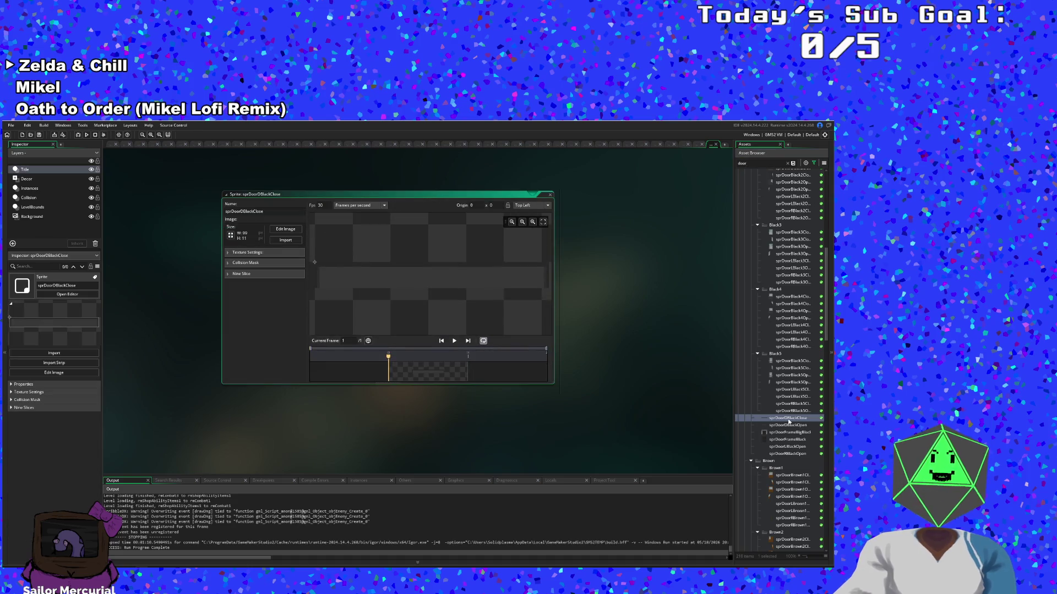
double_click(787, 426)
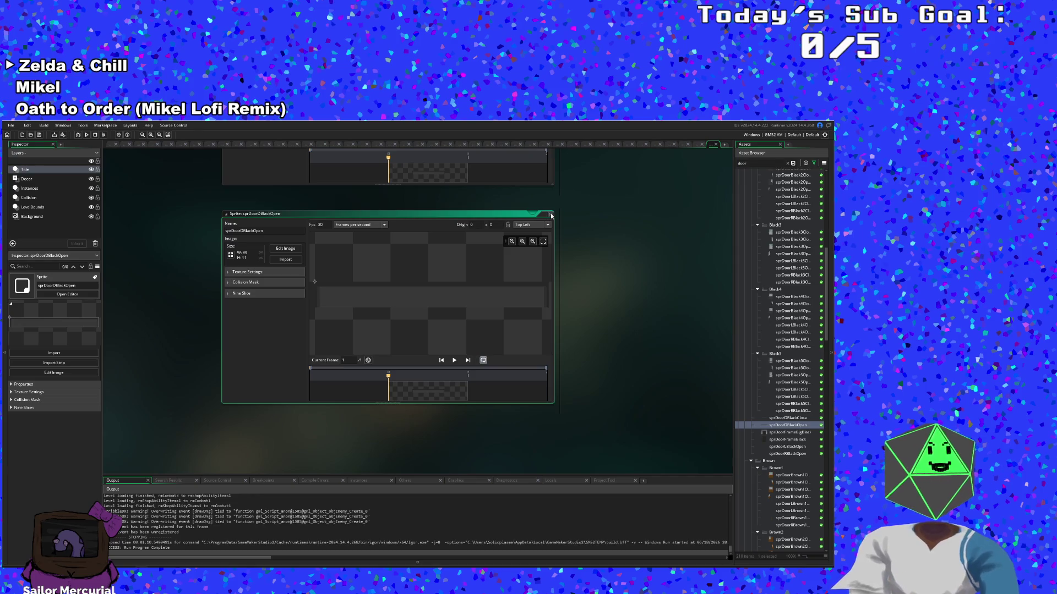
left_click(551, 214)
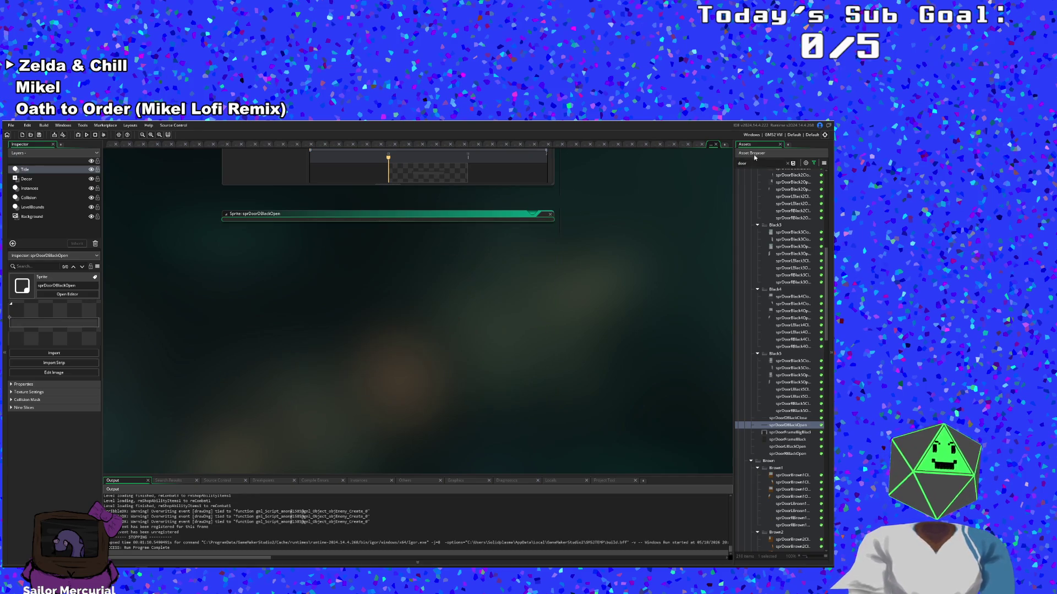
left_click(714, 145)
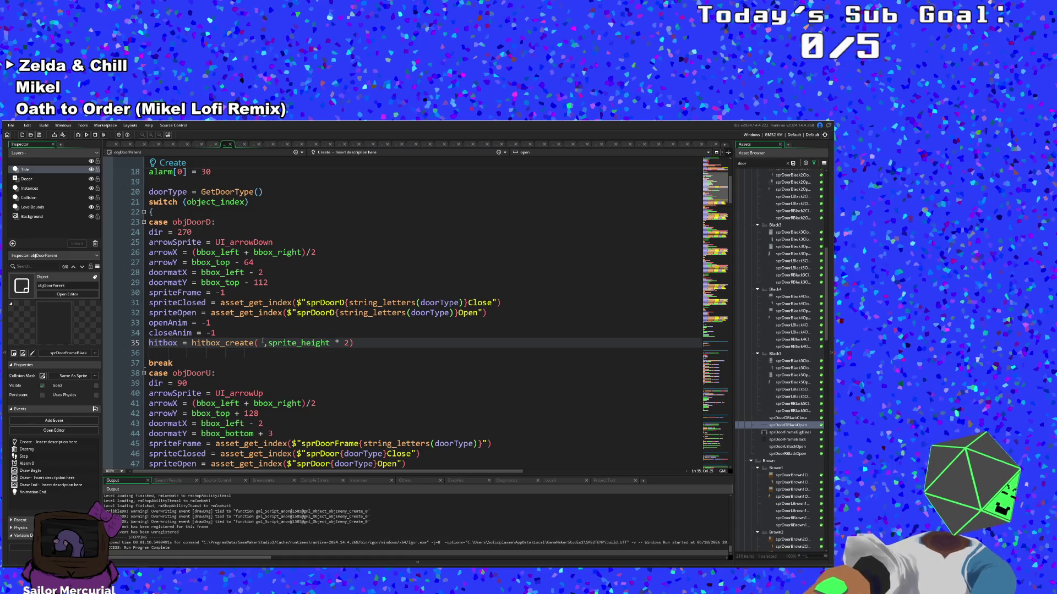
Step: Set the objDoorD hitbox_create arguments to 120 and 22 after checking the sprite size
key("BackSpace")
type("120")
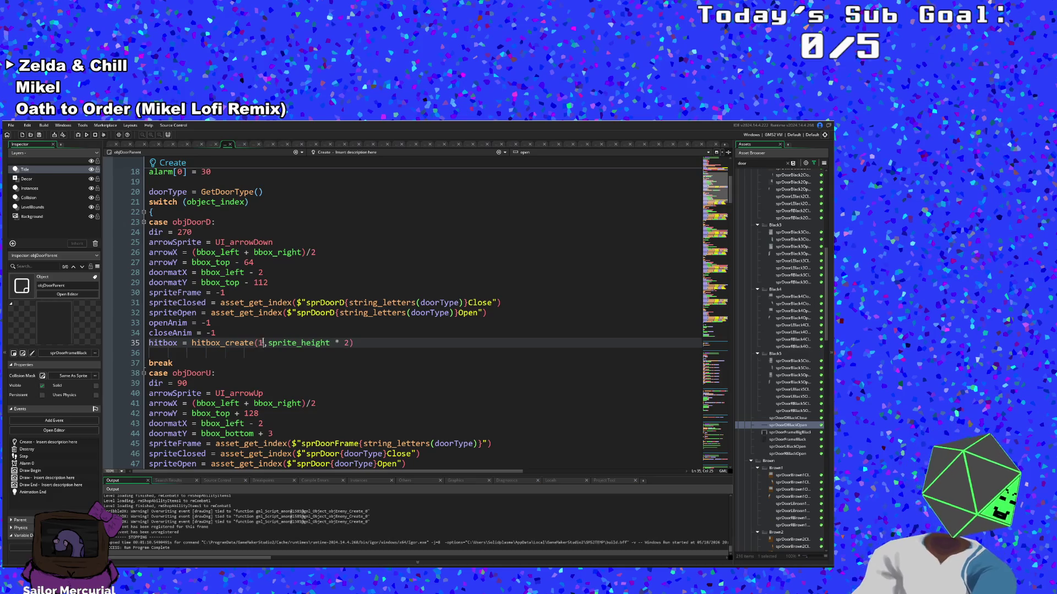
left_click(358, 342)
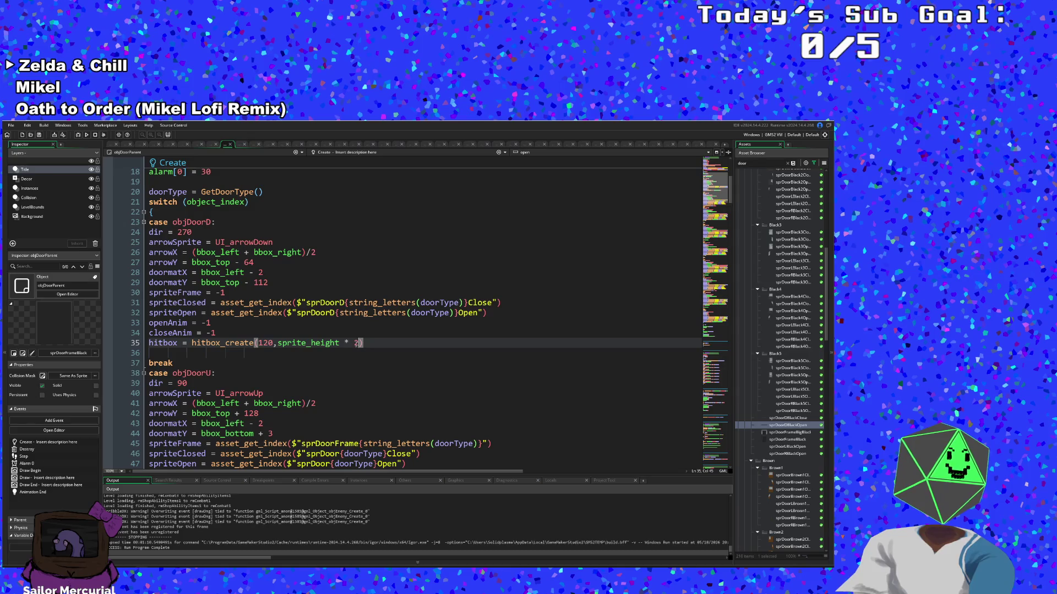
left_click_drag(358, 343, 277, 343)
type("22")
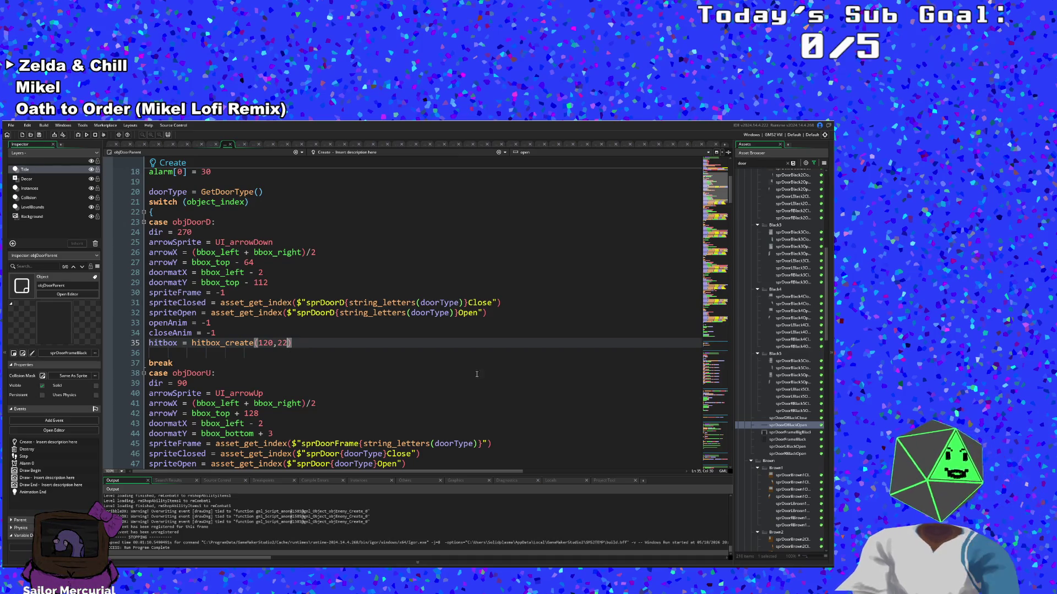
double_click(812, 427)
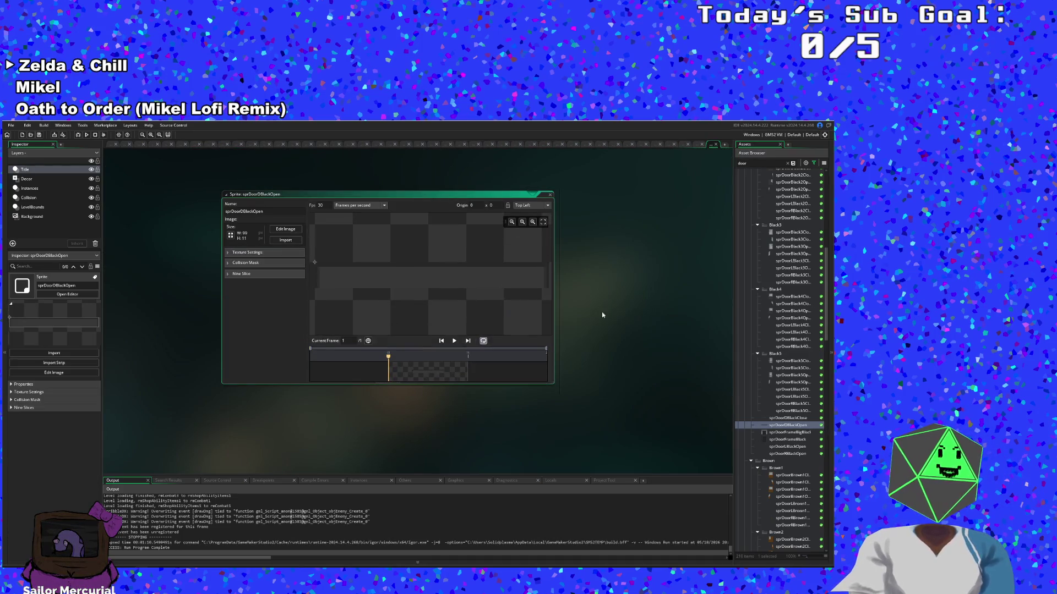
left_click(715, 144)
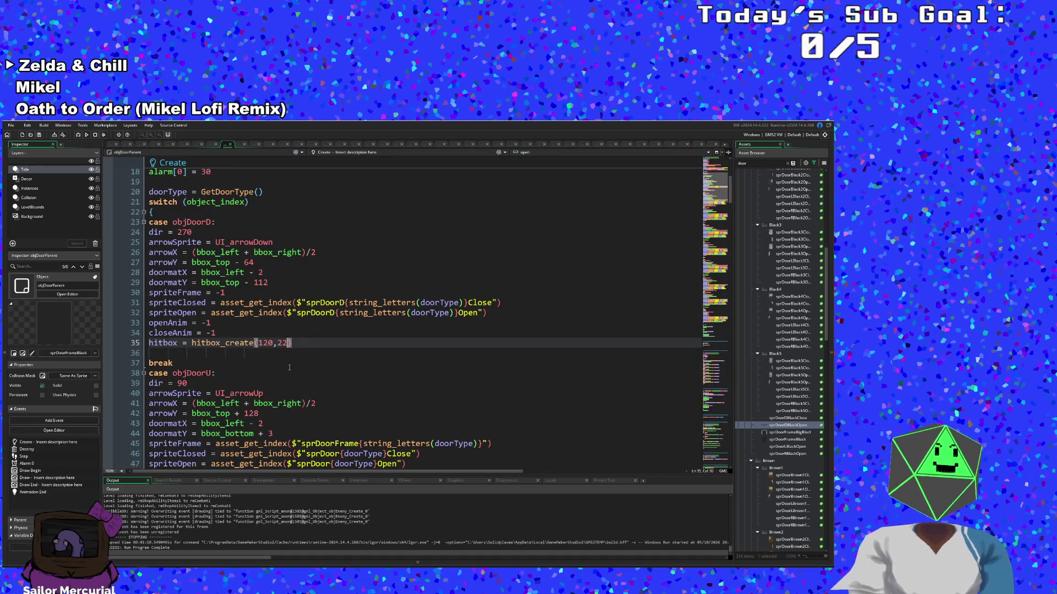
Step: Start a new line under line 35 beginning with hitbox
left_click(293, 343)
key("Return")
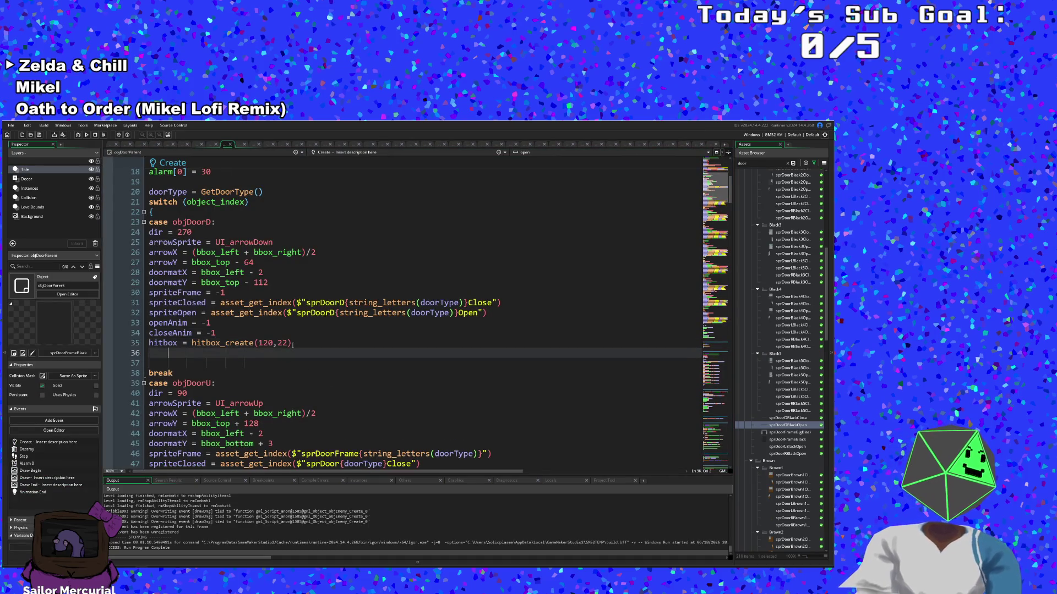
key("Delete")
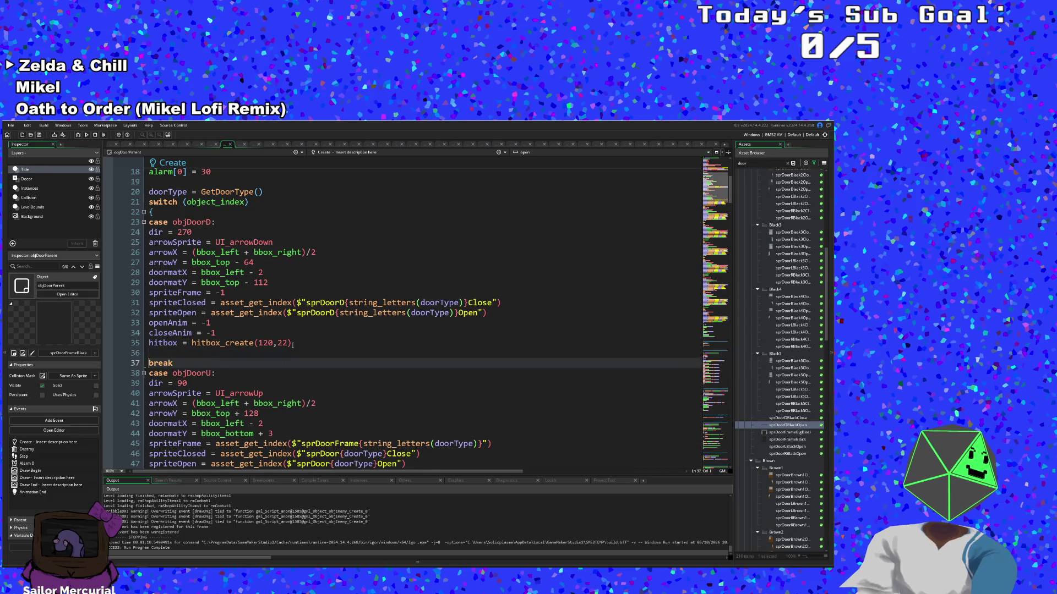
type("hitbox")
key("Escape")
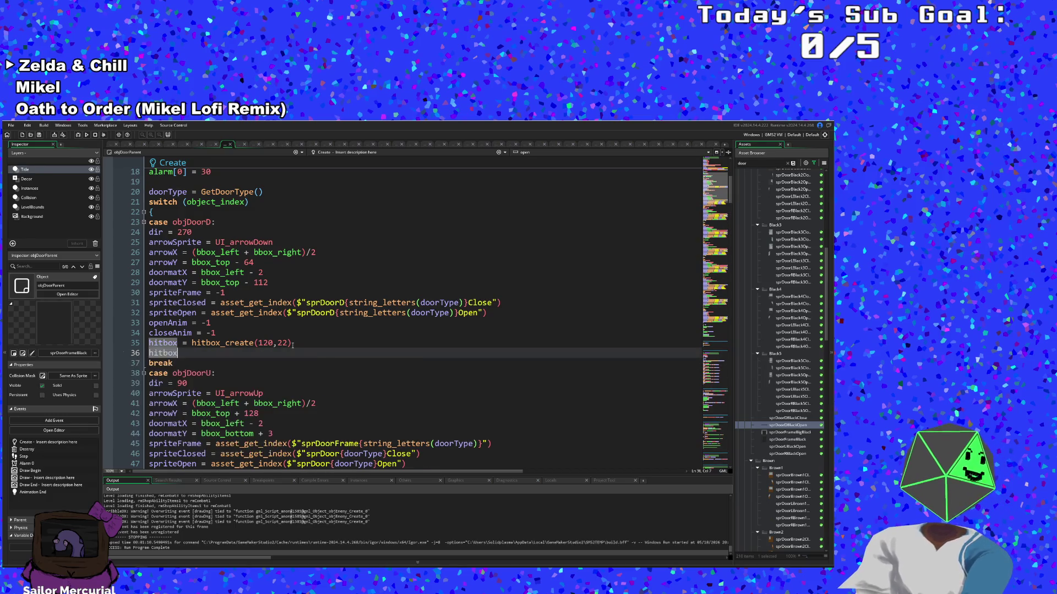
Step: Add hitbox_set_offsets(60,-11) under objDoorD's fixed 120×22 hitbox creation
type("_s")
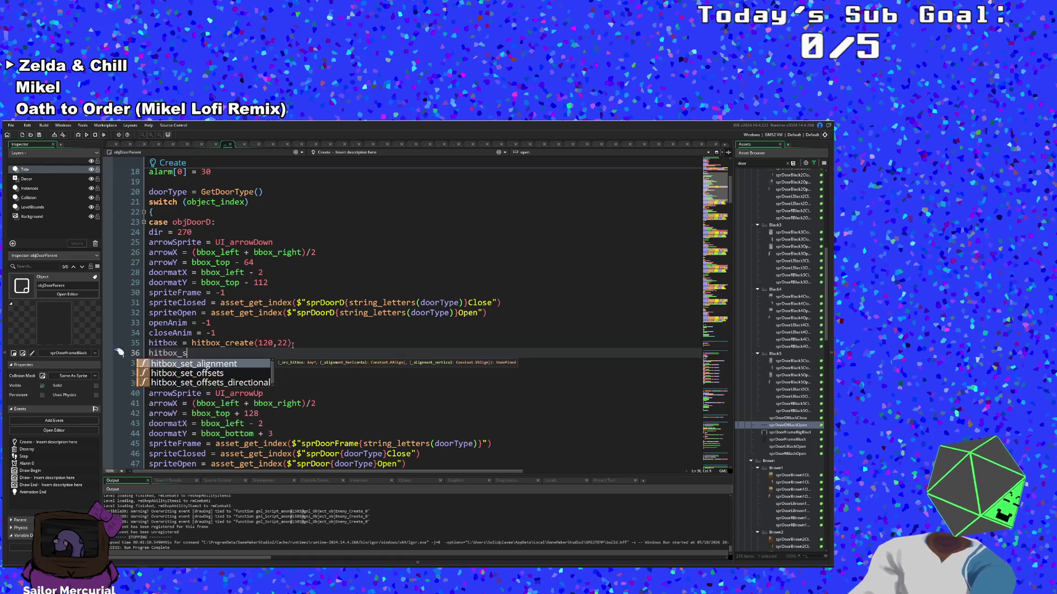
type("et_offsets(")
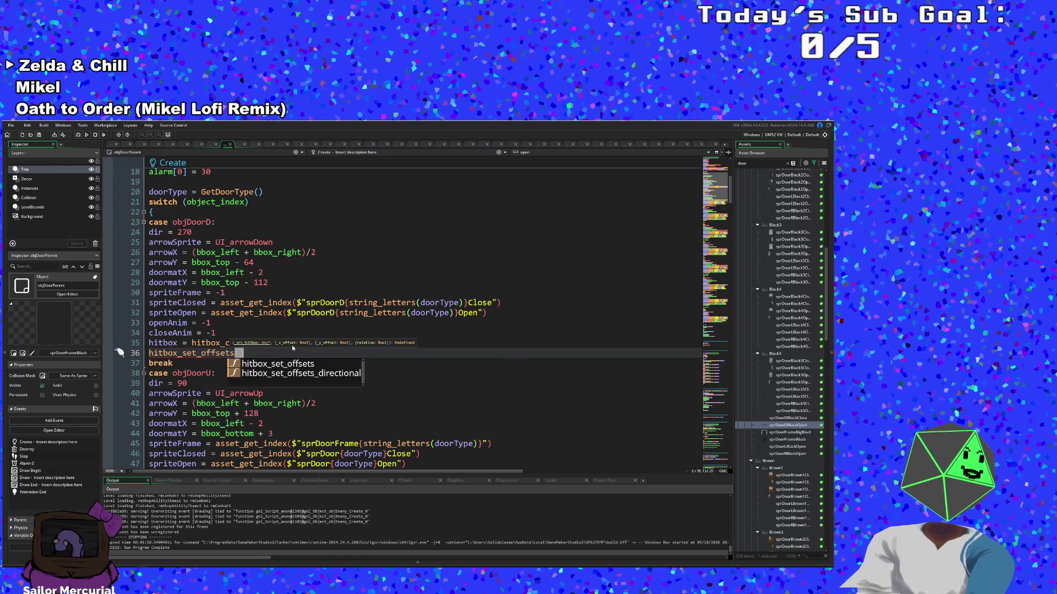
left_click(280, 351)
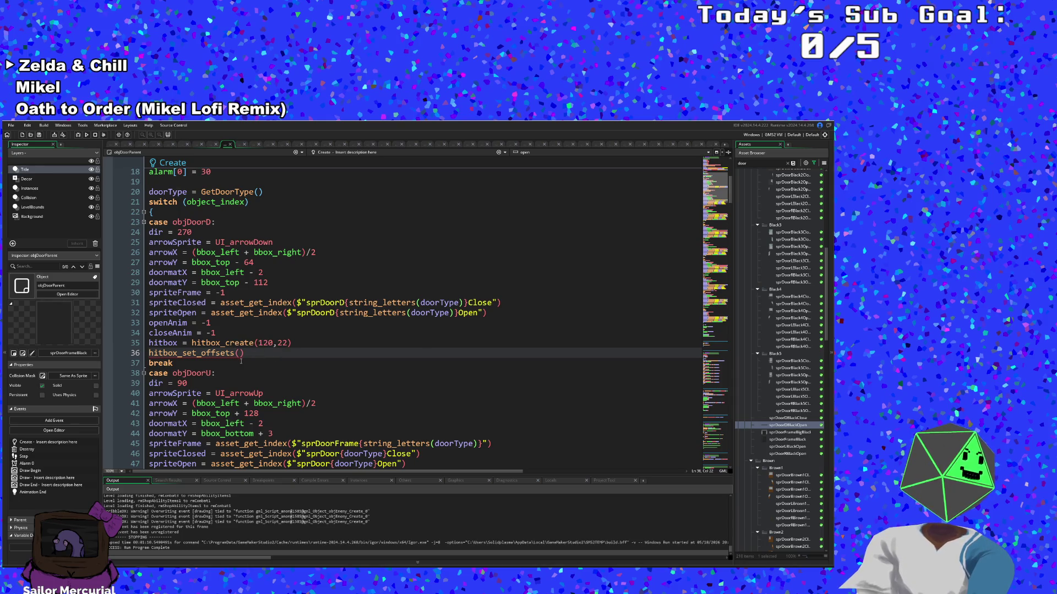
key("Left")
key("Left")
type("60")
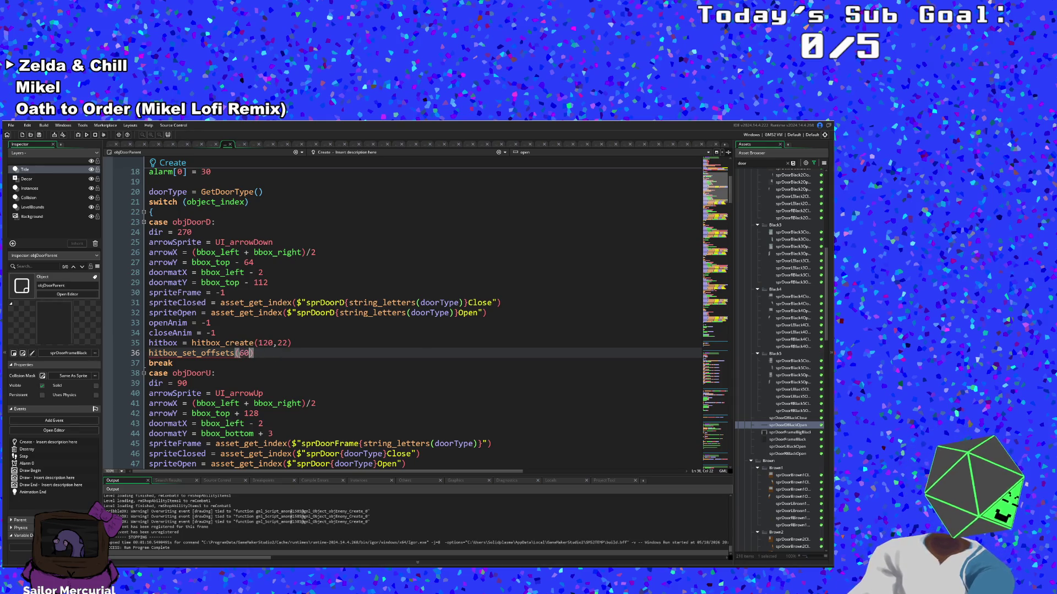
type(",-11")
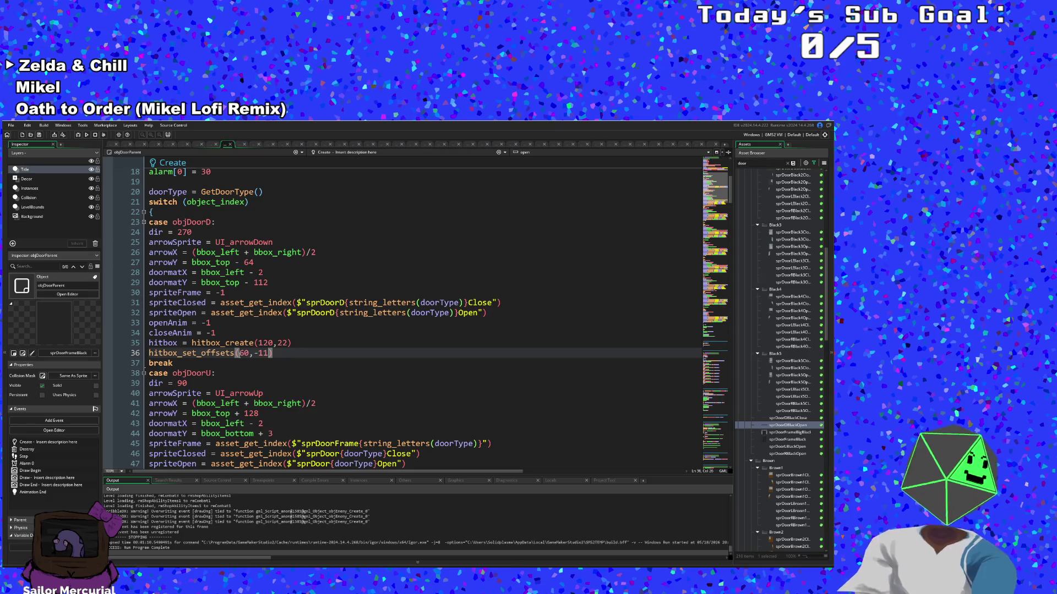
Step: Build and run the game to test the door hitboxes
left_click(297, 344)
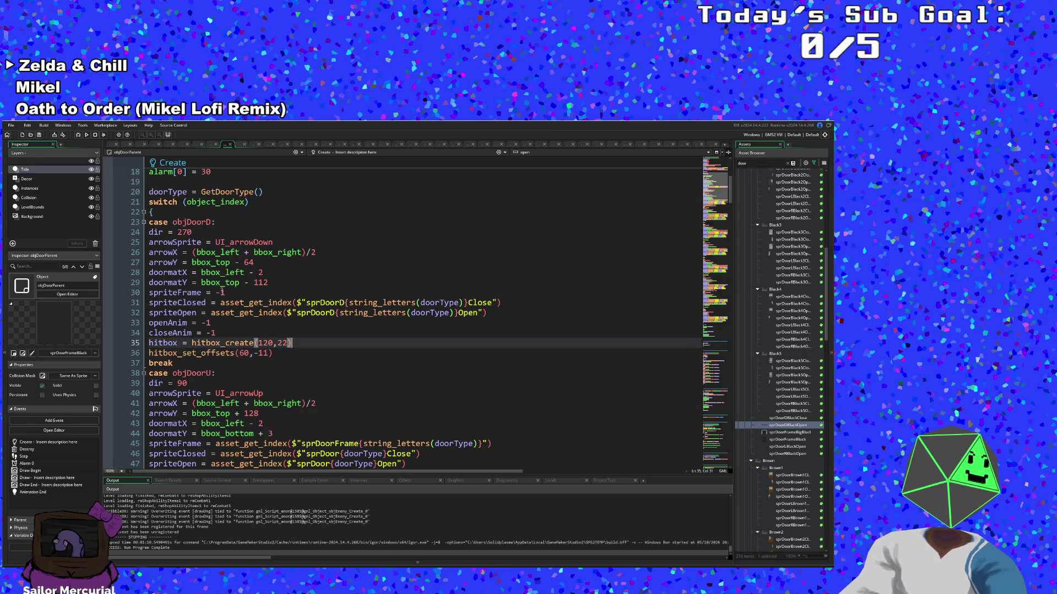
left_click(11, 126)
left_click(23, 160)
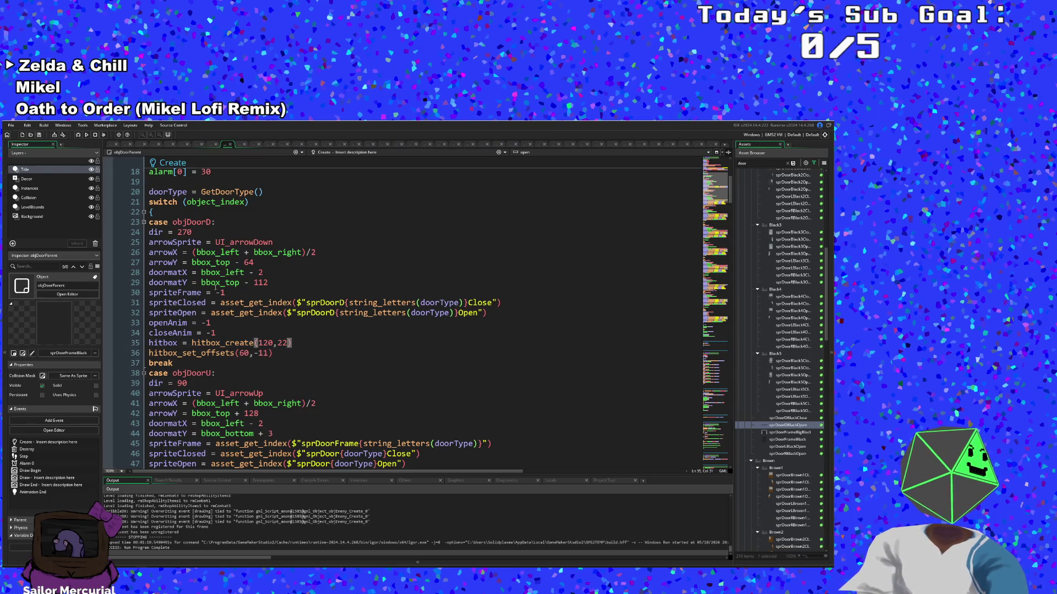
scroll(245, 302, "up", 5)
scroll(245, 302, "down", 10)
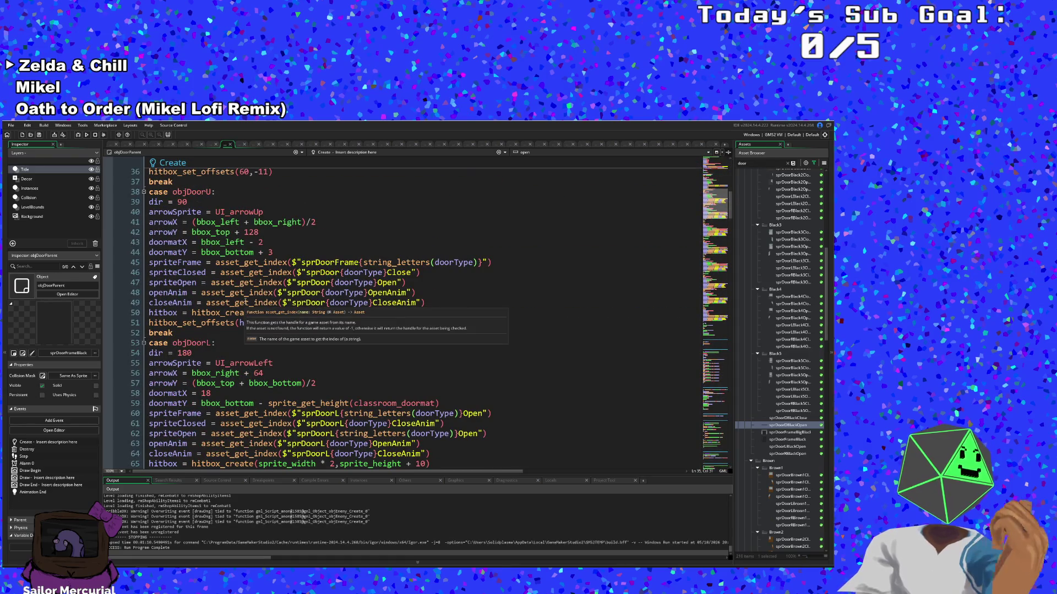
left_click(313, 325)
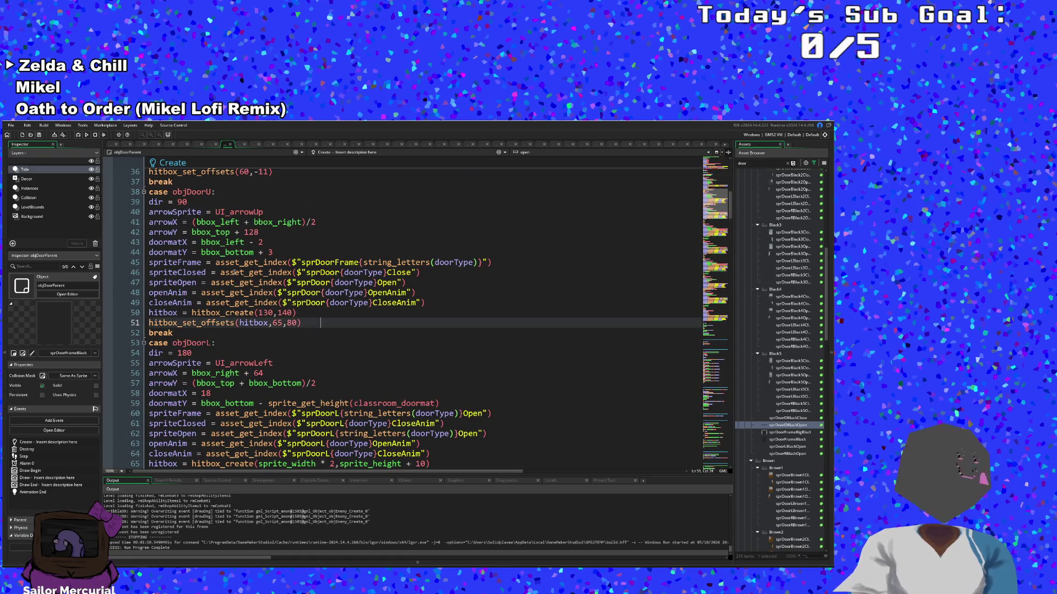
left_click(10, 128)
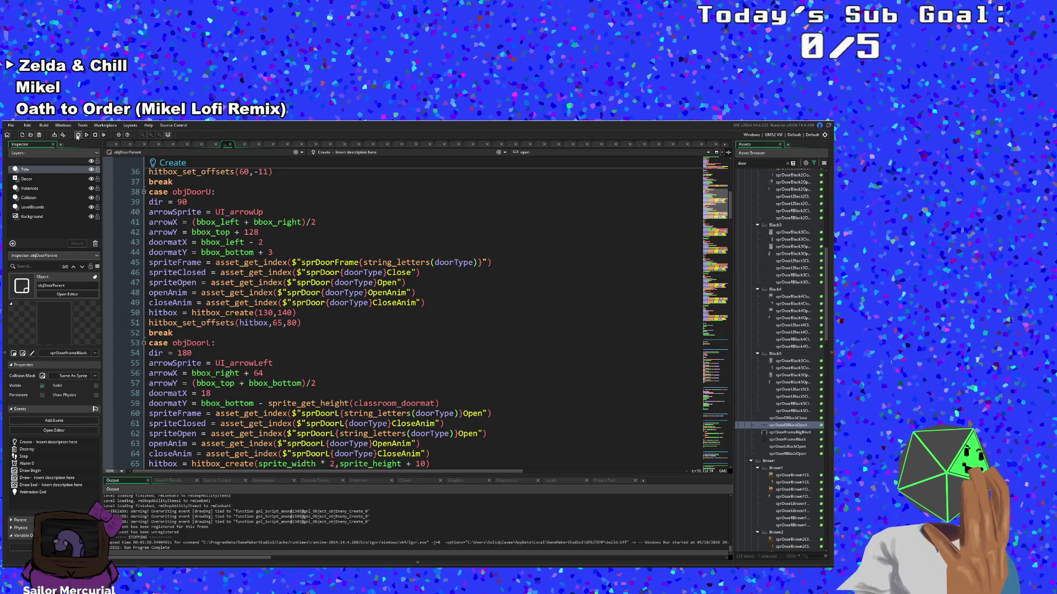
left_click(77, 136)
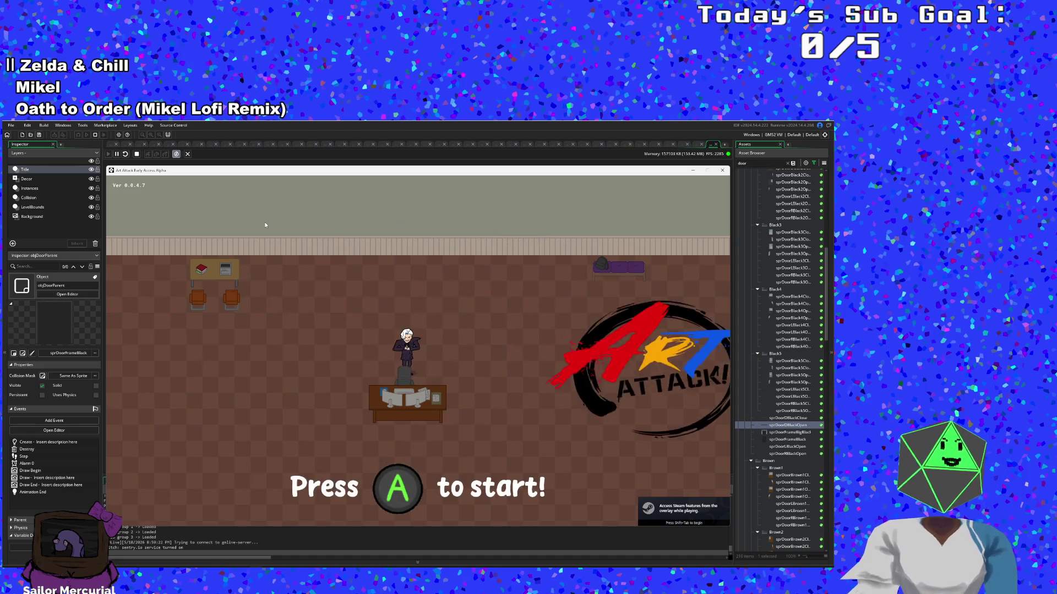
key("Return")
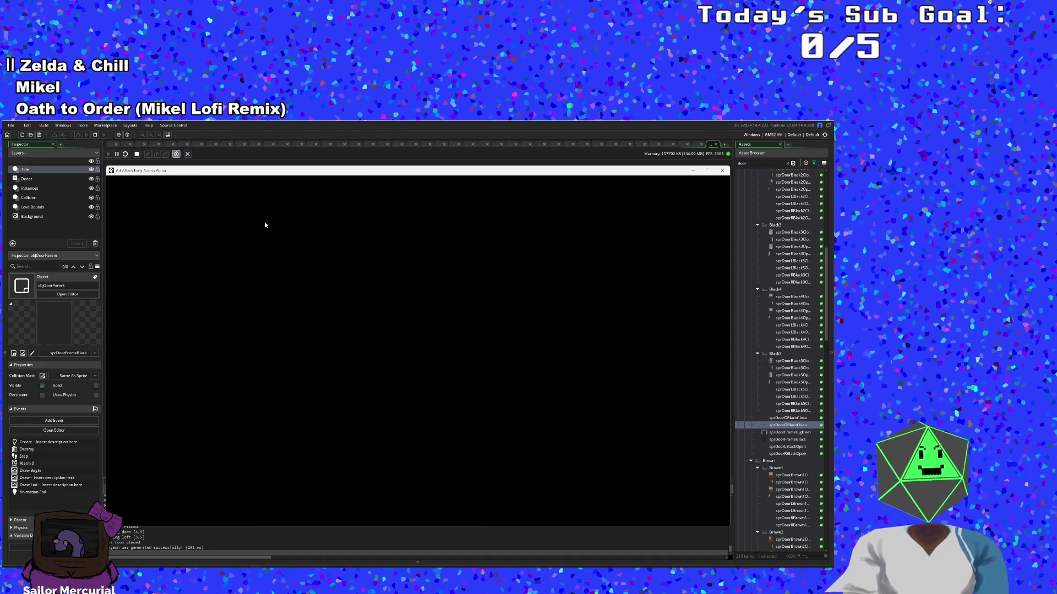
key("Return")
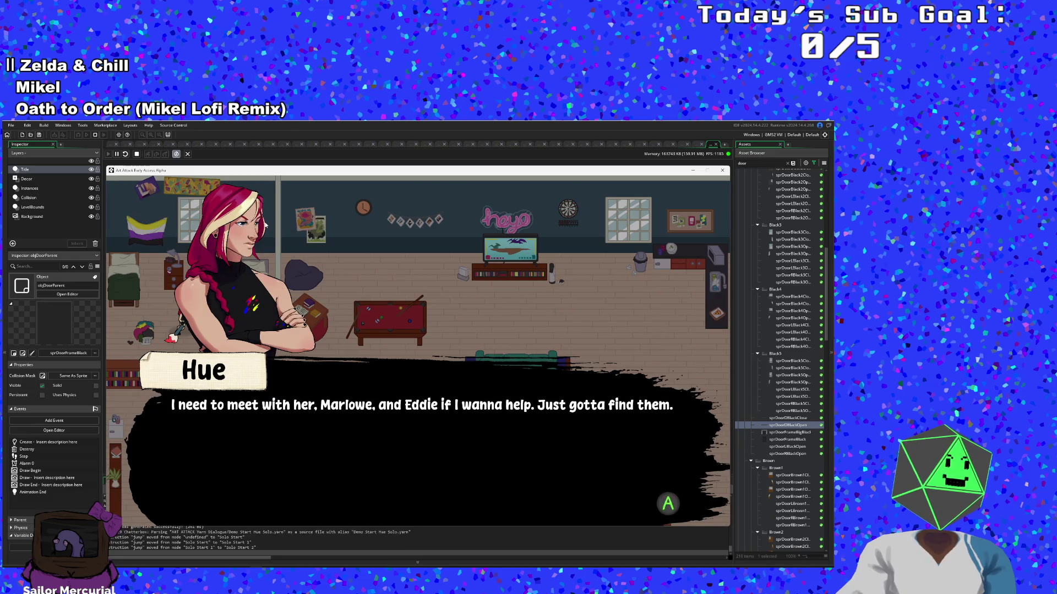
key("Return")
key("Right")
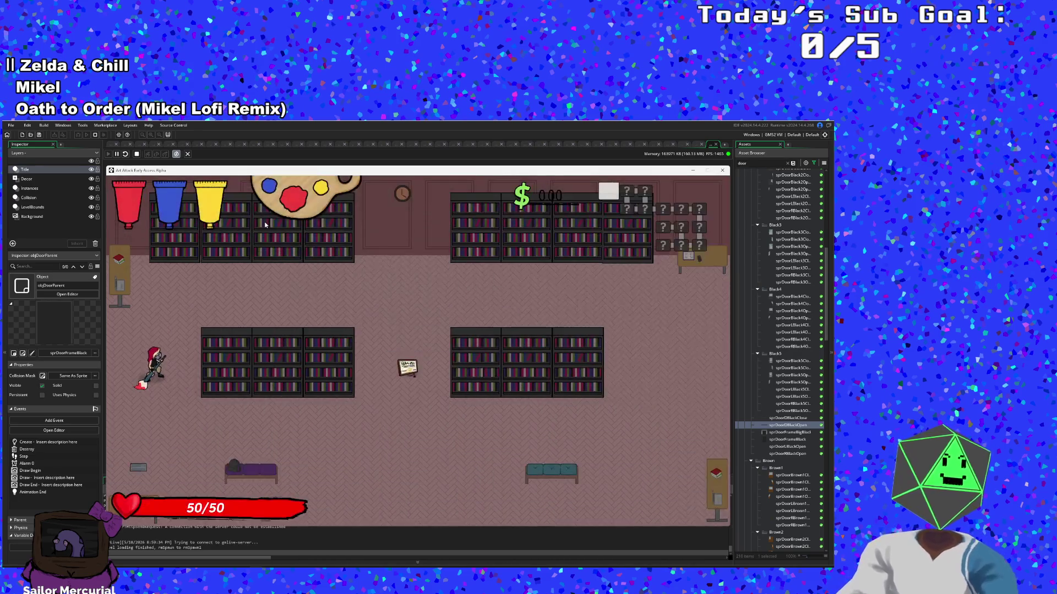
key("Right")
key("Up")
key("Right")
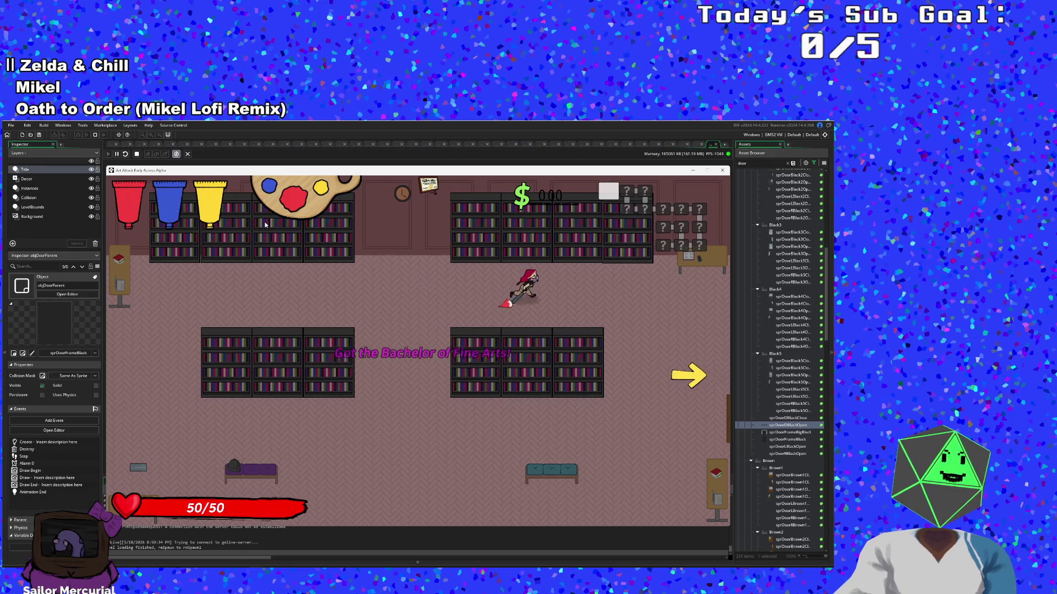
key("Down")
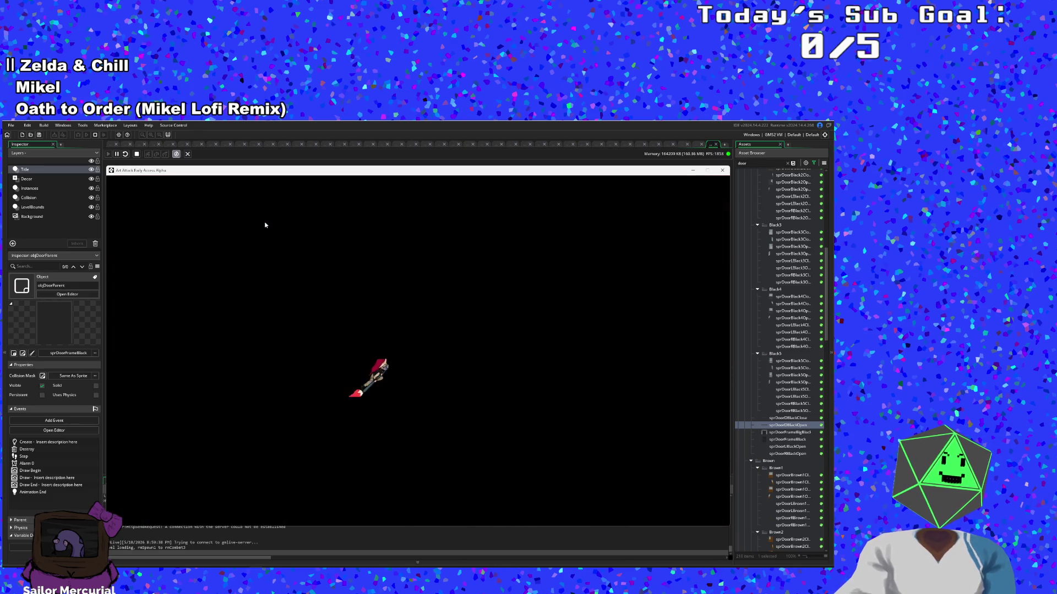
key("F1")
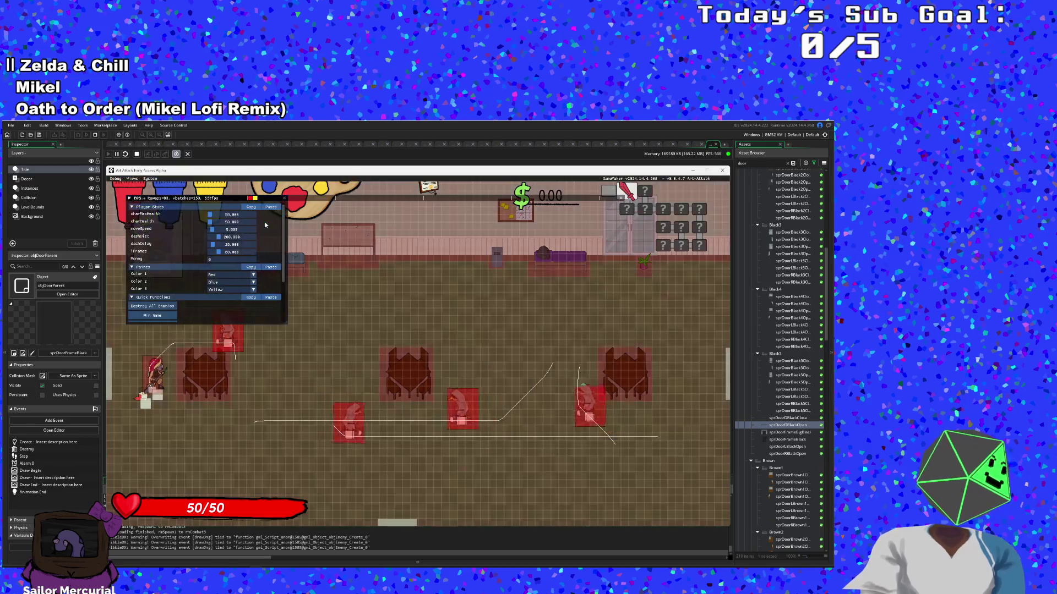
left_click(166, 307)
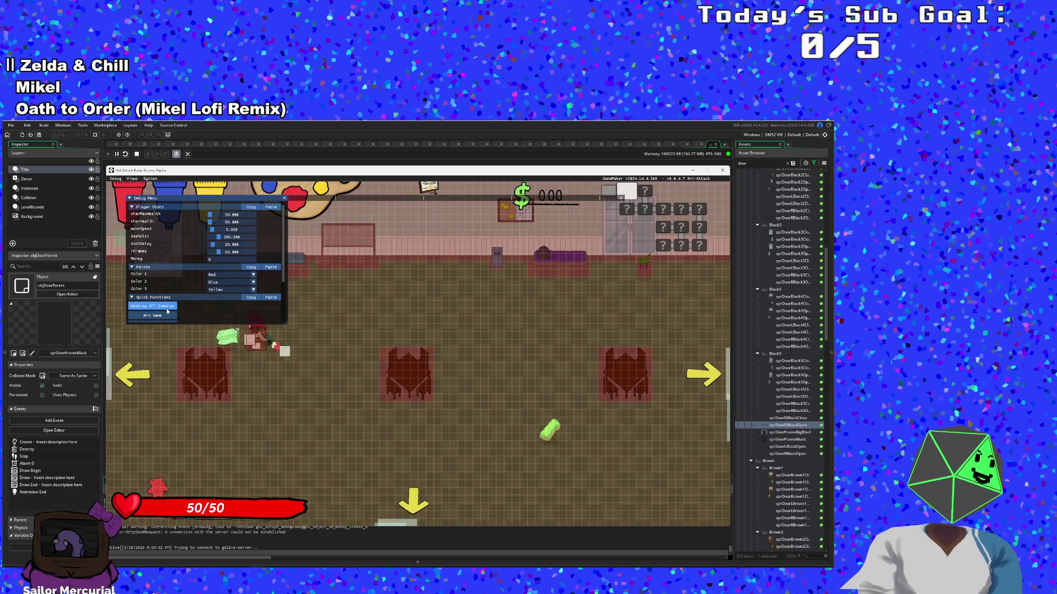
scroll(167, 311, "down", 3)
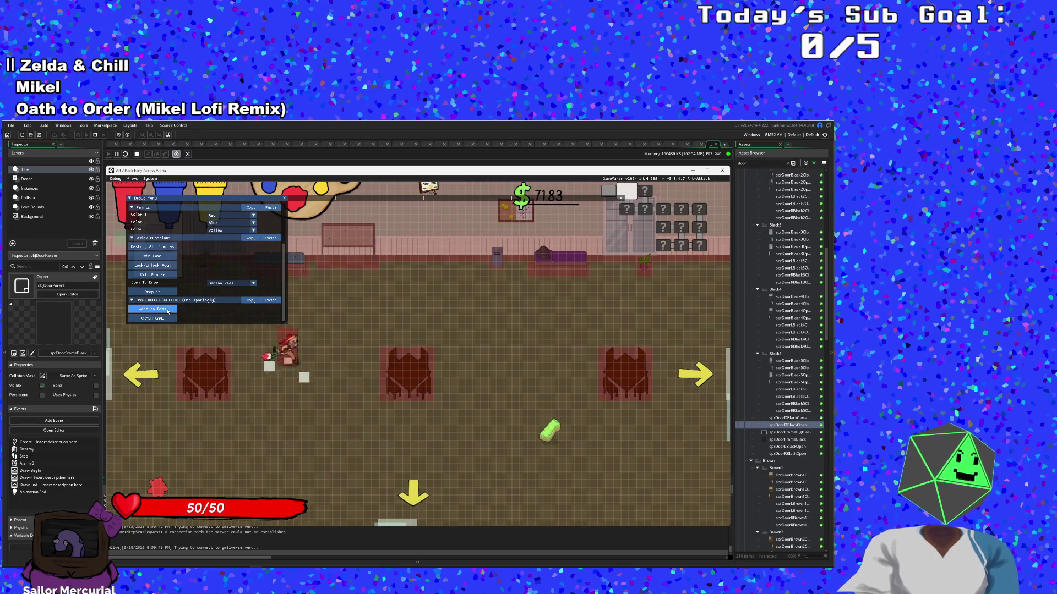
key("d")
key("w+a")
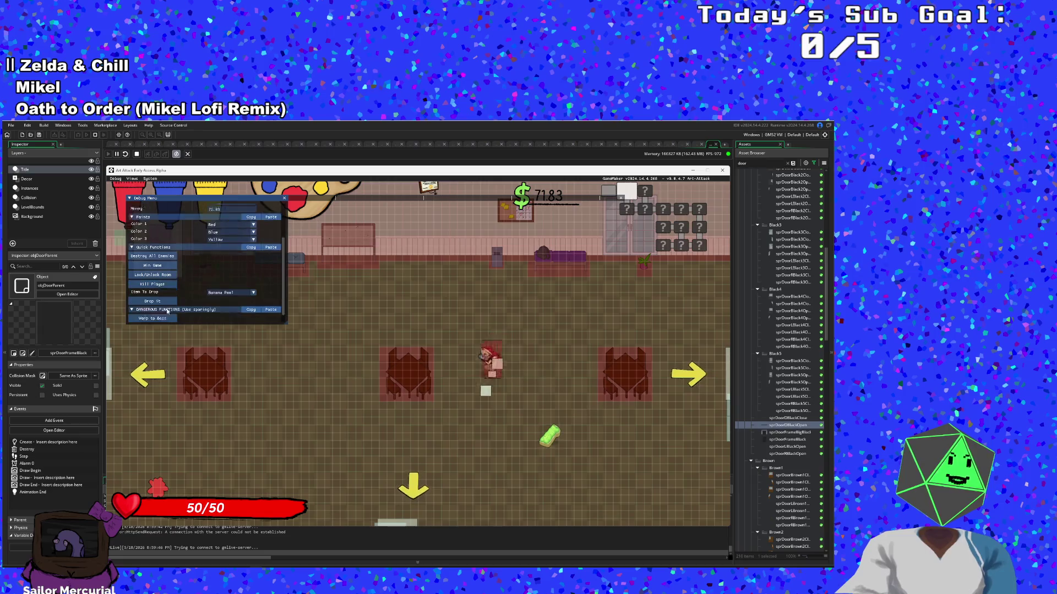
key("s+a")
key("d")
scroll(167, 311, "up", 3)
key("w+a")
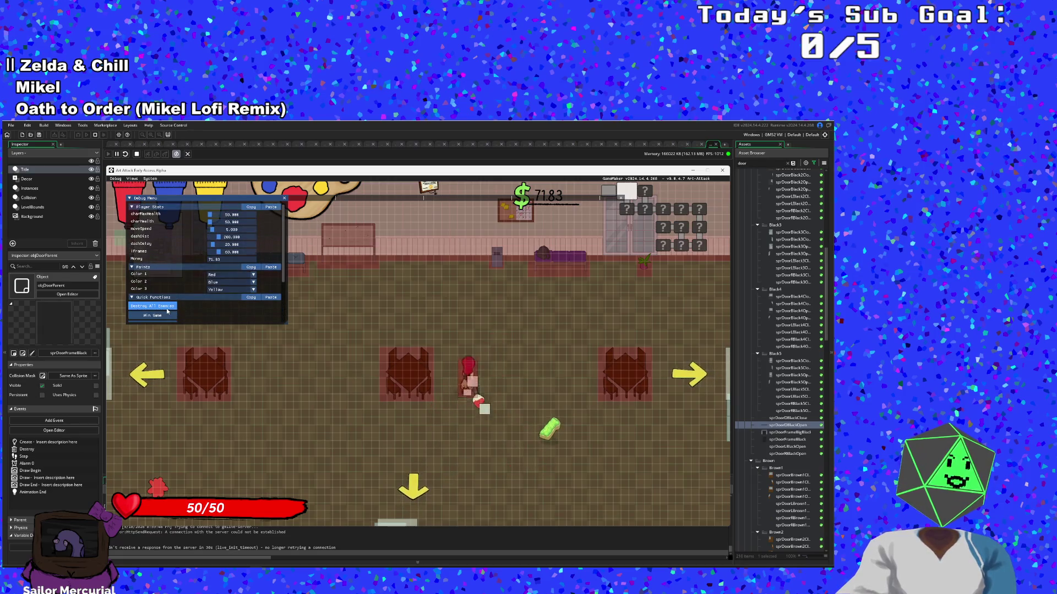
key("w+a")
scroll(167, 311, "down", 3)
key("s+a")
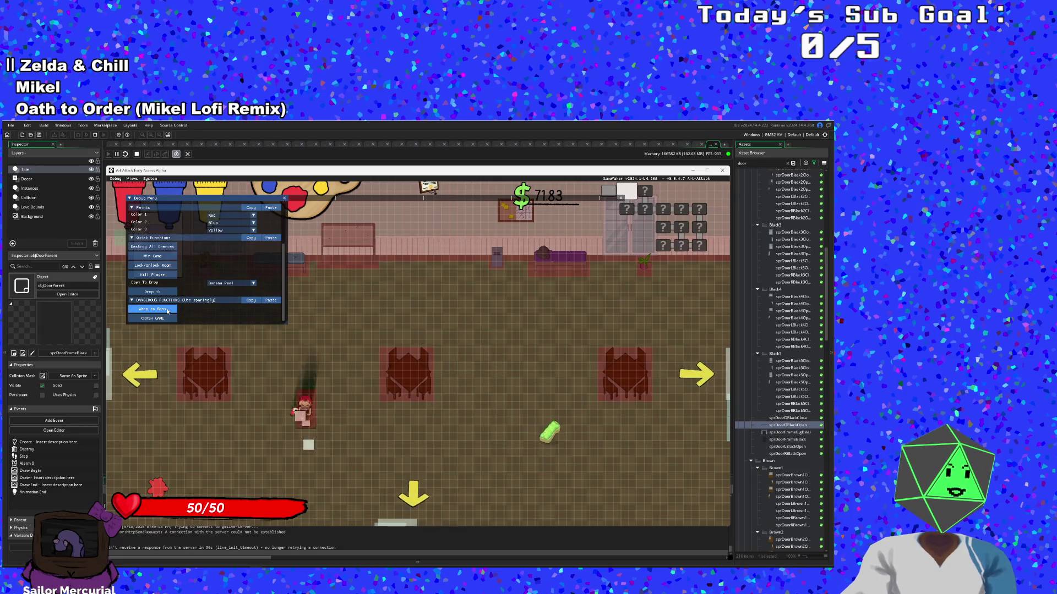
key("s+d")
key("d")
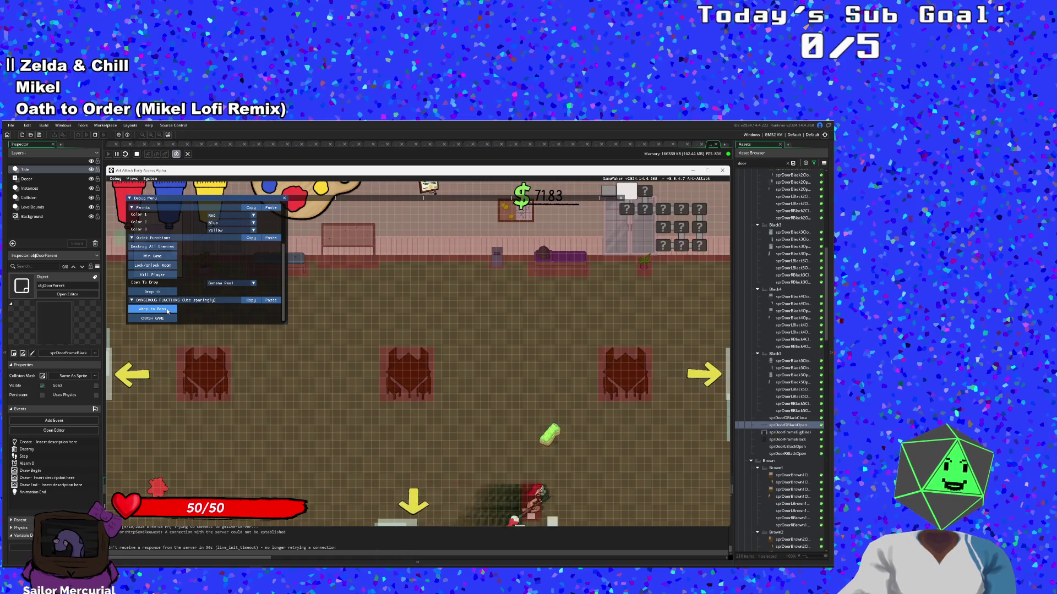
key("a")
key("d")
scroll(167, 311, "up", 3)
key("w+d")
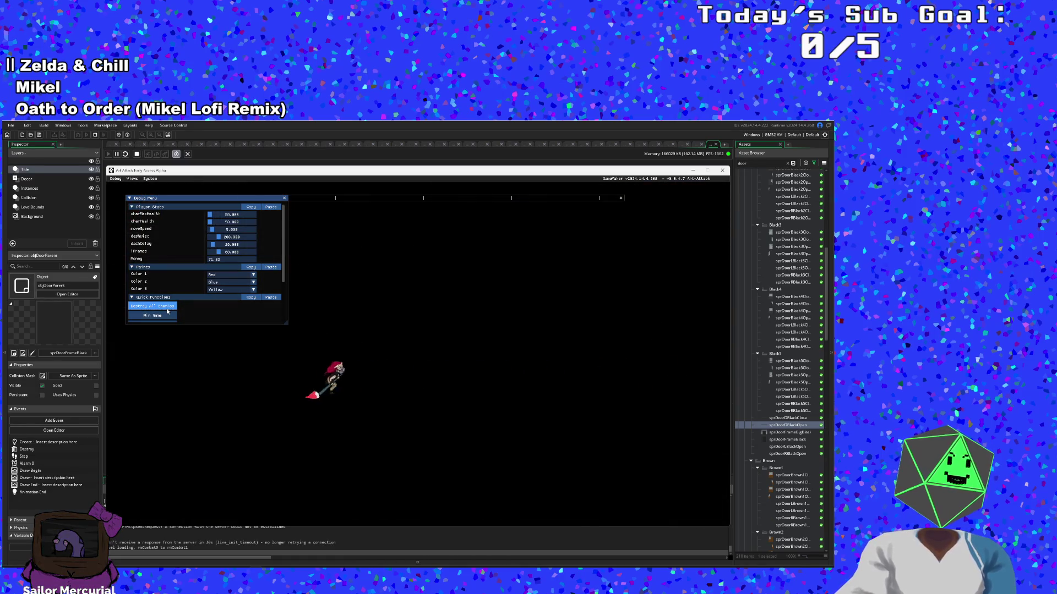
scroll(167, 311, "down", 3)
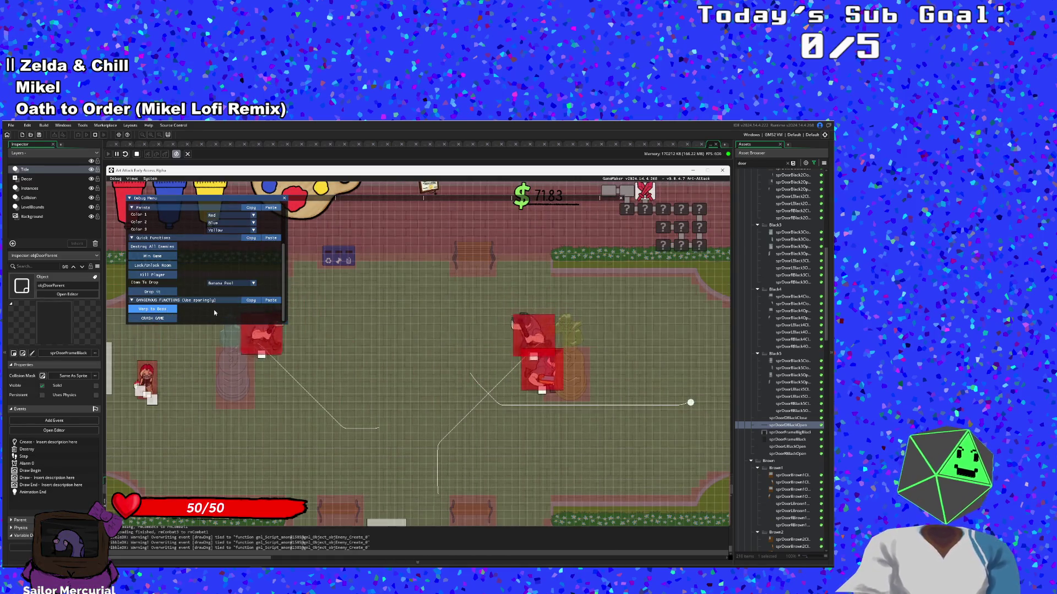
left_click(164, 246)
key("d")
scroll(165, 246, "up", 3)
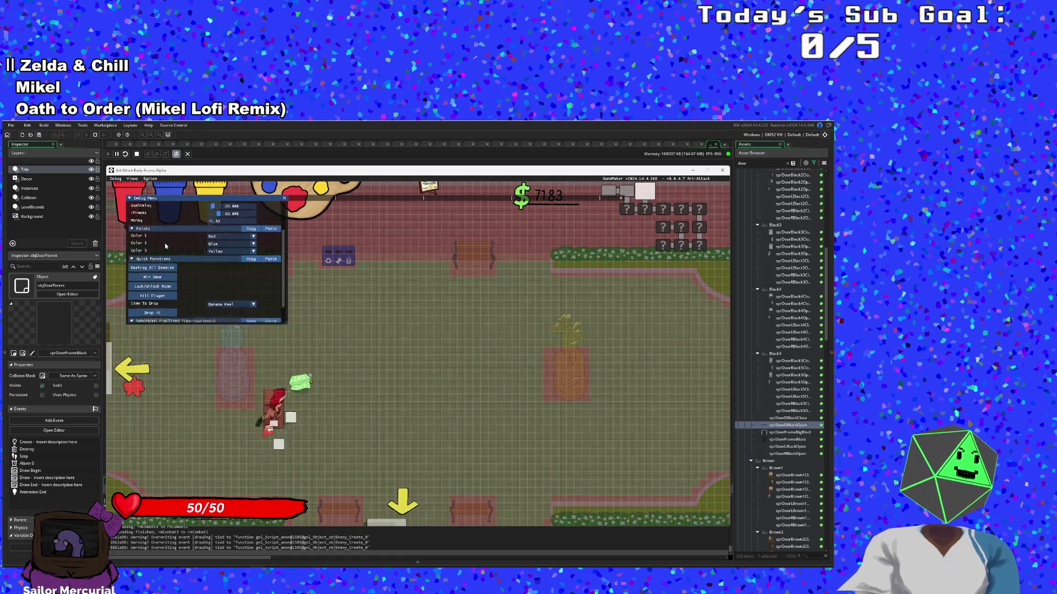
key("w")
key("s")
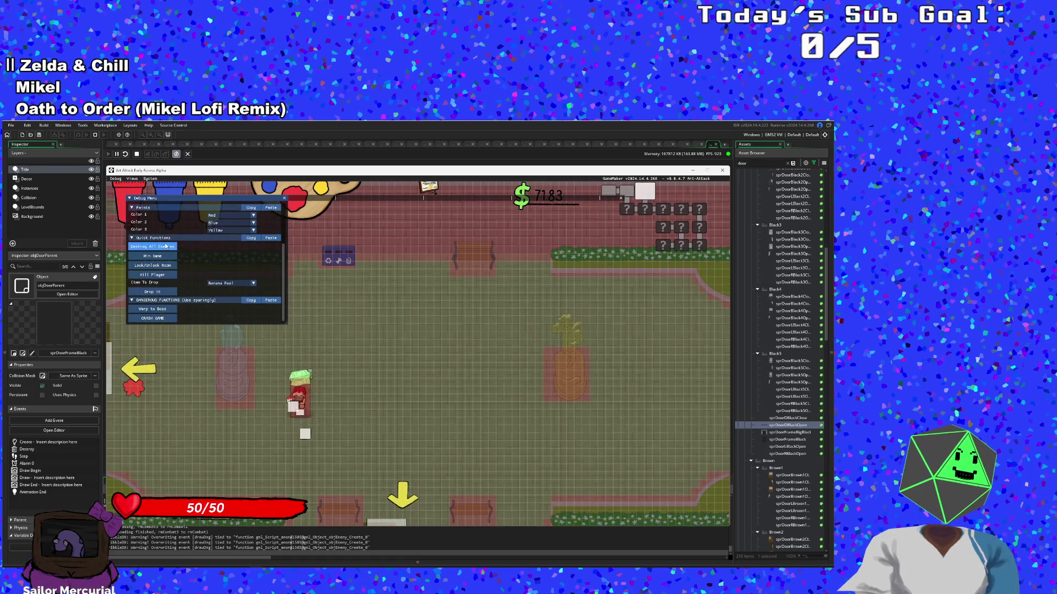
scroll(165, 246, "down", 2)
key("s")
key("d")
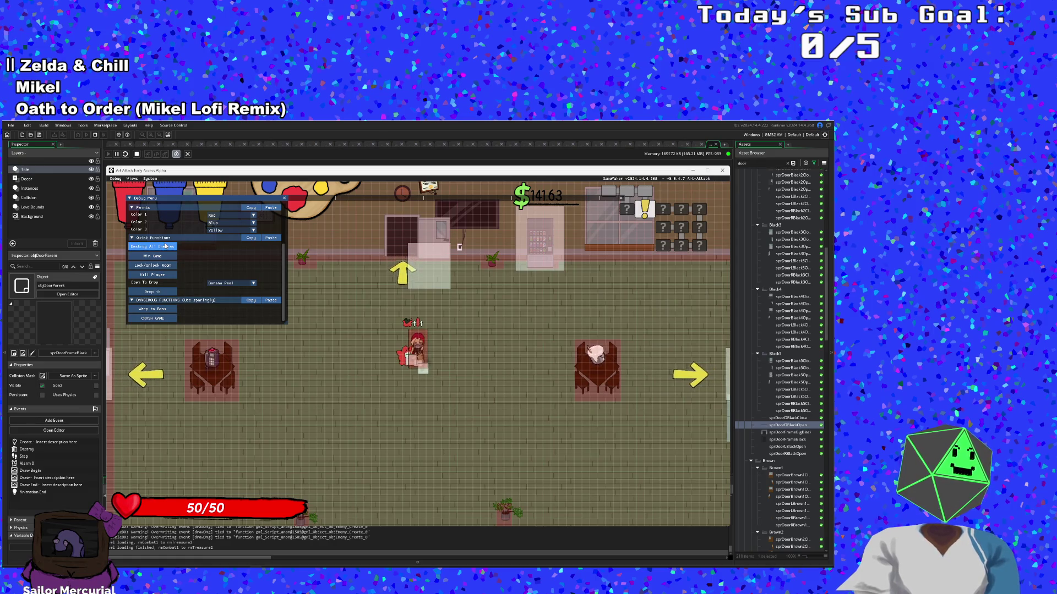
scroll(165, 246, "up", 2)
key("w")
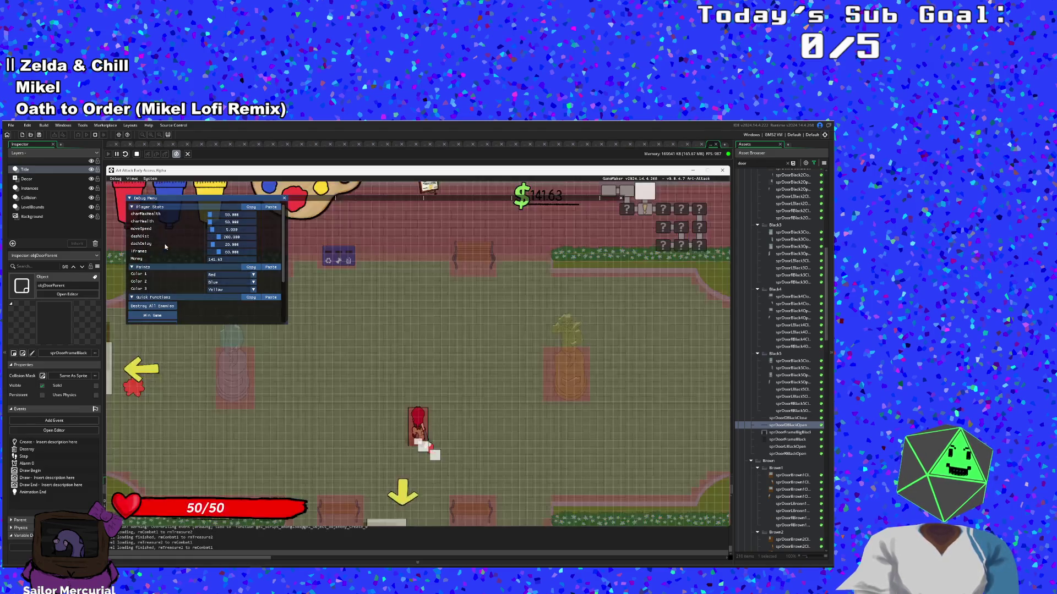
scroll(166, 246, "down", 2)
key("s")
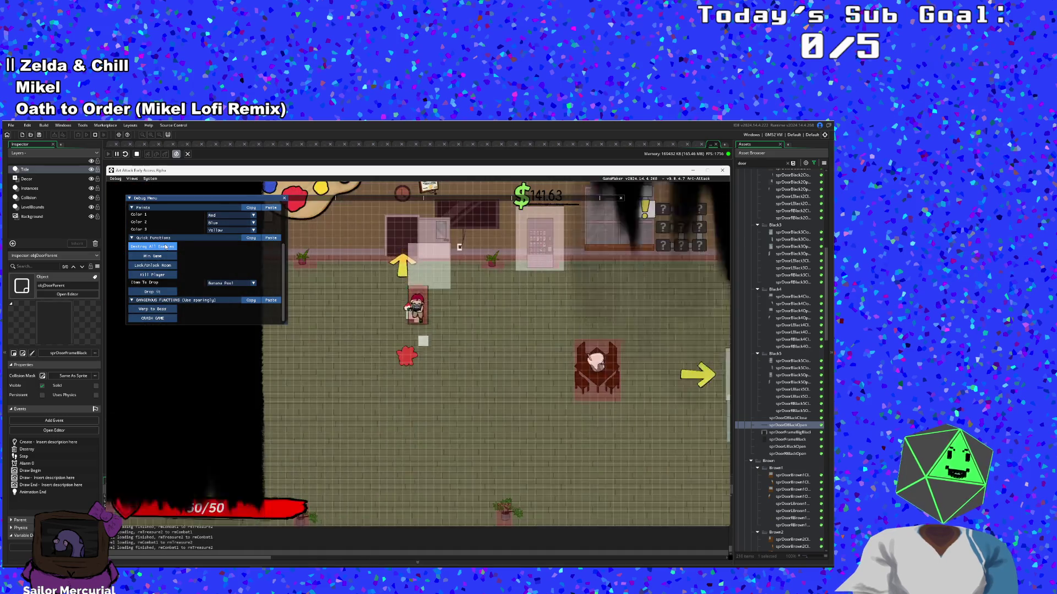
key("w")
scroll(165, 246, "up", 2)
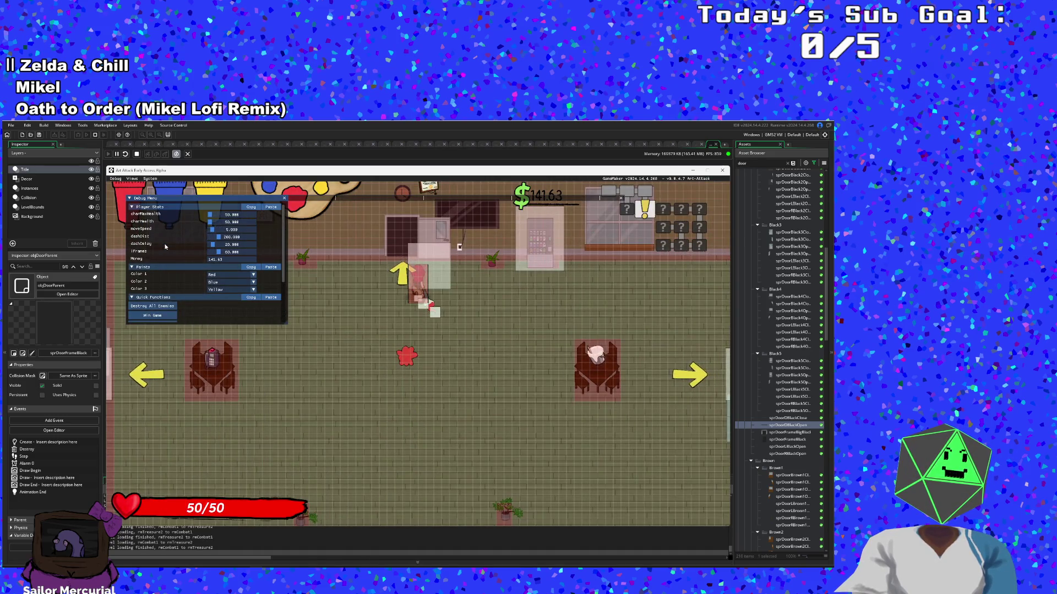
key("s")
key("a")
scroll(165, 247, "down", 2)
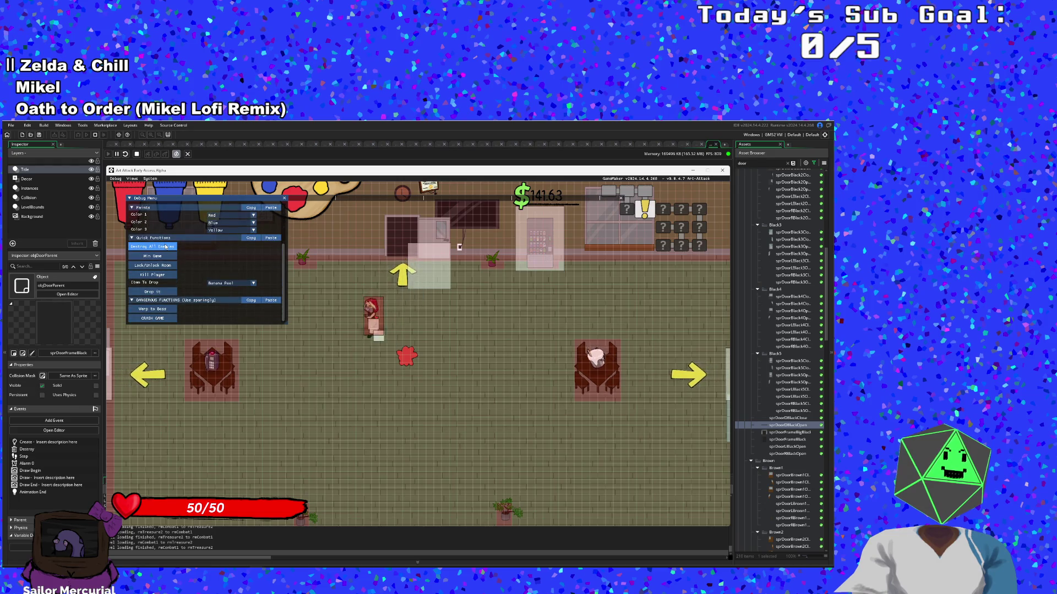
scroll(165, 246, "up", 2)
key("w")
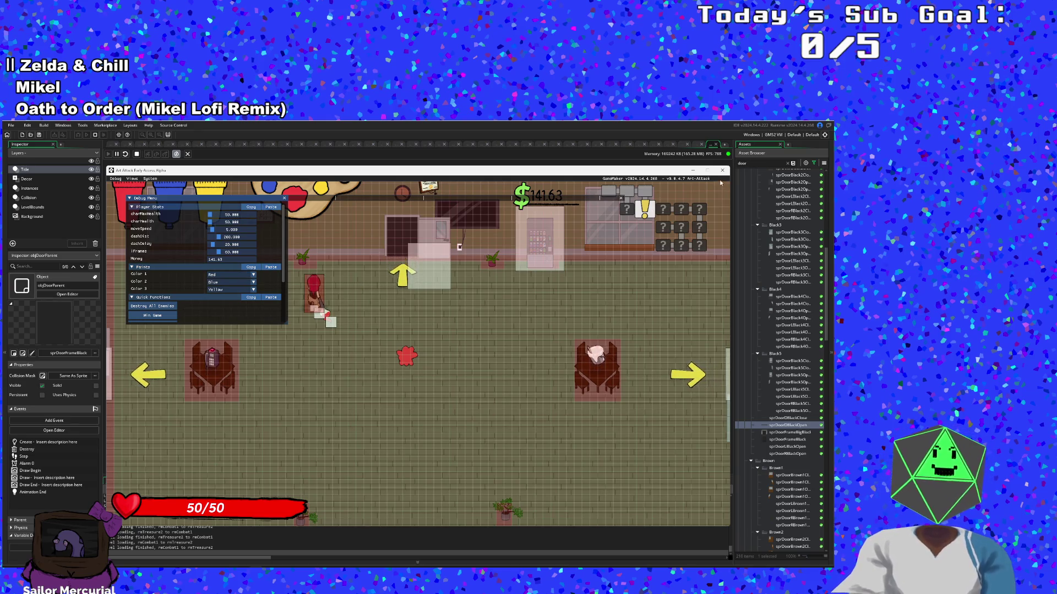
key("Escape")
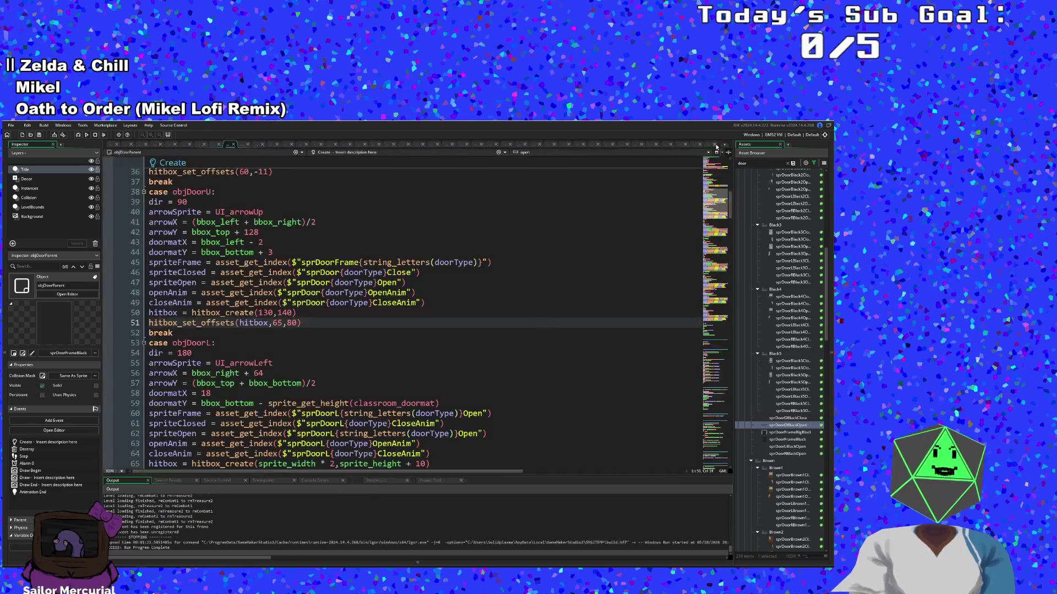
left_click(304, 335)
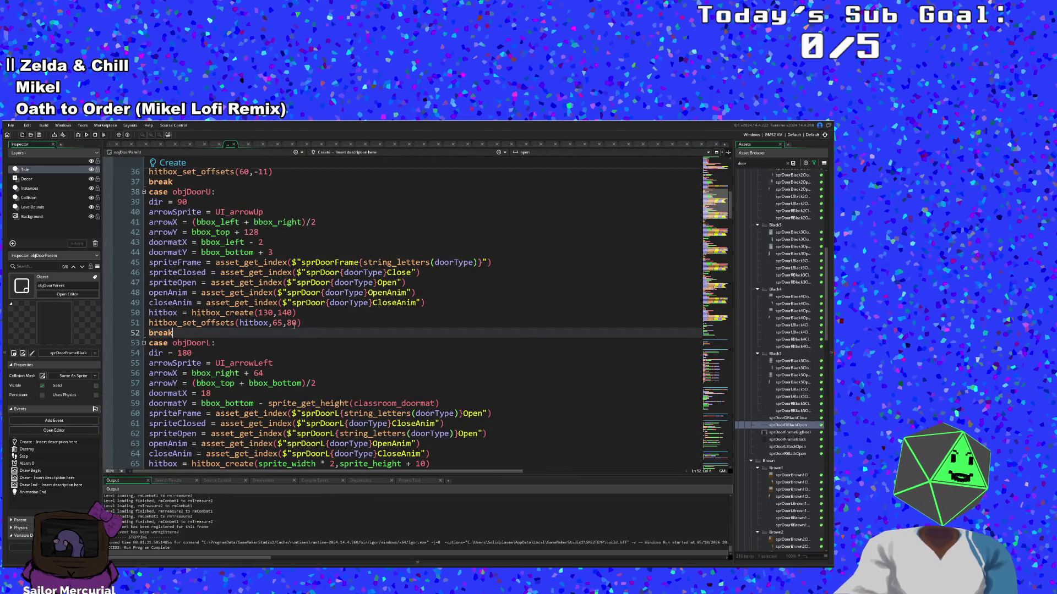
left_click(148, 323)
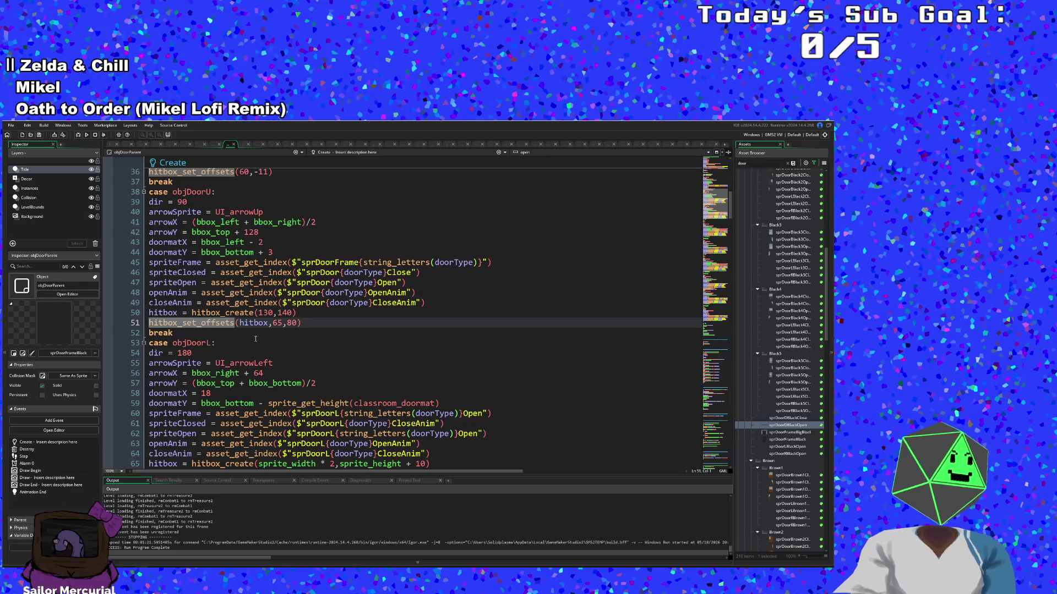
type("//")
scroll(276, 344, "down", 4)
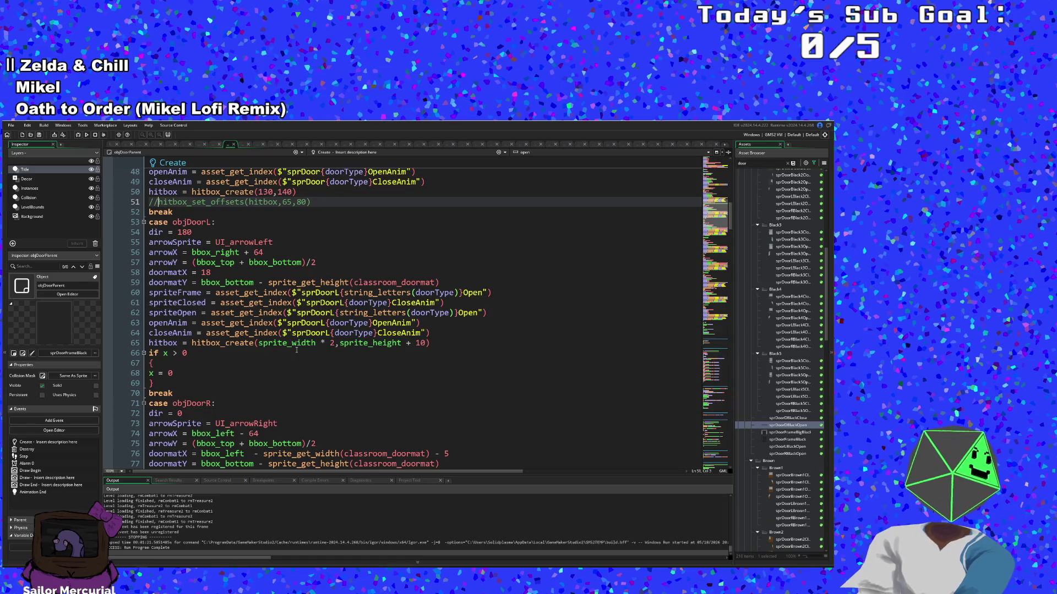
scroll(297, 350, "down", 8)
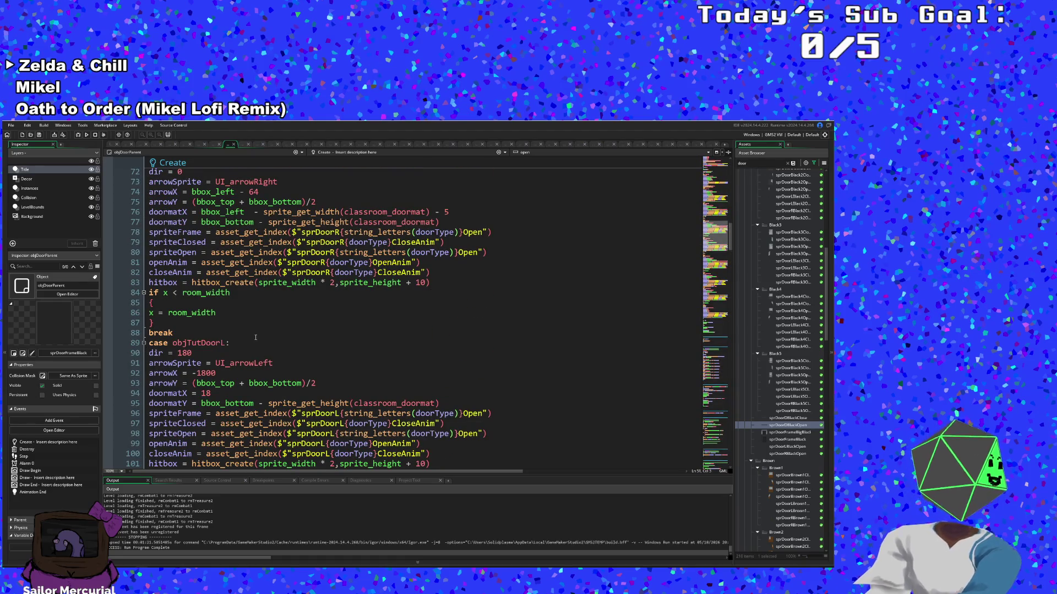
scroll(256, 339, "down", 10)
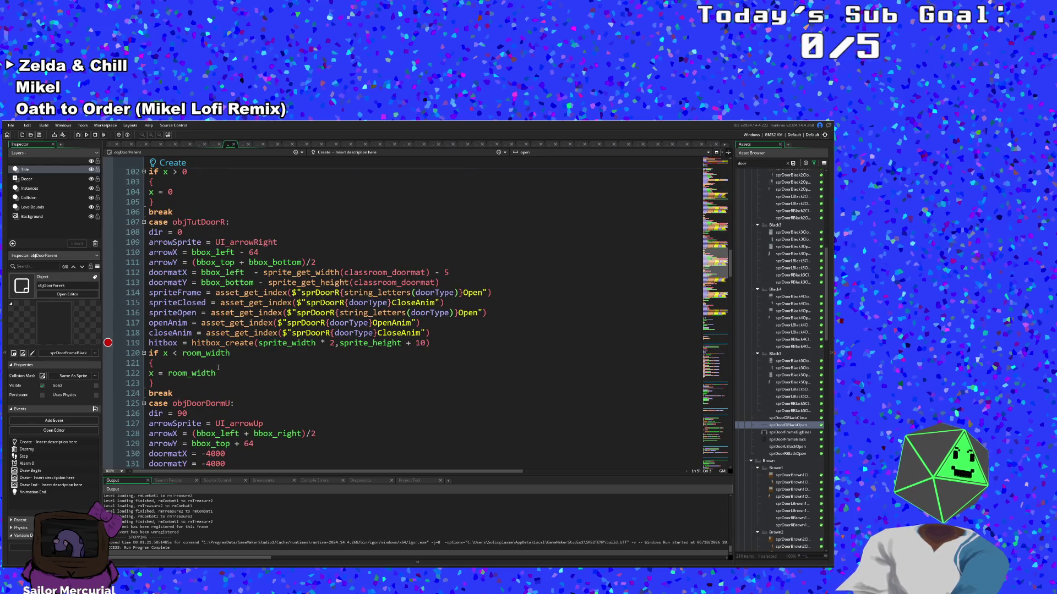
double_click(267, 344)
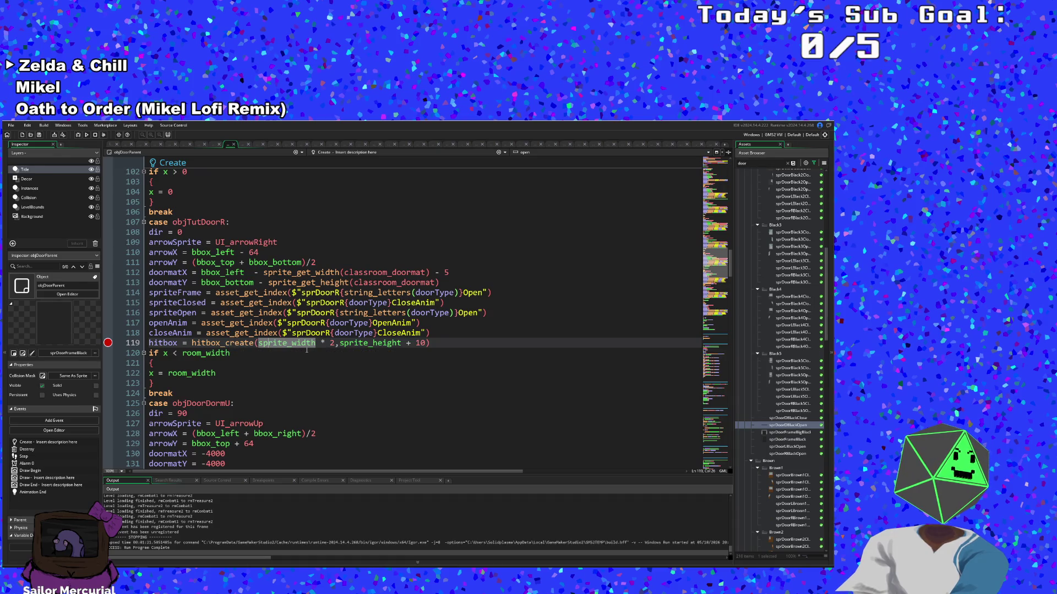
mouse_move(313, 347)
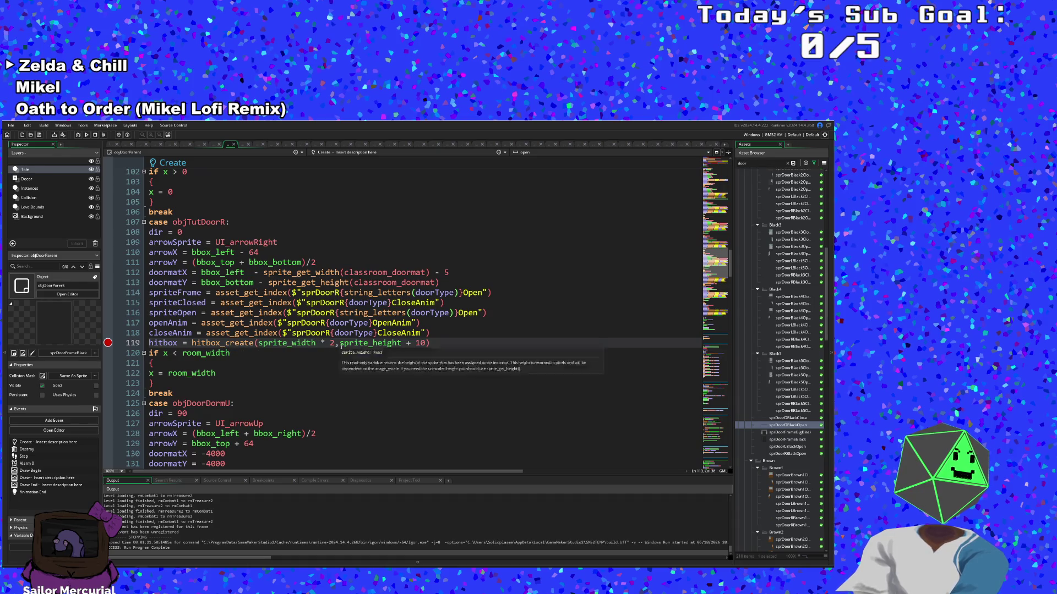
left_click(337, 344)
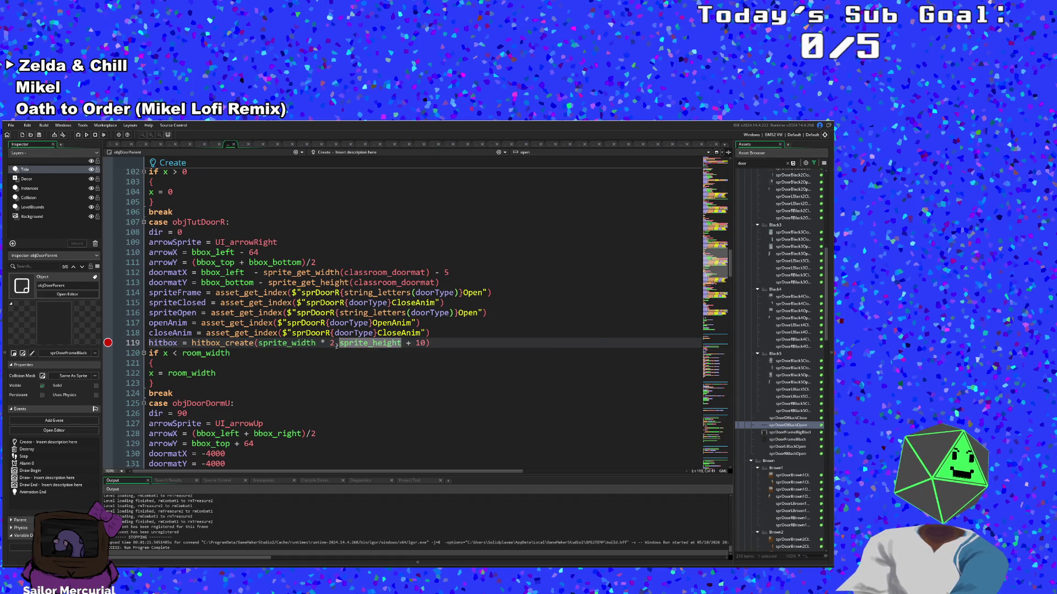
left_click(402, 343)
left_click(421, 342)
type("4")
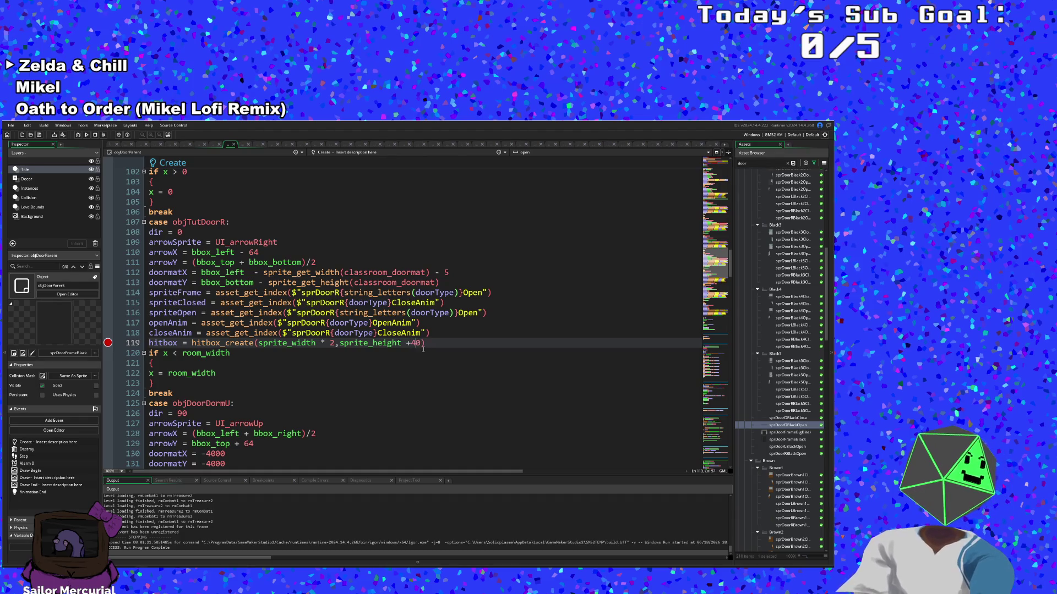
Step: Change the sprite_height padding from + 10 to + 40 on lines 101, 83 and 65
scroll(423, 349, "down", 3)
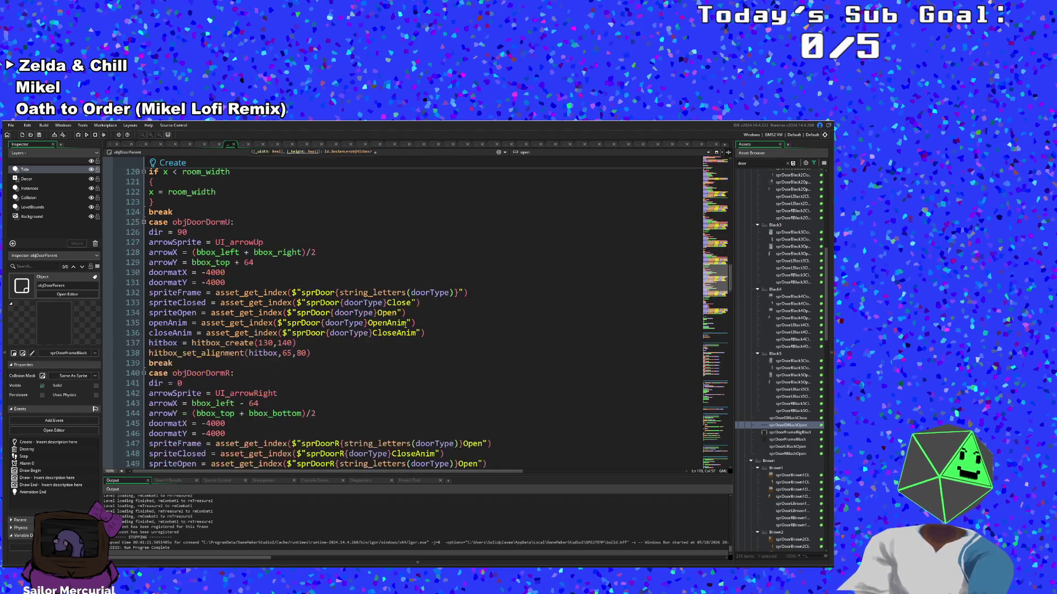
scroll(405, 324, "up", 6)
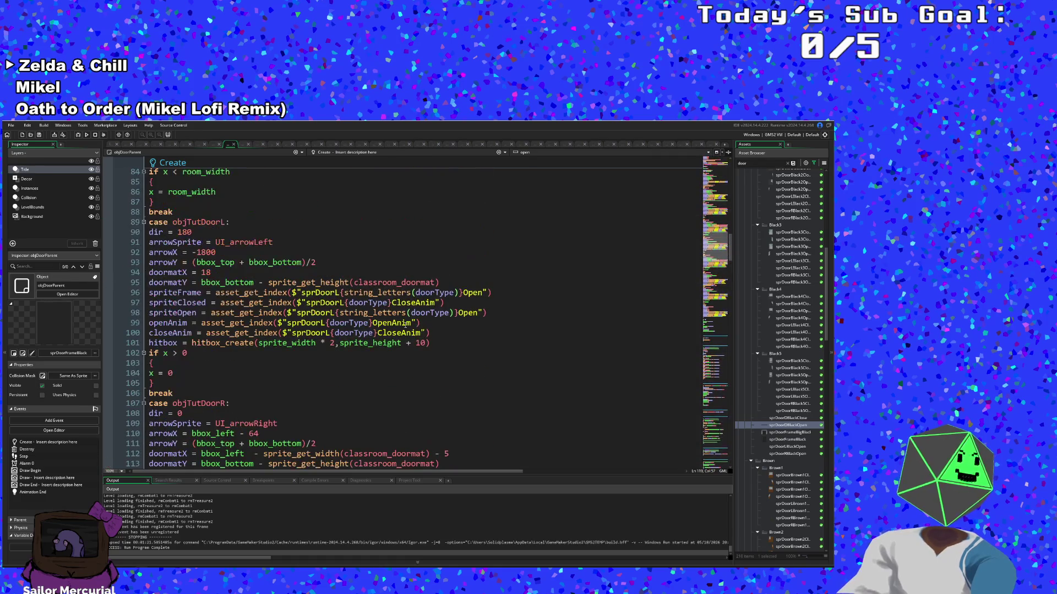
left_click(419, 343)
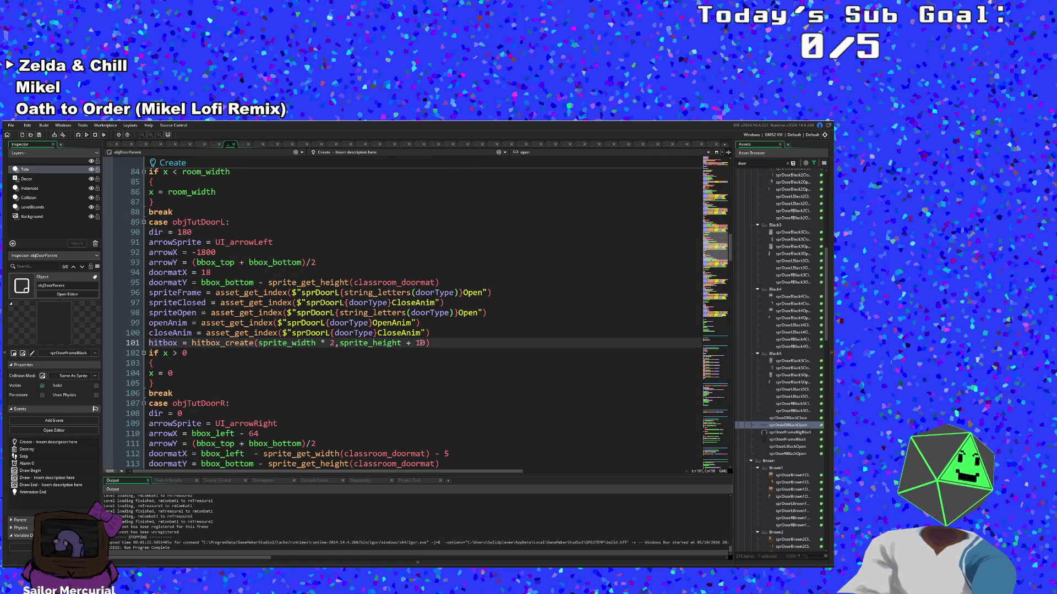
type("4")
scroll(423, 343, "up", 3)
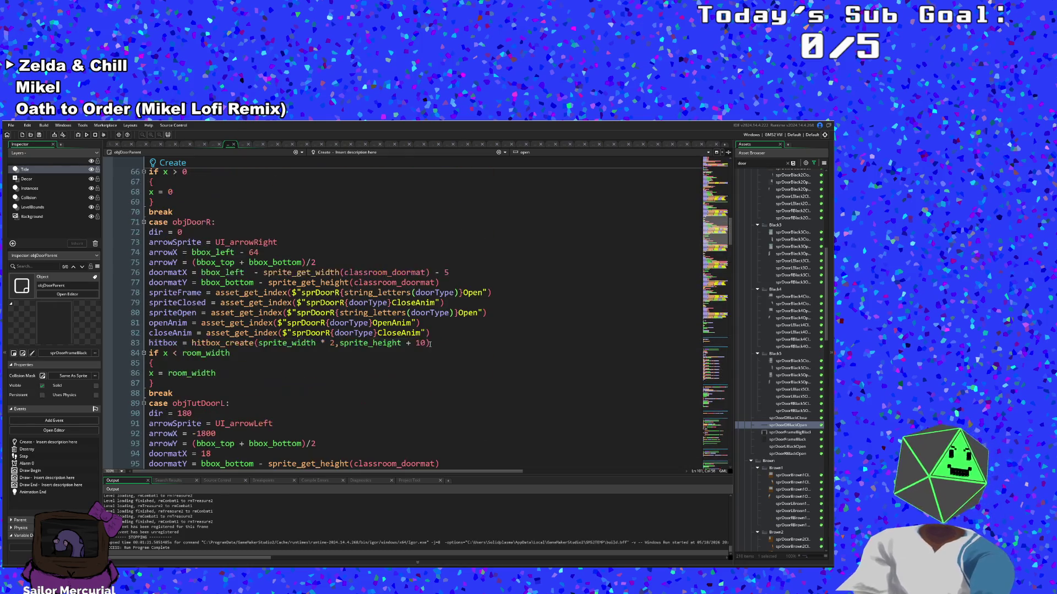
left_click(420, 343)
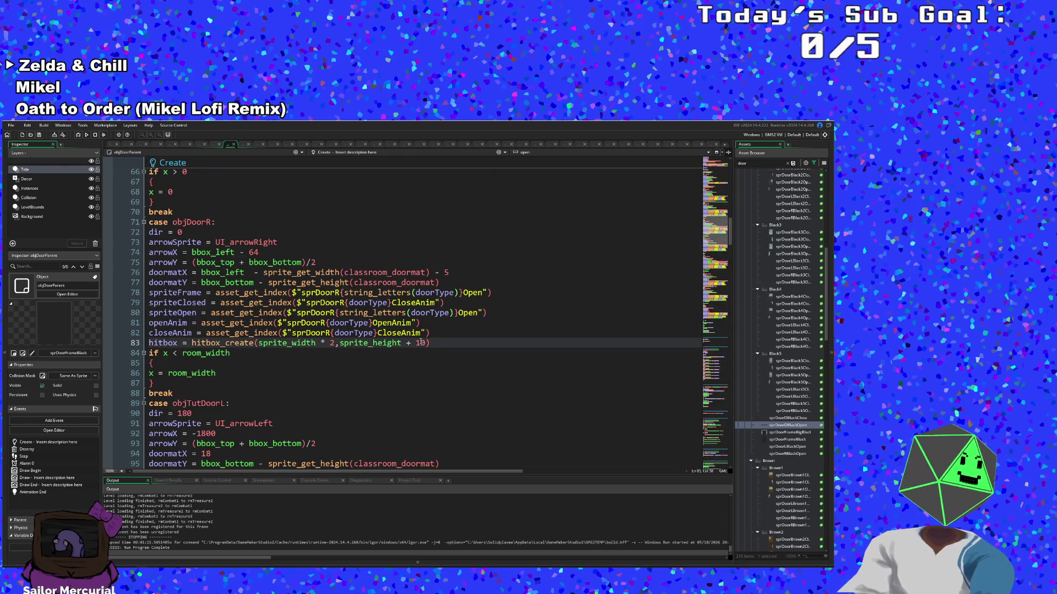
type("4")
scroll(458, 359, "up", 3)
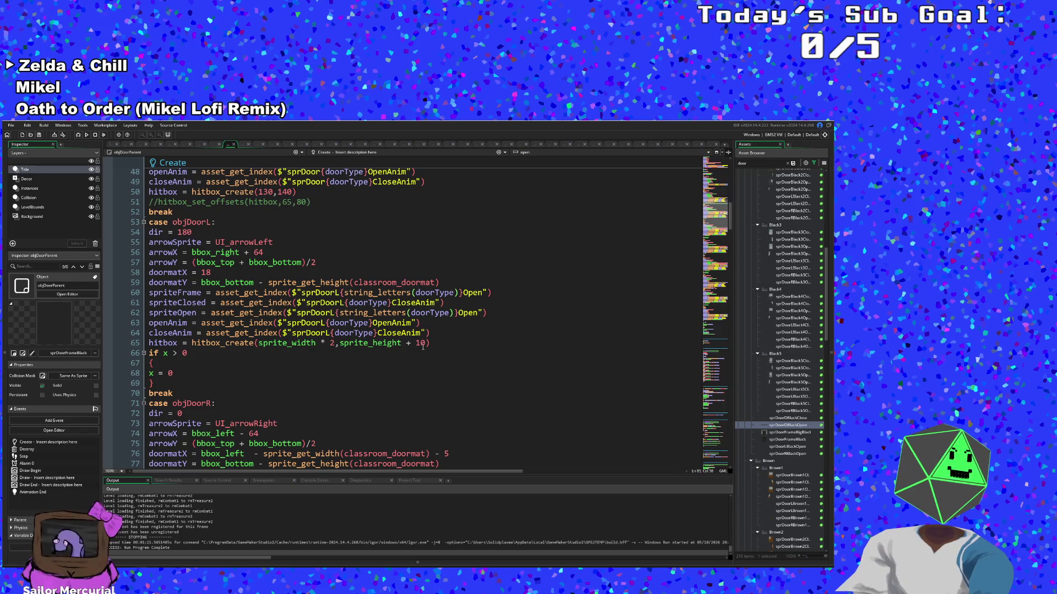
left_click(419, 343)
type("4")
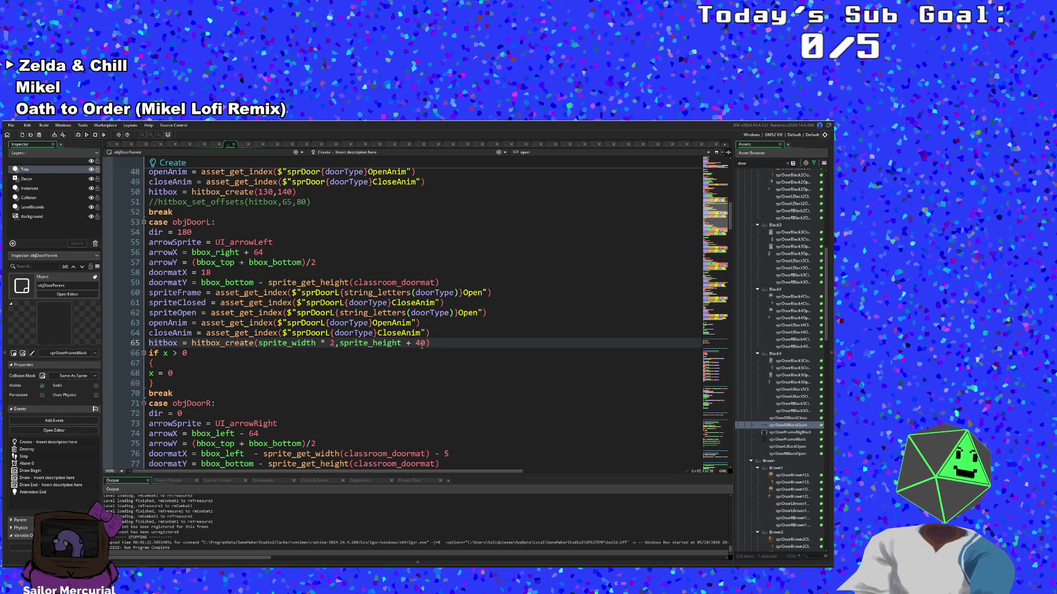
scroll(423, 345, "up", 3)
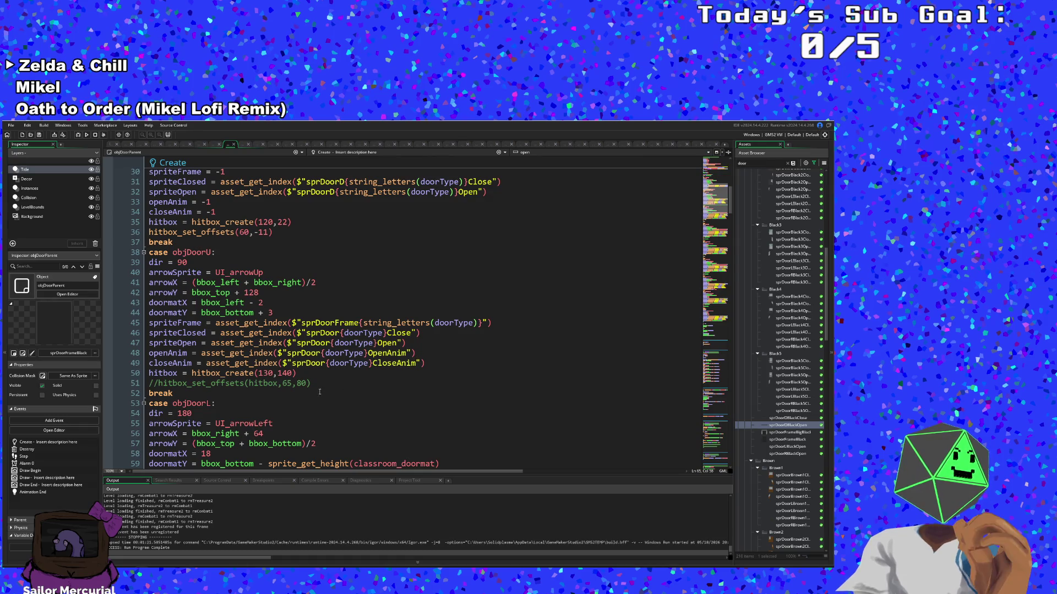
Step: Check that objDoorU's hitbox_set_offsets(hitbox,65,80) line is commented out
left_click(291, 383)
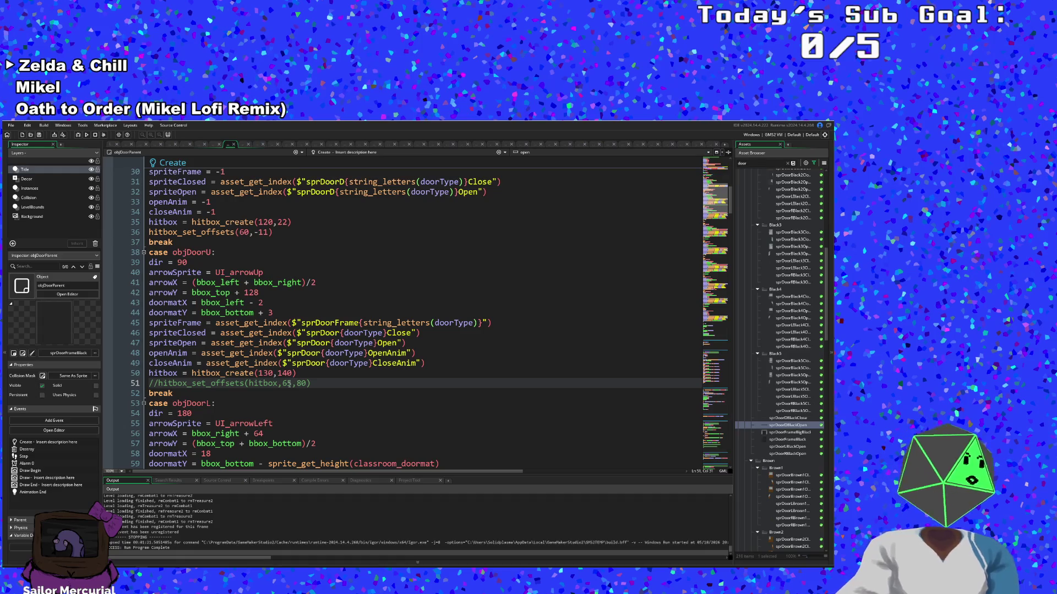
scroll(292, 383, "down", 13)
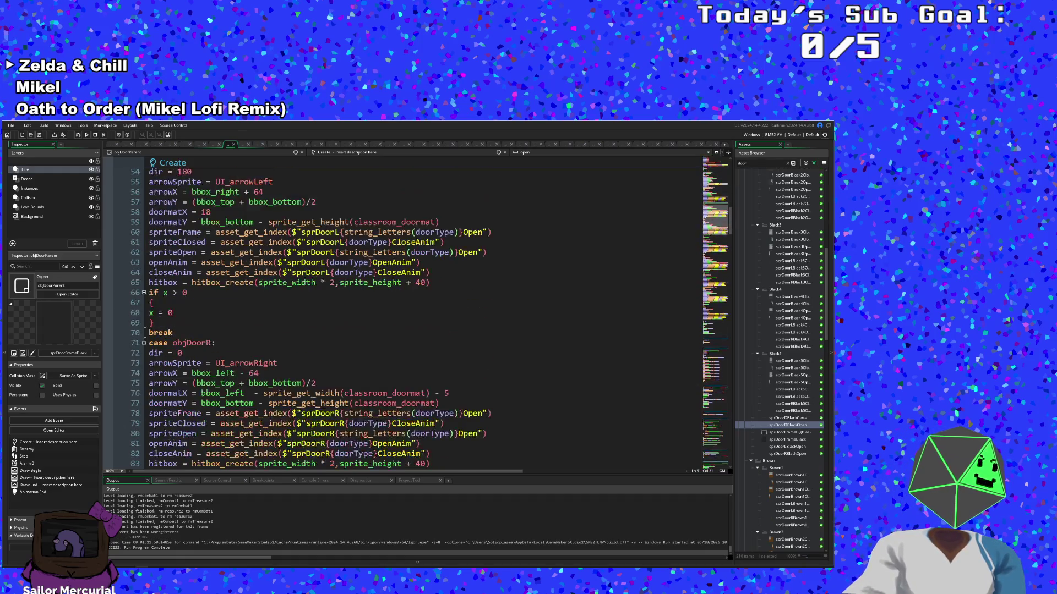
scroll(305, 383, "down", 2)
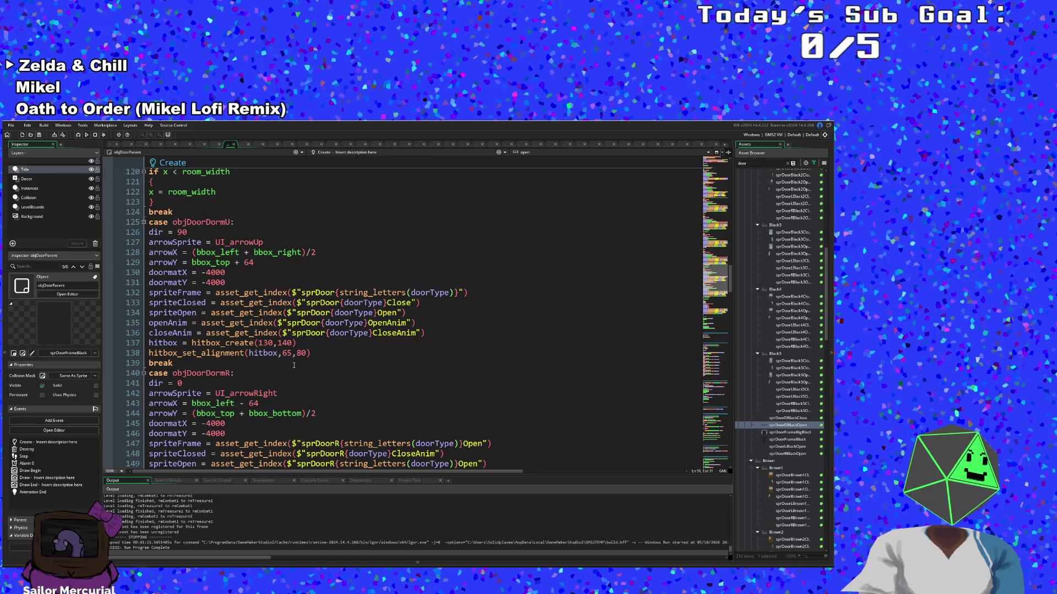
scroll(294, 366, "up", 16)
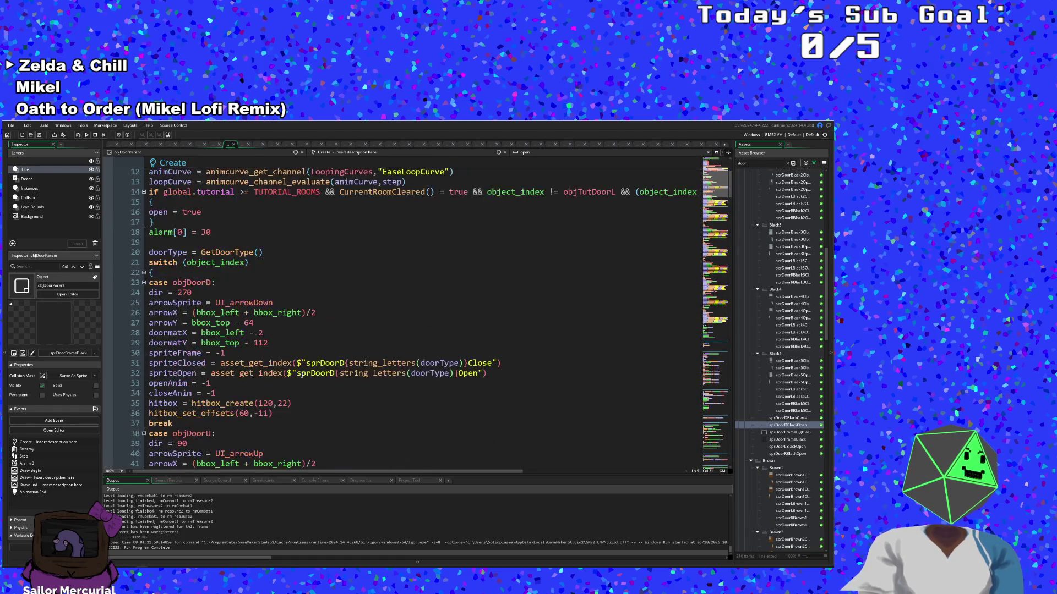
Step: Comment out objDoorDormU's hitbox_set_alignment call on line 138 with //
scroll(301, 376, "down", 2)
left_click_drag(313, 376, 147, 372)
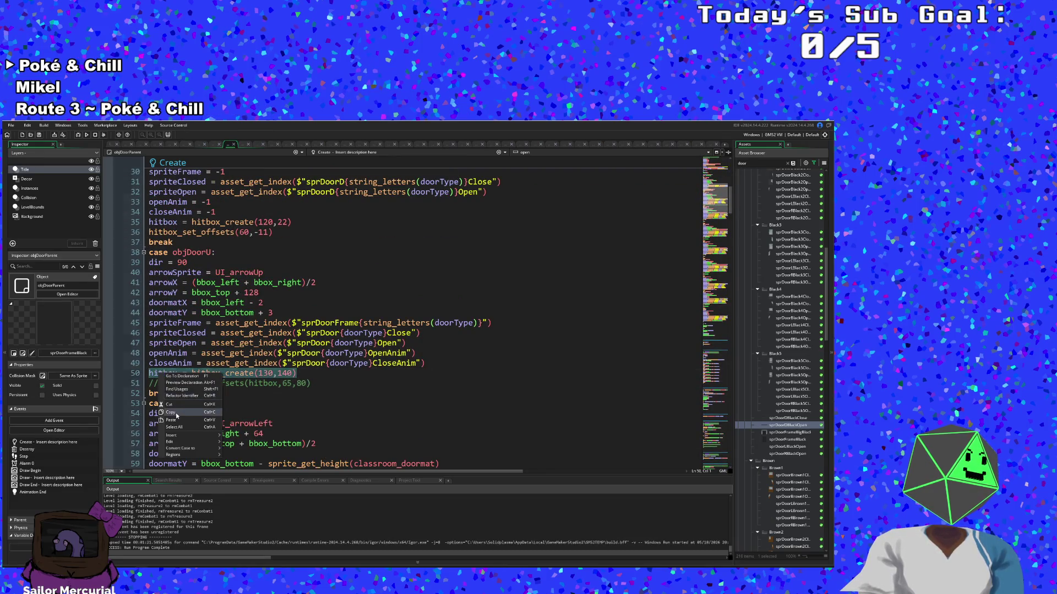
scroll(205, 393, "down", 15)
scroll(205, 392, "down", 4)
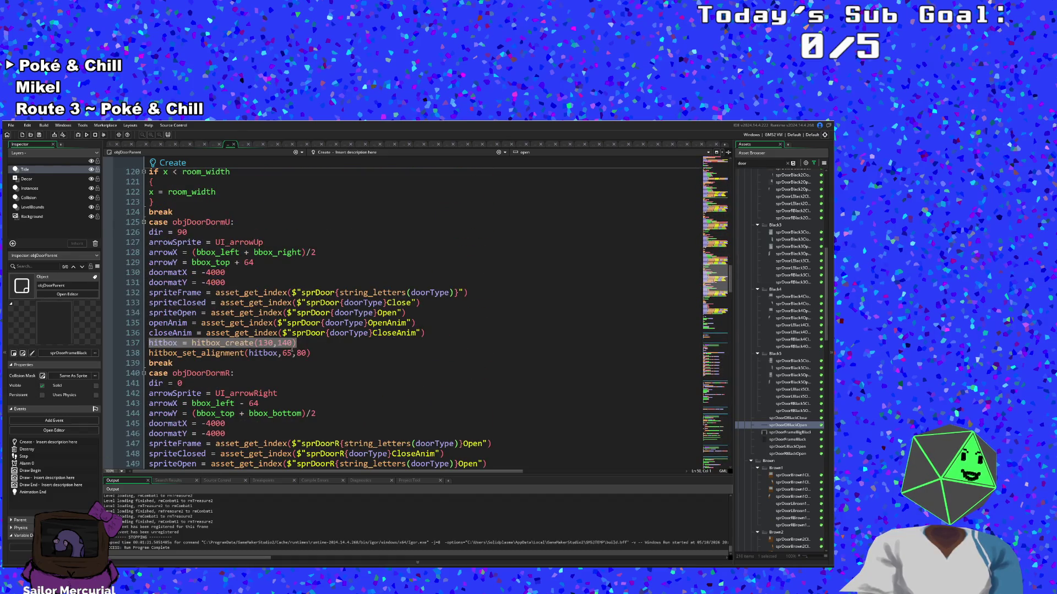
left_click_drag(317, 351, 154, 353)
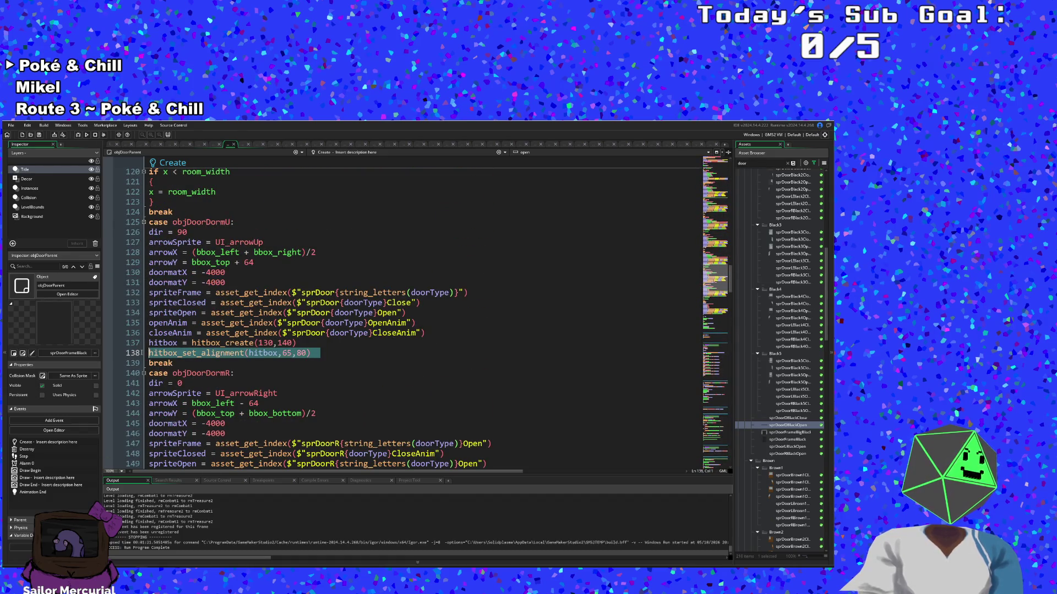
left_click(142, 354)
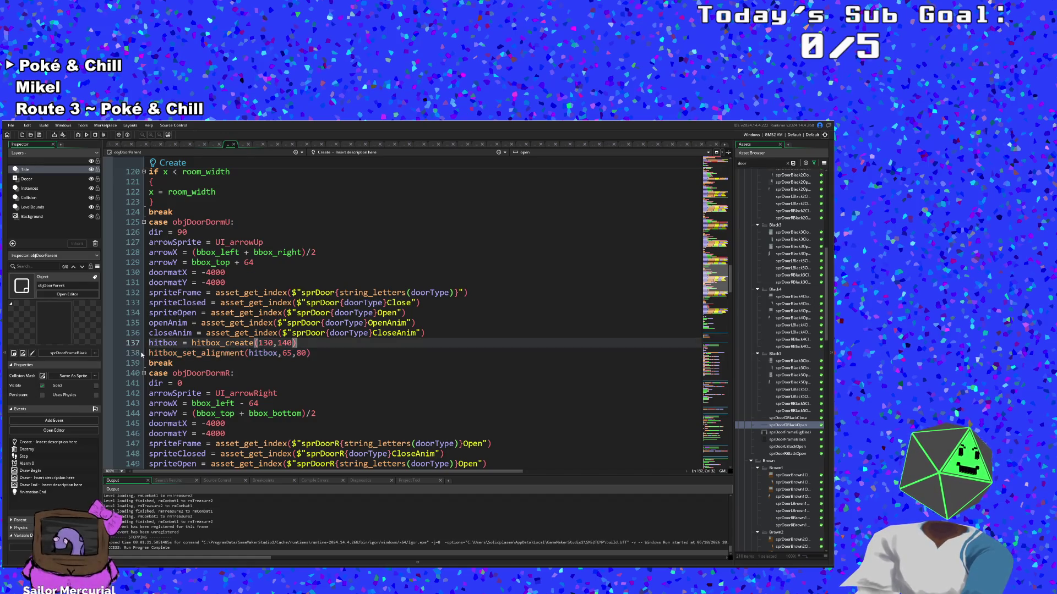
type("//")
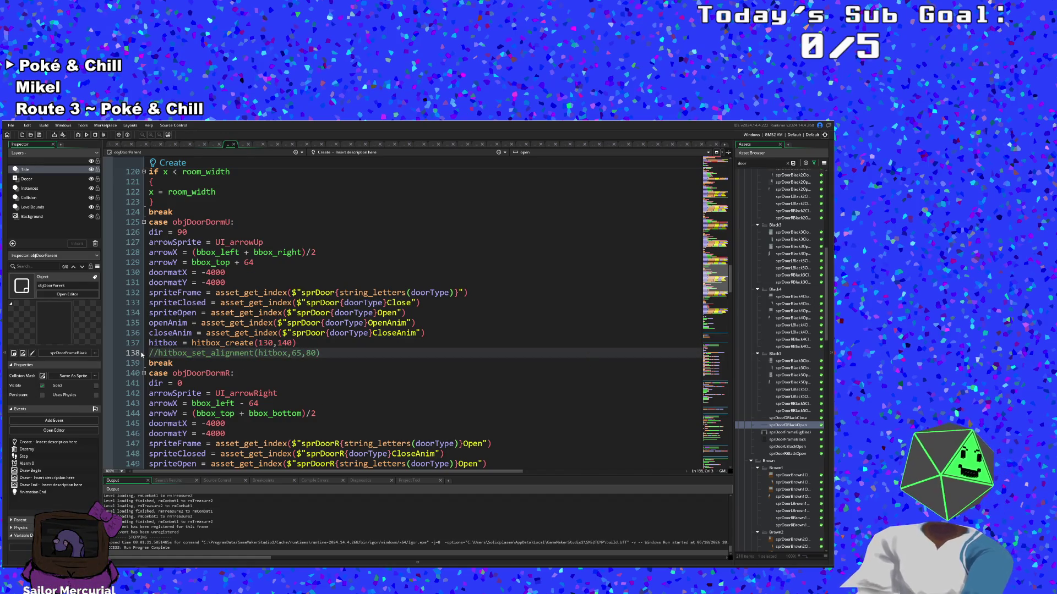
Step: Change objDoorDormR's sprite_height padding on line 152 from + 10 to + 40
scroll(305, 317, "down", 4)
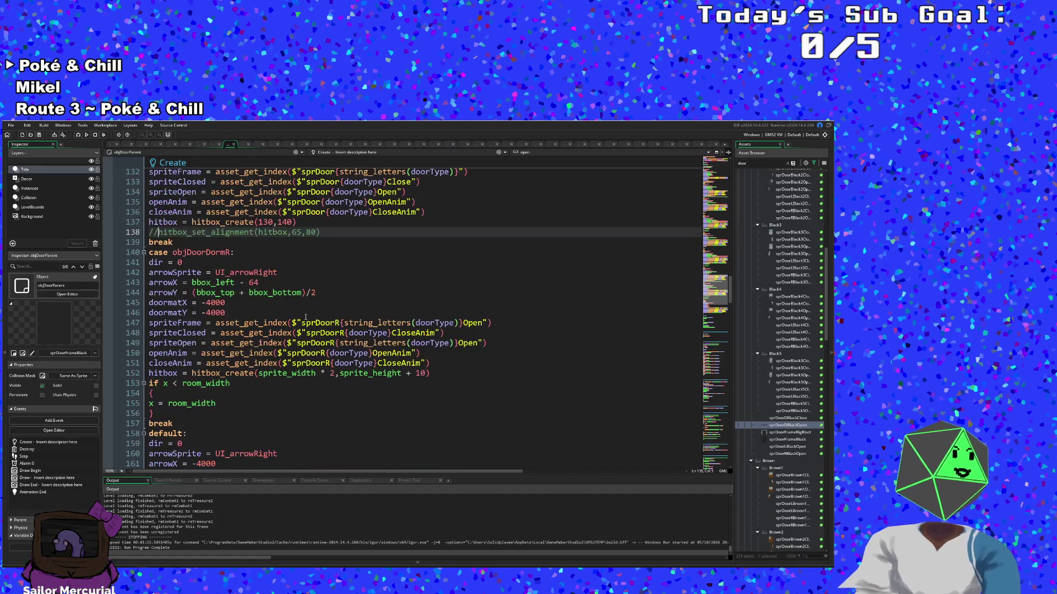
left_click(419, 374)
type("4")
scroll(379, 390, "down", 8)
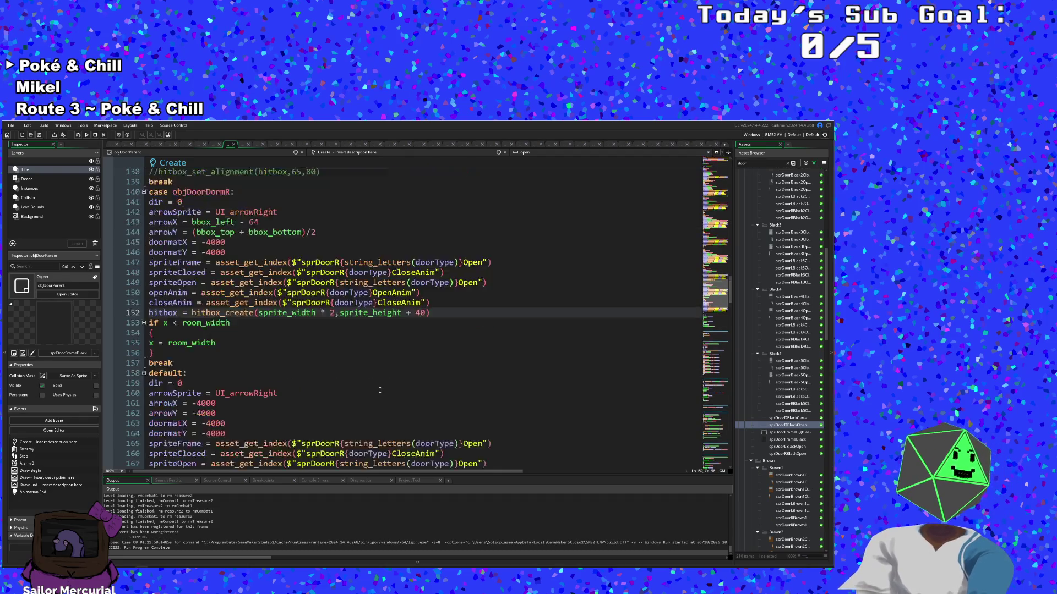
left_click(295, 343)
scroll(295, 330, "down", 4)
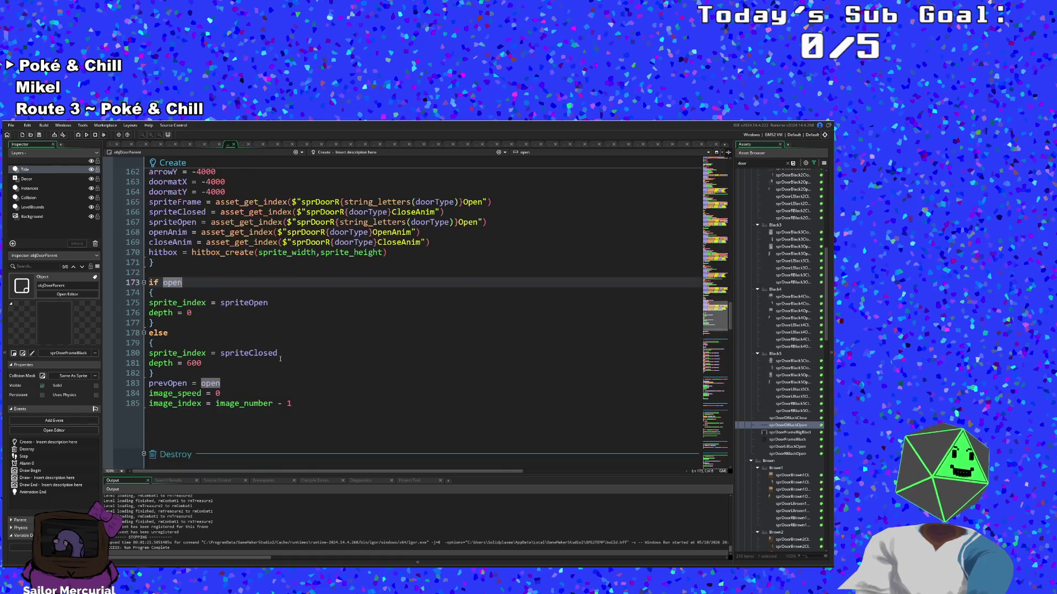
left_click(236, 333)
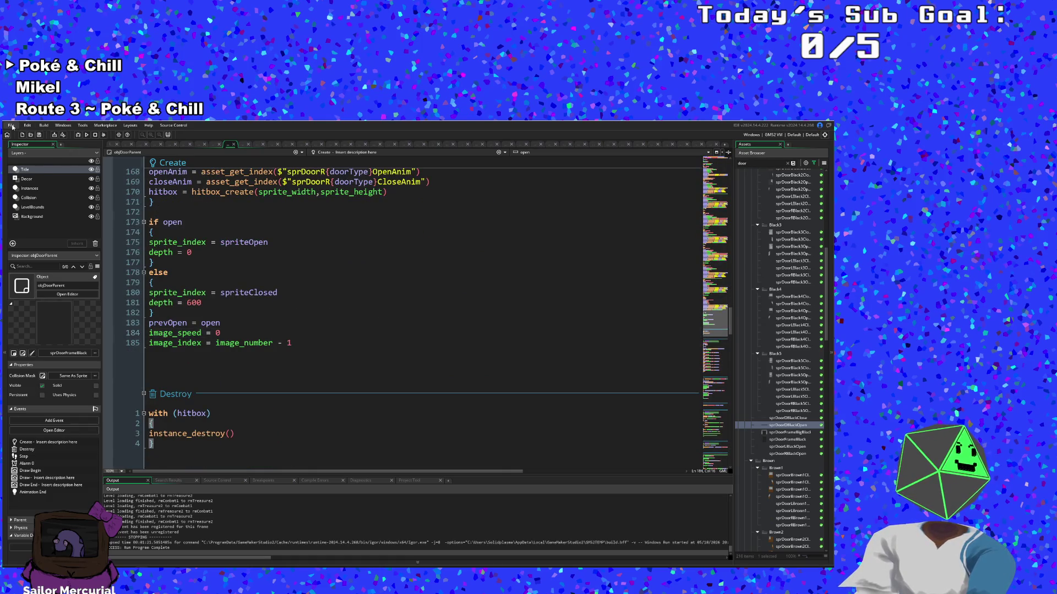
Step: Build and run the game to test the new hitboxes
key("alt+f")
key("Escape")
left_click(85, 134)
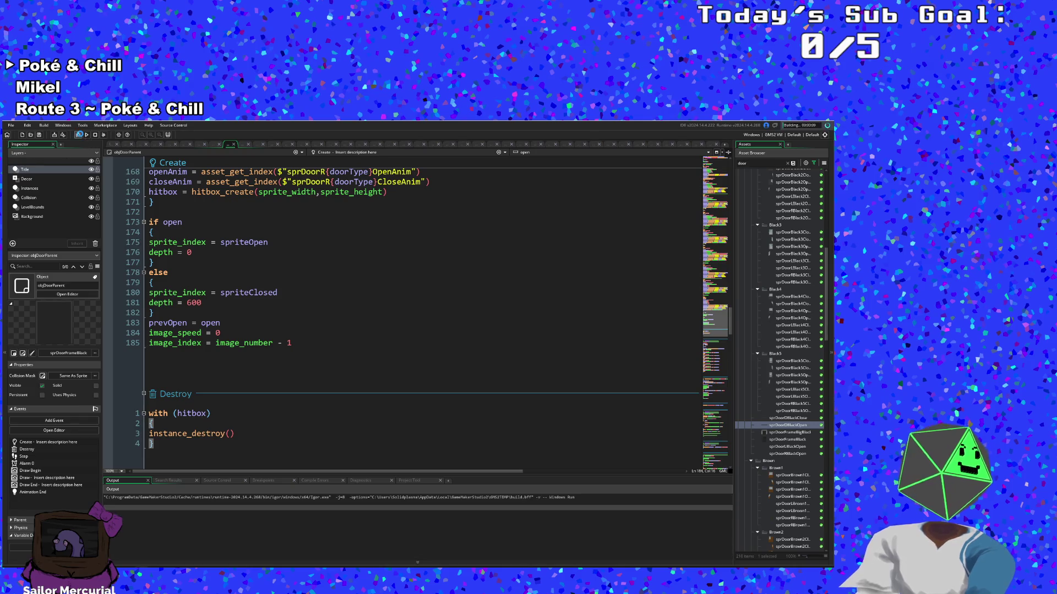
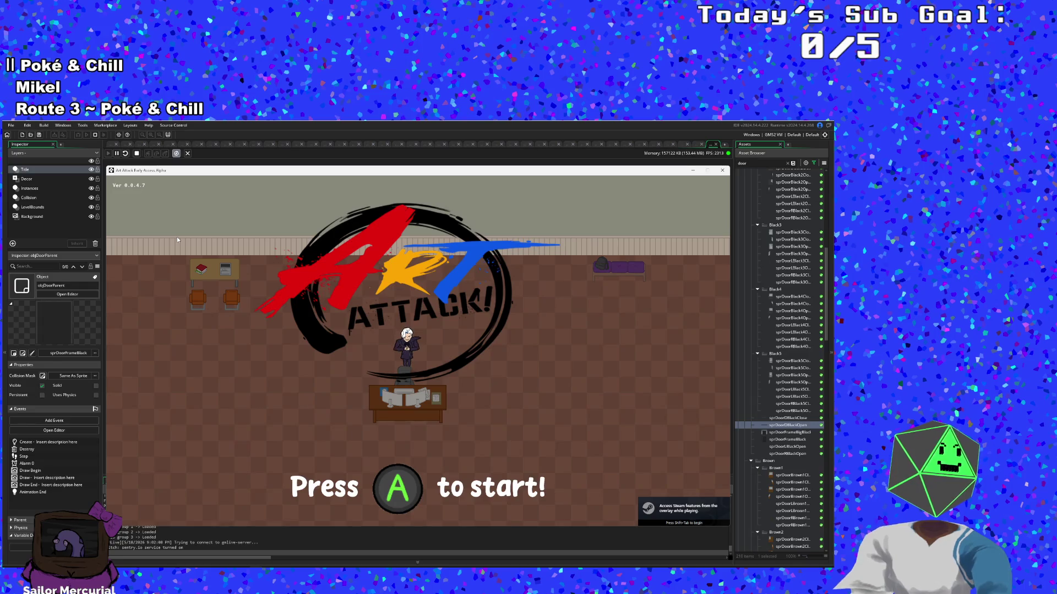
Step: Start a New Run from the title screen, skip the opening dialogue and enable the F1 debug overlay
key("Return")
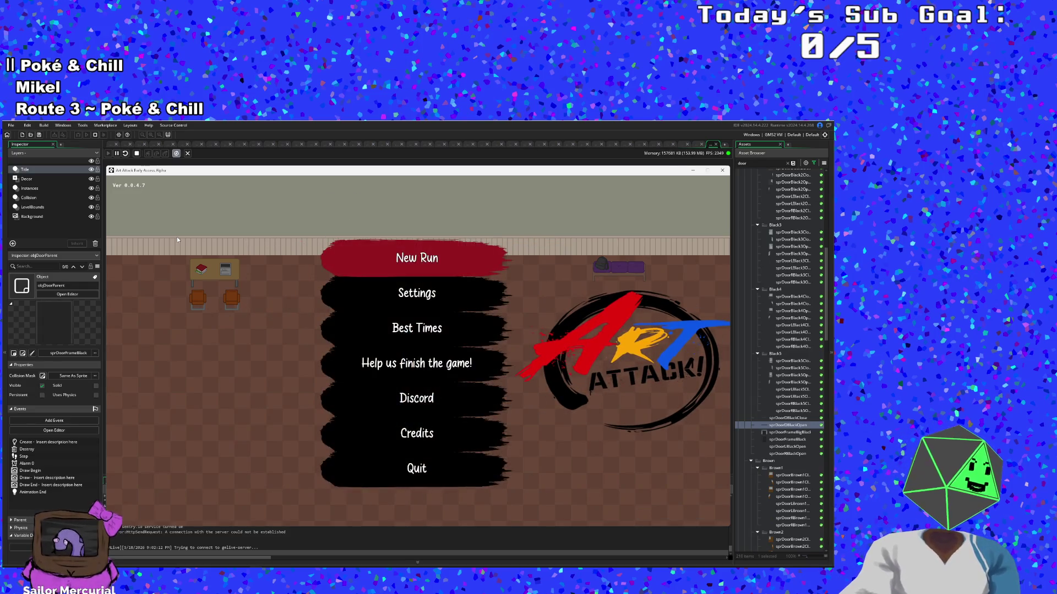
key("Return")
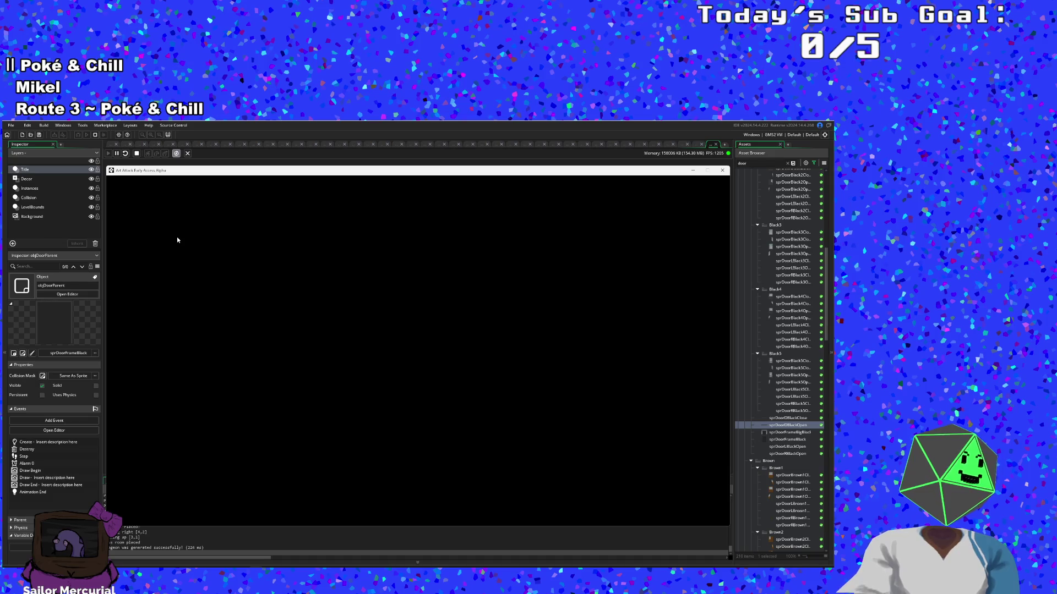
key("Return")
key("Return")
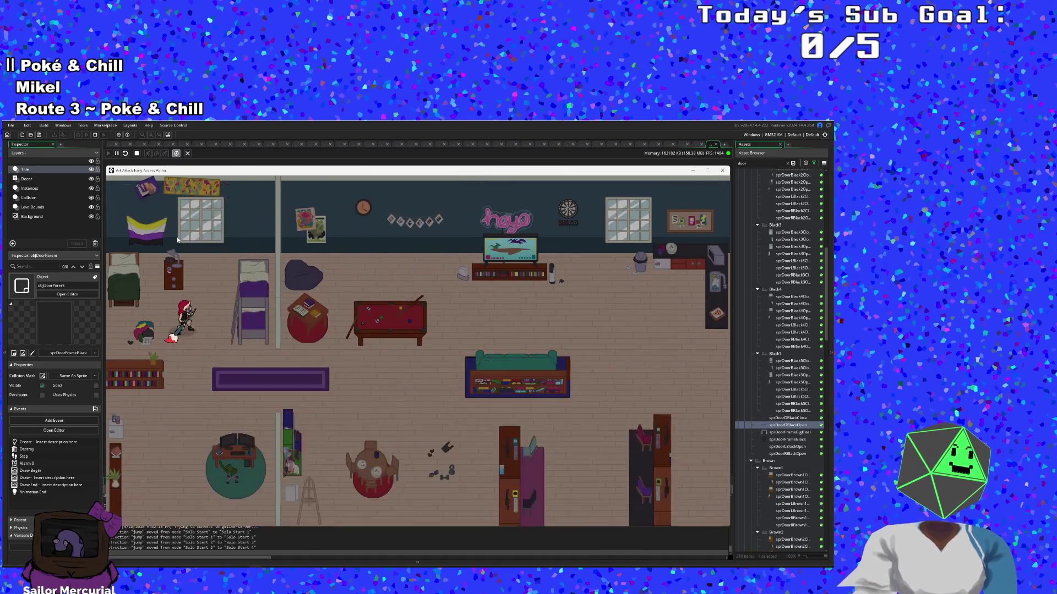
key("Right")
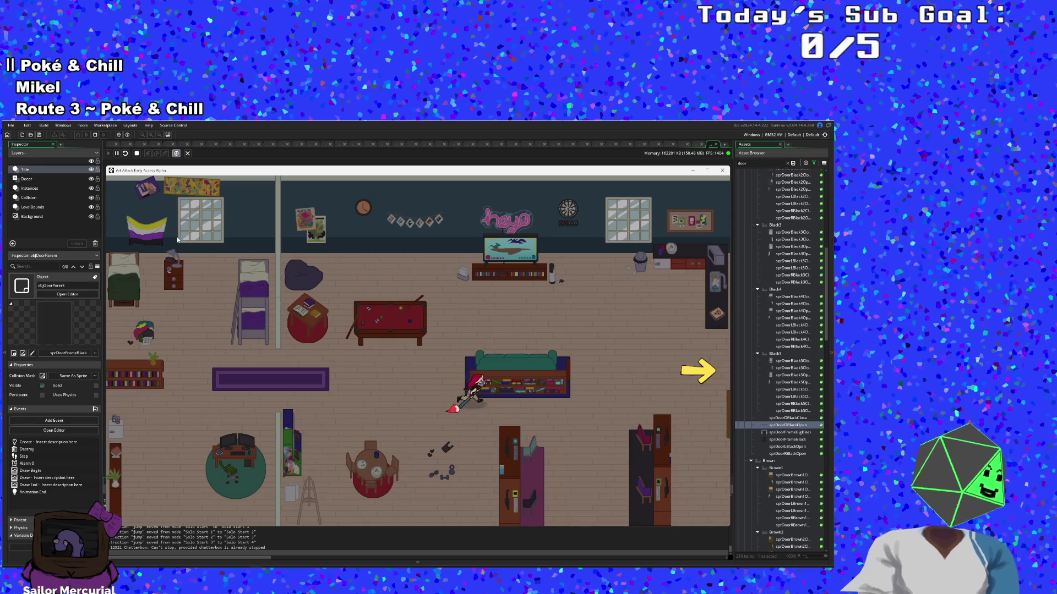
key("F1")
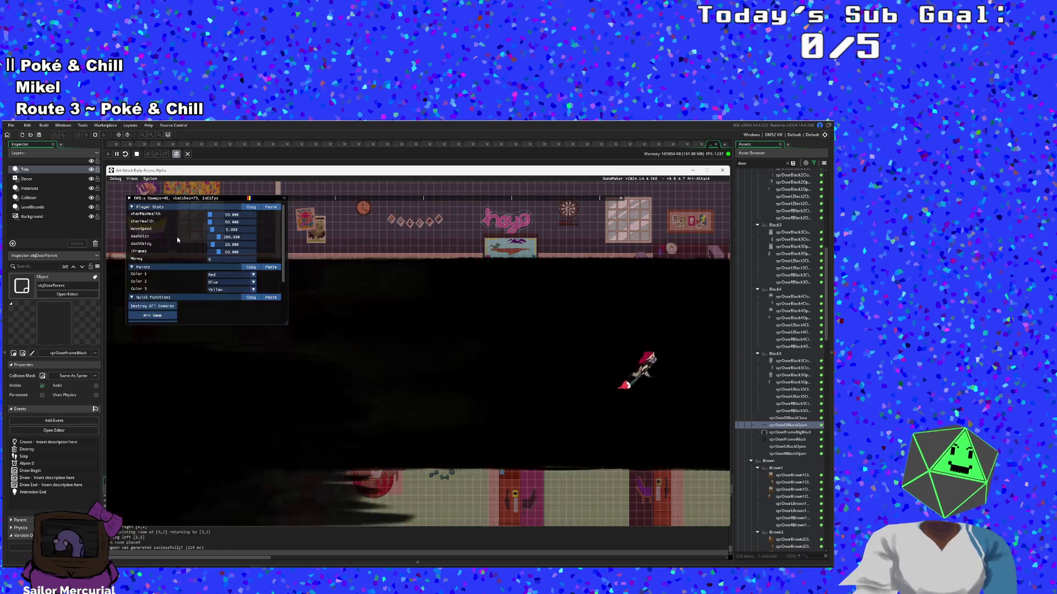
Step: Walk through the door into the next room, grab the item and destroy all enemies
key("Left")
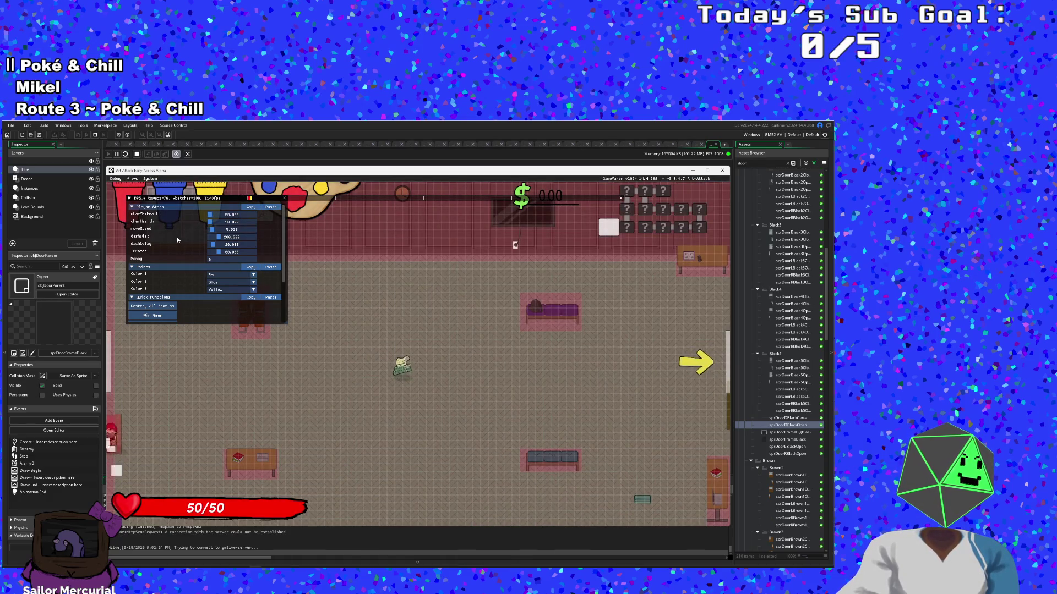
key("Right")
key("Right")
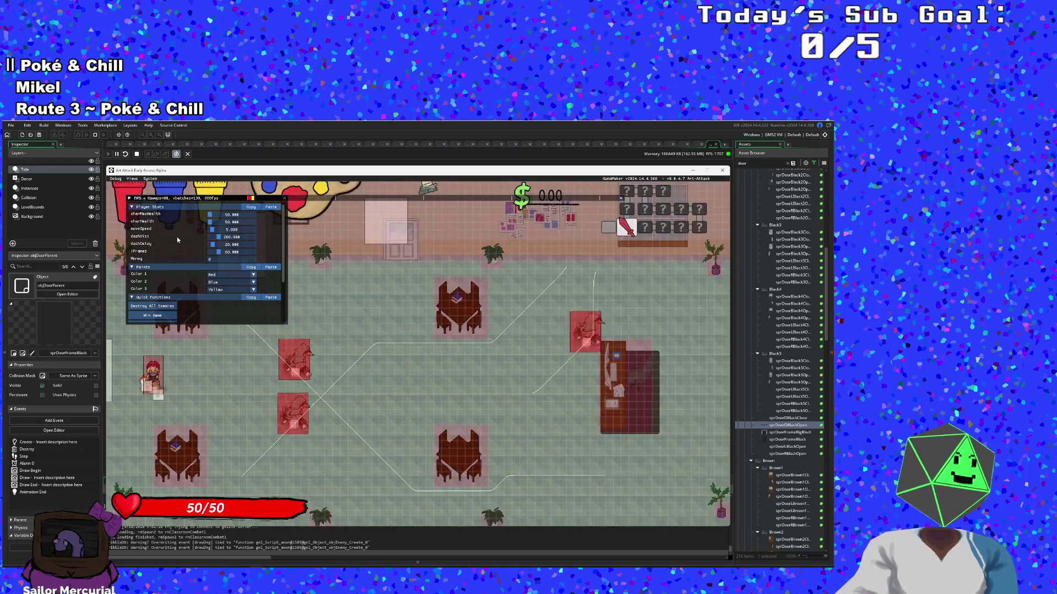
left_click(164, 306)
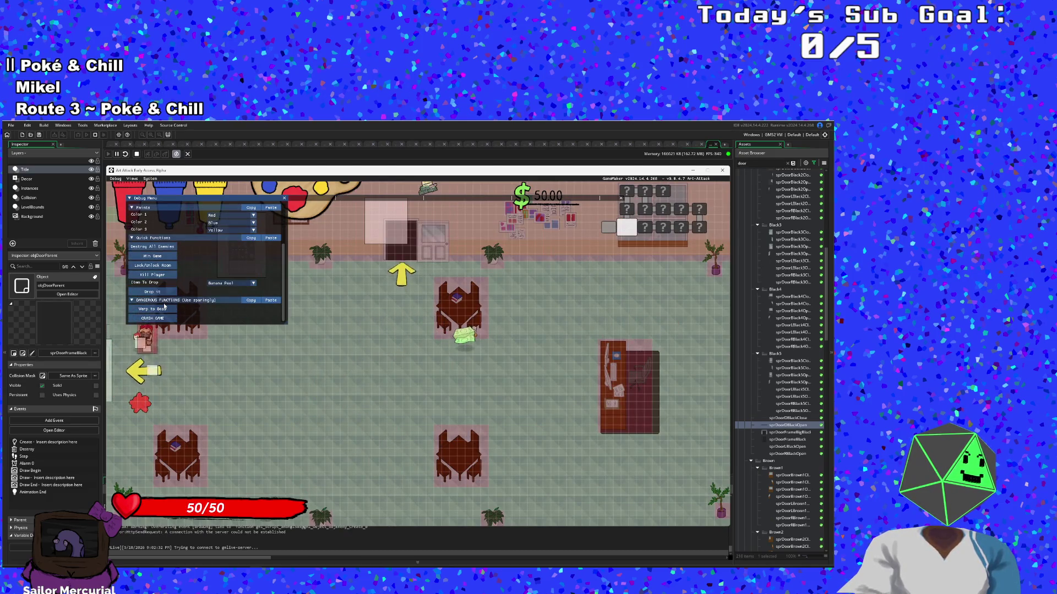
scroll(164, 306, "down", 2)
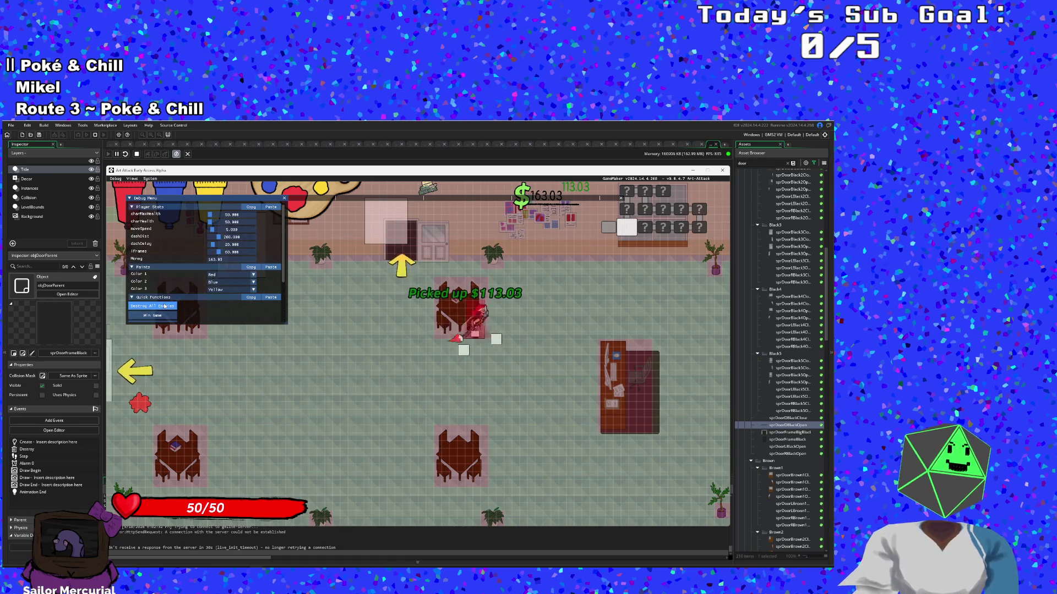
scroll(164, 306, "up", 2)
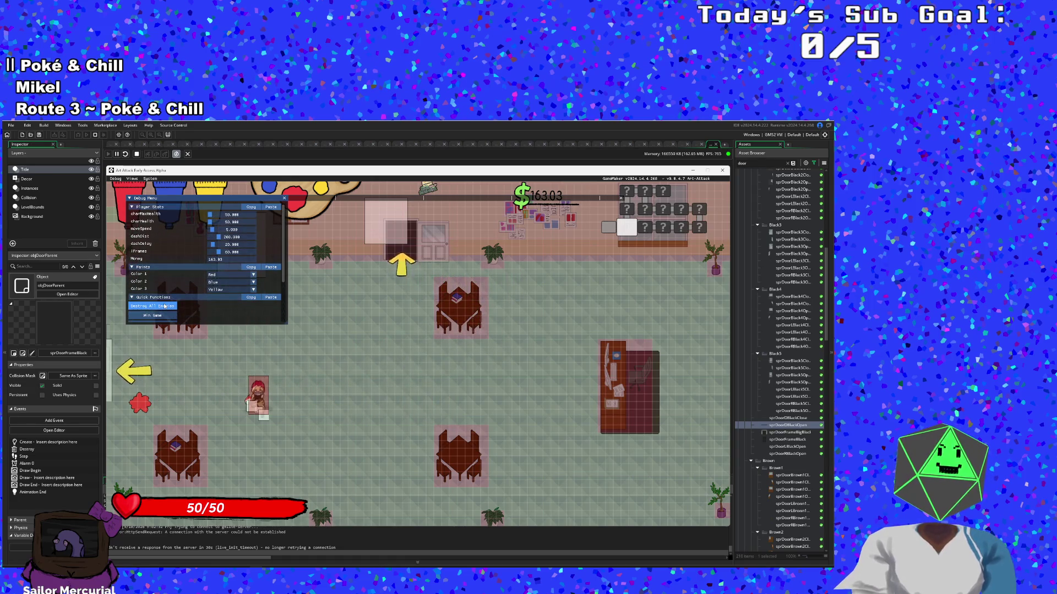
Step: Walk the player out through the upper and left exits, then run to the right-side exit
key("s")
key("w+d")
key("w+a")
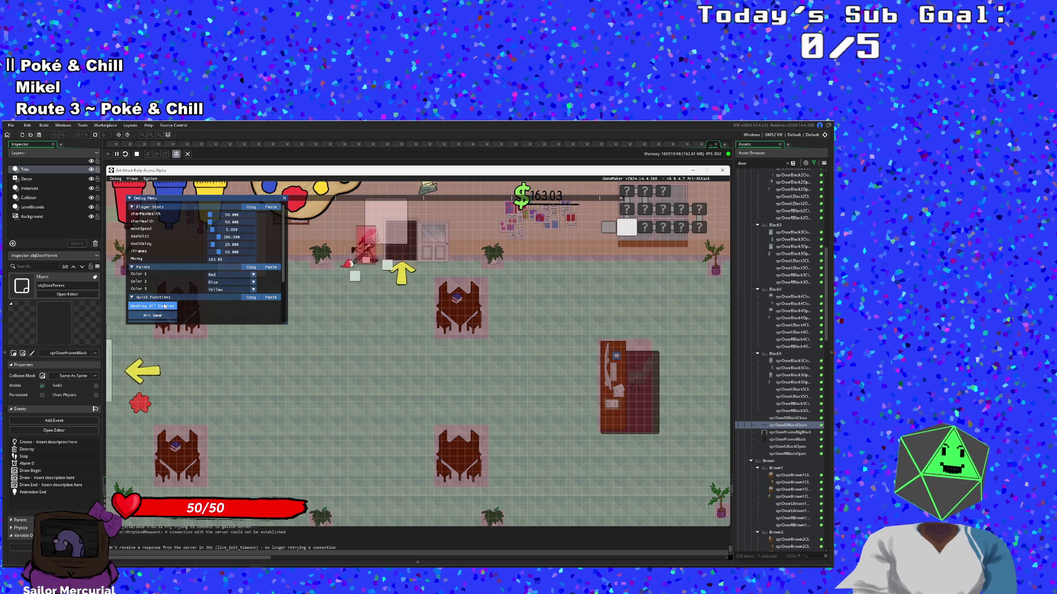
scroll(164, 306, "down", 5)
key("a")
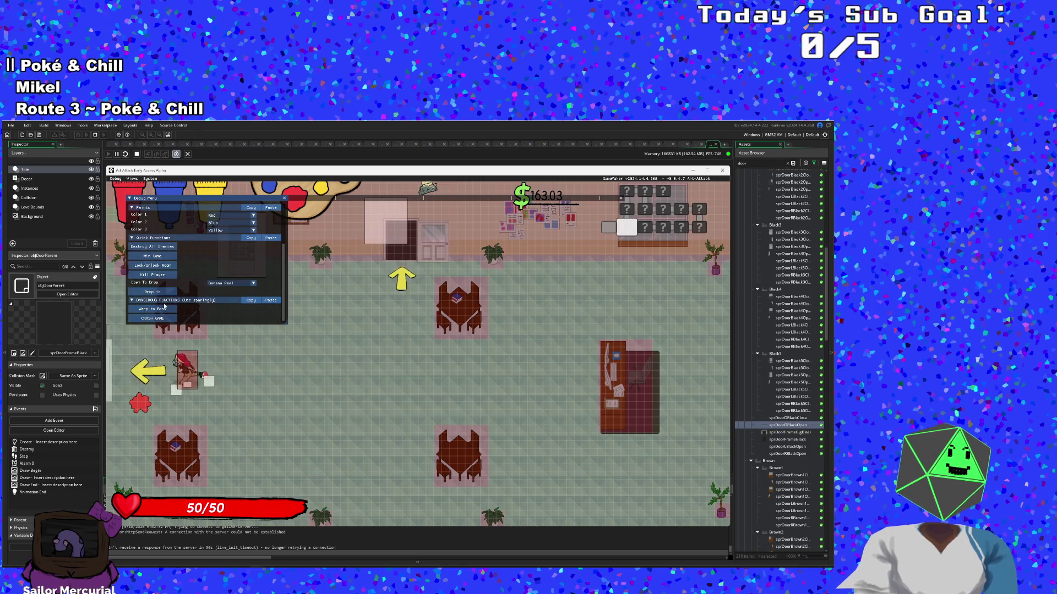
key("d")
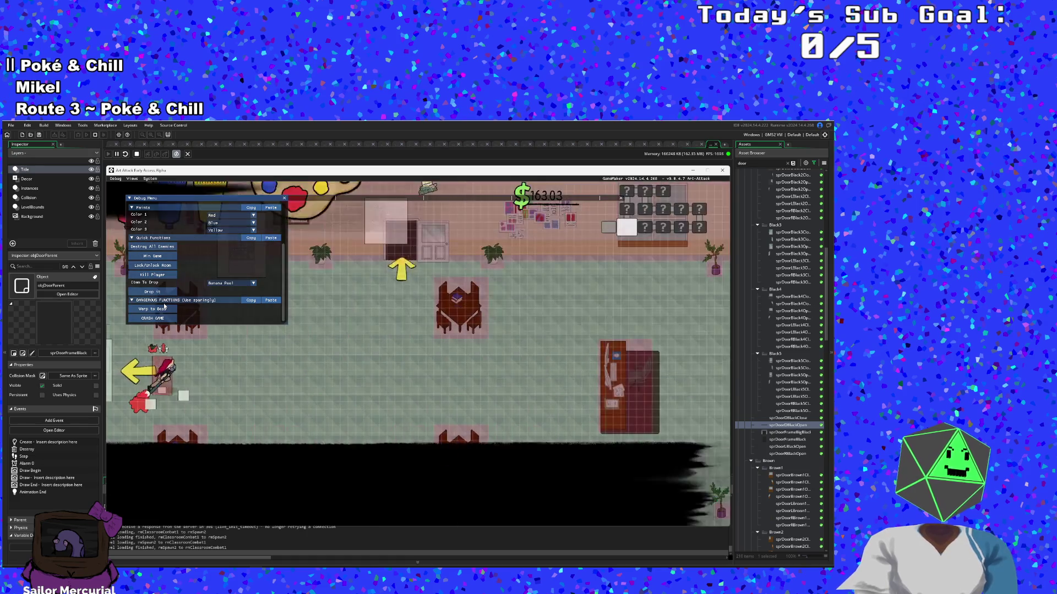
Step: Walk the player up toward the door, down to the right, and back to the upper door
key("d")
key("w")
key("d")
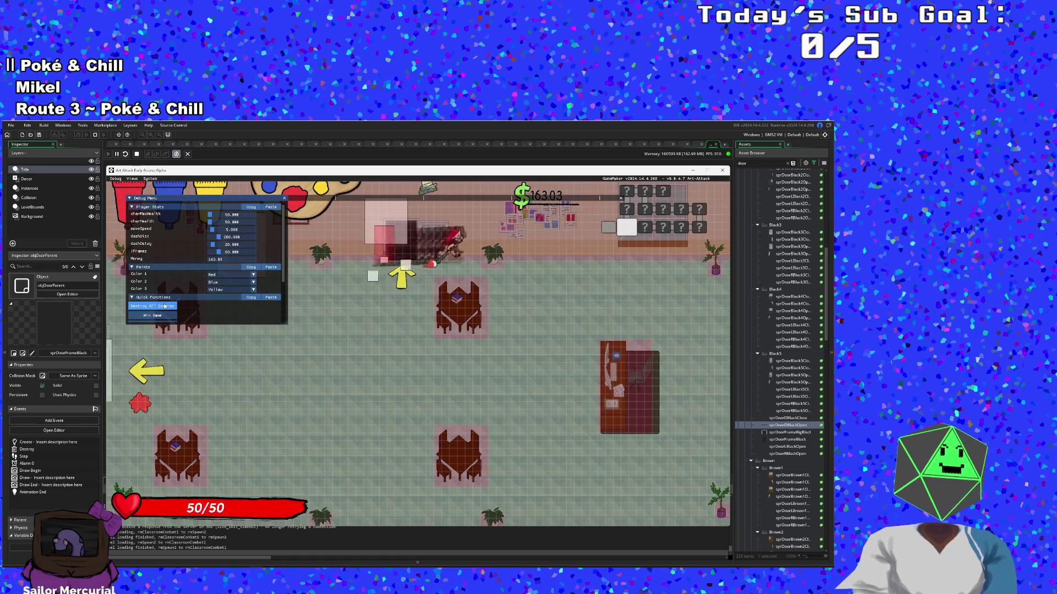
scroll(164, 307, "down", 3)
key("s")
scroll(164, 307, "up", 3)
key("w")
key("a")
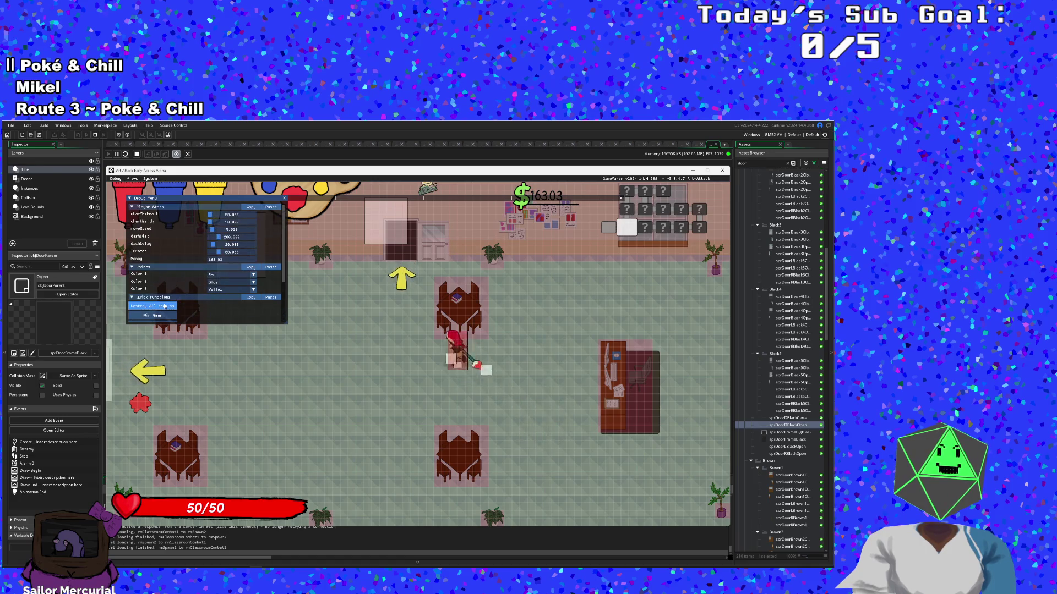
key("d")
Step: Walk the player to the room's centre and close the game window
key("a")
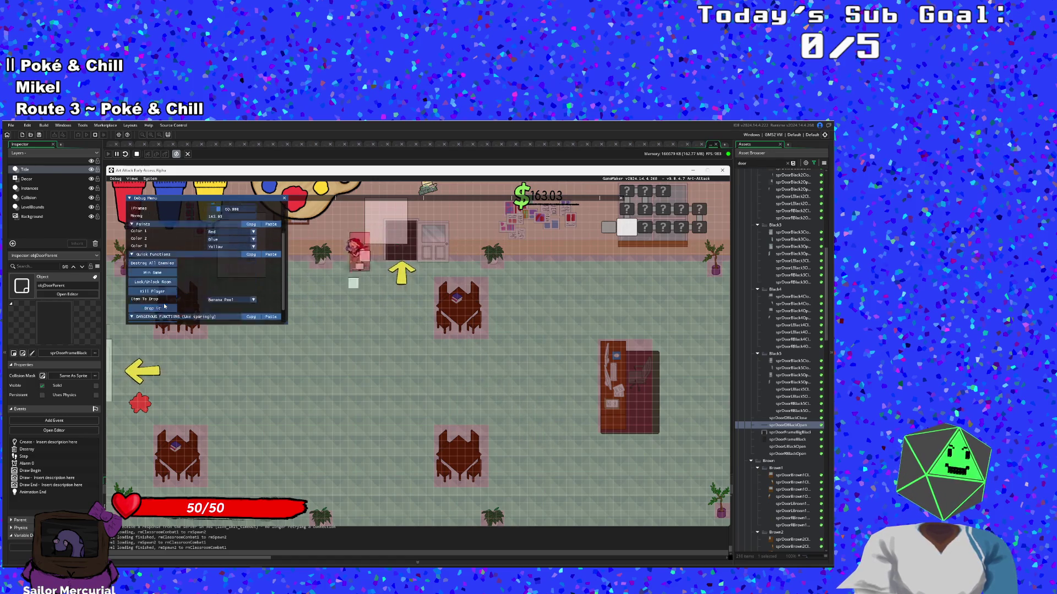
scroll(164, 307, "down", 3)
key("s")
scroll(164, 306, "up", 3)
key("d")
key("w")
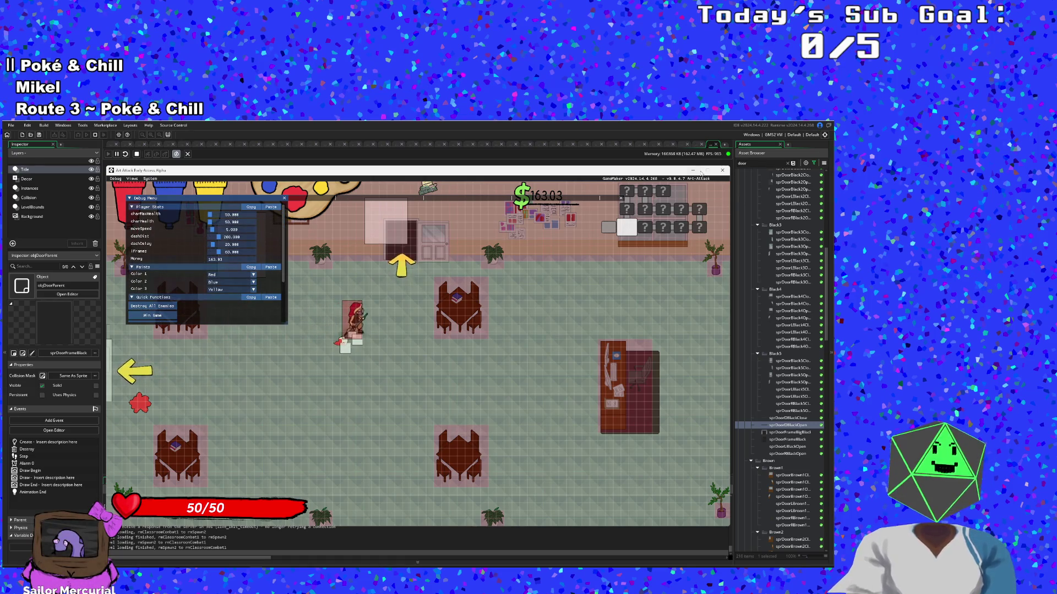
left_click(722, 170)
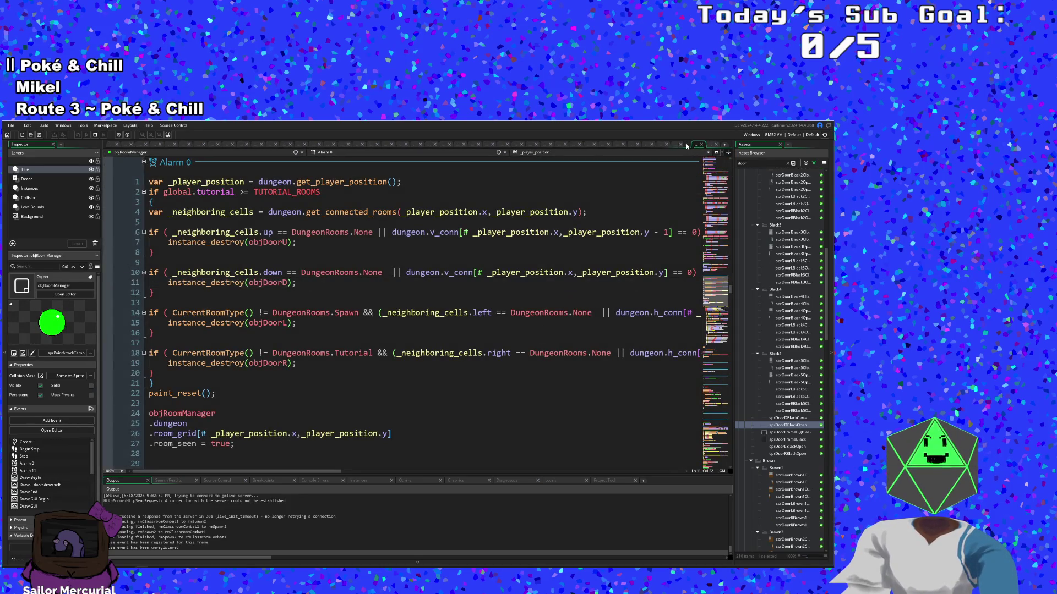
Step: Find objDoorParent with the Ctrl+T asset search and open its code
left_click(683, 145)
left_click(543, 342)
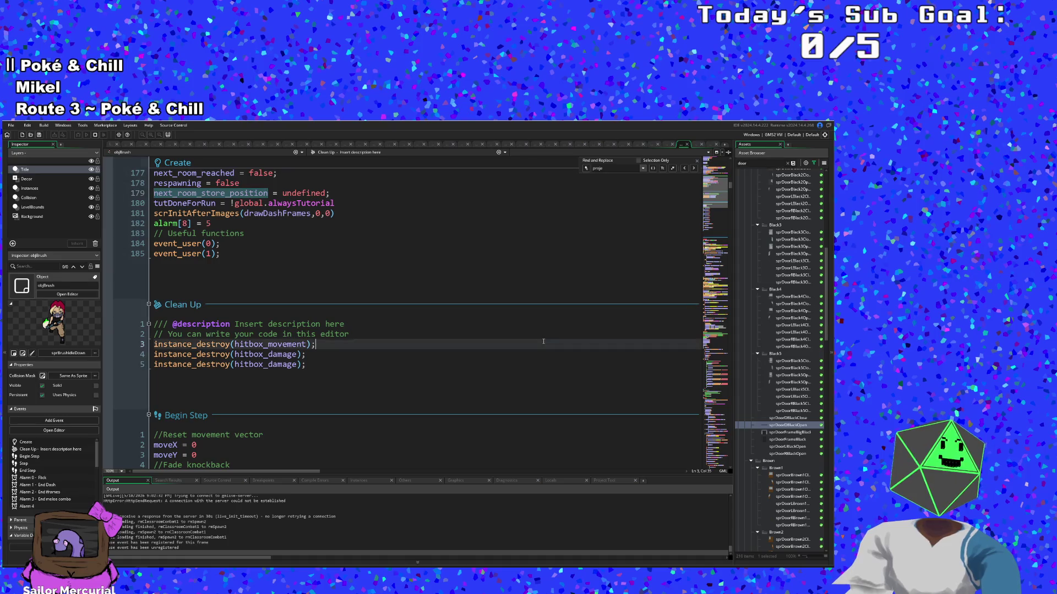
key("ctrl+t")
type("obj")
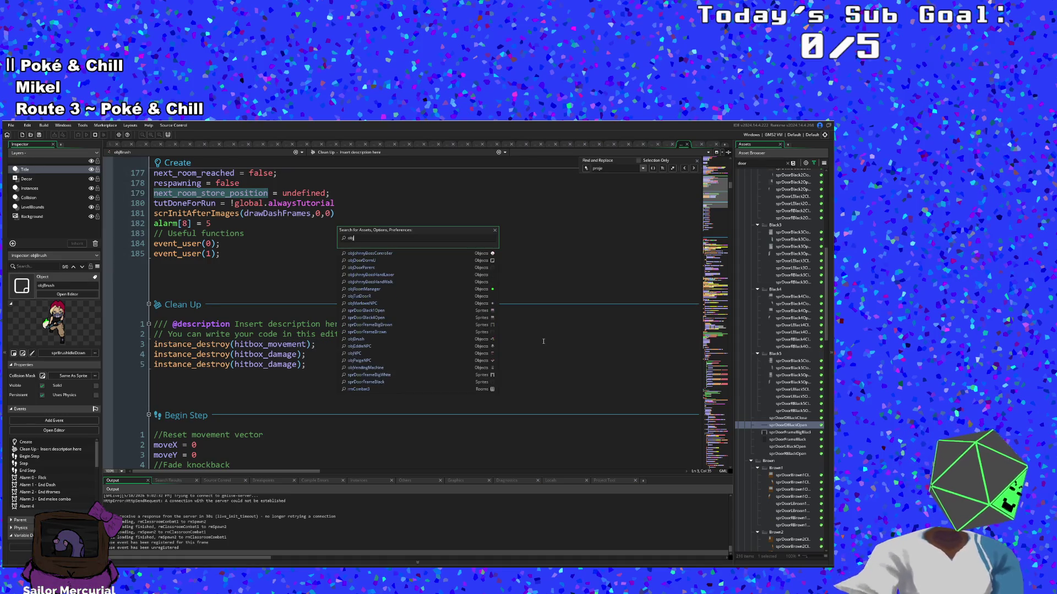
key("Down")
key("Down")
key("Down")
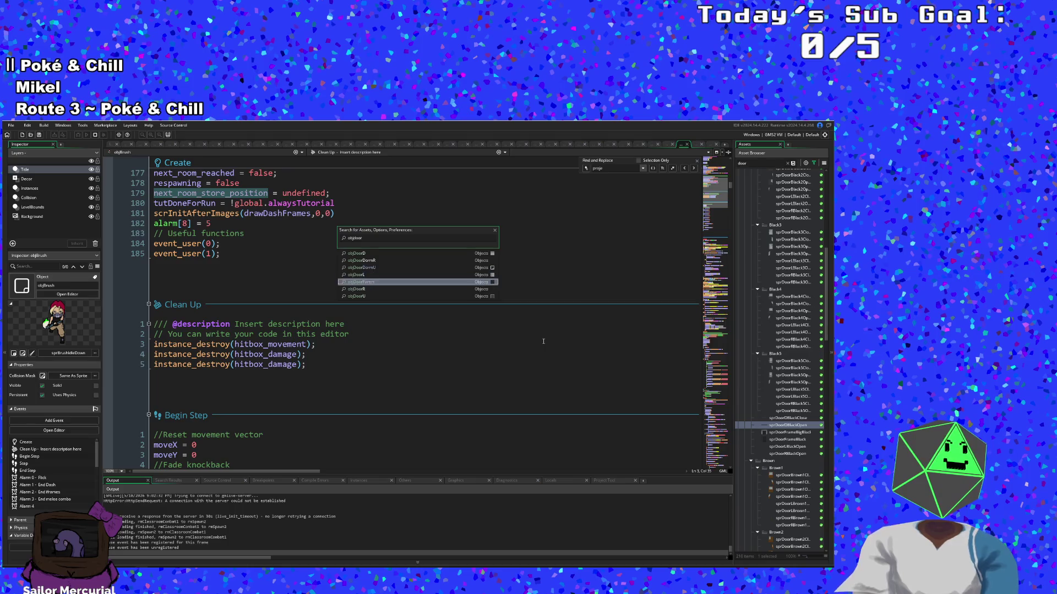
key("Return")
Step: Go to the commented hitbox_set_offsets(hitbox,65,80) line in the objDoorU case around line 51
scroll(457, 355, "up", 20)
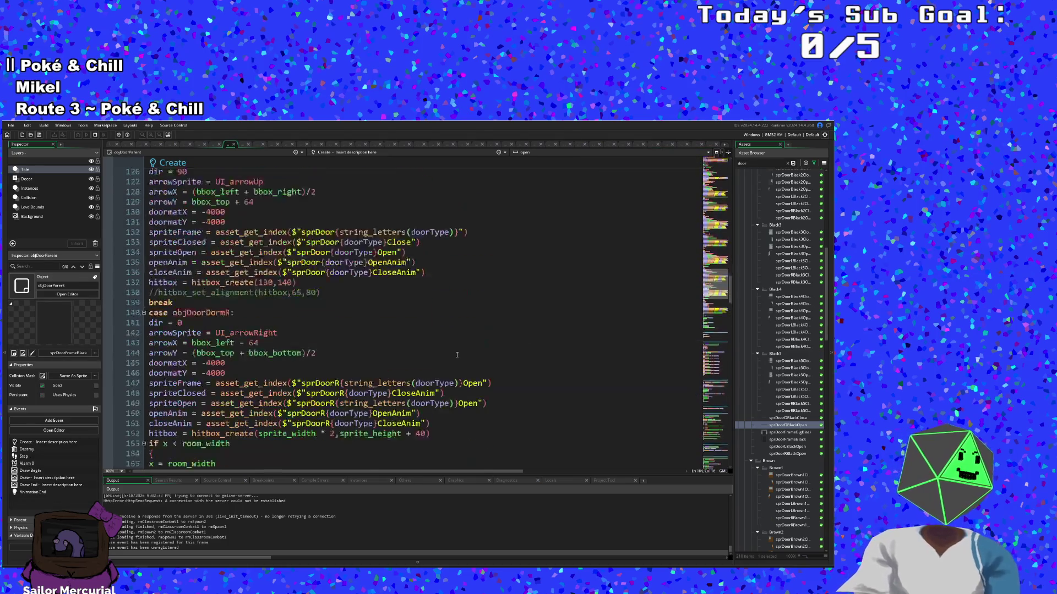
scroll(457, 355, "up", 20)
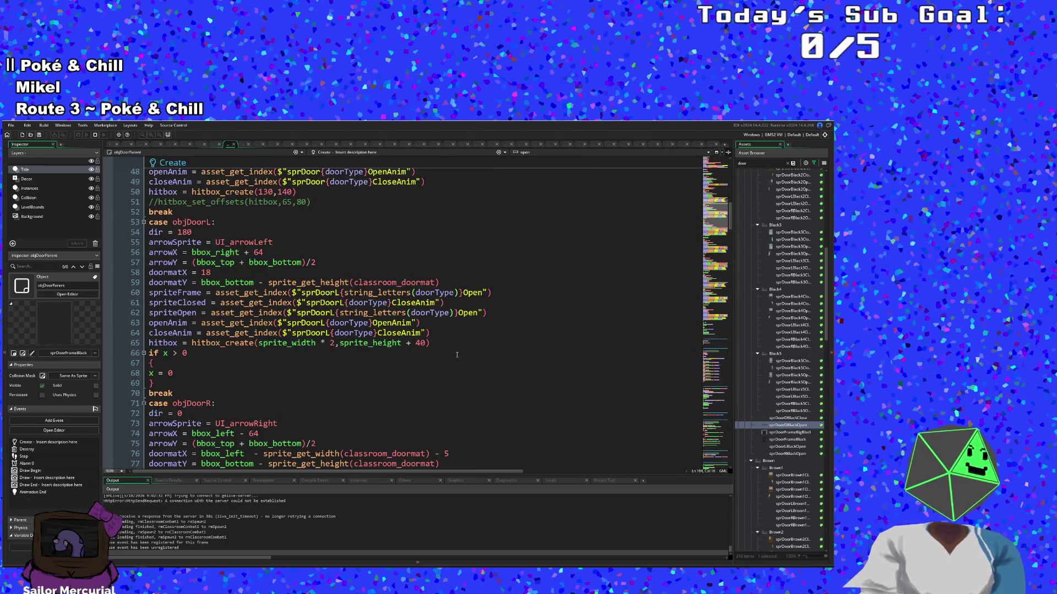
scroll(457, 354, "up", 5)
scroll(457, 355, "down", 6)
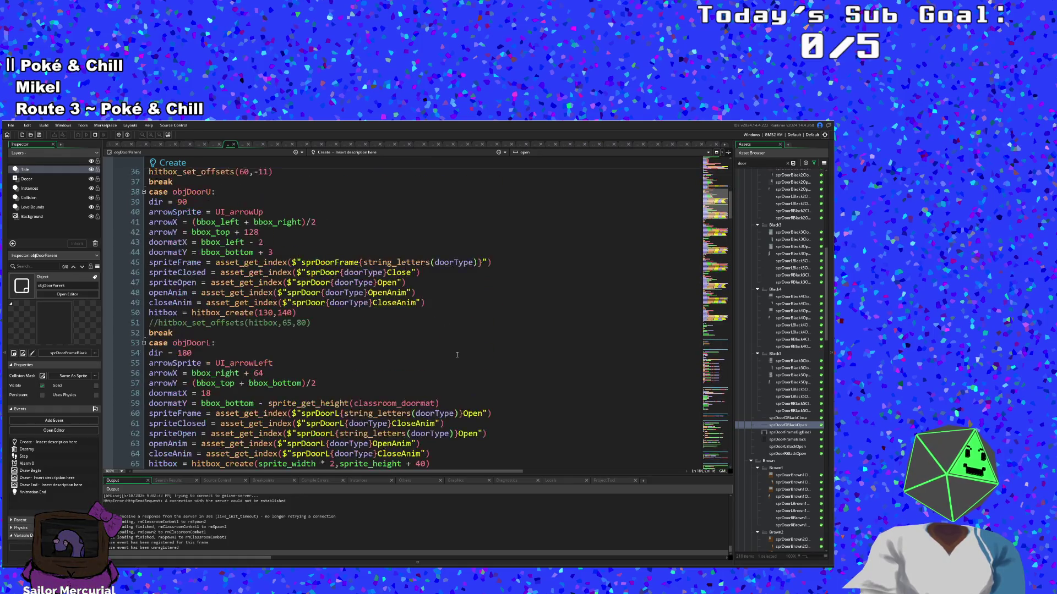
left_click(298, 323)
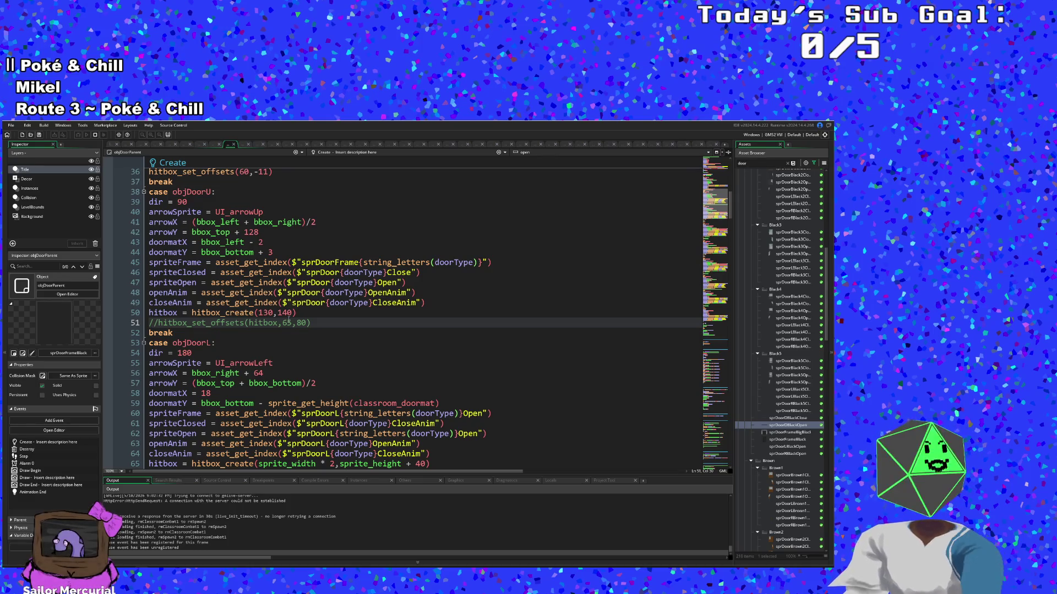
key("Up")
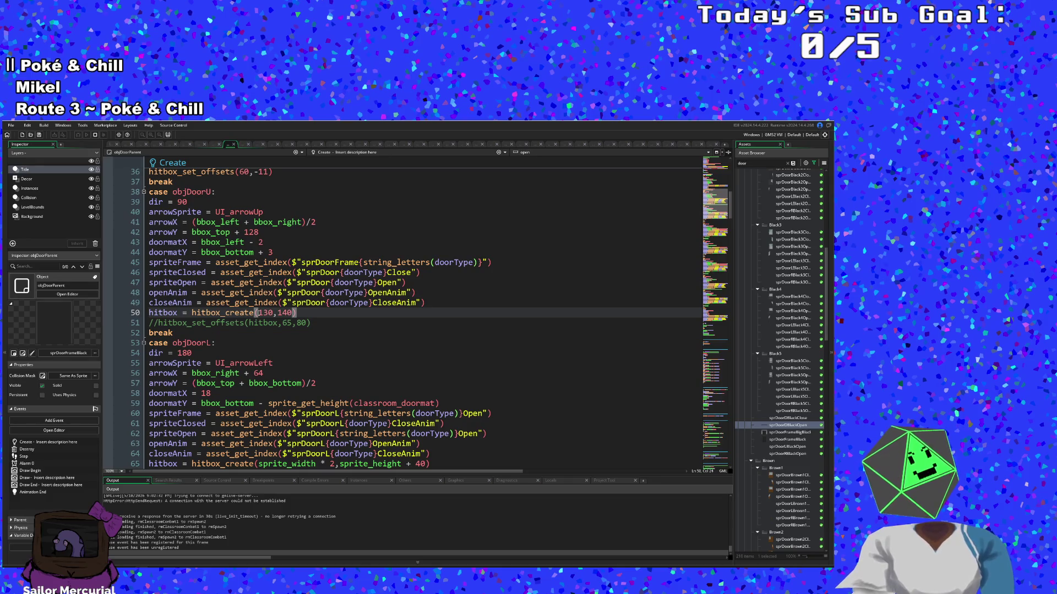
left_click(158, 324)
Step: Remove the // from line 51's hitbox_set_offsets call and move to the end of that line
key("BackSpace")
key("BackSpace")
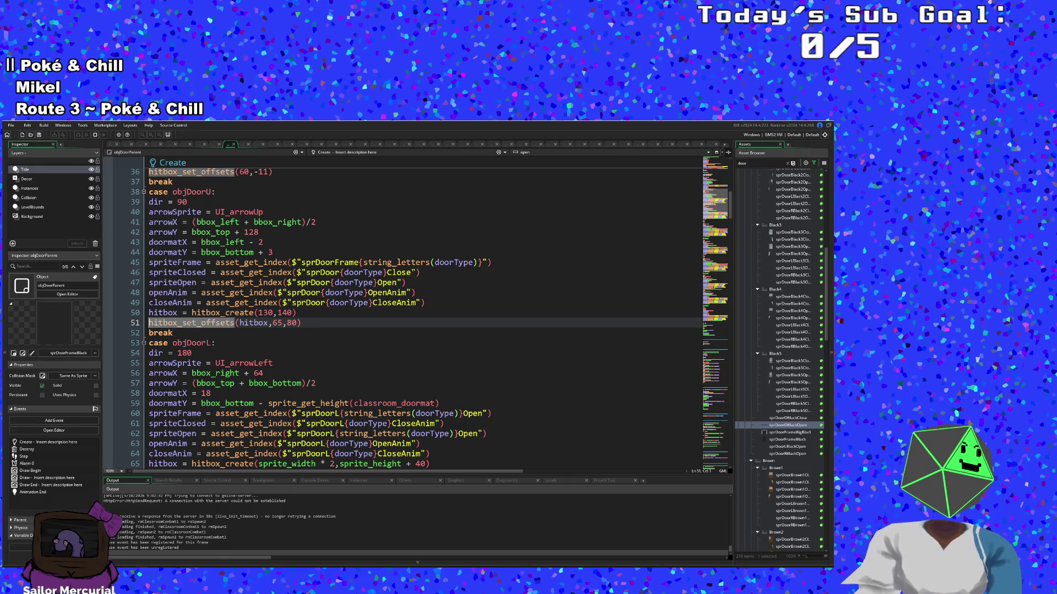
key("Right")
key("Right")
key("Right")
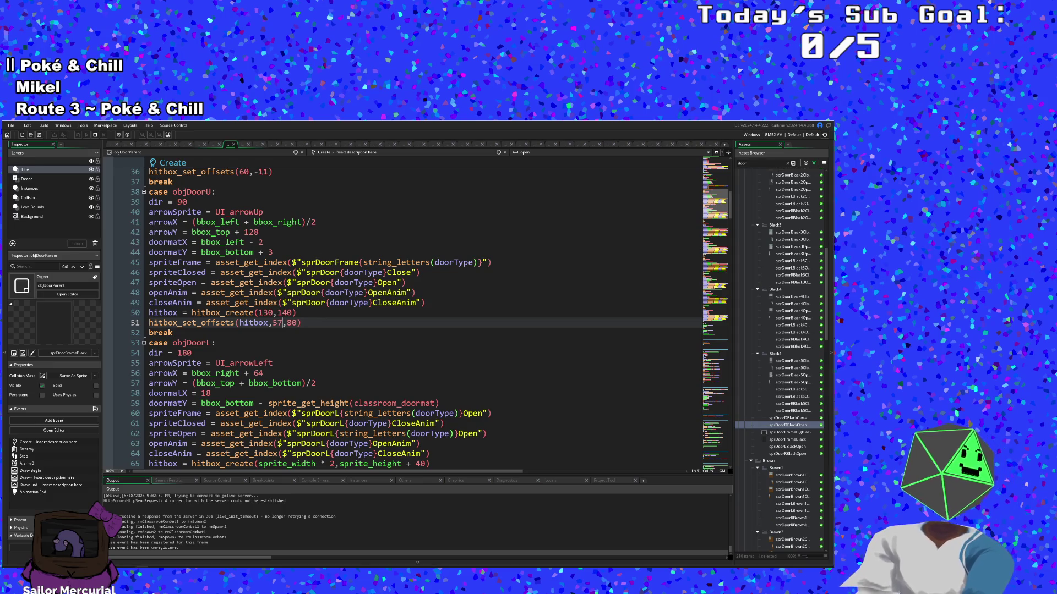
key("Down")
key("Down")
key("Up")
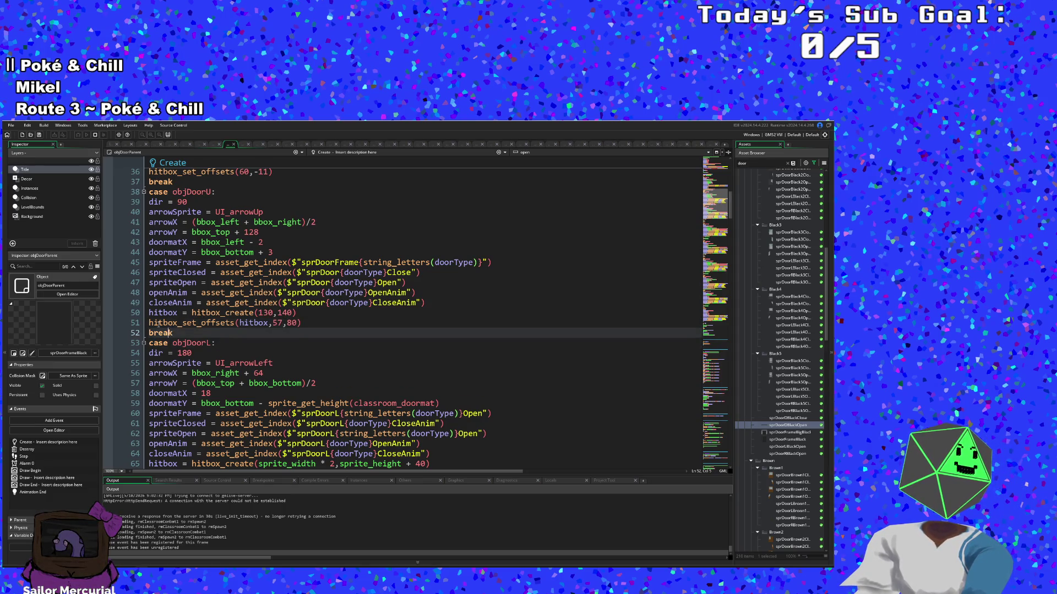
key("Up")
key("End")
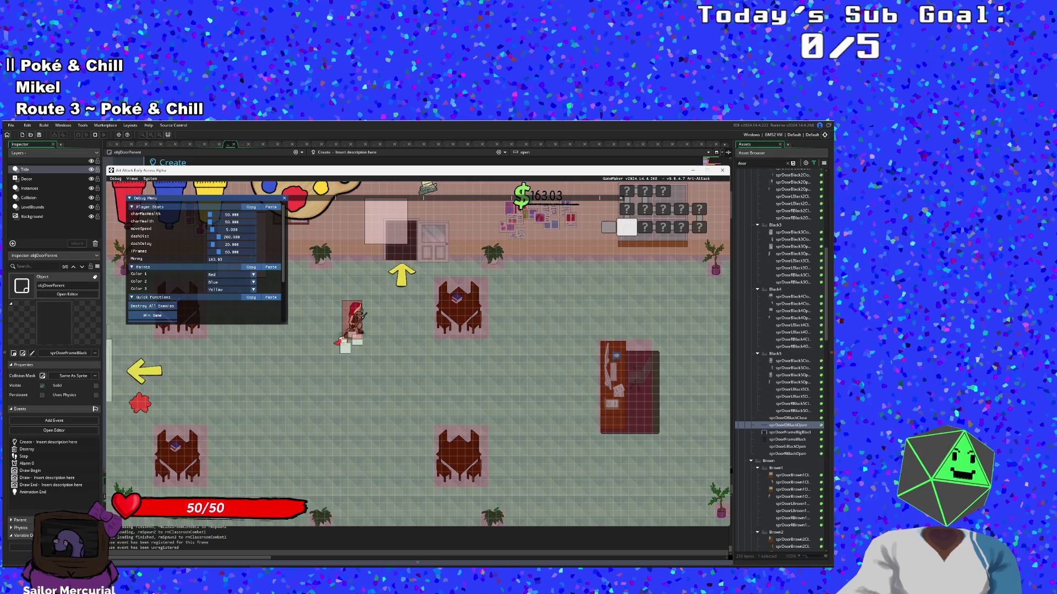
key("Escape")
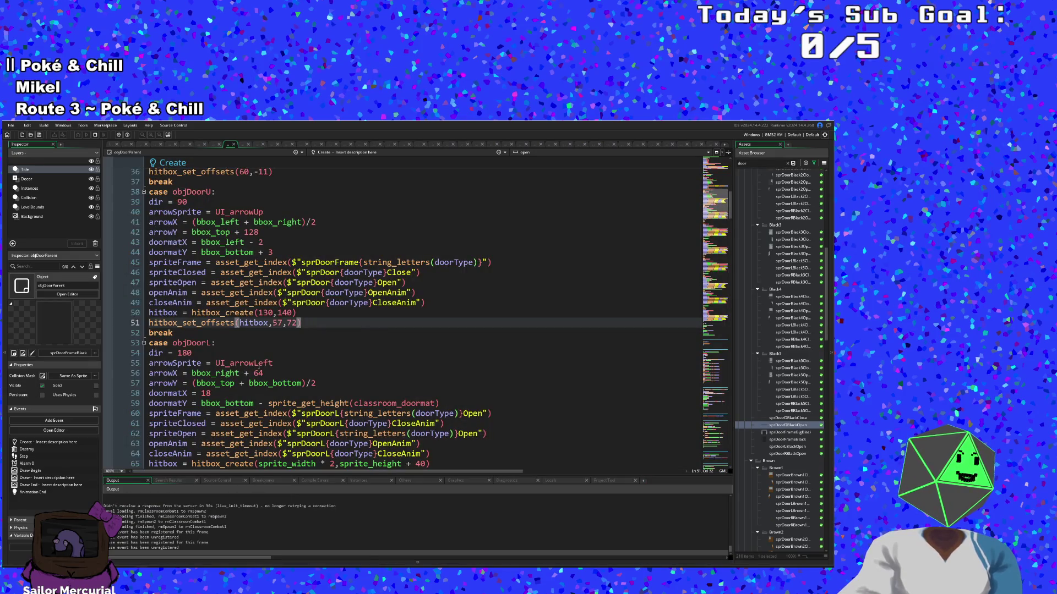
left_click(269, 312)
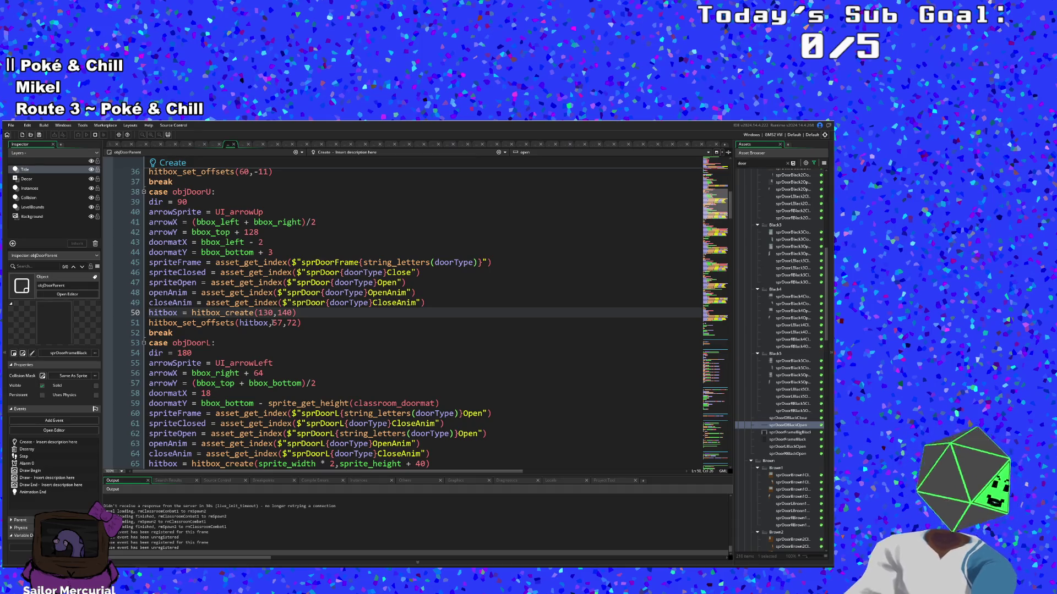
left_click(272, 323)
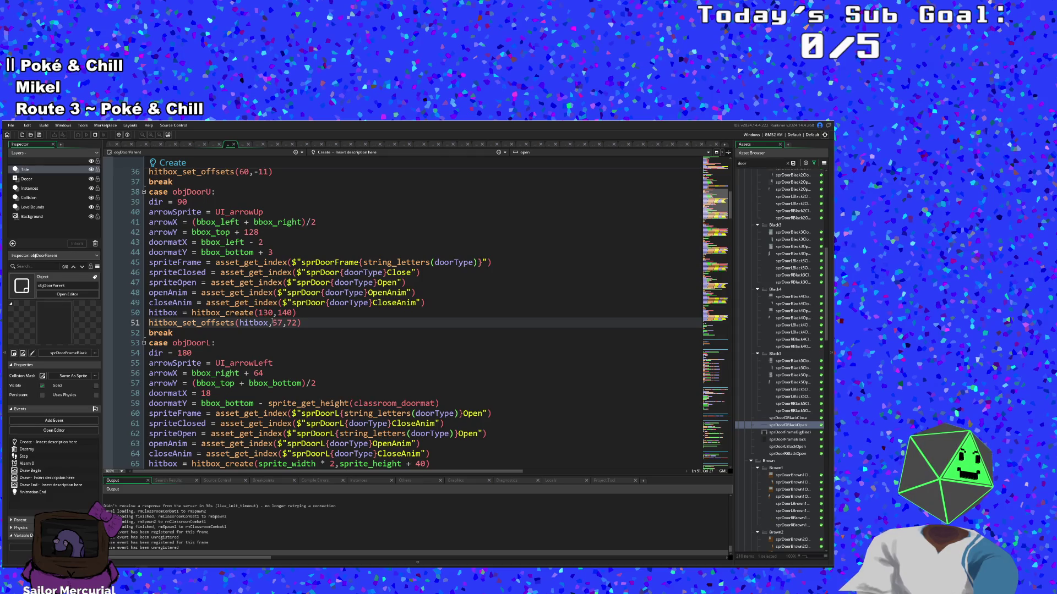
left_click(269, 313)
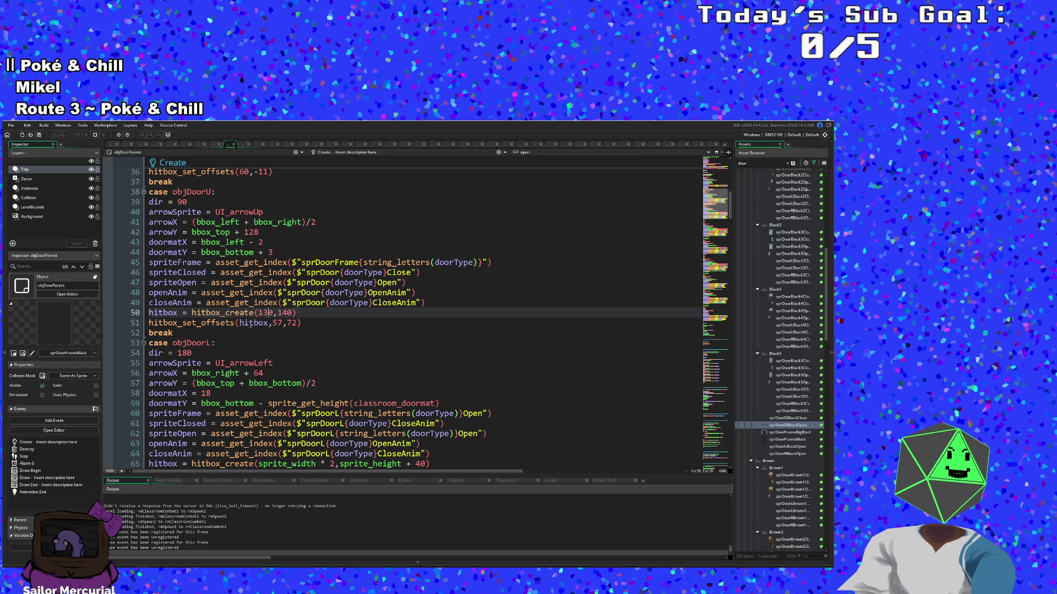
left_click(298, 323)
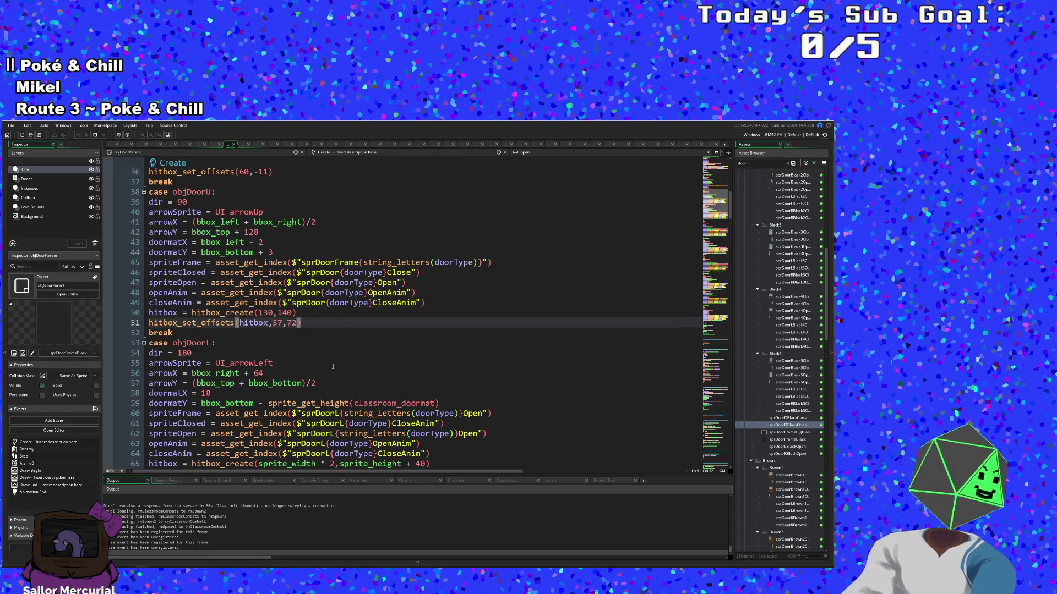
Step: Append ',true' to the objDoorU hitbox_set_offsets call on line 51
type(",true")
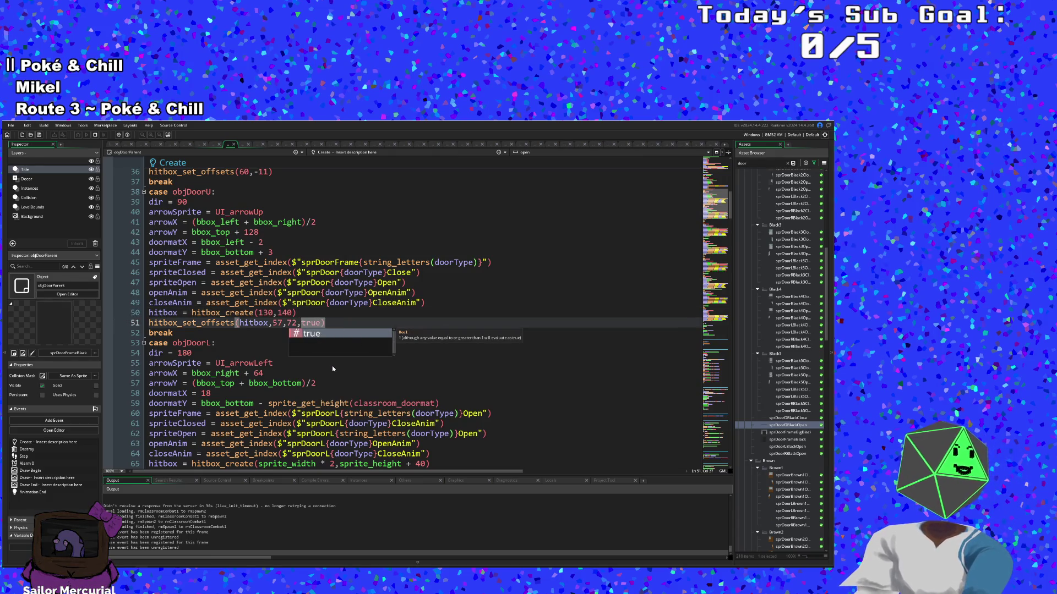
left_click(255, 333)
scroll(295, 344, "down", 6)
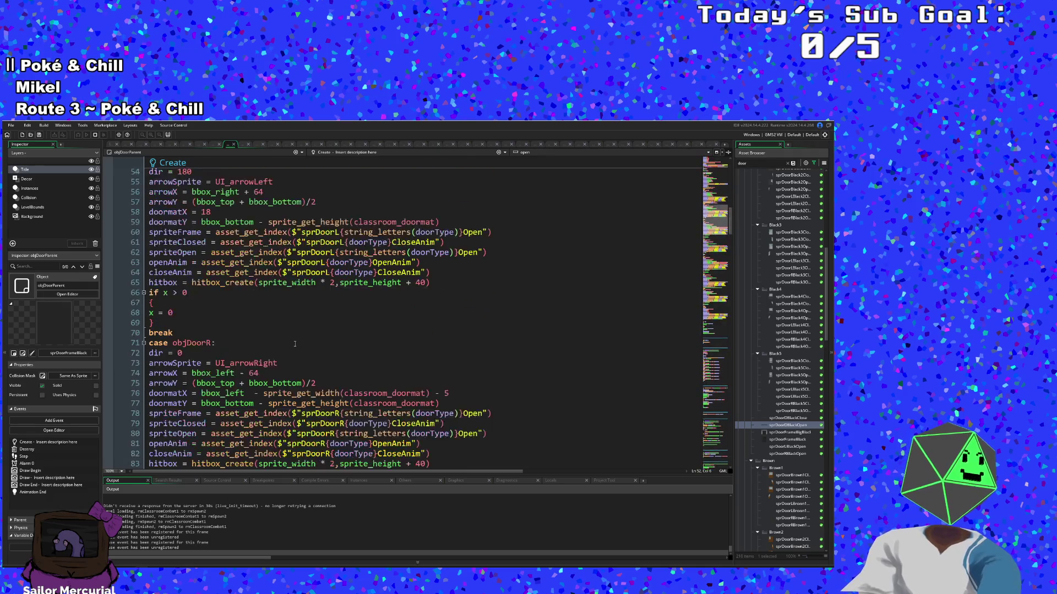
scroll(295, 344, "down", 20)
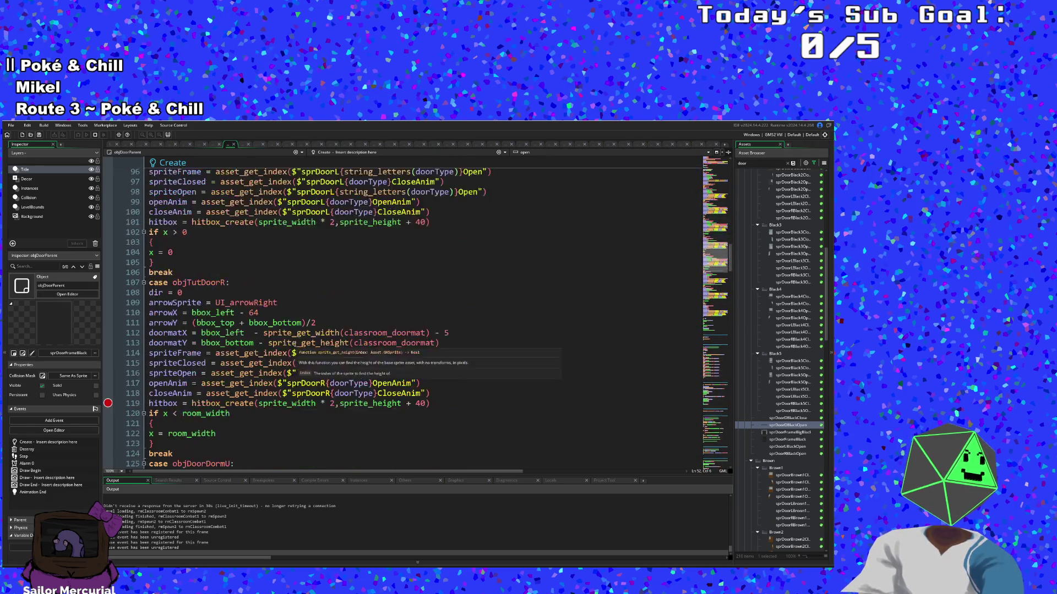
scroll(295, 343, "down", 4)
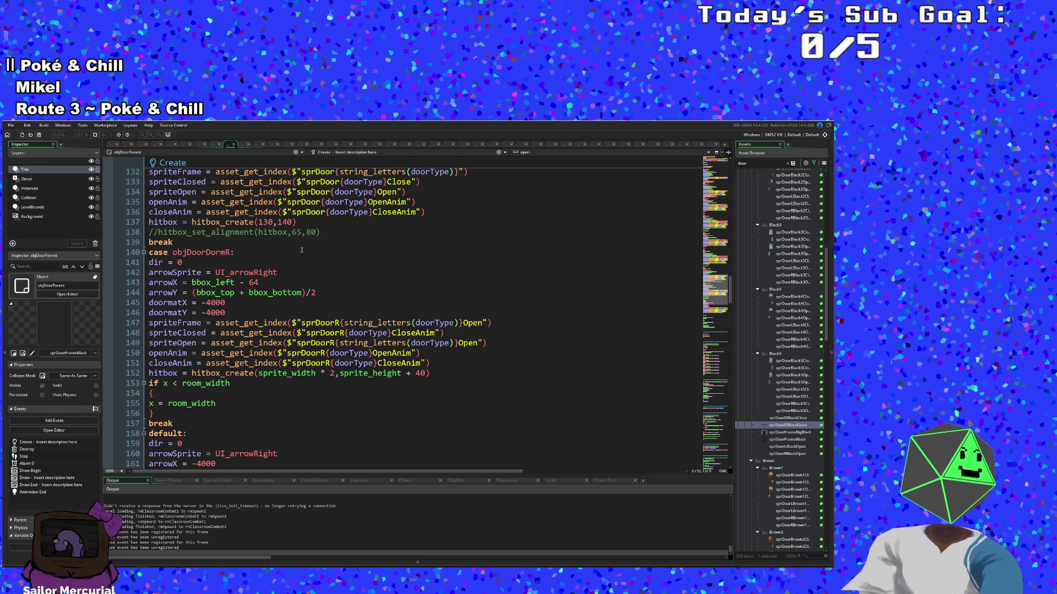
Step: On line 138, change the offsets 65,80 to 57,72,true and remove the //
left_click(299, 233)
double_click(298, 233)
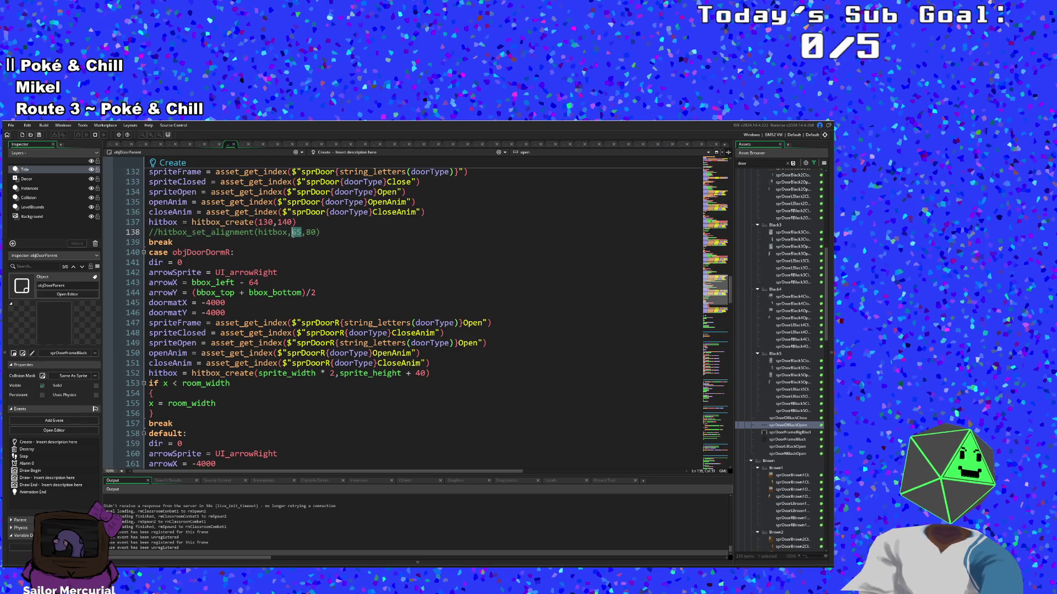
type("5")
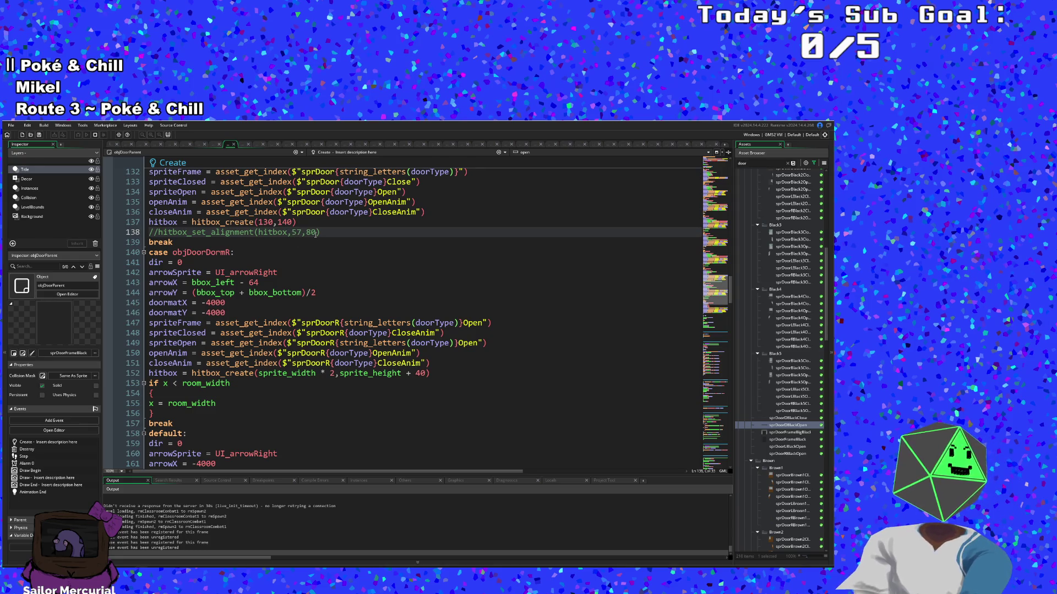
double_click(311, 232)
type("72,")
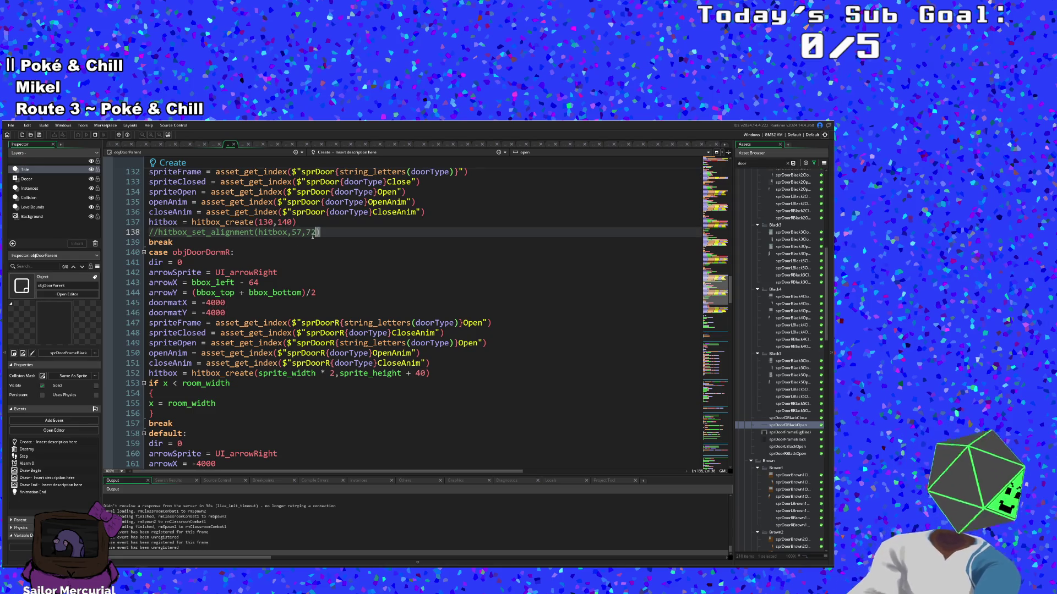
type("true")
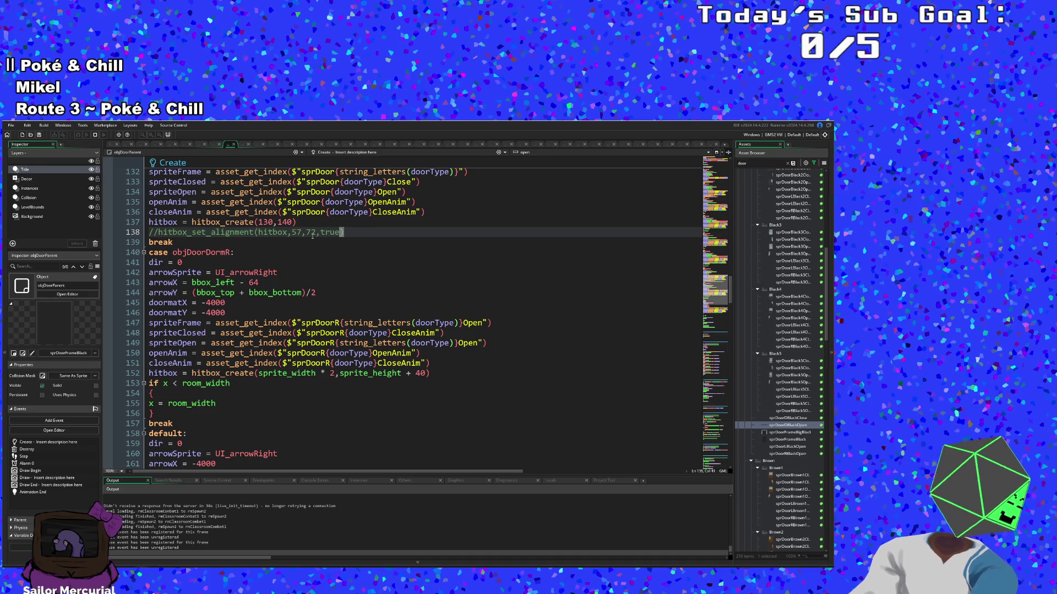
key("Home")
key("Right")
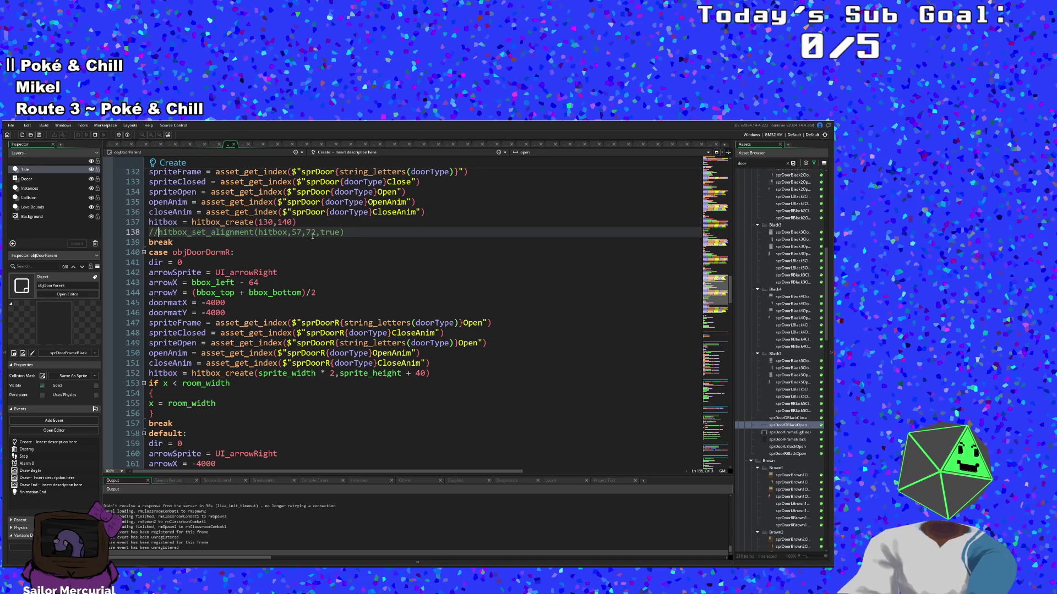
key("BackSpace")
key("BackSpace")
Step: Rename hitbox_set_alignment to hitbox_set_offsets on line 138
scroll(312, 235, "down", 3)
scroll(359, 304, "up", 3)
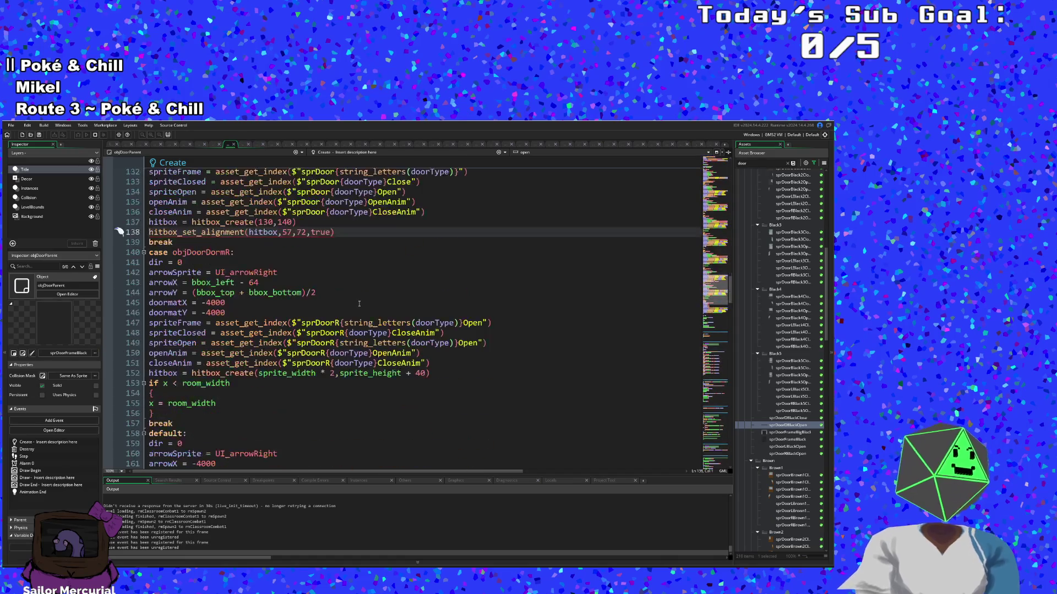
left_click(316, 234)
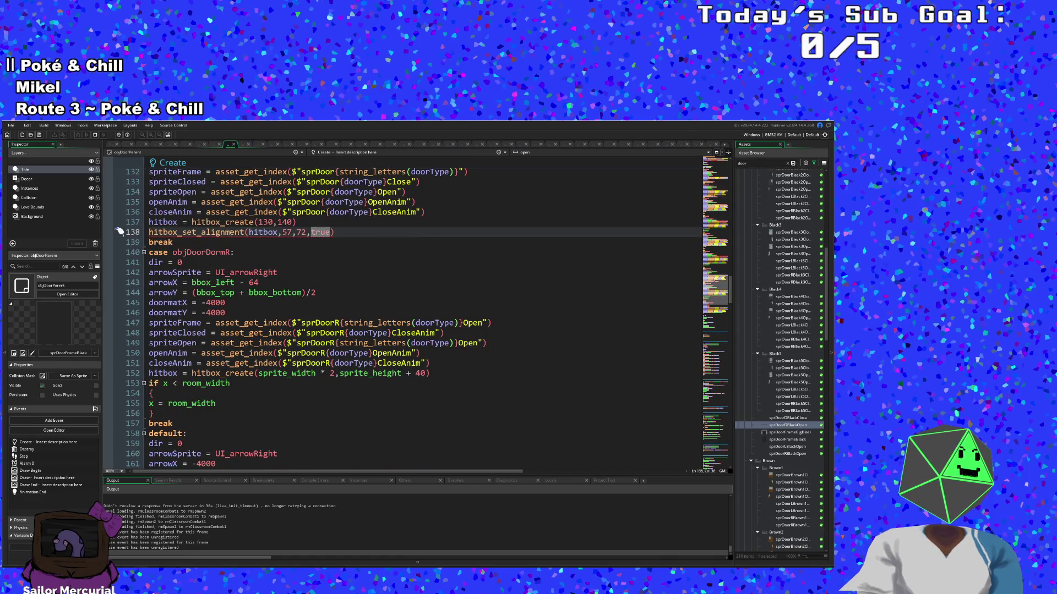
mouse_move(231, 232)
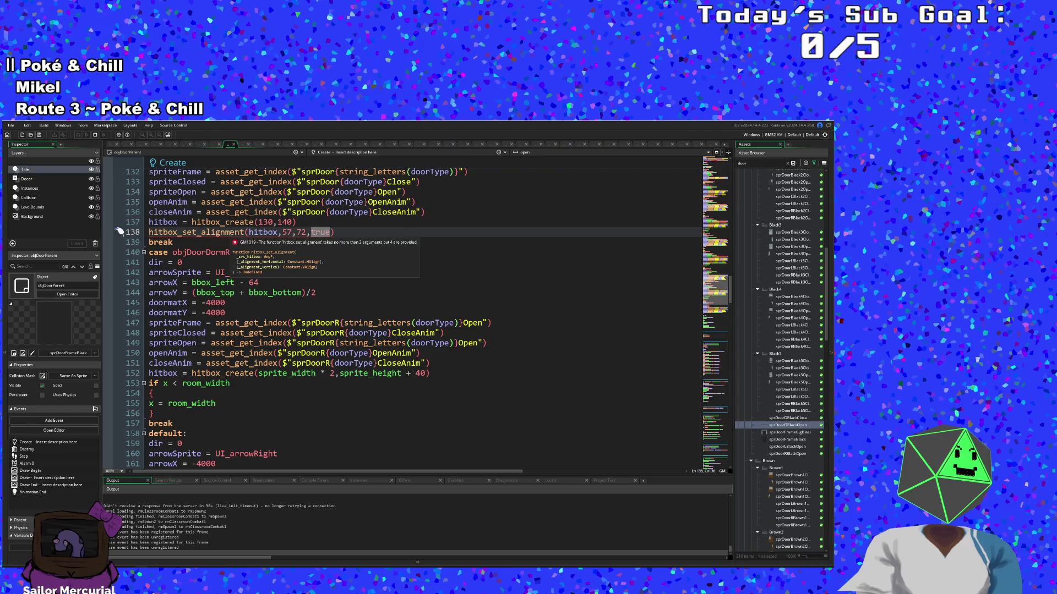
left_click_drag(244, 233, 204, 233)
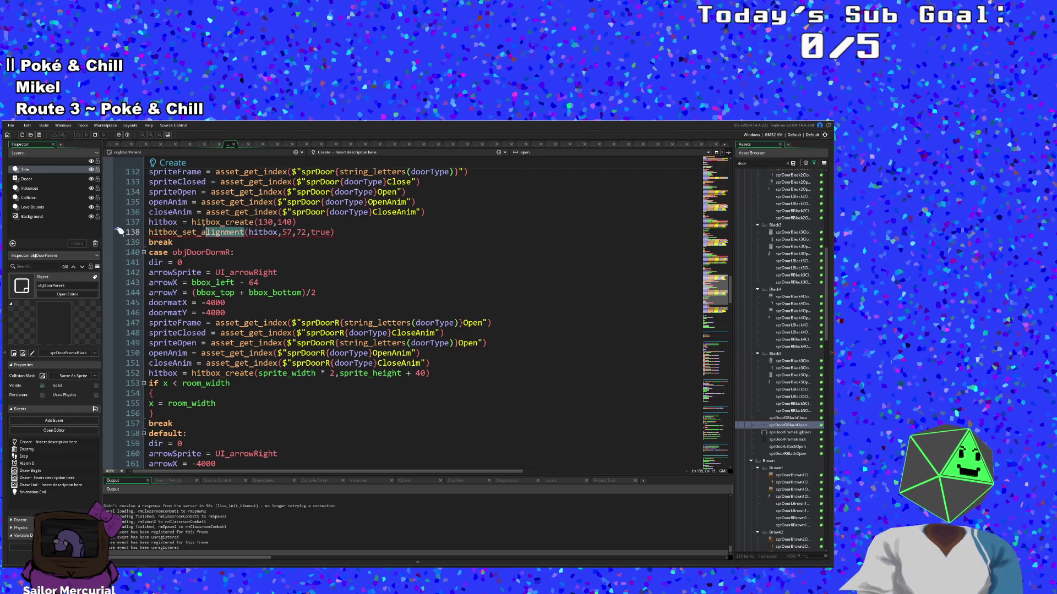
type("offsets")
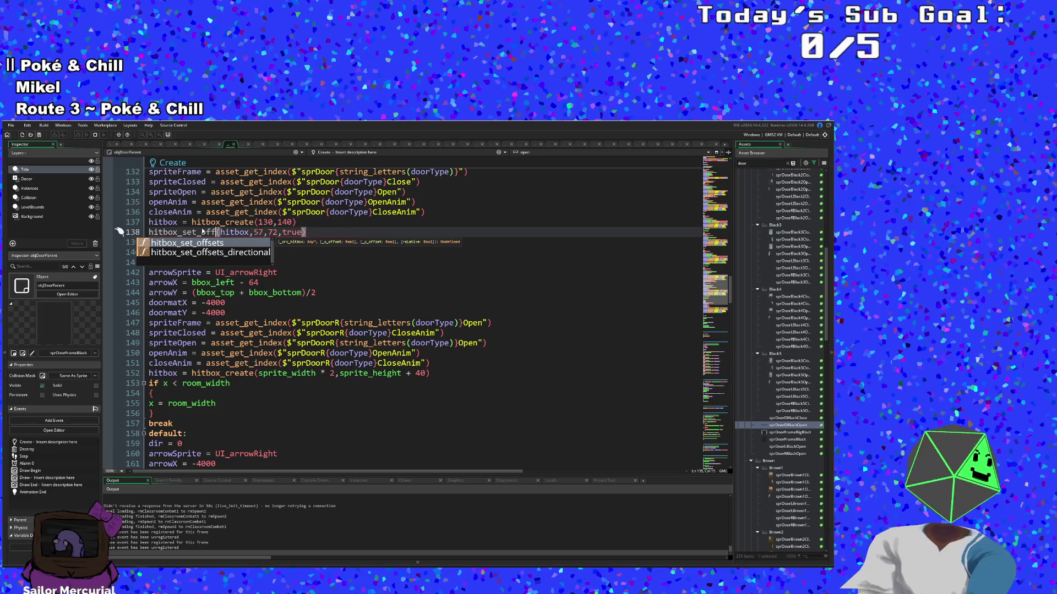
Step: Review the edited door cases and launch a fresh test run of the game
scroll(242, 275, "up", 4)
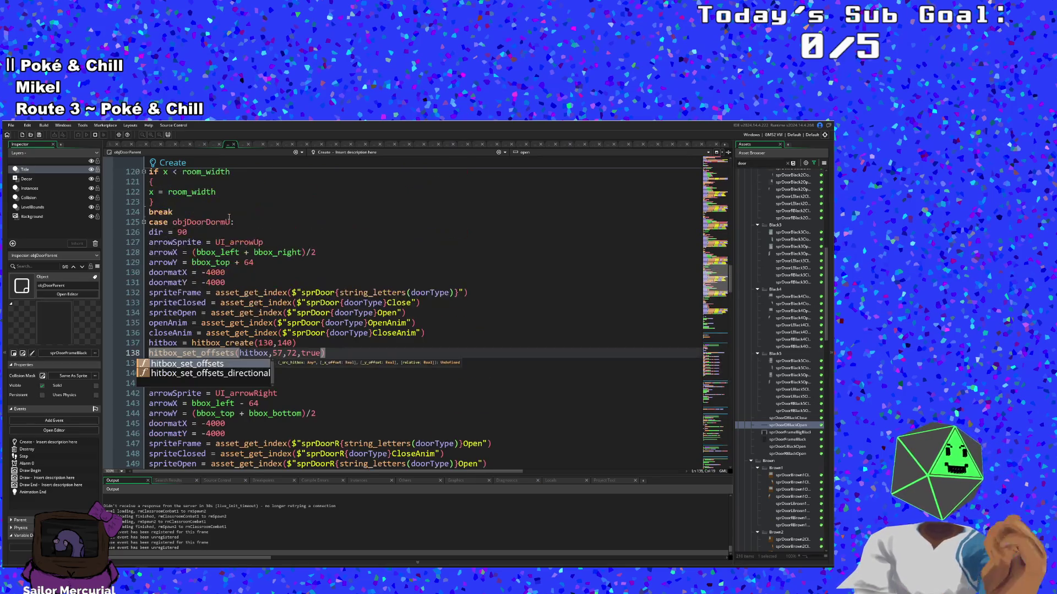
scroll(264, 297, "down", 4)
scroll(284, 319, "up", 14)
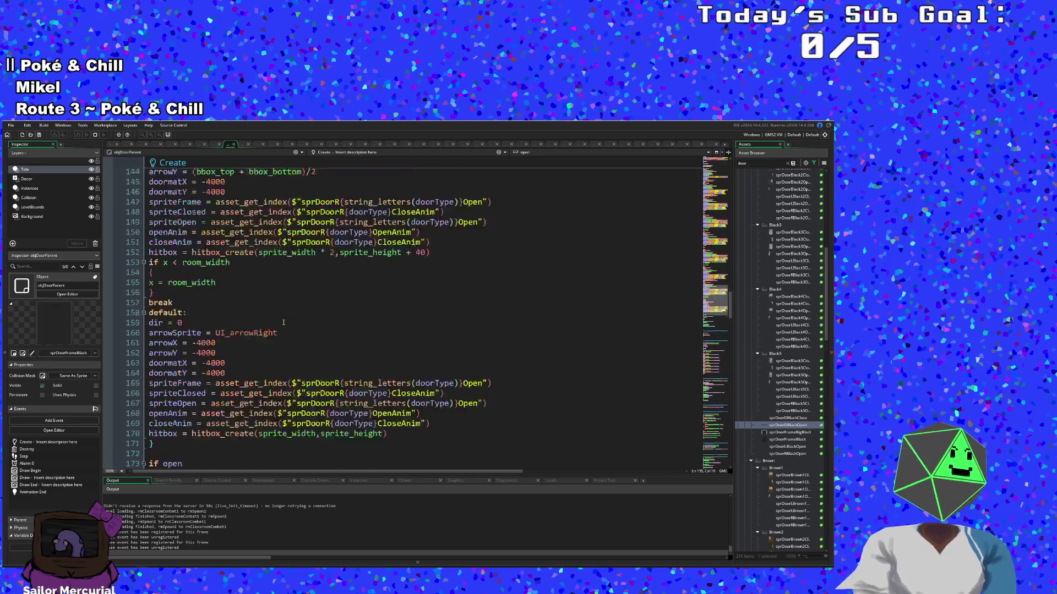
scroll(286, 323, "up", 20)
left_click(291, 333)
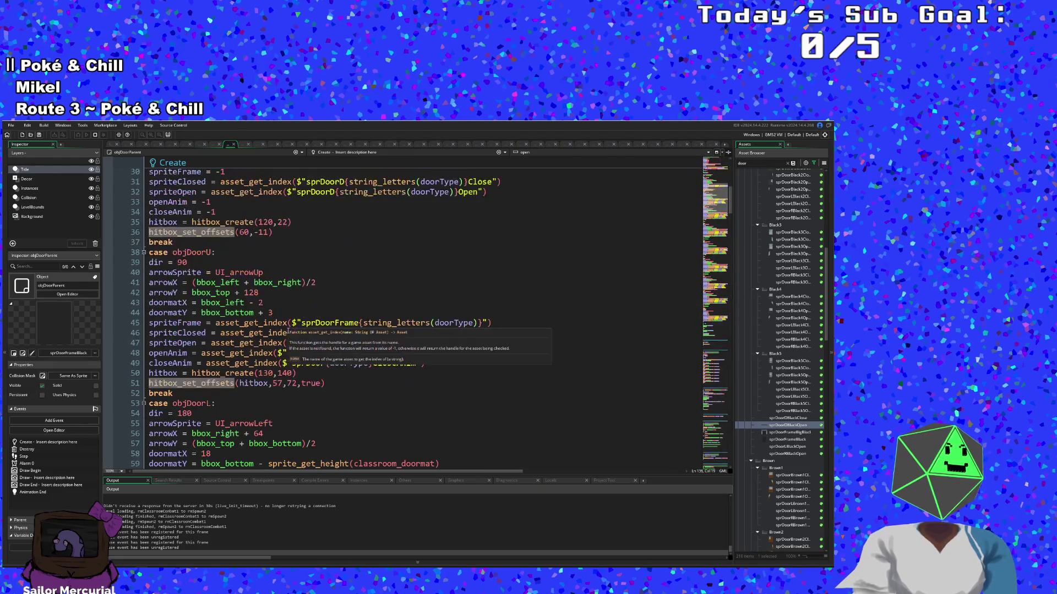
scroll(295, 333, "up", 4)
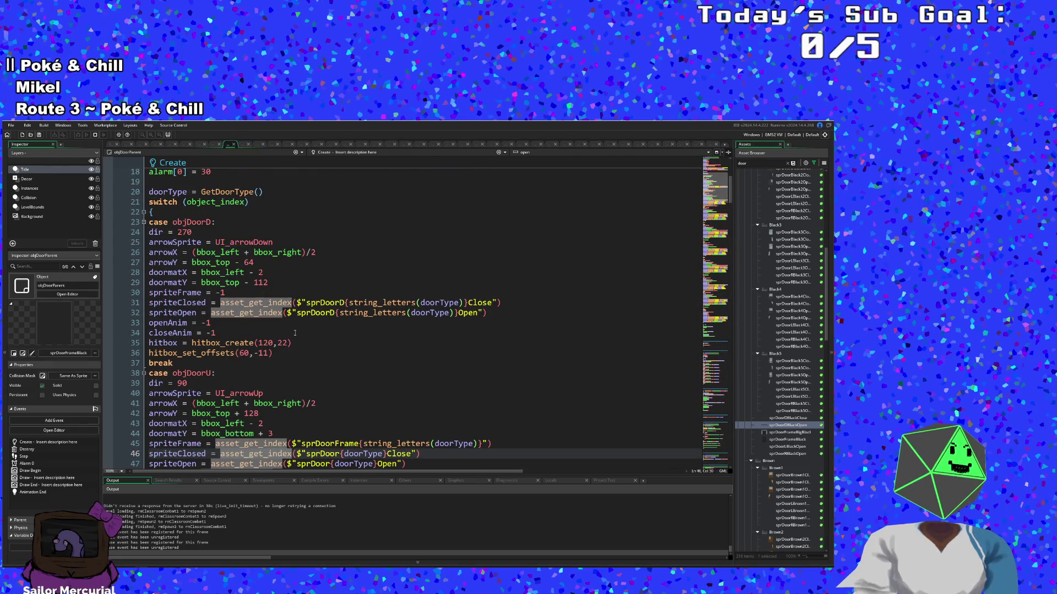
scroll(295, 333, "down", 4)
left_click(298, 353)
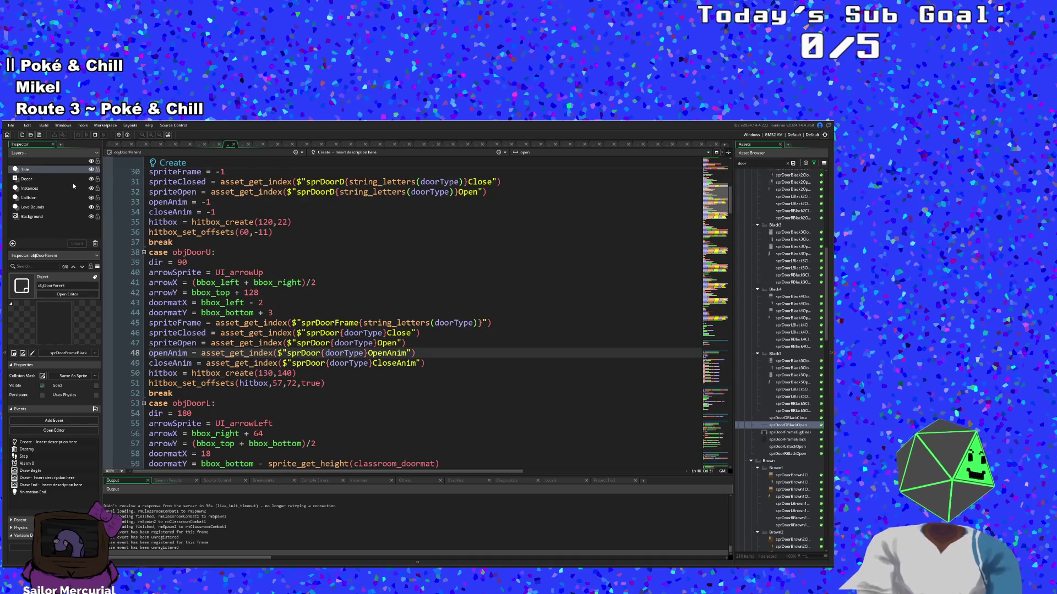
left_click(16, 131)
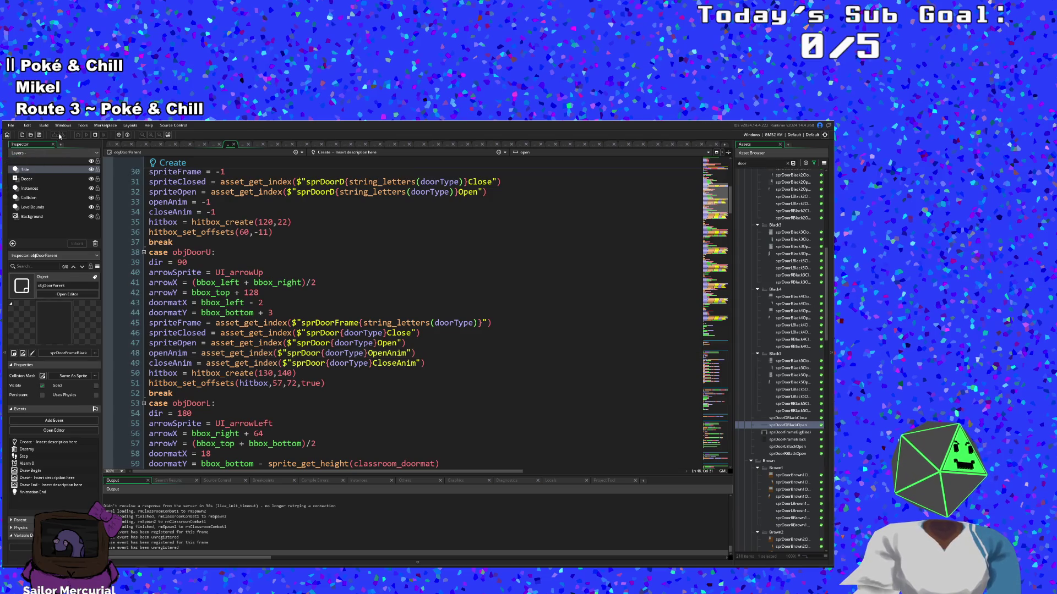
left_click(91, 136)
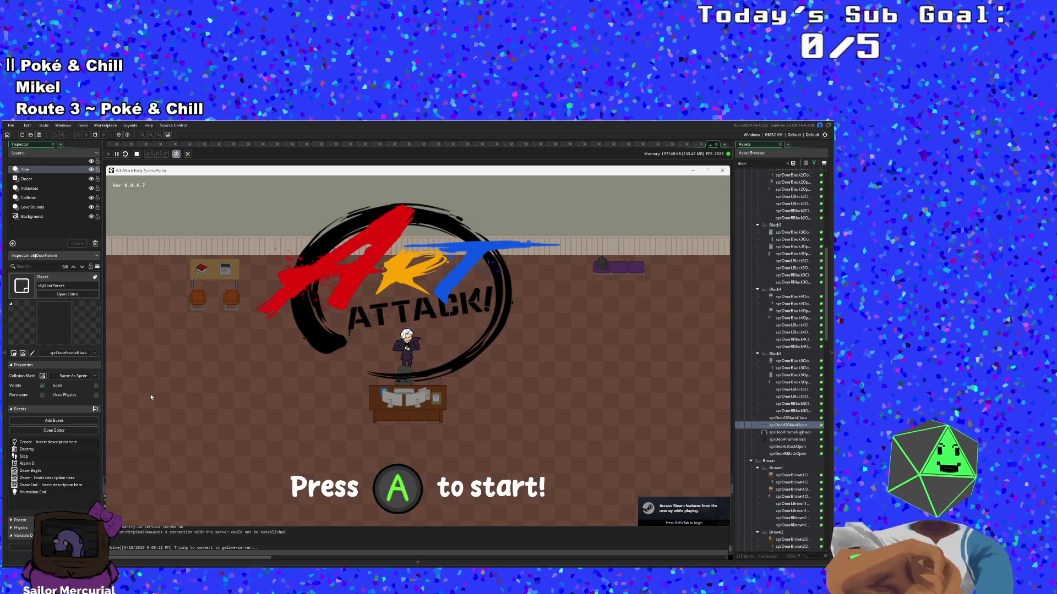
Step: Start a run from the Art Attack title screen, skip Hue's dialogue and exit through the right door
key("Return")
key("Return")
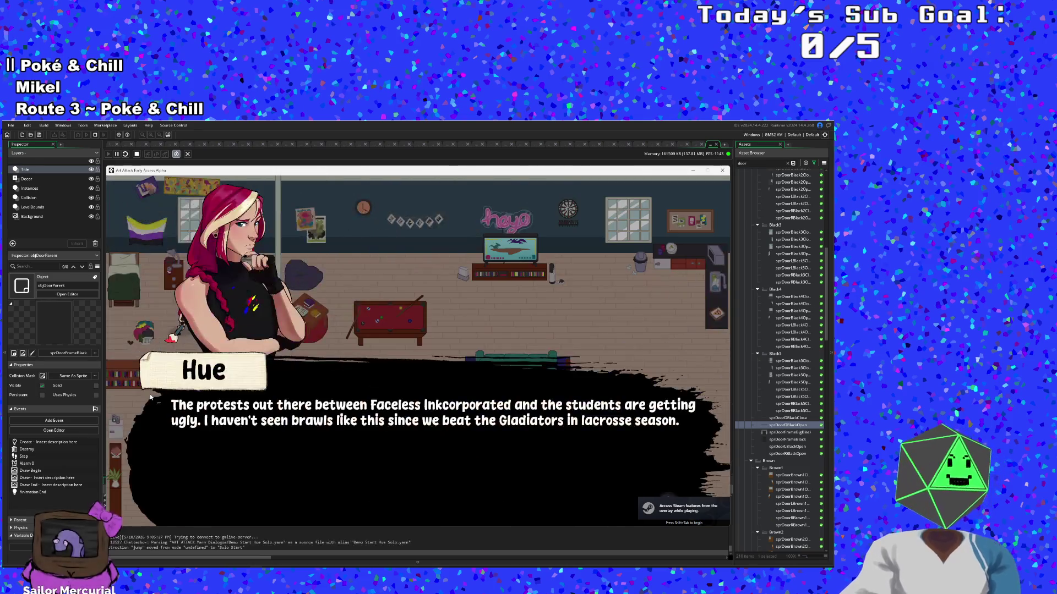
key("Return")
key("Return")
key("Return")
key("d")
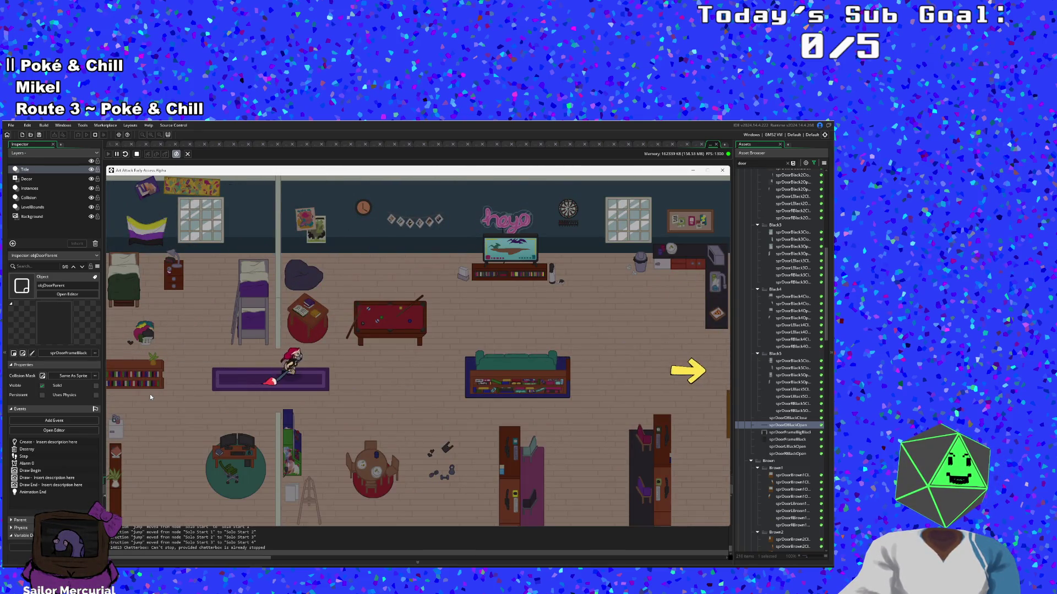
key("d")
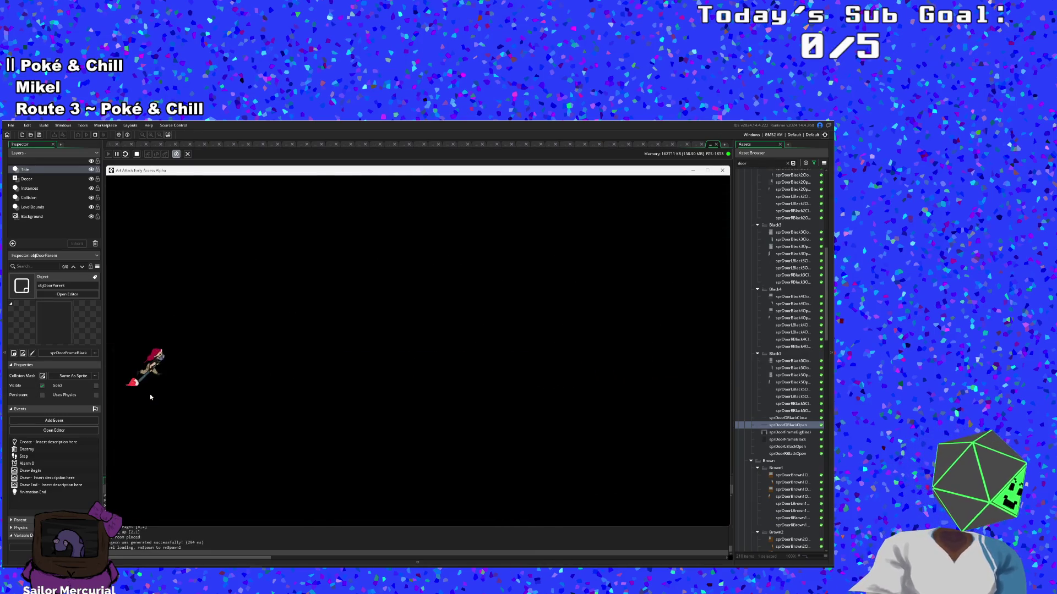
Step: Pick up the black paint, reach the right exit and destroy all enemies in the room
key("d")
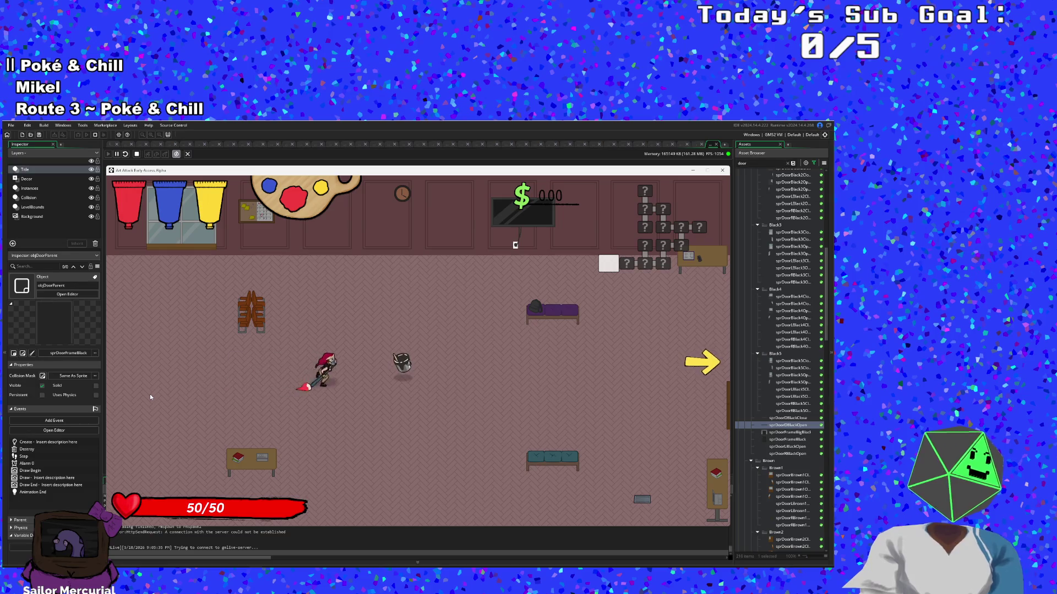
key("d")
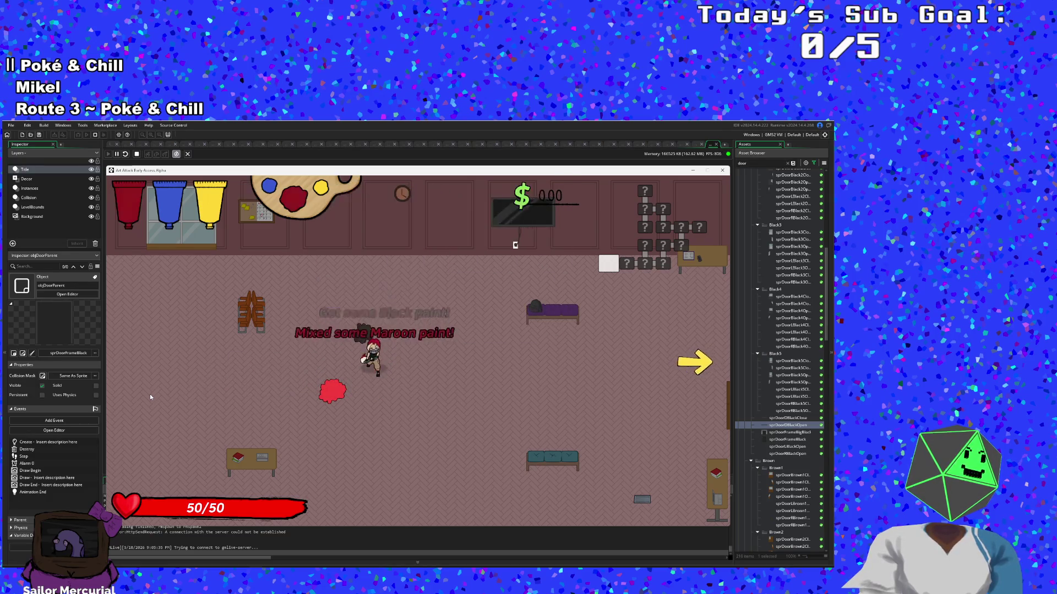
key("d")
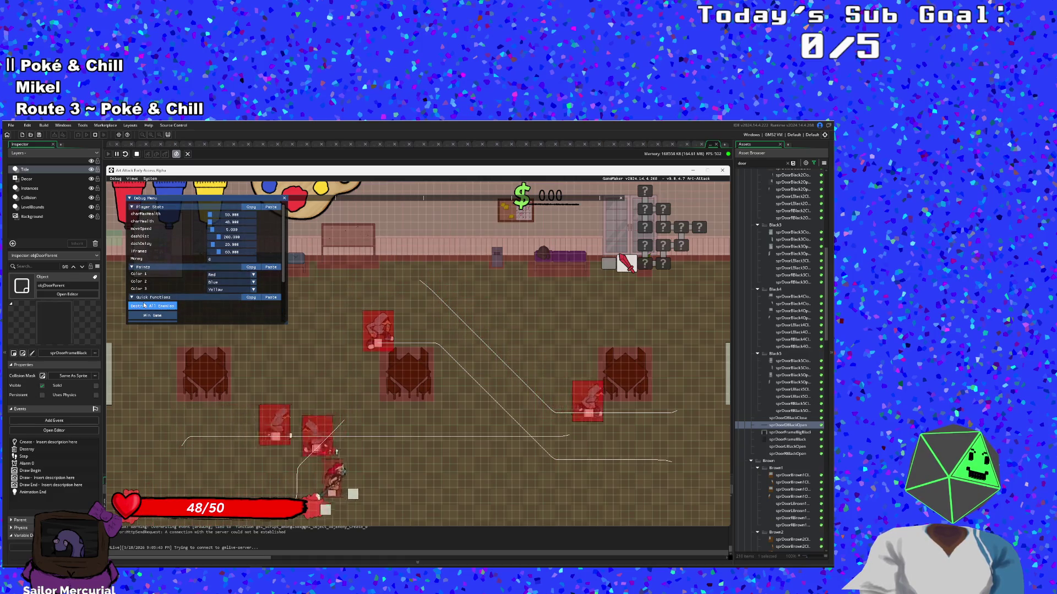
left_click(146, 305)
Step: Walk the player out through the left door and back into the combat room
key("w")
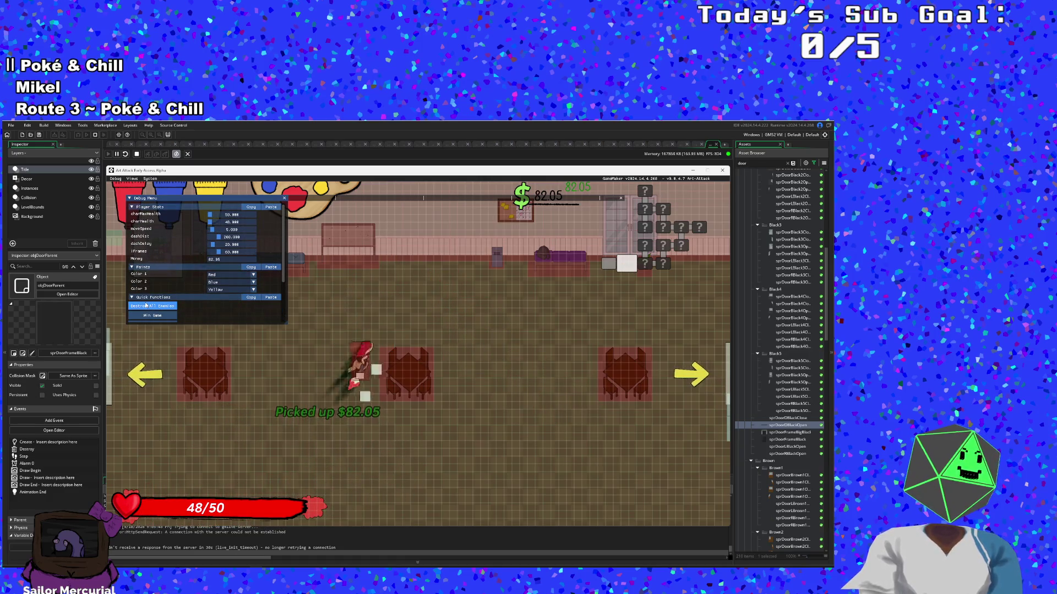
key("s")
key("a")
key("d")
scroll(146, 305, "down", 2)
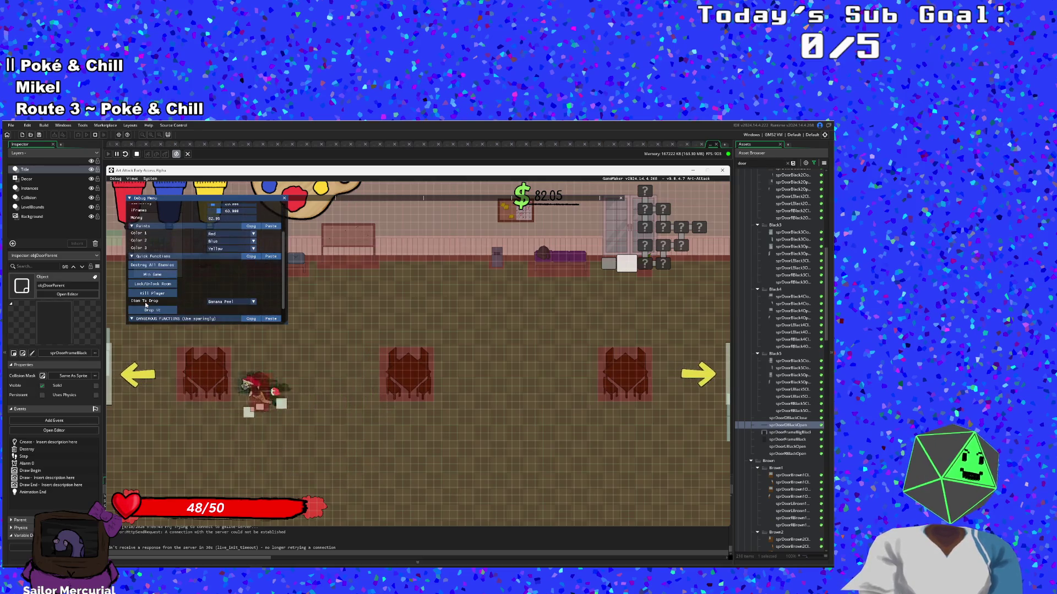
key("a")
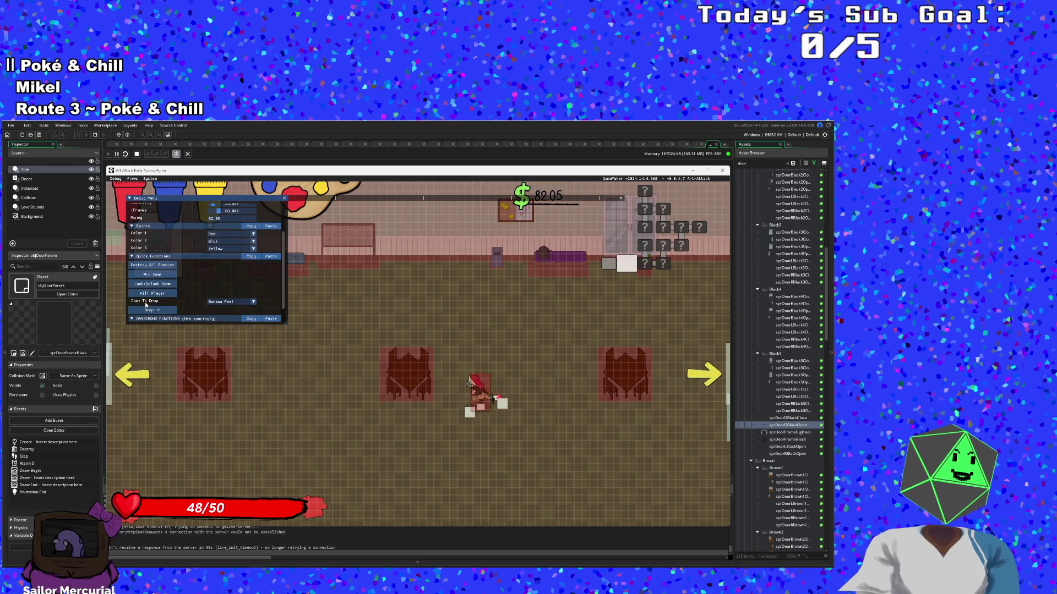
key("a")
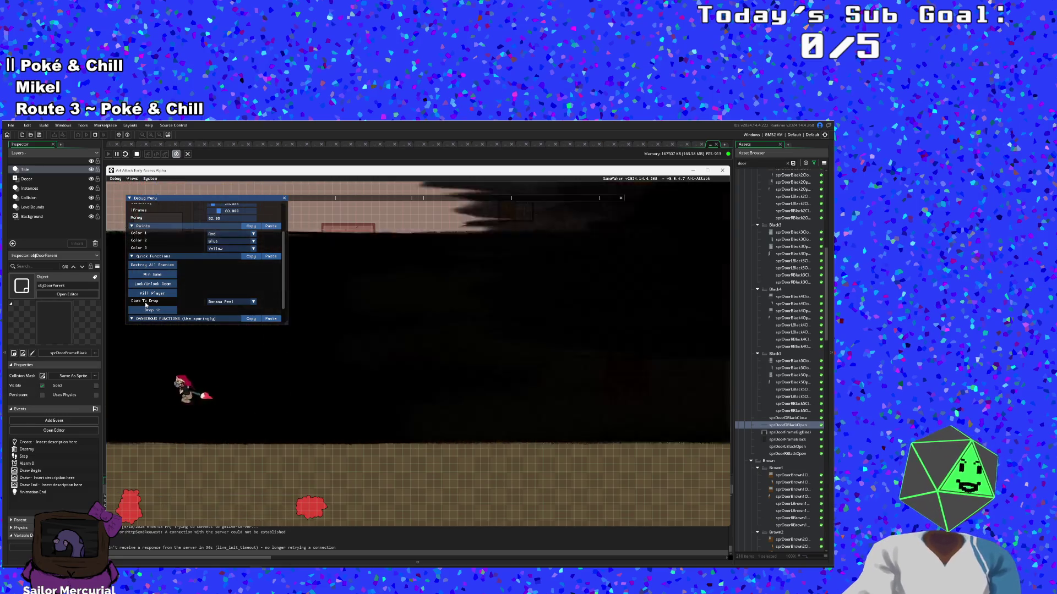
key("d")
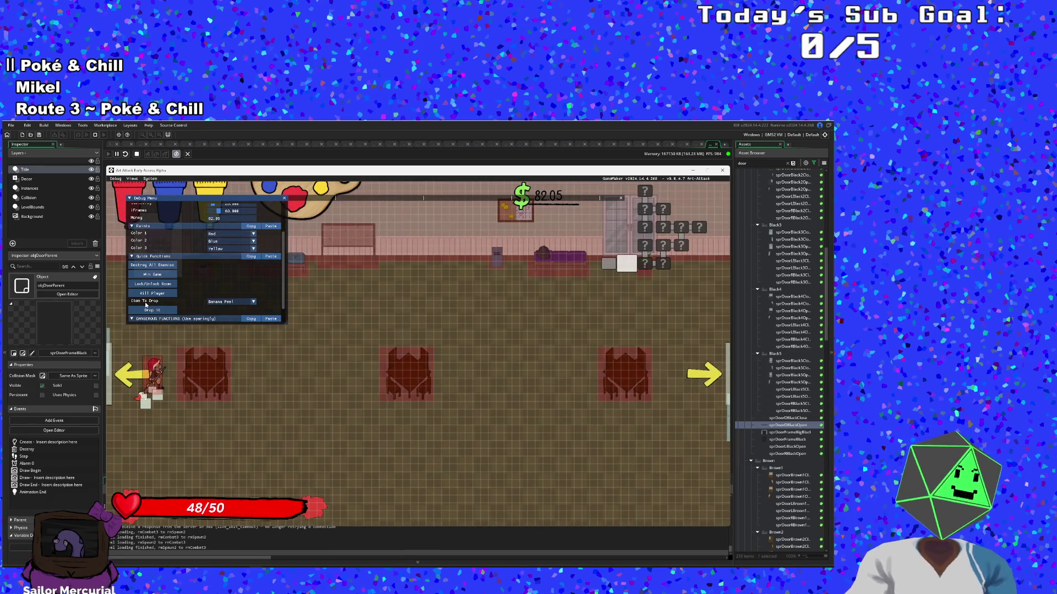
Step: Walk across the room and through the right door into the shop room
scroll(146, 304, "up", 2)
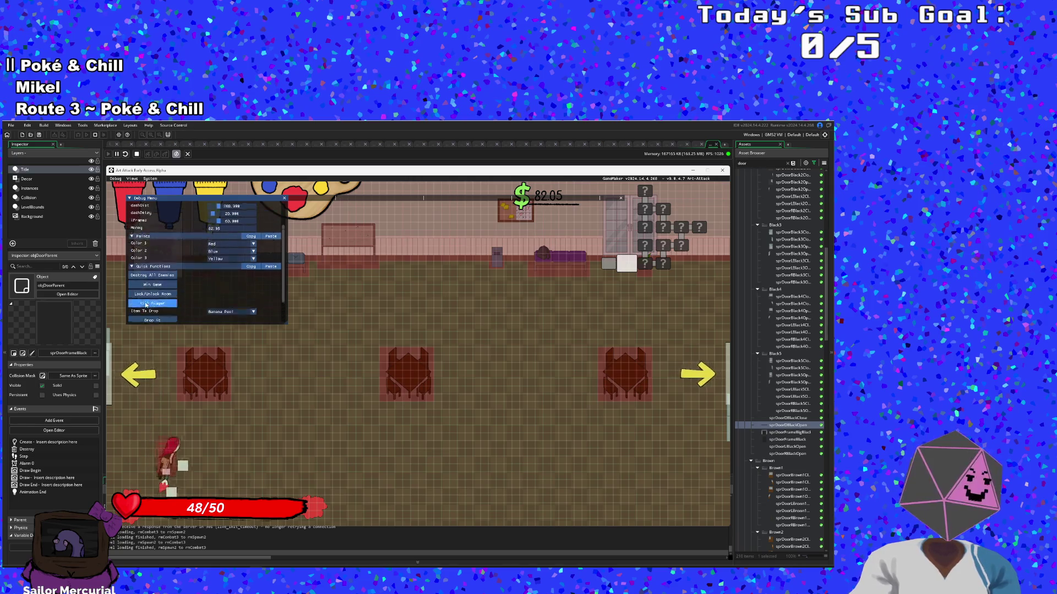
key("d")
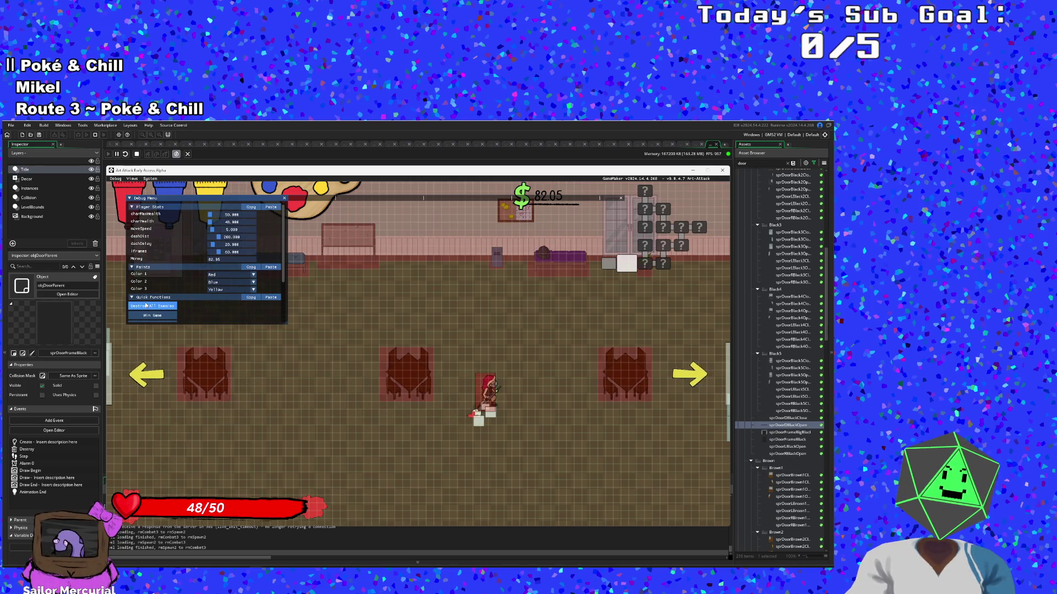
scroll(146, 305, "down", 2)
key("d")
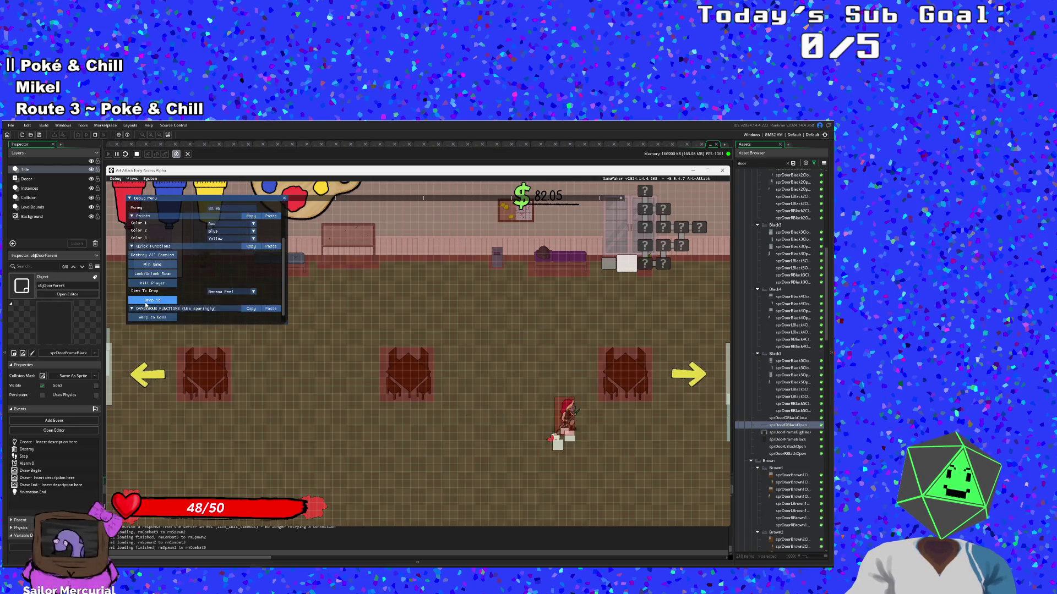
scroll(146, 303, "up", 2)
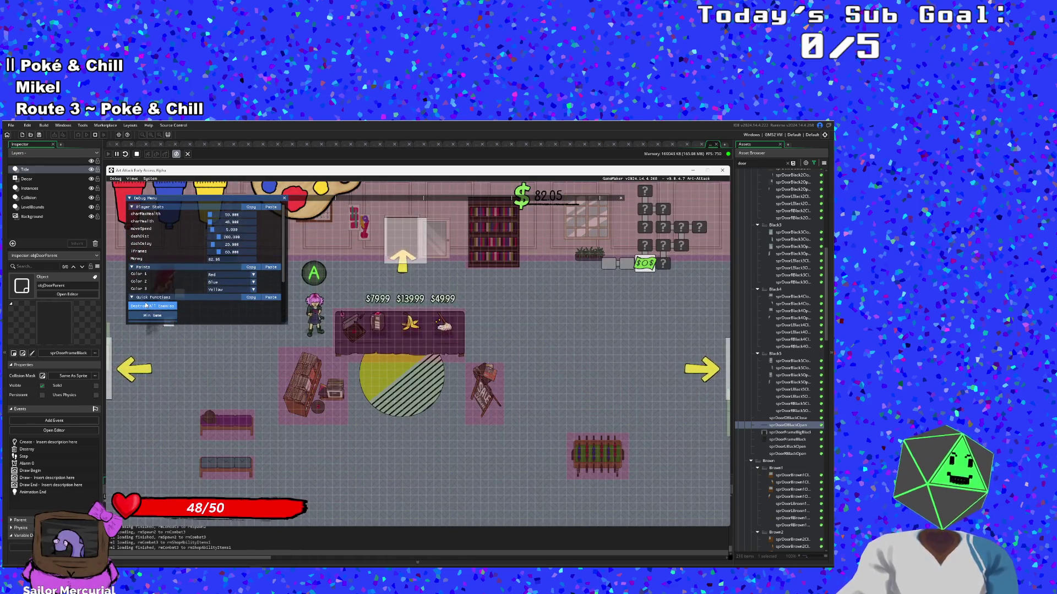
Step: Destroy all enemies, skip the cutscene, collect the money and exit through the bottom into the shop
scroll(145, 305, "down", 1)
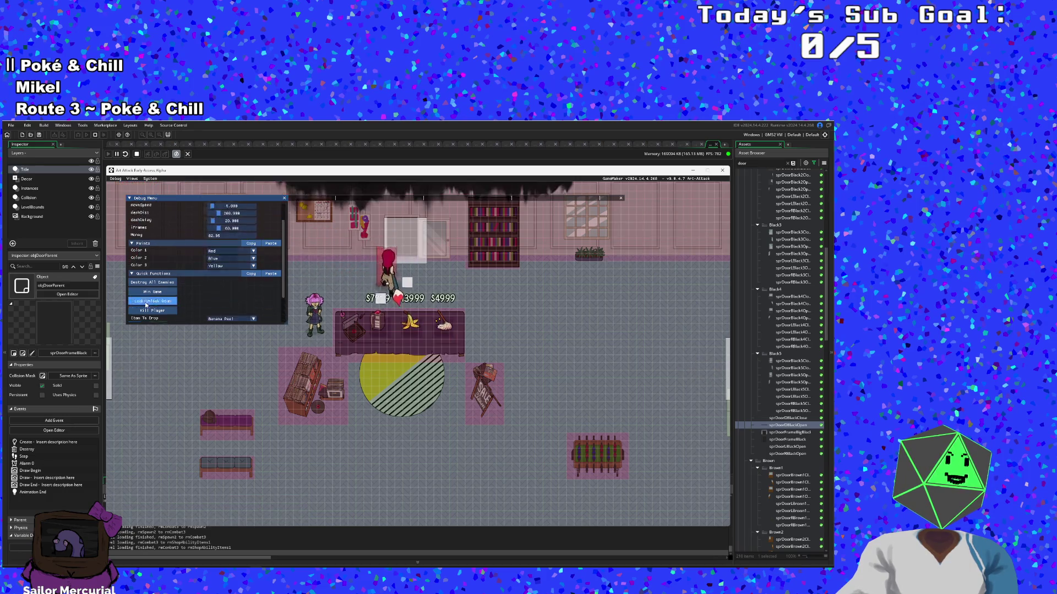
scroll(146, 304, "down", 1)
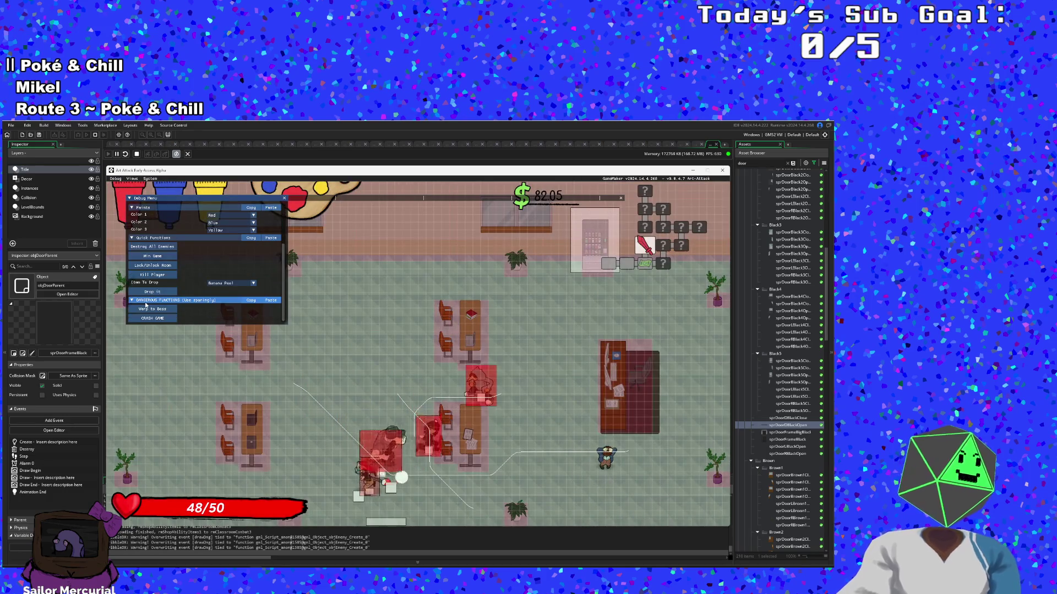
left_click(171, 247)
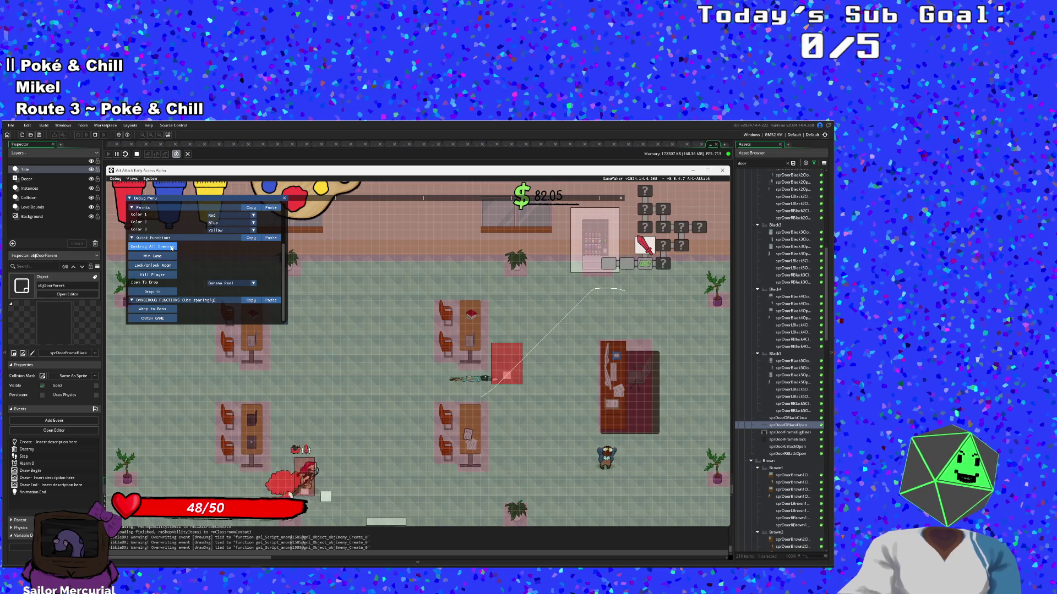
scroll(171, 247, "up", 3)
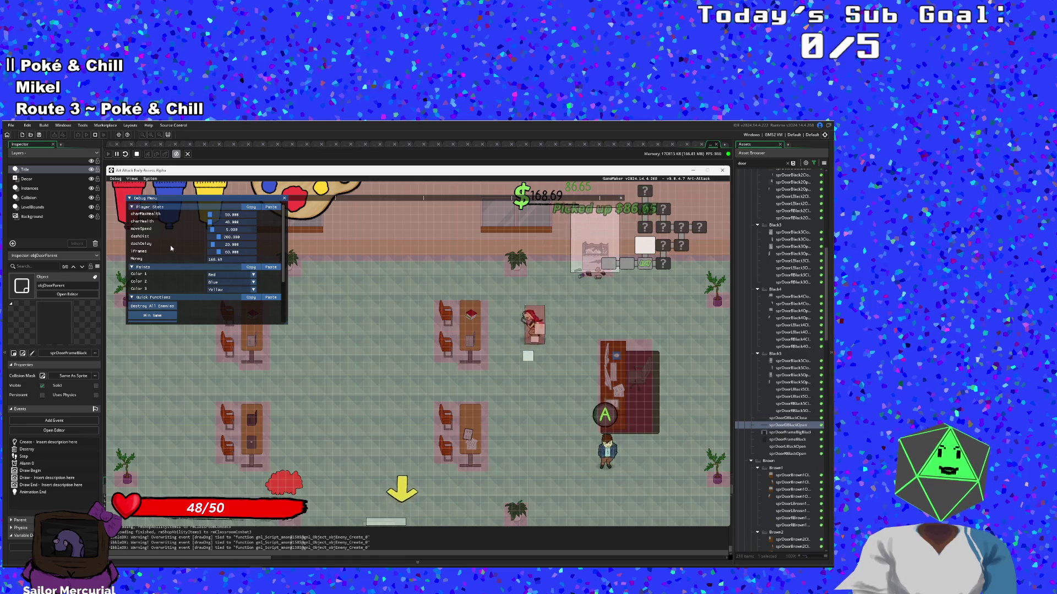
key("s")
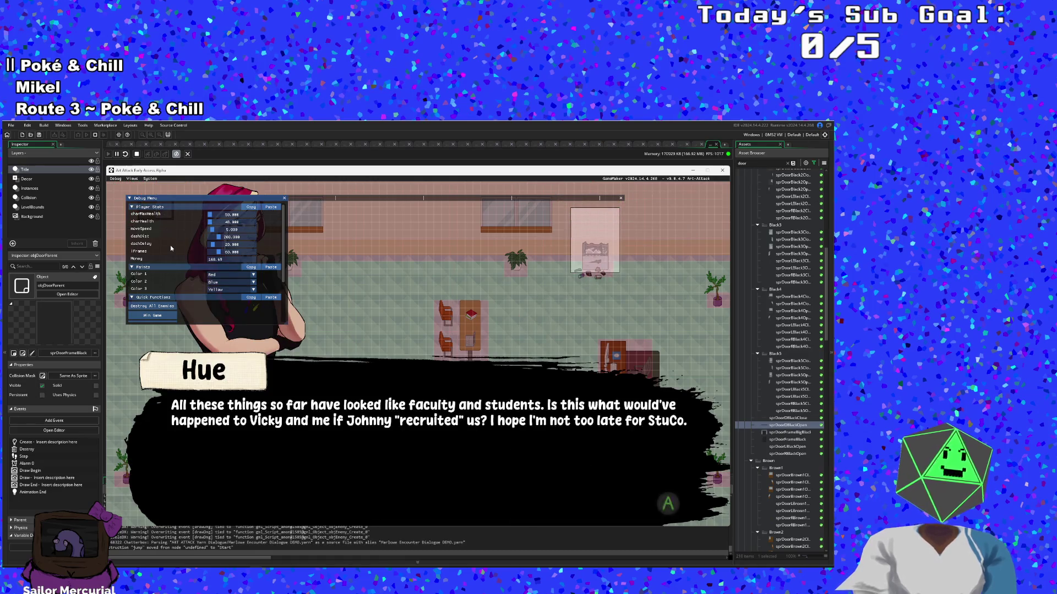
key("space")
key("space")
key("space")
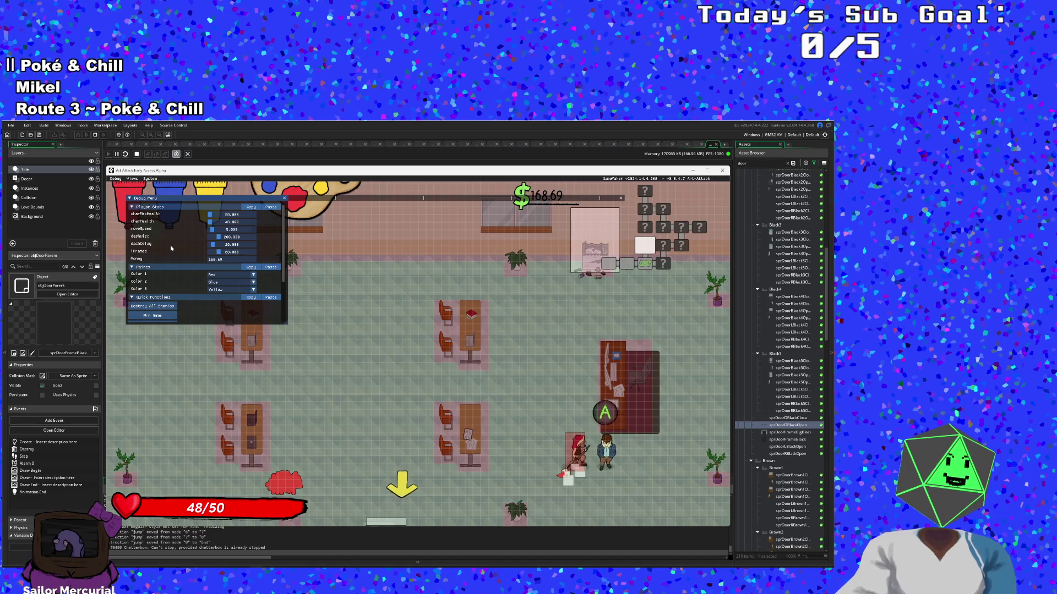
key("a")
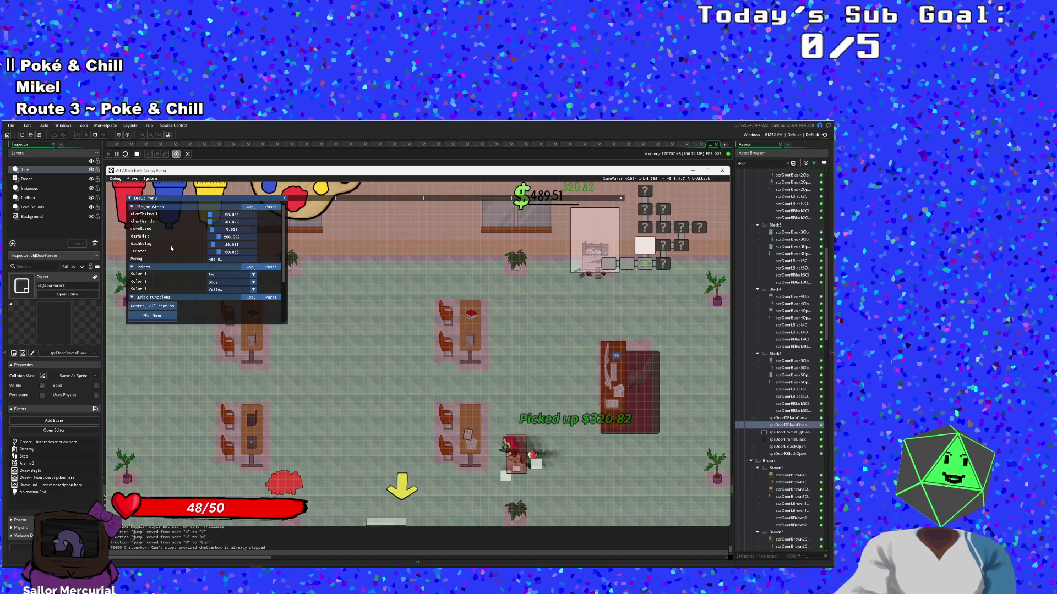
key("s")
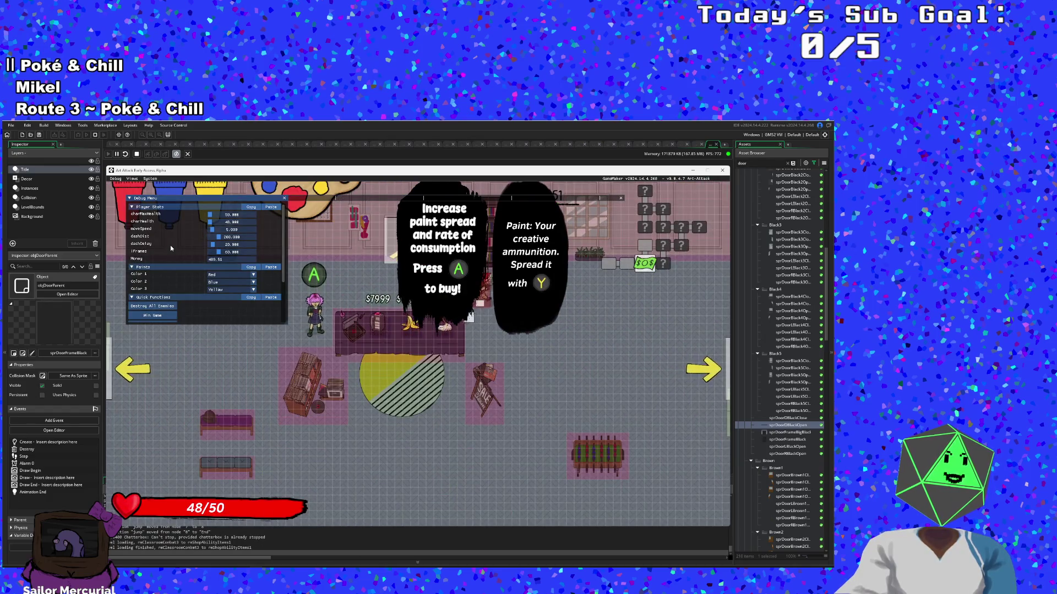
Step: Buy the Banana Peel and the Emergency Phone from the shop
key("a")
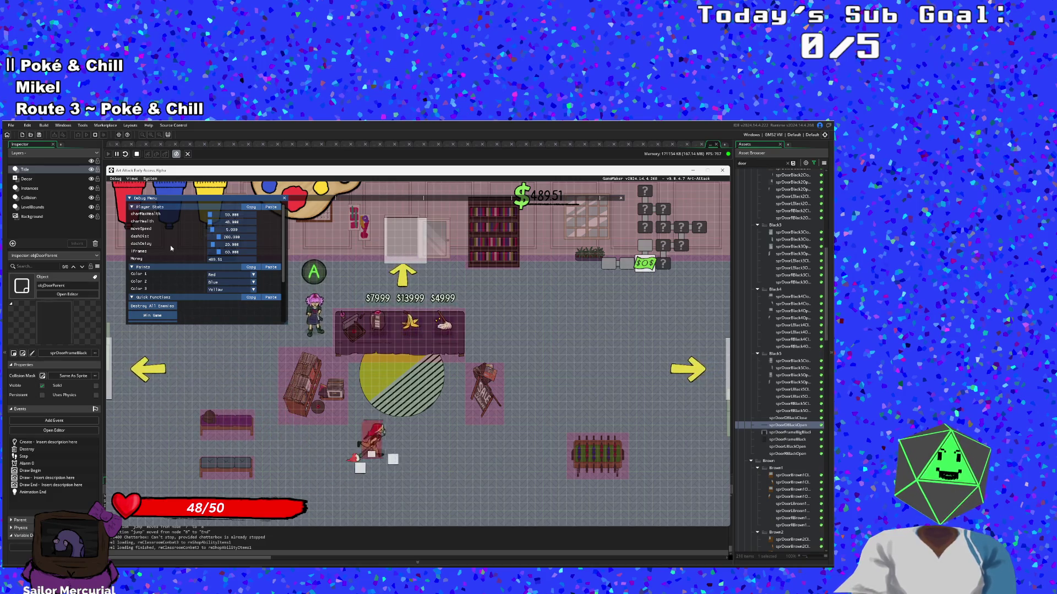
key("Return")
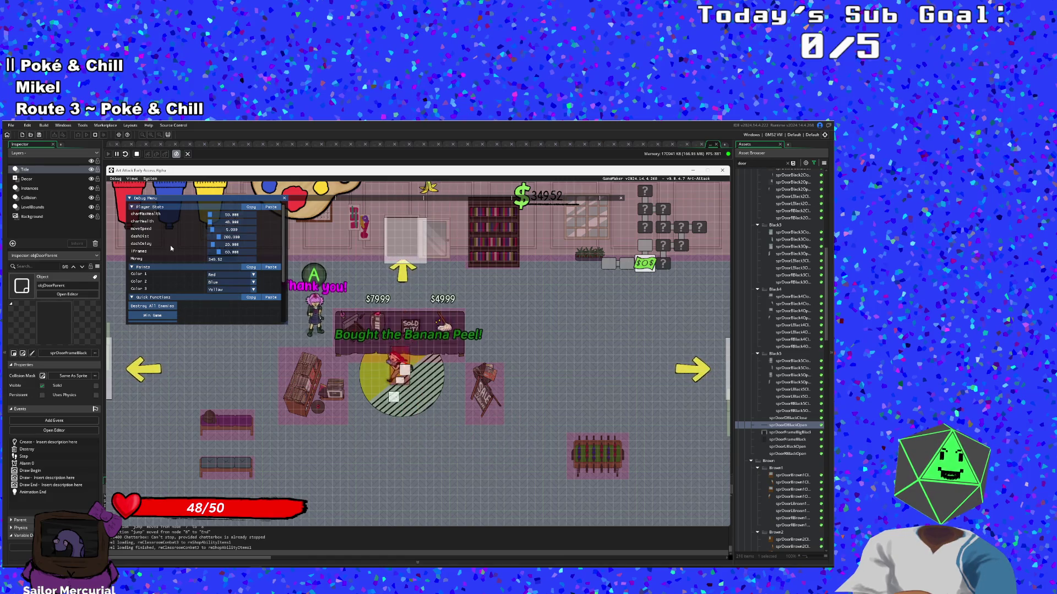
key("Return")
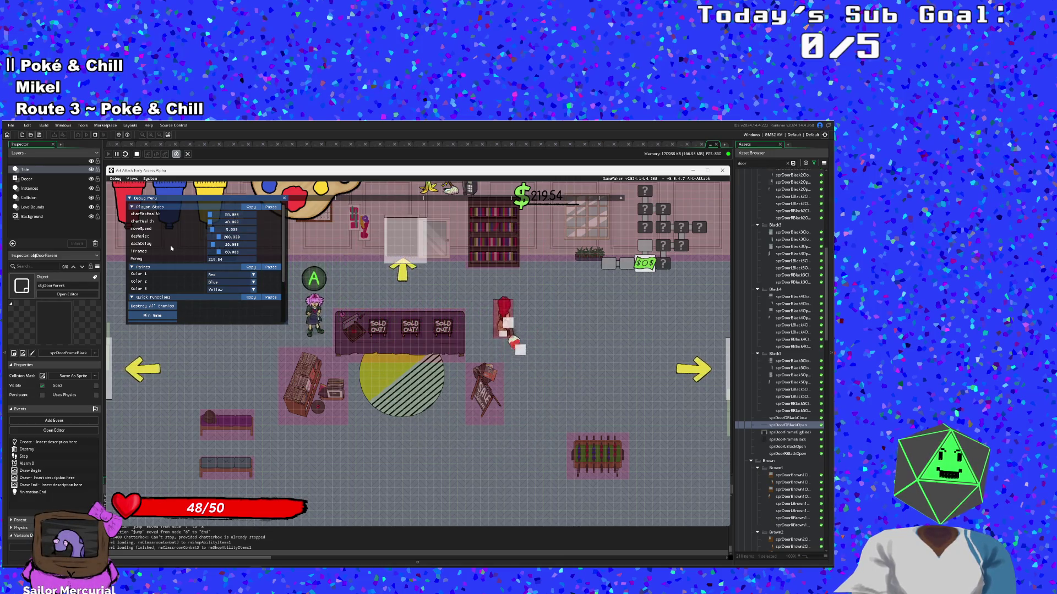
Step: Talk to the shopkeeper and close the shop dialogue
key("e")
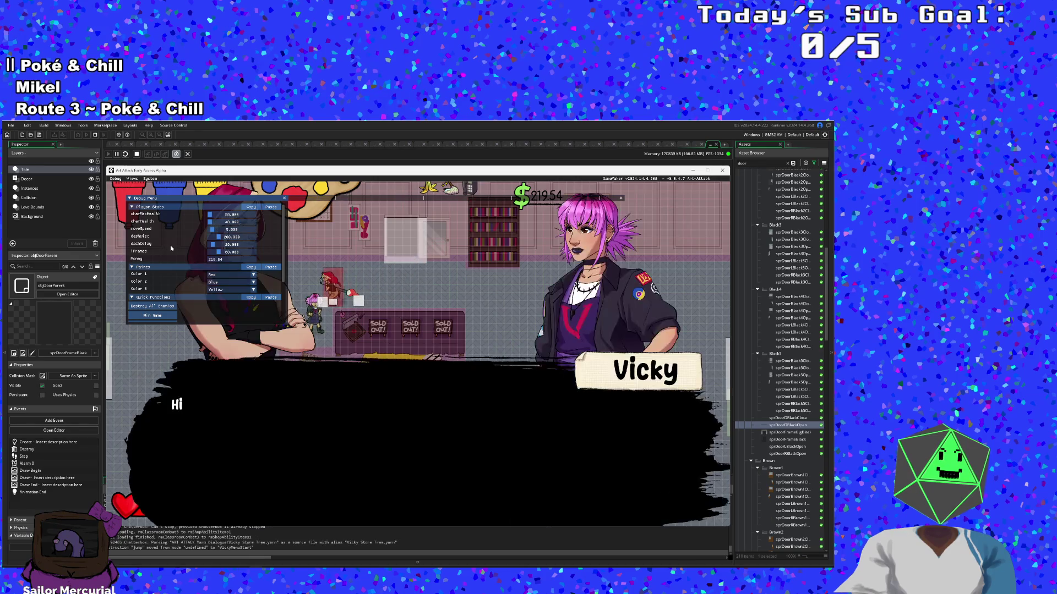
key("Down")
key("e")
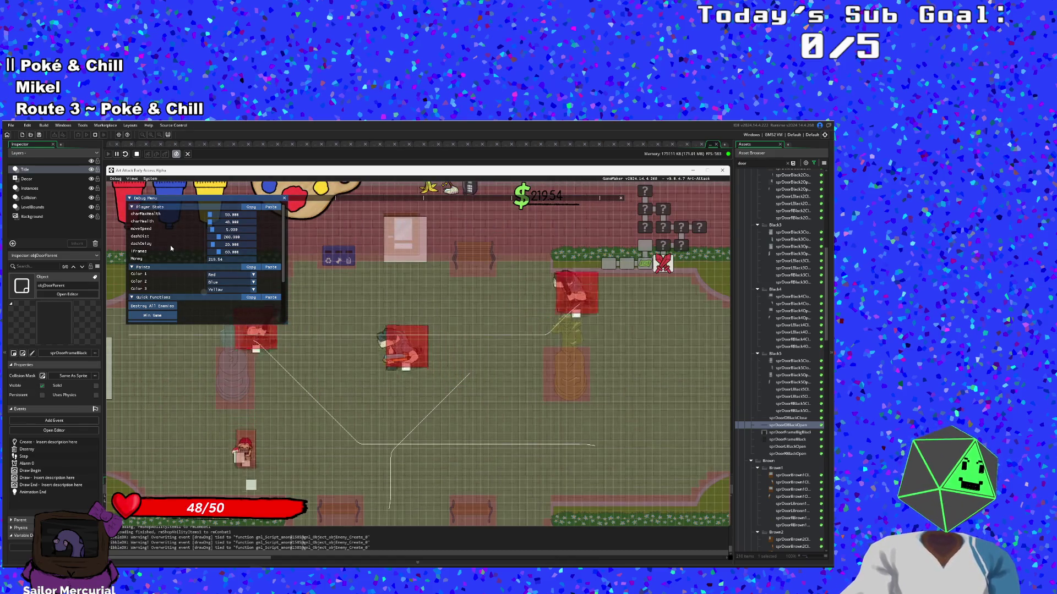
Step: Destroy all enemies, collect the dropped cash and walk up through the top door
left_click(167, 305)
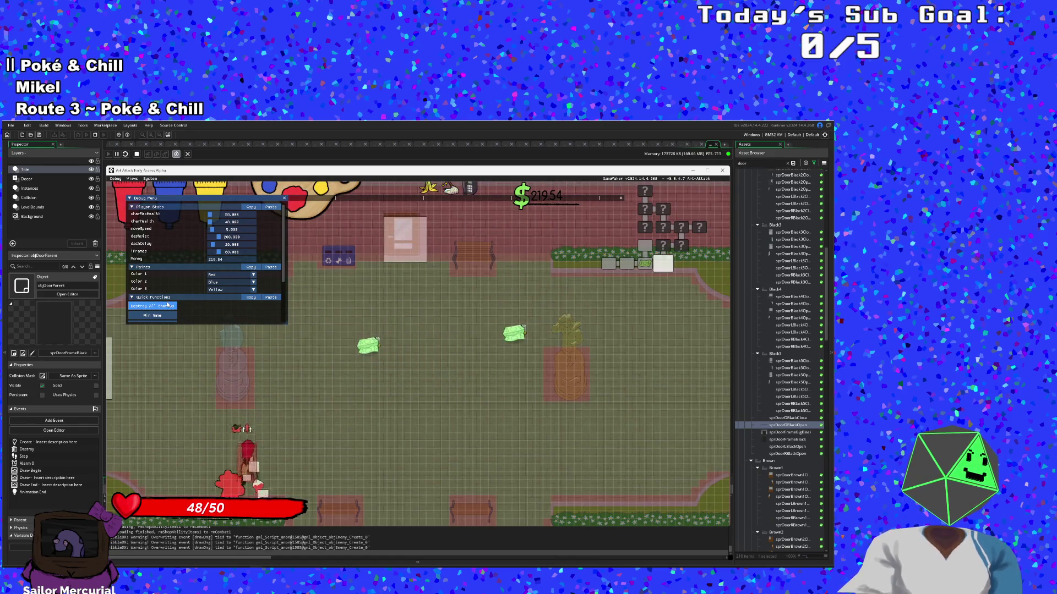
key("d")
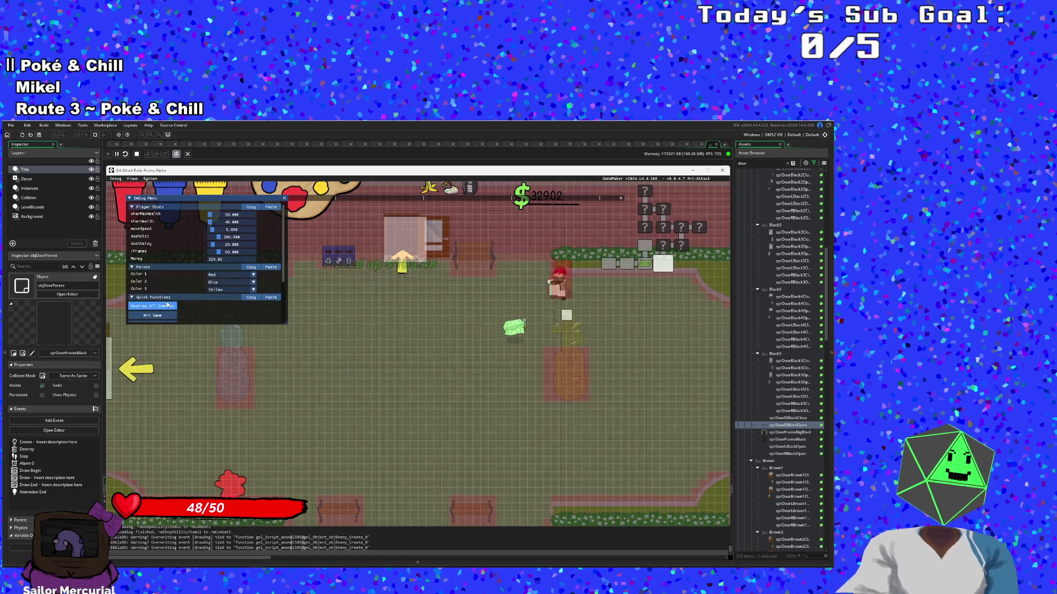
key("a")
key("w")
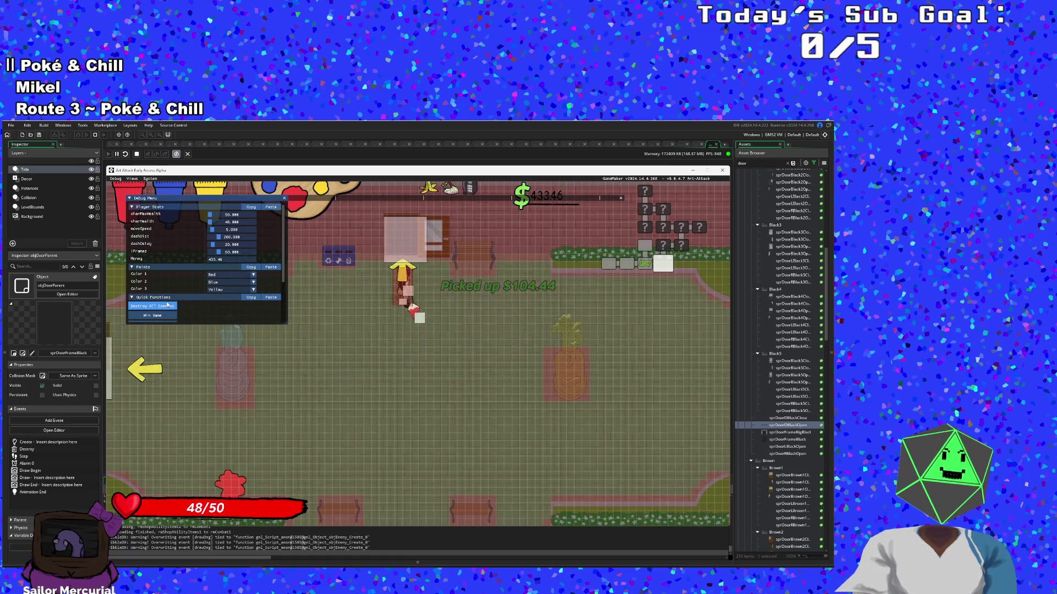
key("w")
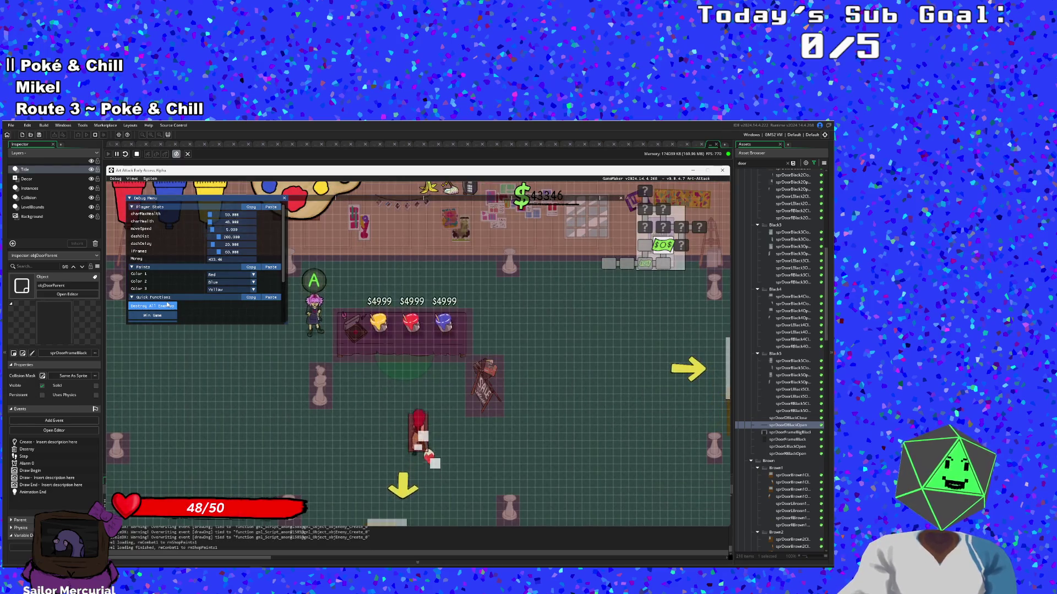
key("a")
key("d")
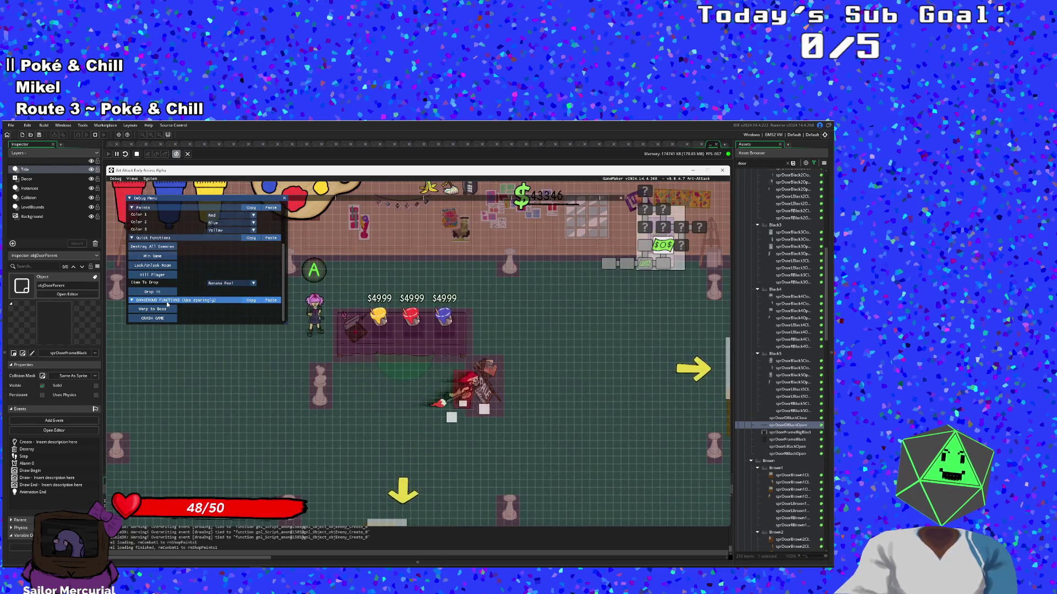
key("s")
Step: Pick up the health item, cross the treasure room and exit through the upper door
key("w")
key("d")
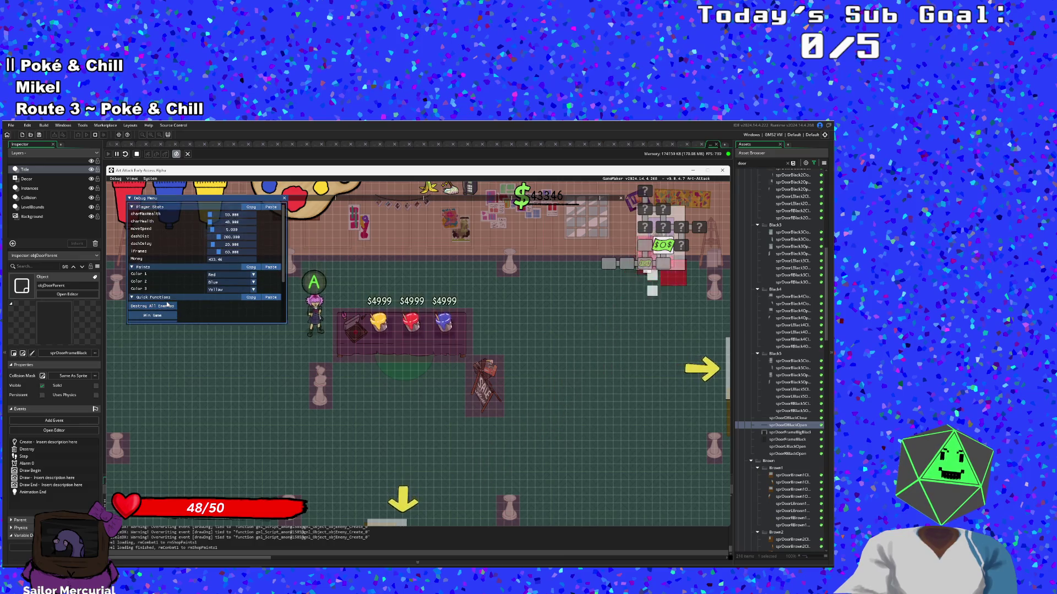
key("s")
key("d")
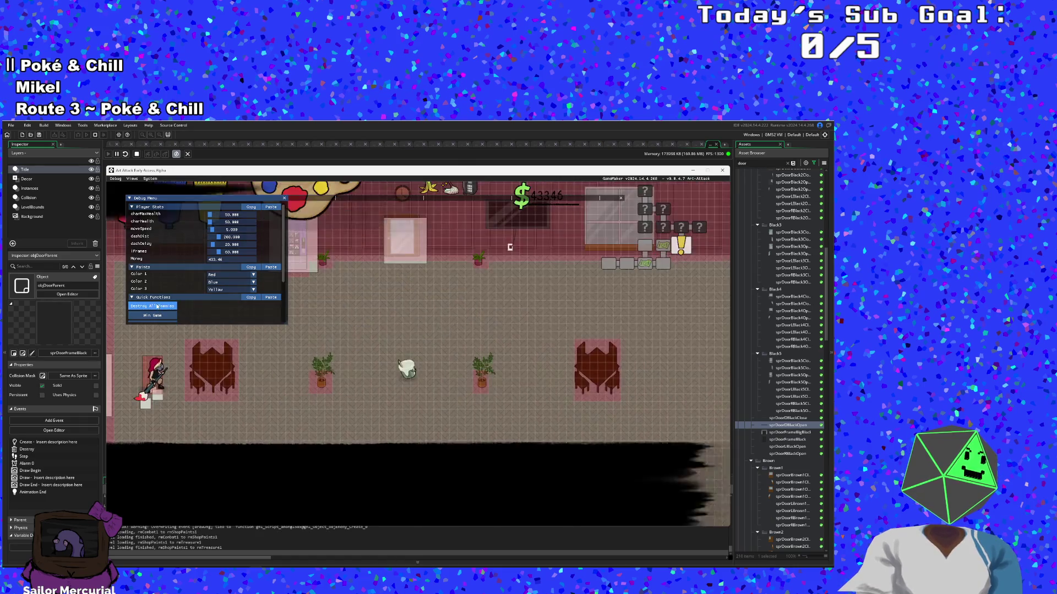
key("d")
key("w")
key("d")
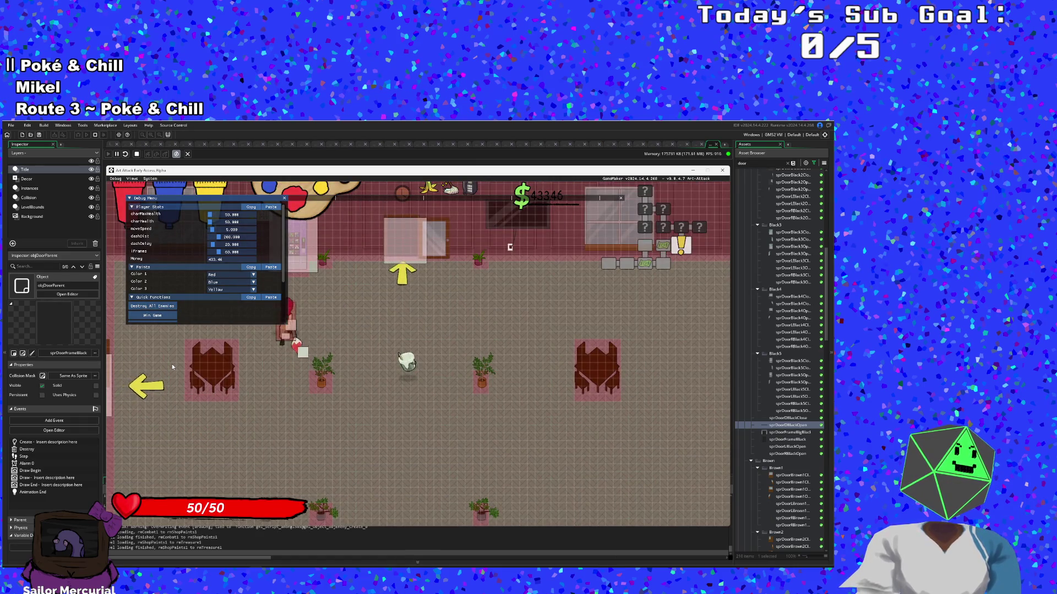
key("d")
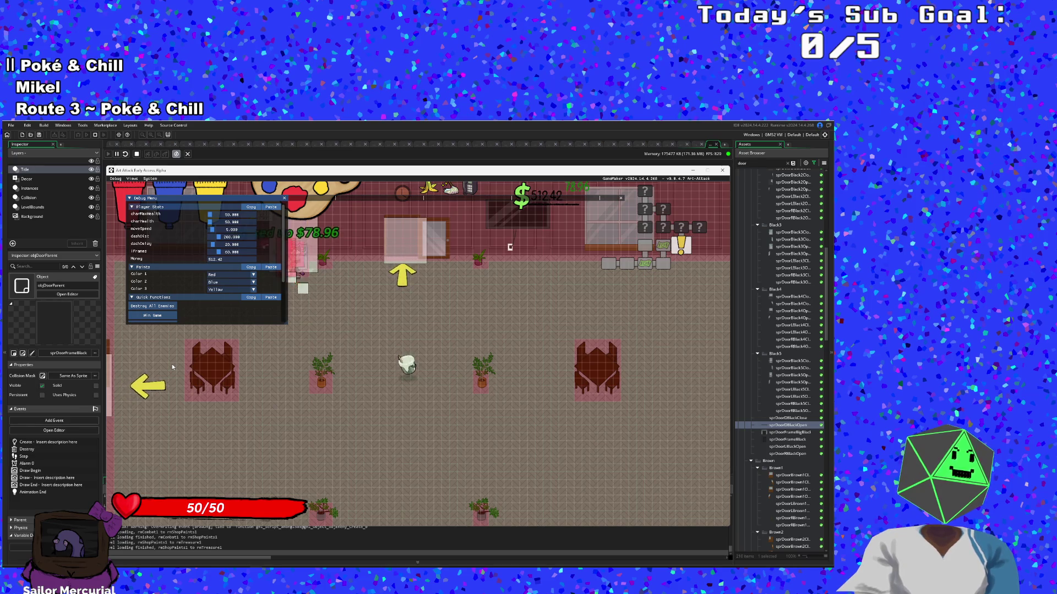
key("w")
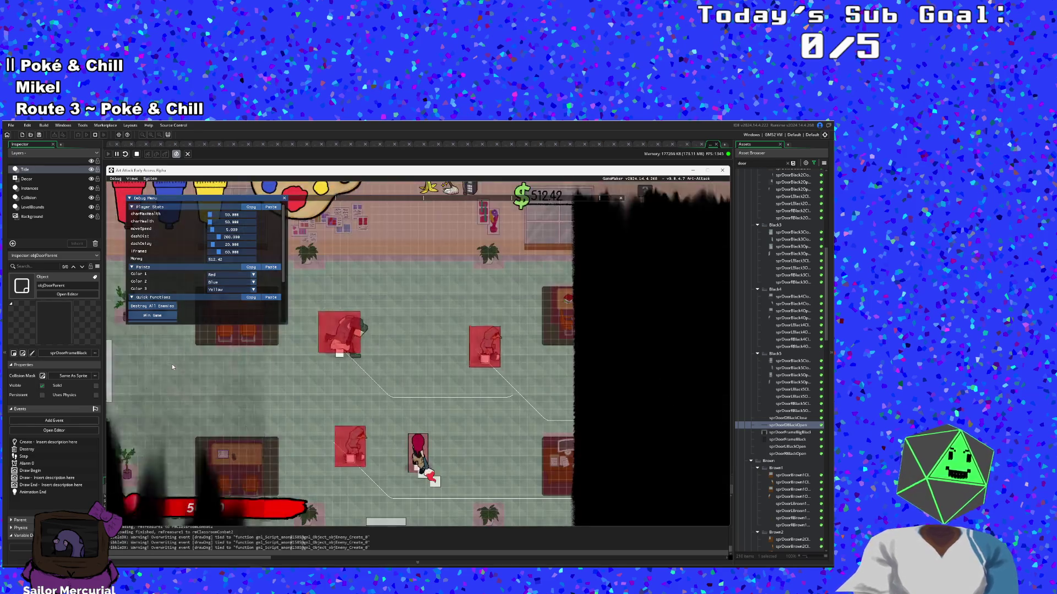
Step: Destroy every enemy in the new combat room with the debug menu
left_click(155, 306)
scroll(154, 310, "down", 1)
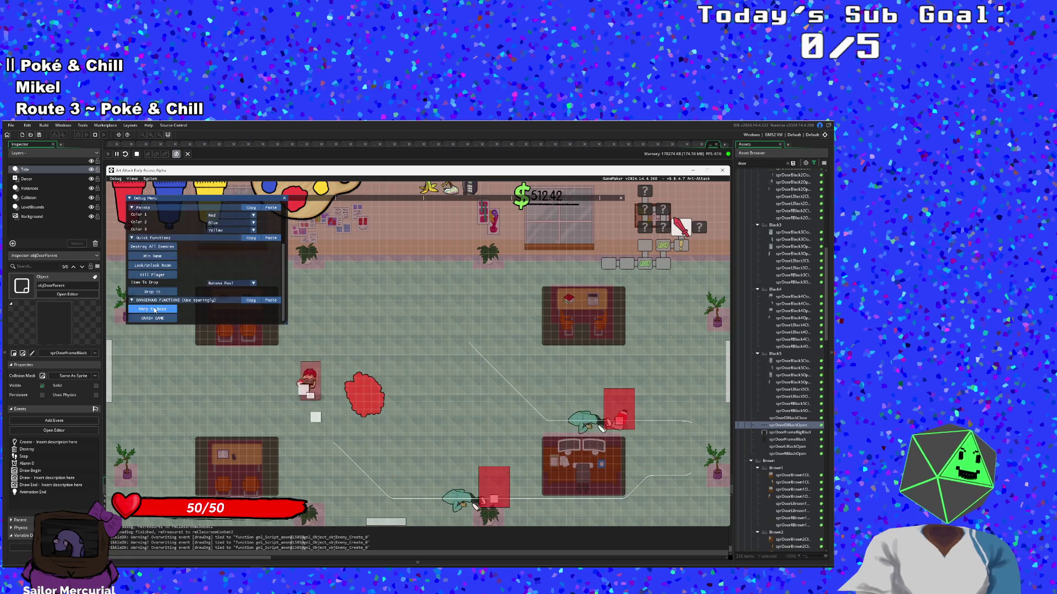
key("d")
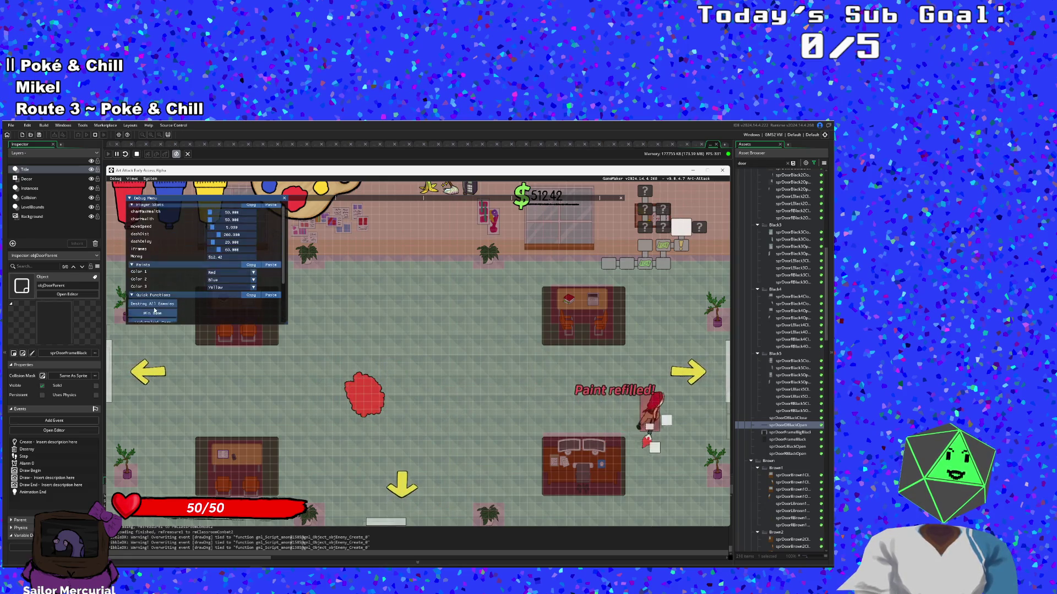
left_click(154, 310)
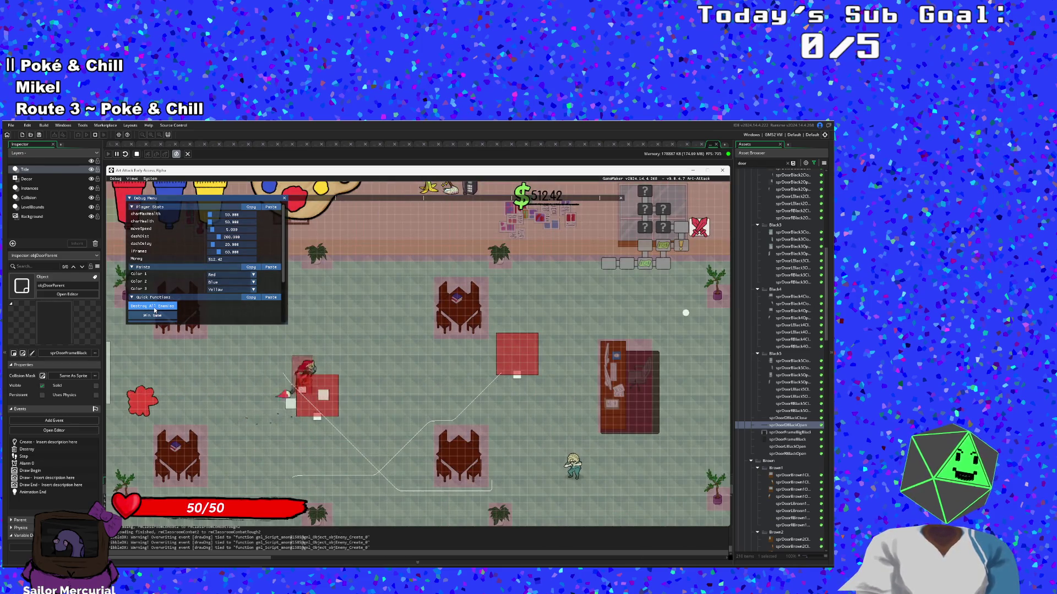
left_click(154, 307)
scroll(154, 307, "down", 2)
Step: Talk to the nearby character, clear the enemies, and walk the player through the left door
key("space")
key("space")
key("space")
key("space")
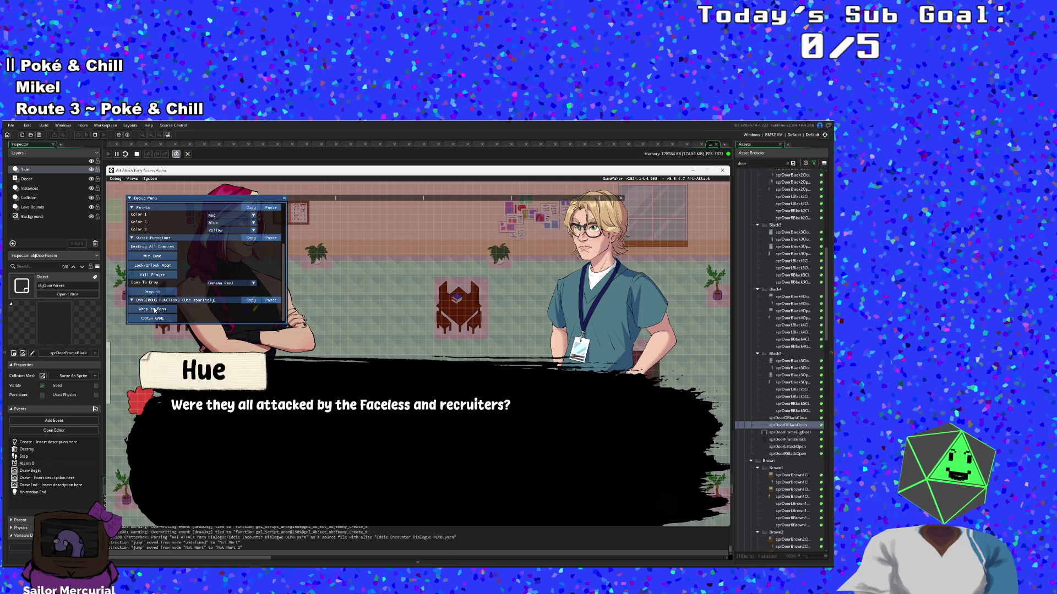
scroll(154, 310, "up", 2)
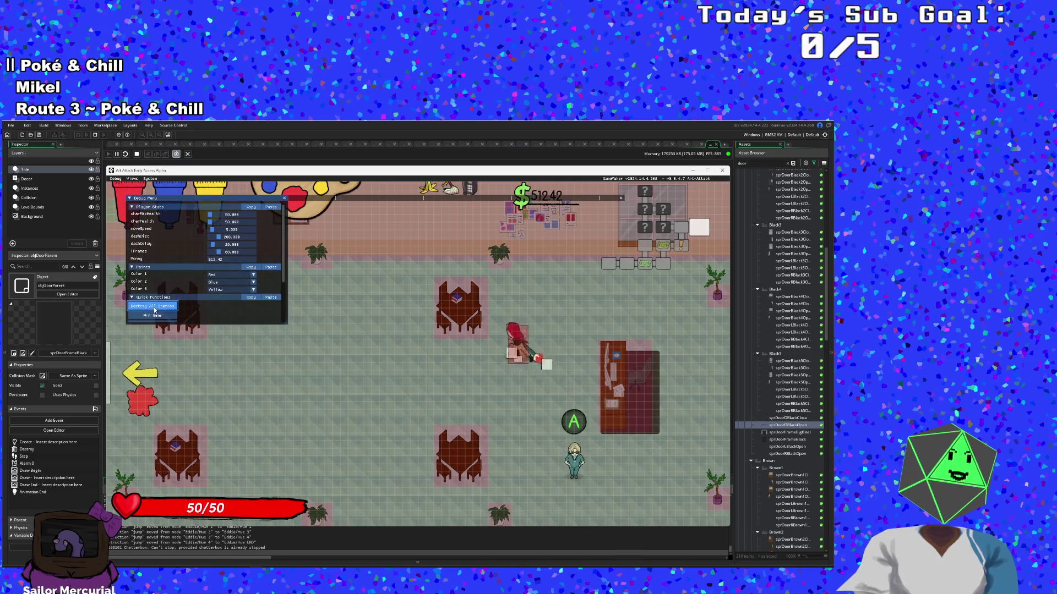
scroll(155, 310, "down", 2)
left_click(154, 309)
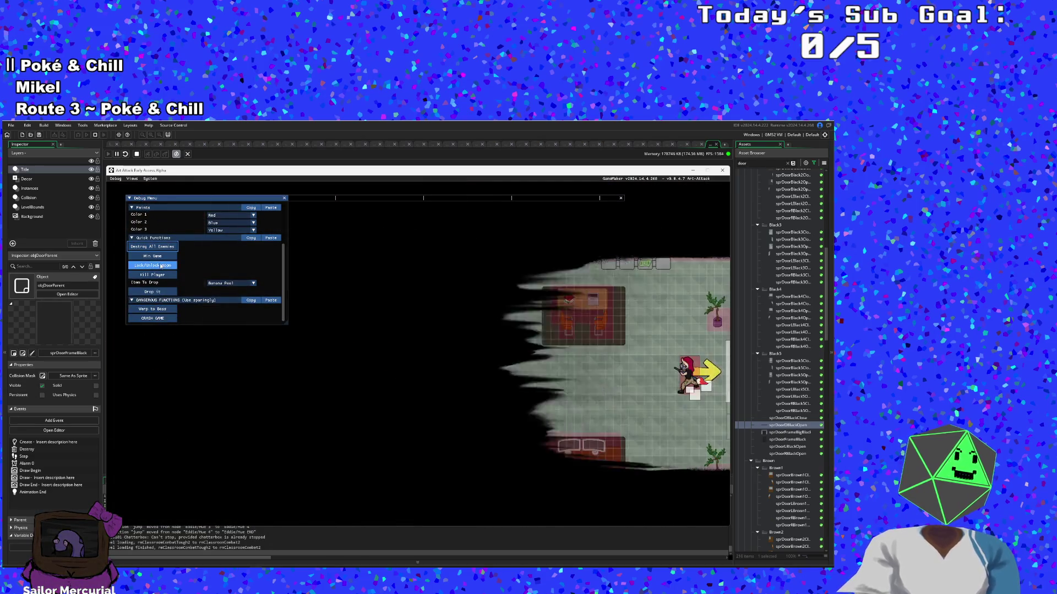
key("a")
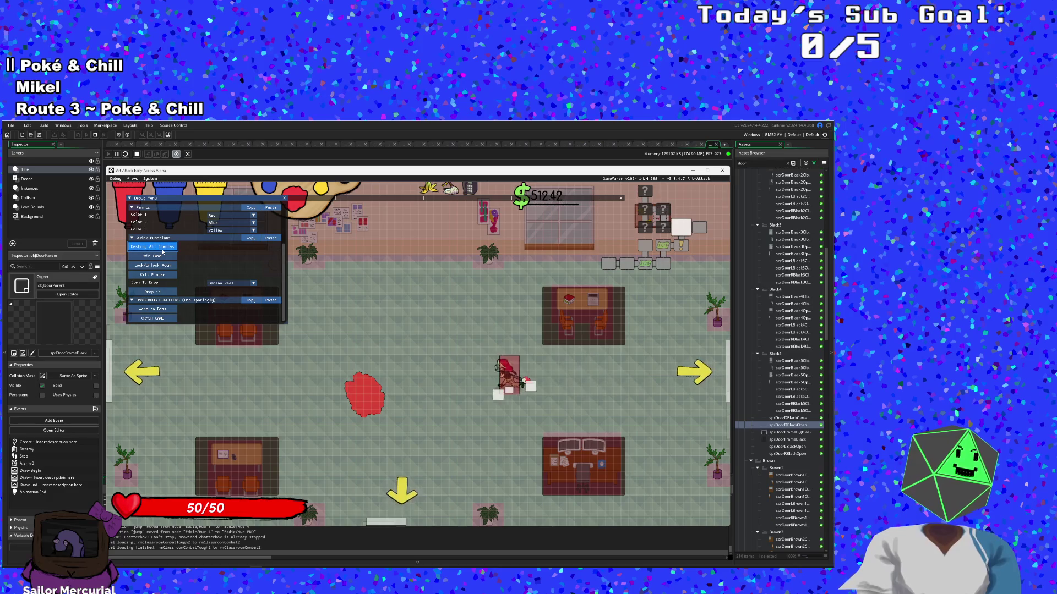
key("a")
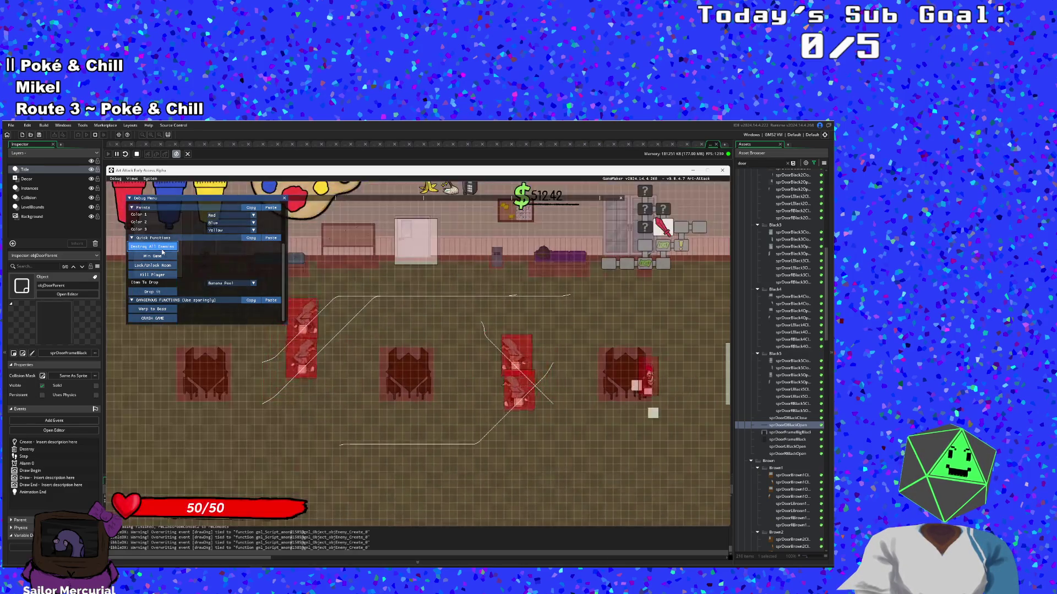
key("a")
Step: Destroy all enemies in the next room and collect the dropped food and money pickups
left_click(161, 249)
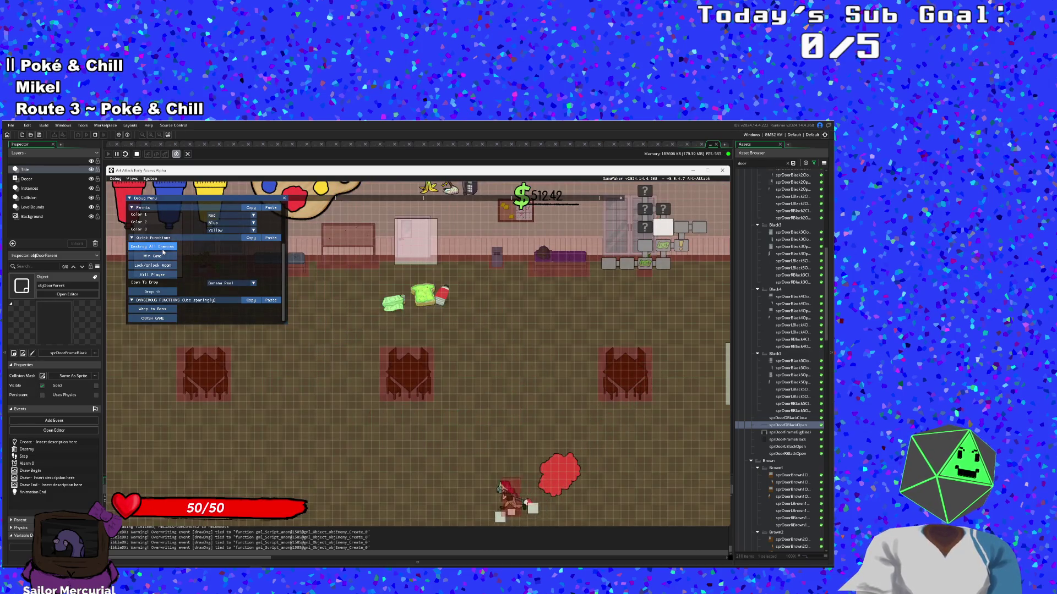
scroll(163, 252, "up", 3)
key("w")
key("w")
key("a")
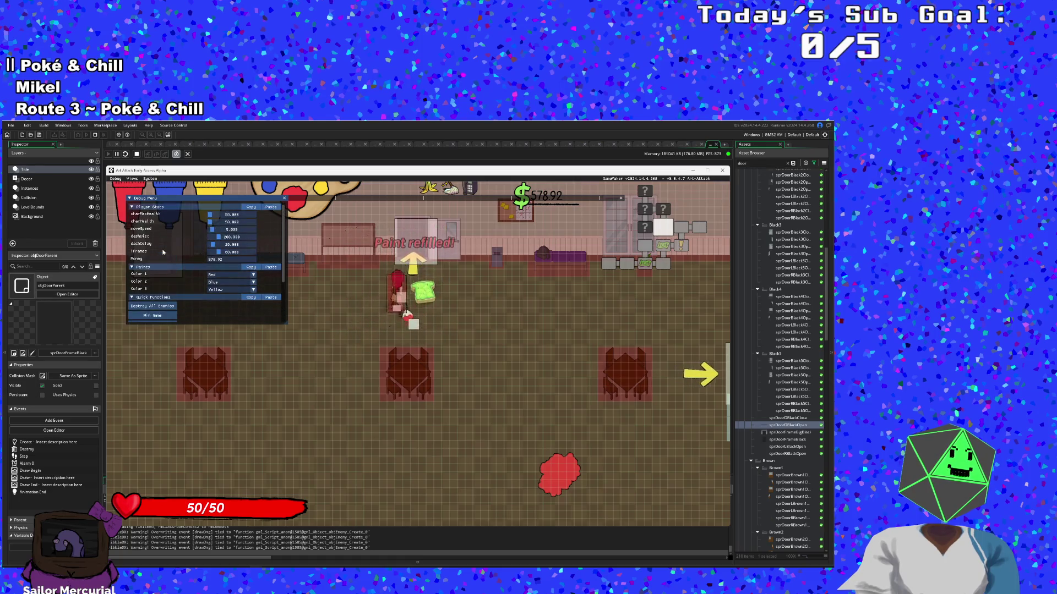
key("s")
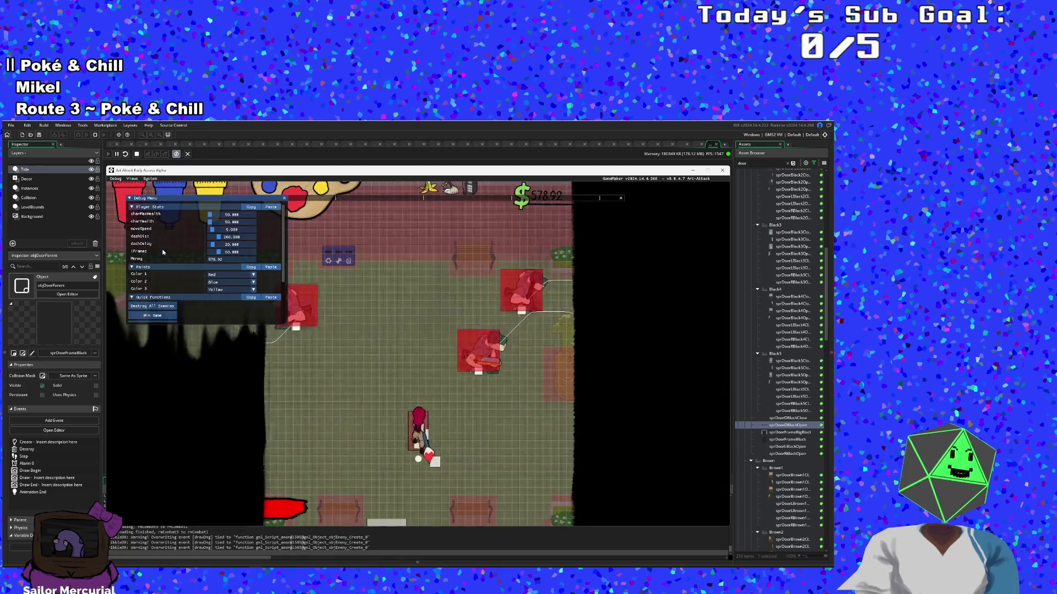
scroll(163, 251, "down", 3)
Step: Clear the enemies in the new room and walk the player across to its left edge
left_click(163, 252)
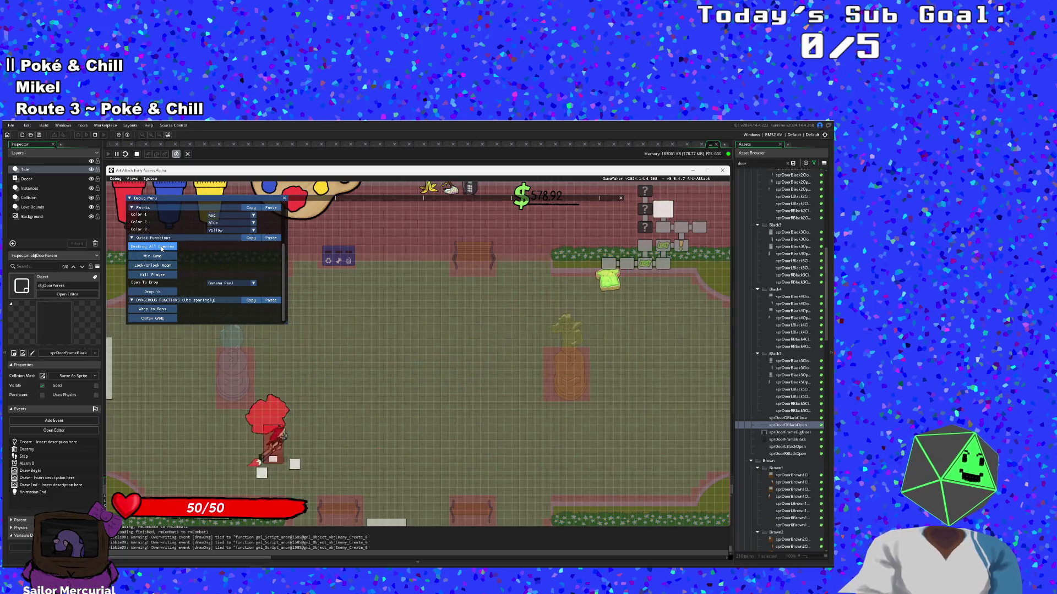
scroll(161, 251, "up", 3)
key("d")
key("w")
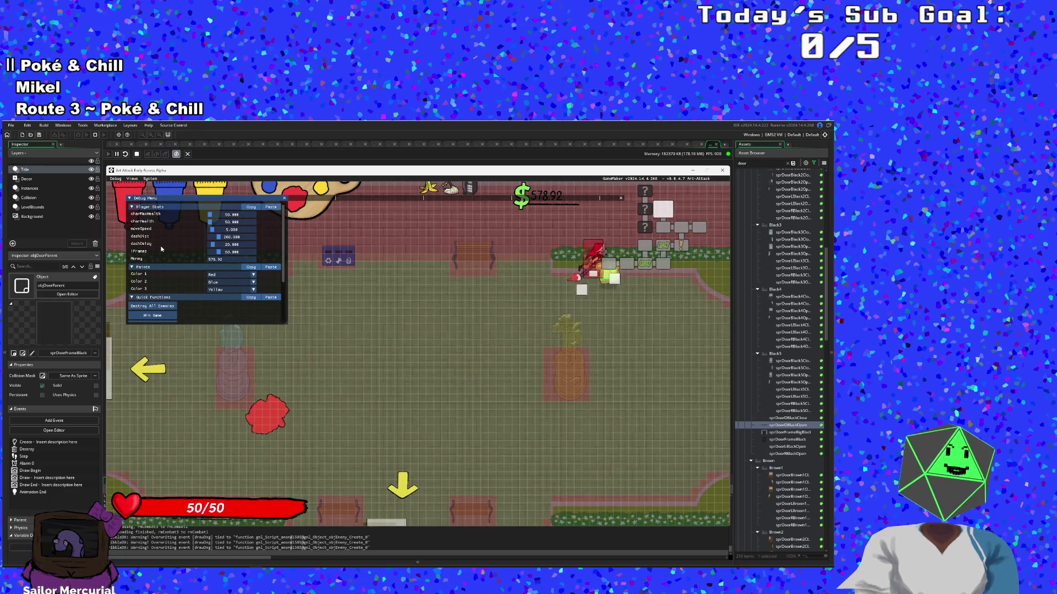
scroll(162, 249, "down", 3)
key("a")
key("s")
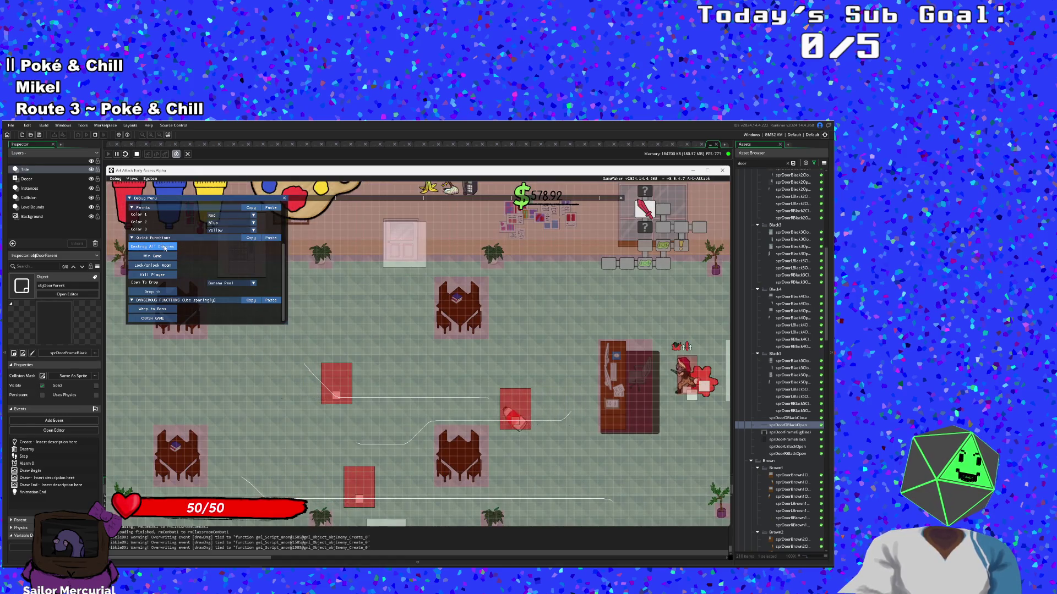
Step: Destroy all enemies to open the exits, test each direction, then return to the workspace
left_click(165, 248)
key("a")
scroll(164, 246, "up", 3)
key("w")
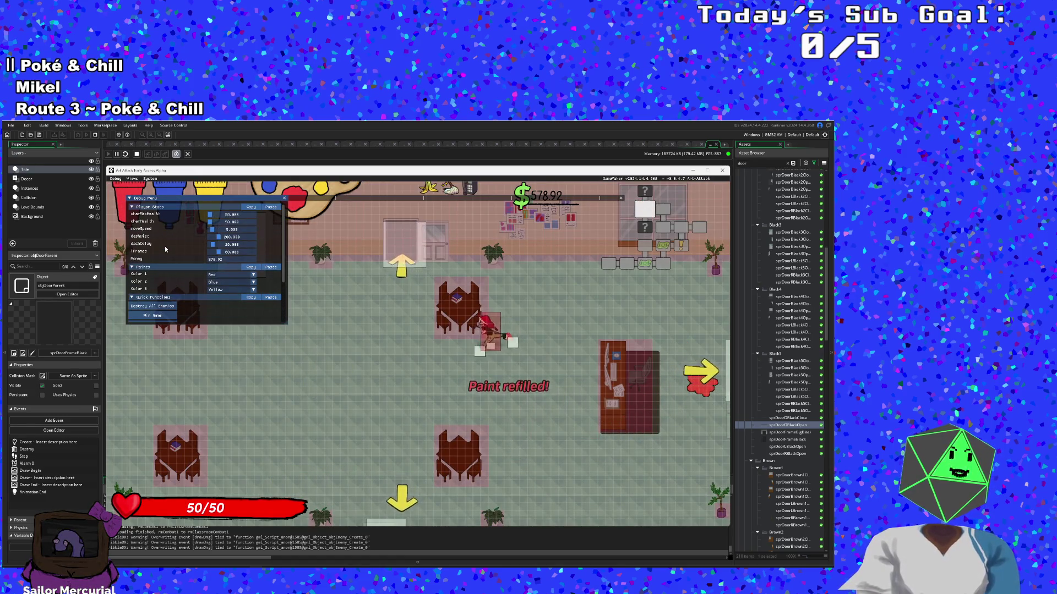
key("a")
scroll(164, 246, "down", 3)
key("s")
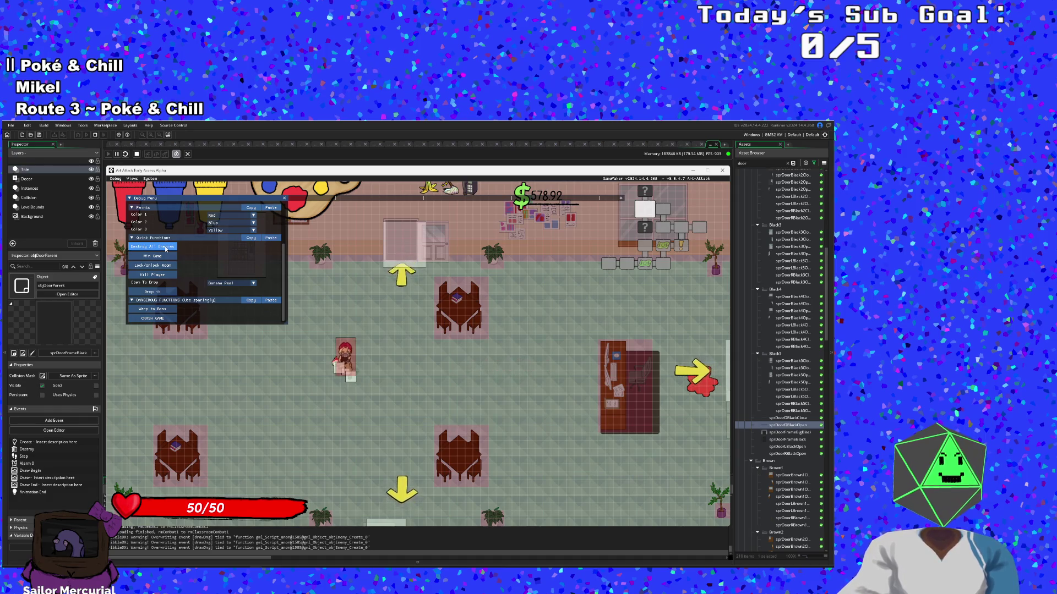
key("d")
key("a")
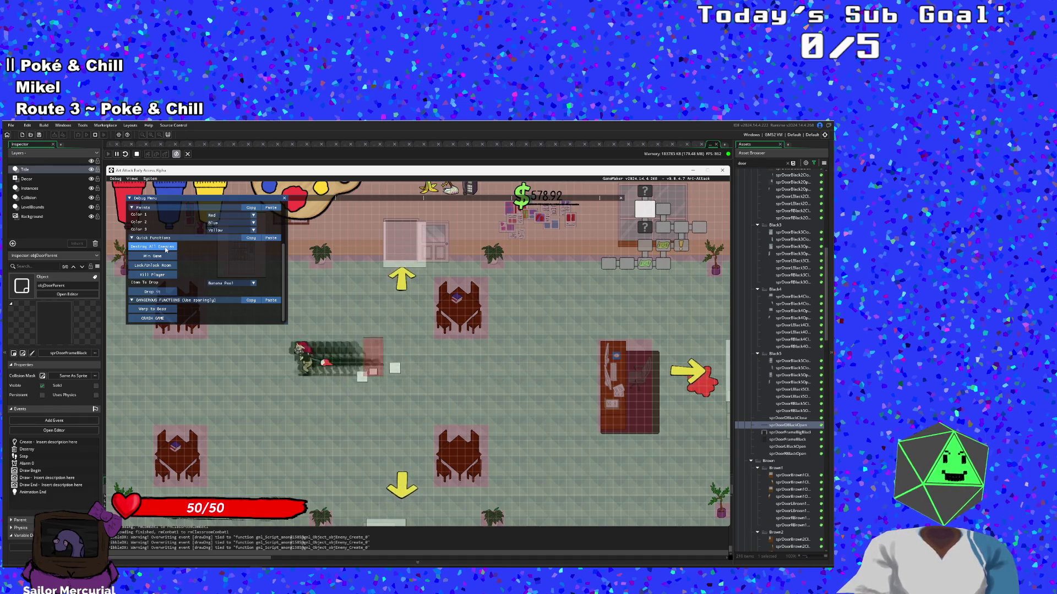
key("w")
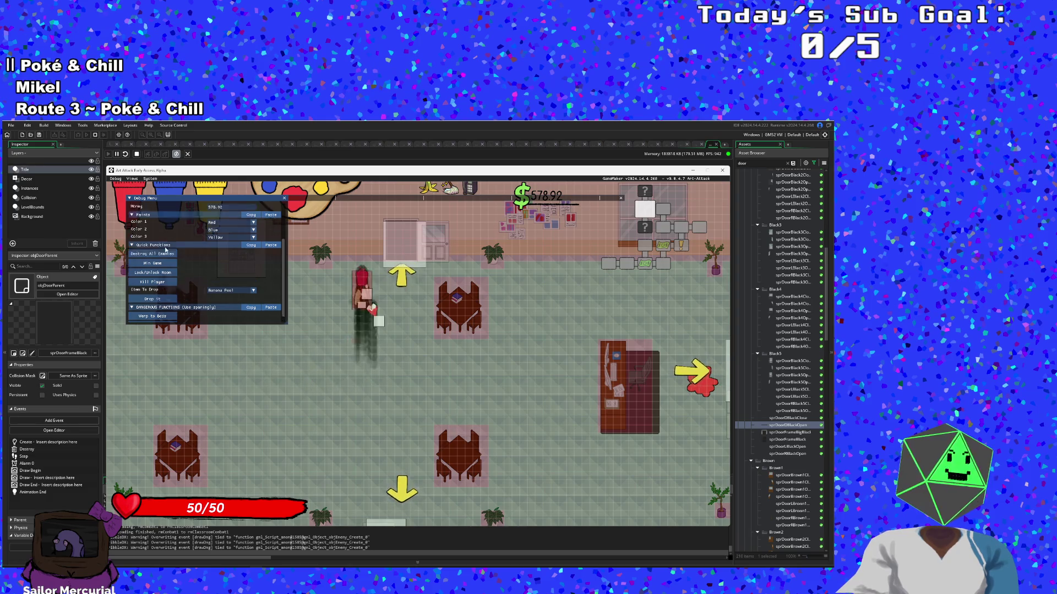
key("s")
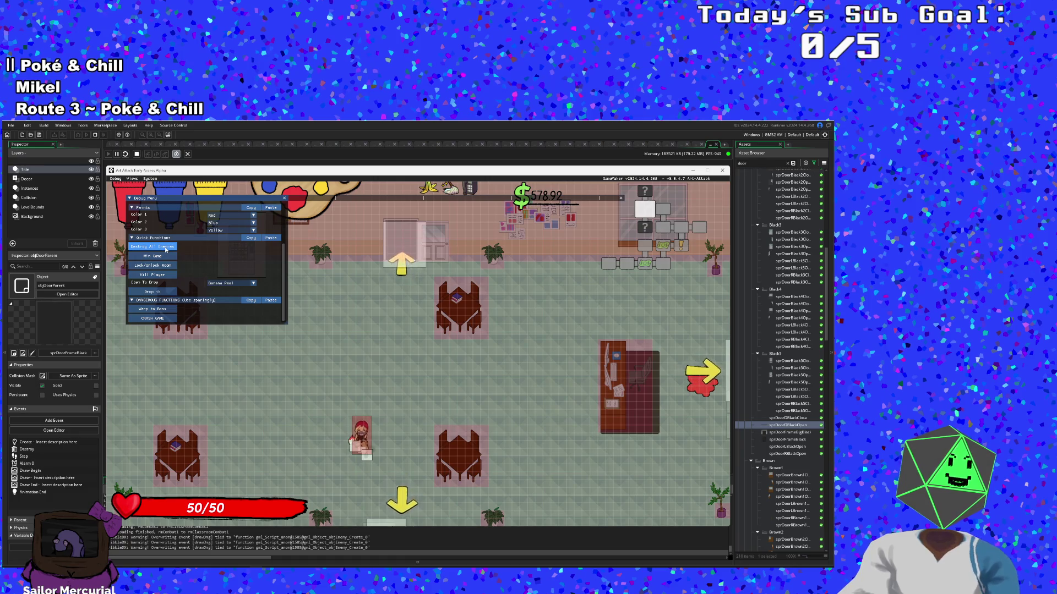
left_click(347, 160)
Step: Step through the objRoomManager, objBrush and rmCombat3 tabs to reach objVendingMachine's Step code
left_click(694, 144)
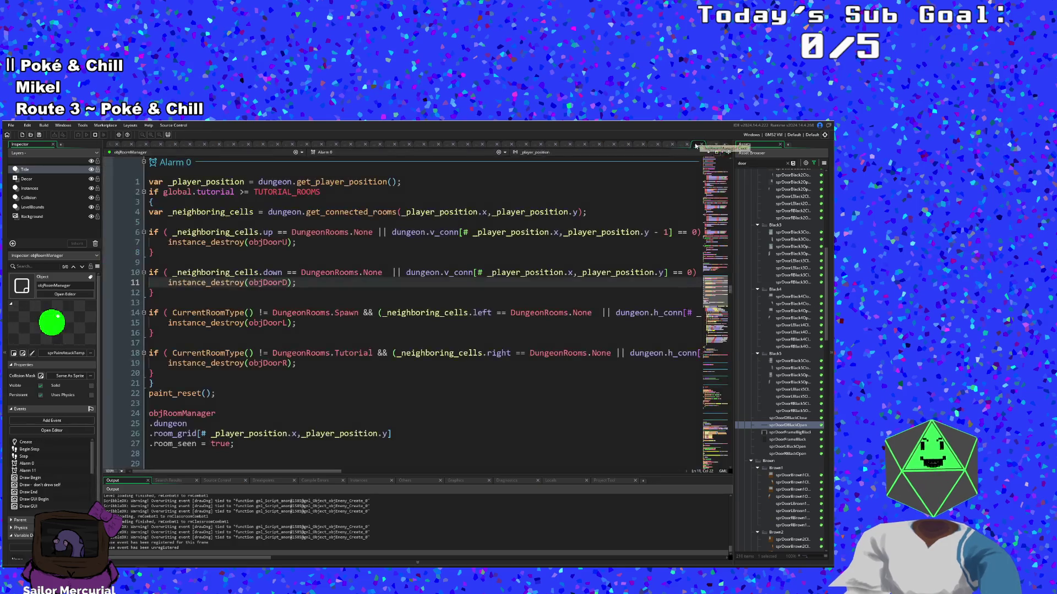
left_click(680, 145)
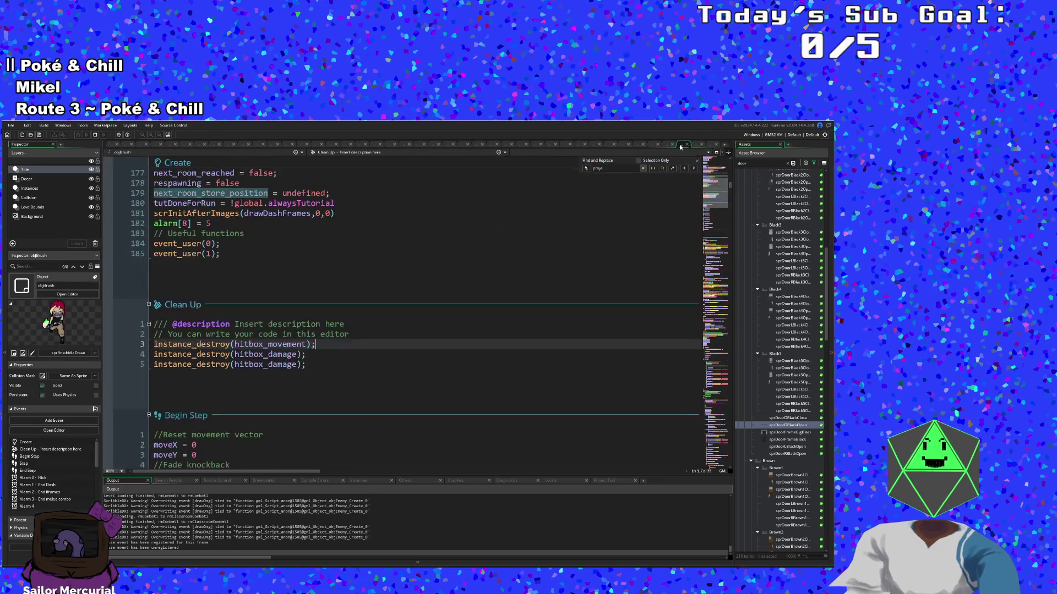
left_click(653, 145)
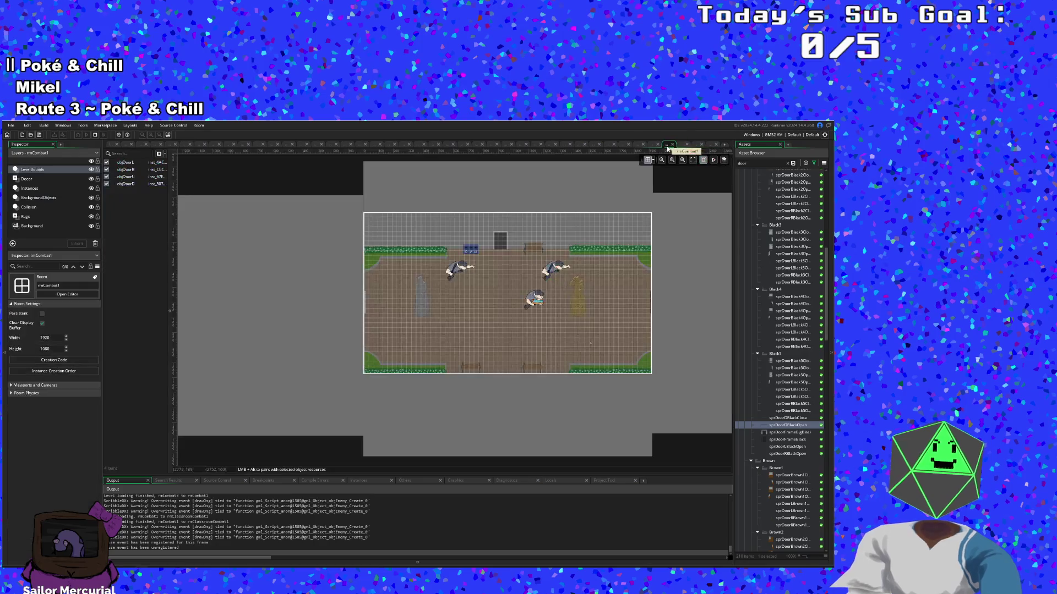
left_click(637, 145)
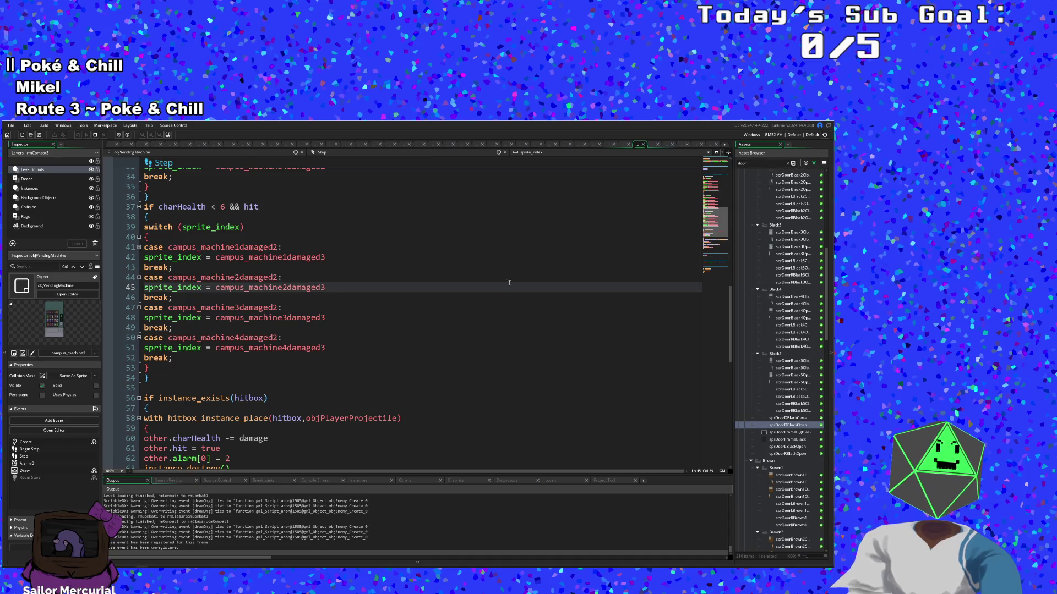
Step: Search 'objrdoor' to open objDoorParent's Create code and scroll to the objDoorDormR case
key("ctrl+t")
type("obj")
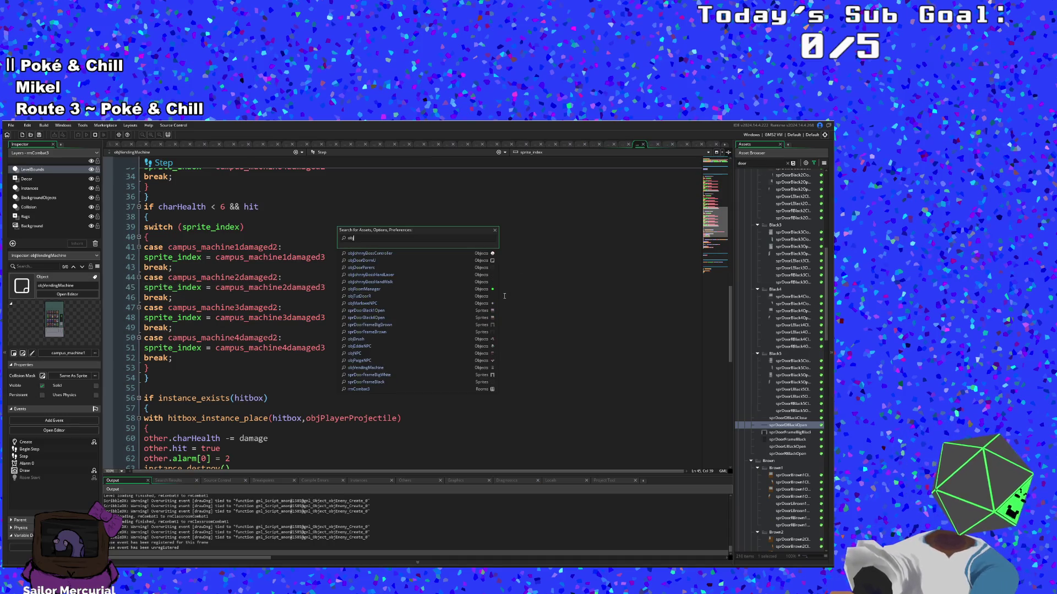
type("r")
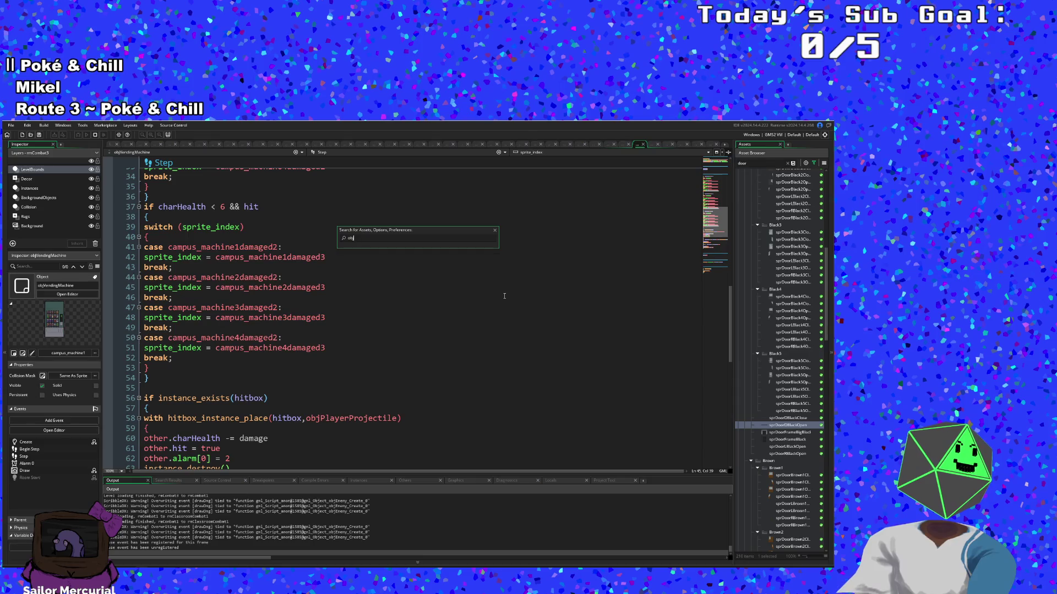
type("door")
key("Down")
key("Down")
key("Down")
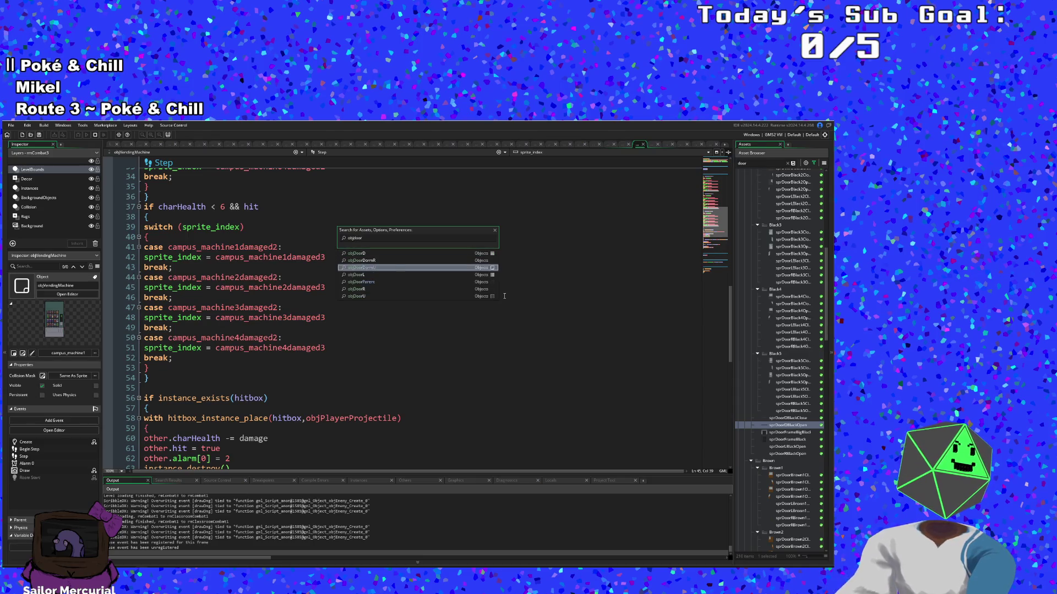
key("Return")
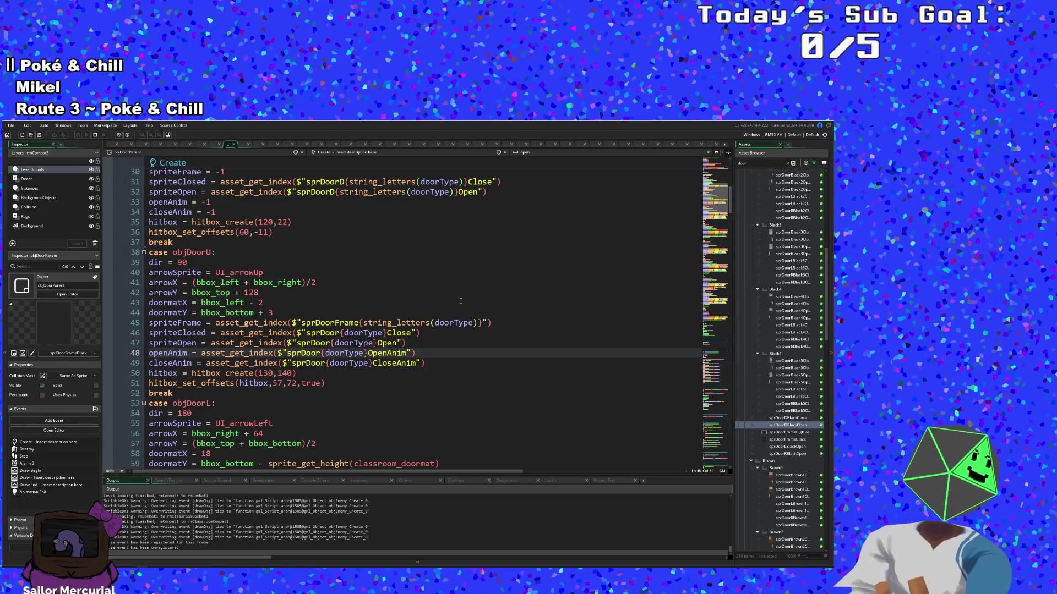
scroll(460, 370, "down", 2)
scroll(461, 370, "up", 2)
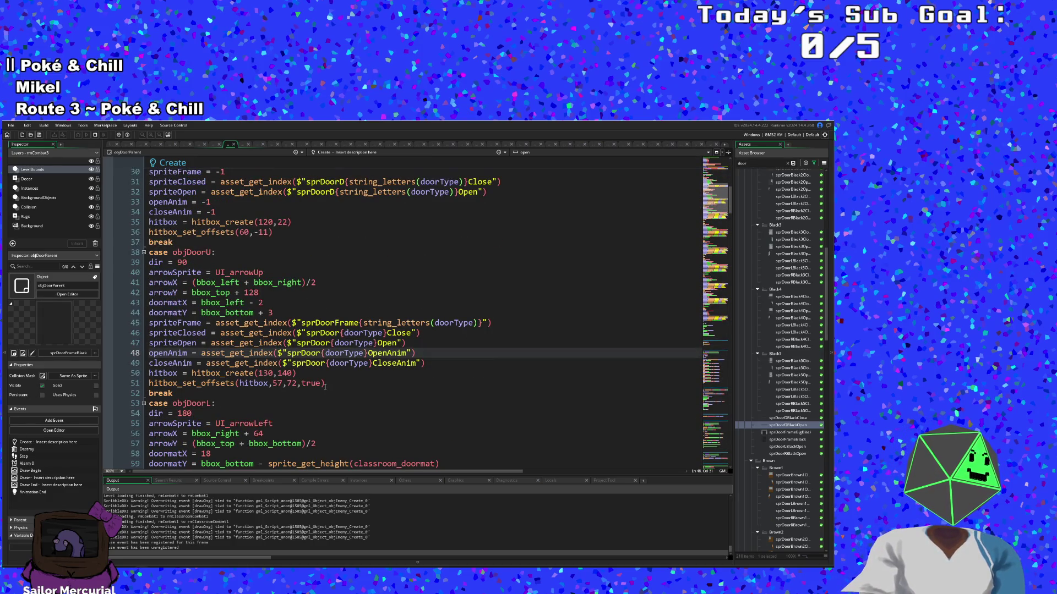
scroll(325, 387, "down", 20)
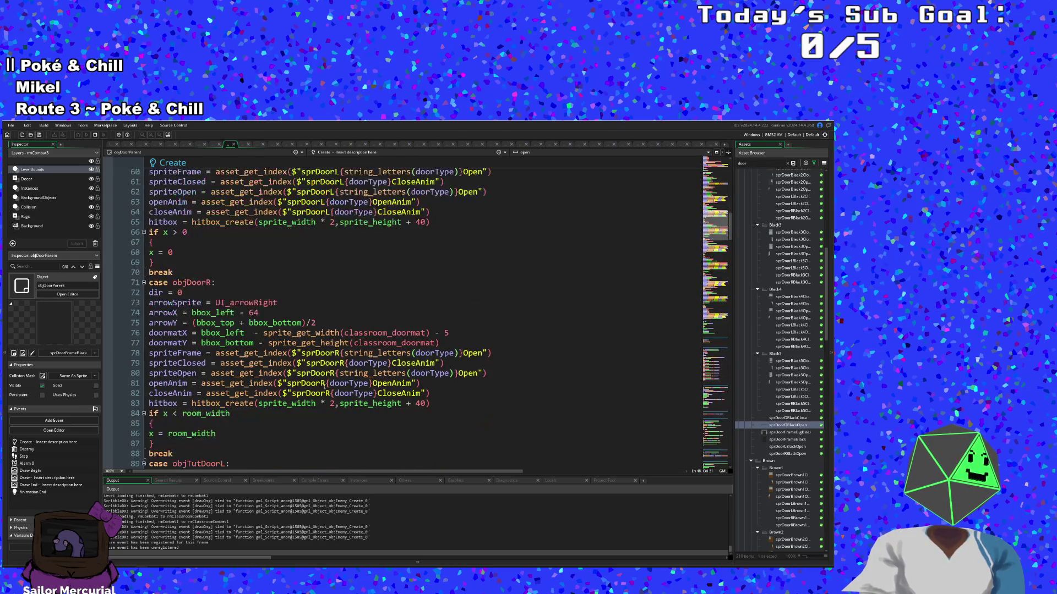
scroll(323, 386, "down", 8)
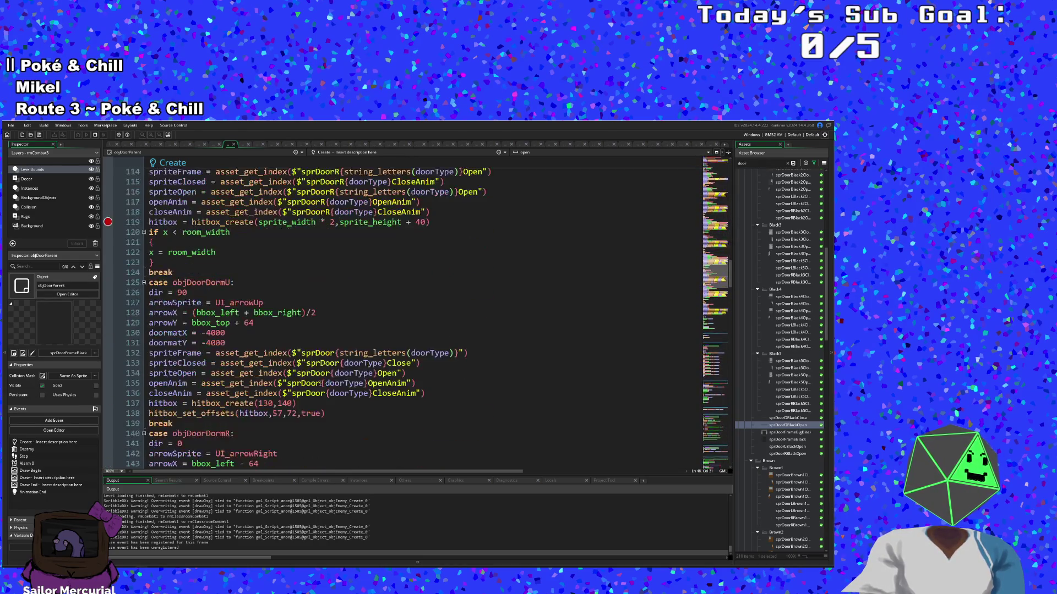
scroll(320, 384, "down", 4)
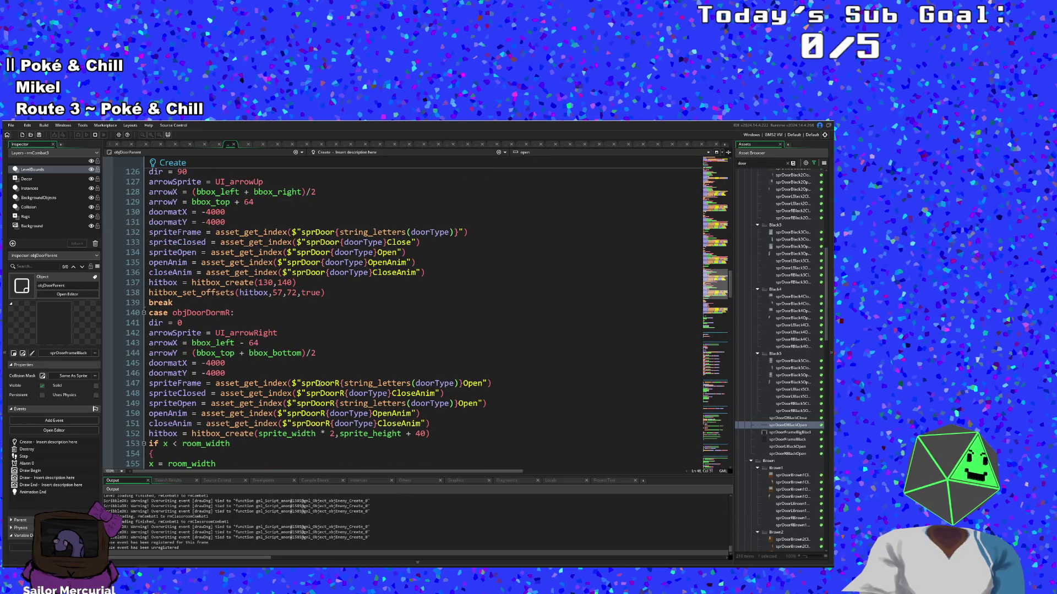
scroll(317, 383, "down", 12)
scroll(312, 381, "up", 8)
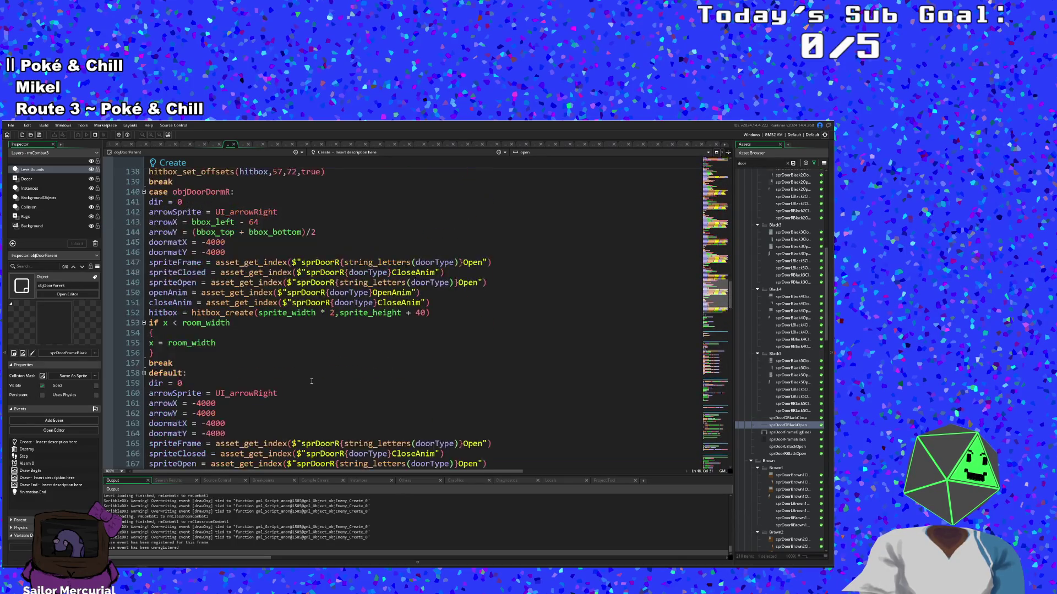